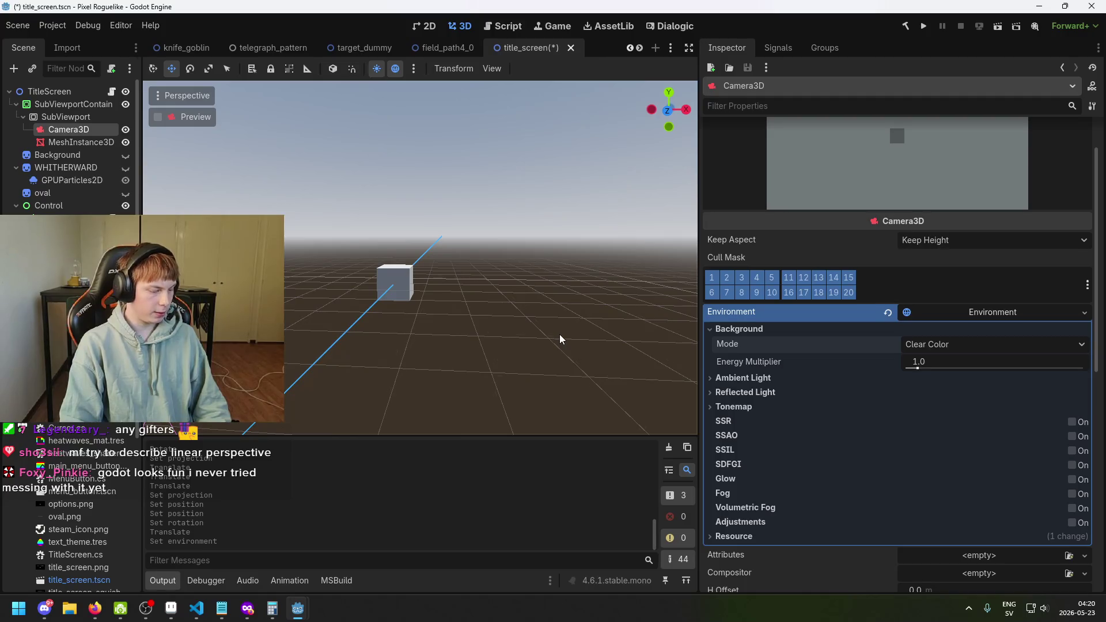
# Step: Save title_screen, orbit the 3D view, and check the SubViewport and Camera3D nodes
pyautogui.hotkey('ctrl', 's')
pyautogui.moveTo(541, 326); pyautogui.dragTo(458, 328)
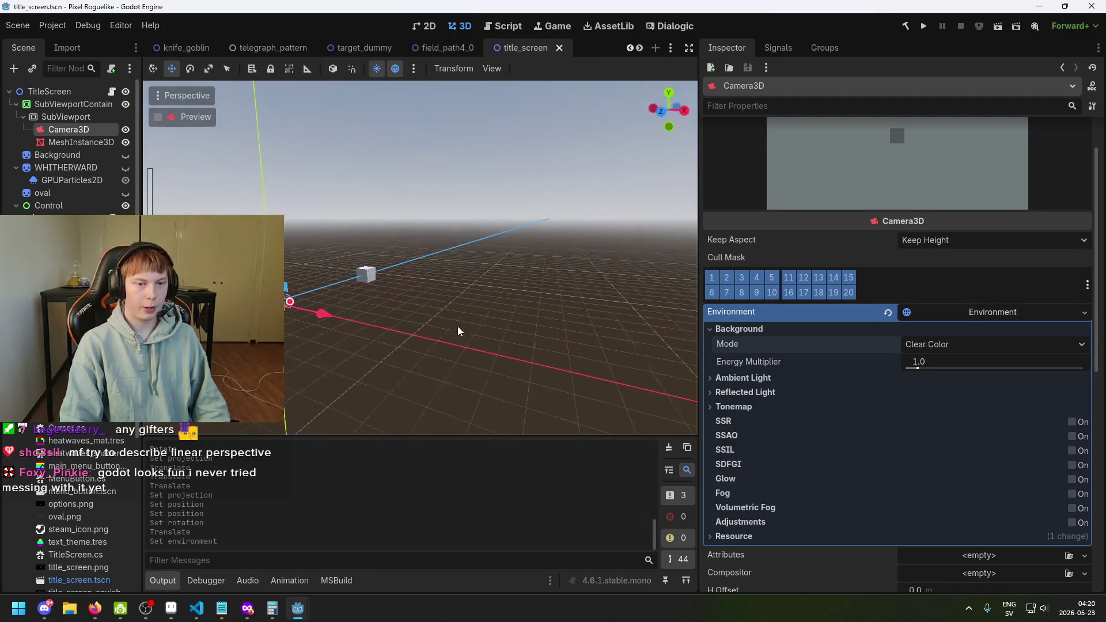
pyautogui.click(91, 121)
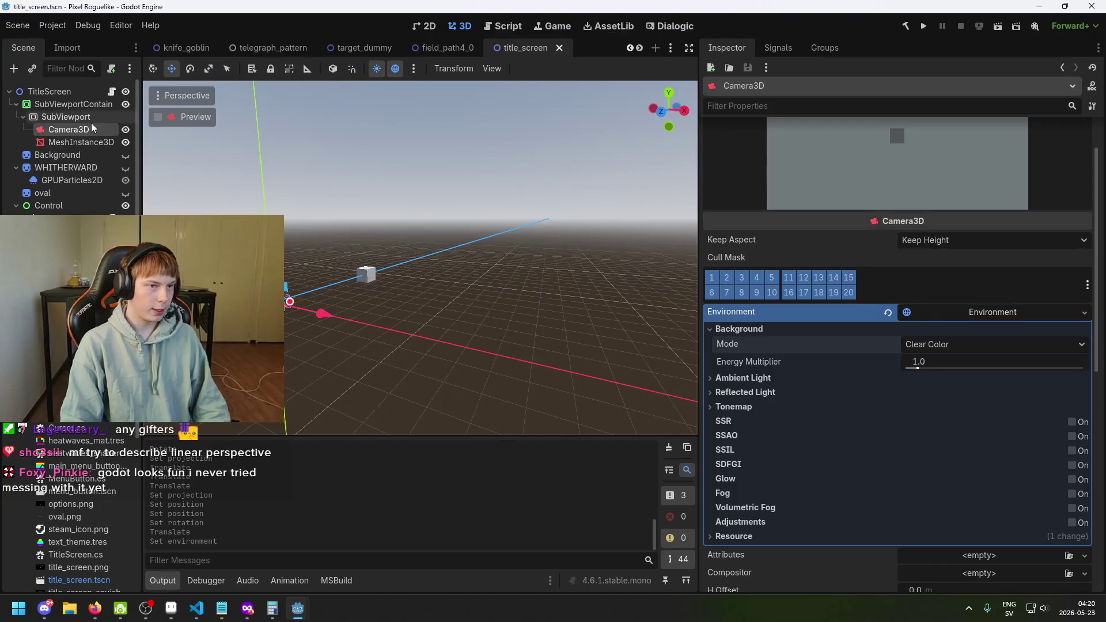
pyautogui.click(90, 132)
pyautogui.hotkey('ctrl', 's')
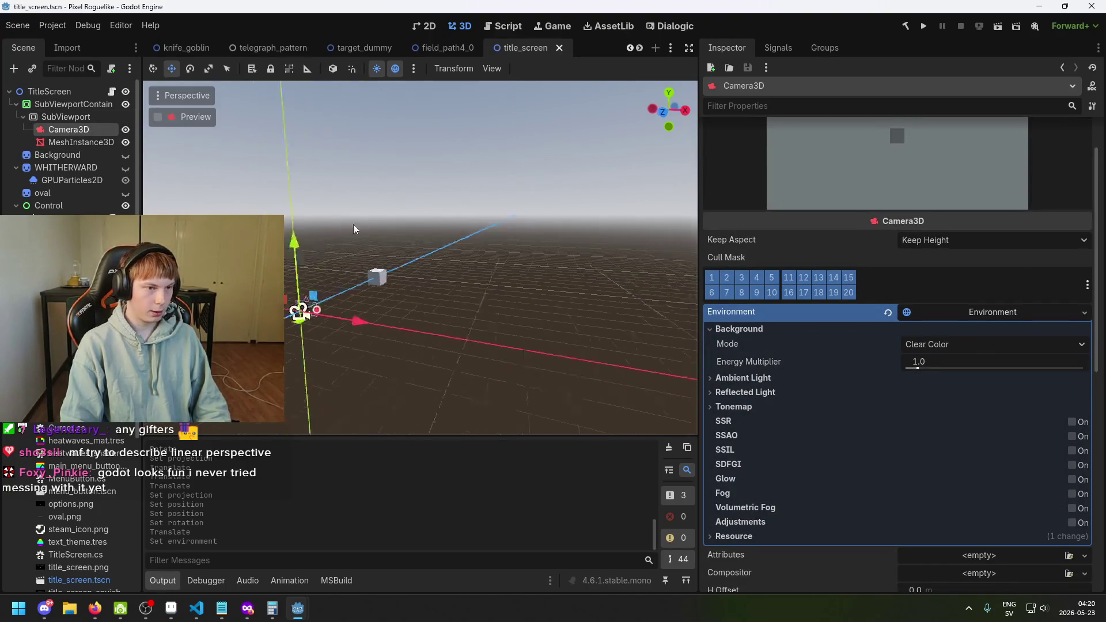
pyautogui.hotkey('ctrl', 's')
# Step: Enlarge the camera preview, inspect the cube and Camera3D from new angles, and save
pyautogui.moveTo(435, 268); pyautogui.dragTo(495, 270)
pyautogui.moveTo(841, 212); pyautogui.dragTo(841, 273)
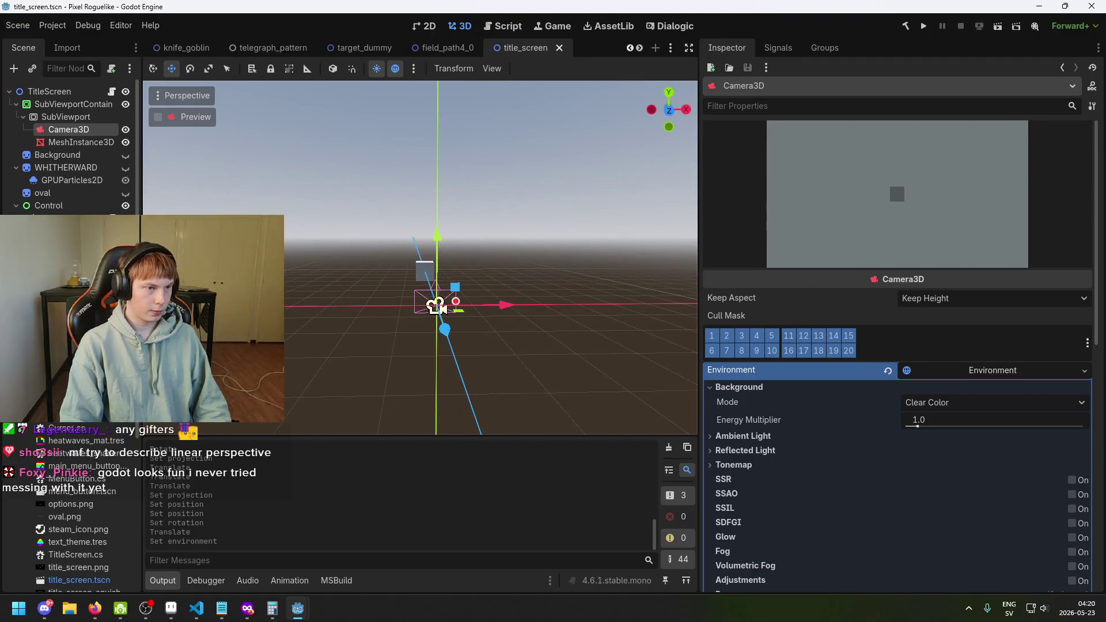
pyautogui.click(84, 142)
pyautogui.click(84, 130)
pyautogui.hotkey('ctrl', 's')
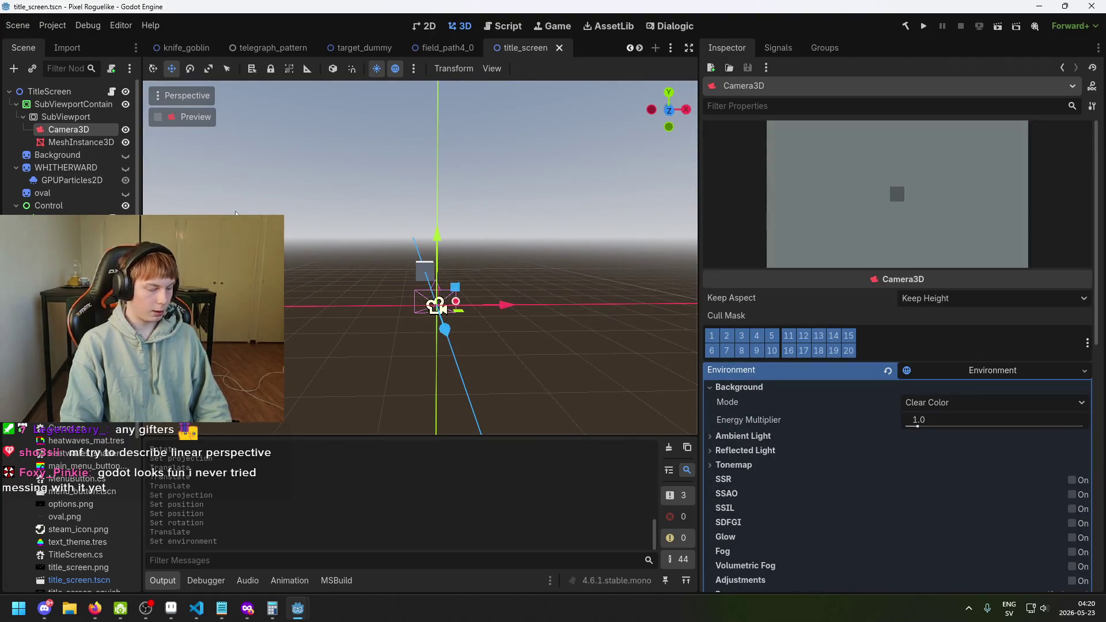
pyautogui.moveTo(206, 196); pyautogui.dragTo(347, 209)
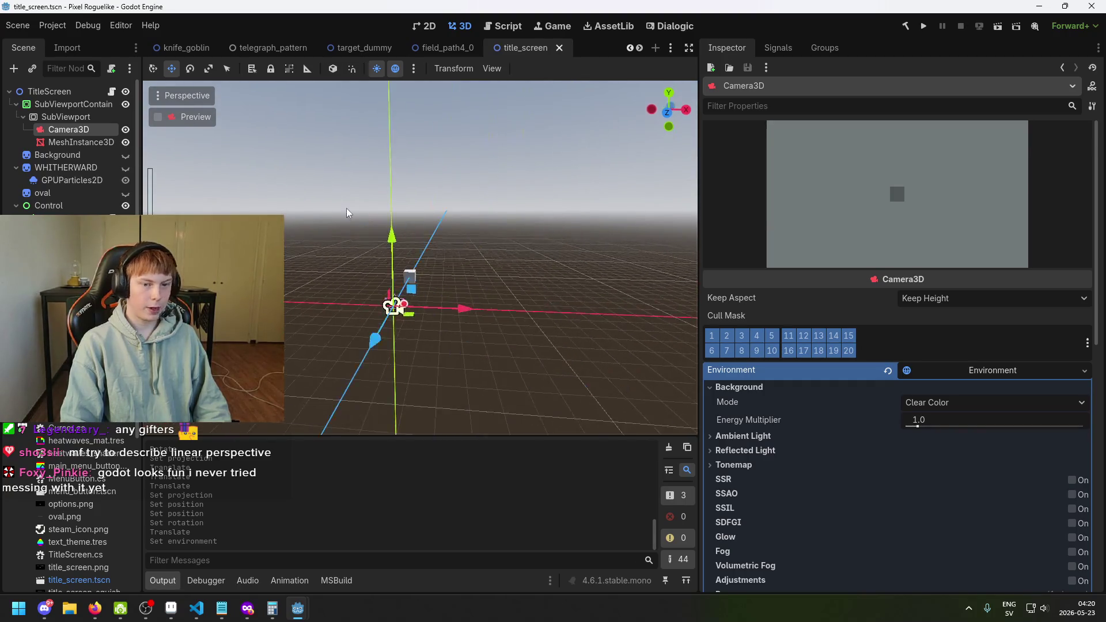
pyautogui.click(72, 116)
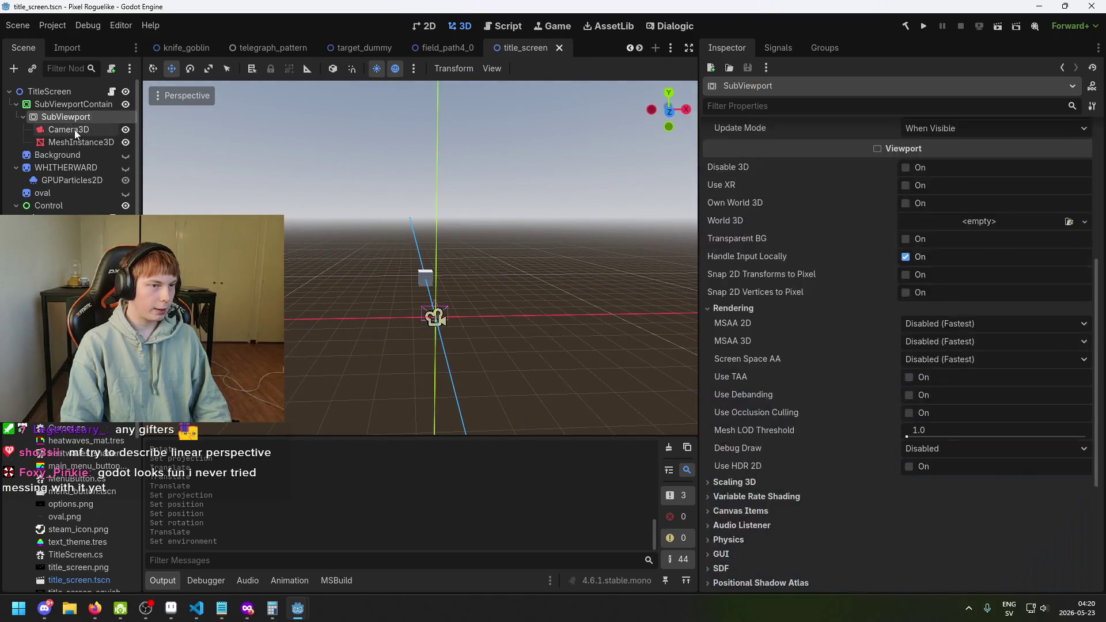
# Step: Reselect the cube, SubViewport and Camera3D nodes and orbit the view around the cube
pyautogui.click(72, 142)
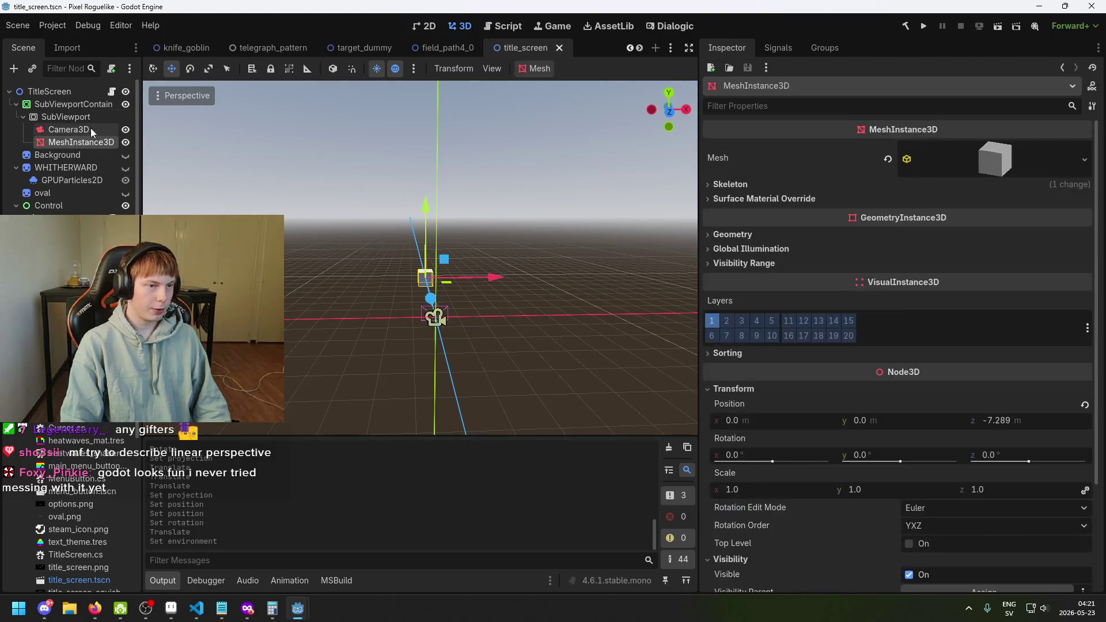
pyautogui.click(89, 121)
pyautogui.click(100, 130)
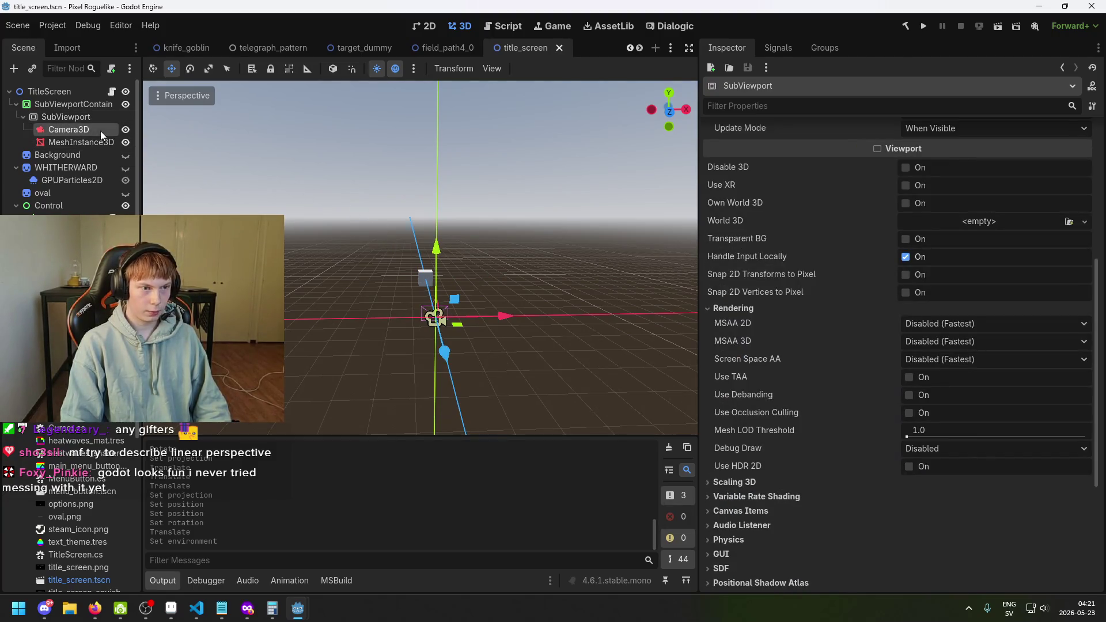
pyautogui.moveTo(541, 247); pyautogui.dragTo(855, 228)
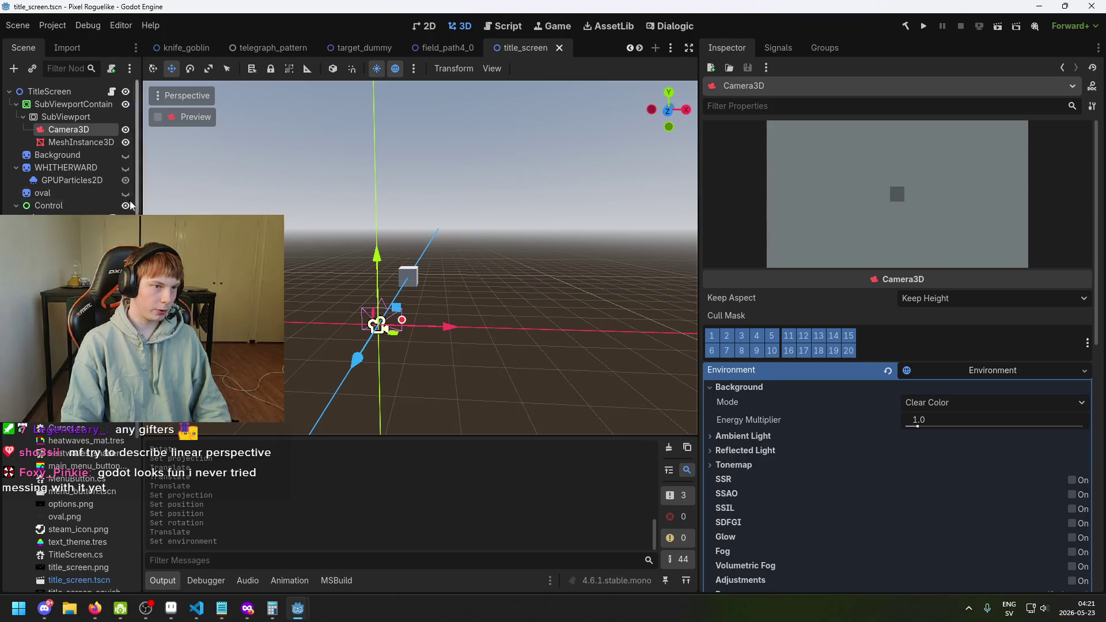
# Step: Turn visibility back on for Background, WHITHERWARD and GPUParticles2D
pyautogui.click(125, 155)
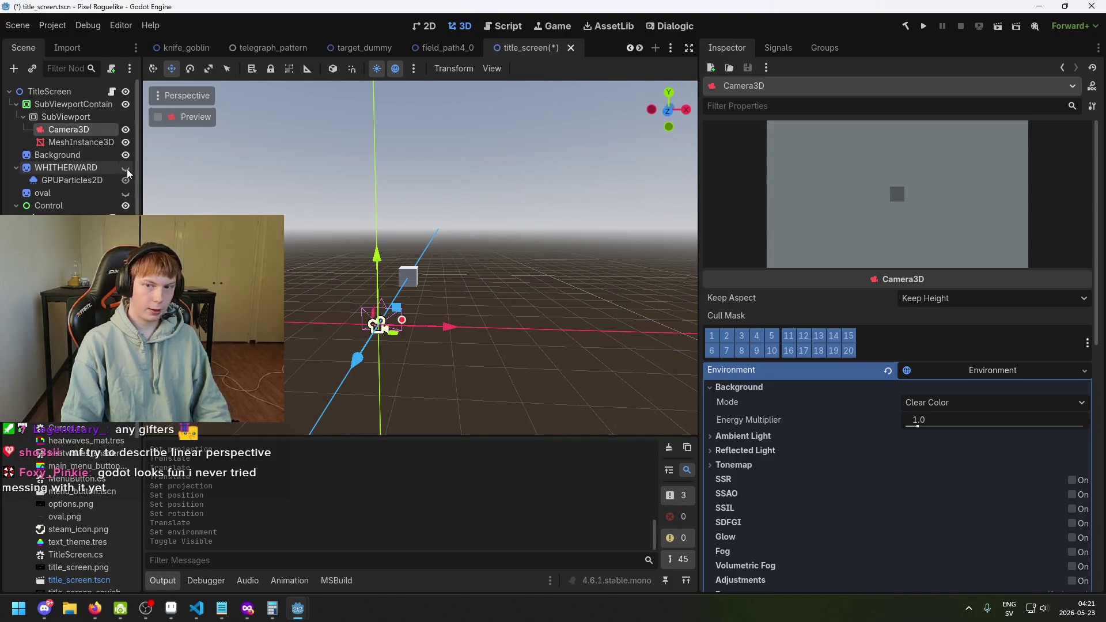
pyautogui.click(126, 168)
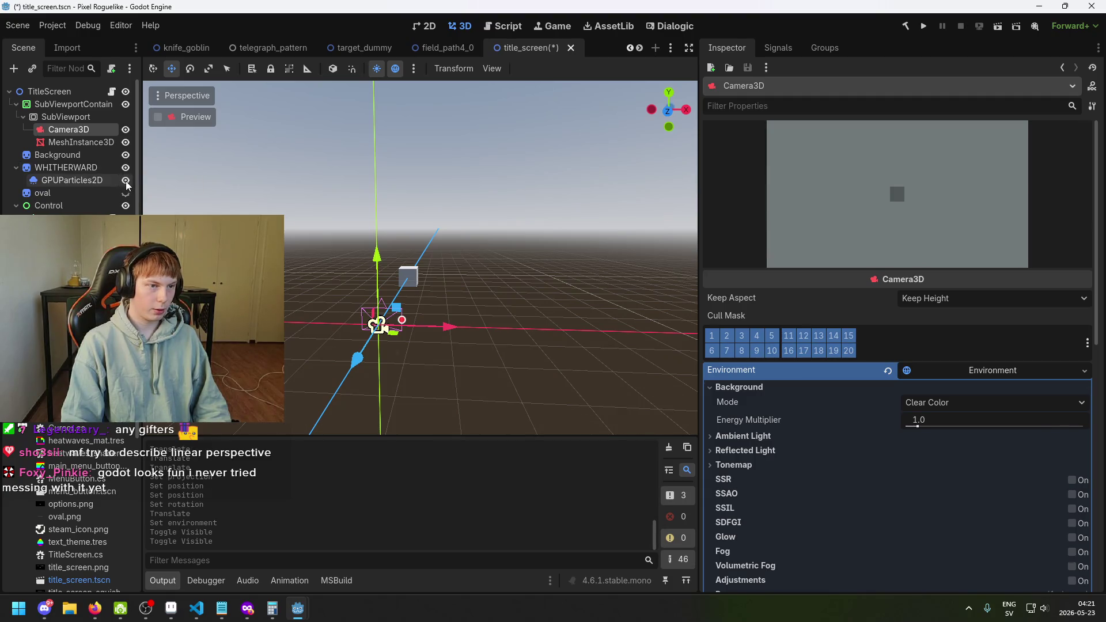
pyautogui.click(125, 193)
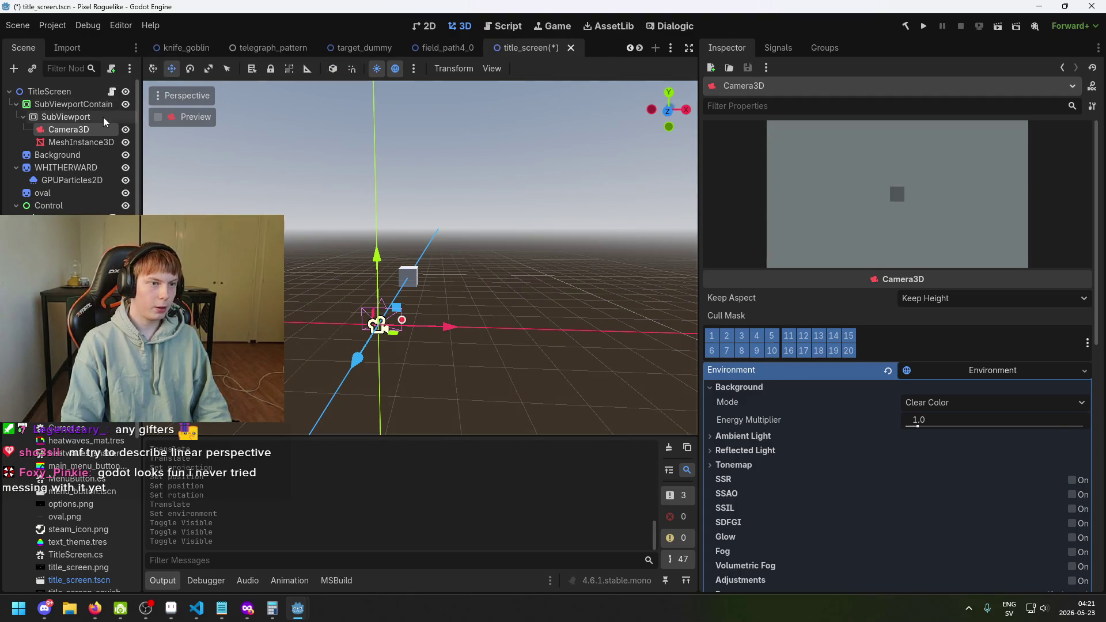
# Step: In the 2D view, select the SubViewportContainer node
pyautogui.click(421, 29)
pyautogui.scroll(-3, 501, 210)
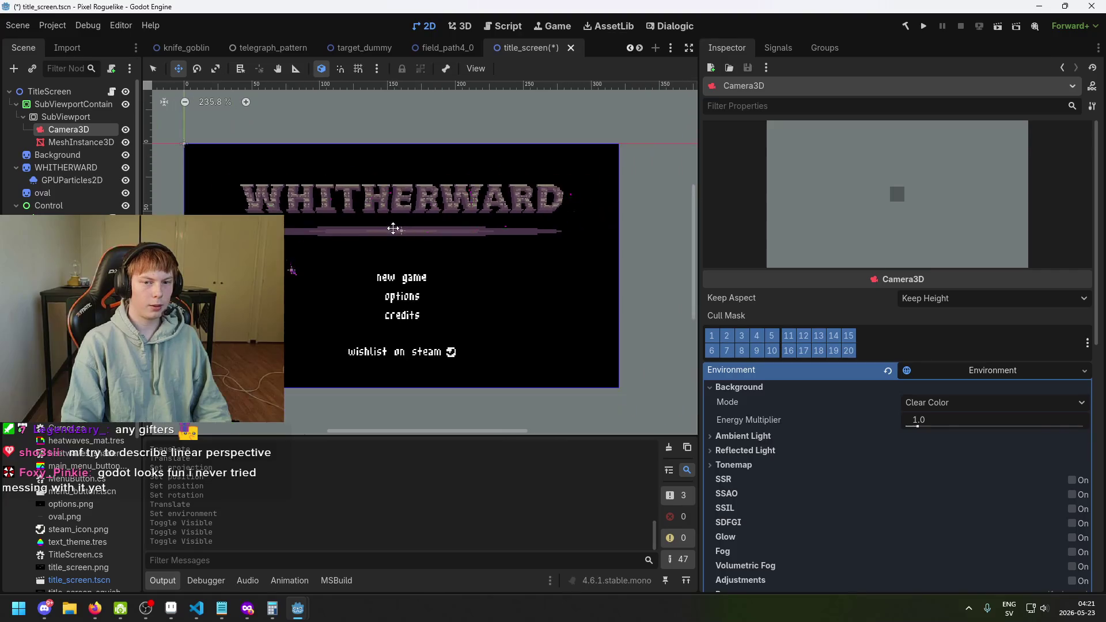
pyautogui.click(87, 104)
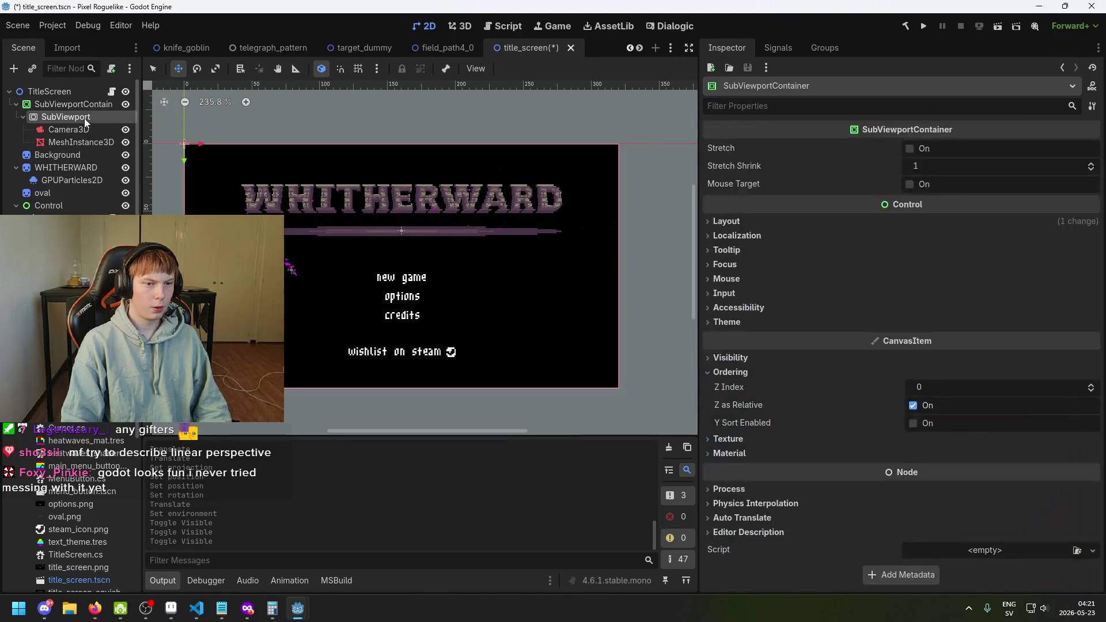
pyautogui.click(95, 117)
pyautogui.click(87, 104)
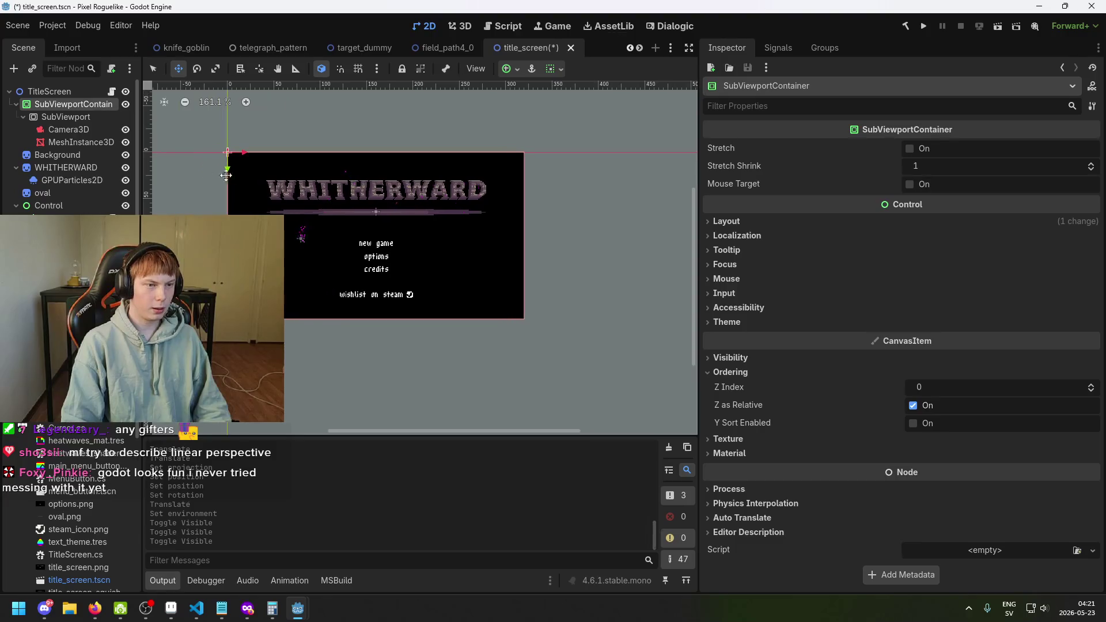
pyautogui.click(75, 119)
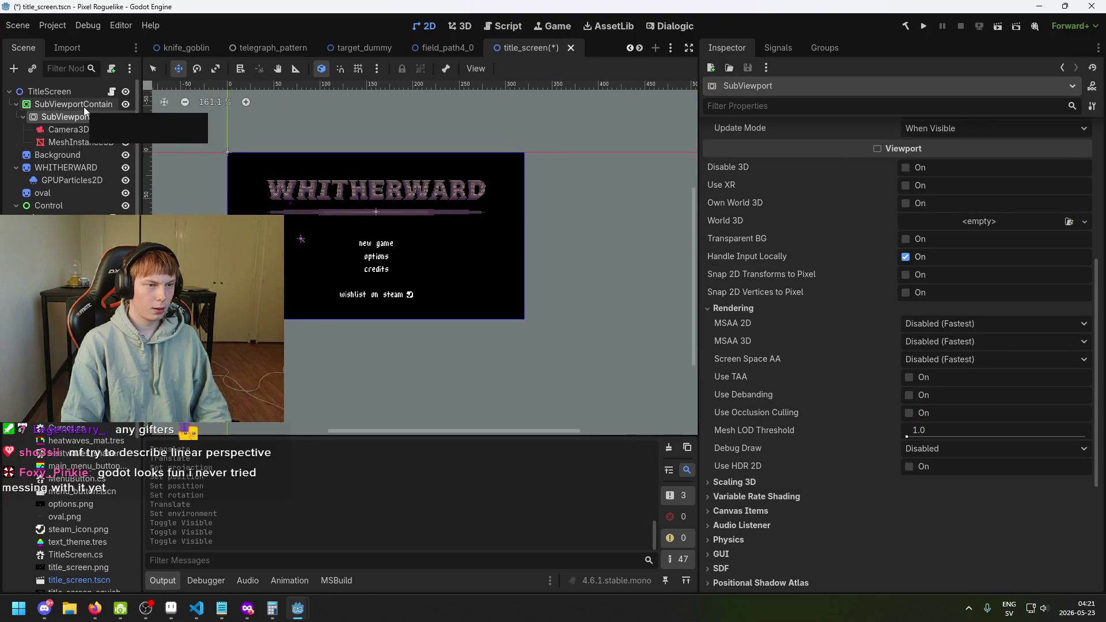
pyautogui.click(86, 105)
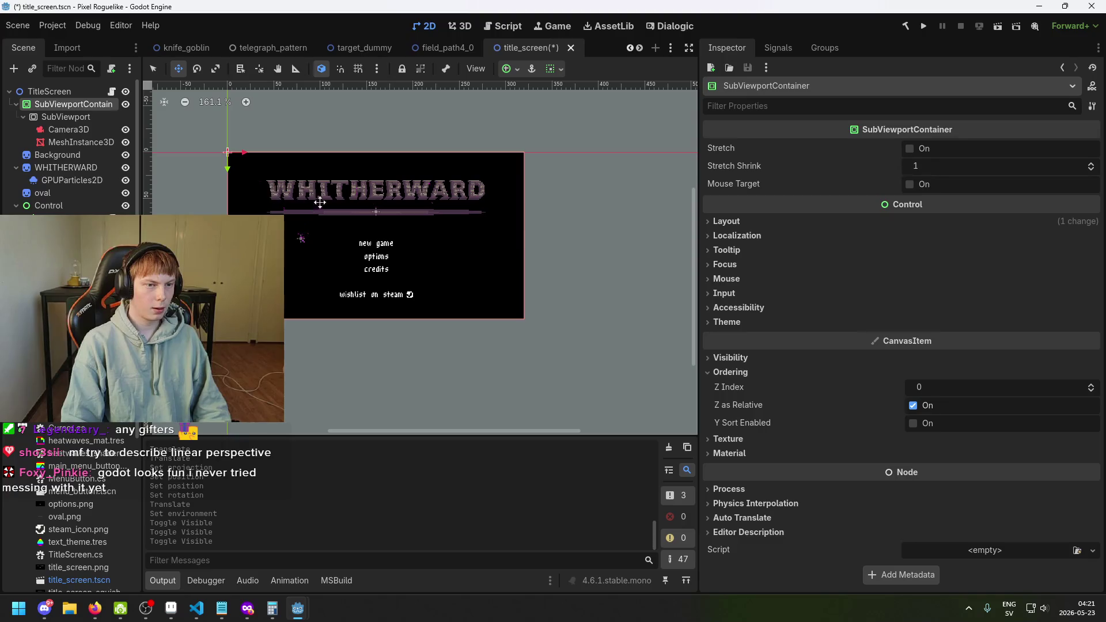
# Step: Set the SubViewportContainer's Z Index to 1 and save title_screen
pyautogui.moveTo(945, 398)
pyautogui.mouseDown()
pyautogui.moveTo(980, 398)
pyautogui.moveTo(939, 387)
pyautogui.mouseUp()
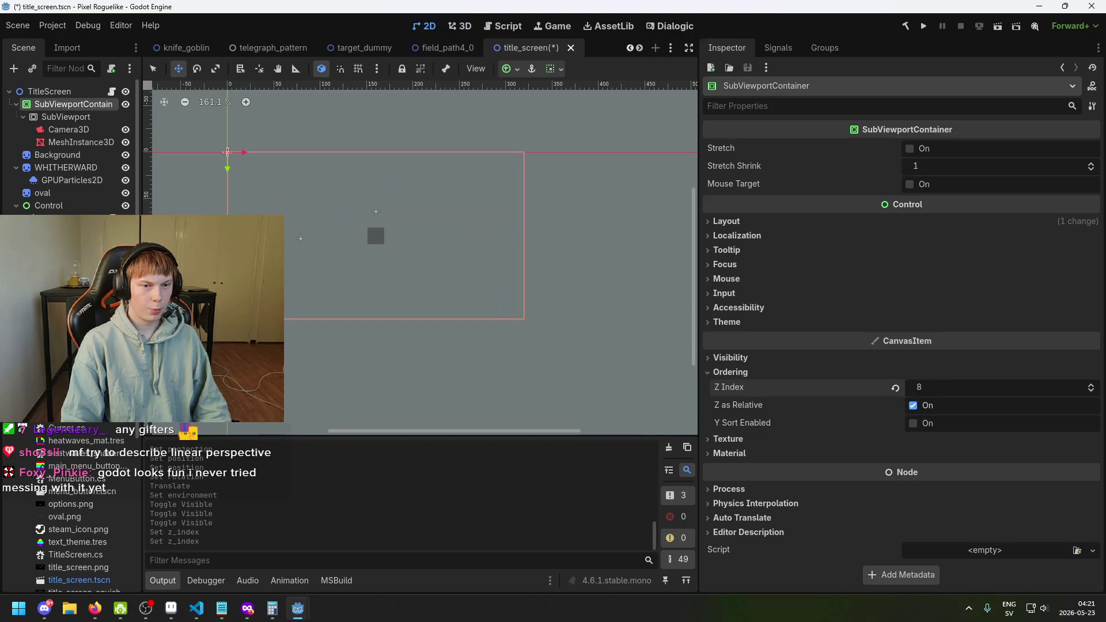
pyautogui.hotkey('ctrl', 'z')
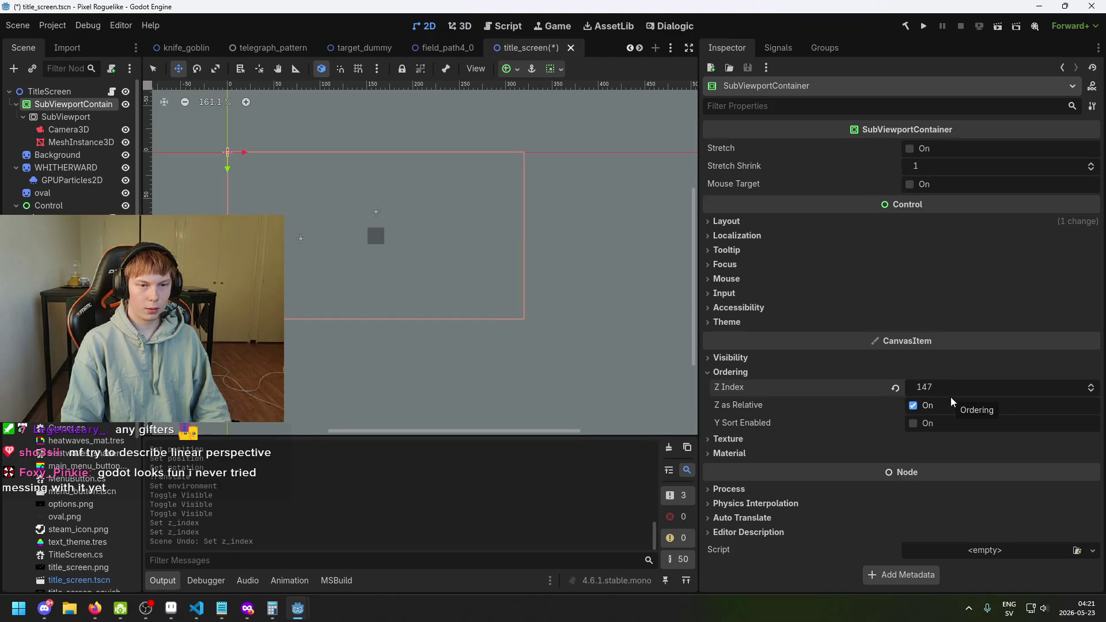
pyautogui.write('1')
pyautogui.press('Return')
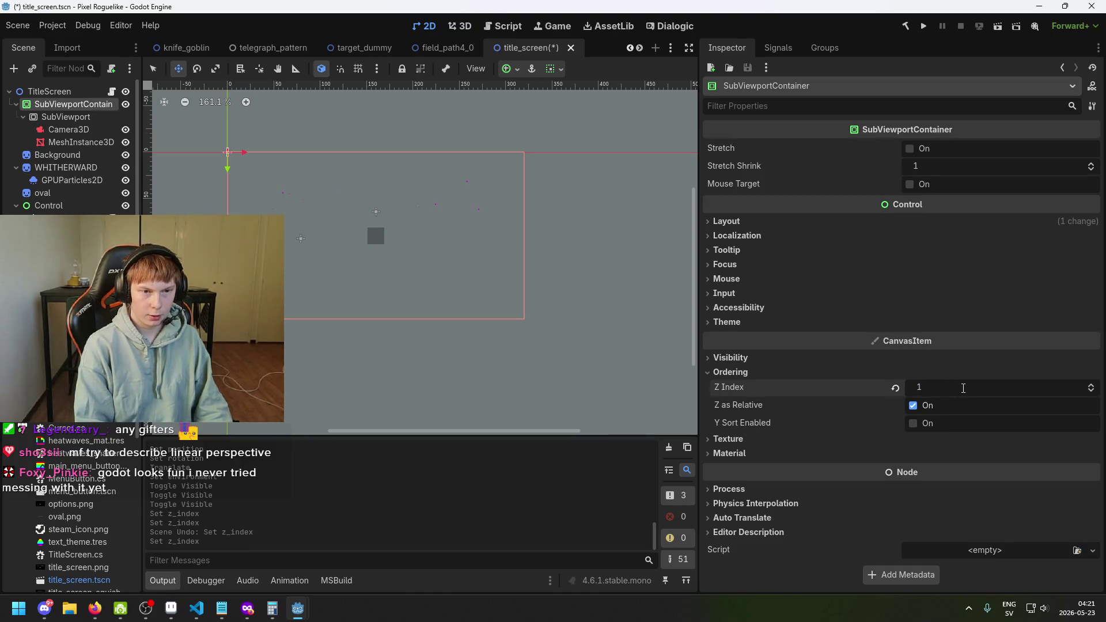
pyautogui.scroll(5, 447, 237)
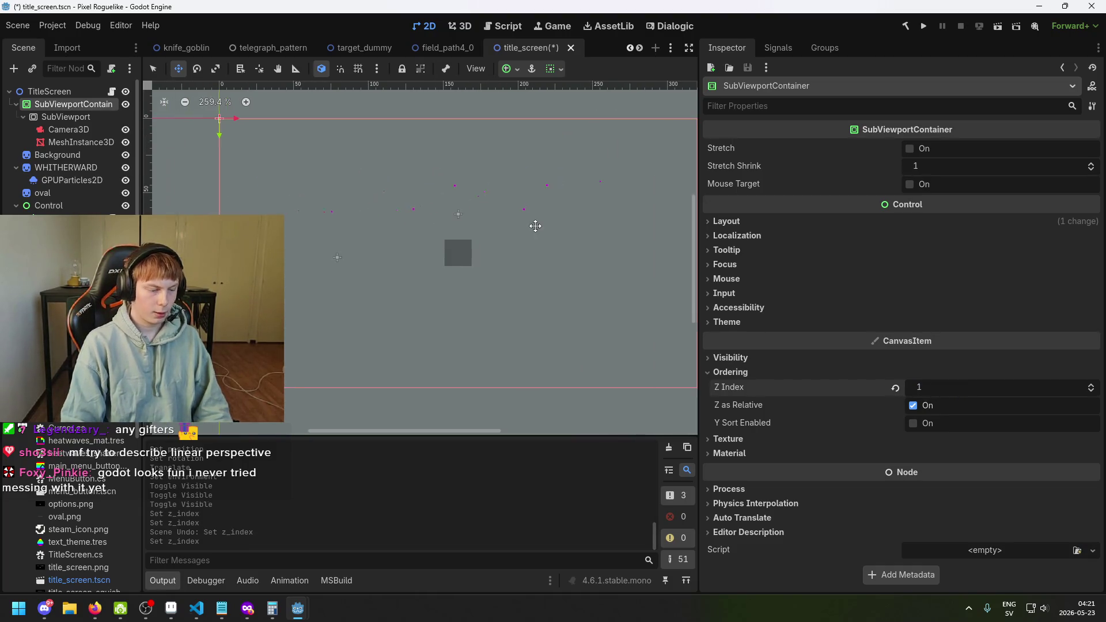
pyautogui.hotkey('ctrl', 's')
pyautogui.scroll(3, 516, 215)
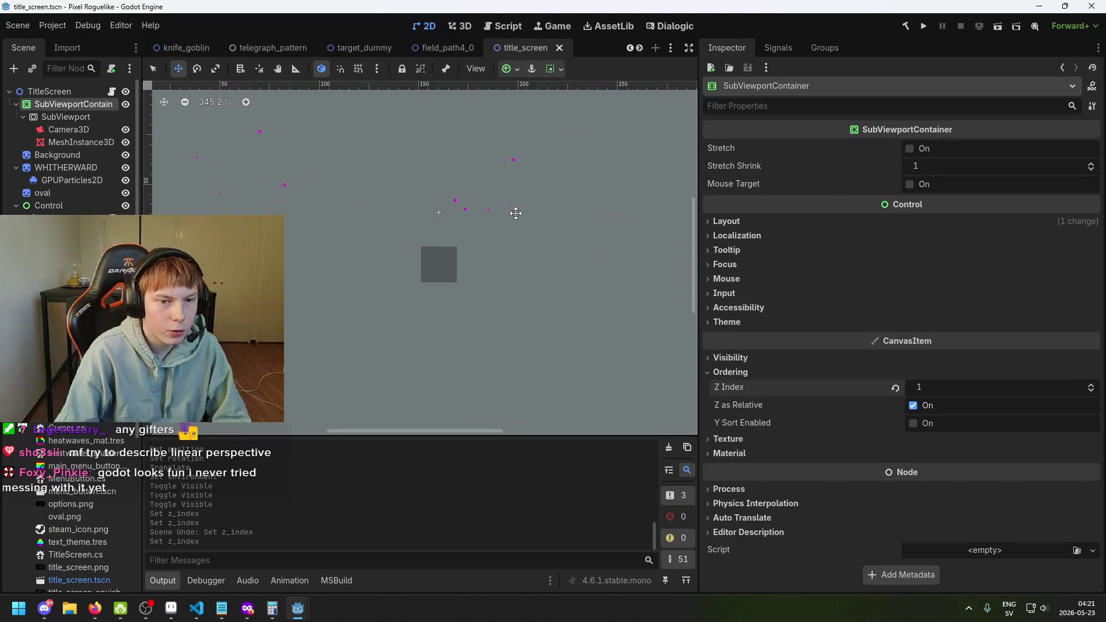
pyautogui.hscroll(2, 427, 233)
pyautogui.hotkey('ctrl', 's')
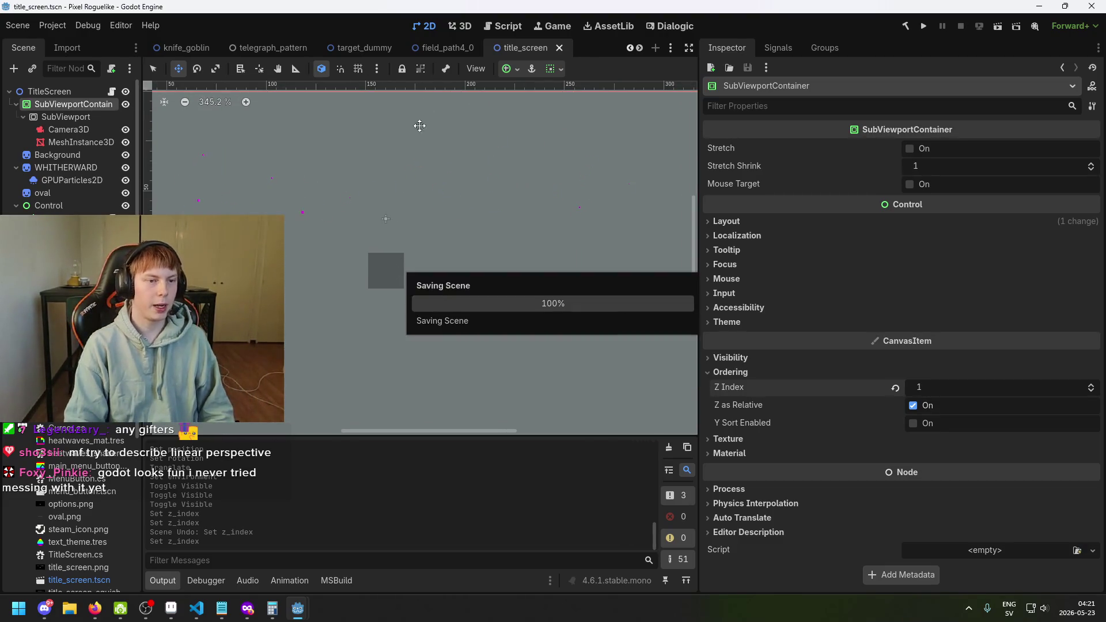
pyautogui.click(82, 135)
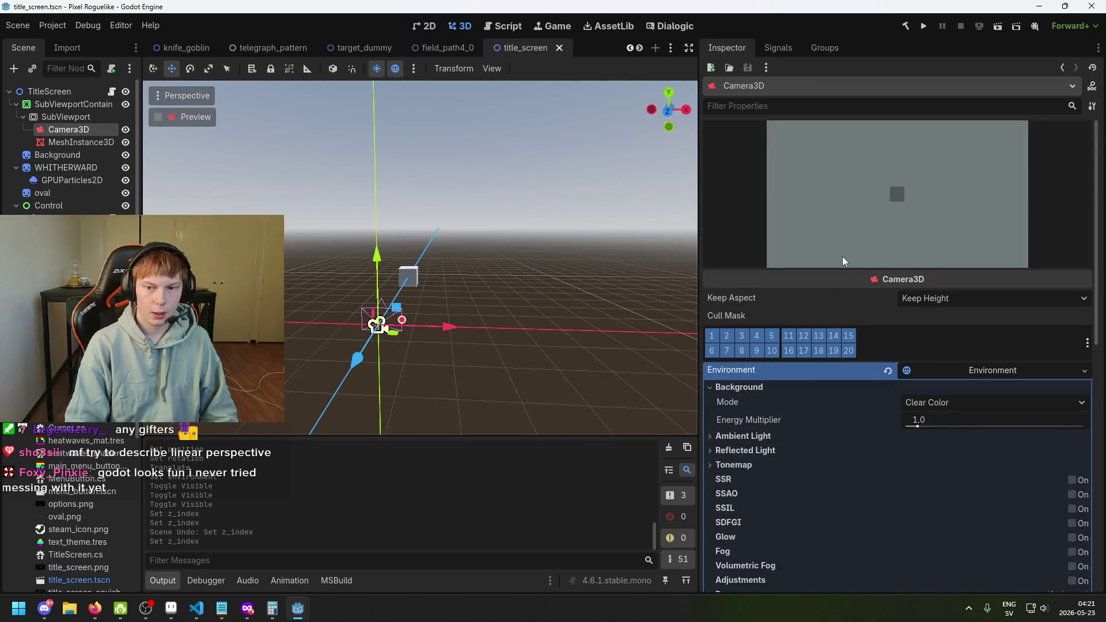
# Step: Look through the Environment's background mode list without changing it
pyautogui.click(938, 403)
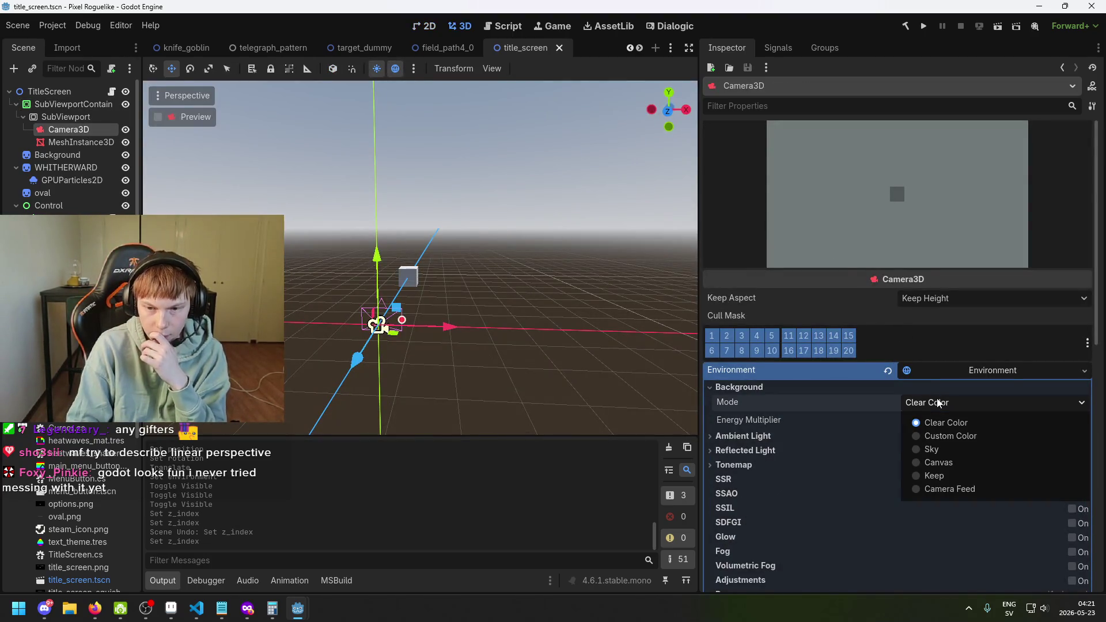
pyautogui.click(938, 403)
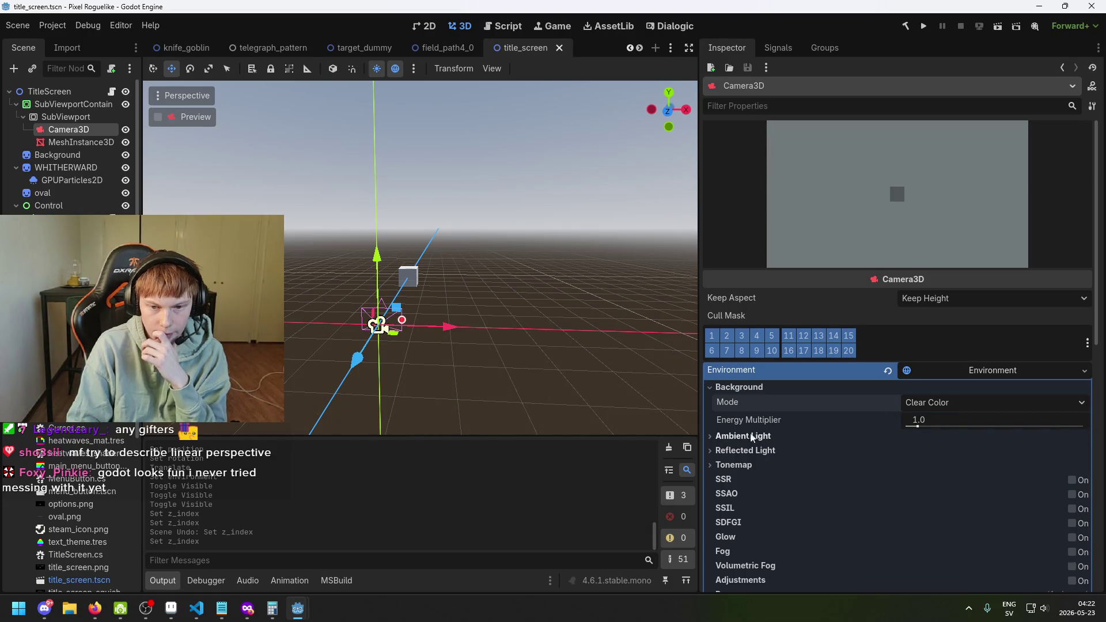
pyautogui.moveTo(756, 418)
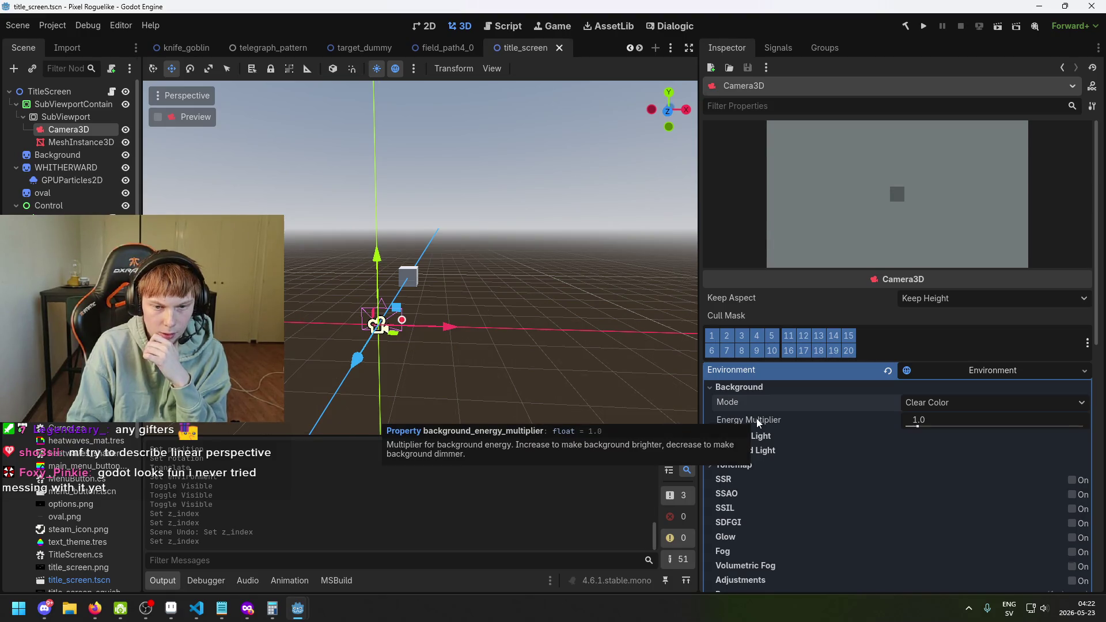
pyautogui.click(959, 403)
pyautogui.click(960, 401)
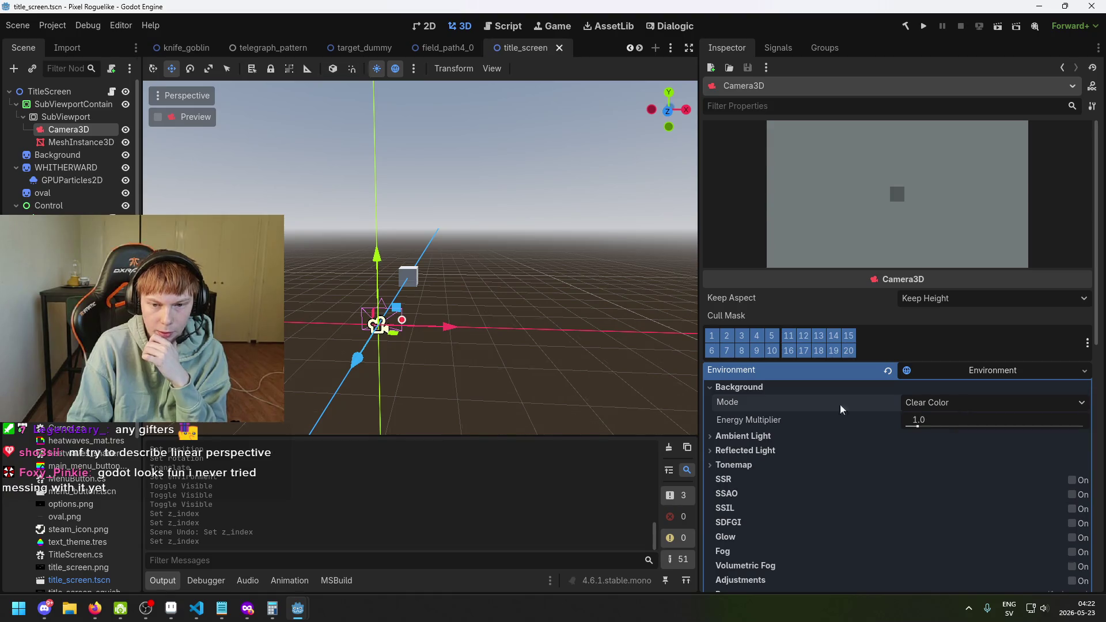
# Step: Set the background to Custom Color with a fully transparent colour (00000000) and save
pyautogui.click(968, 407)
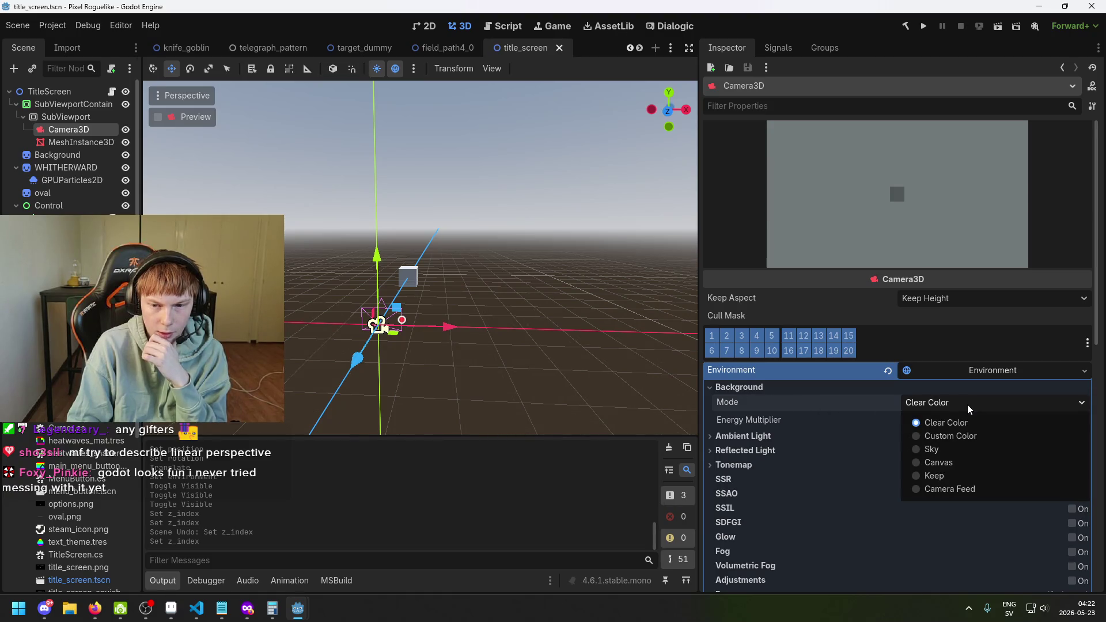
pyautogui.click(962, 436)
pyautogui.click(953, 420)
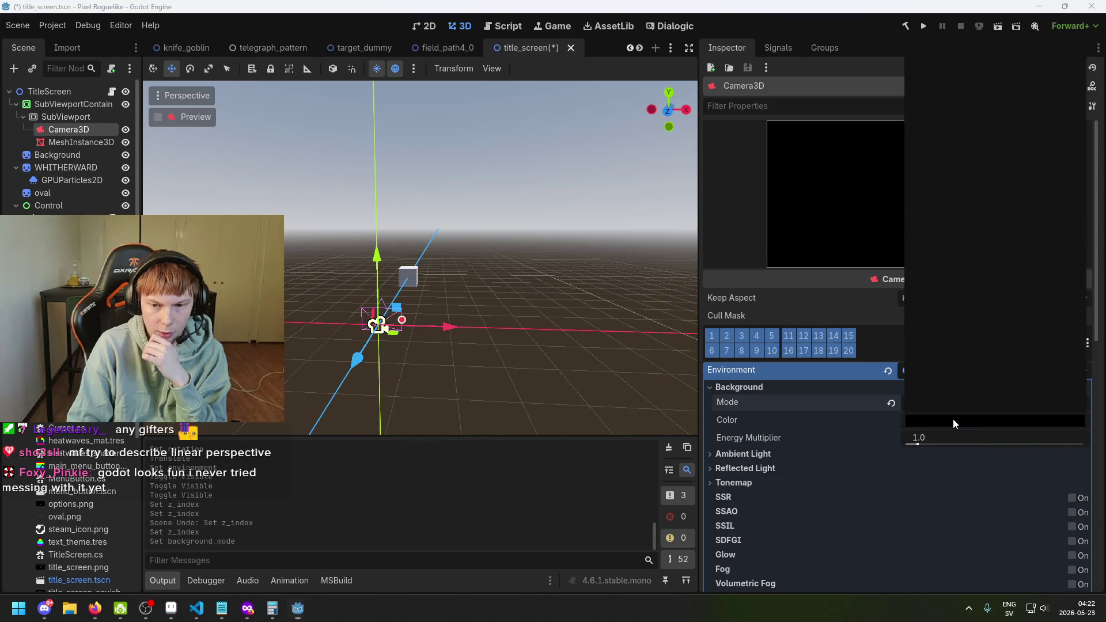
pyautogui.moveTo(1011, 333); pyautogui.dragTo(834, 341)
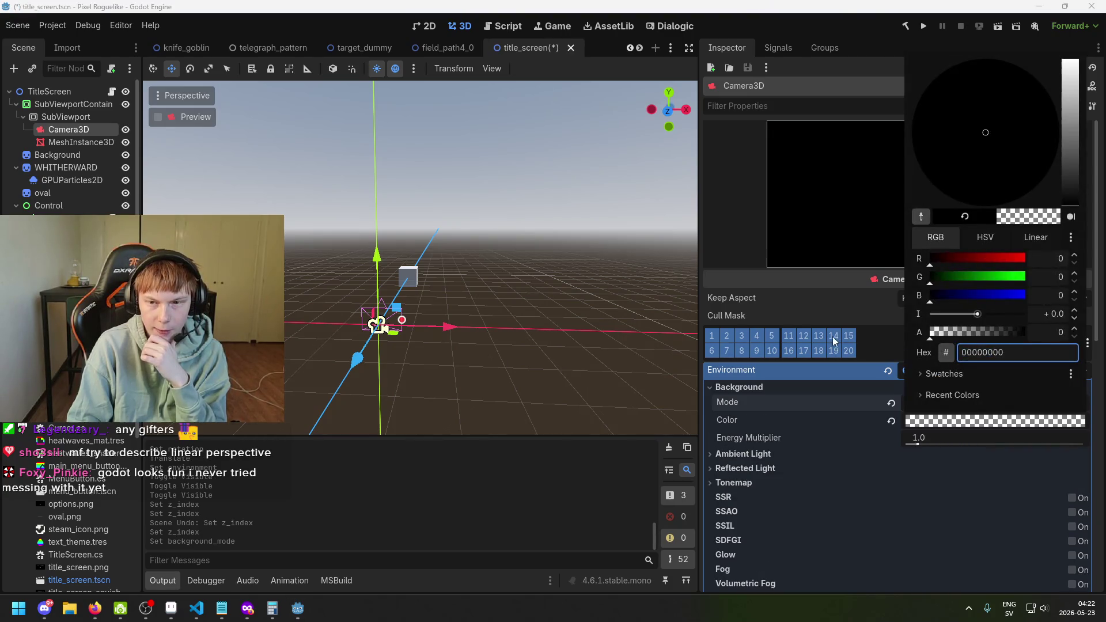
pyautogui.click(837, 425)
pyautogui.hotkey('ctrl', 's')
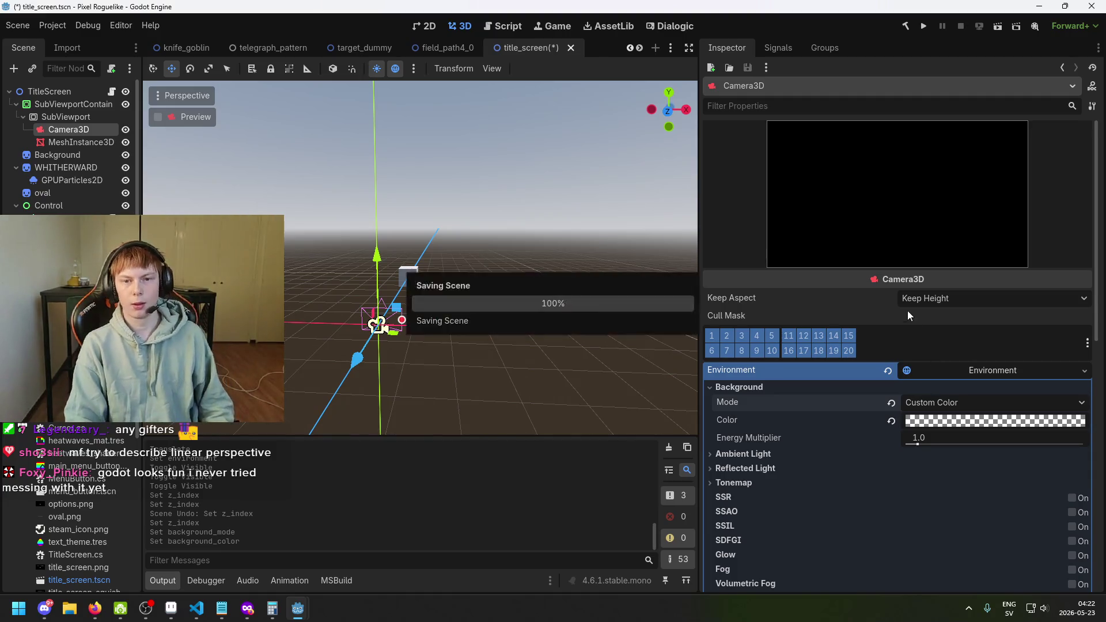
pyautogui.hotkey('ctrl', 's')
# Step: Check the result in the 2D view, then reselect the mesh and Camera3D
pyautogui.click(425, 26)
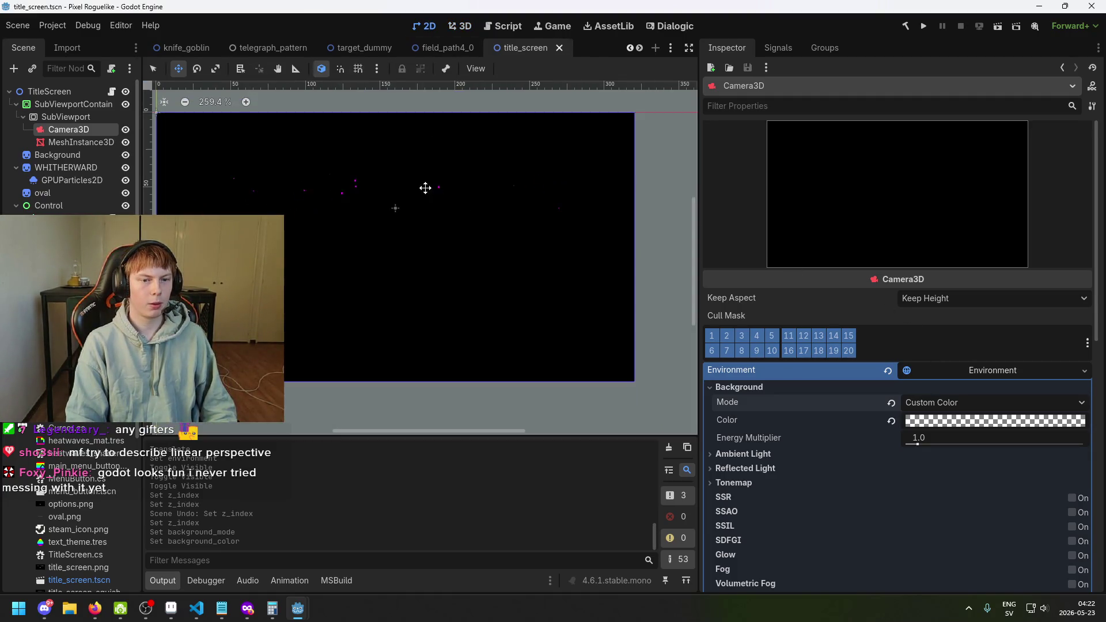
pyautogui.scroll(-3, 513, 254)
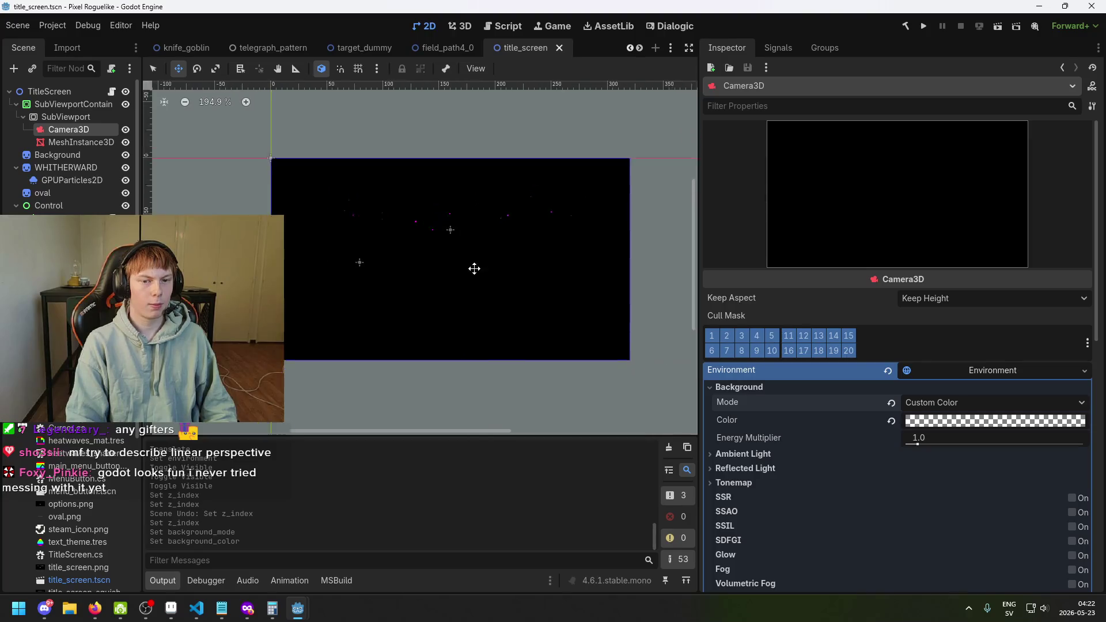
pyautogui.scroll(3, 422, 301)
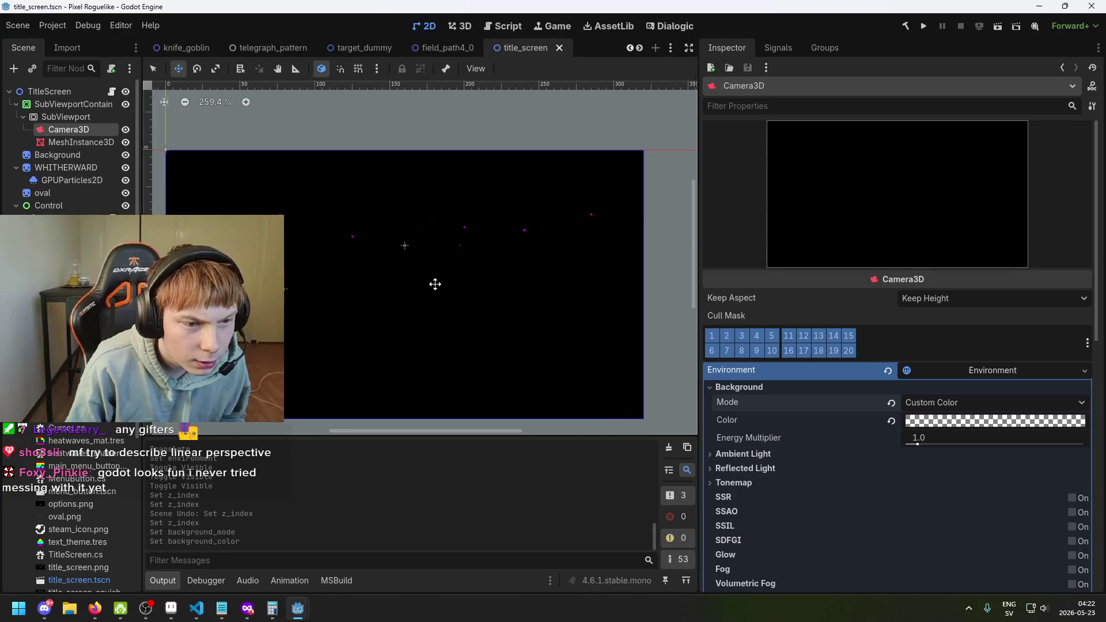
pyautogui.click(85, 141)
pyautogui.click(87, 134)
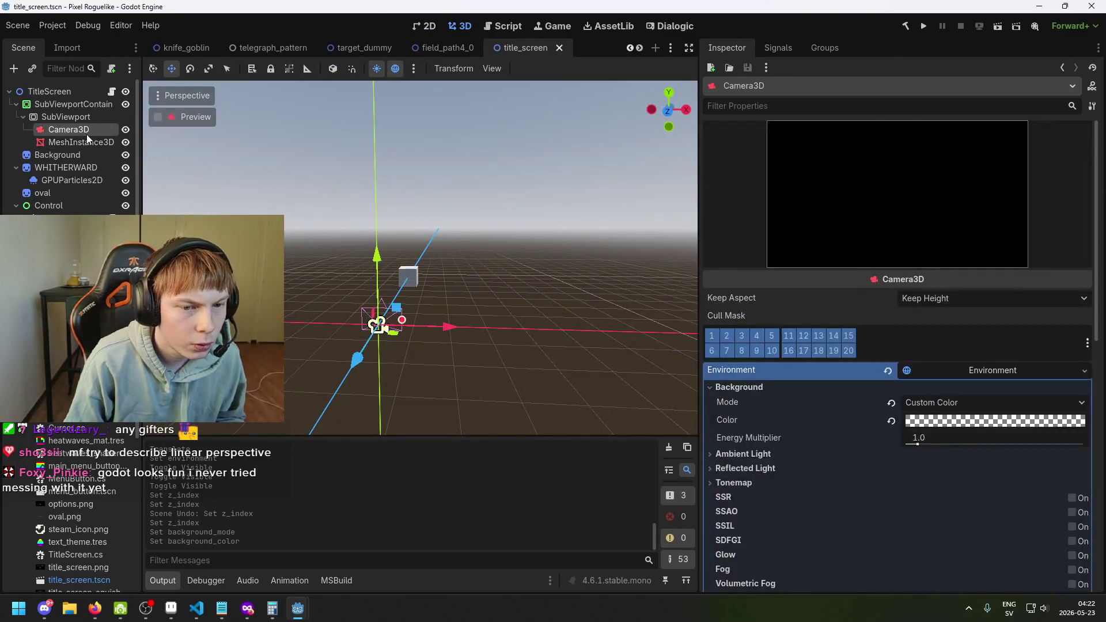
# Step: Try the Clear Color, Custom Color and Camera Feed background modes, then save
pyautogui.moveTo(363, 237); pyautogui.dragTo(379, 256)
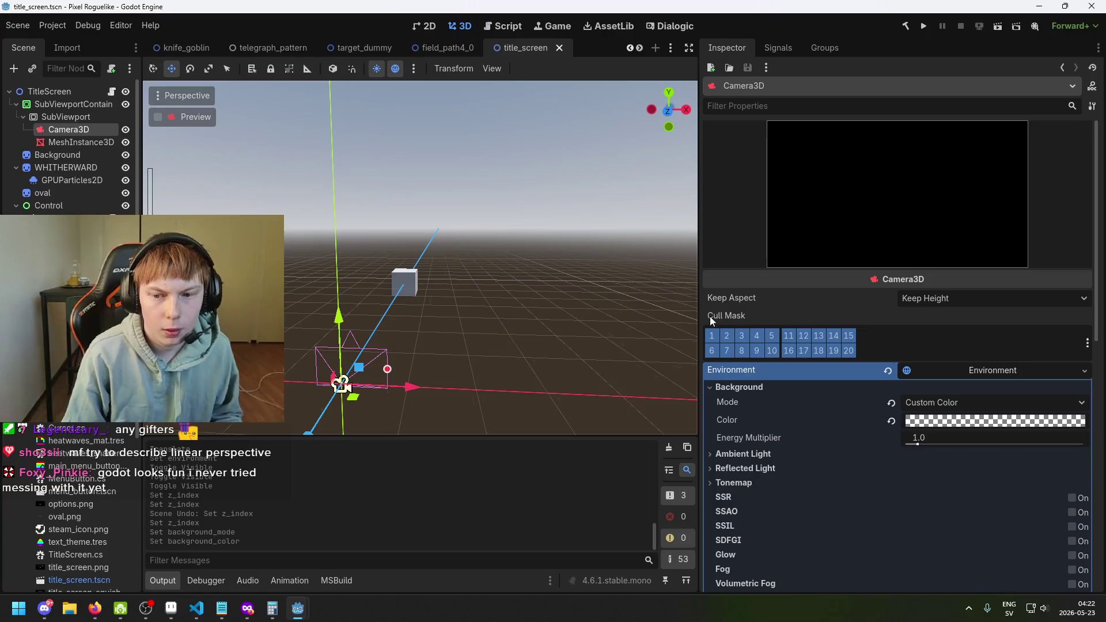
pyautogui.click(932, 404)
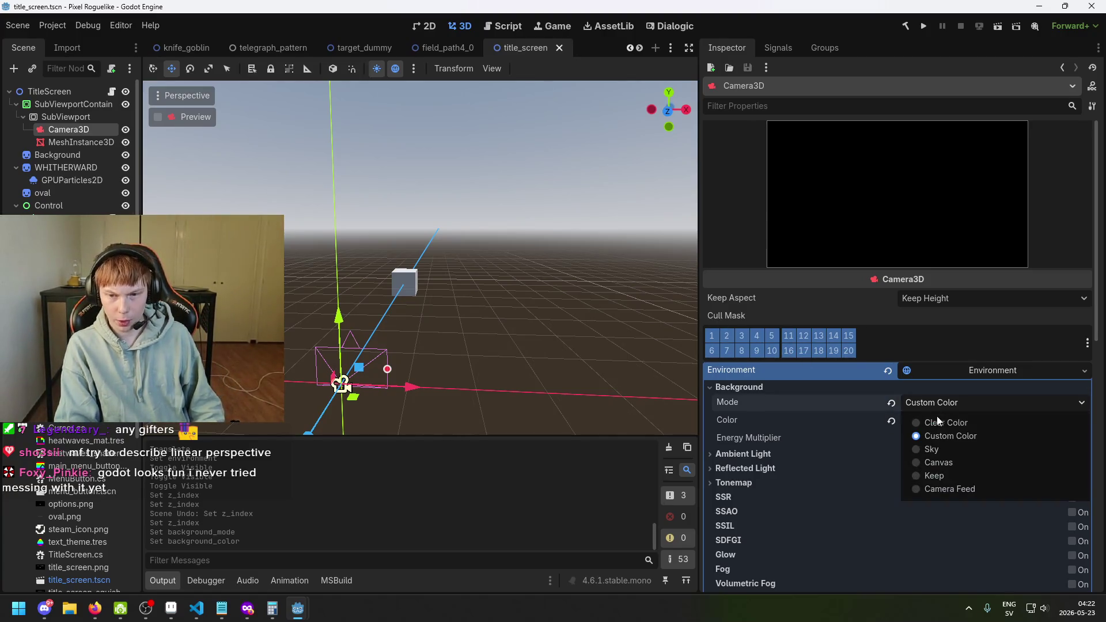
pyautogui.click(938, 420)
pyautogui.click(938, 406)
pyautogui.click(940, 437)
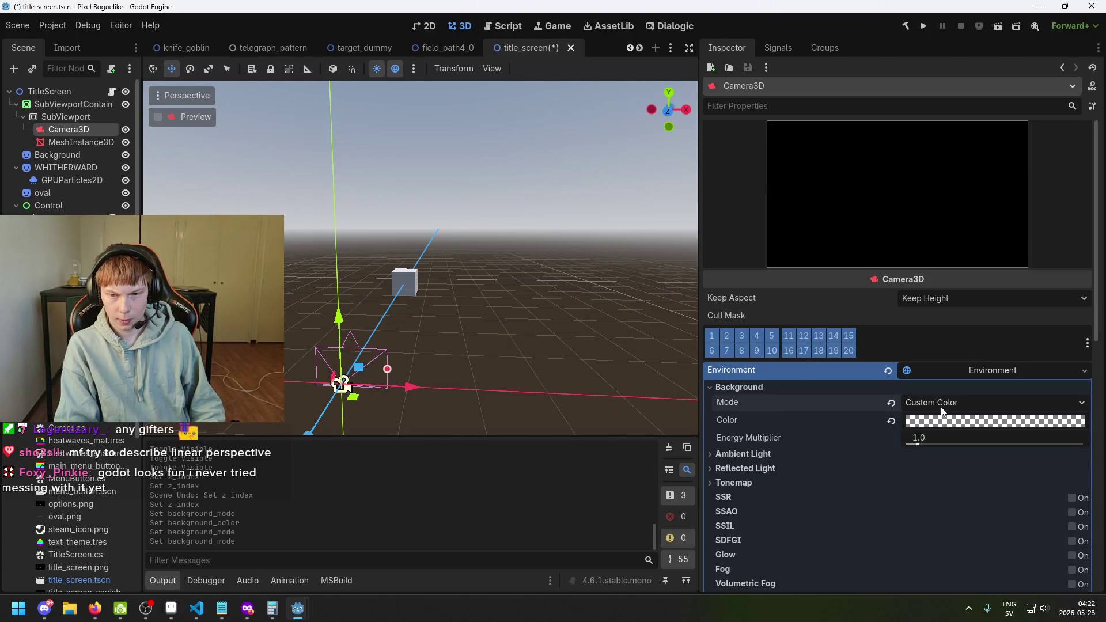
pyautogui.click(944, 403)
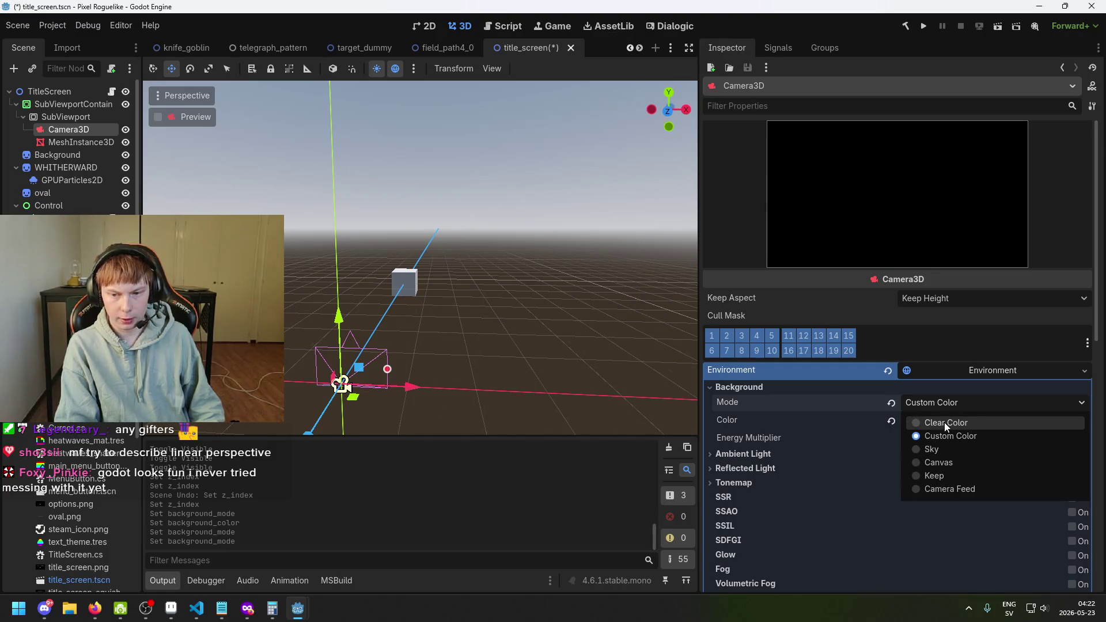
pyautogui.click(956, 488)
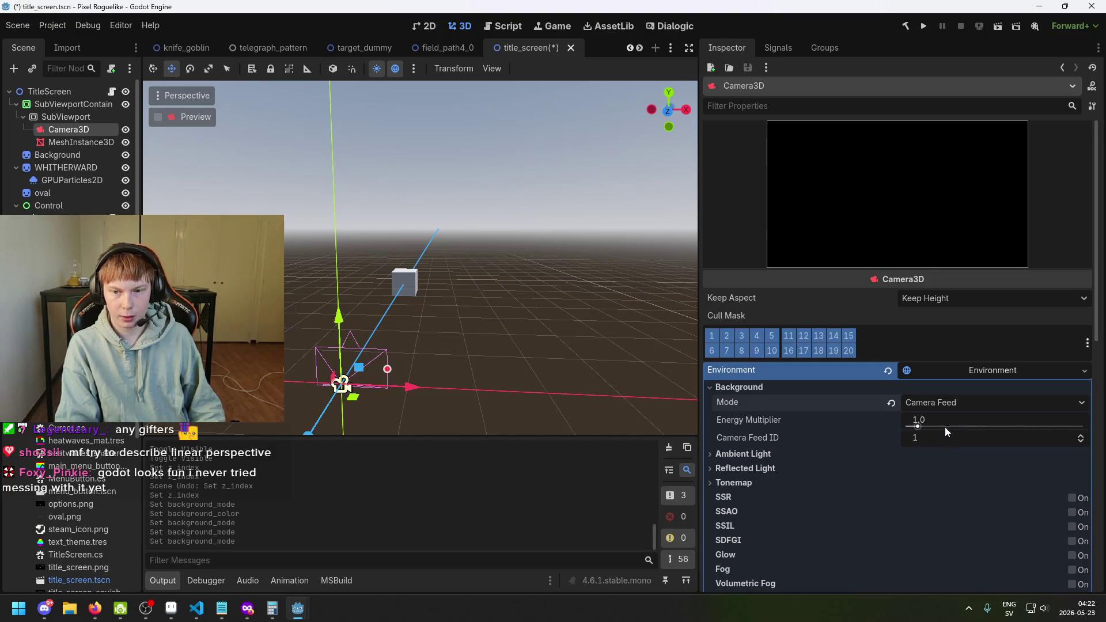
pyautogui.hotkey('ctrl', 's')
# Step: Try the Keep background mode, switch back to Clear Color, and save
pyautogui.click(934, 402)
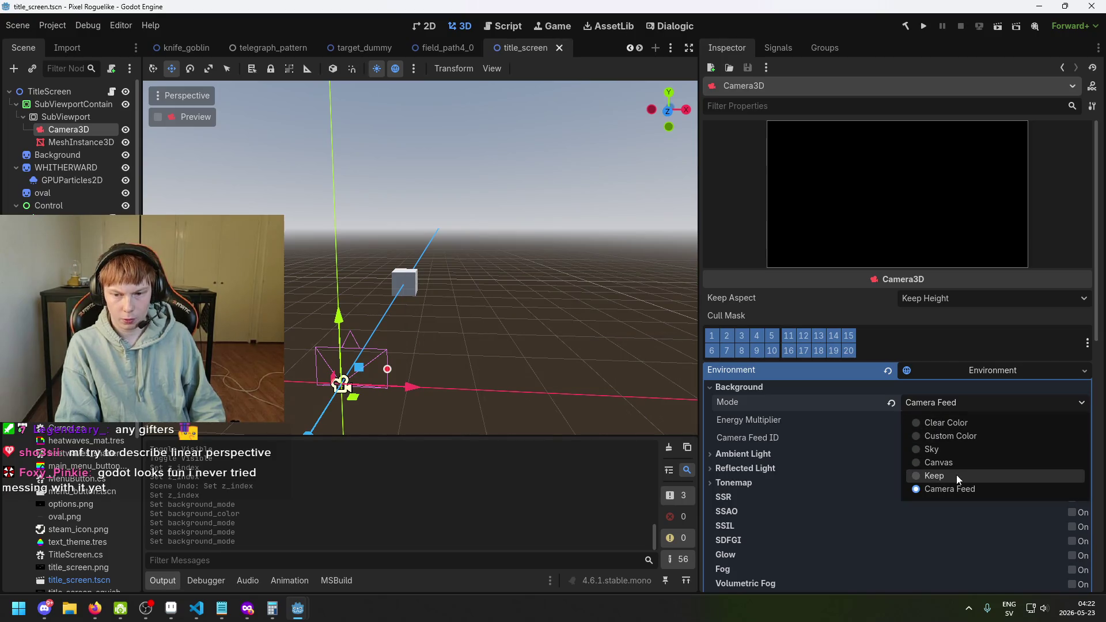
pyautogui.click(956, 474)
pyautogui.click(939, 403)
pyautogui.click(943, 423)
pyautogui.hotkey('ctrl', 's')
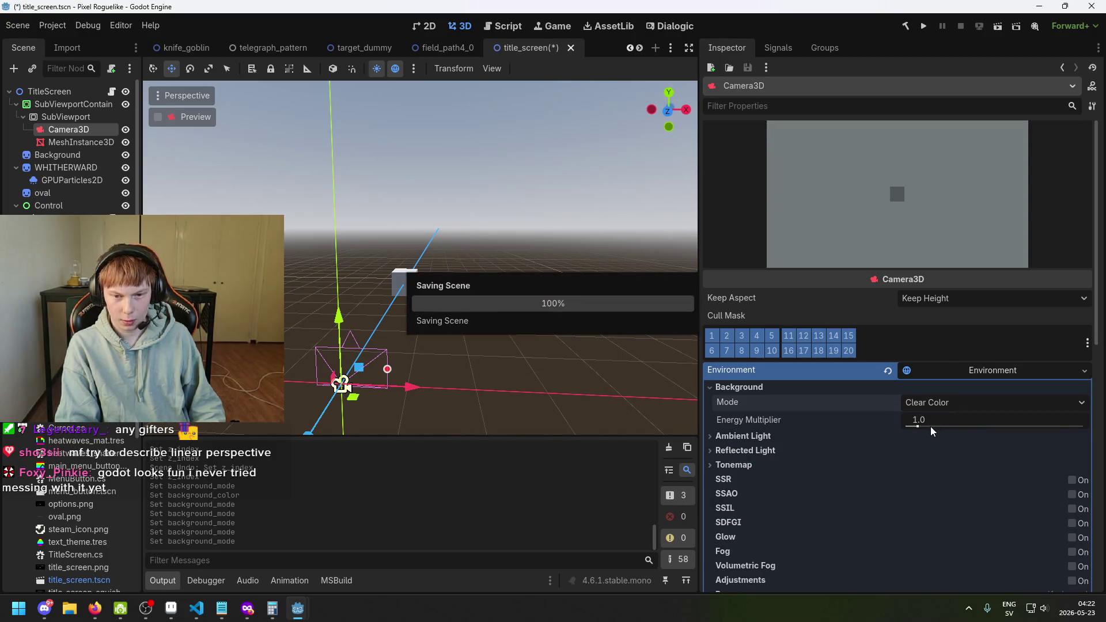
pyautogui.scroll(-2, 778, 442)
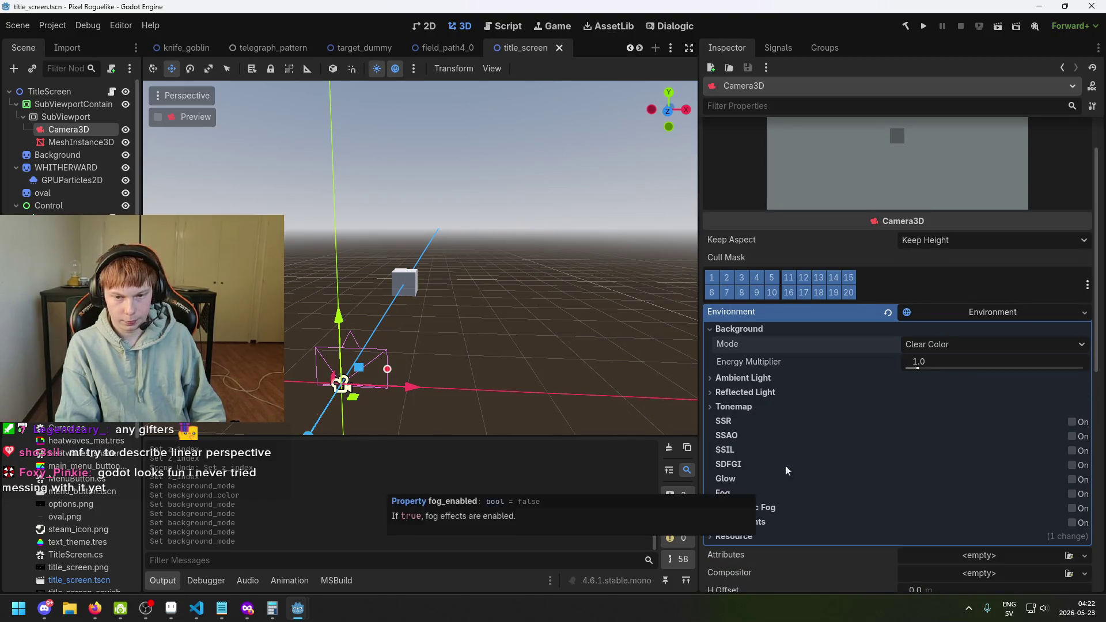
# Step: Expand Ambient Light and set the background mode back to Custom Color
pyautogui.click(767, 378)
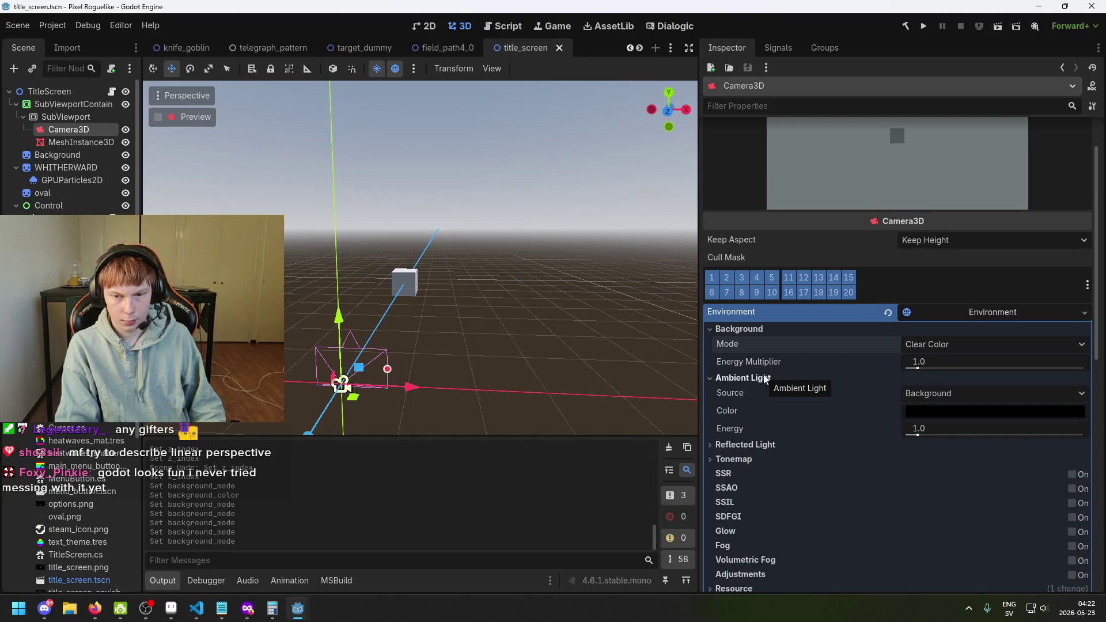
pyautogui.click(928, 344)
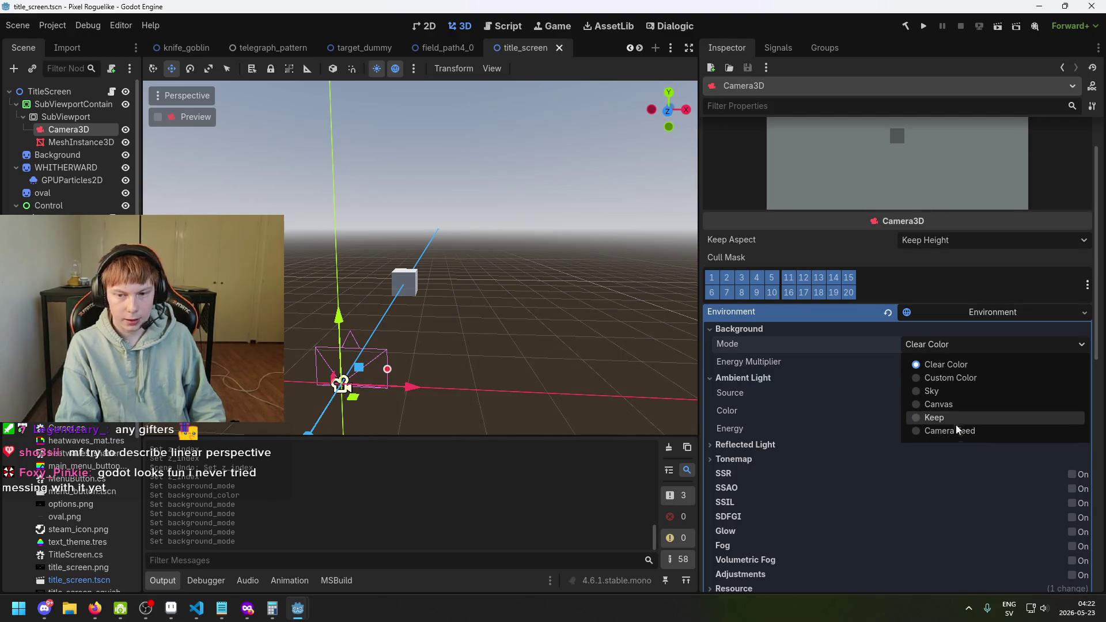
pyautogui.click(956, 380)
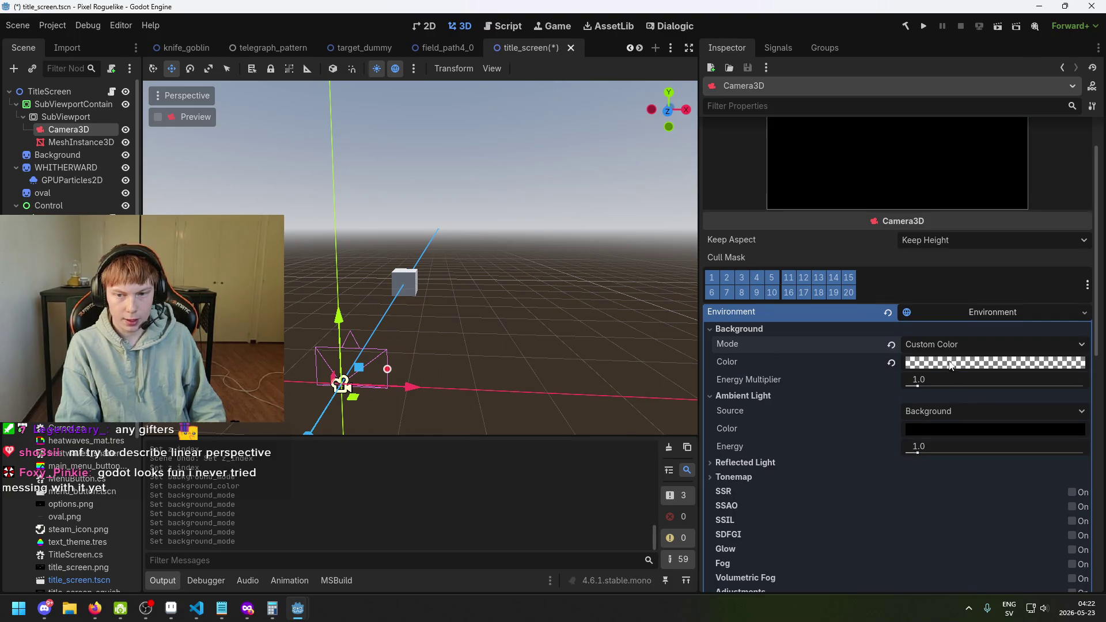
pyautogui.click(938, 430)
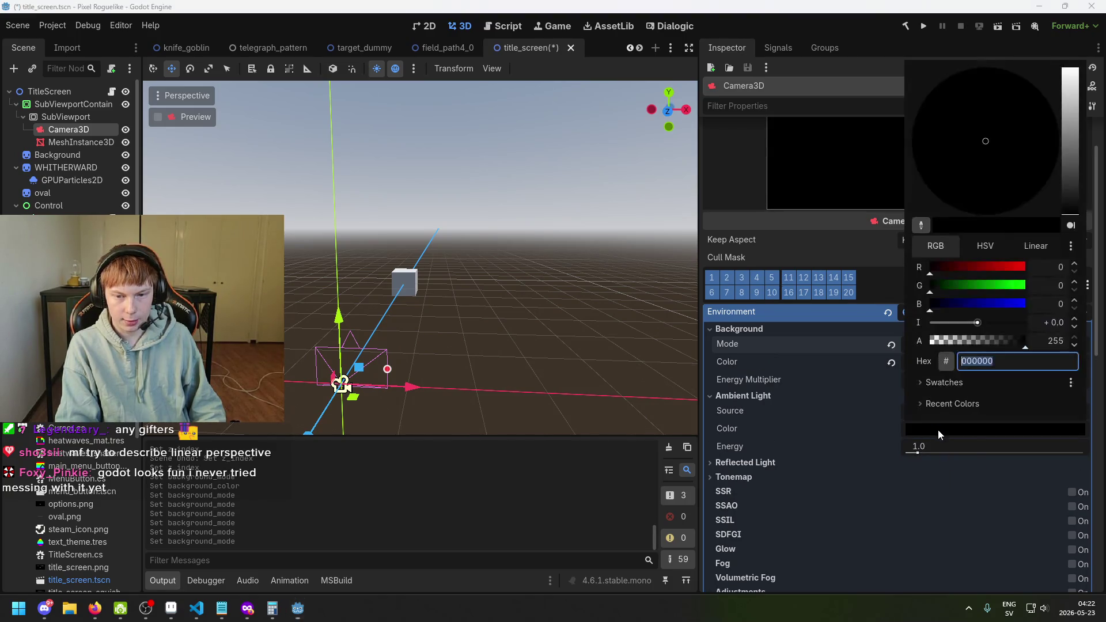
pyautogui.click(903, 434)
# Step: Set the ambient light source to Color with pure white, and save
pyautogui.click(934, 413)
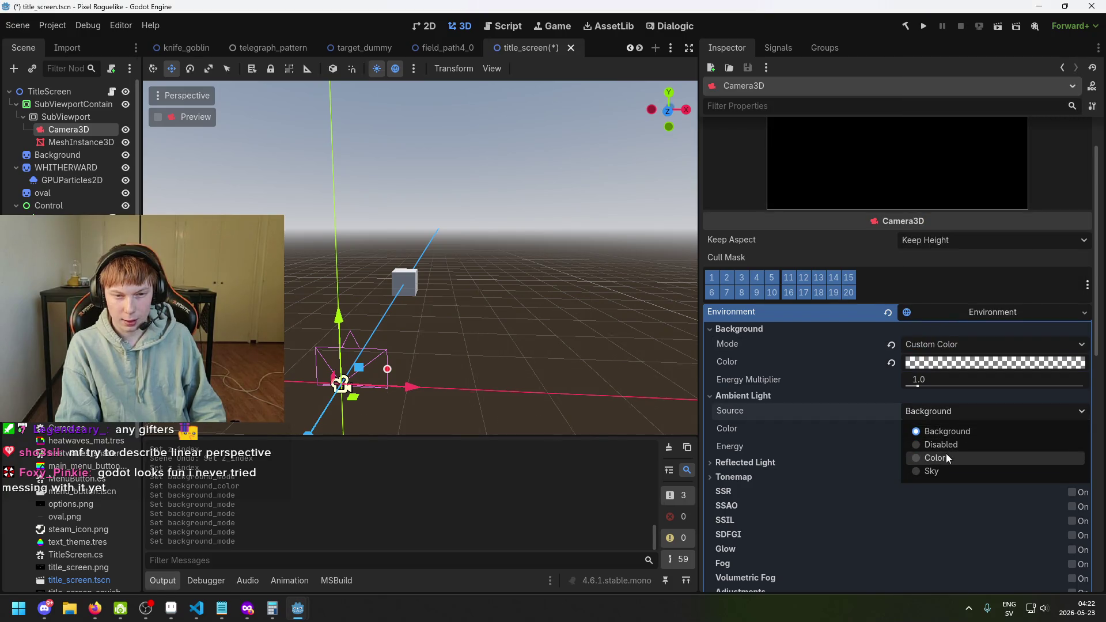
pyautogui.click(947, 456)
pyautogui.click(938, 431)
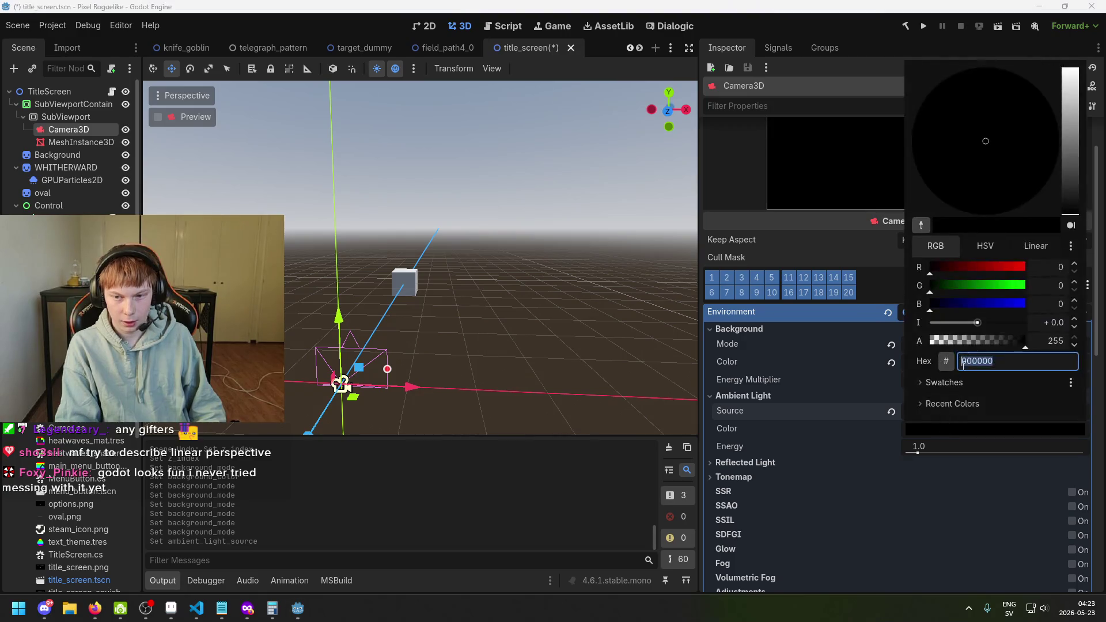
pyautogui.click(1073, 144)
pyautogui.moveTo(1073, 144); pyautogui.dragTo(1072, 40)
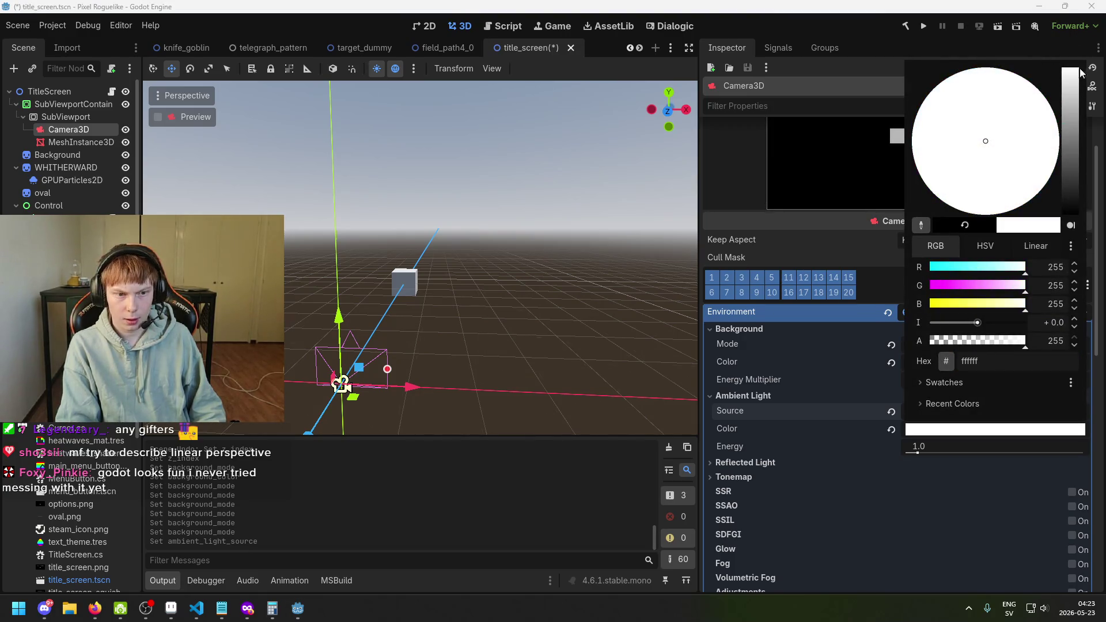
pyautogui.click(984, 468)
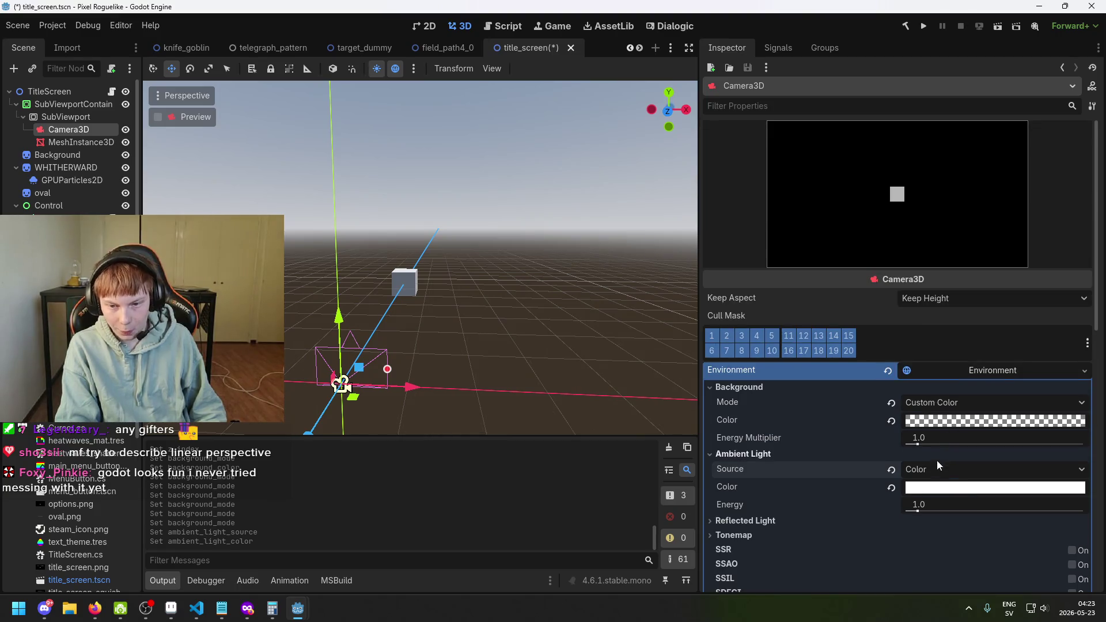
pyautogui.hotkey('ctrl', 's')
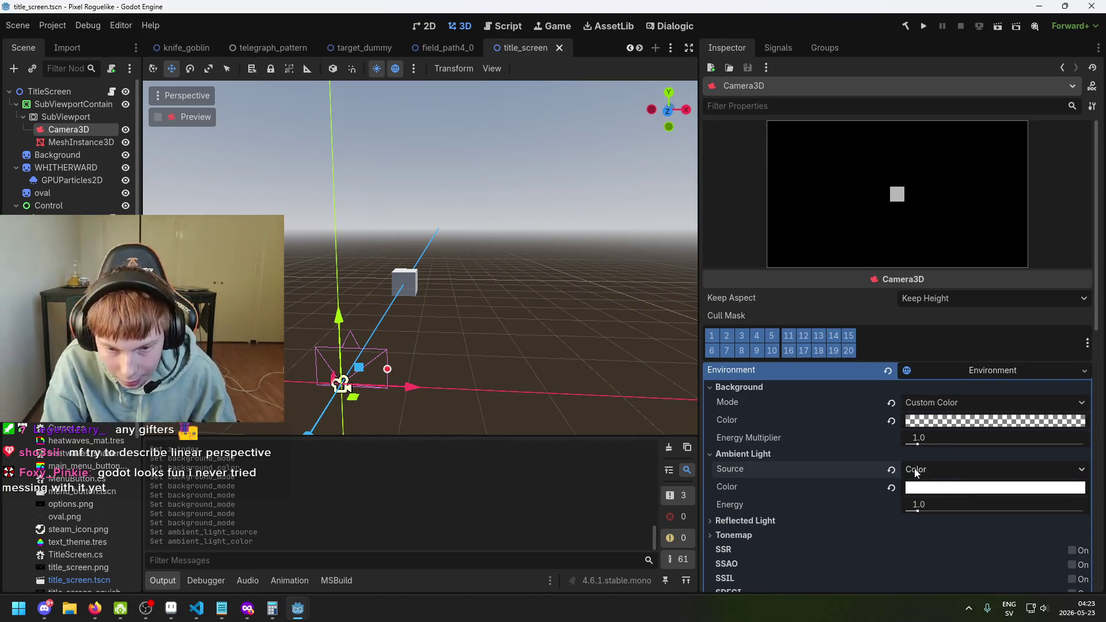
# Step: Briefly try Sky as the ambient source, return to Color, and save
pyautogui.click(916, 472)
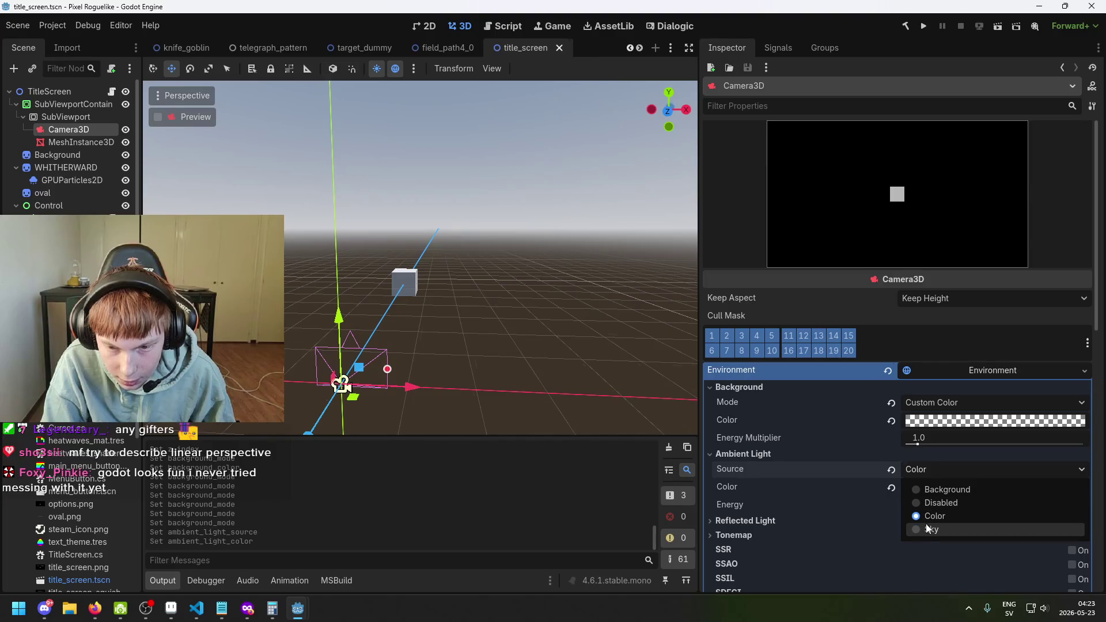
pyautogui.click(928, 529)
pyautogui.click(933, 485)
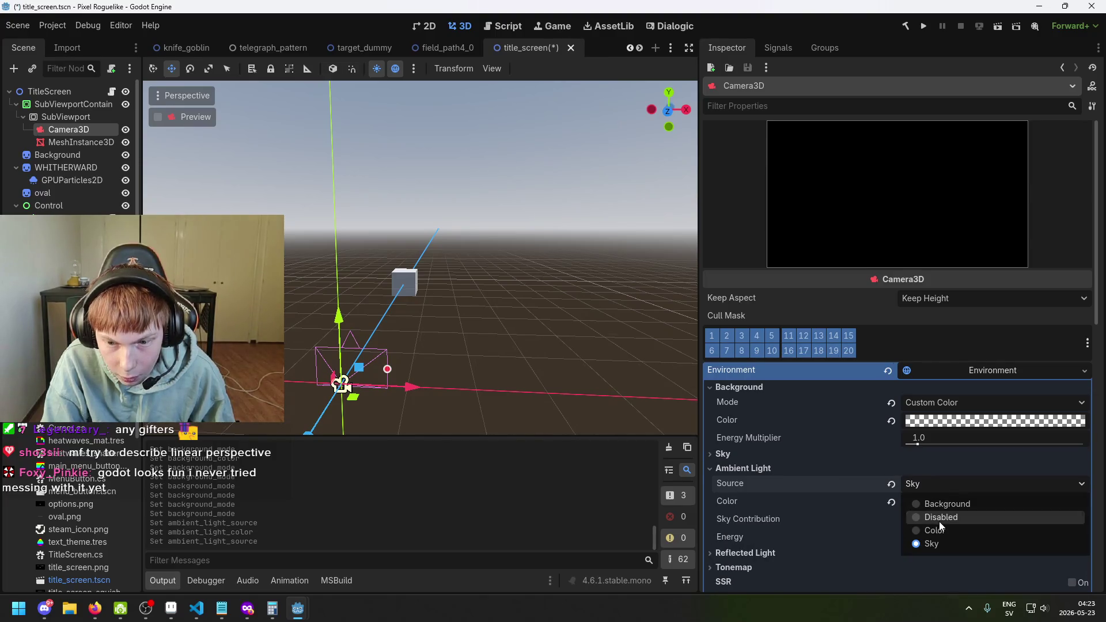
pyautogui.click(940, 530)
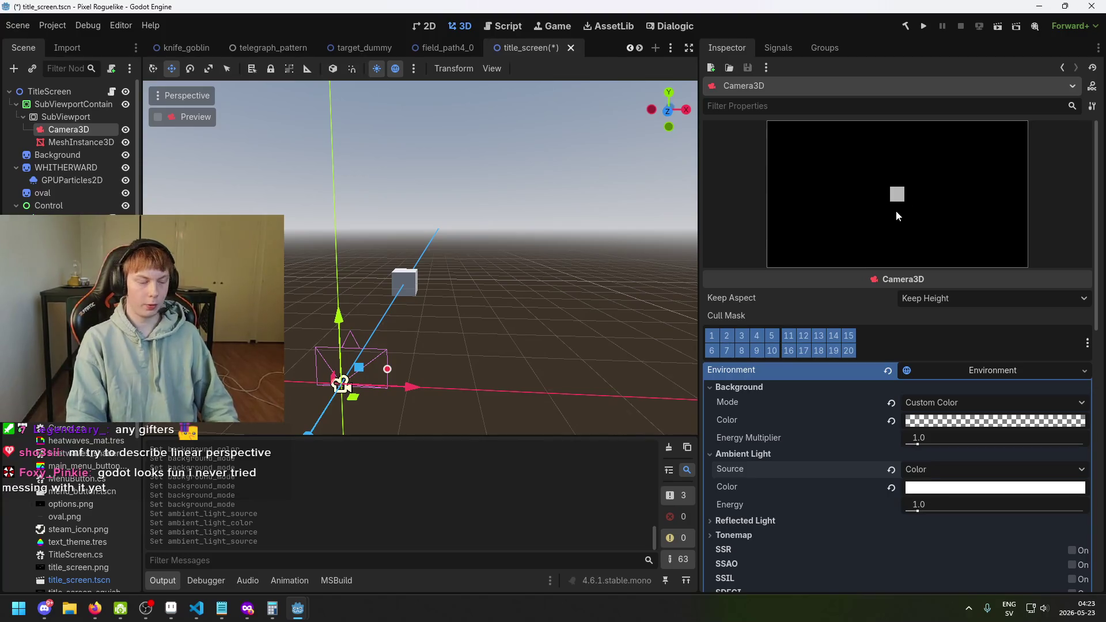
pyautogui.hotkey('ctrl', 's')
pyautogui.hotkey('ctrl', 's')
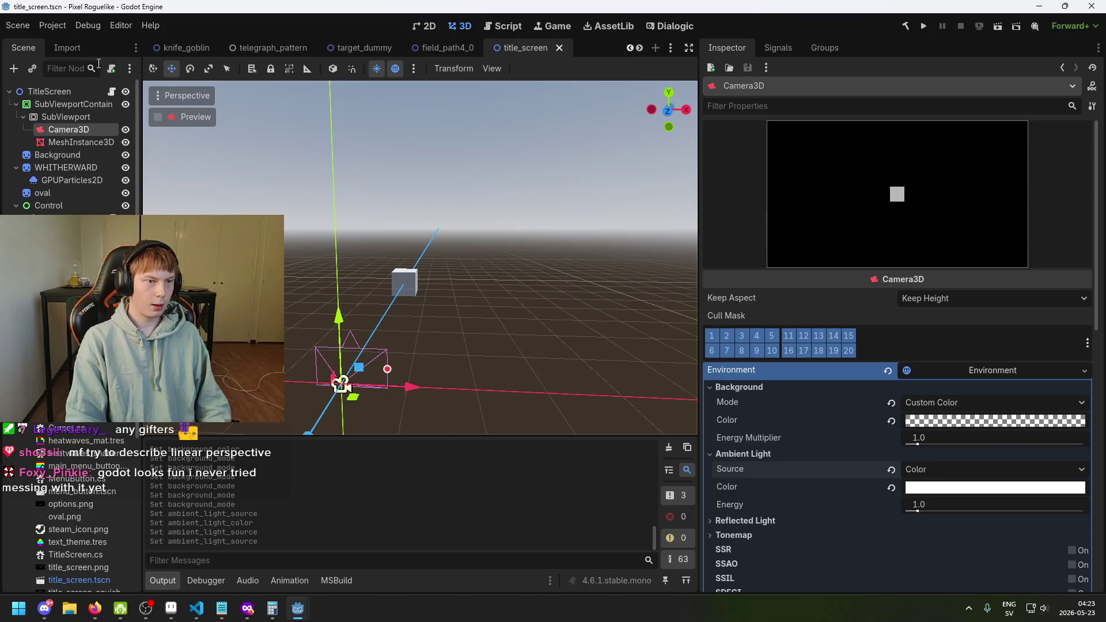
# Step: In the 2D view, select SubViewportContainer and collapse its children
pyautogui.click(430, 26)
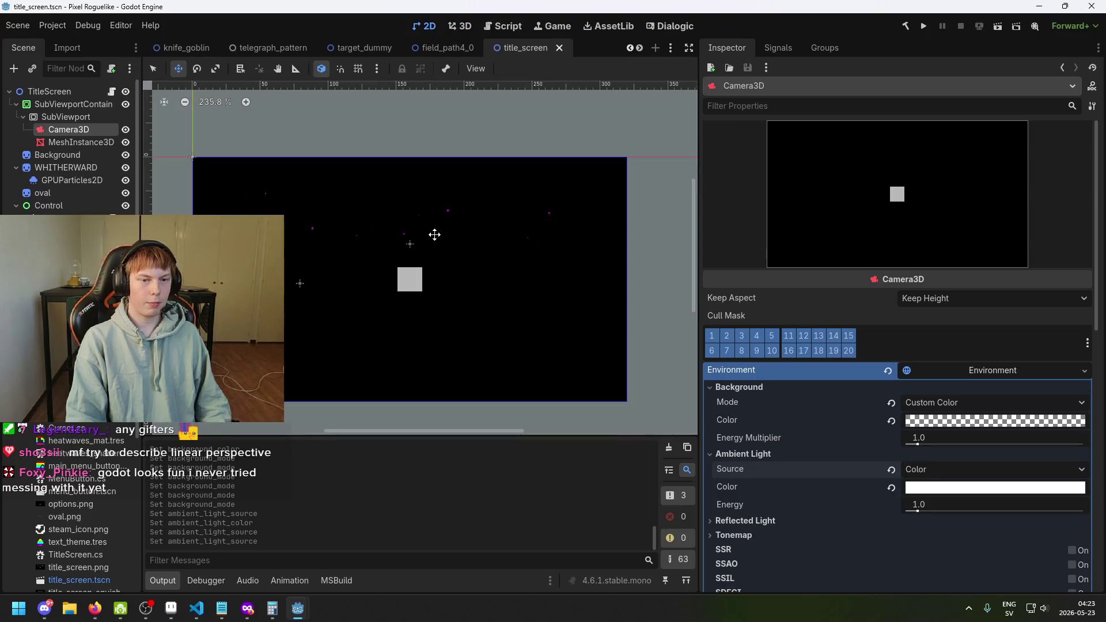
pyautogui.scroll(3, 407, 268)
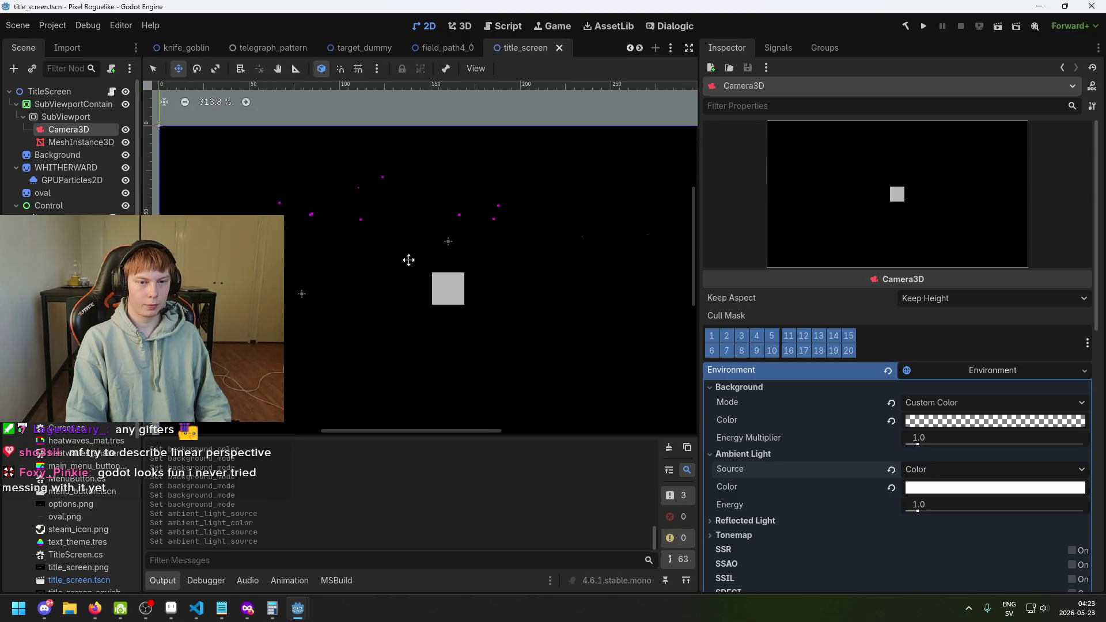
pyautogui.scroll(-2, 374, 270)
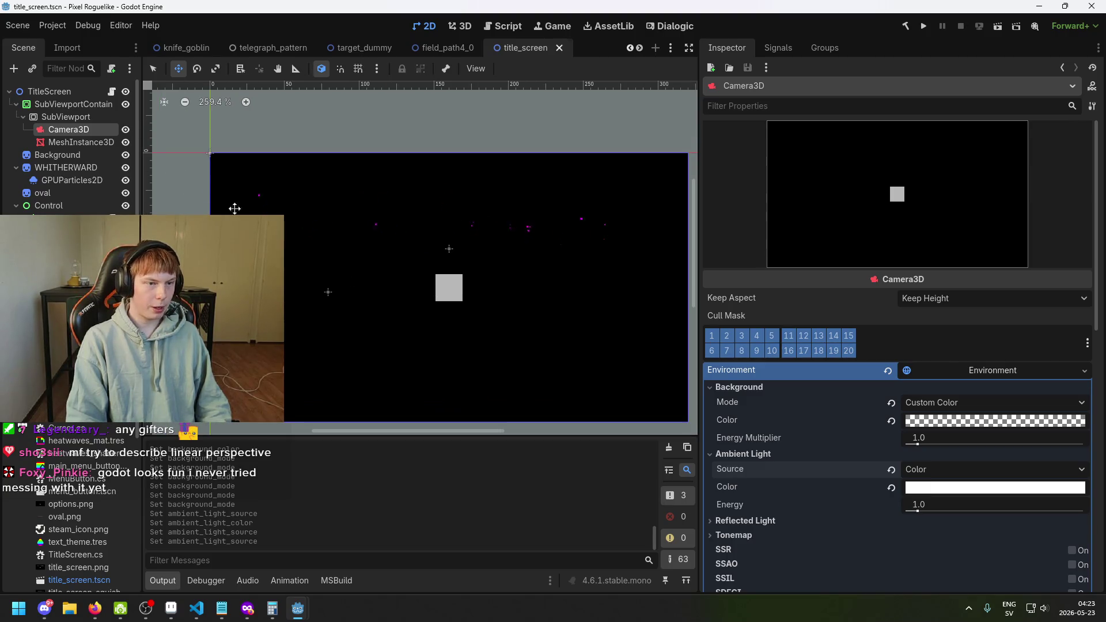
pyautogui.click(83, 103)
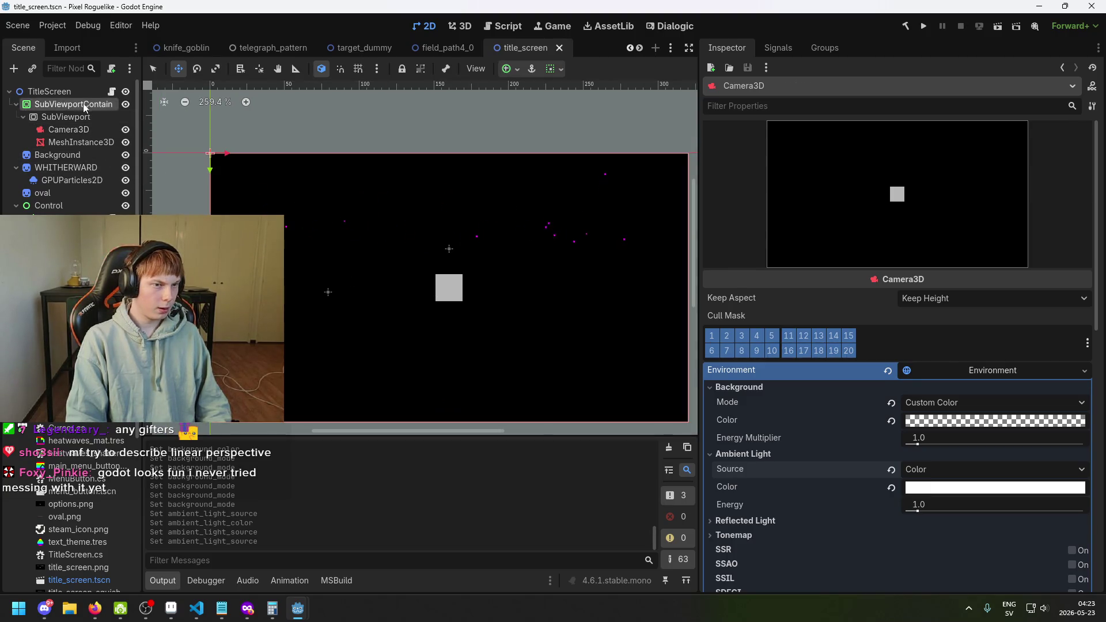
pyautogui.click(16, 103)
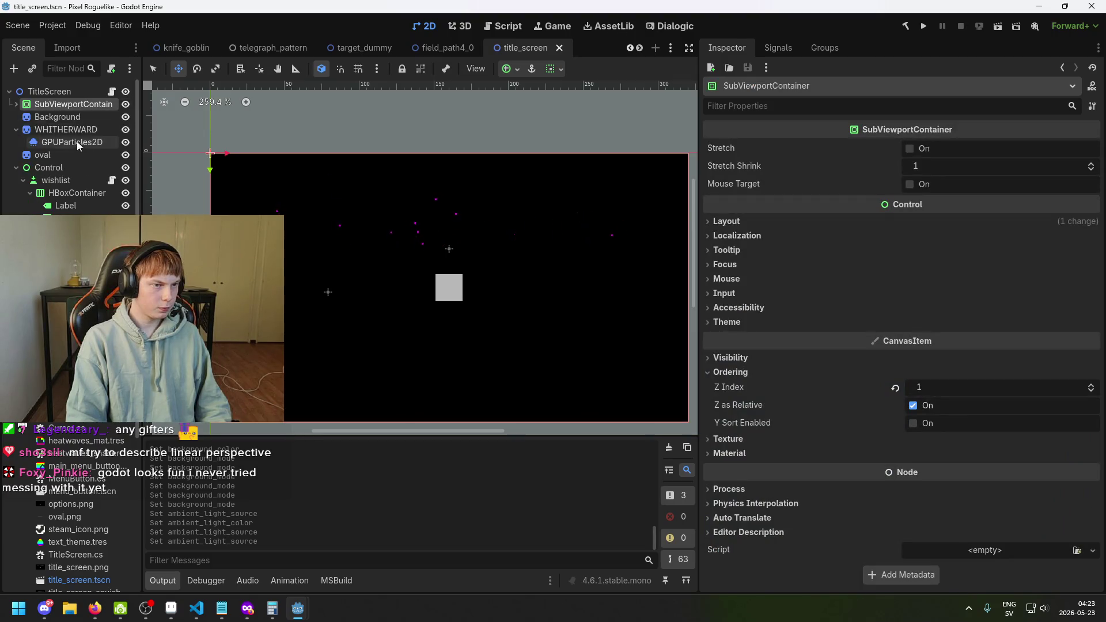
# Step: Toggle SubViewportContainer's visibility several times, leave it visible, save, and switch to 3D
pyautogui.click(125, 105)
pyautogui.click(125, 105)
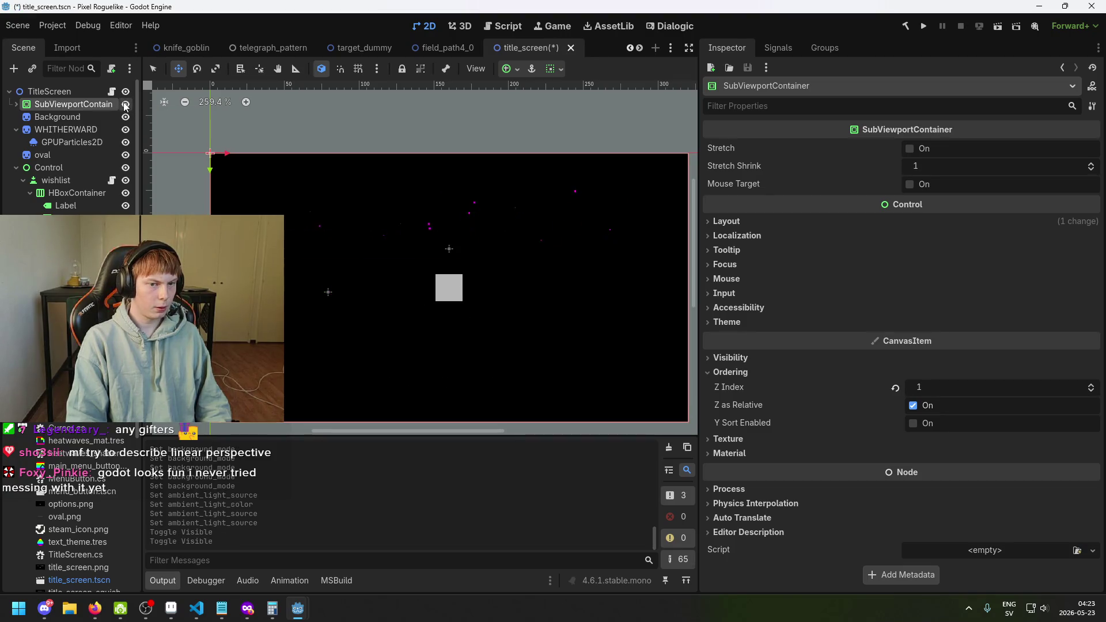
pyautogui.click(125, 104)
pyautogui.click(125, 104)
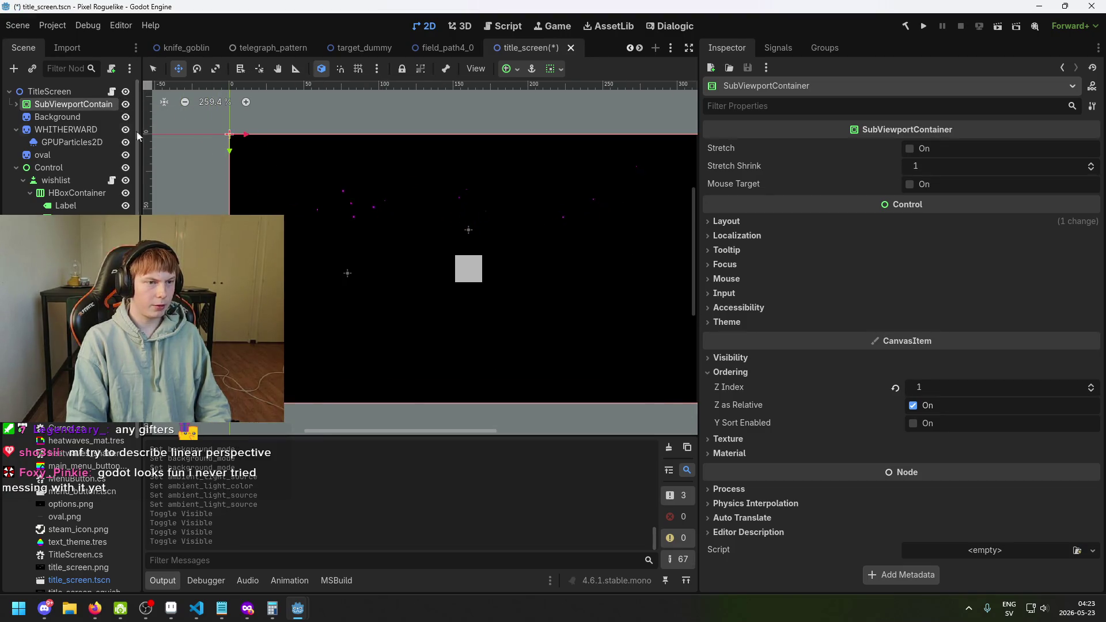
pyautogui.click(127, 105)
pyautogui.click(128, 105)
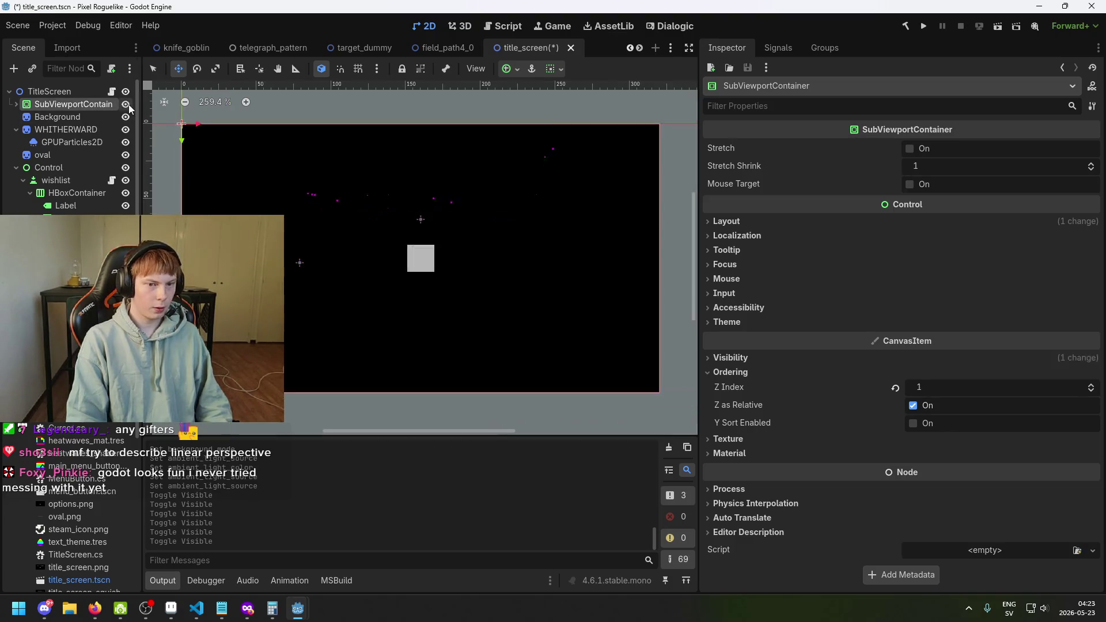
pyautogui.hotkey('ctrl', 's')
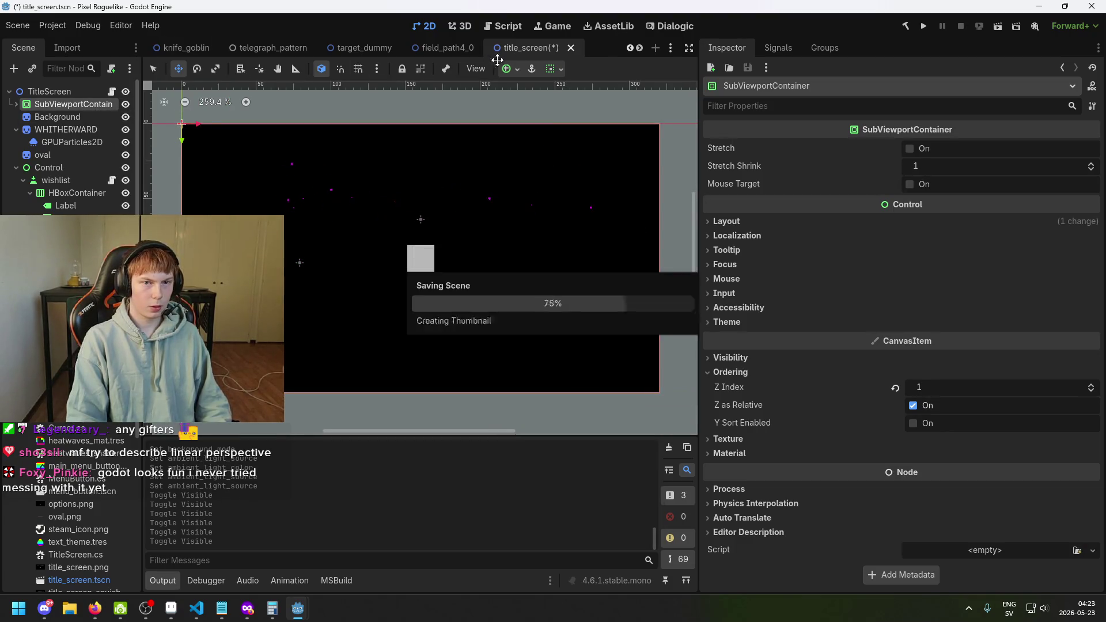
pyautogui.click(86, 117)
pyautogui.click(89, 106)
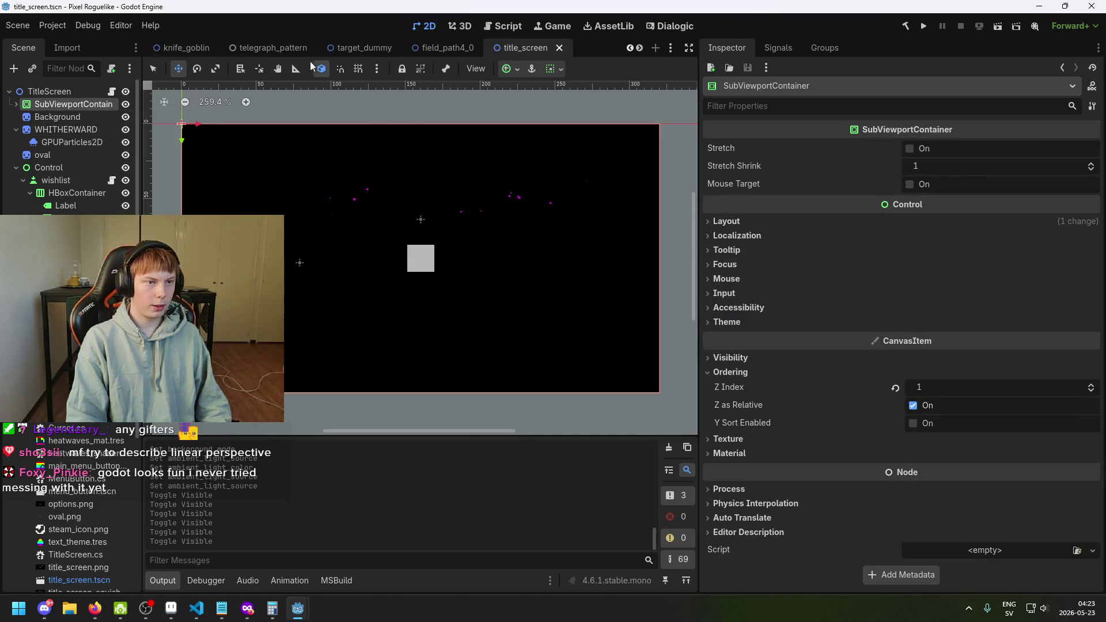
pyautogui.click(464, 26)
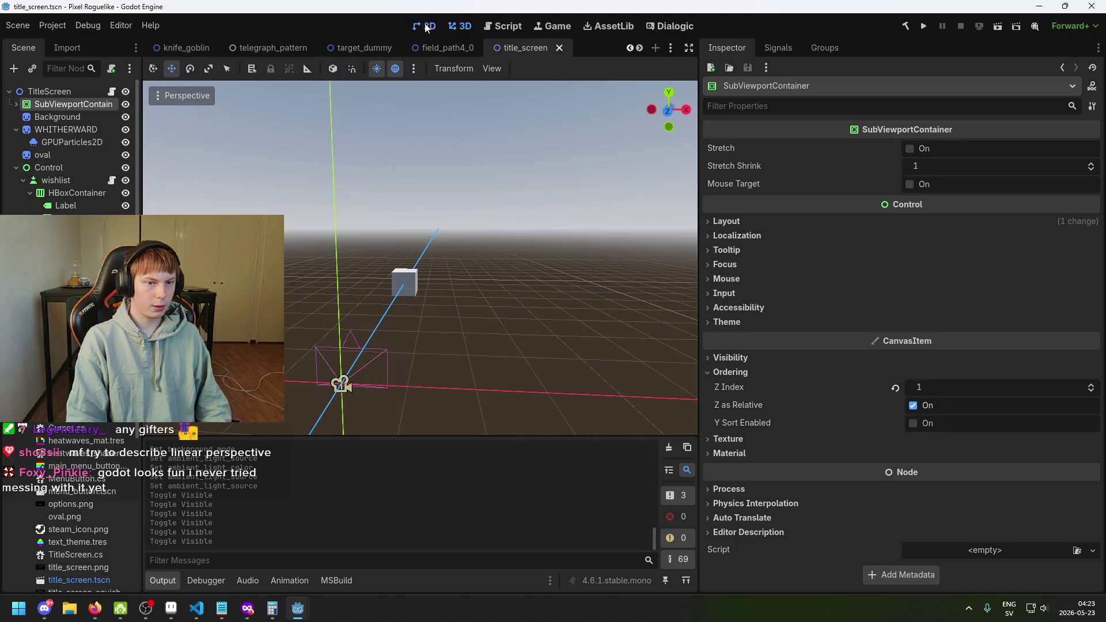
# Step: Expand SubViewportContainer, focus the view on the cube, and select Camera3D
pyautogui.click(427, 27)
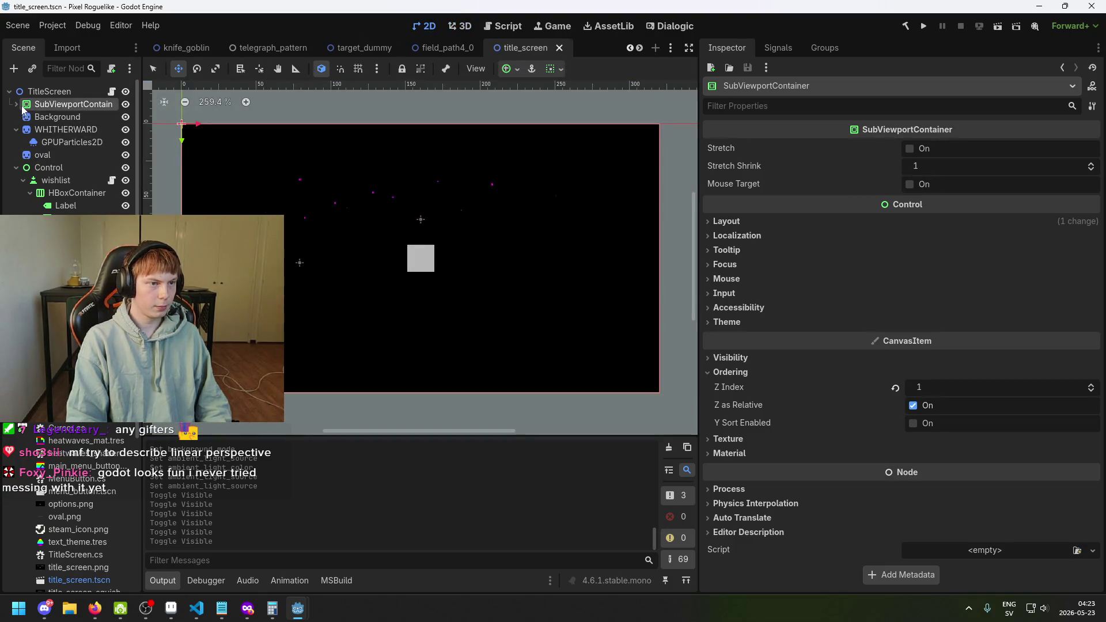
pyautogui.click(16, 104)
pyautogui.click(68, 129)
pyautogui.click(66, 142)
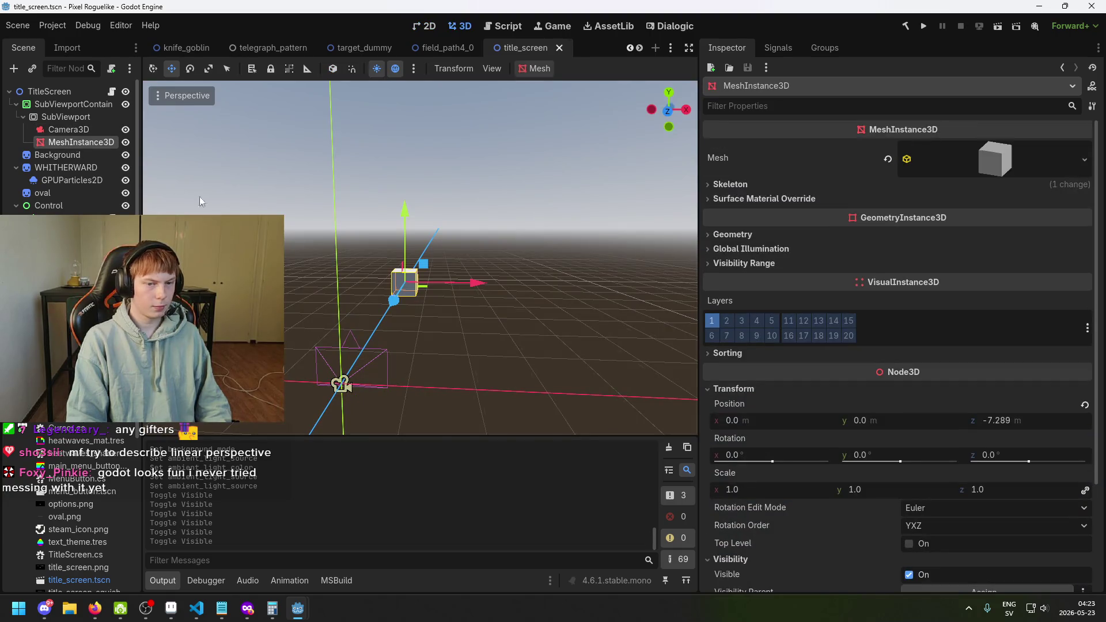
pyautogui.press('f')
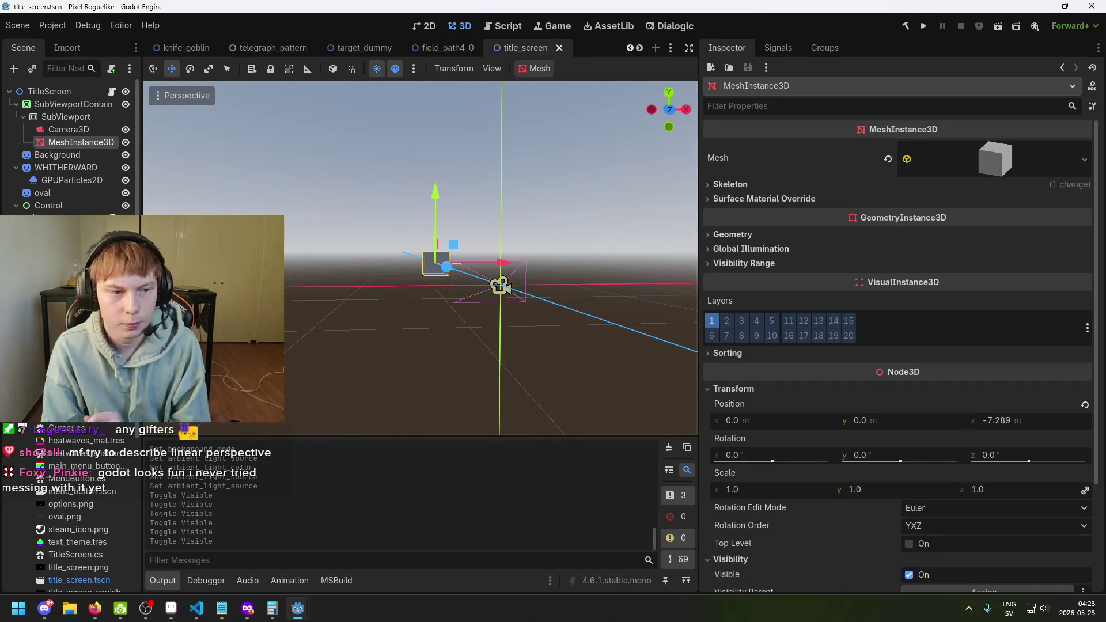
pyautogui.click(500, 285)
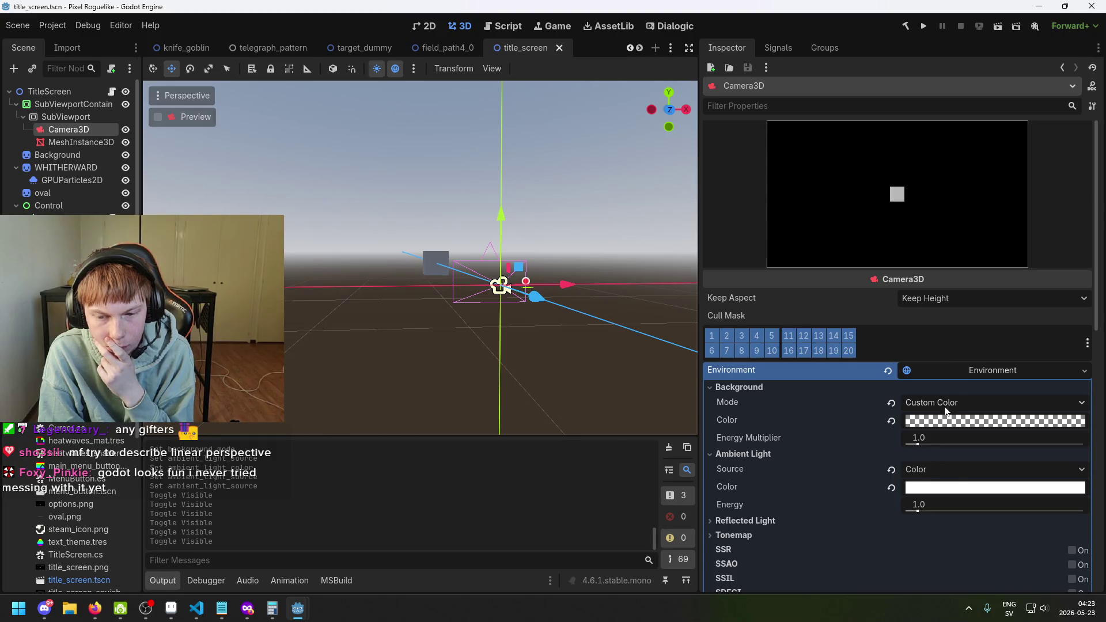
# Step: Try Background as the ambient light source, return it to Color, and check the background colour
pyautogui.click(936, 469)
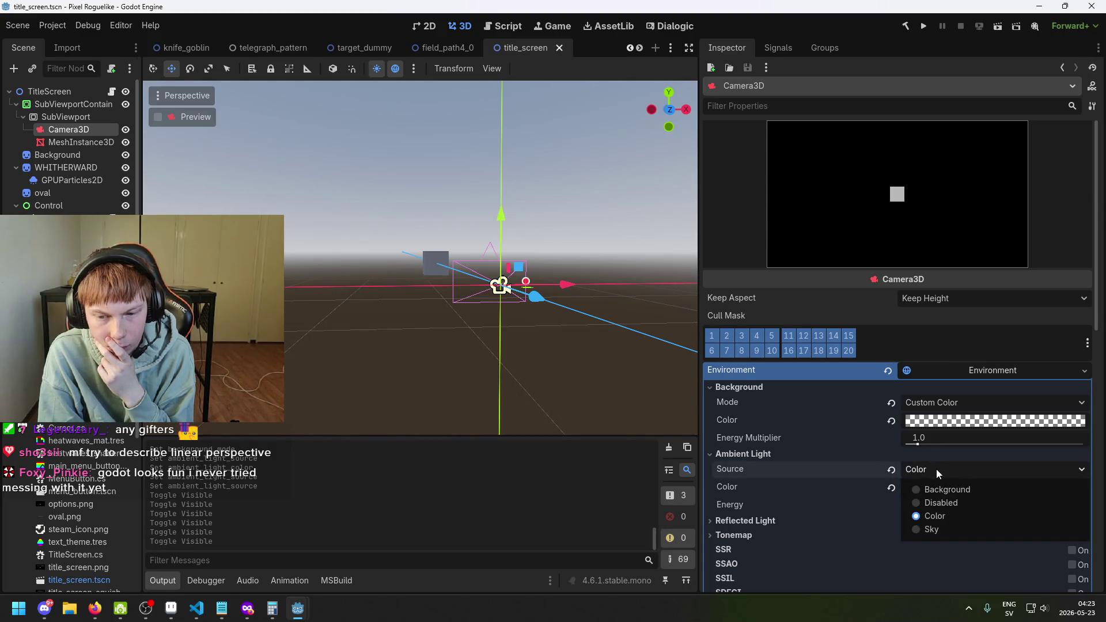
pyautogui.click(936, 470)
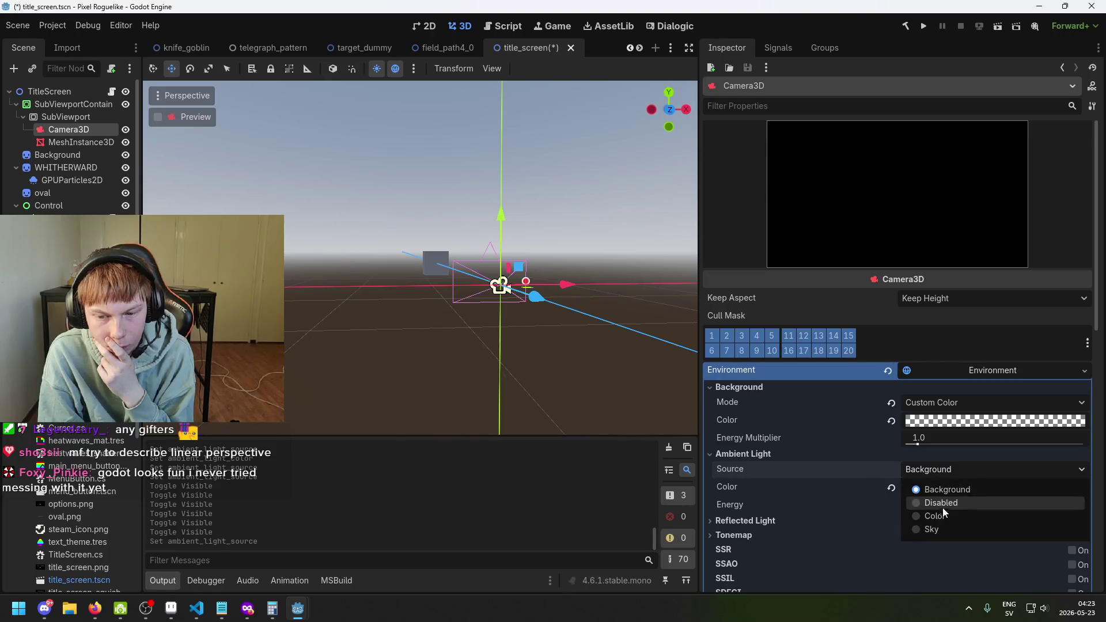
pyautogui.click(943, 513)
pyautogui.click(927, 425)
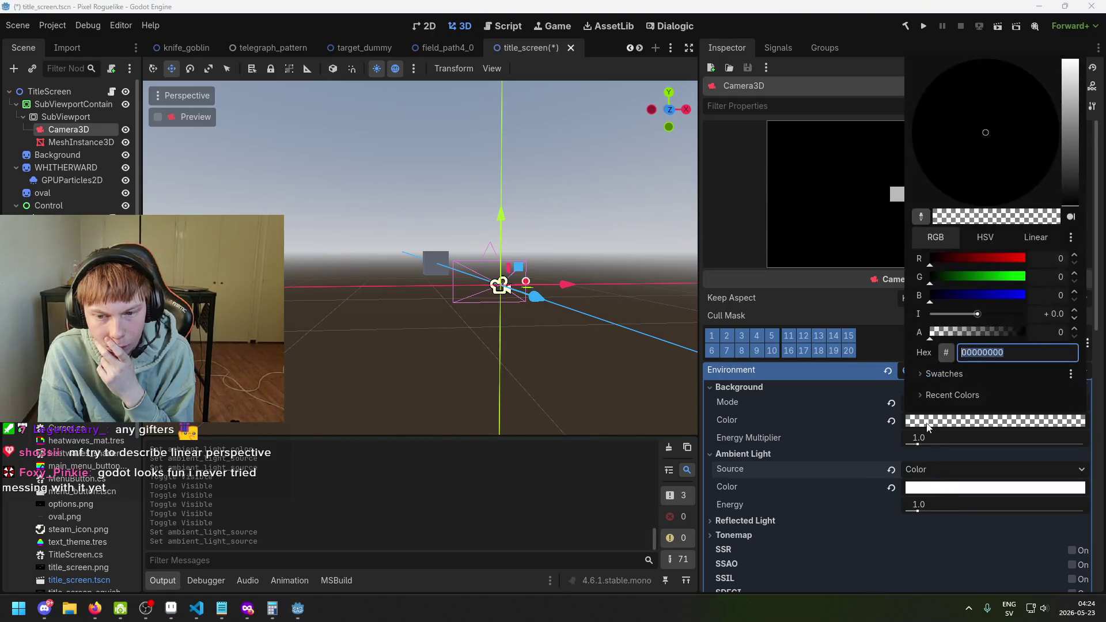
pyautogui.click(865, 413)
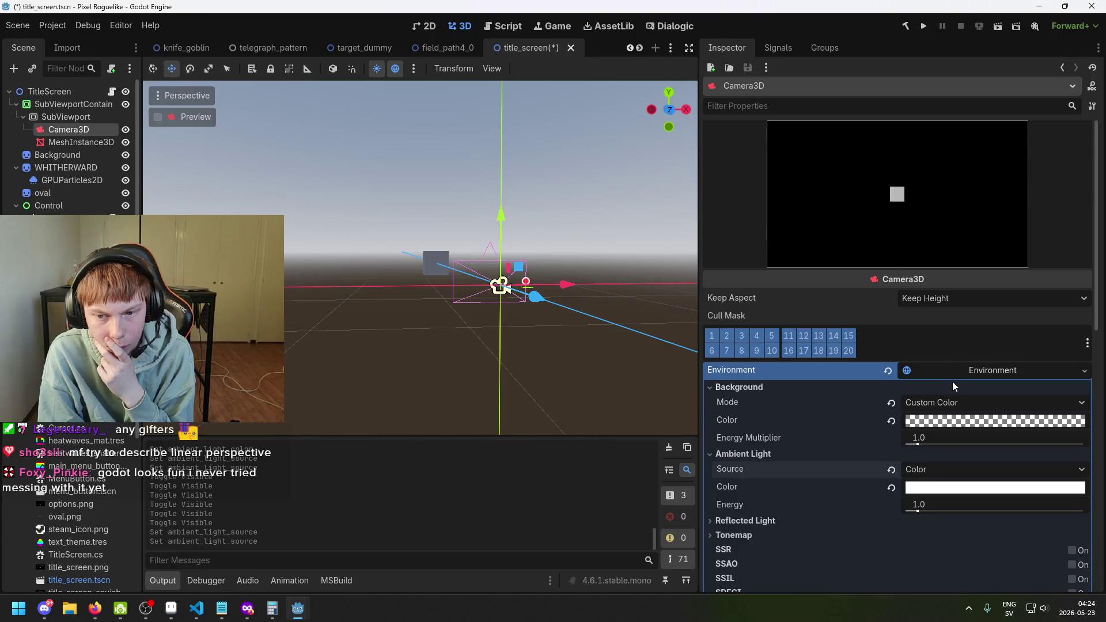
# Step: Change the background mode from Clear Color to Canvas and save title_screen
pyautogui.click(951, 402)
pyautogui.click(949, 423)
pyautogui.click(950, 404)
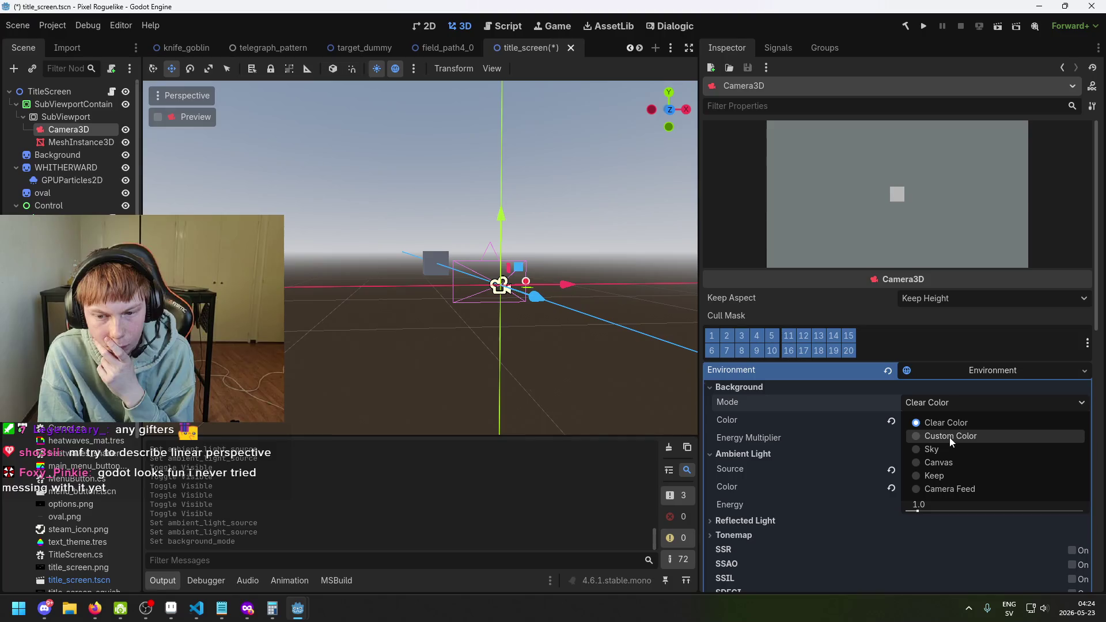
pyautogui.click(939, 462)
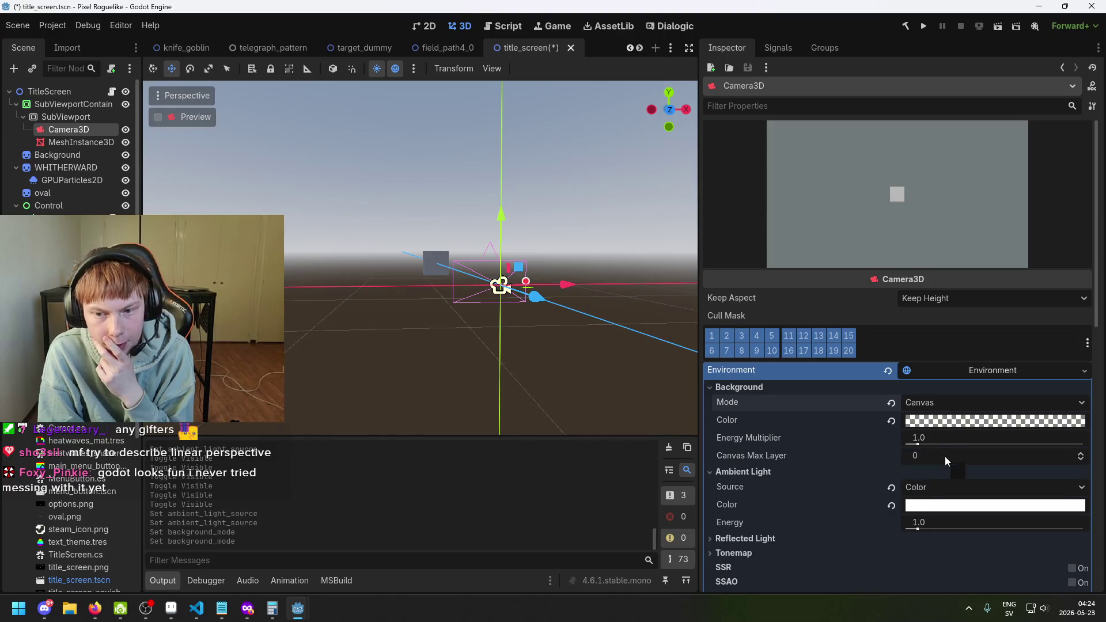
pyautogui.moveTo(940, 422)
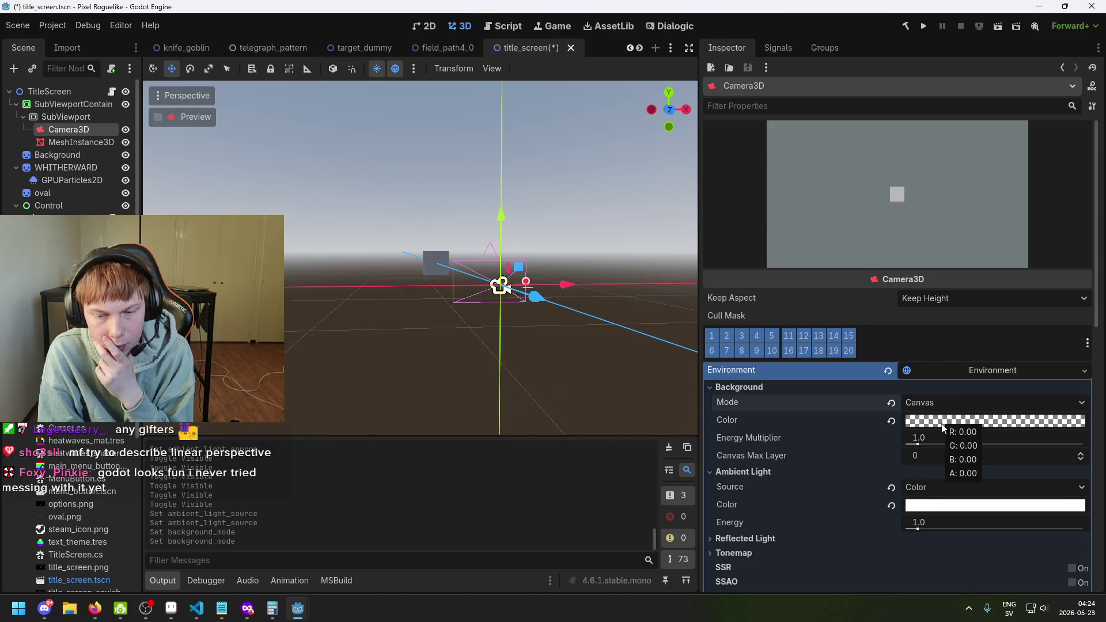
pyautogui.hotkey('ctrl', 's')
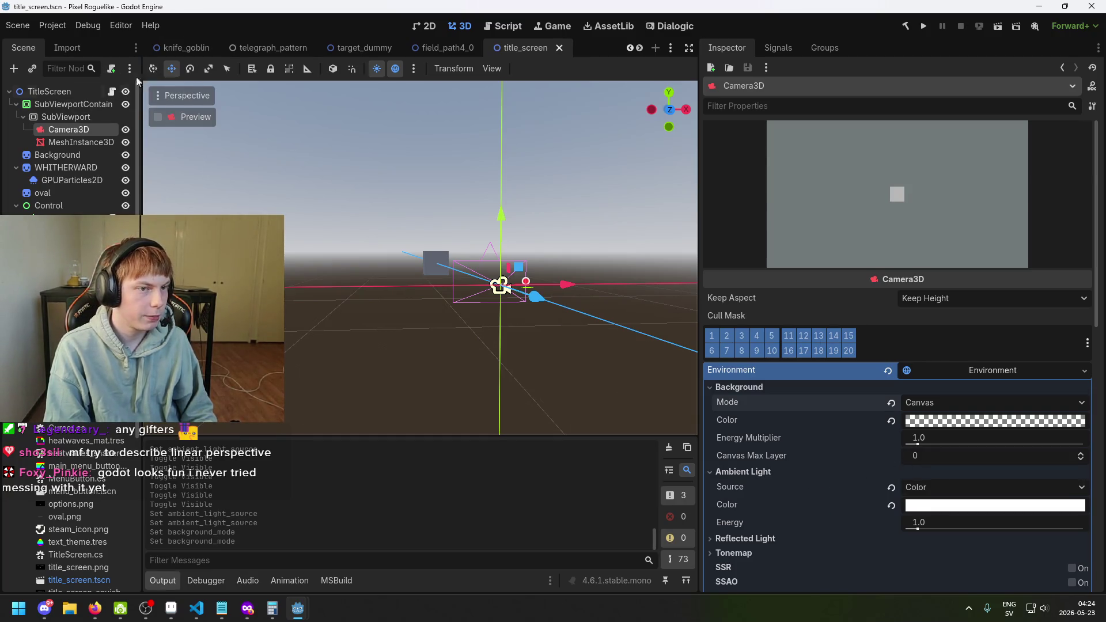
# Step: In the 2D view, set the environment background colour to opaque red
pyautogui.click(431, 29)
pyautogui.scroll(-10, 441, 171)
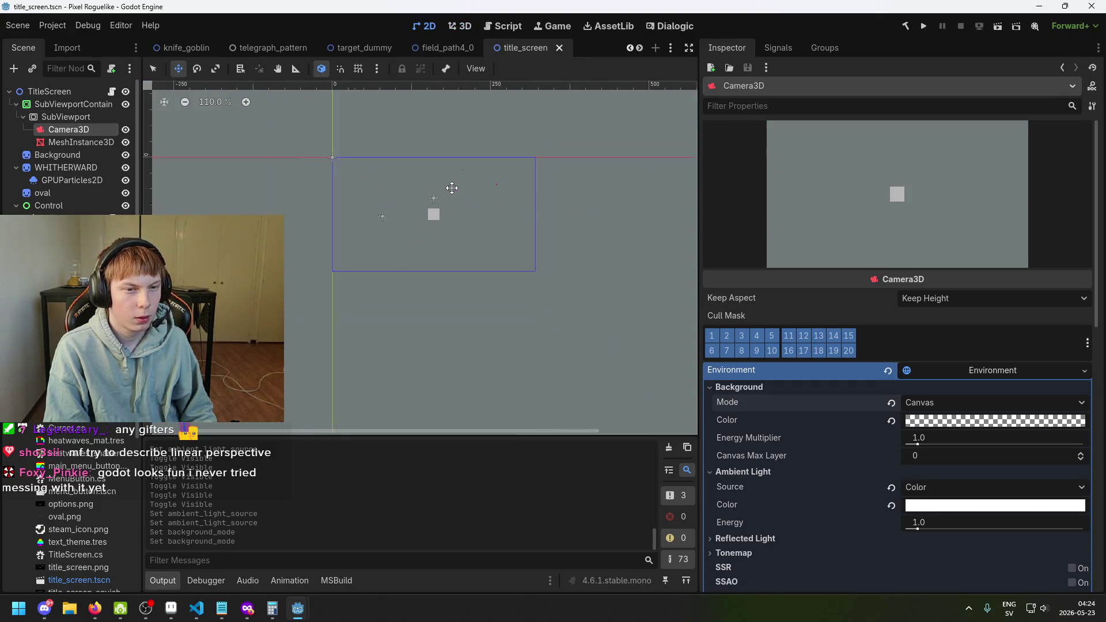
pyautogui.scroll(4, 447, 182)
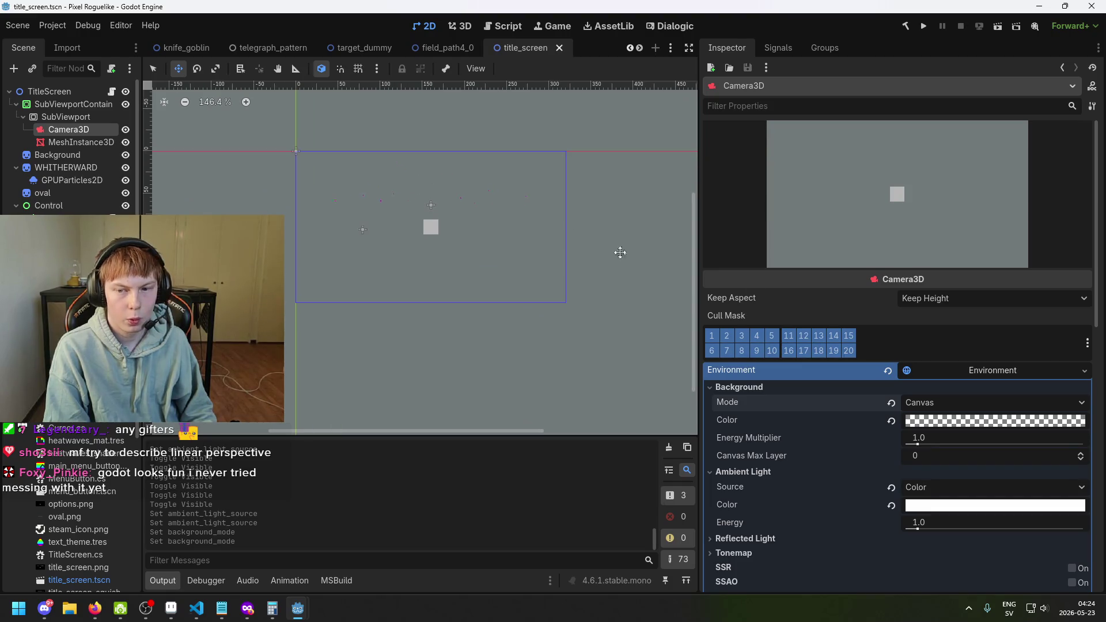
pyautogui.click(974, 420)
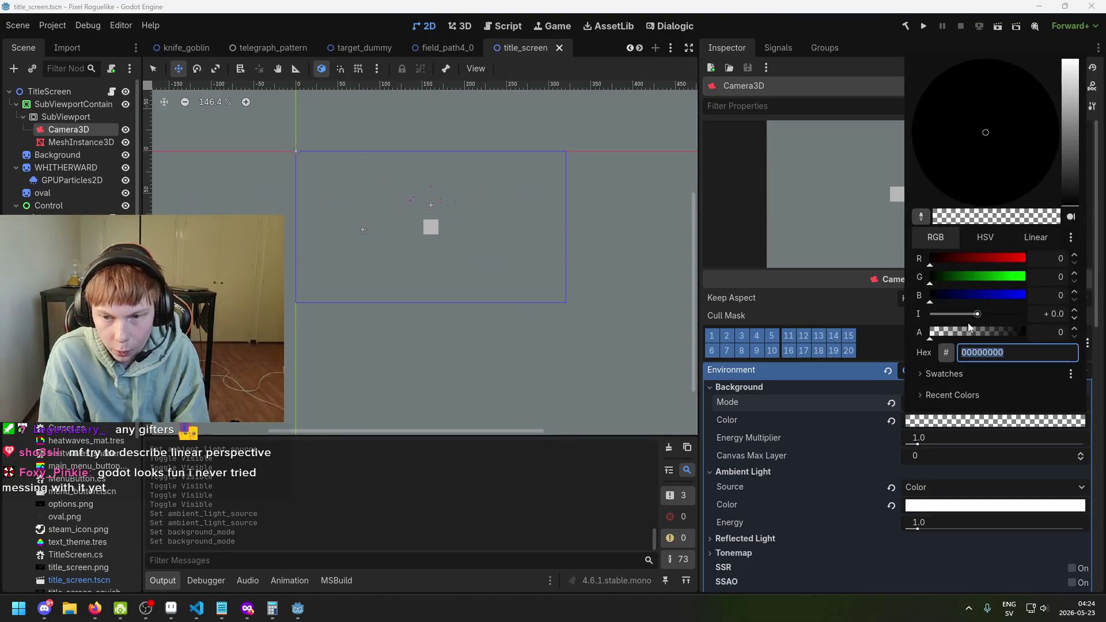
pyautogui.moveTo(950, 258); pyautogui.dragTo(1045, 252)
pyautogui.moveTo(949, 334); pyautogui.dragTo(1050, 316)
pyautogui.click(835, 405)
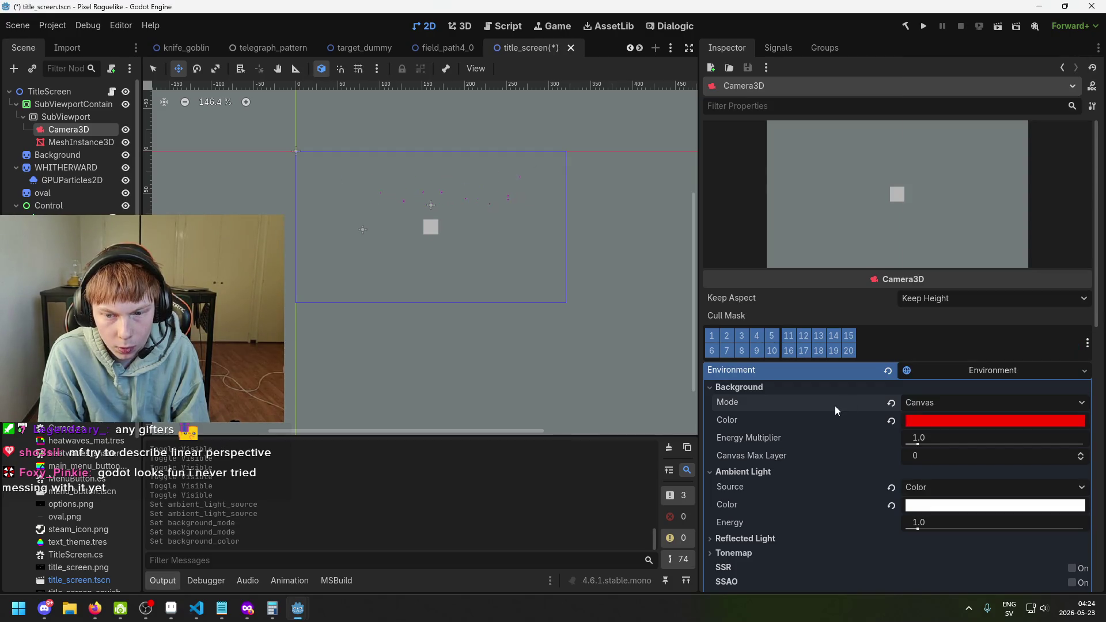
# Step: Try the Keep background mode and save, then switch the mode to Clear Color
pyautogui.click(951, 402)
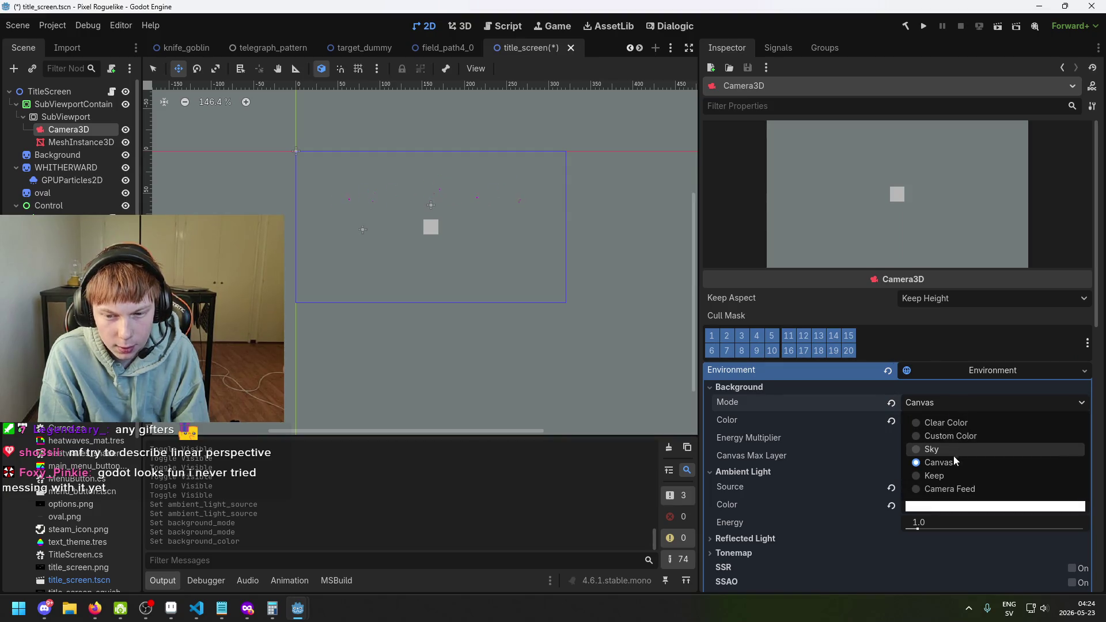
pyautogui.click(951, 475)
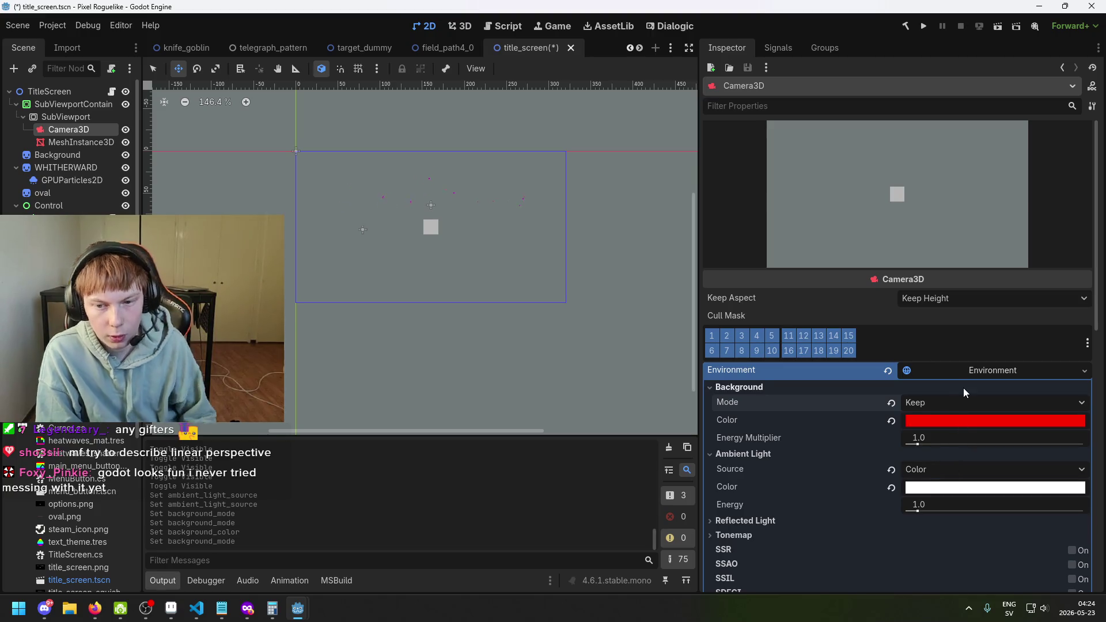
pyautogui.hotkey('ctrl', 's')
pyautogui.click(963, 404)
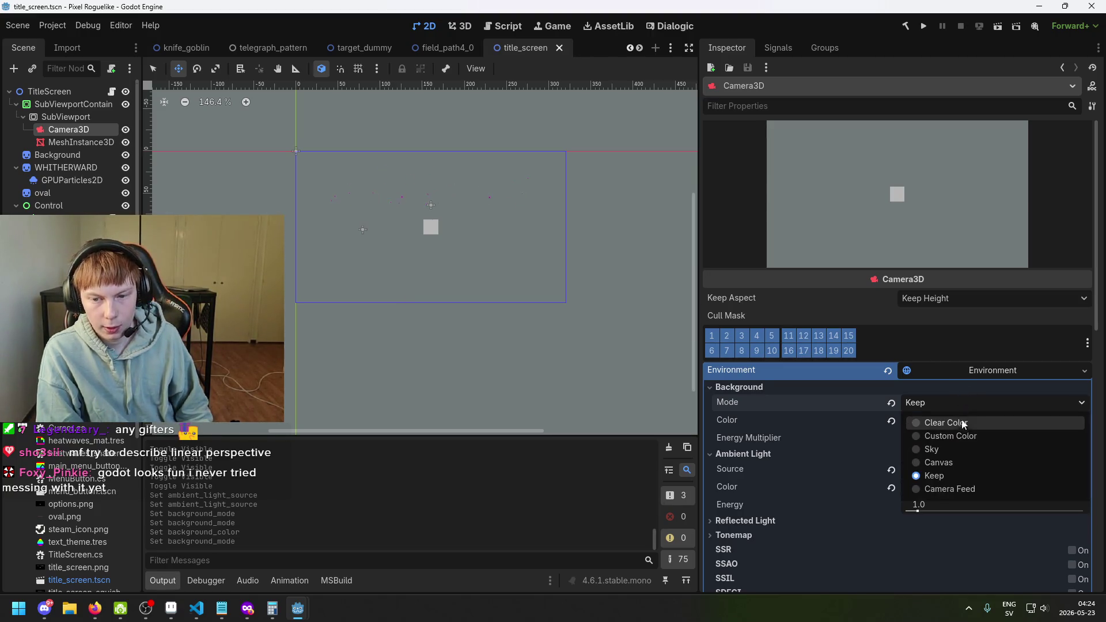
pyautogui.click(963, 424)
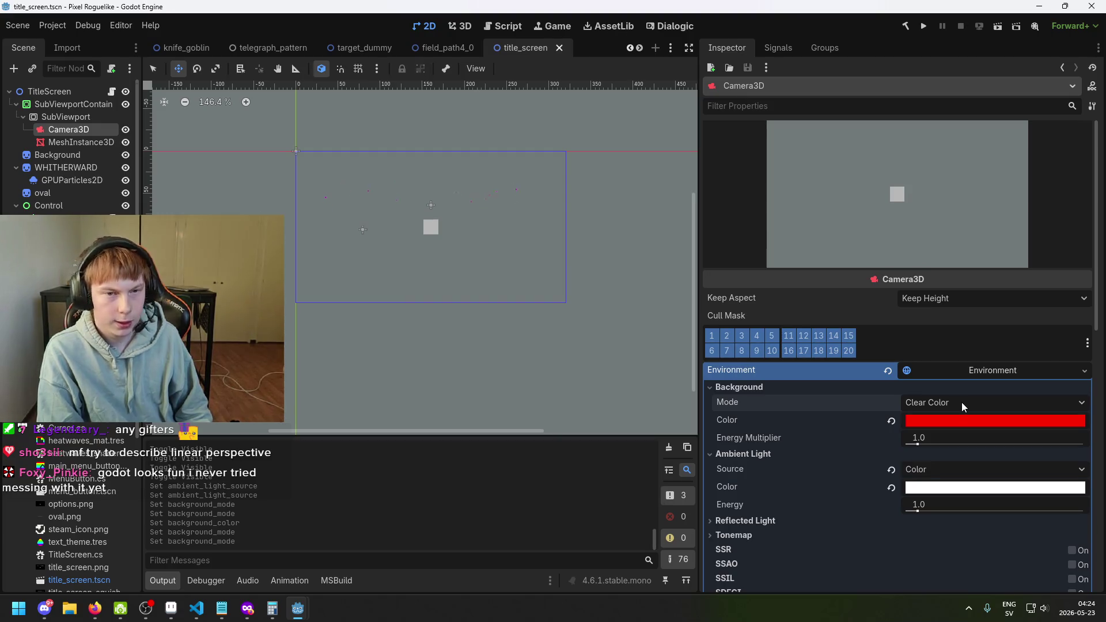
# Step: Make the background colour fully transparent and return to Clear Color after trying Custom Color
pyautogui.click(965, 419)
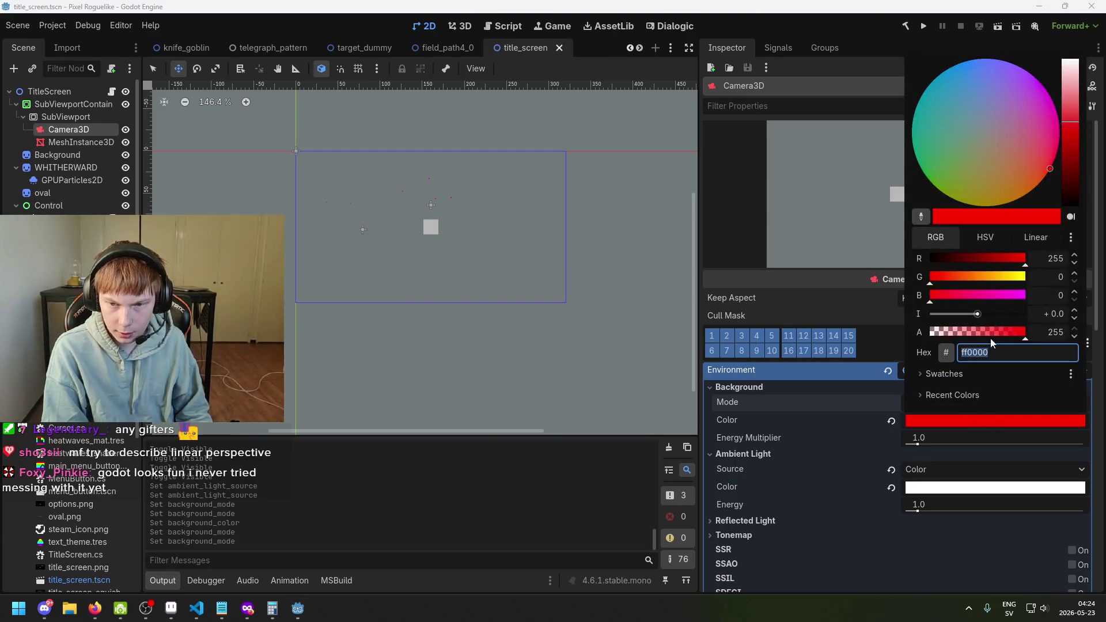
pyautogui.moveTo(991, 338); pyautogui.dragTo(917, 337)
pyautogui.click(849, 416)
pyautogui.click(959, 397)
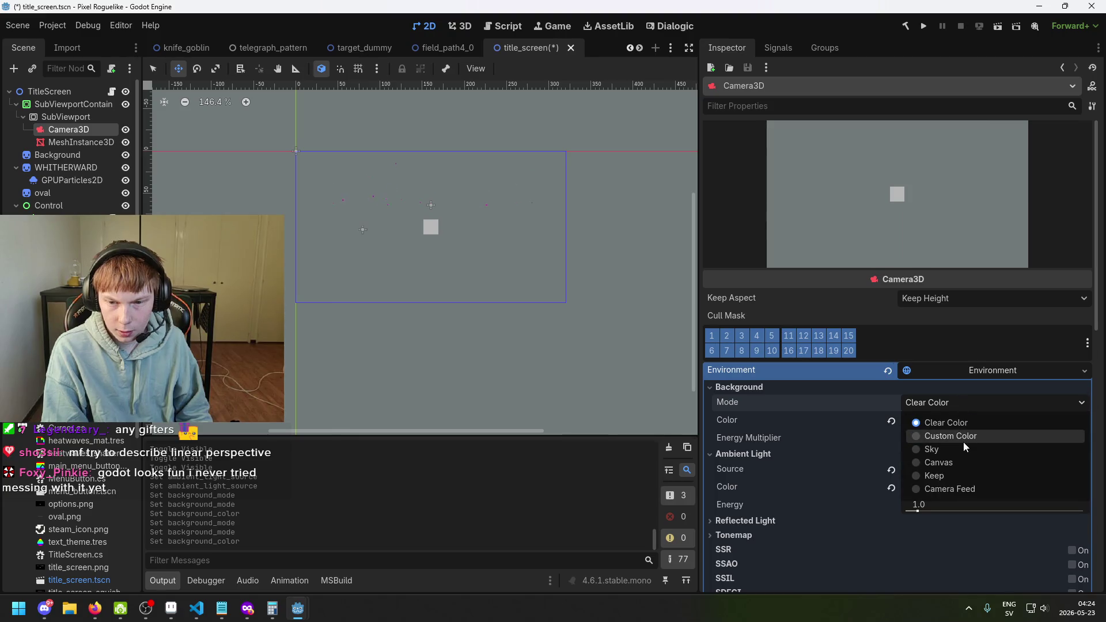
pyautogui.click(963, 438)
pyautogui.click(967, 406)
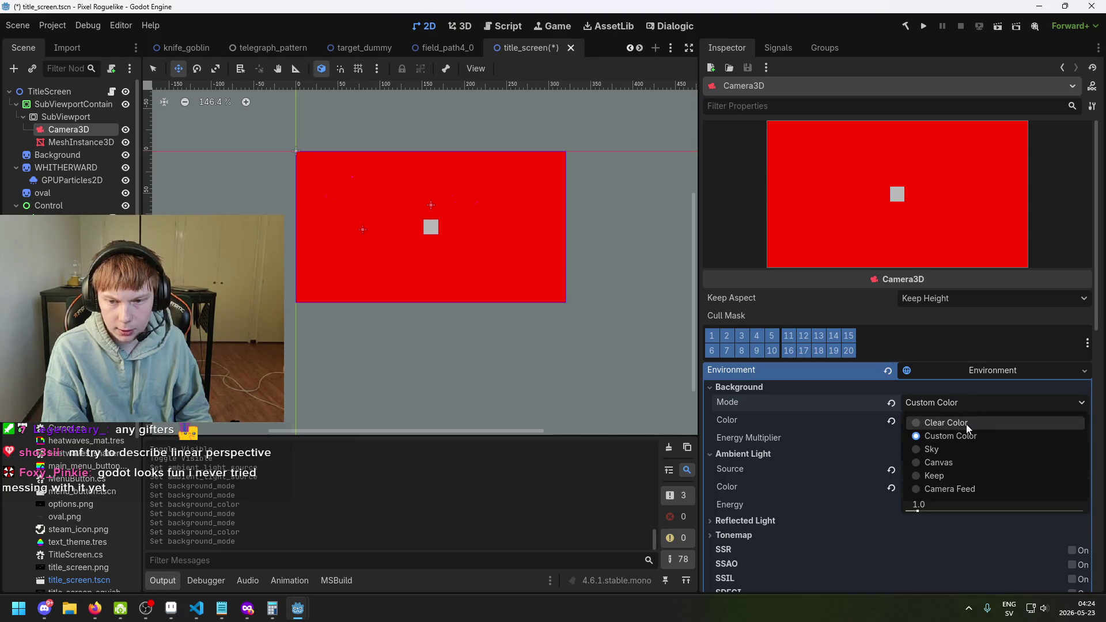
pyautogui.click(965, 424)
# Step: Toggle the background mode to Custom Color and back to Clear Color, then save
pyautogui.click(963, 403)
pyautogui.click(961, 432)
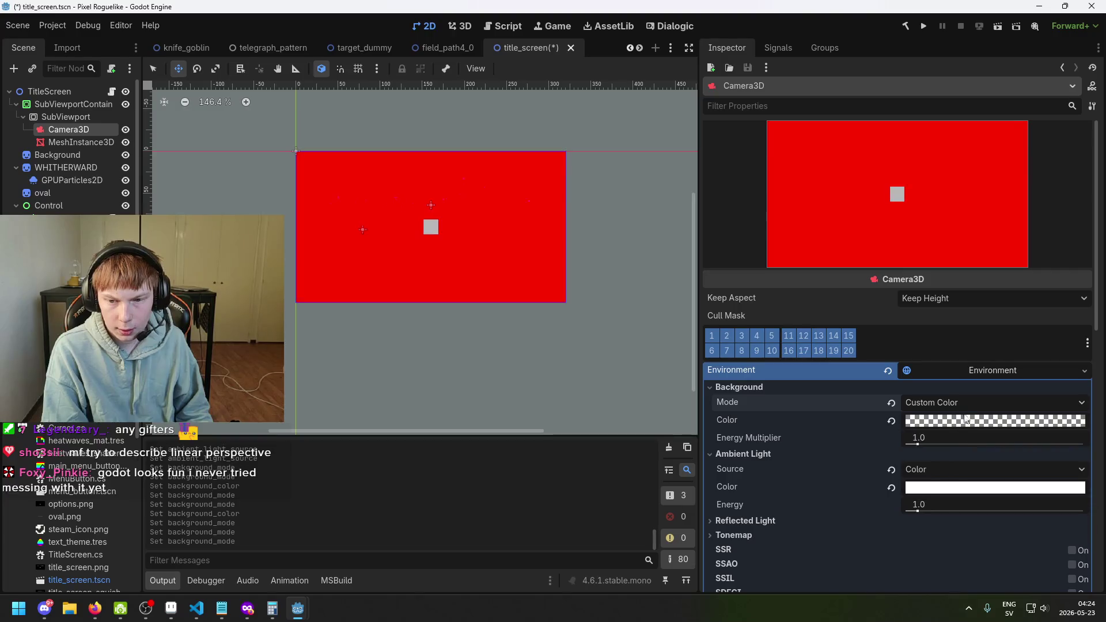
pyautogui.click(961, 403)
pyautogui.click(960, 420)
pyautogui.hotkey('ctrl', 's')
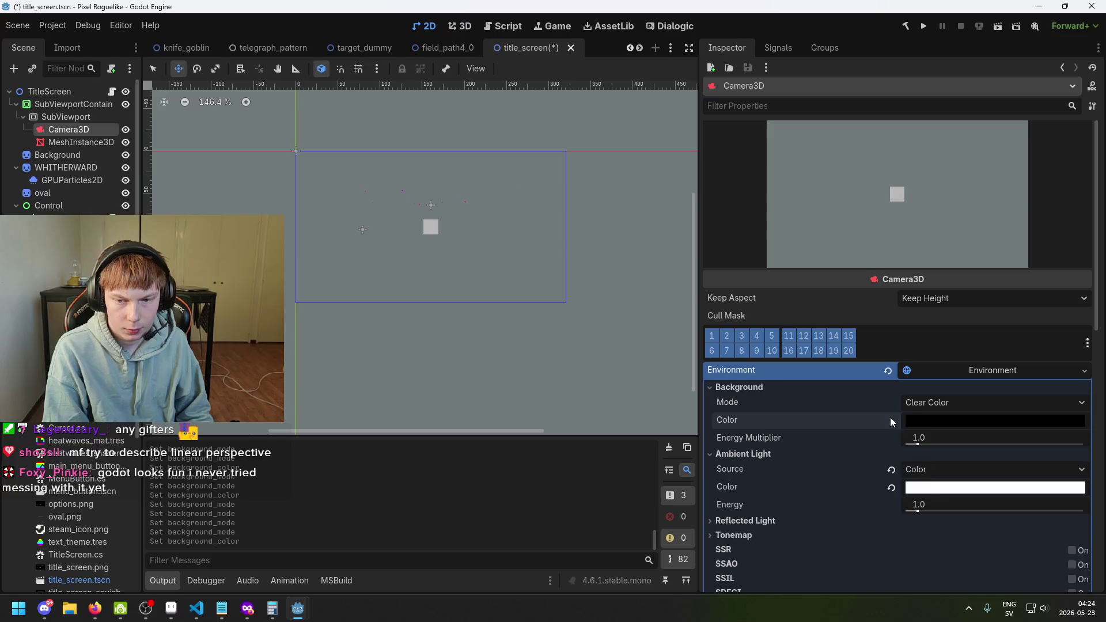
# Step: Switch the background mode through Custom Color to Sky and save the scene
pyautogui.click(922, 403)
pyautogui.click(948, 433)
pyautogui.click(940, 422)
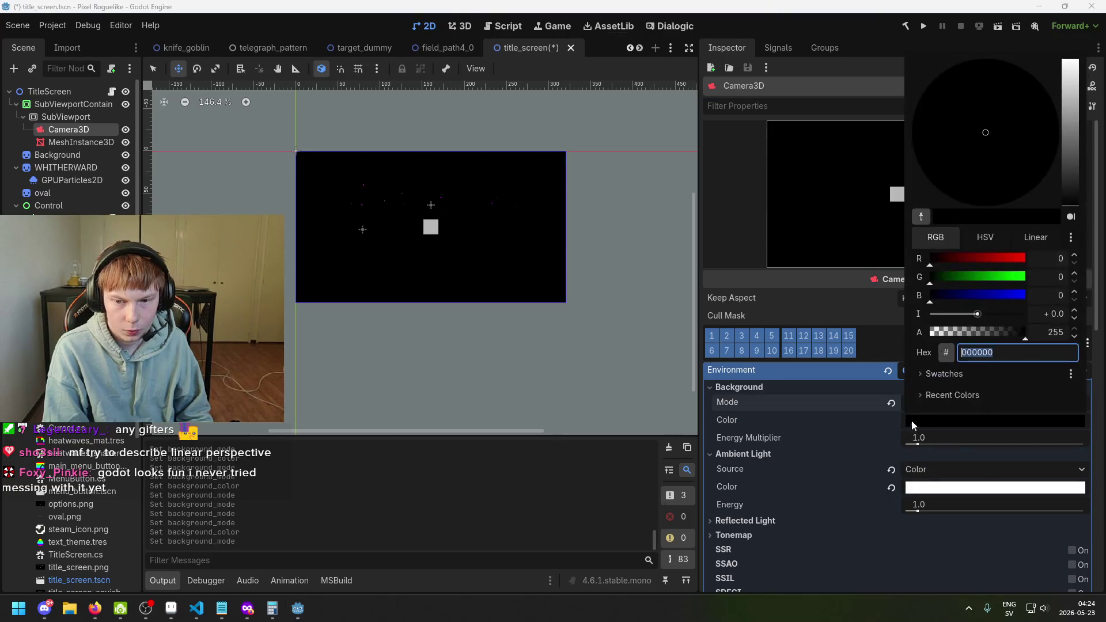
pyautogui.click(931, 405)
pyautogui.click(932, 405)
pyautogui.click(945, 448)
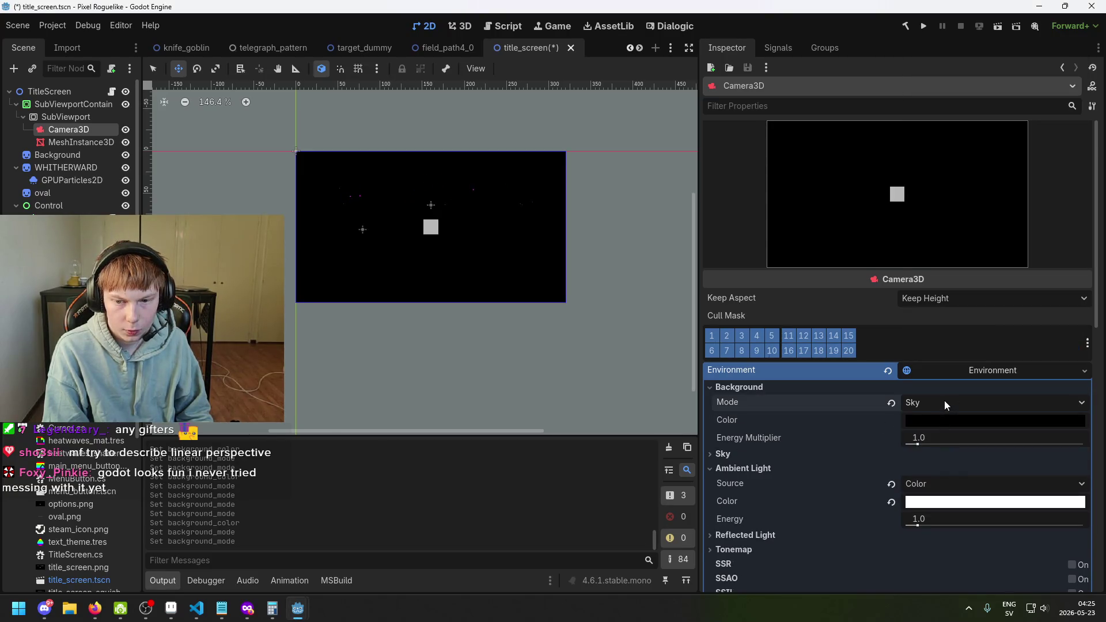
pyautogui.hotkey('ctrl', 's')
# Step: Cycle the background mode through Canvas, Keep and Camera Feed, settle on Clear Color, and save
pyautogui.click(945, 401)
pyautogui.click(961, 465)
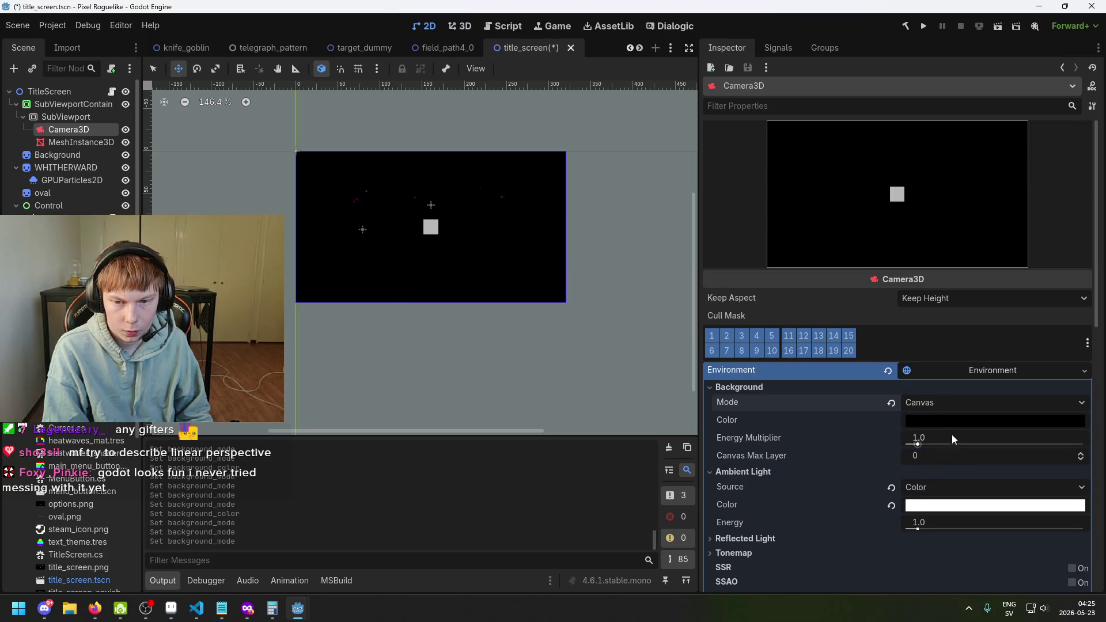
pyautogui.hotkey('ctrl', 's')
pyautogui.click(945, 406)
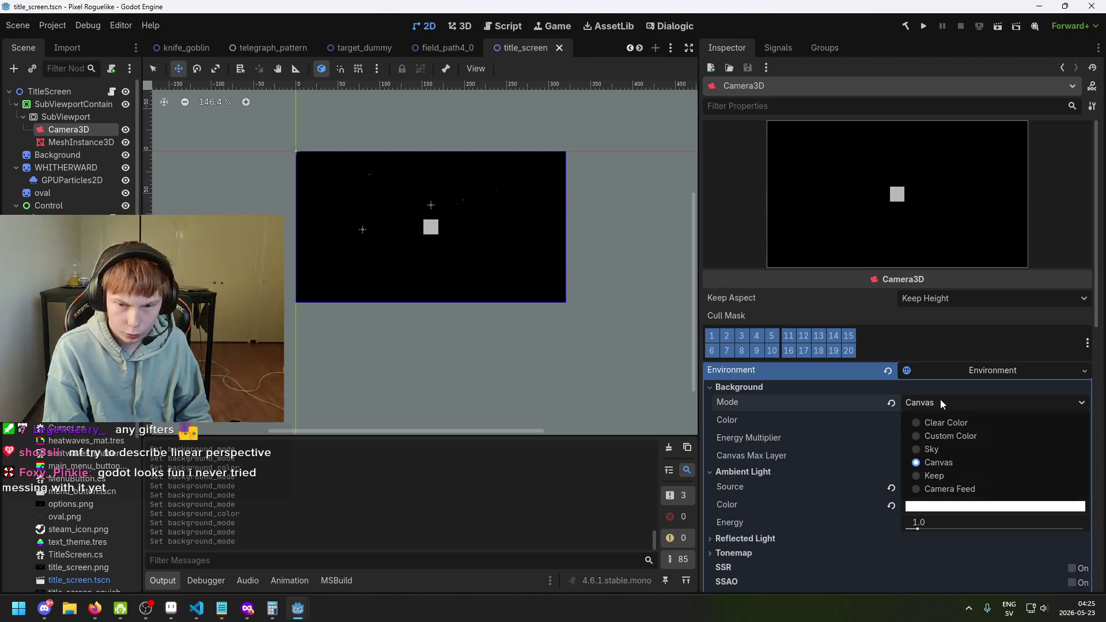
pyautogui.click(967, 476)
pyautogui.click(954, 402)
pyautogui.click(949, 489)
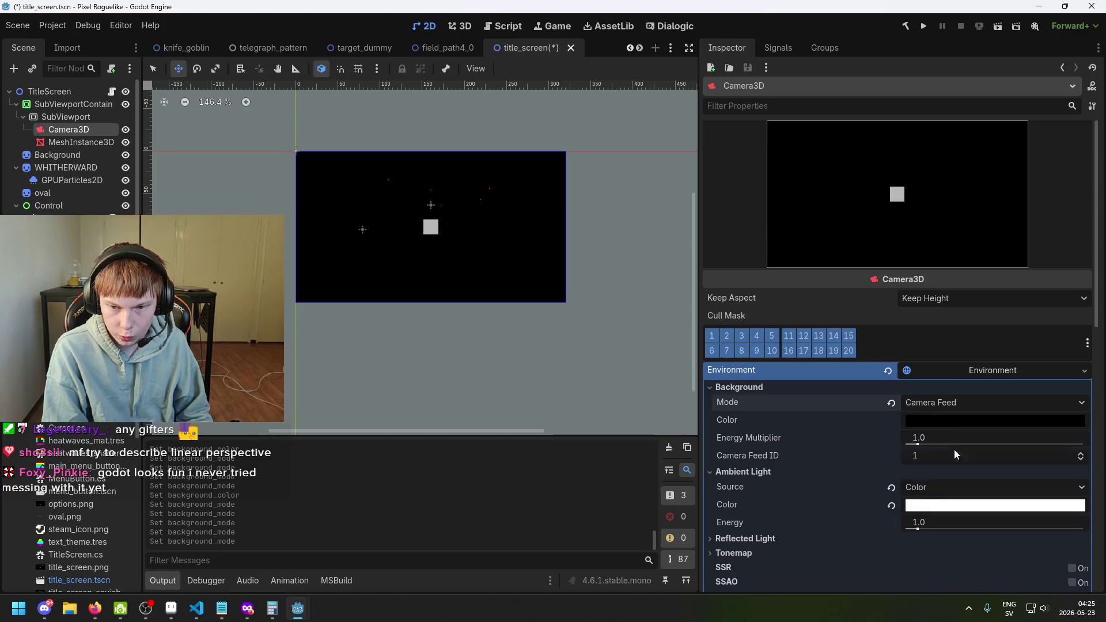
pyautogui.click(954, 402)
pyautogui.click(954, 424)
pyautogui.hotkey('ctrl', 's')
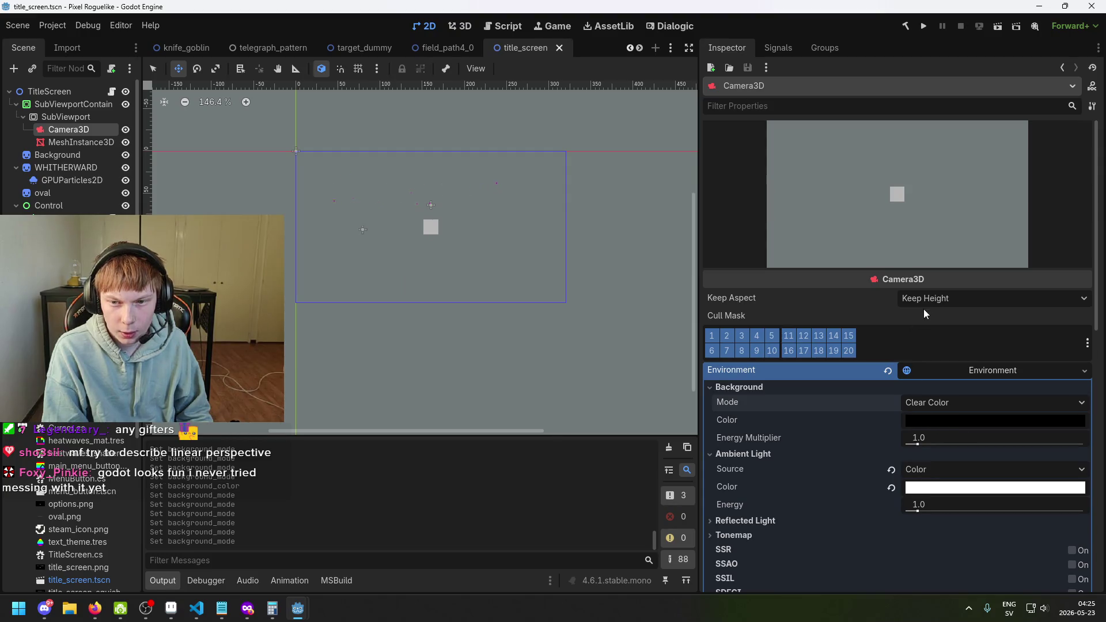
# Step: Leave Keep Aspect at Keep Height, review the Inspector, and save the scene again
pyautogui.click(935, 298)
pyautogui.click(934, 331)
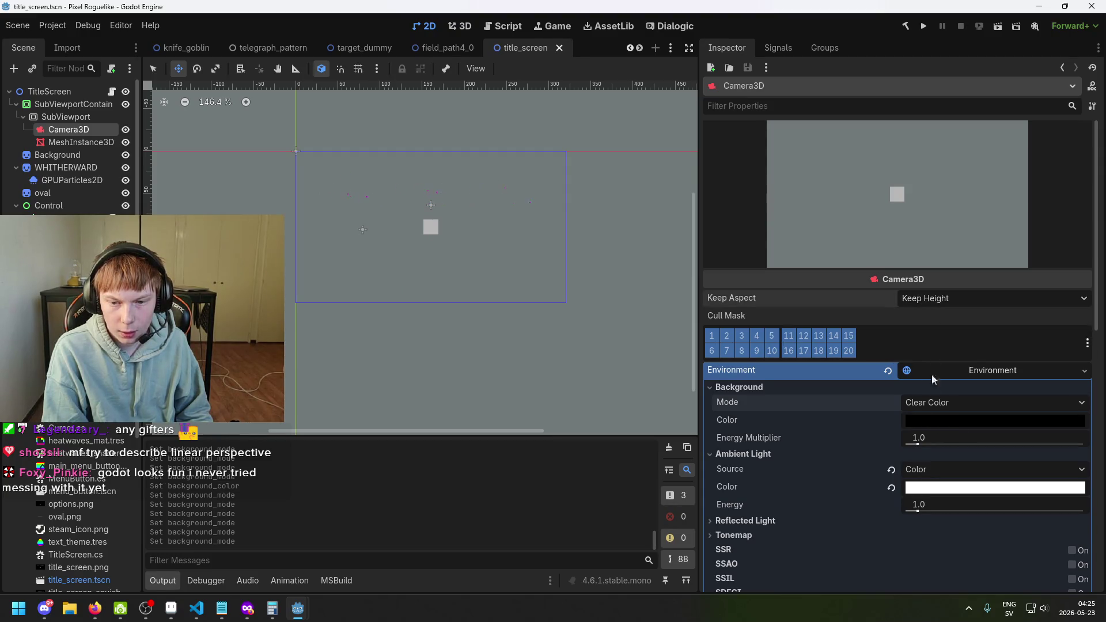
pyautogui.scroll(-3, 933, 403)
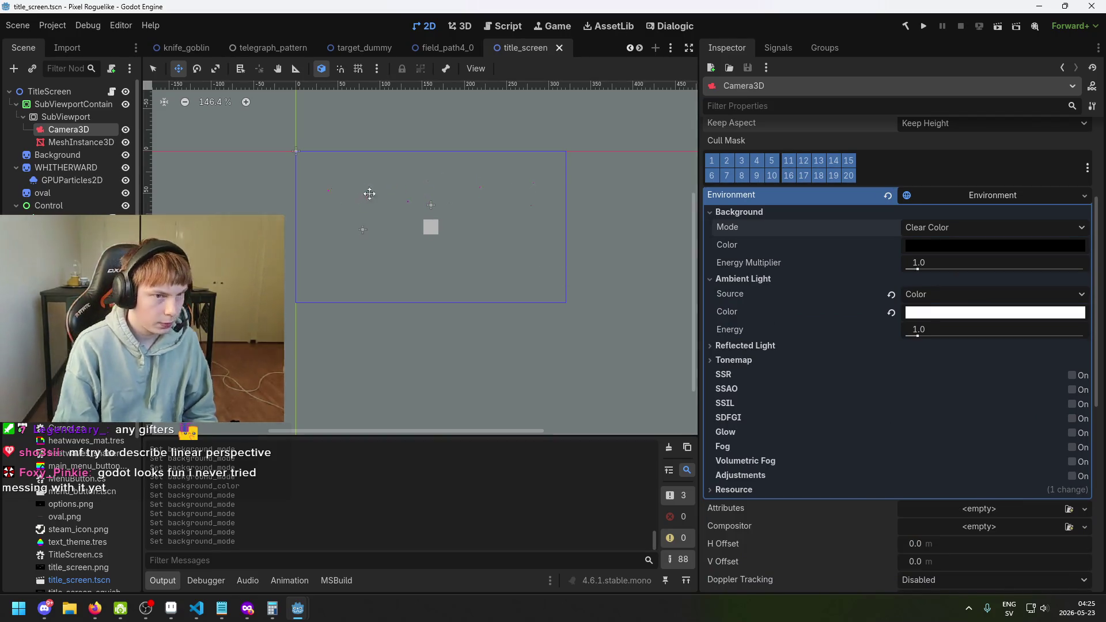
pyautogui.scroll(4, 392, 199)
pyautogui.hscroll(5, 437, 198)
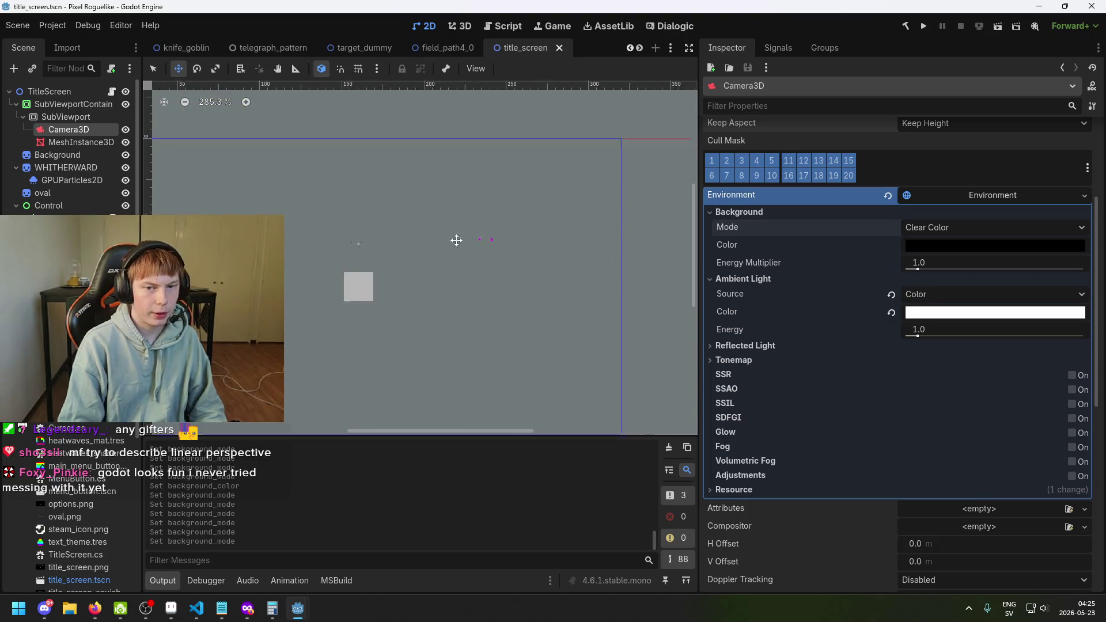
pyautogui.scroll(5, 536, 131)
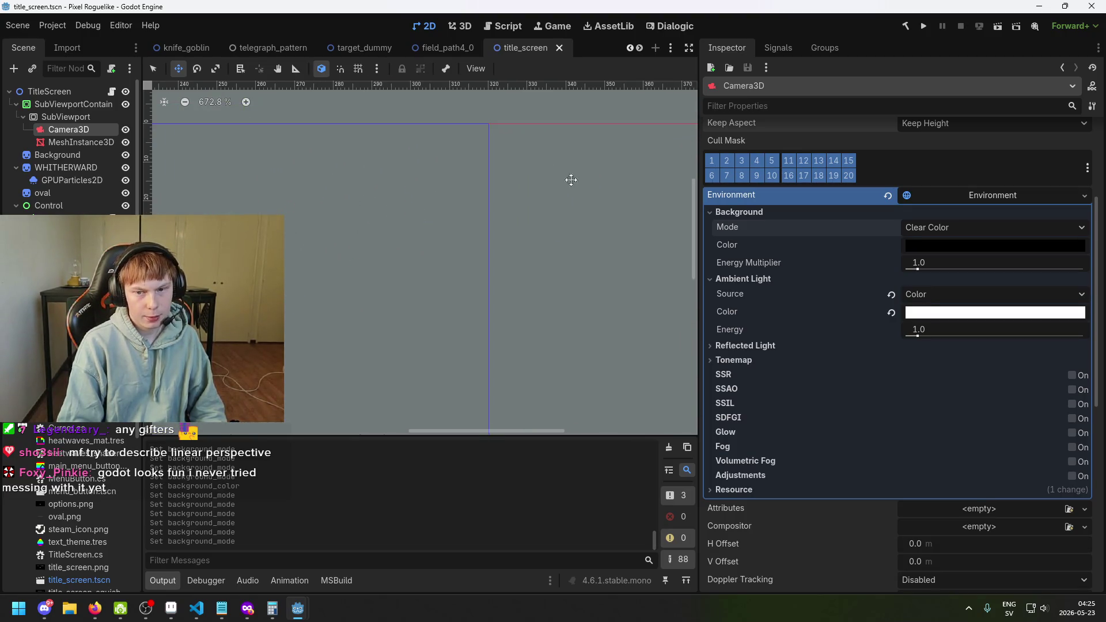
pyautogui.scroll(-8, 421, 231)
pyautogui.hotkey('ctrl', 's')
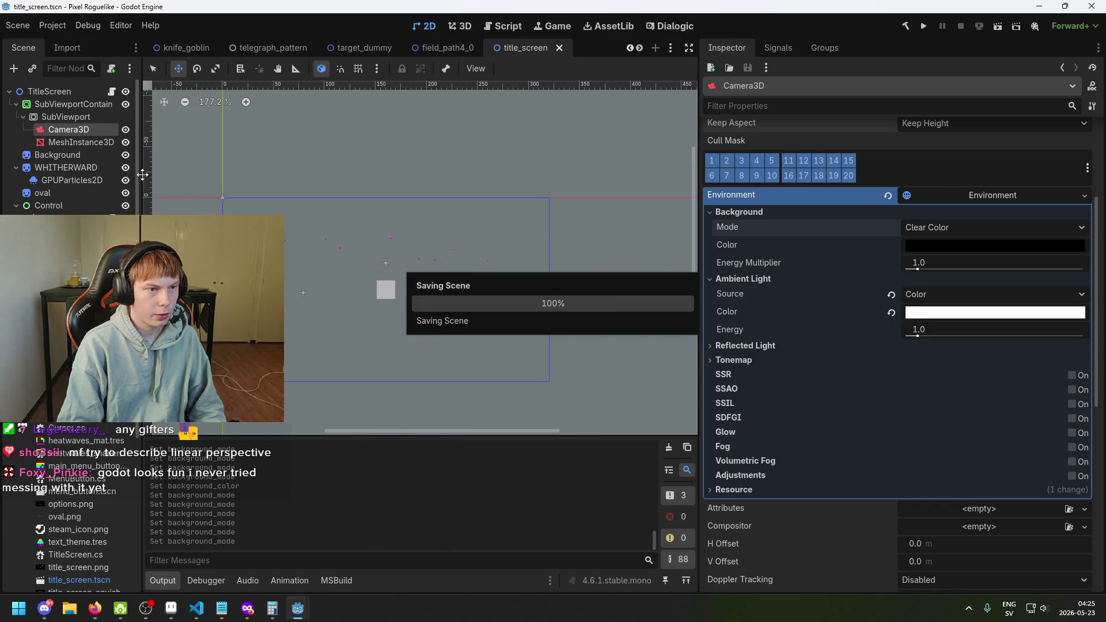
pyautogui.click(63, 117)
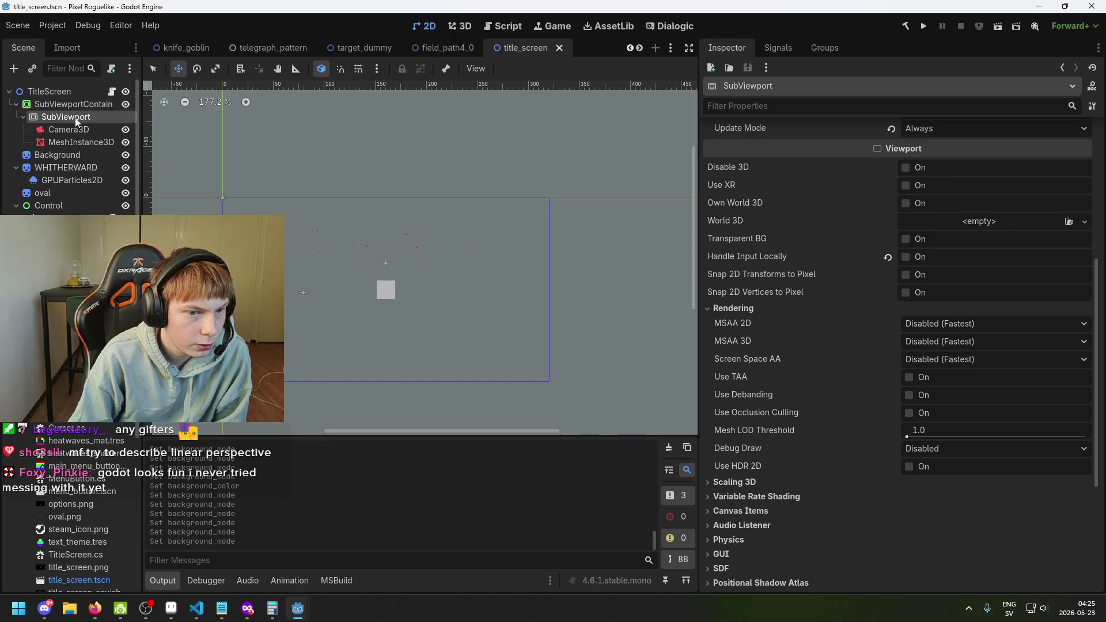
pyautogui.click(85, 104)
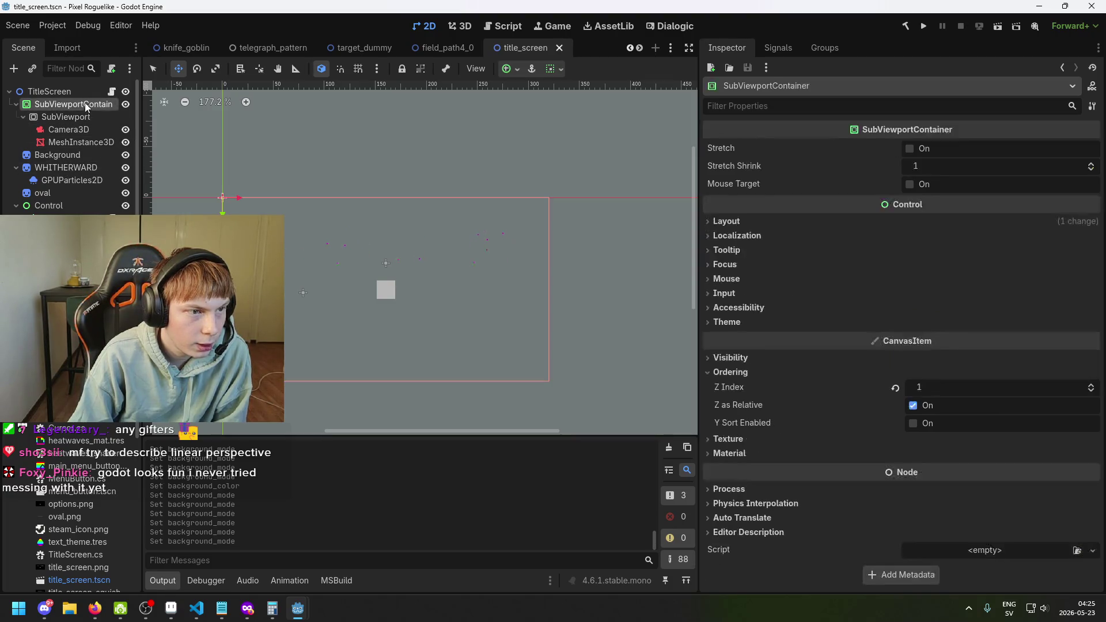
pyautogui.moveTo(85, 104); pyautogui.dragTo(82, 159)
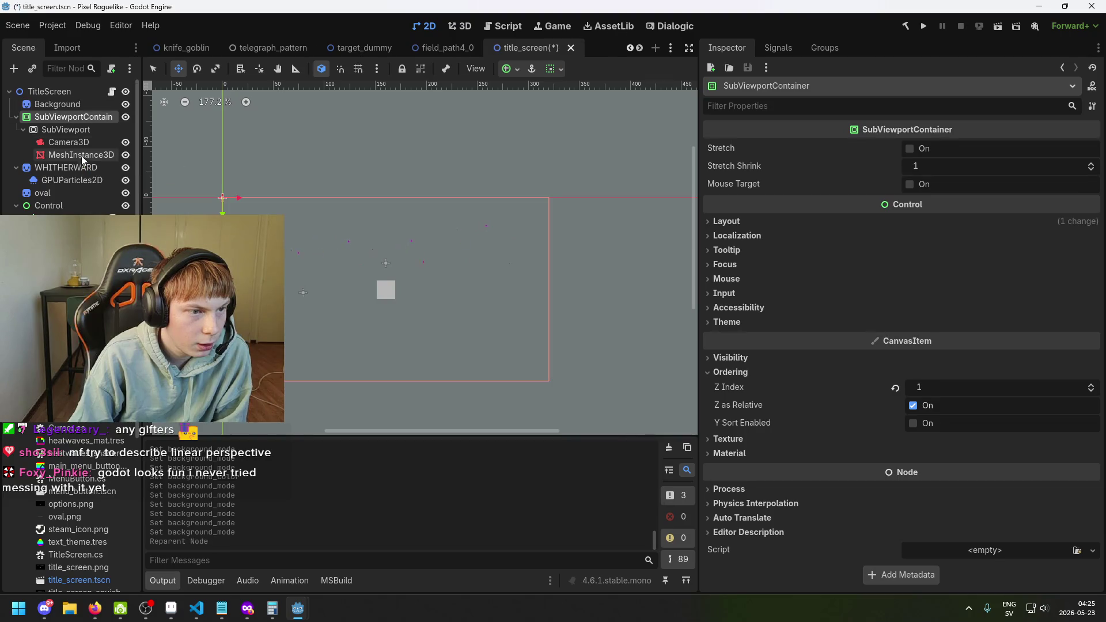
pyautogui.moveTo(81, 119)
pyautogui.mouseDown()
pyautogui.moveTo(81, 99)
pyautogui.moveTo(60, 102)
pyautogui.mouseUp()
pyautogui.click(65, 117)
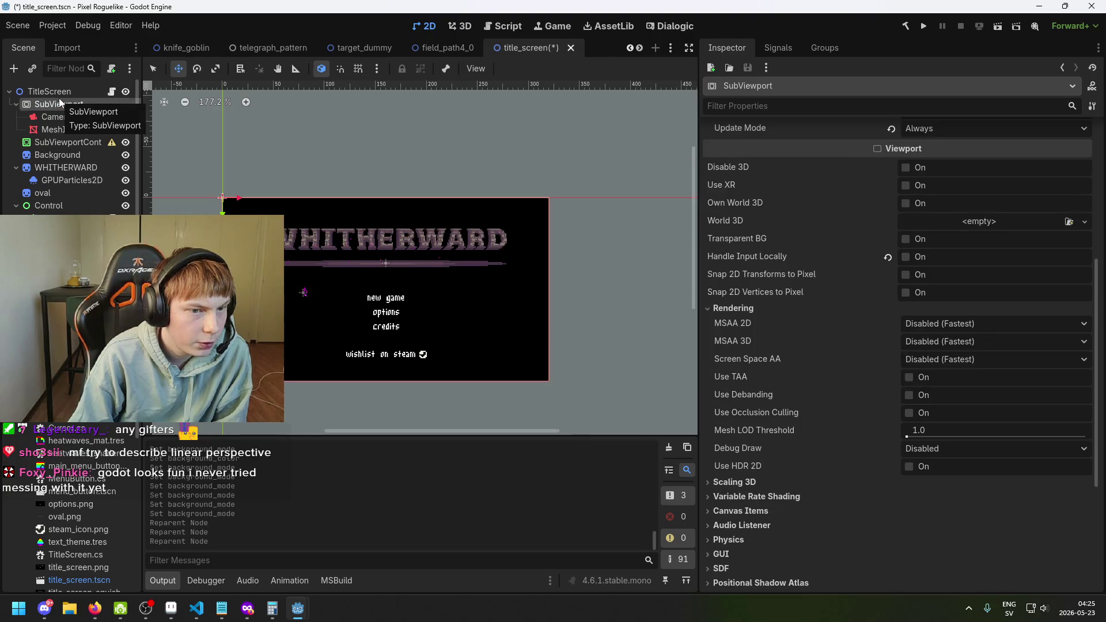
pyautogui.scroll(3, 326, 255)
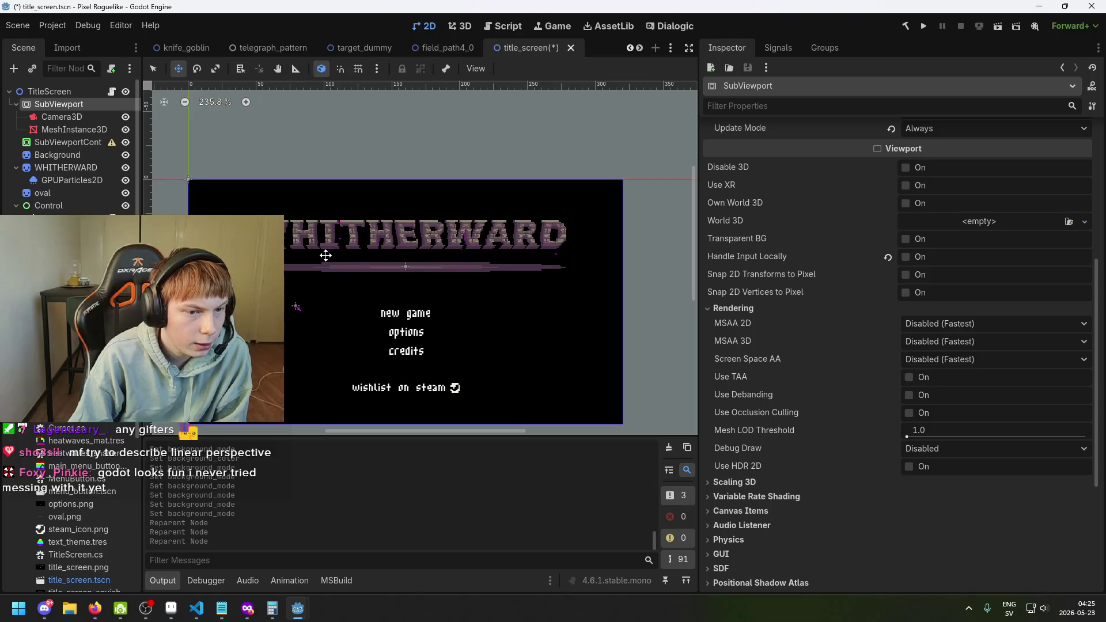
pyautogui.scroll(-3, 322, 256)
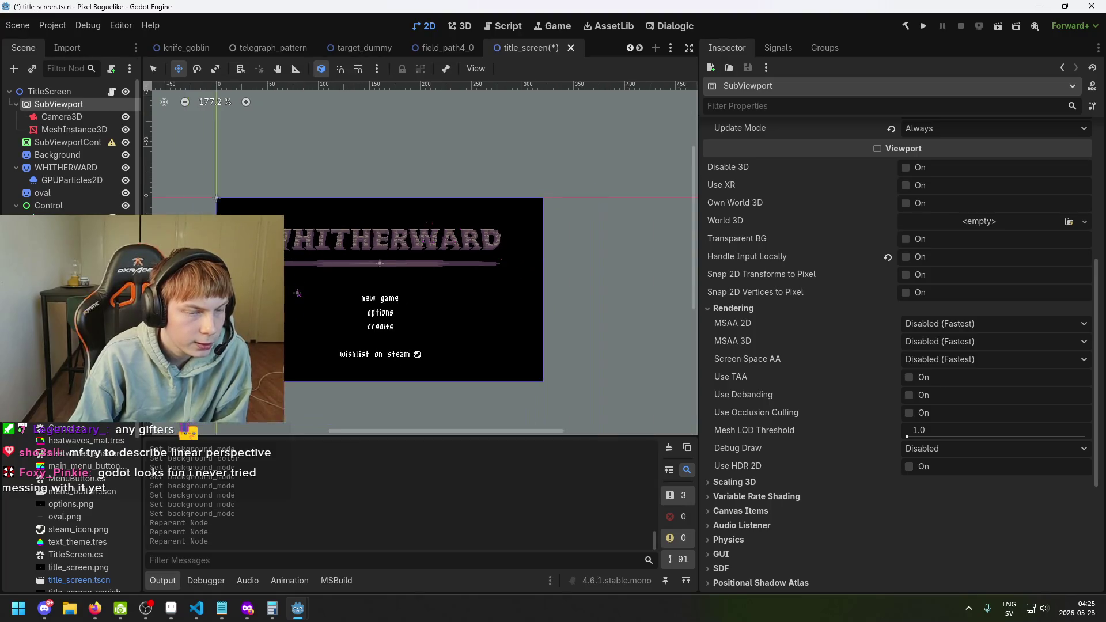
pyautogui.click(77, 116)
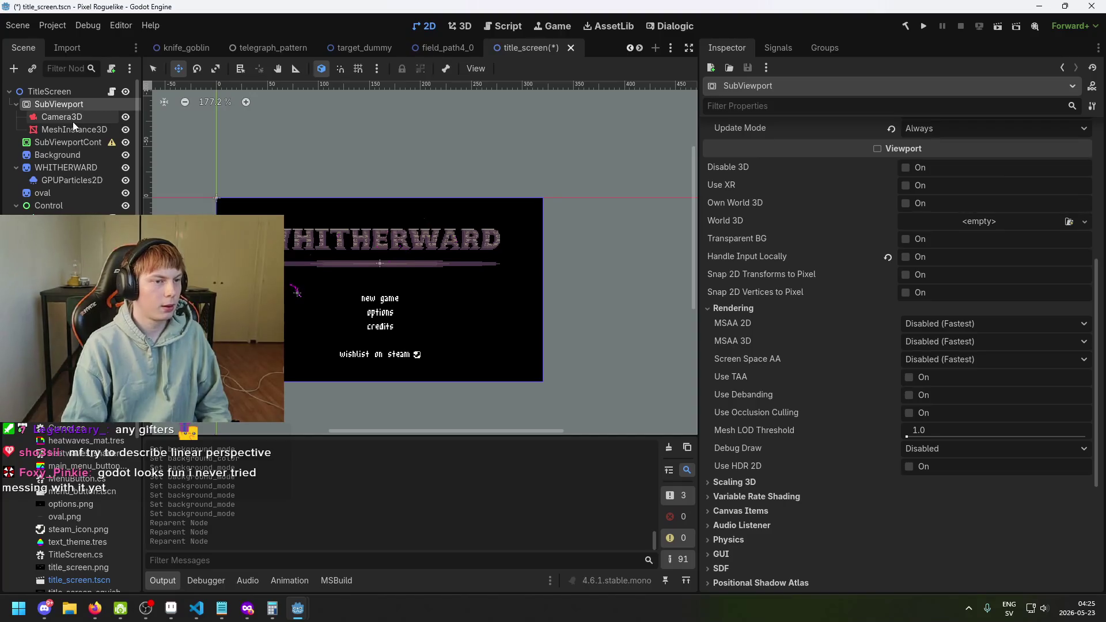
pyautogui.click(77, 105)
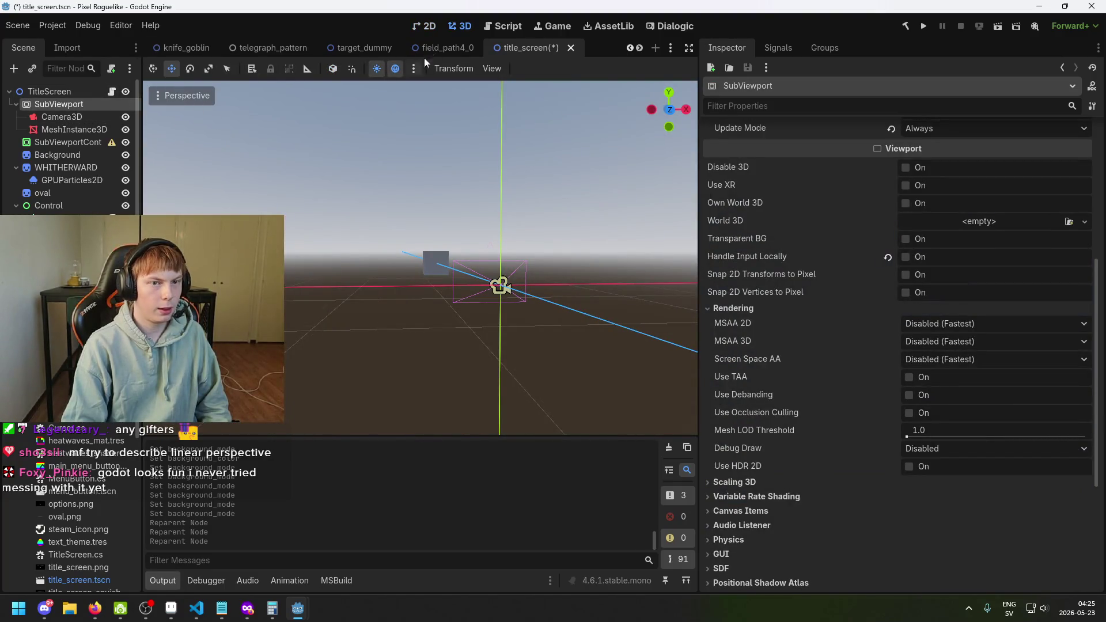
pyautogui.click(426, 28)
pyautogui.hotkey('ctrl', 'z')
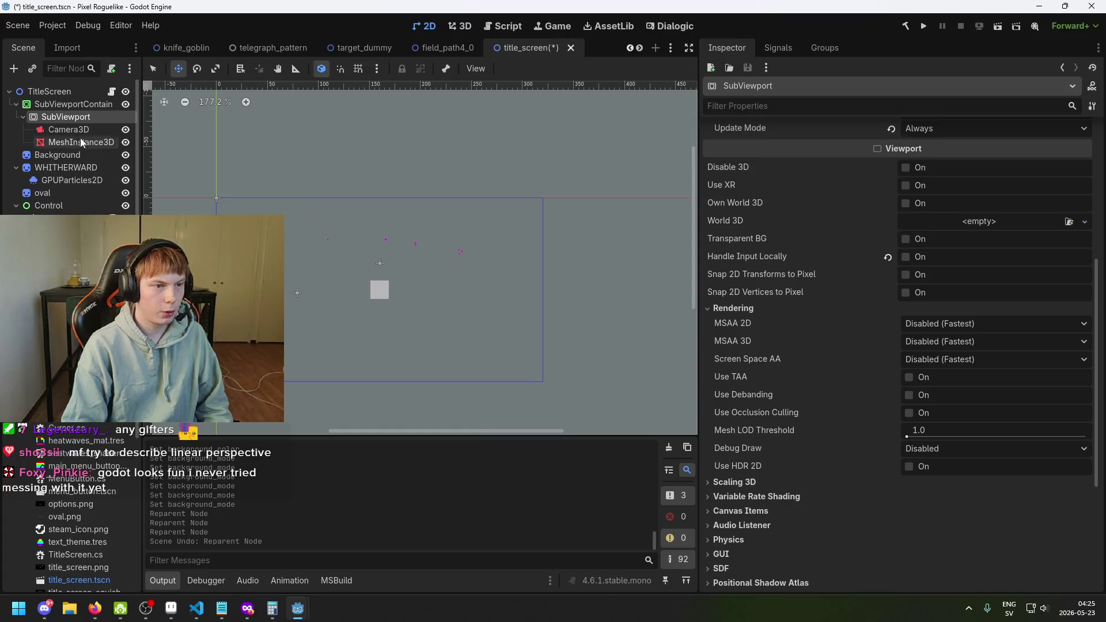
pyautogui.scroll(-2, 331, 242)
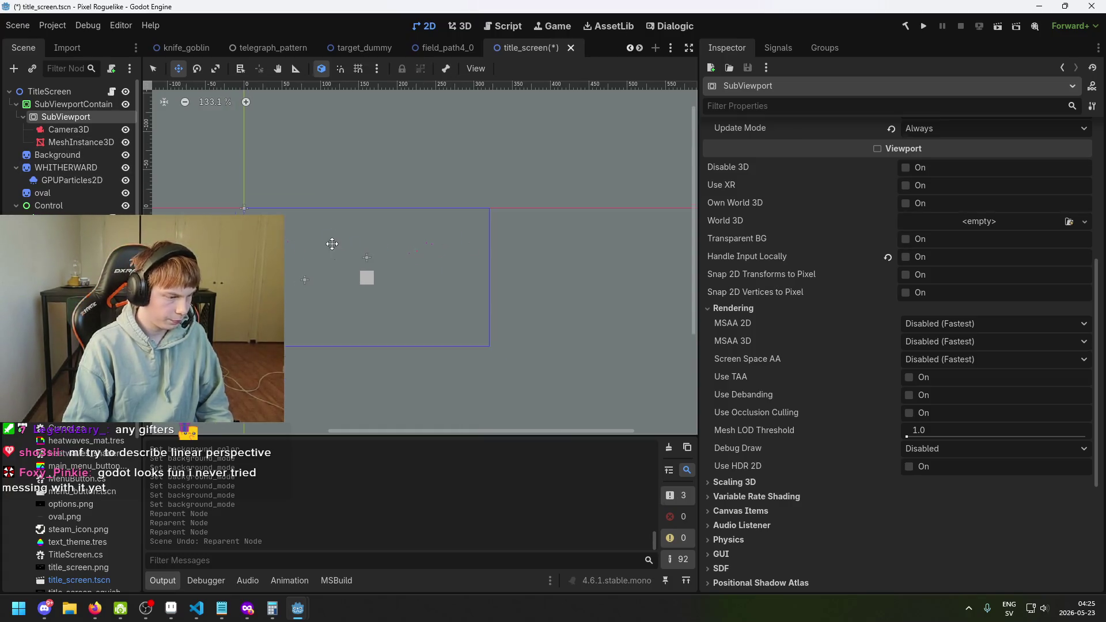
pyautogui.hotkey('ctrl', 's')
# Step: Google 'godot camera3d make background transparent' in a new Firefox tab, then return to Godot
pyautogui.moveTo(248, 609)
pyautogui.click(880, 551)
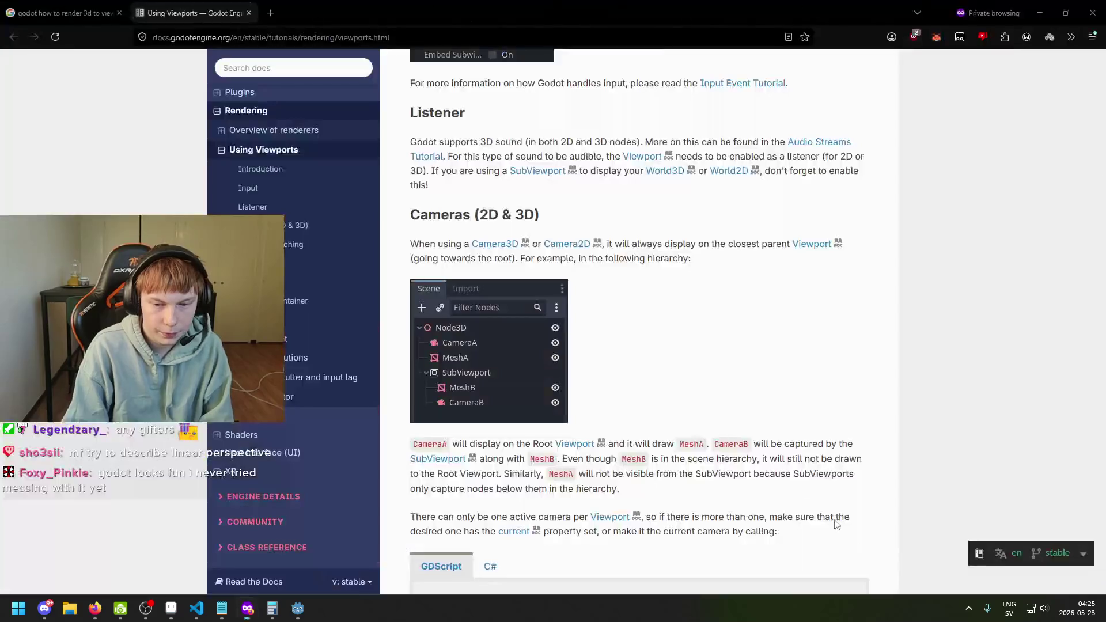
pyautogui.hotkey('ctrl', 't')
pyautogui.write('h')
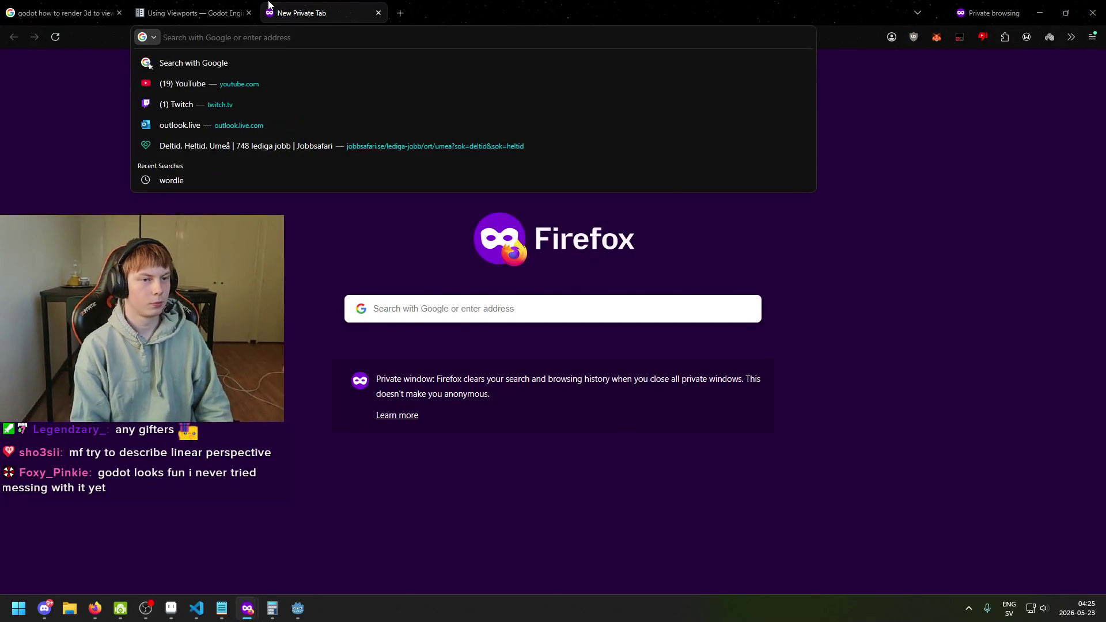
pyautogui.write('godot')
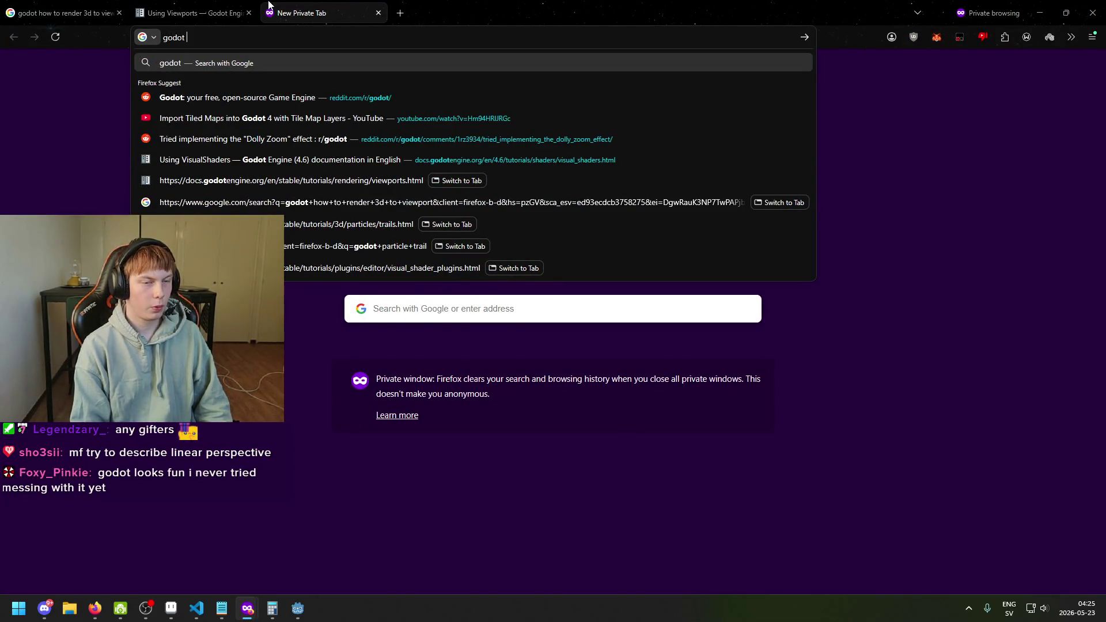
pyautogui.write(' camera')
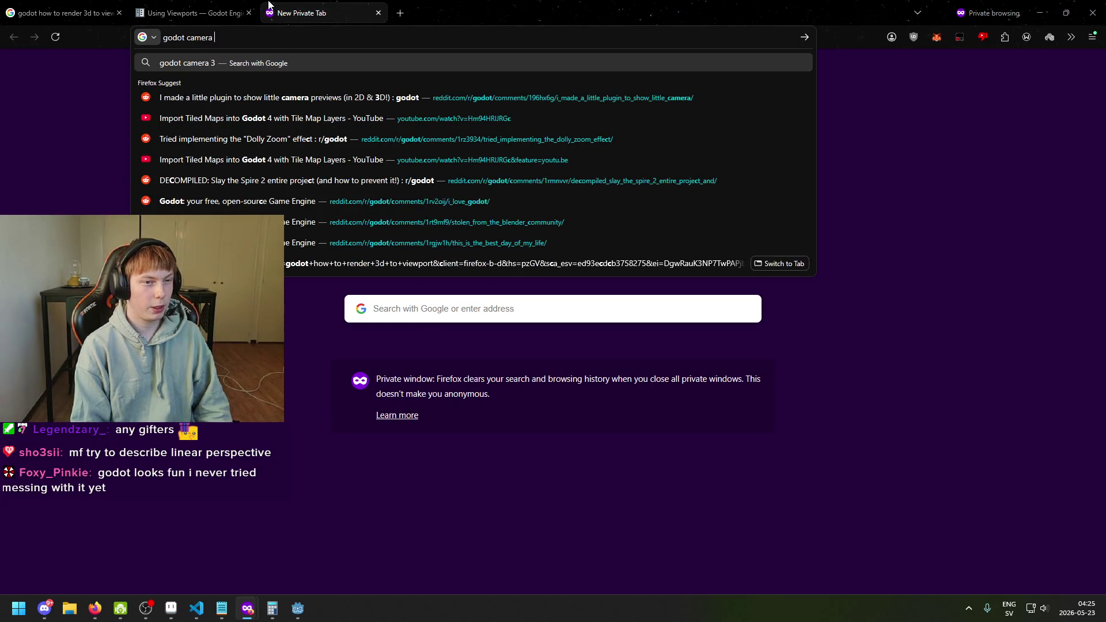
pyautogui.write('3d m')
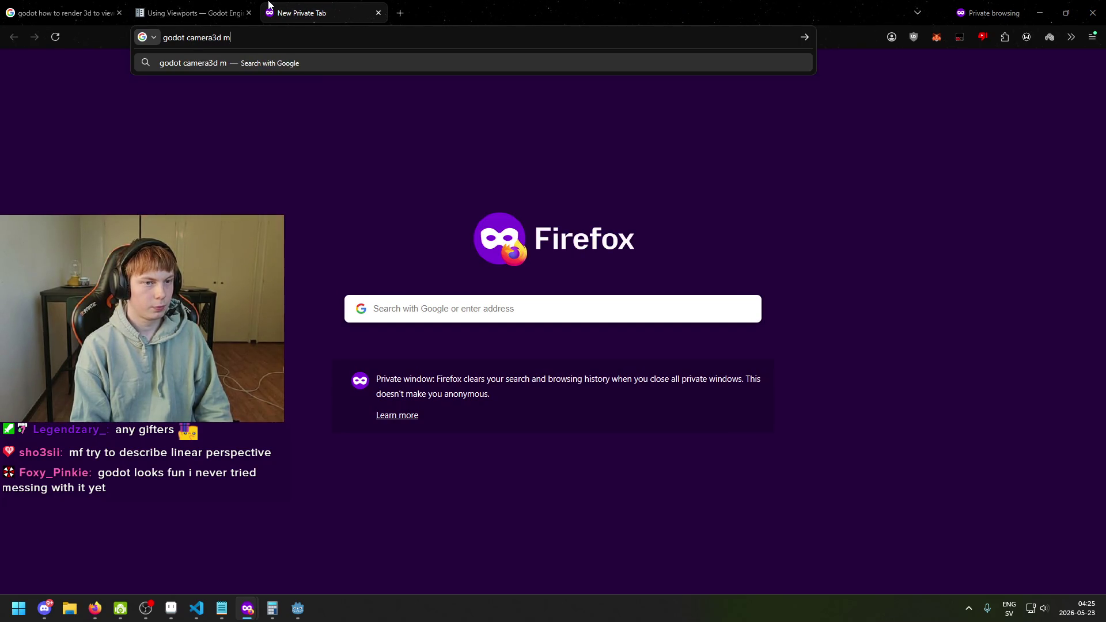
pyautogui.write('ake background c')
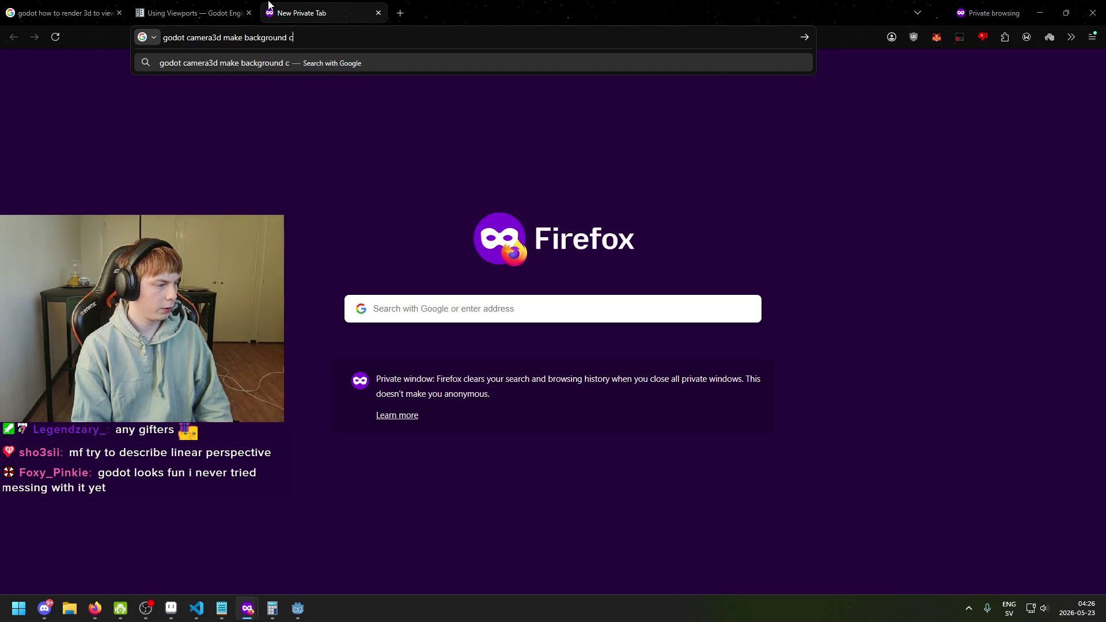
pyautogui.write('lear')
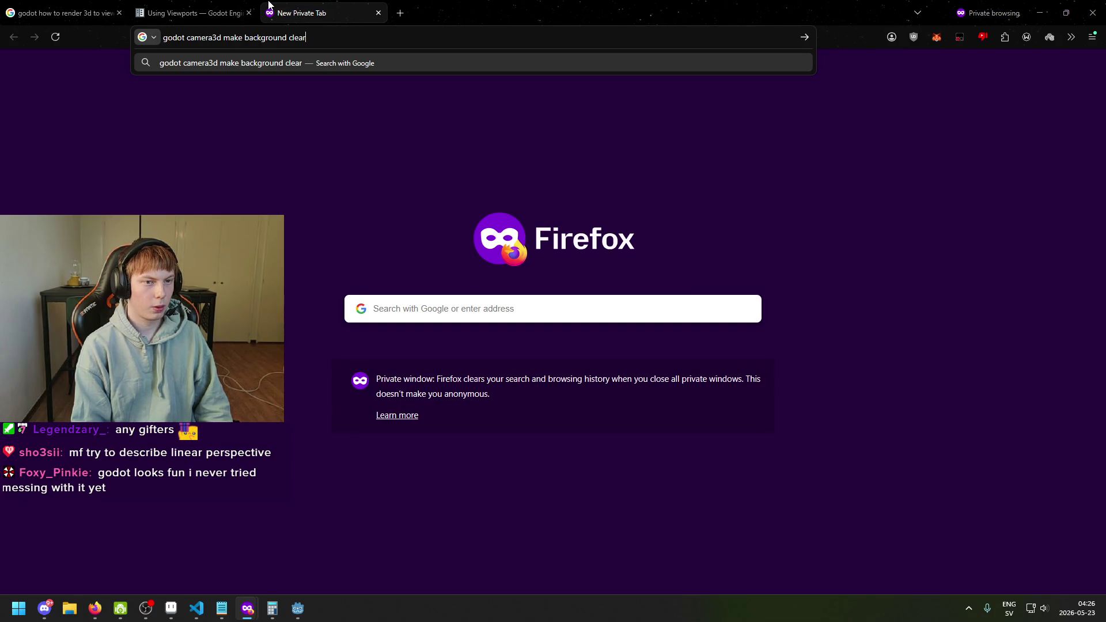
pyautogui.press('BackSpace')
pyautogui.press('BackSpace')
pyautogui.press('BackSpace')
pyautogui.press('BackSpace')
pyautogui.press('BackSpace')
pyautogui.write('transpa')
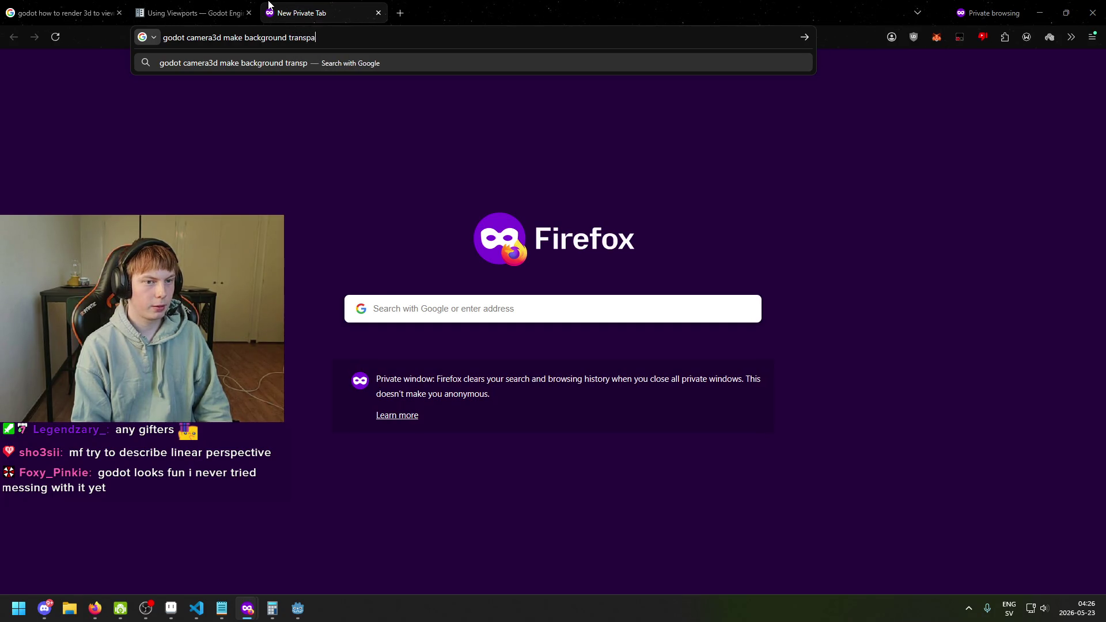
pyautogui.write('rent')
pyautogui.press('Return')
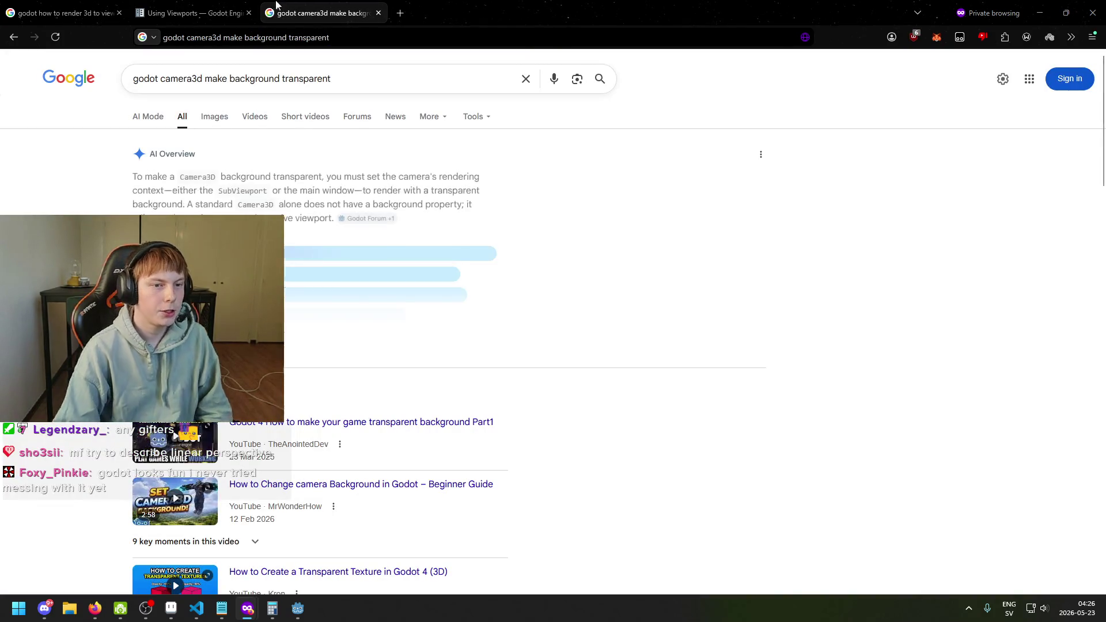
pyautogui.moveTo(295, 617)
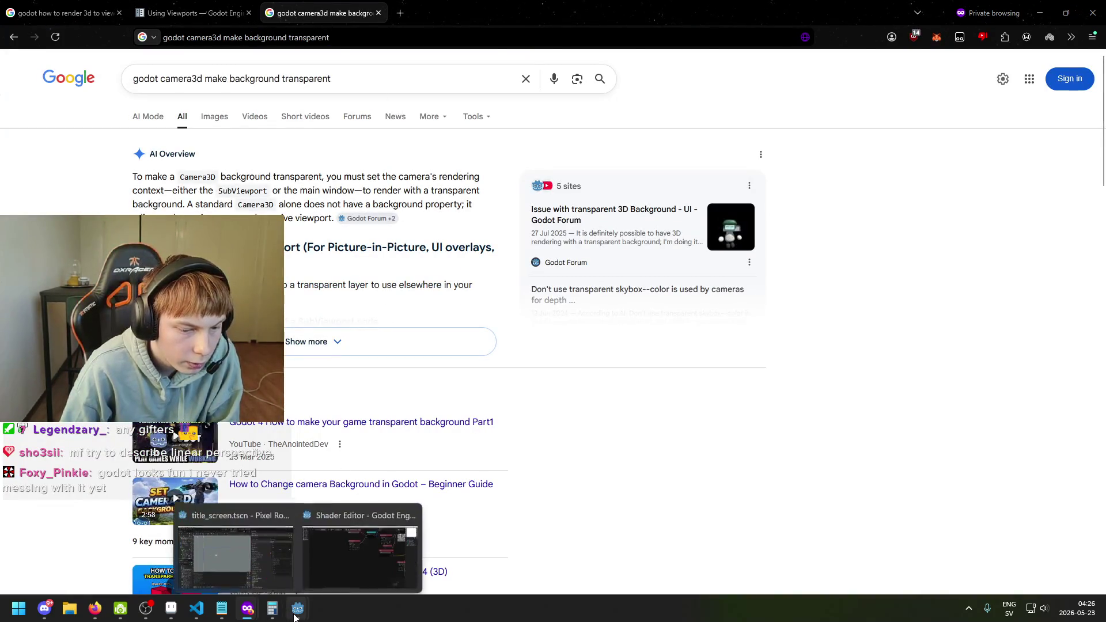
pyautogui.click(255, 559)
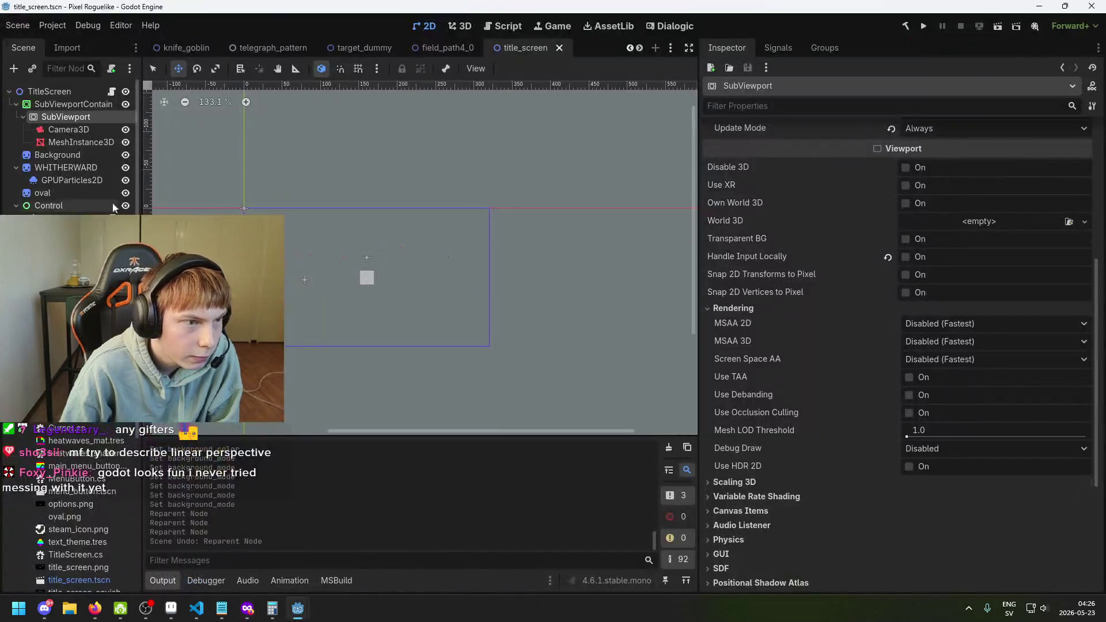
# Step: Select the SubViewportContainer and expand its Texture and Material sections
pyautogui.click(72, 104)
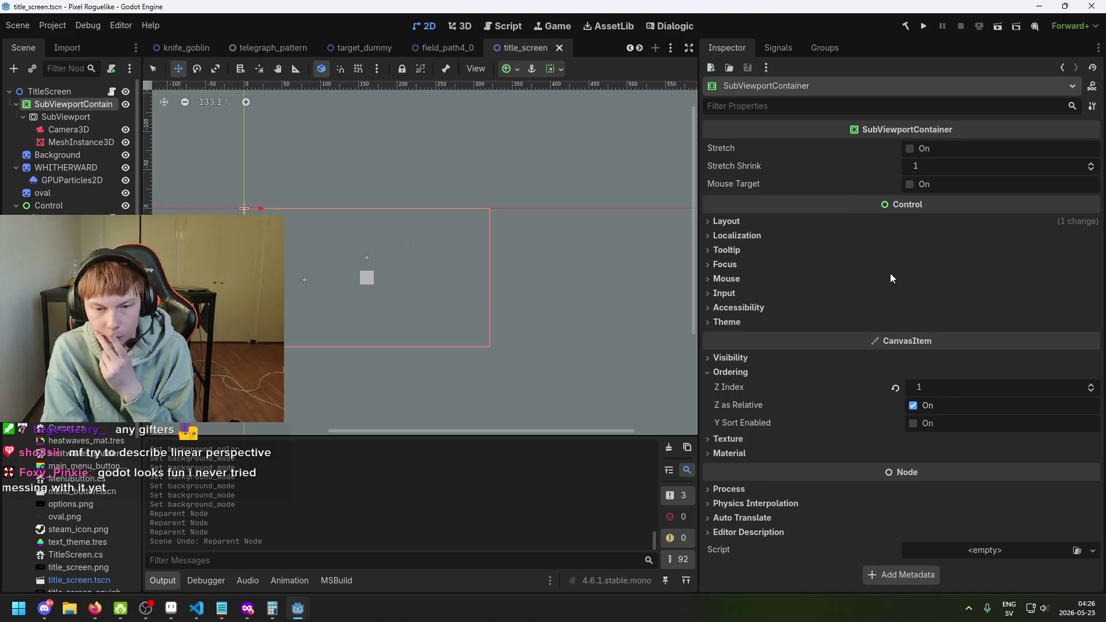
pyautogui.click(773, 439)
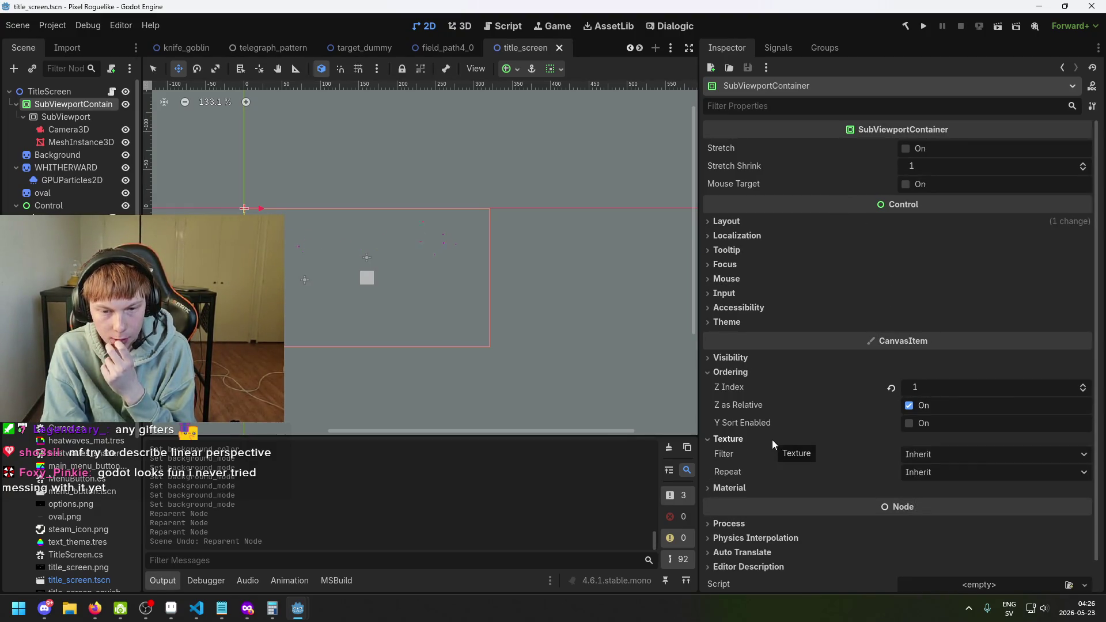
pyautogui.scroll(-1, 773, 441)
pyautogui.click(756, 457)
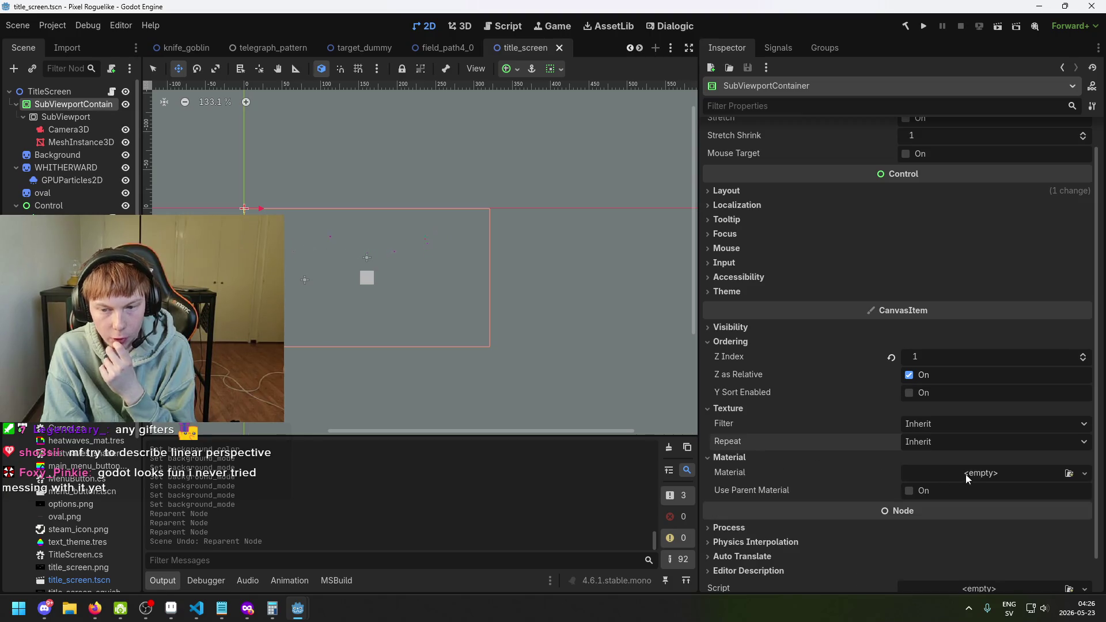
pyautogui.scroll(-1, 790, 484)
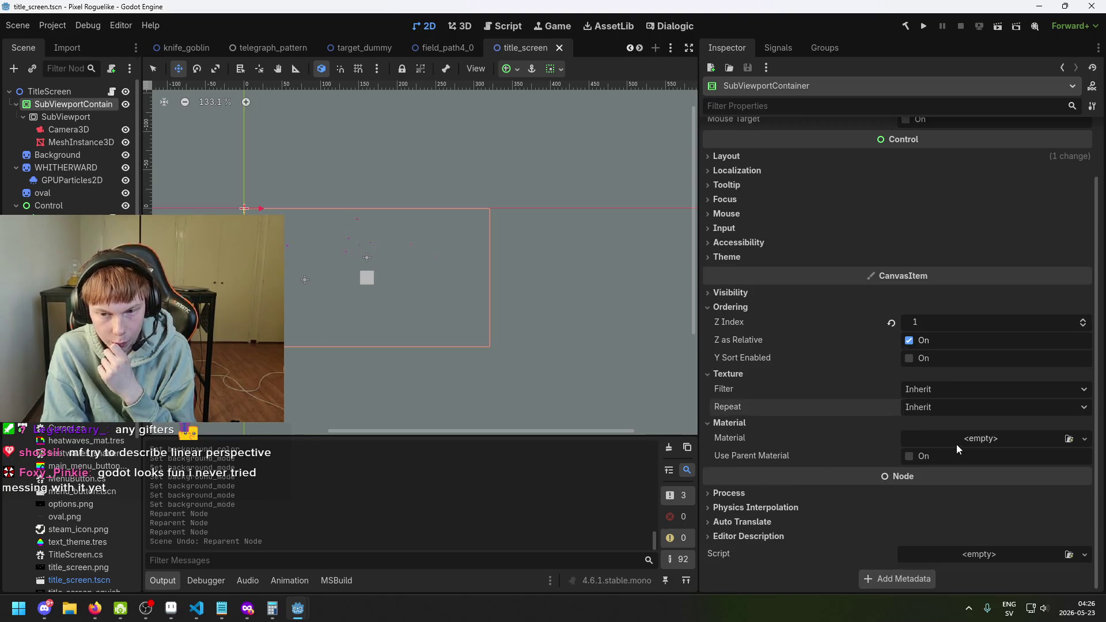
pyautogui.scroll(2, 922, 410)
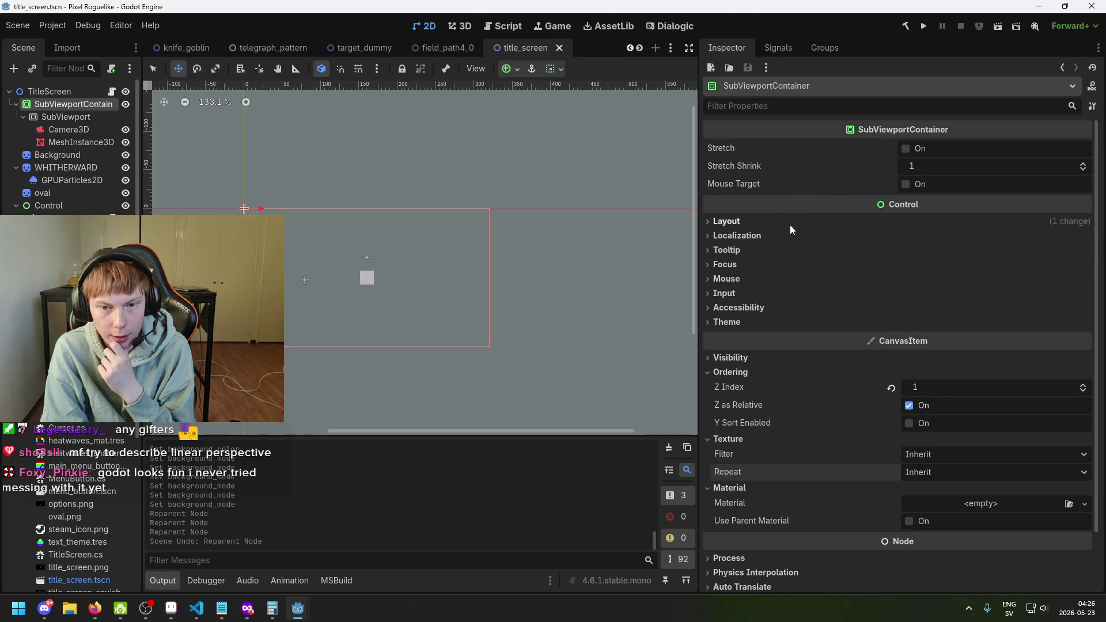
# Step: Peek at Theme and Input, list material types without assigning one, and recentre the canvas
pyautogui.click(742, 321)
pyautogui.click(742, 322)
pyautogui.click(735, 293)
pyautogui.click(734, 294)
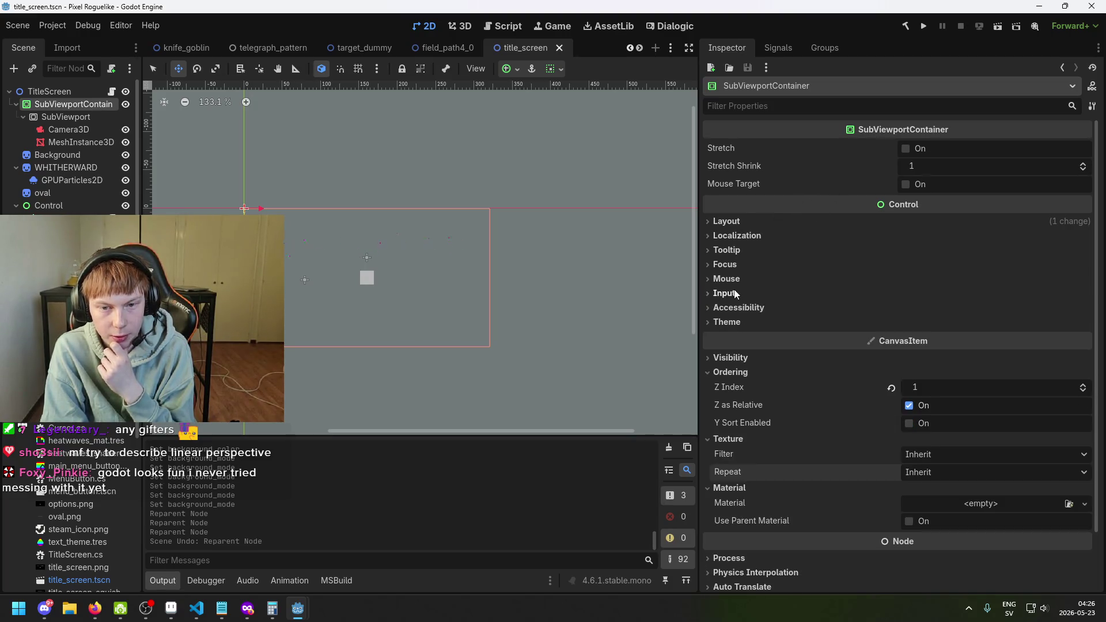
pyautogui.click(977, 506)
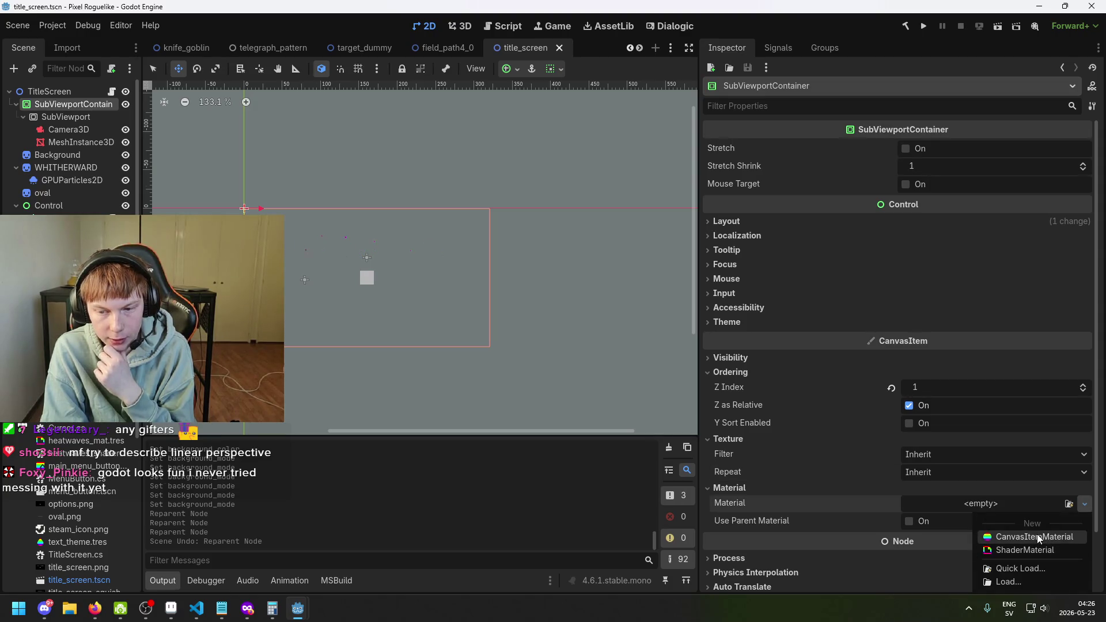
pyautogui.click(1006, 506)
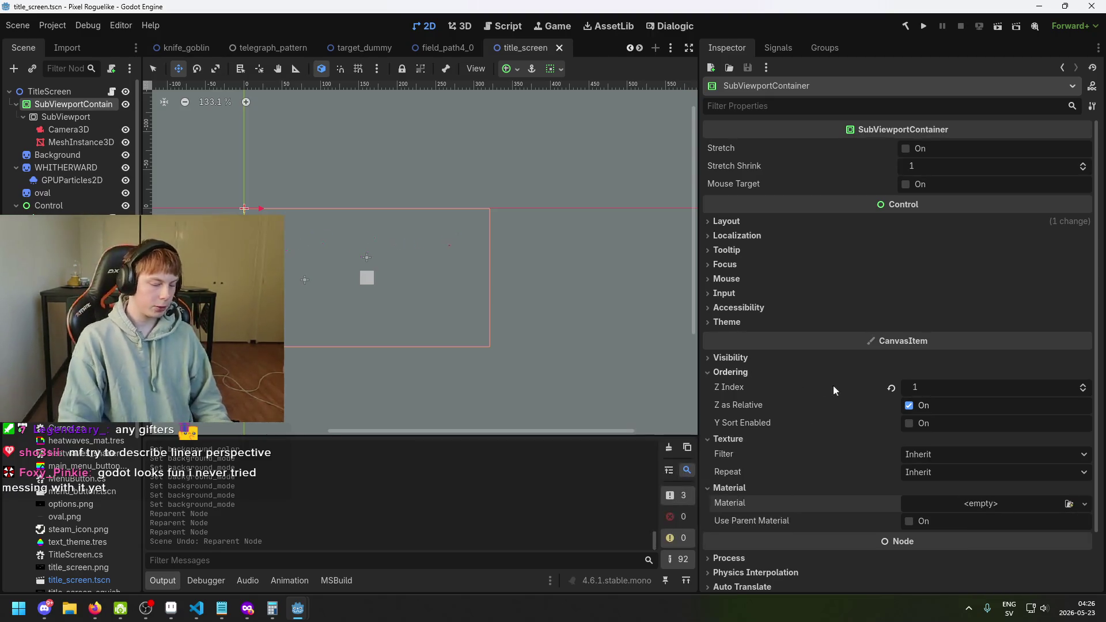
pyautogui.scroll(6, 358, 232)
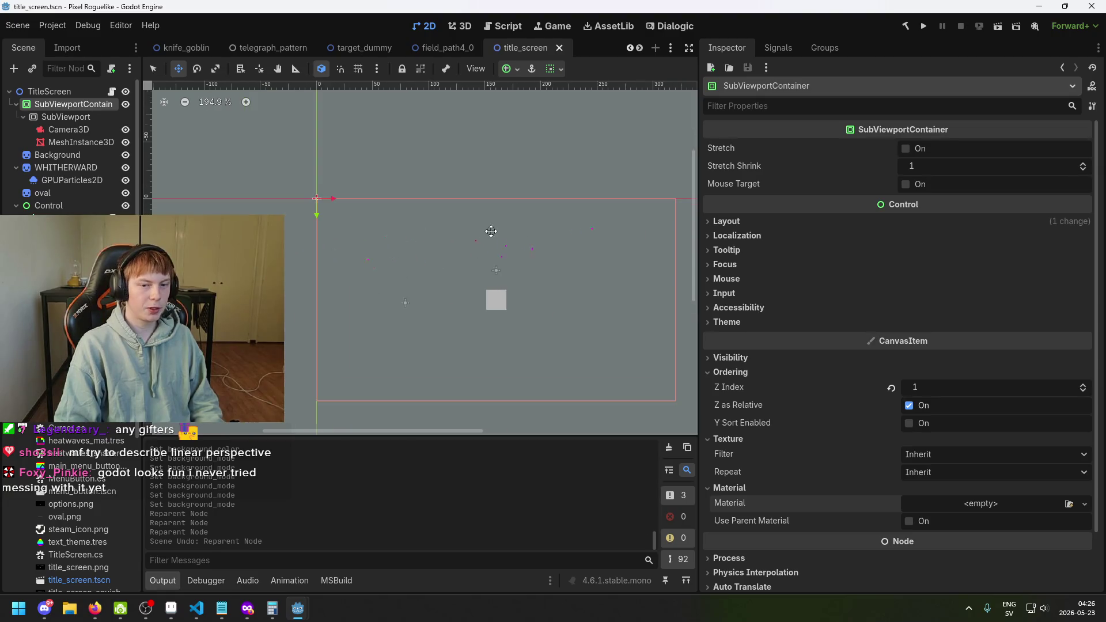
pyautogui.moveTo(519, 247); pyautogui.dragTo(456, 233)
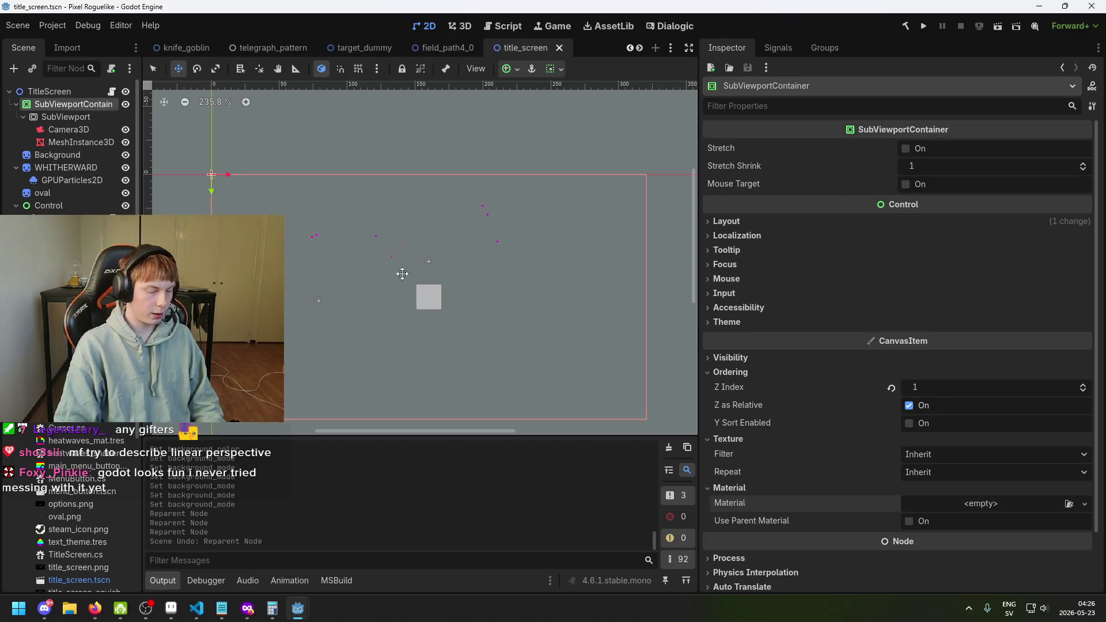
pyautogui.scroll(2, 410, 276)
pyautogui.scroll(-2, 448, 266)
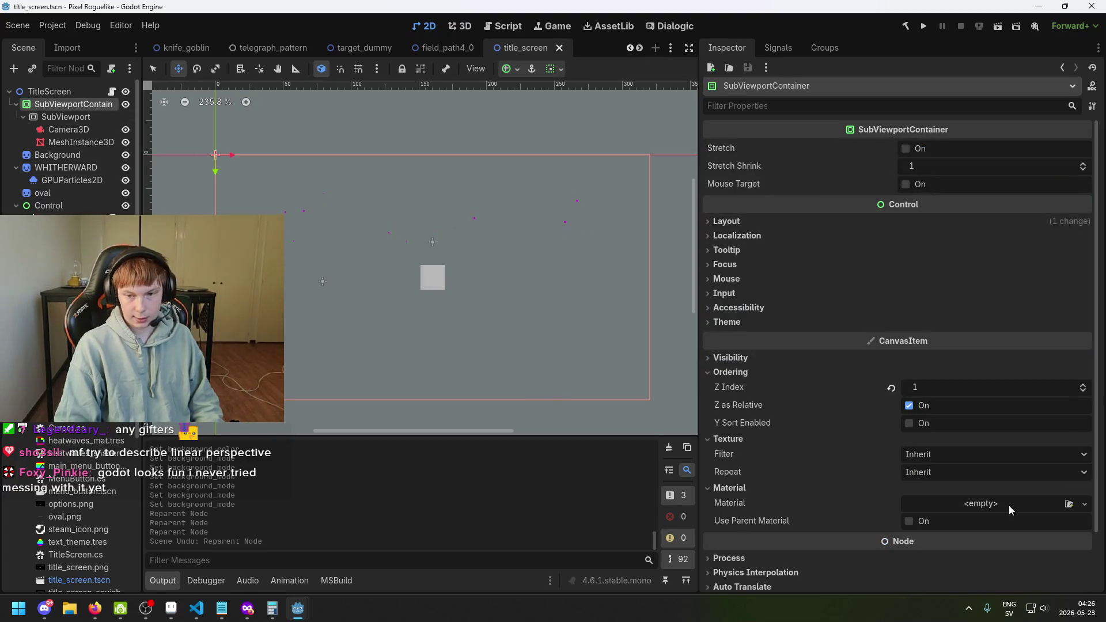
# Step: Assign a new CanvasItemMaterial with Mix blend mode, clear it again, and expand Visibility
pyautogui.click(1009, 506)
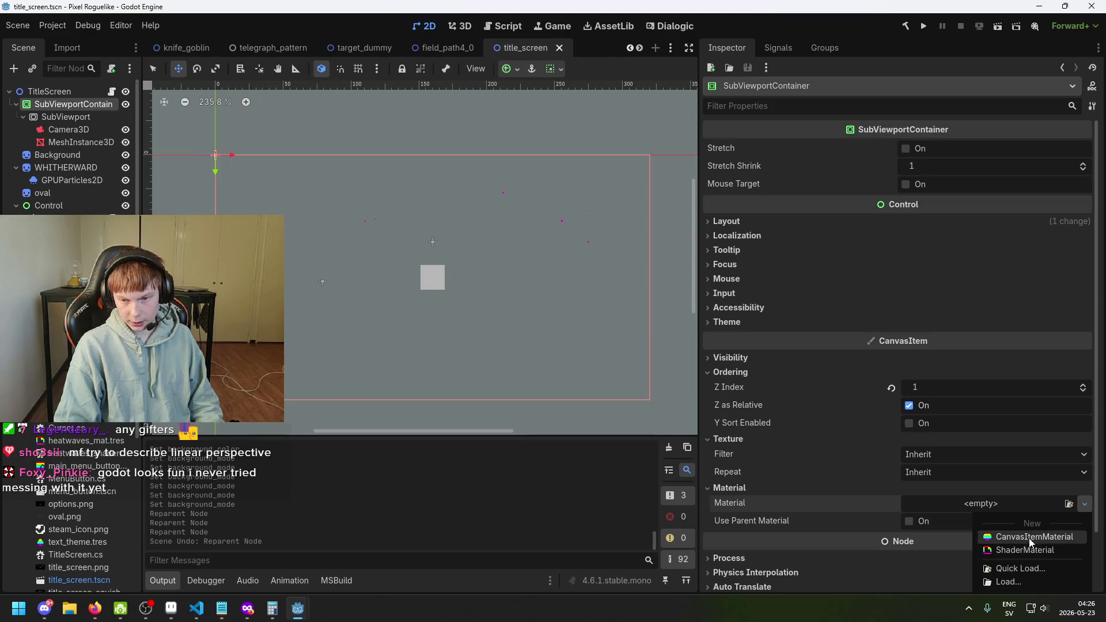
pyautogui.click(1035, 537)
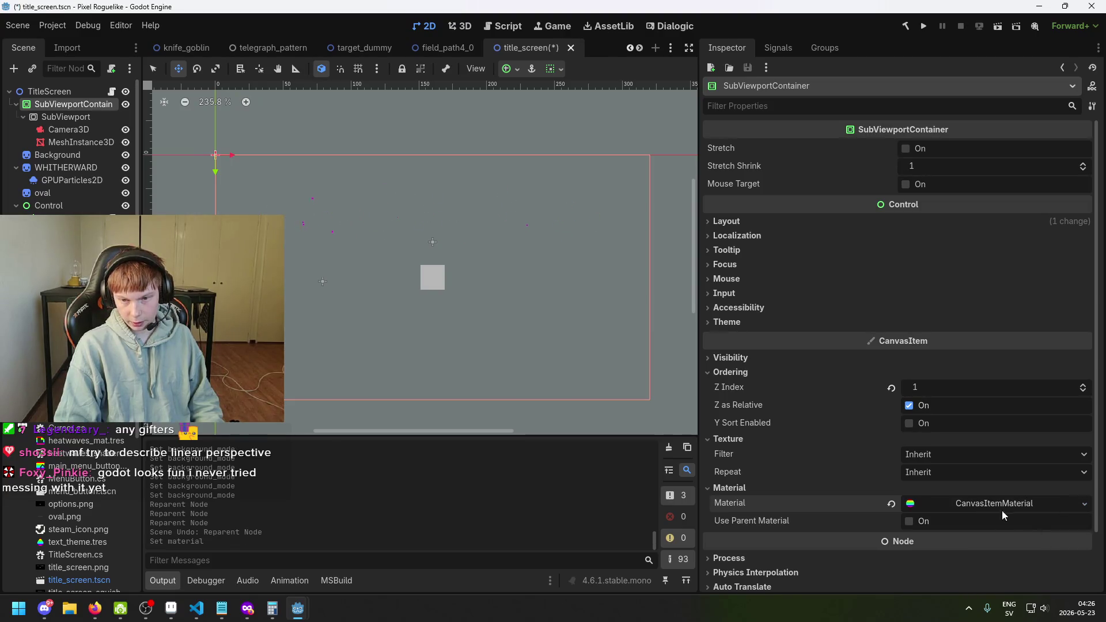
pyautogui.click(1002, 509)
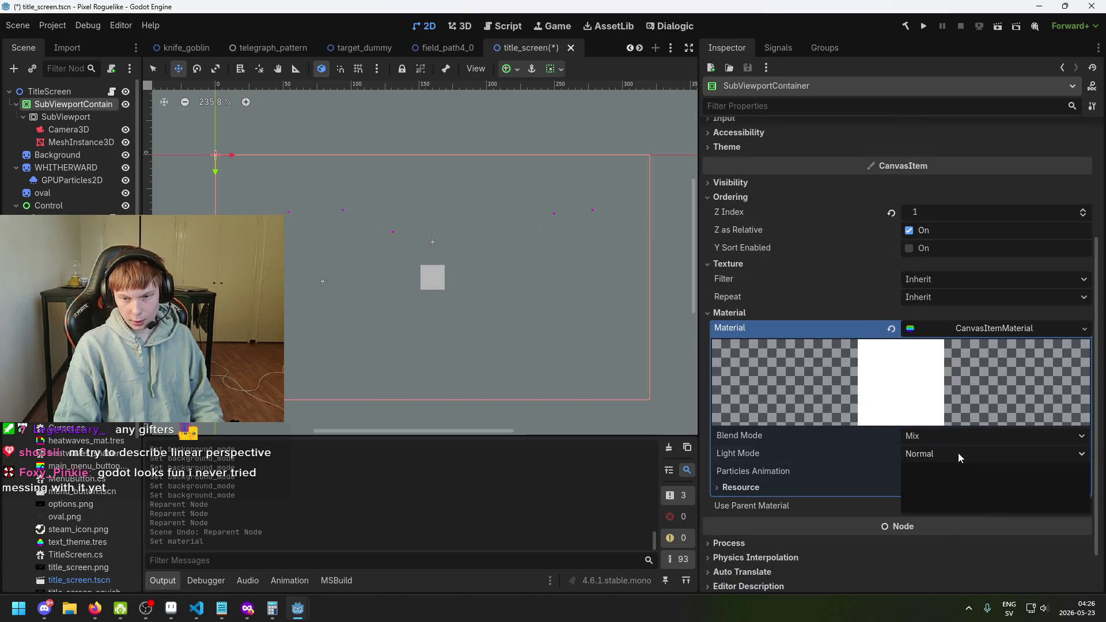
pyautogui.click(959, 453)
pyautogui.click(956, 441)
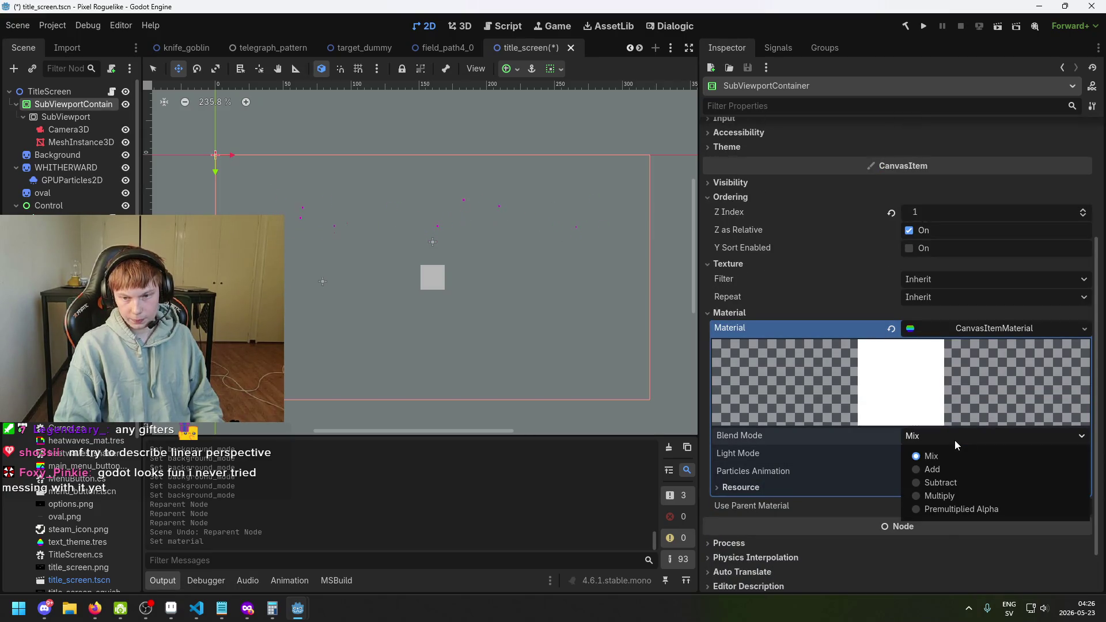
pyautogui.click(956, 440)
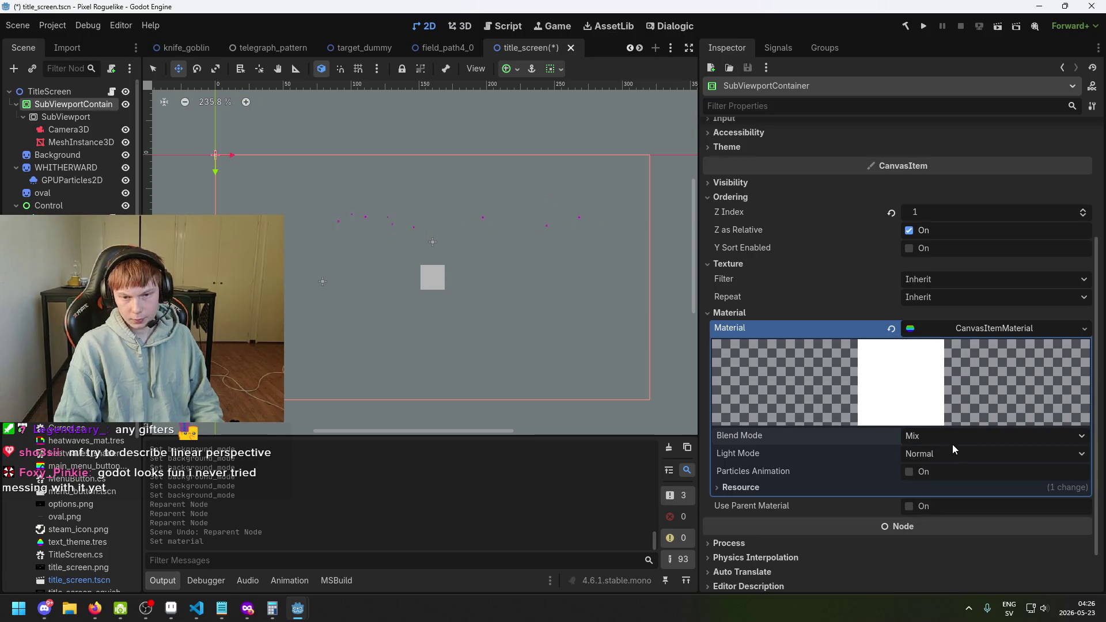
pyautogui.click(892, 329)
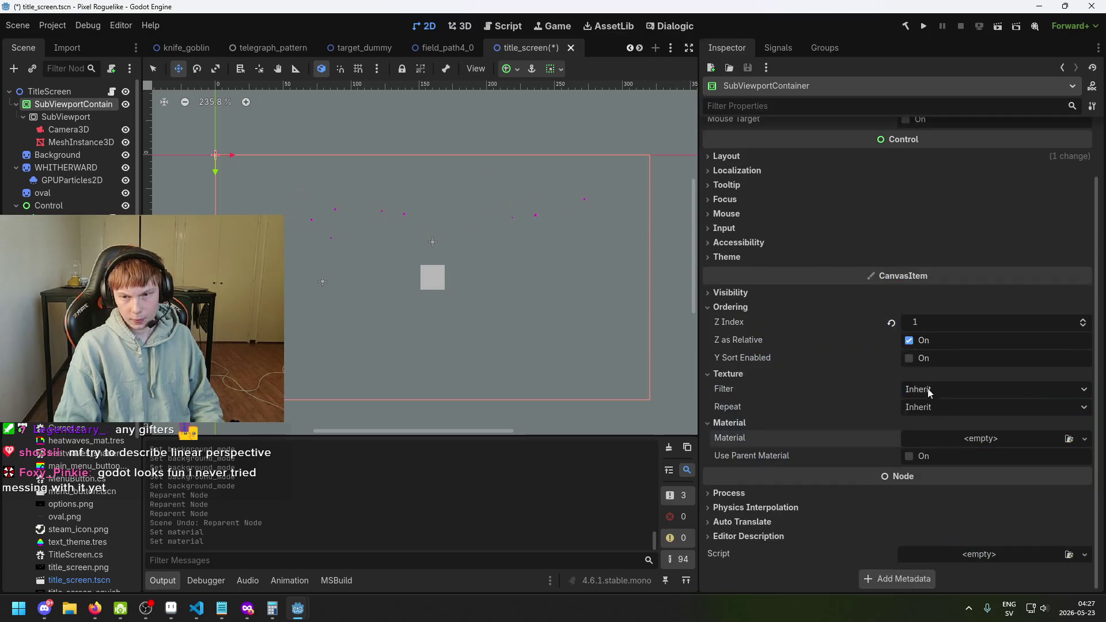
pyautogui.click(984, 441)
pyautogui.click(984, 441)
pyautogui.click(748, 293)
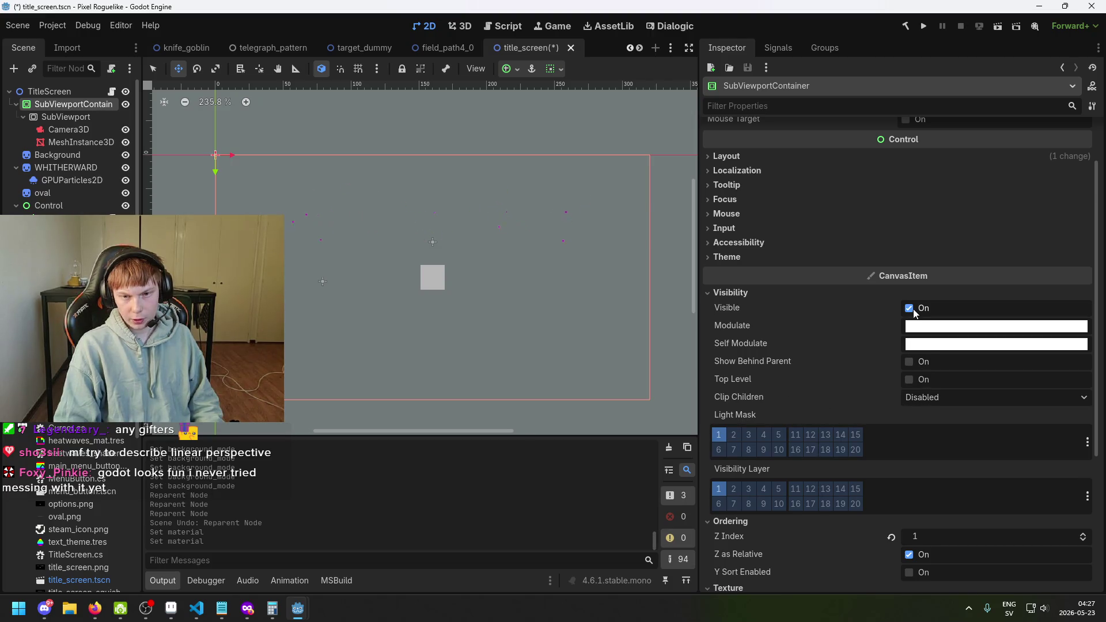
# Step: Try Clip Only, Clip + Draw and Top Level, reset Clip Children to Disabled, and save
pyautogui.click(935, 400)
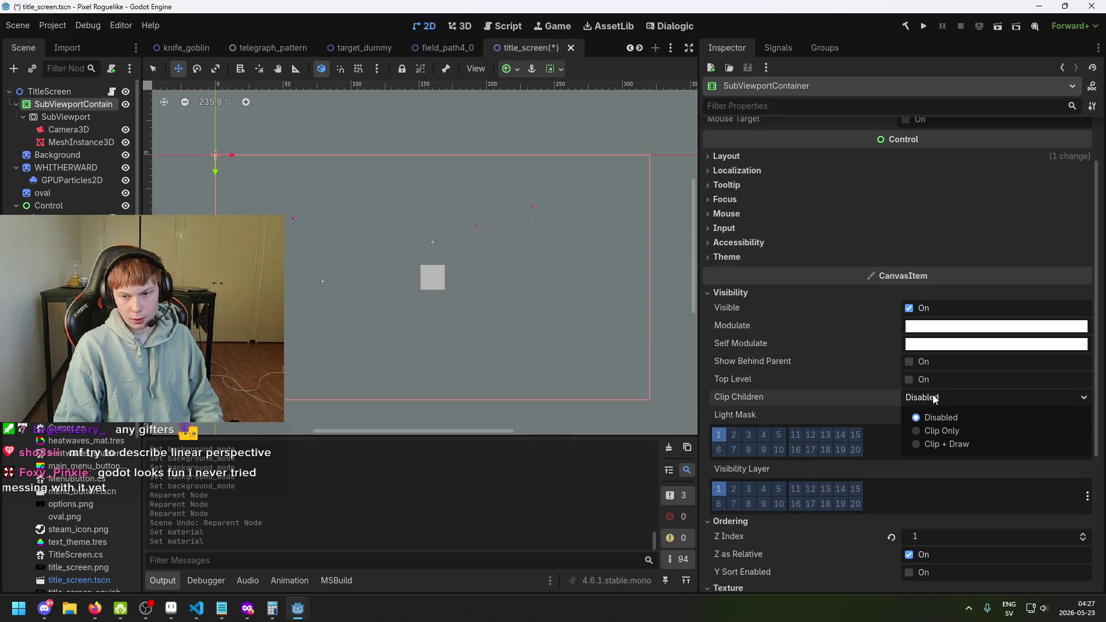
pyautogui.click(935, 431)
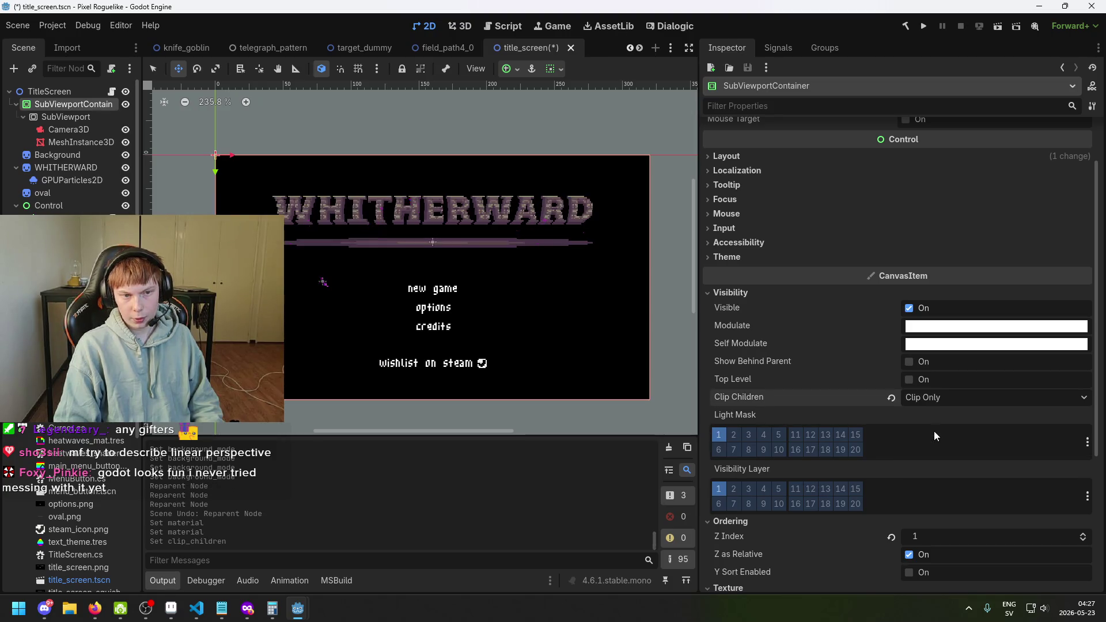
pyautogui.click(936, 380)
pyautogui.click(936, 396)
pyautogui.click(910, 380)
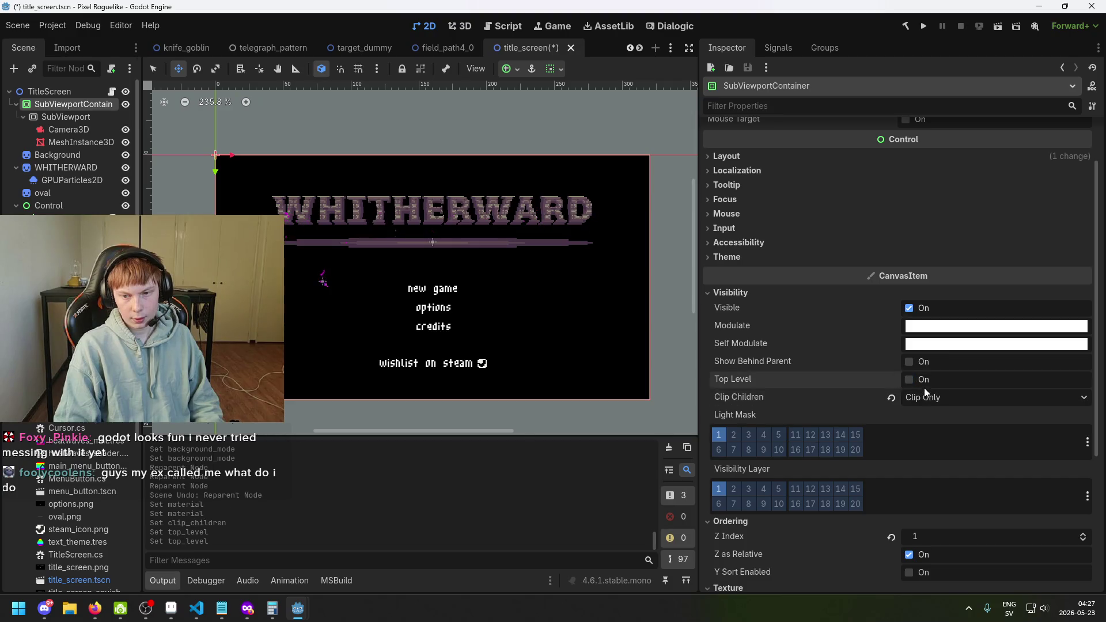
pyautogui.click(927, 398)
pyautogui.click(939, 446)
pyautogui.click(942, 397)
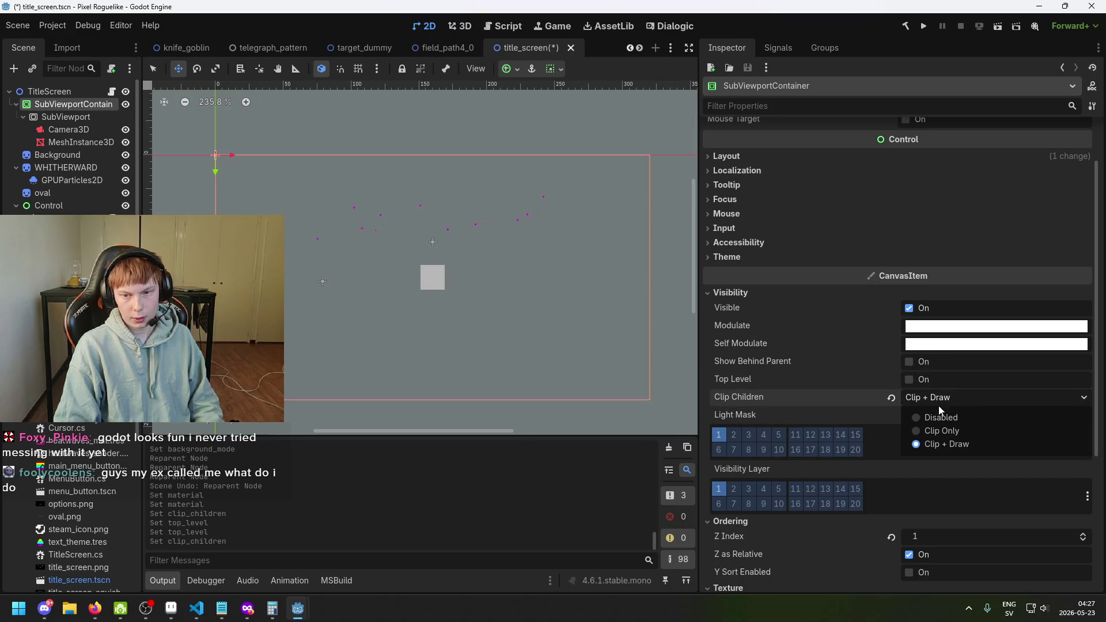
pyautogui.click(939, 416)
pyautogui.hotkey('ctrl', 's')
# Step: Toggle the SubViewportContainer's Visible off and back on, then save the scene
pyautogui.moveTo(929, 342)
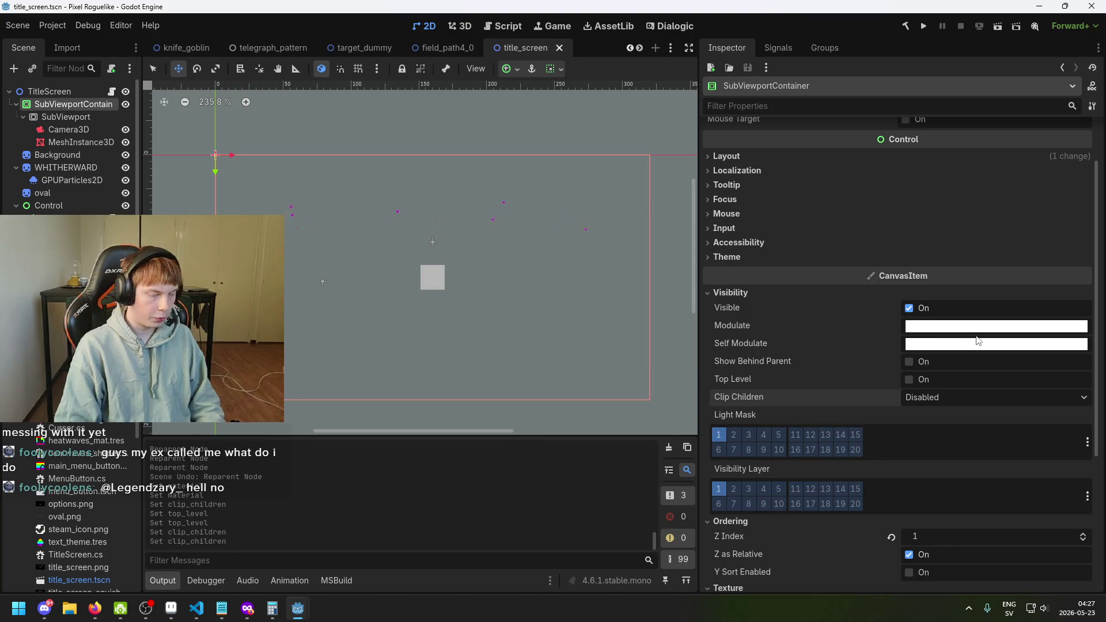
pyautogui.click(910, 310)
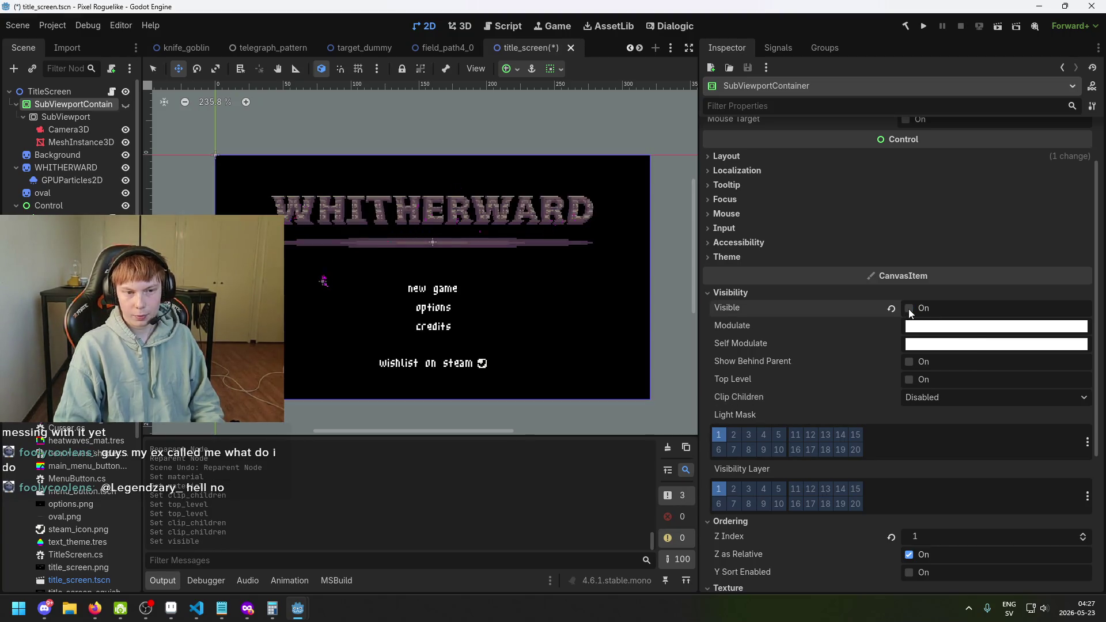
pyautogui.click(910, 309)
pyautogui.hotkey('ctrl', 's')
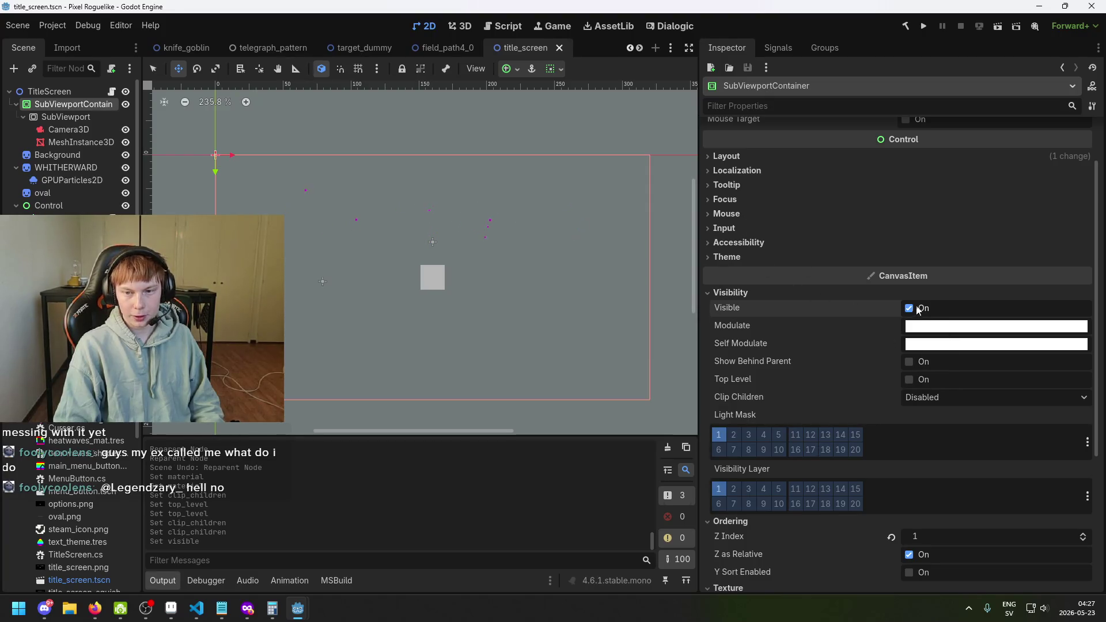
pyautogui.scroll(-2, 858, 415)
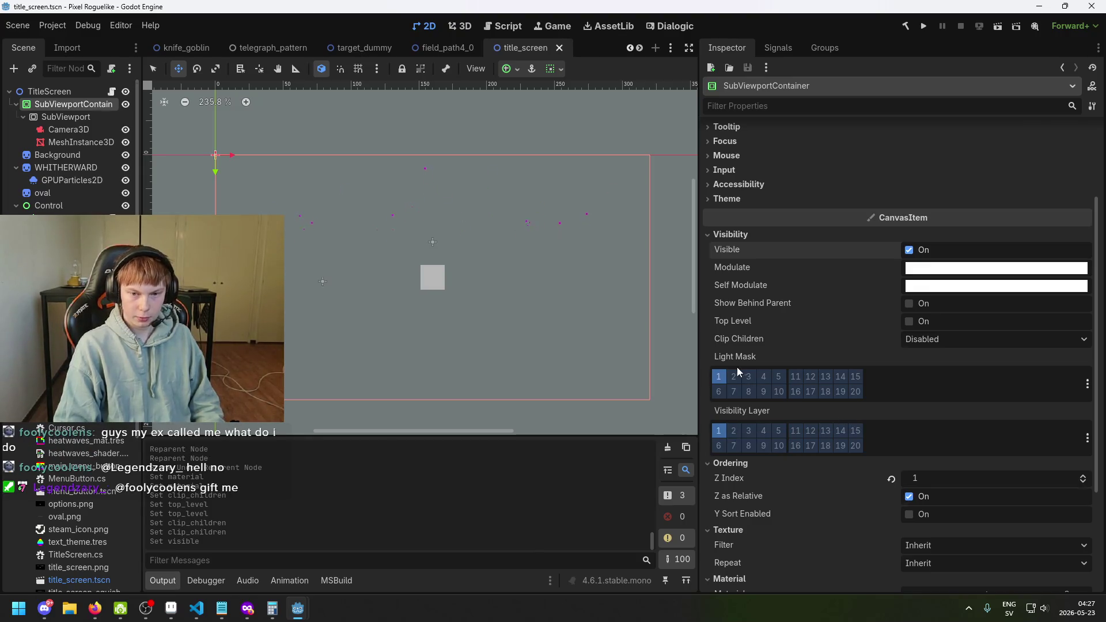
pyautogui.scroll(-2, 738, 380)
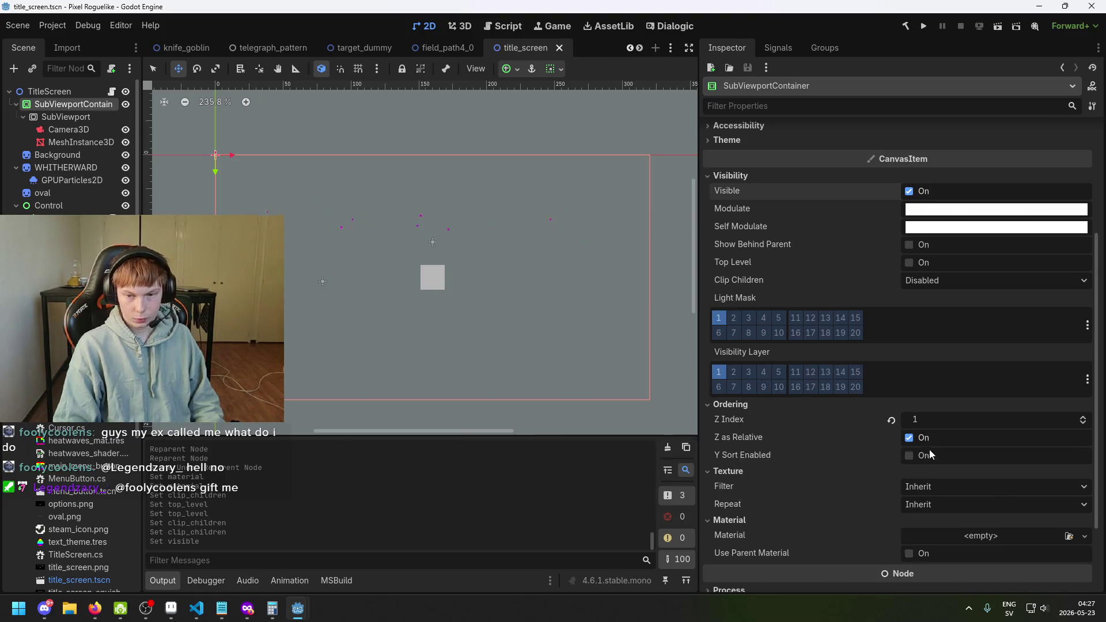
pyautogui.scroll(-2, 952, 445)
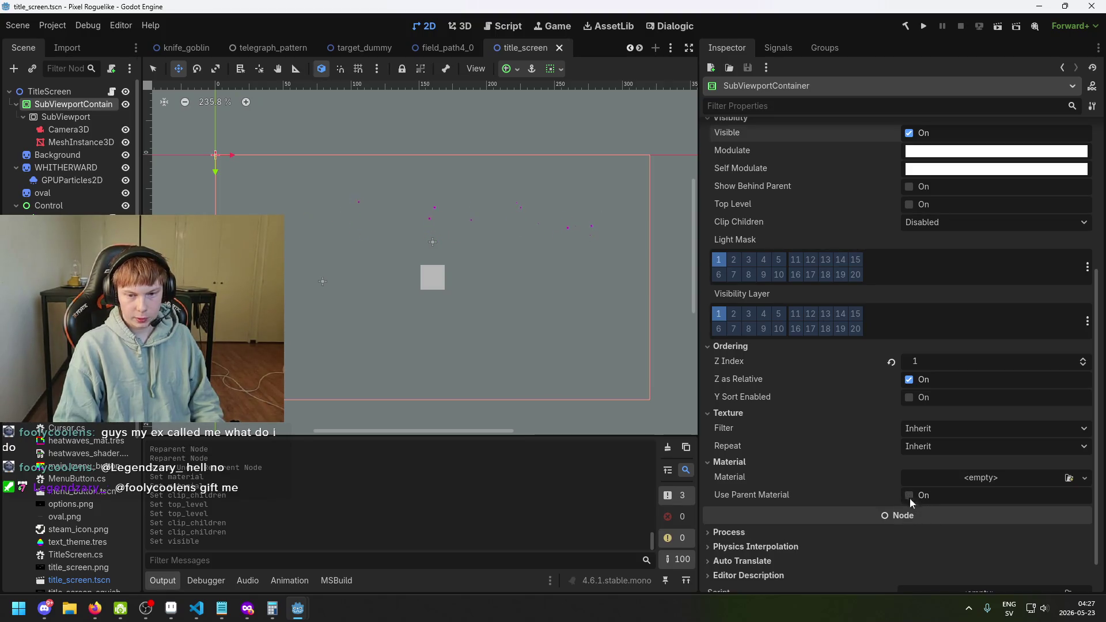
pyautogui.click(986, 480)
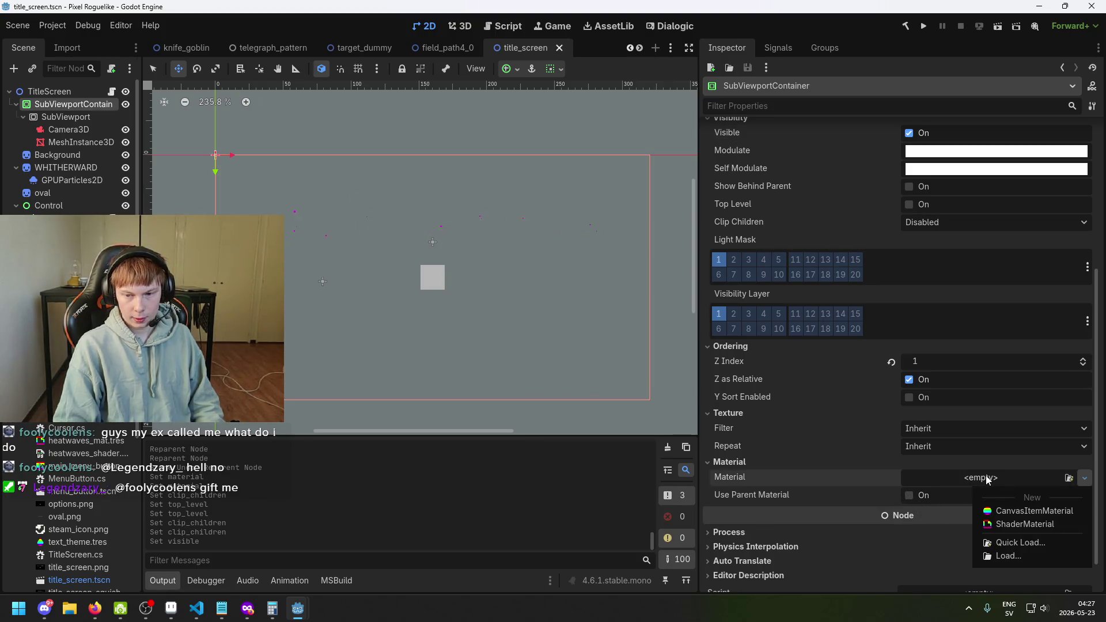
pyautogui.click(987, 479)
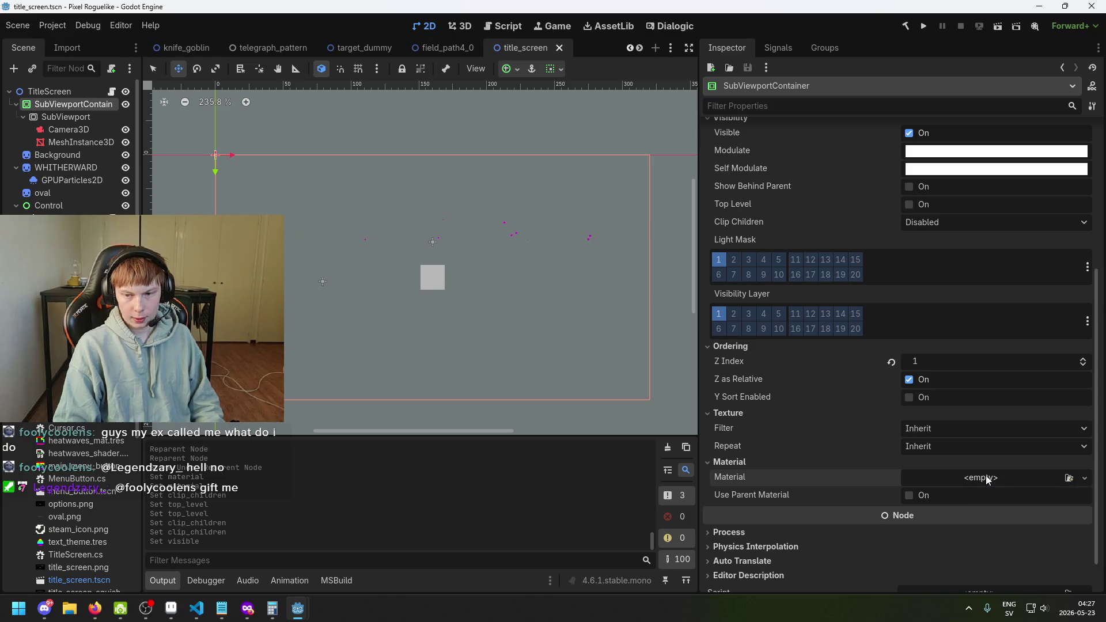
pyautogui.click(1069, 480)
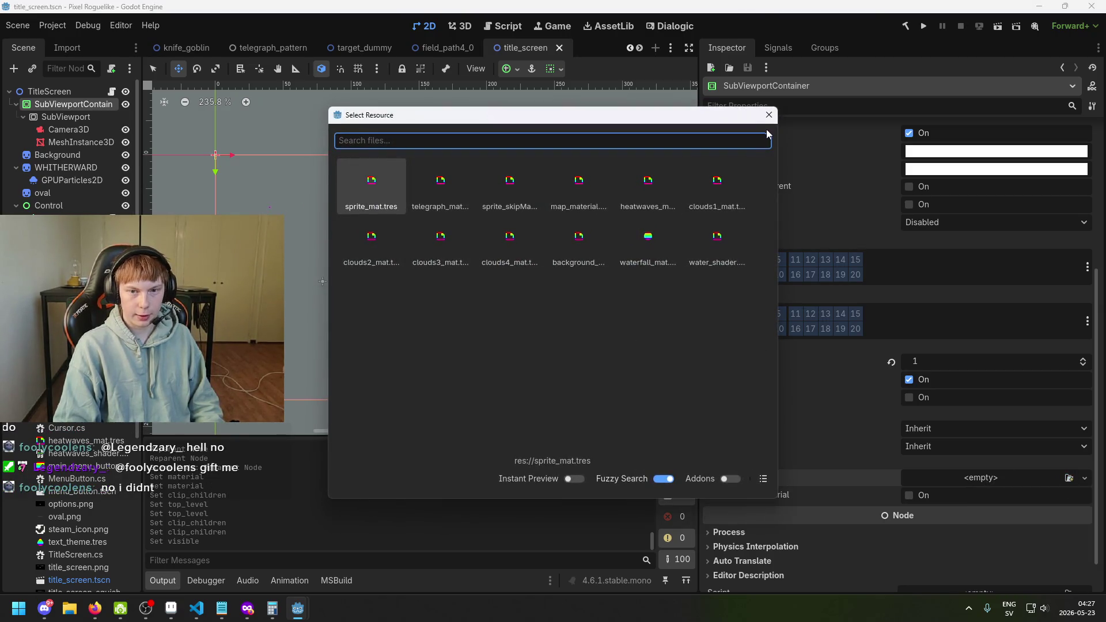
pyautogui.click(769, 115)
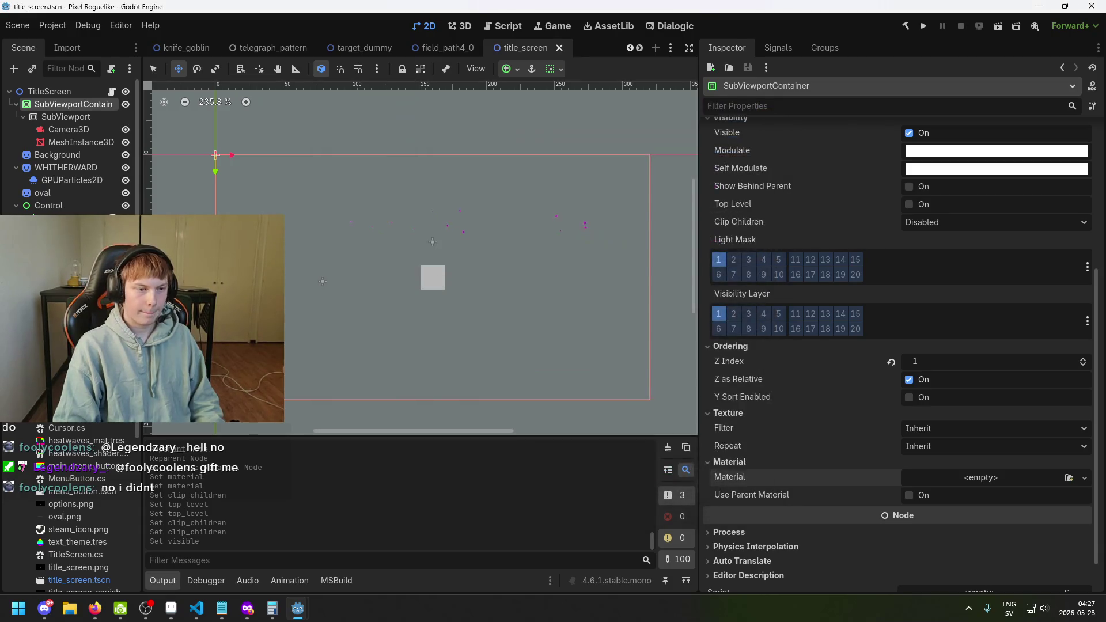
pyautogui.scroll(1, 80, 425)
pyautogui.rightClick(70, 430)
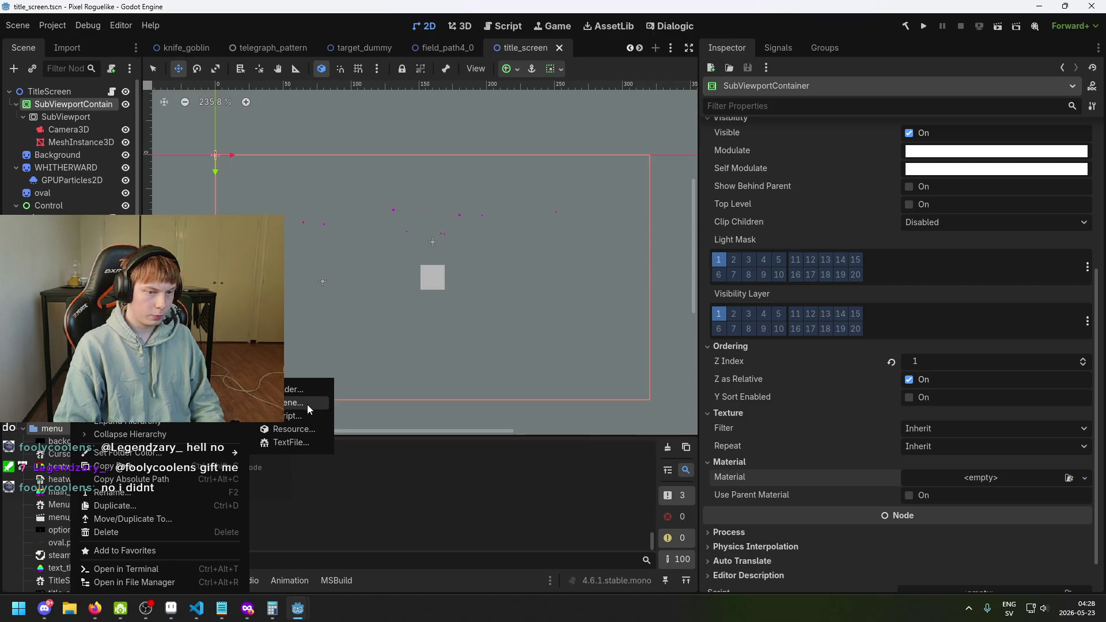
# Step: Create a CanvasItemMaterial resource saved as greenscreen_mat.tres in res://gui/menu and open it
pyautogui.click(305, 432)
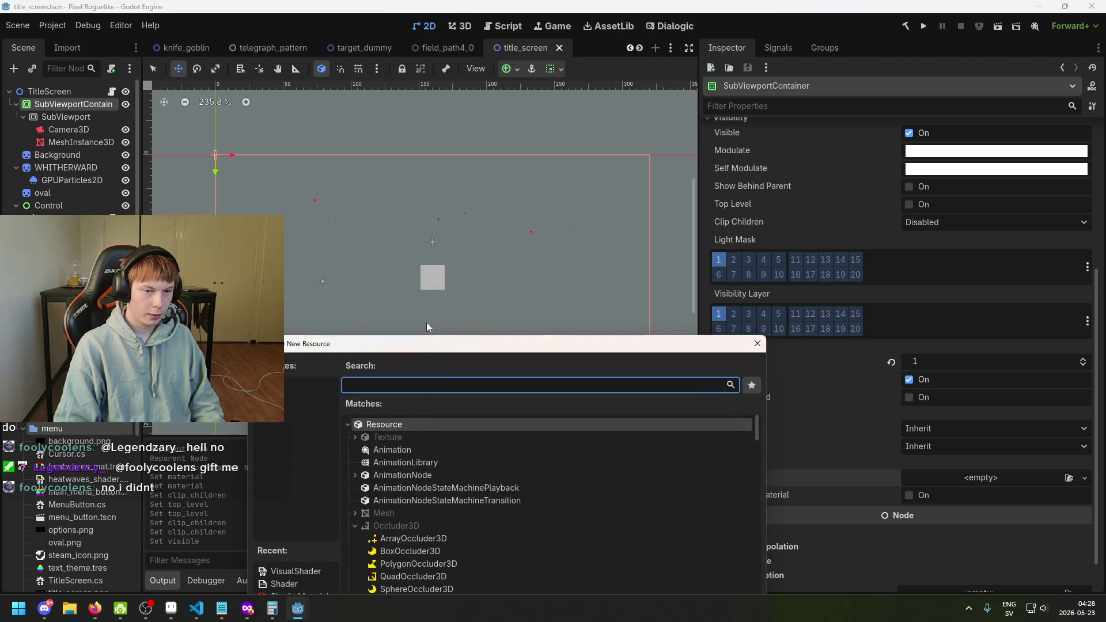
pyautogui.moveTo(411, 347); pyautogui.dragTo(442, 233)
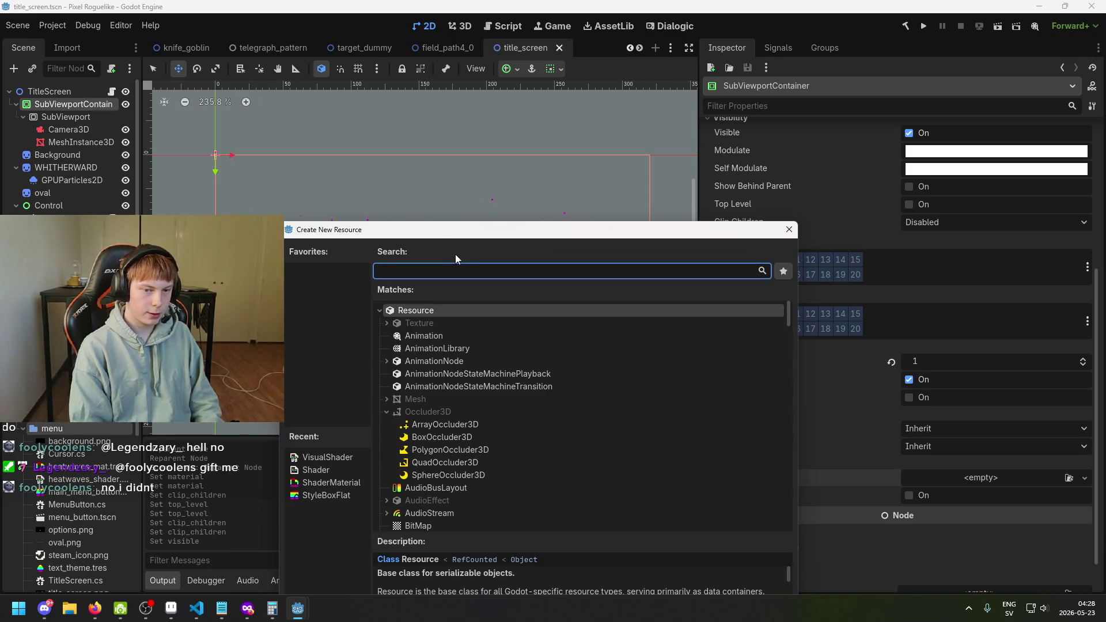
pyautogui.write('e')
pyautogui.press('BackSpace')
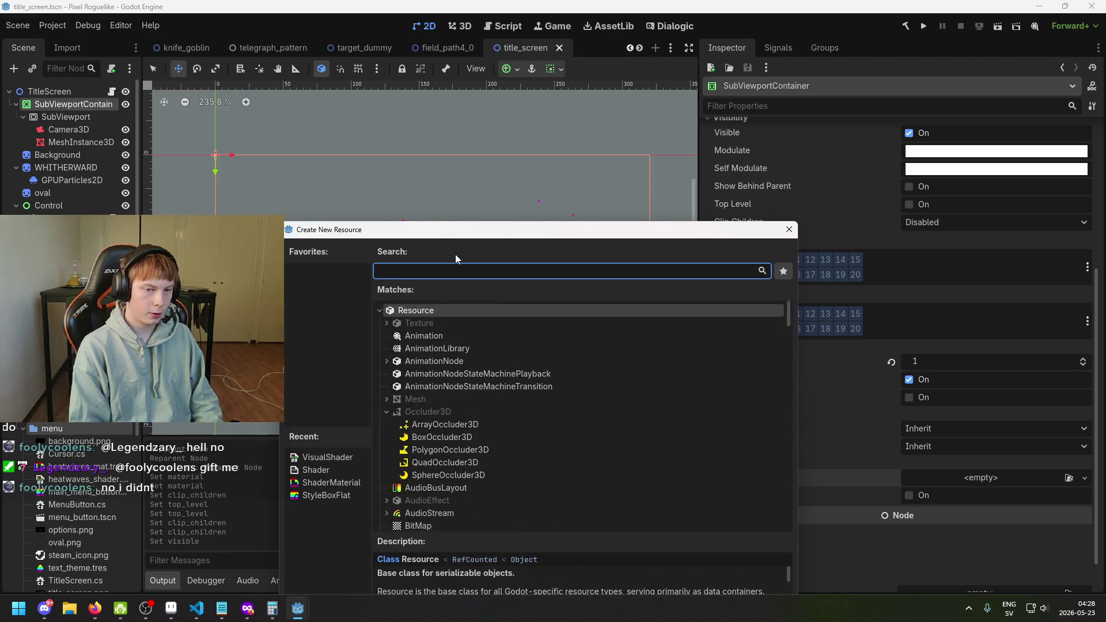
pyautogui.write('material')
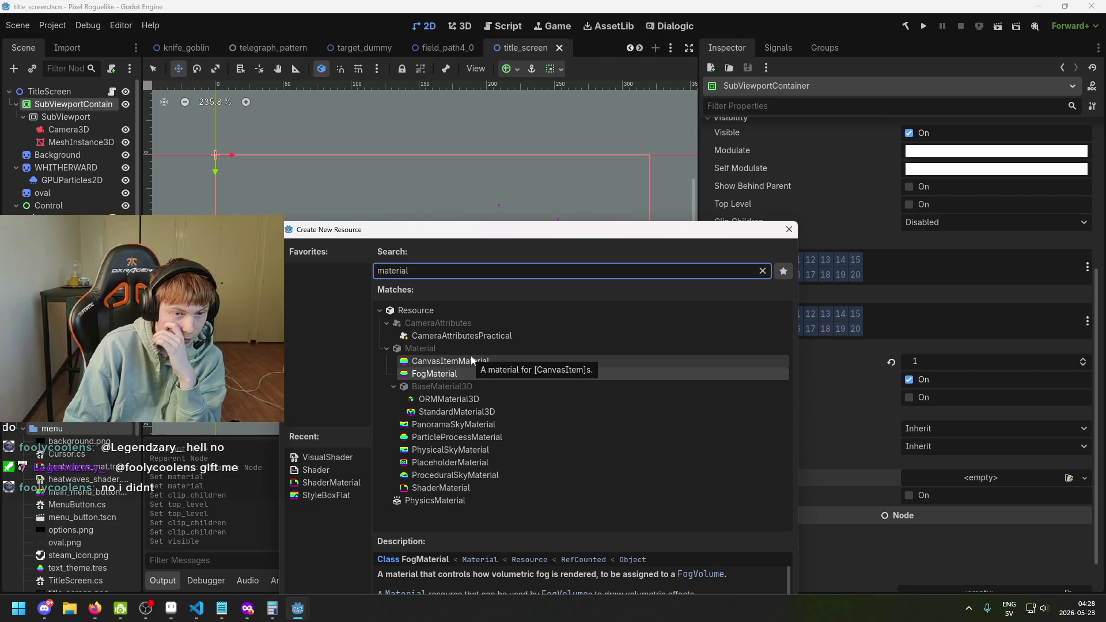
pyautogui.click(471, 361)
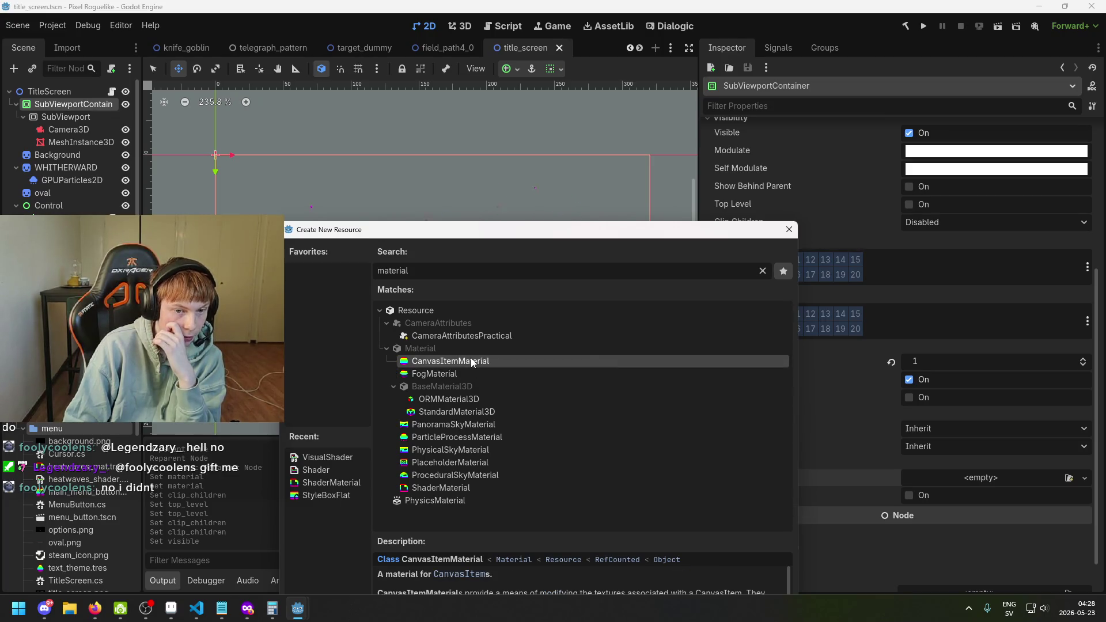
pyautogui.doubleClick(471, 360)
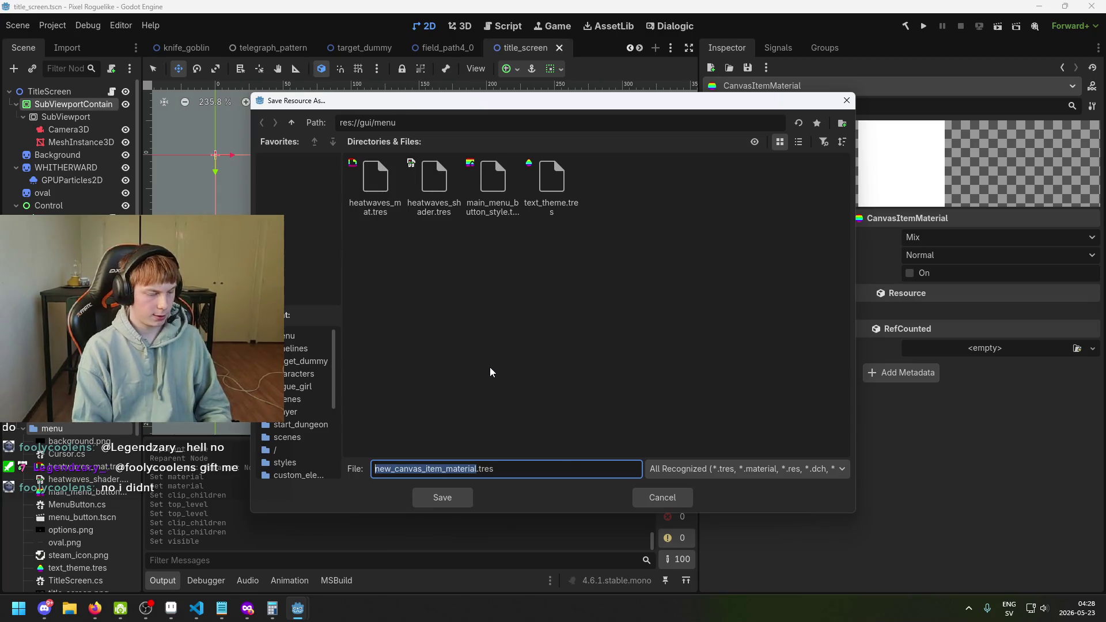
pyautogui.press('BackSpace')
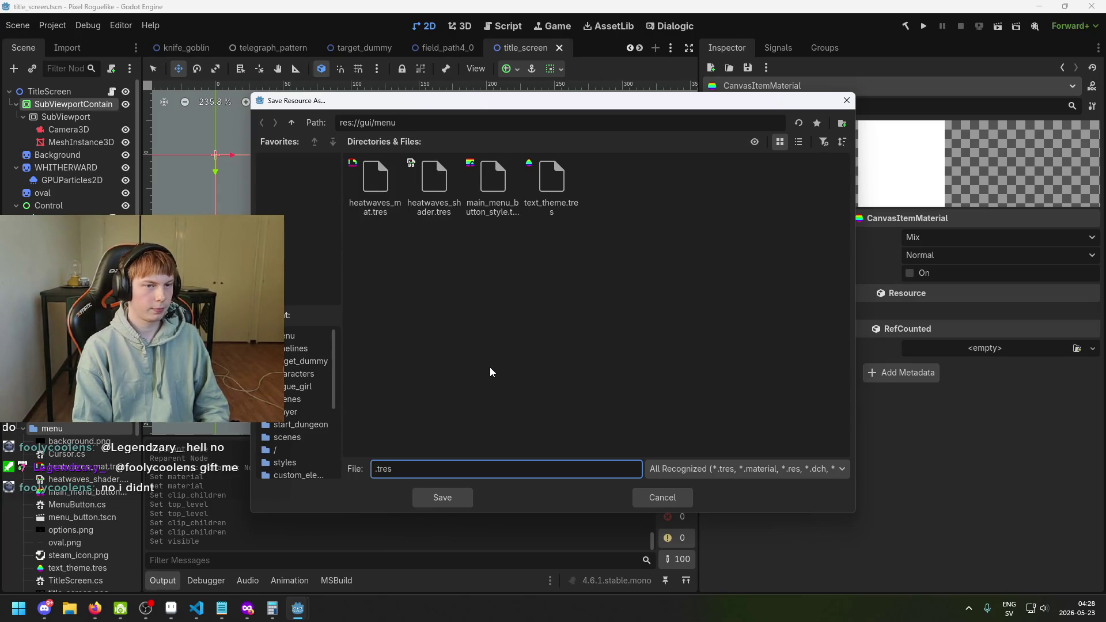
pyautogui.write('greensc')
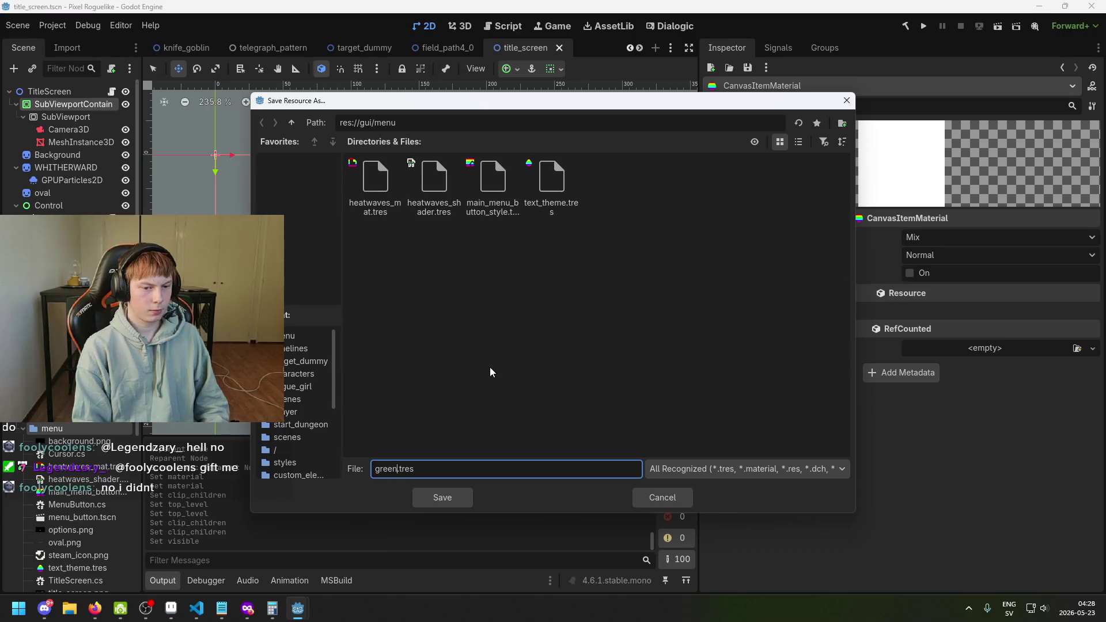
pyautogui.write('reen_')
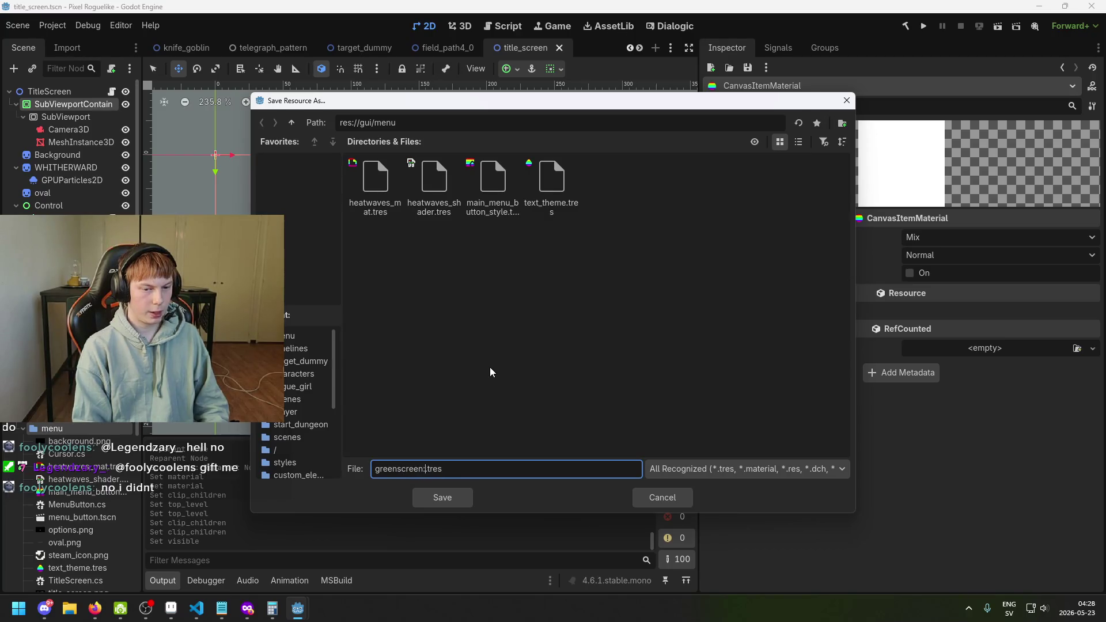
pyautogui.write('mat')
pyautogui.press('Return')
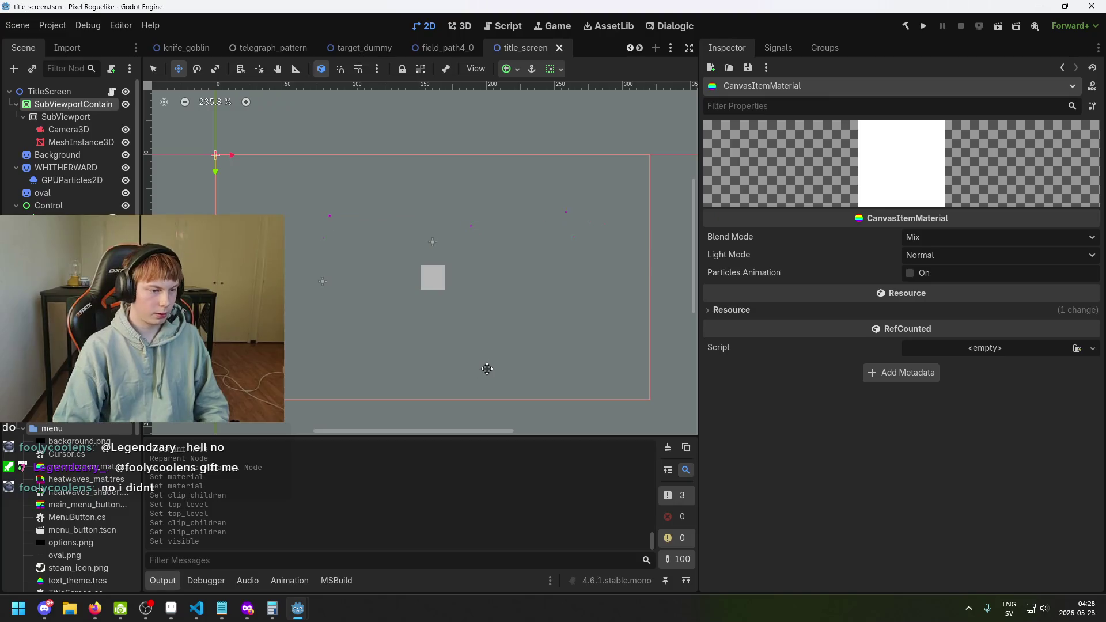
pyautogui.click(103, 469)
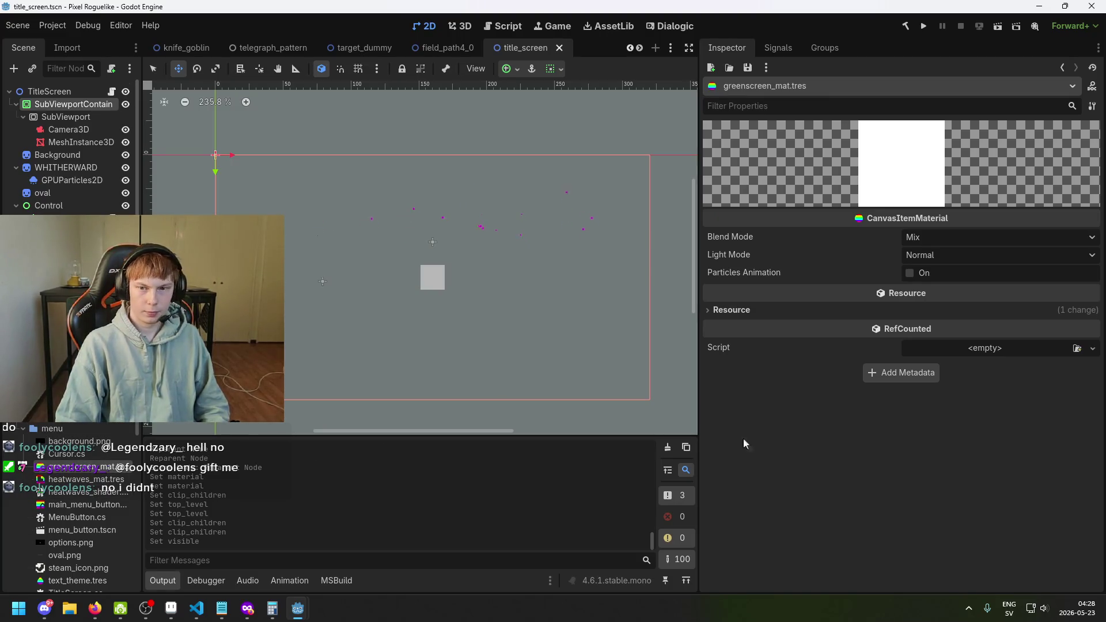
pyautogui.click(932, 238)
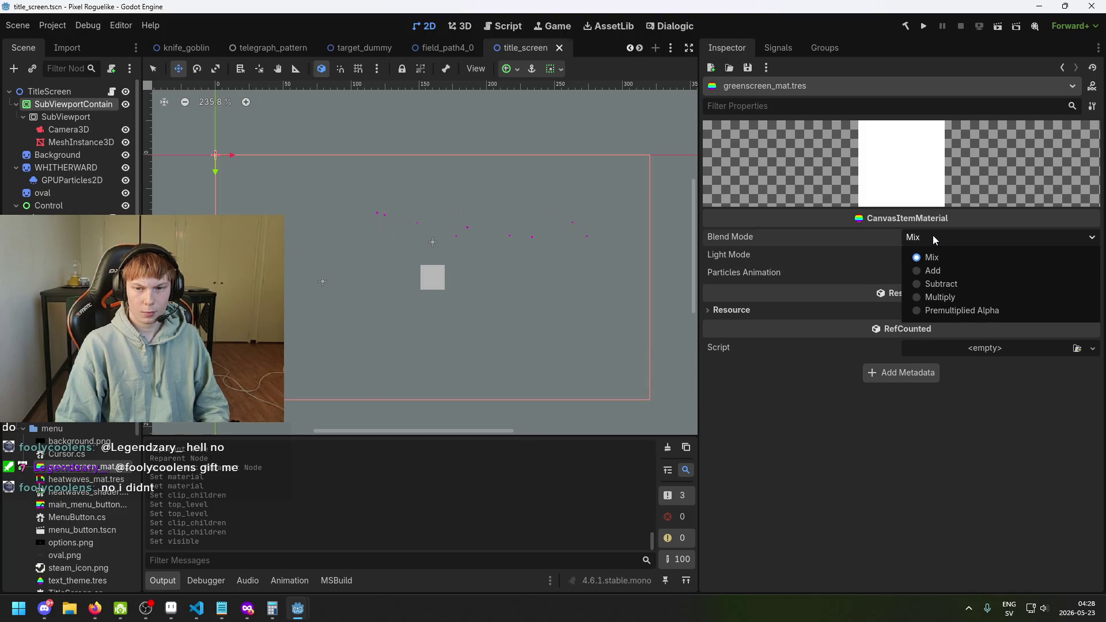
pyautogui.click(921, 381)
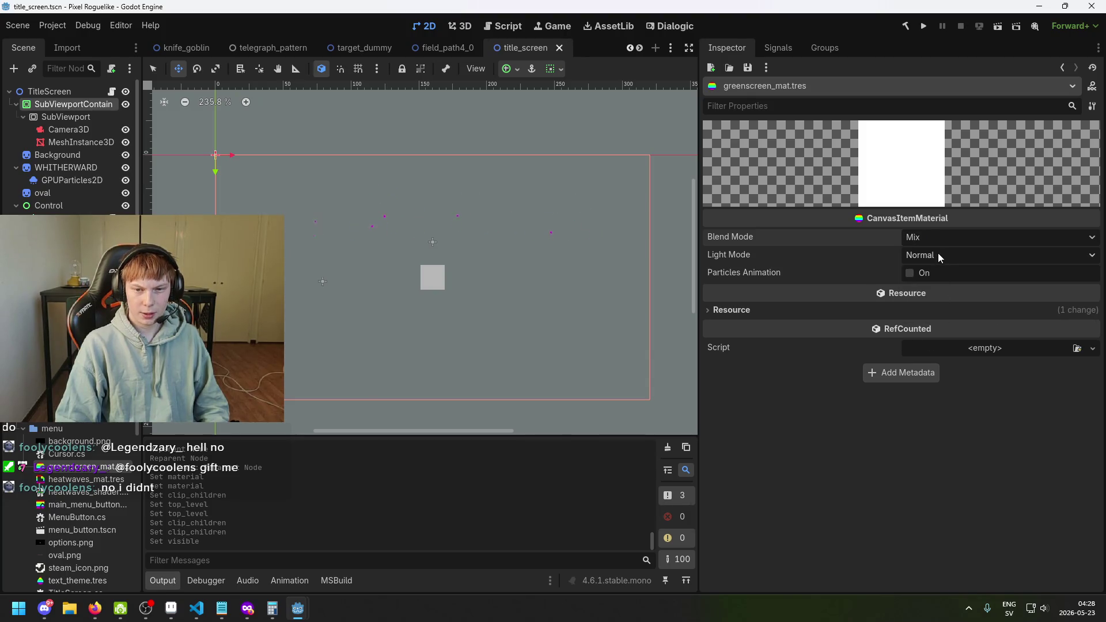
pyautogui.click(938, 237)
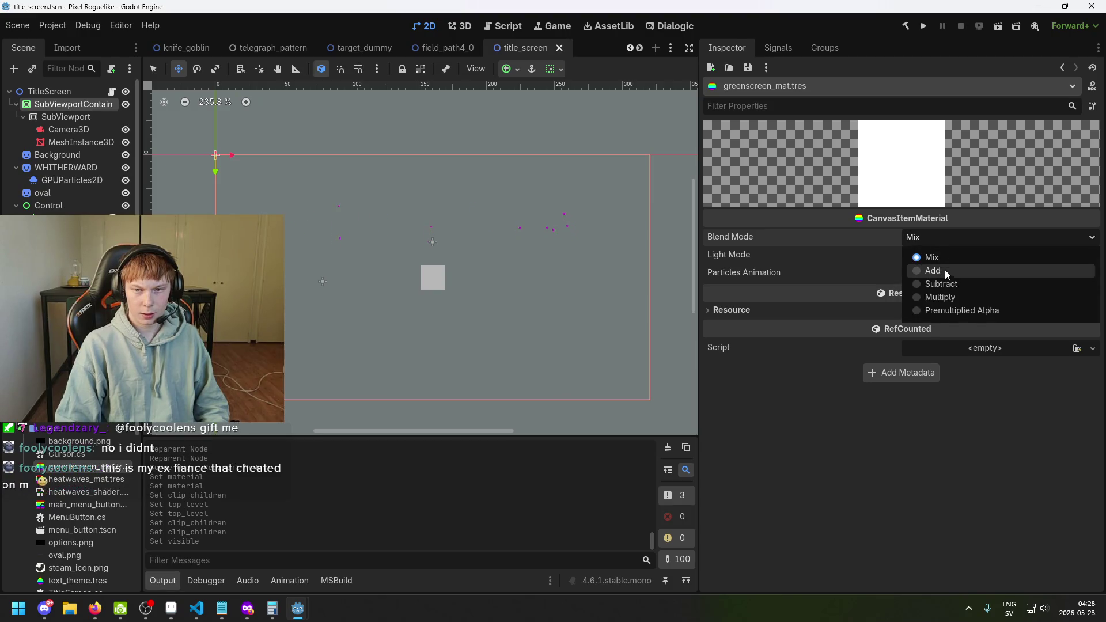
pyautogui.click(945, 271)
pyautogui.click(938, 253)
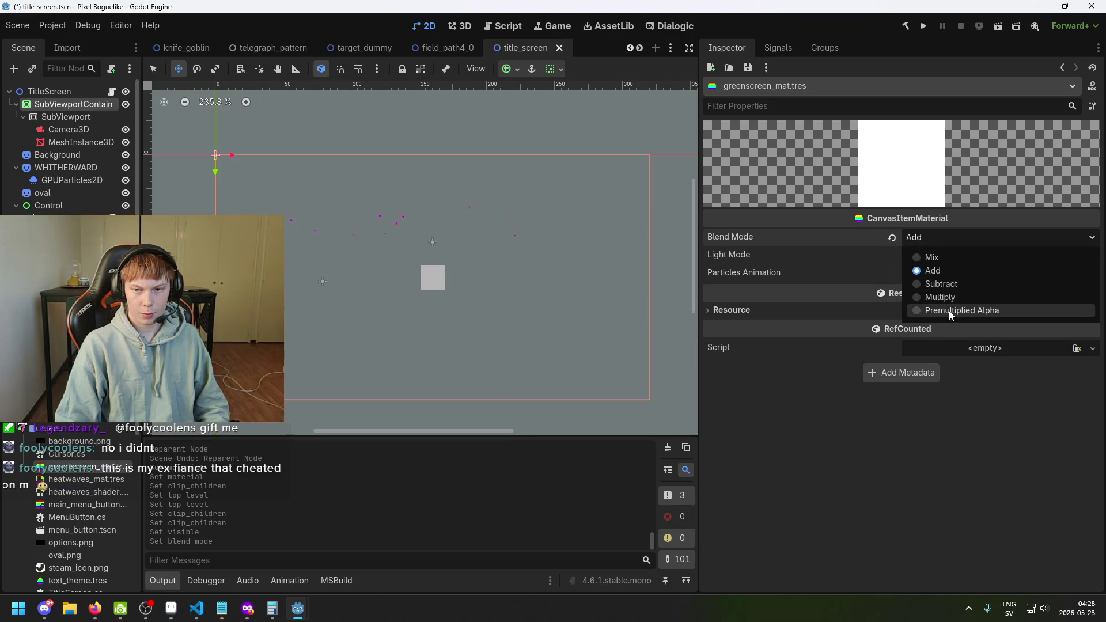
pyautogui.click(949, 310)
pyautogui.click(946, 242)
pyautogui.click(945, 260)
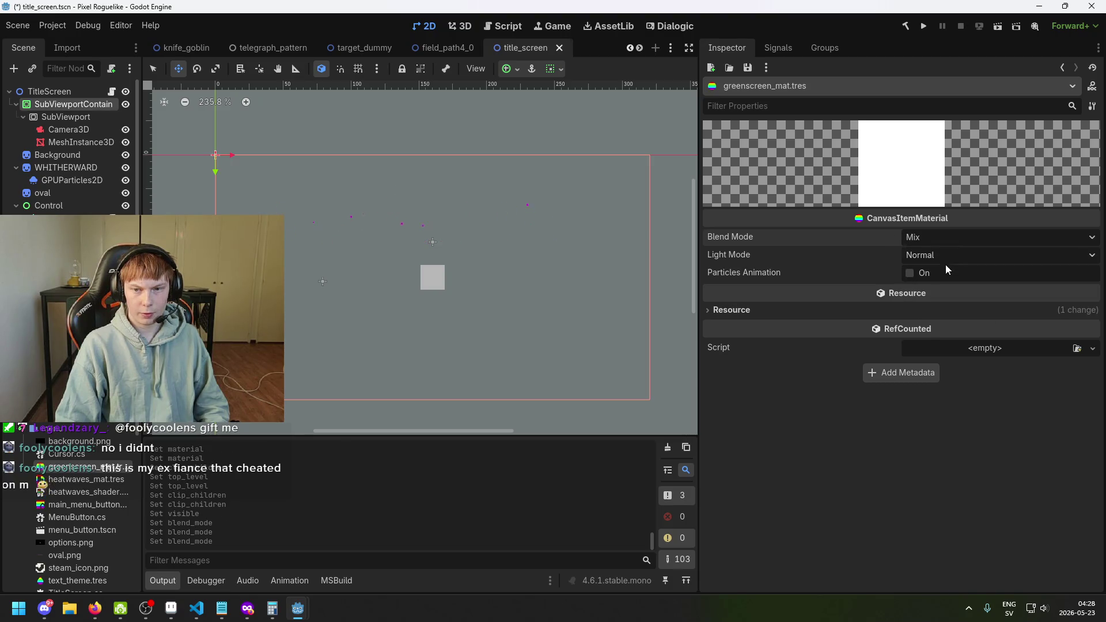
pyautogui.hotkey('ctrl', 's')
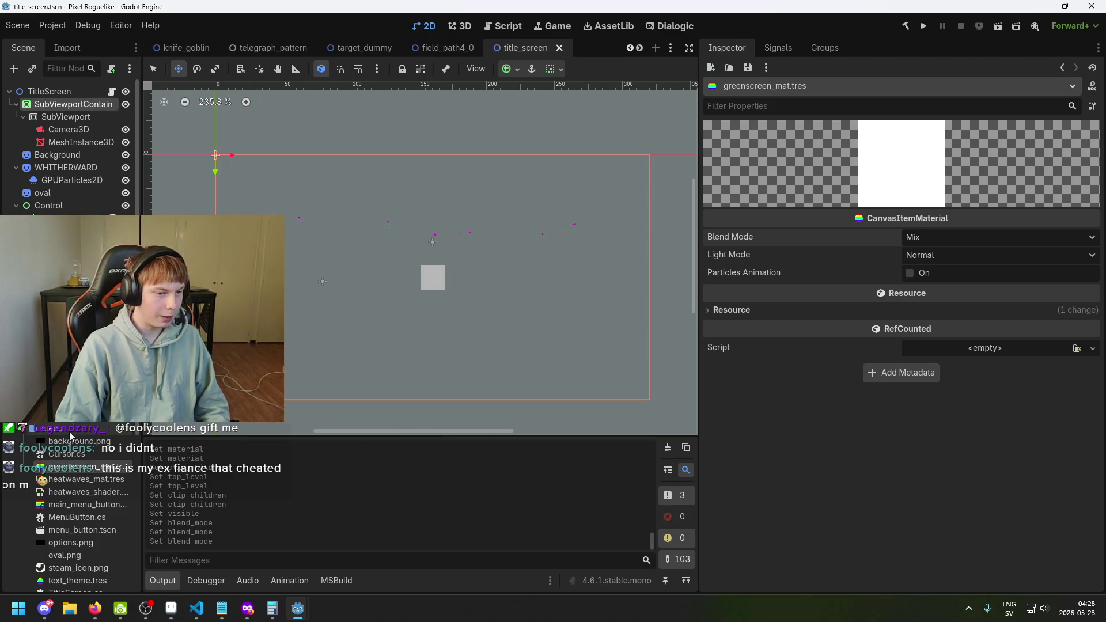
pyautogui.rightClick(70, 431)
# Step: Save the scene, then start and cancel a new script from the folder's Create New menu
pyautogui.moveTo(219, 389)
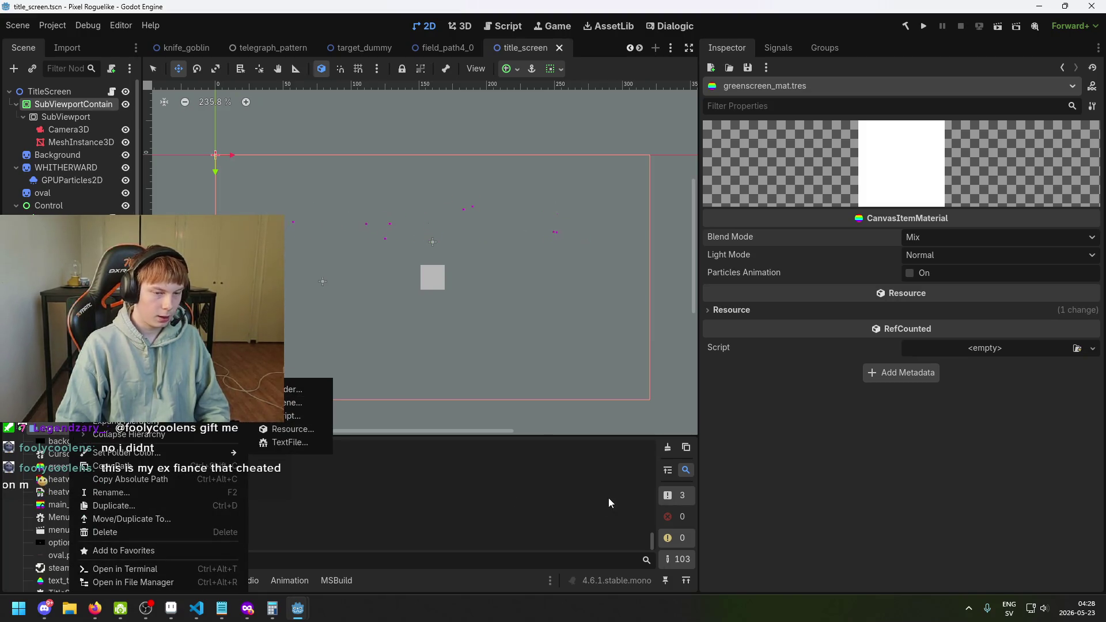
pyautogui.click(785, 483)
pyautogui.hotkey('ctrl', 's')
pyautogui.rightClick(56, 427)
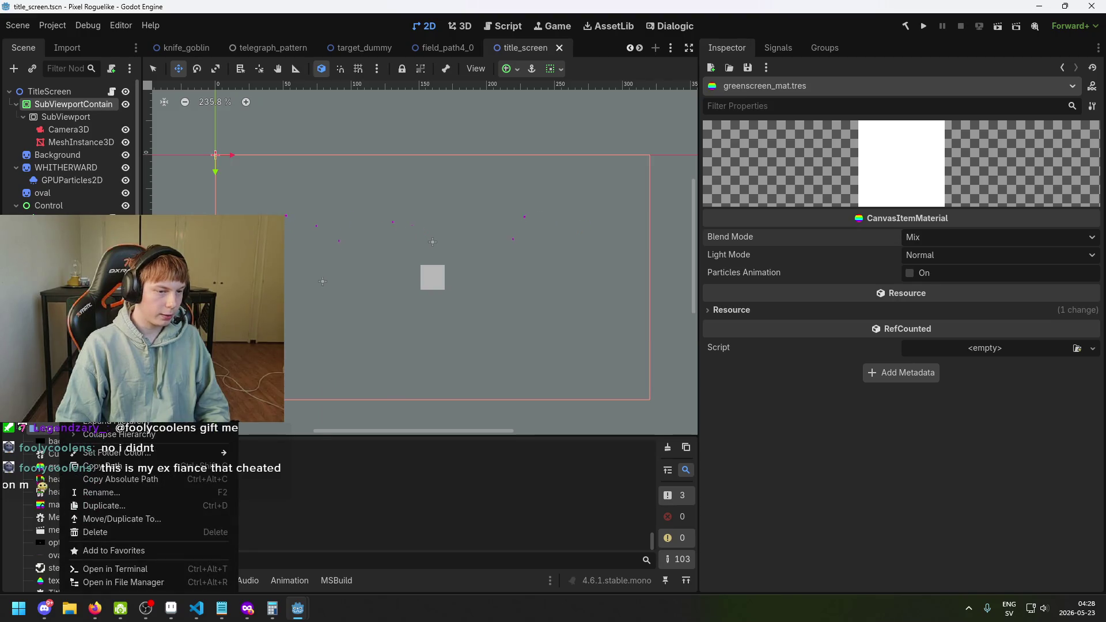
pyautogui.moveTo(219, 390)
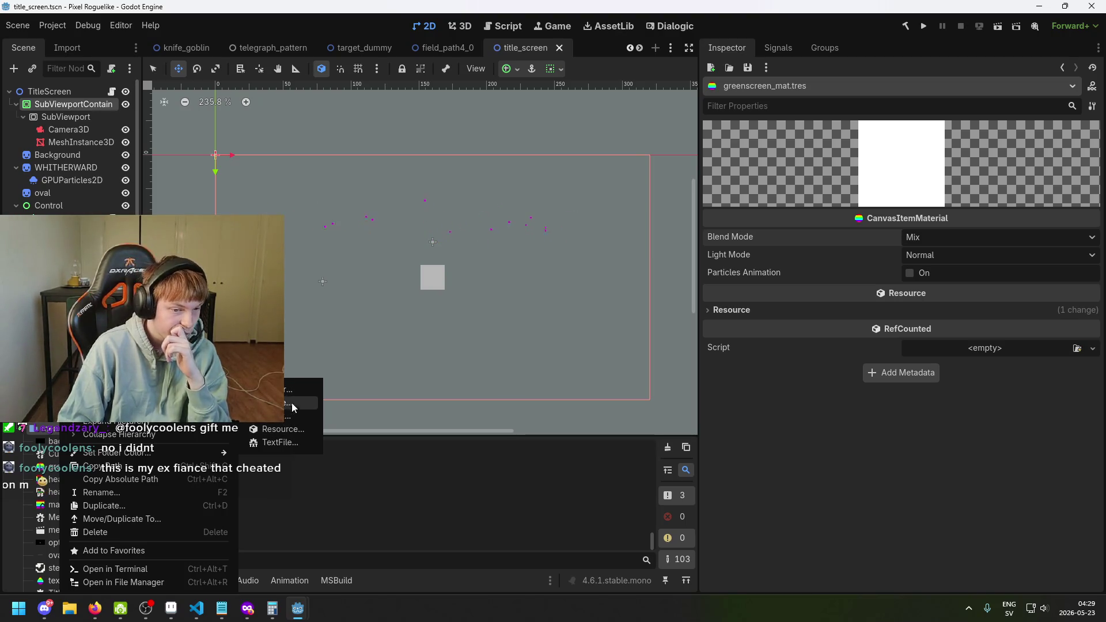
pyautogui.click(291, 417)
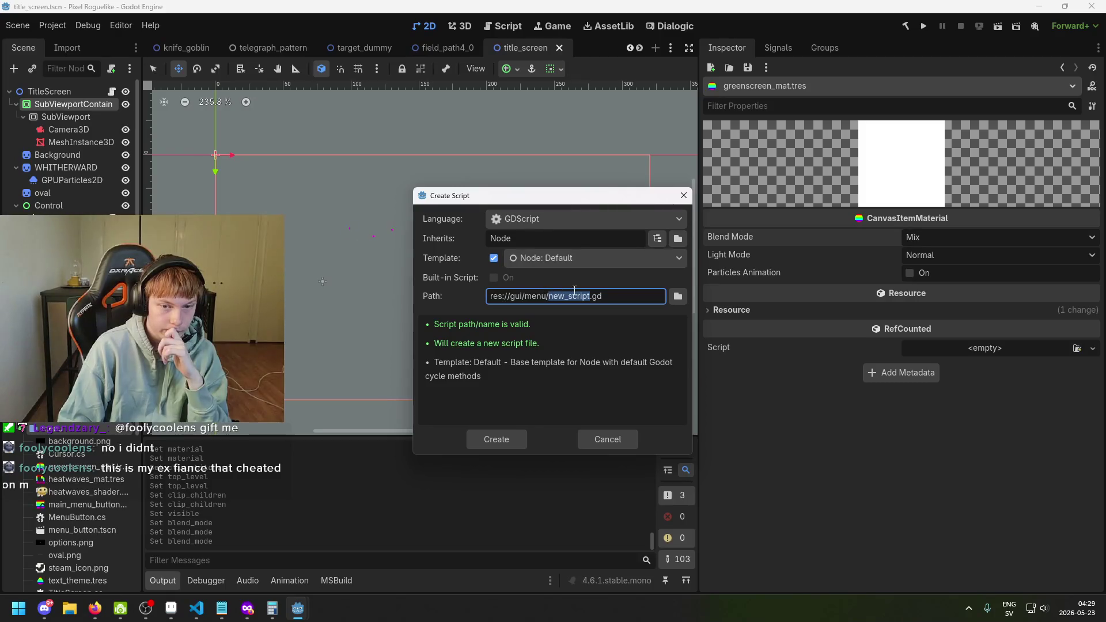
pyautogui.click(594, 444)
# Step: Create a new ShaderMaterial resource by searching 'shader' in the Create New Resource dialog
pyautogui.rightClick(79, 441)
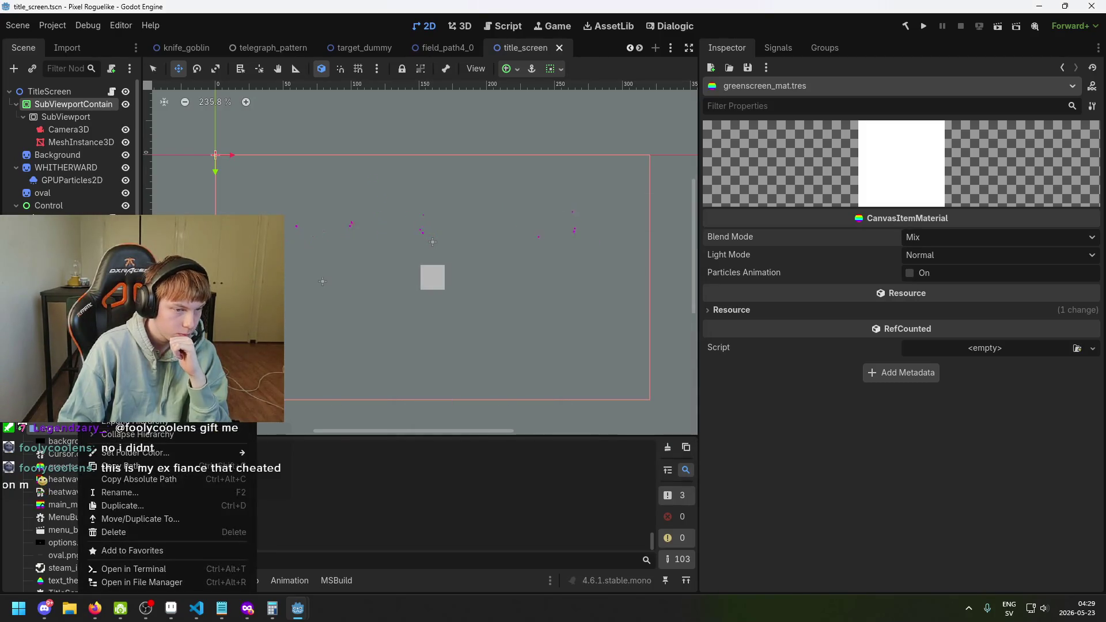
pyautogui.moveTo(173, 389)
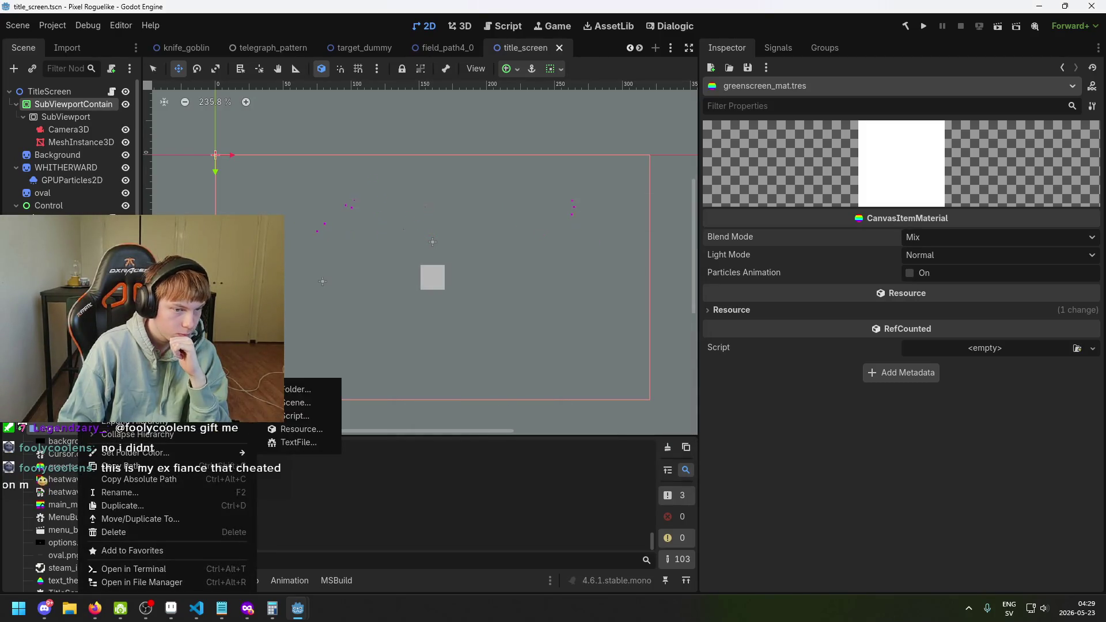
pyautogui.click(316, 434)
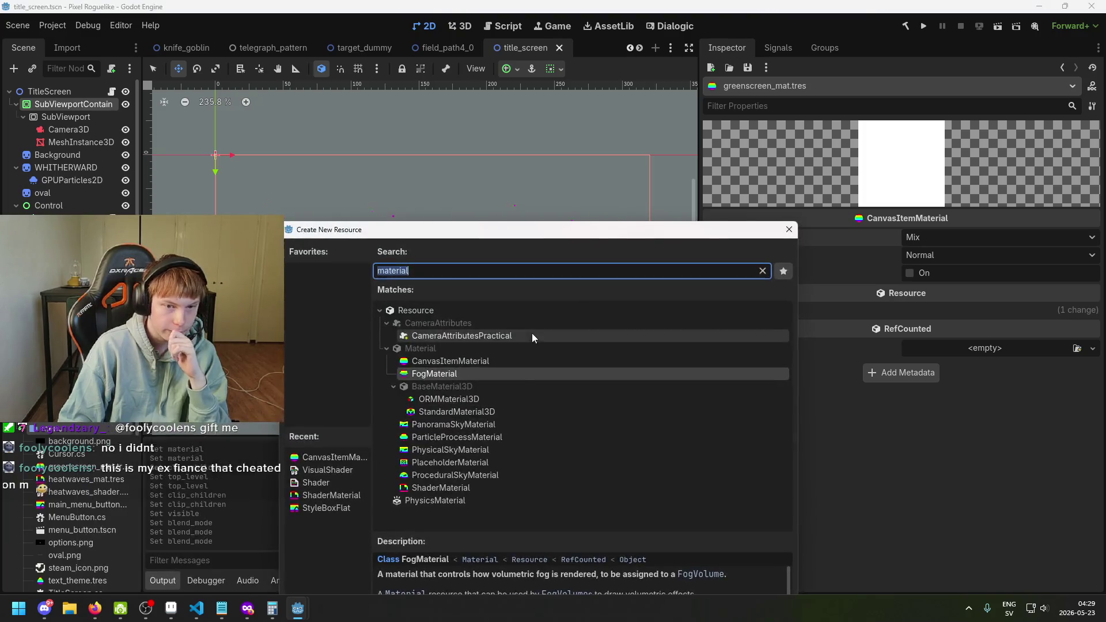
pyautogui.click(485, 276)
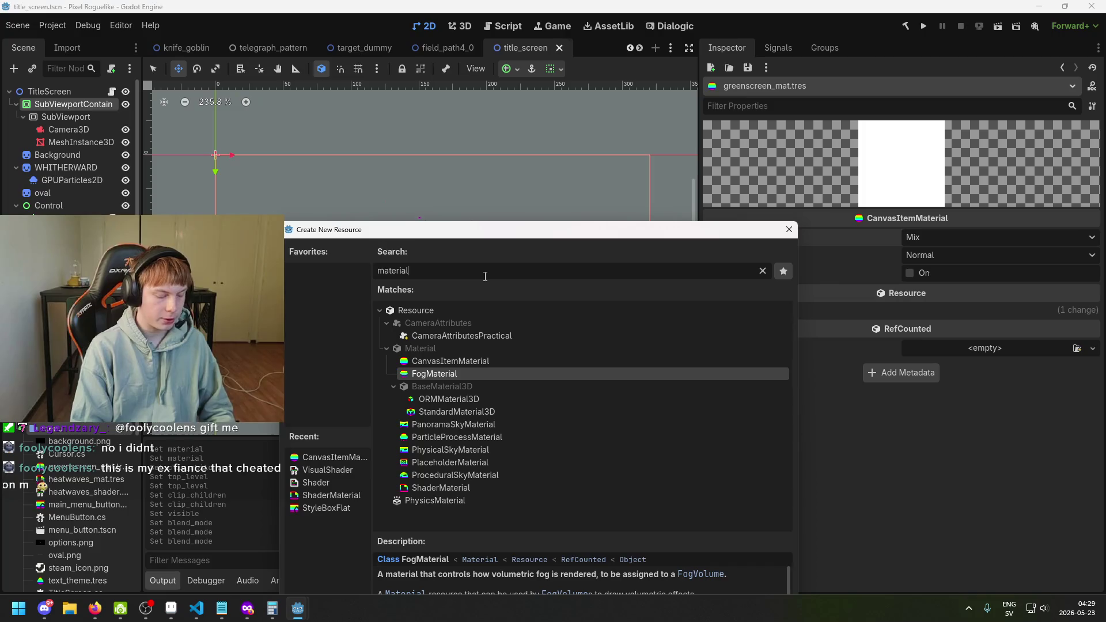
pyautogui.hotkey('ctrl', 'a')
pyautogui.press('BackSpace')
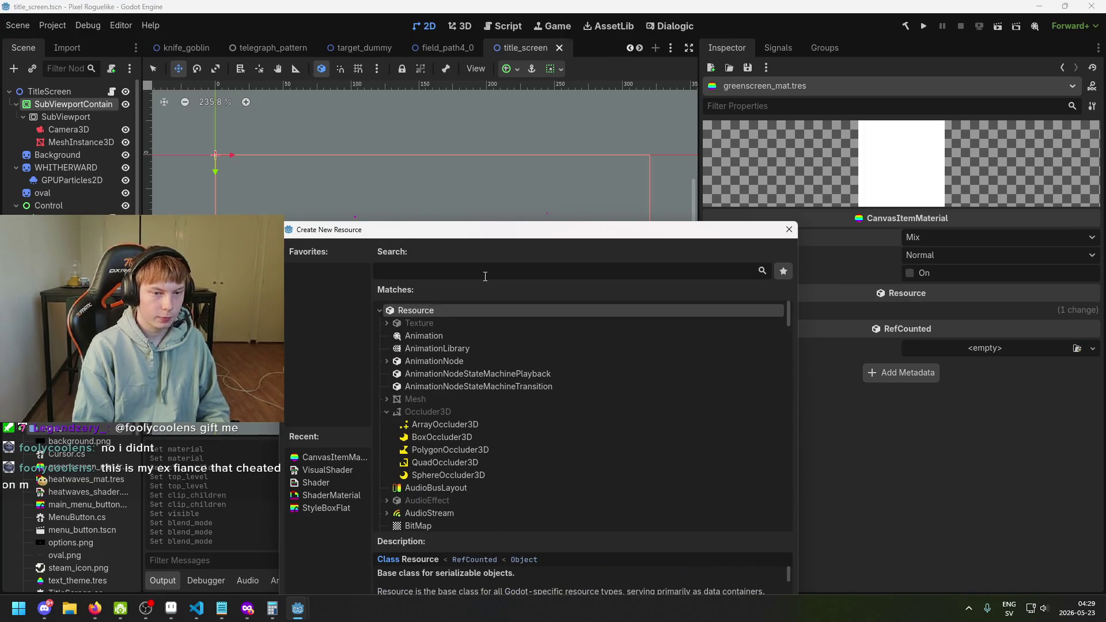
pyautogui.write('shader')
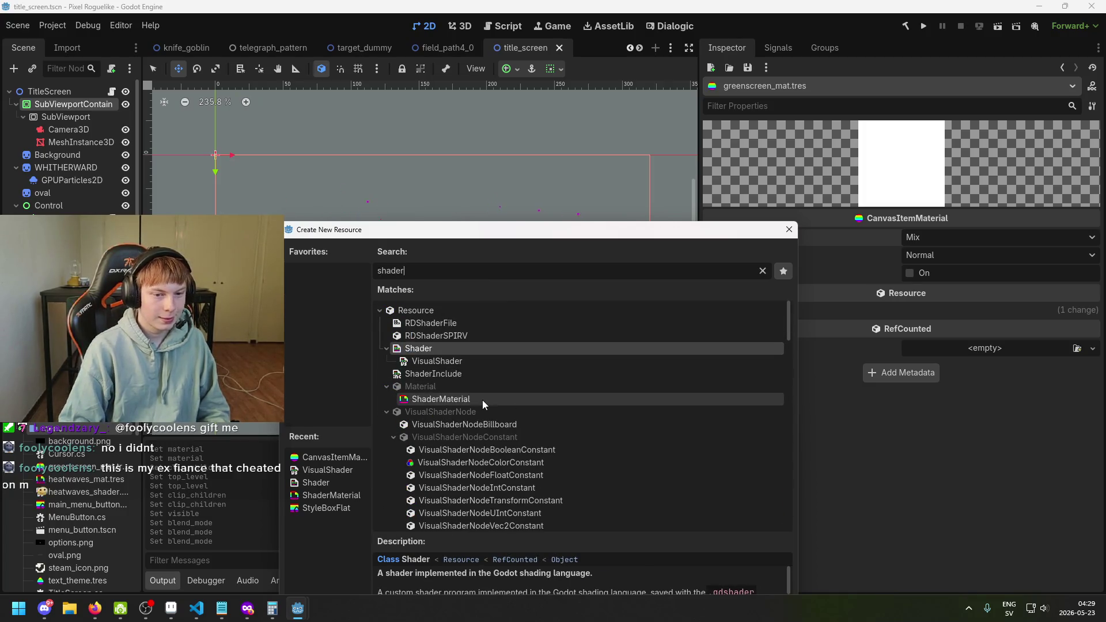
pyautogui.click(482, 400)
pyautogui.doubleClick(482, 400)
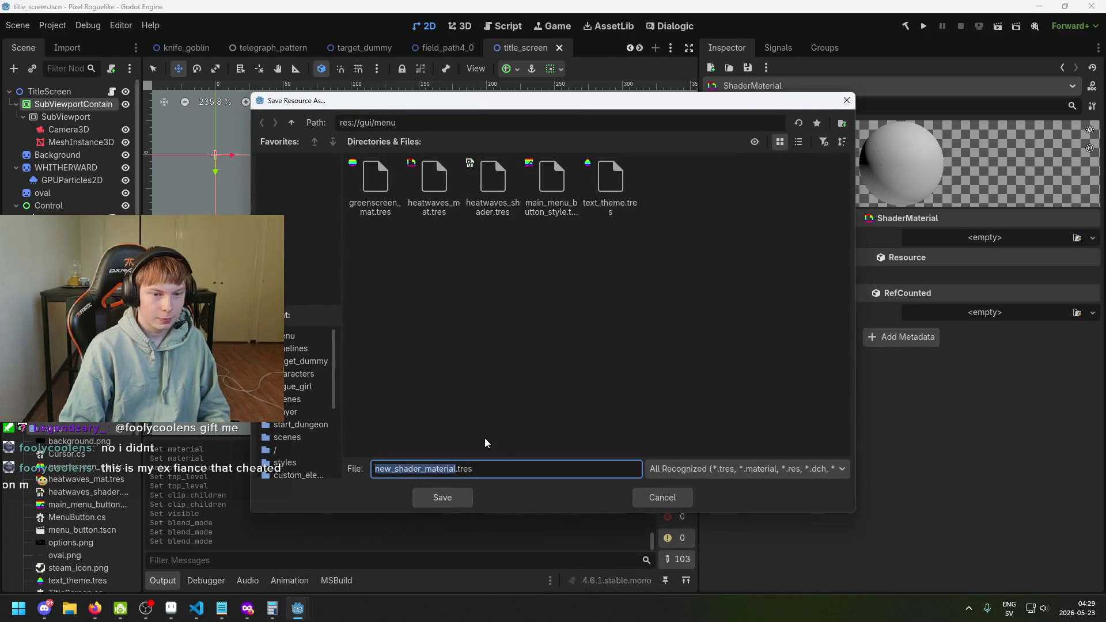
# Step: Enter greenscreen_shader as the file name, then cancel the Save Resource As dialog
pyautogui.press('BackSpace')
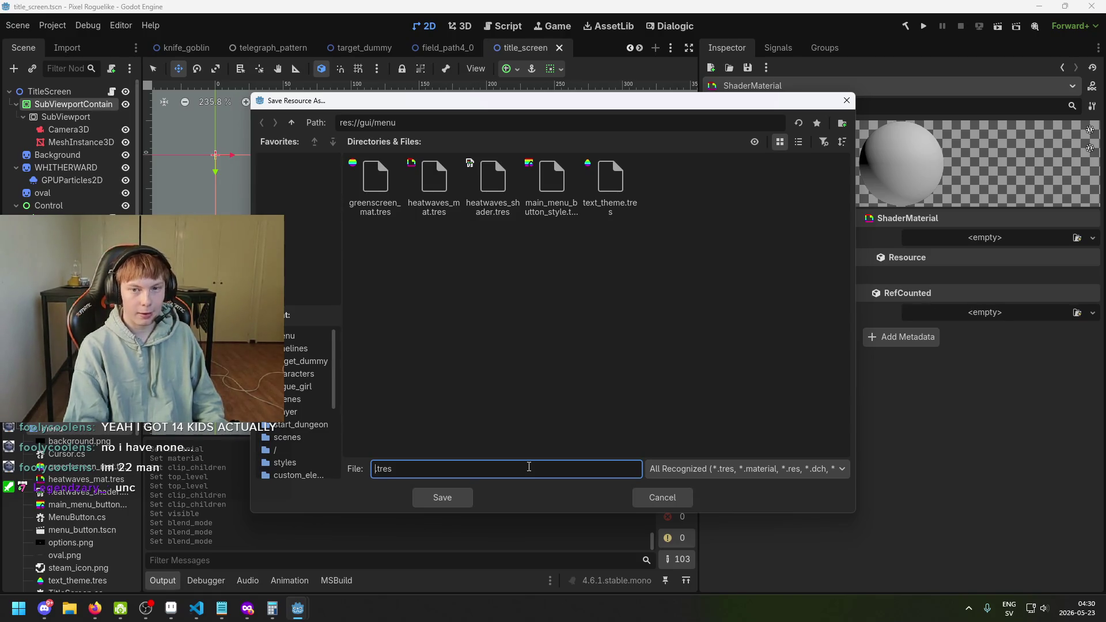
pyautogui.moveTo(364, 97); pyautogui.dragTo(319, 87)
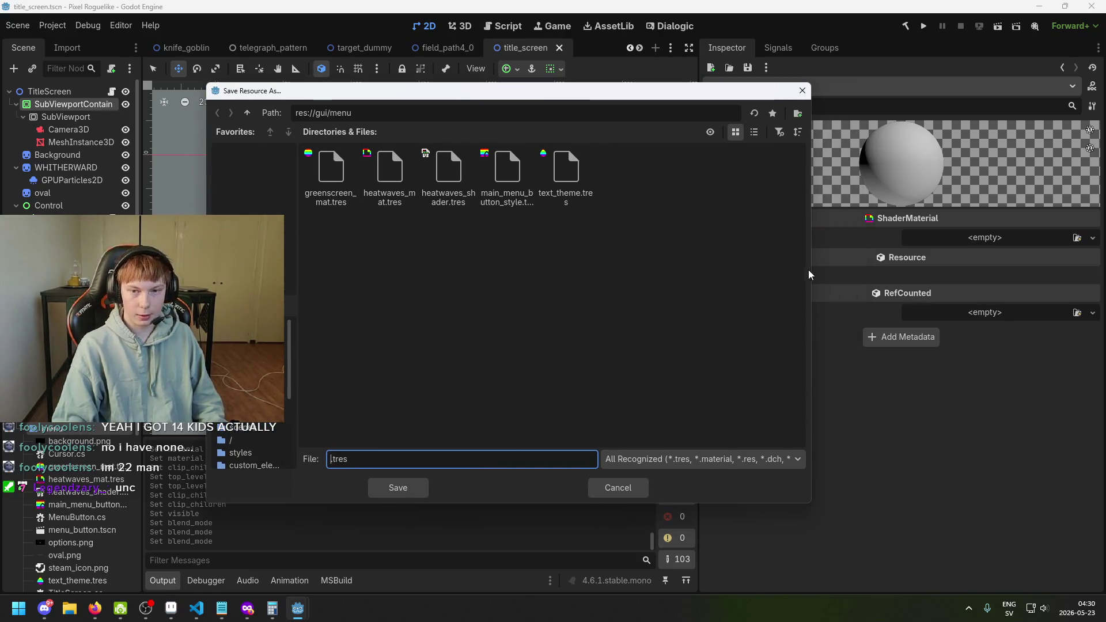
pyautogui.moveTo(810, 274); pyautogui.dragTo(836, 274)
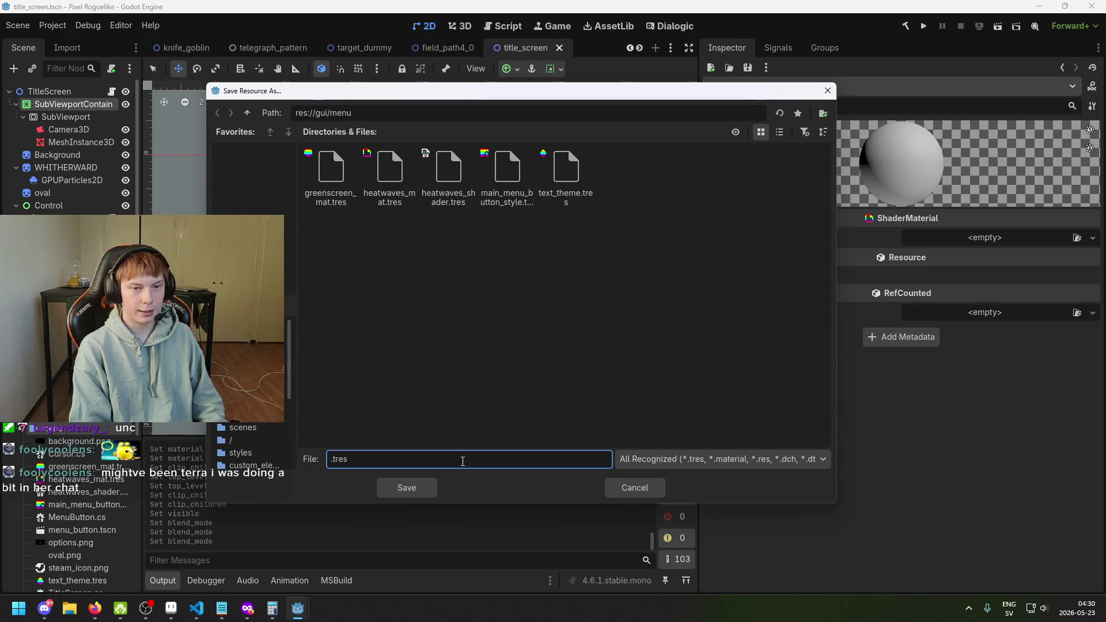
pyautogui.write('2')
pyautogui.press('BackSpace')
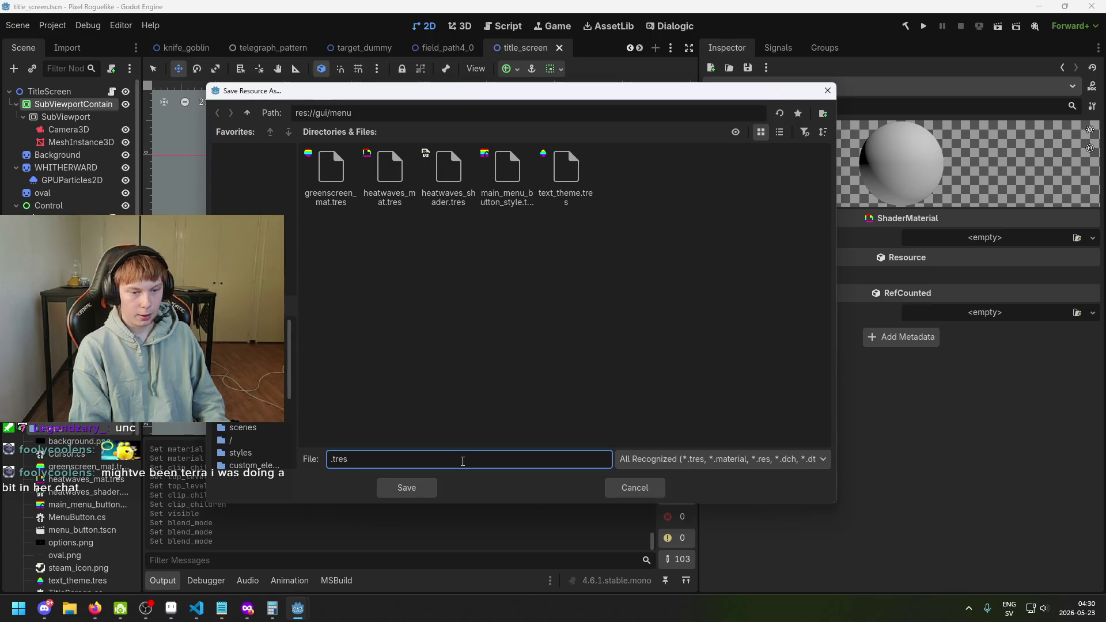
pyautogui.write('green')
pyautogui.write('screen_')
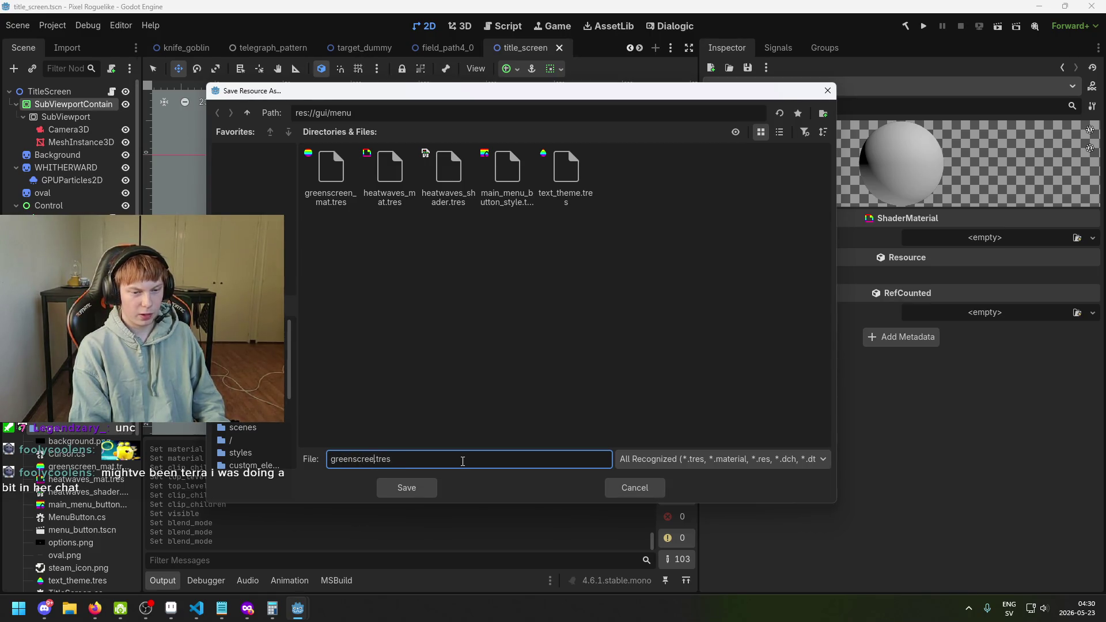
pyautogui.write('shader')
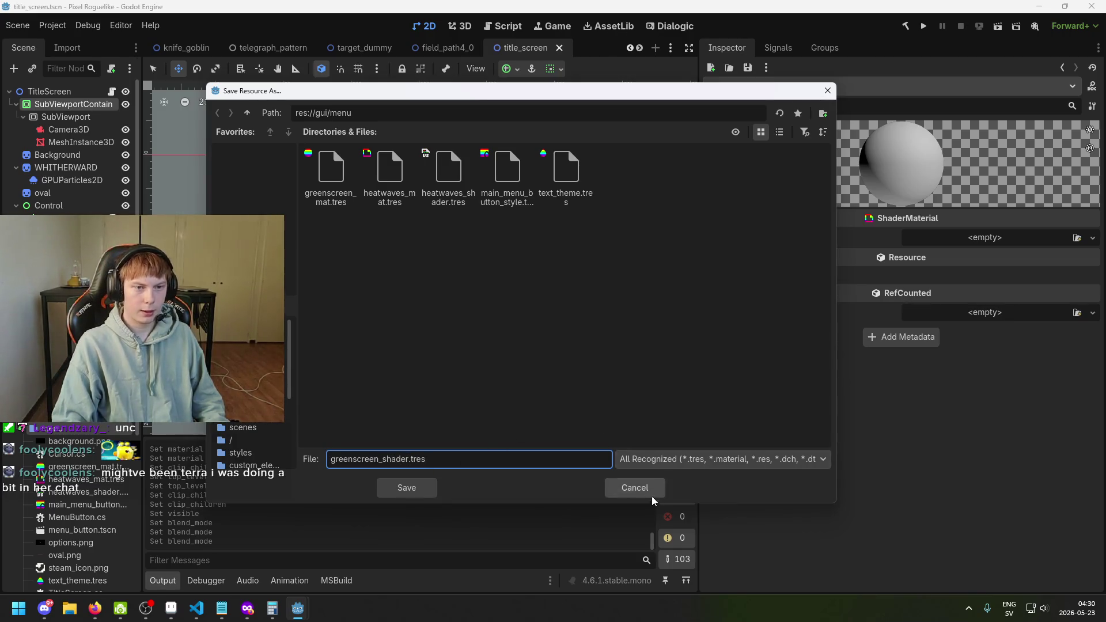
pyautogui.click(634, 489)
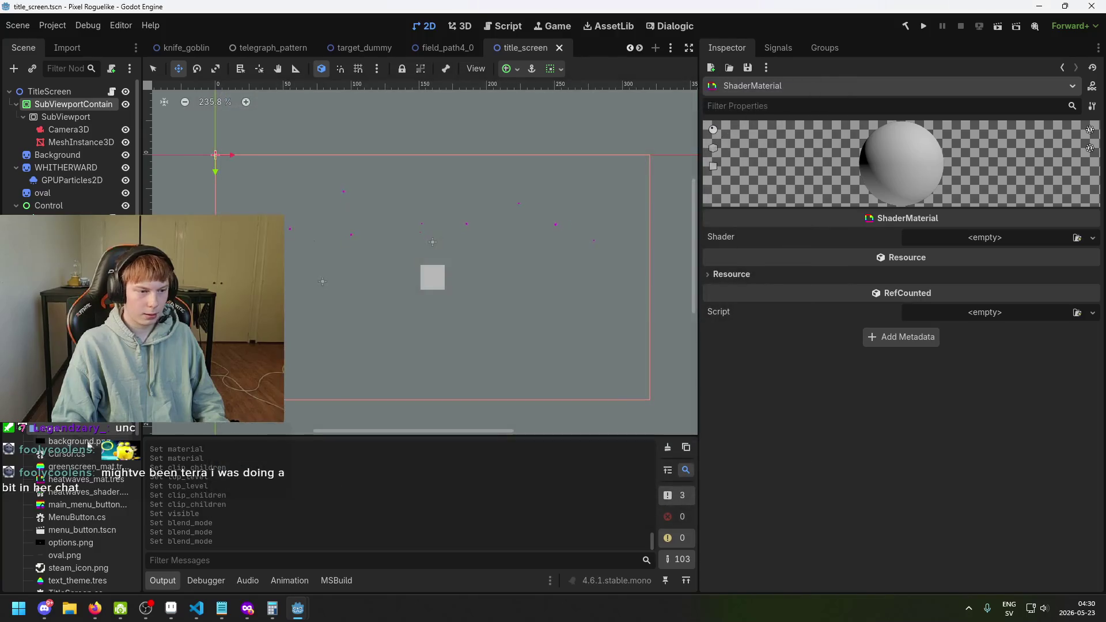
# Step: Create a new Shader resource named greenscreen_shader.gdshader in the menu folder
pyautogui.rightClick(68, 492)
pyautogui.moveTo(236, 425)
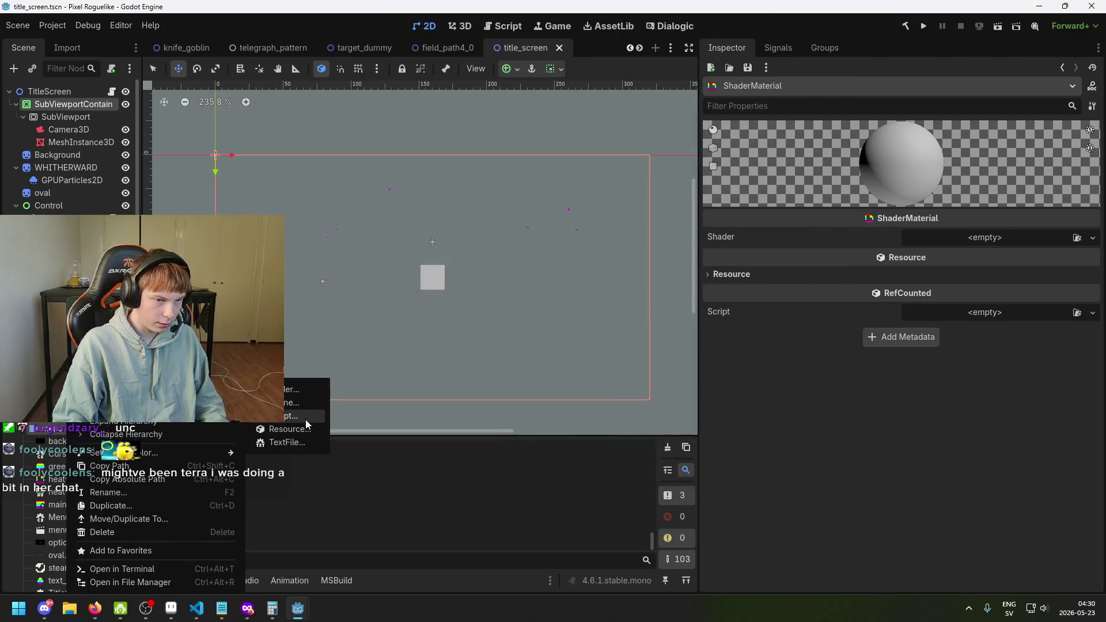
pyautogui.click(304, 430)
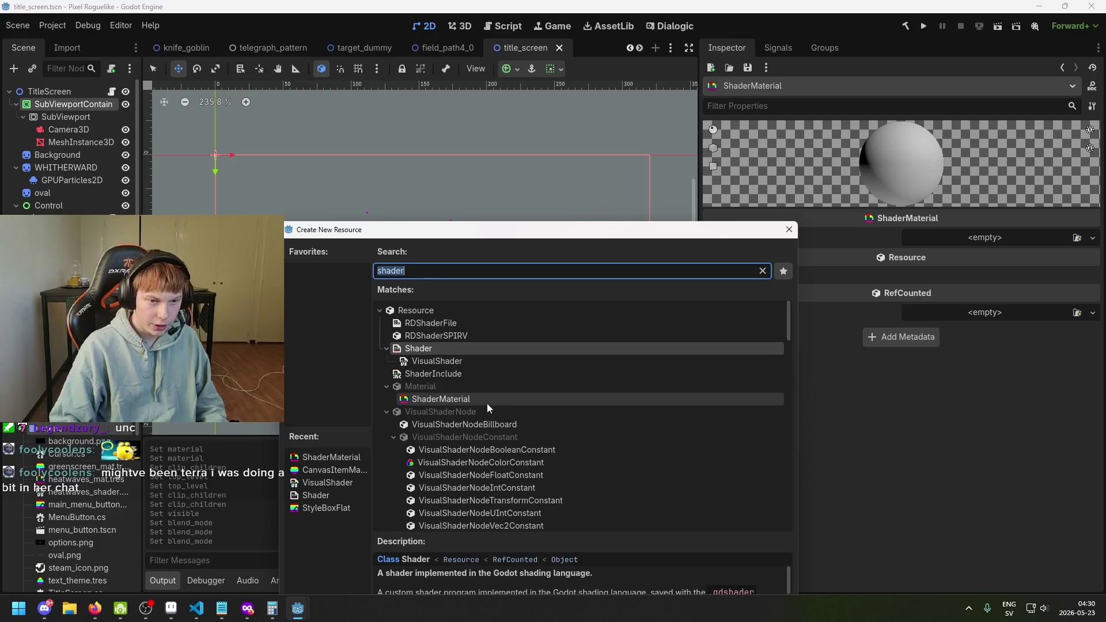
pyautogui.doubleClick(487, 349)
pyautogui.write('gree')
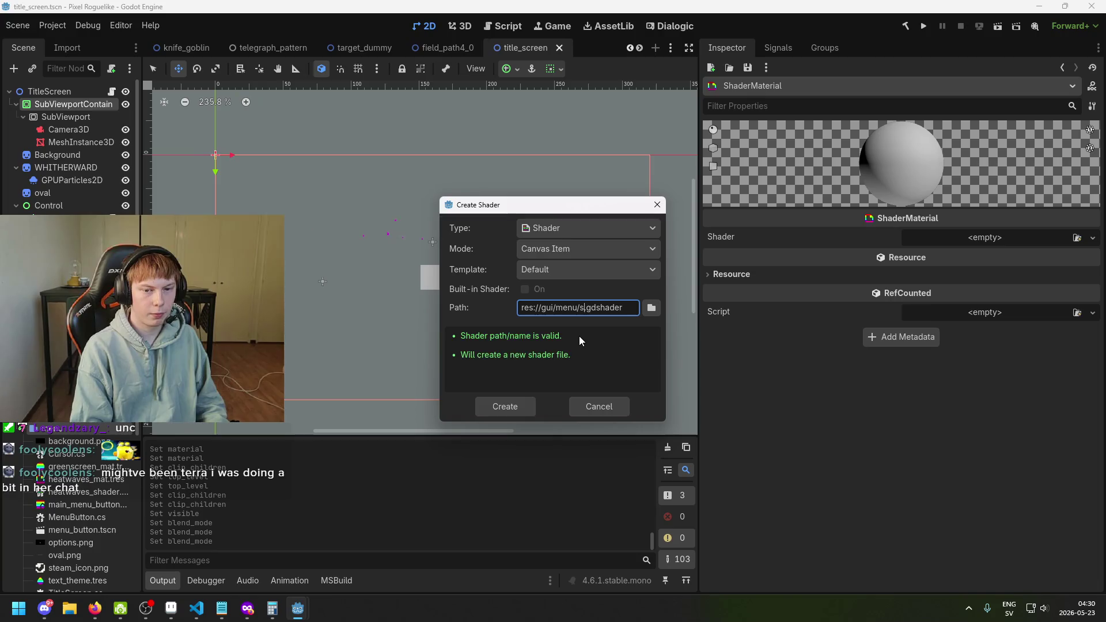
pyautogui.write('nscreen_s')
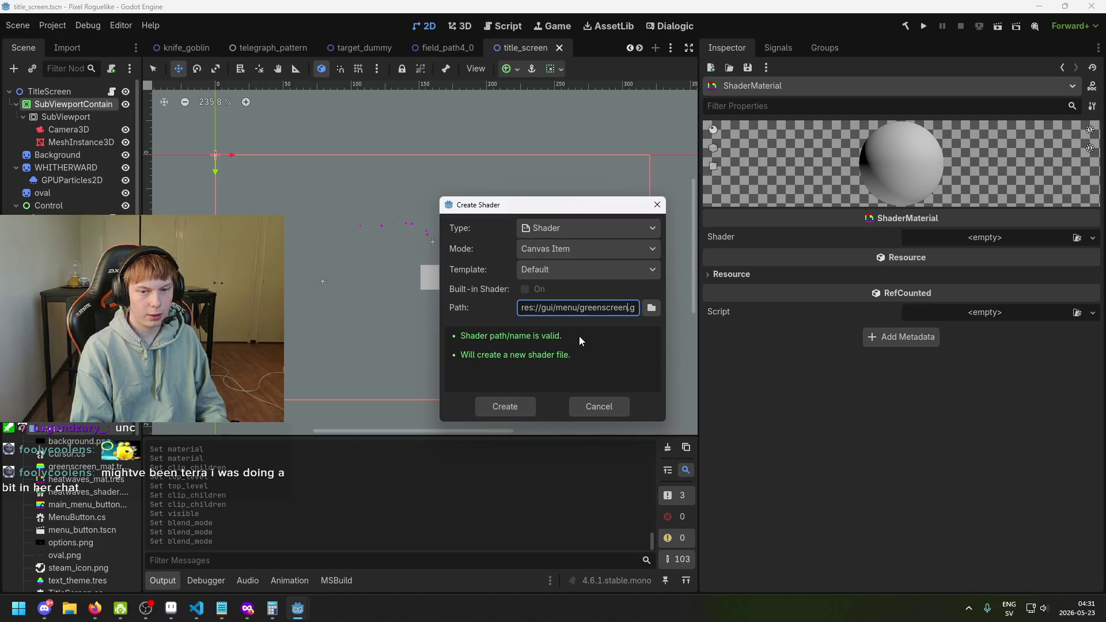
pyautogui.write('hader')
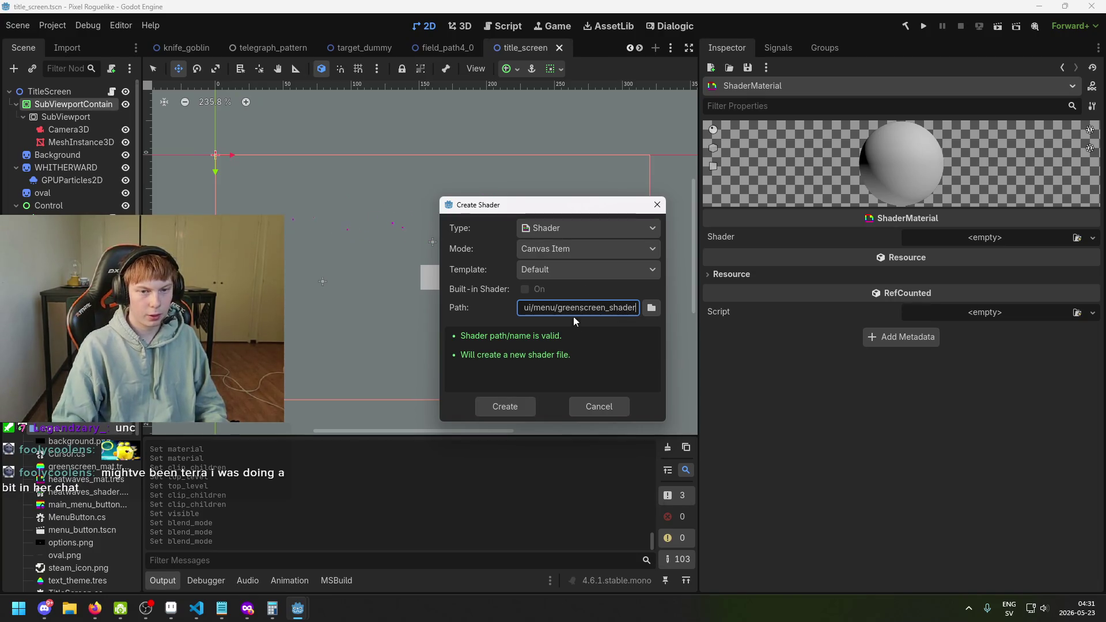
pyautogui.click(519, 408)
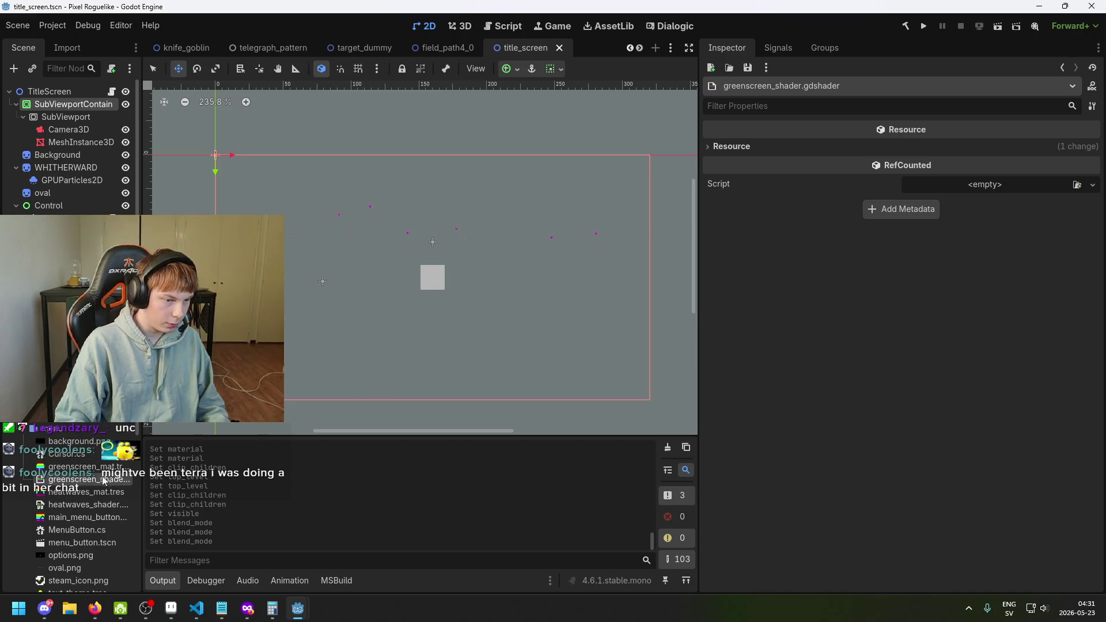
# Step: Show the new greenscreen shader in the separate Shader Editor window
pyautogui.click(112, 467)
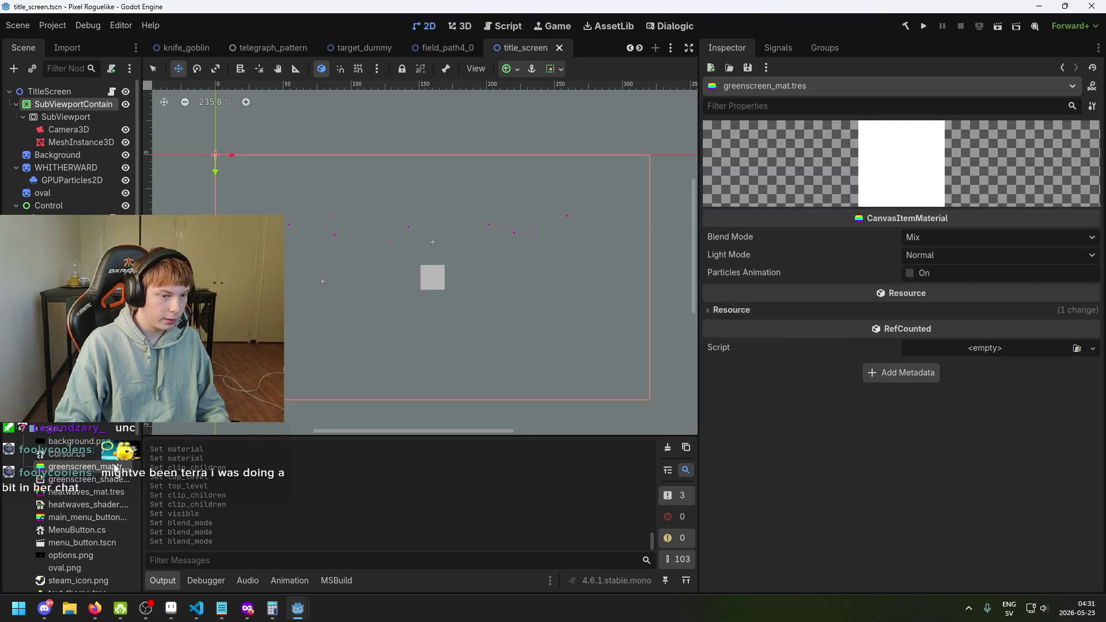
pyautogui.click(111, 480)
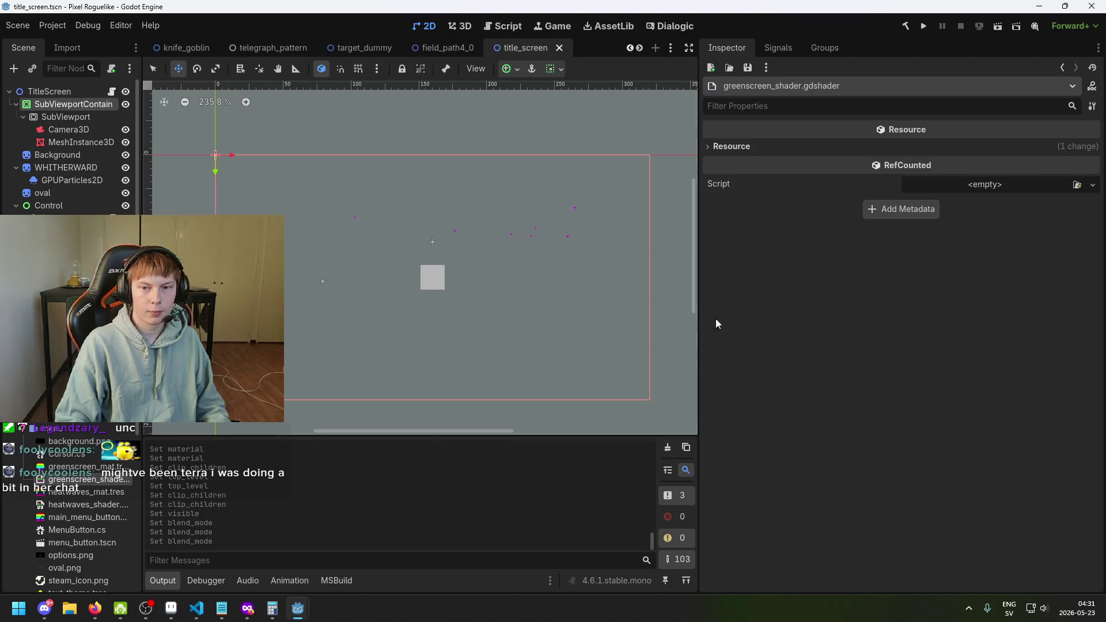
pyautogui.moveTo(298, 608)
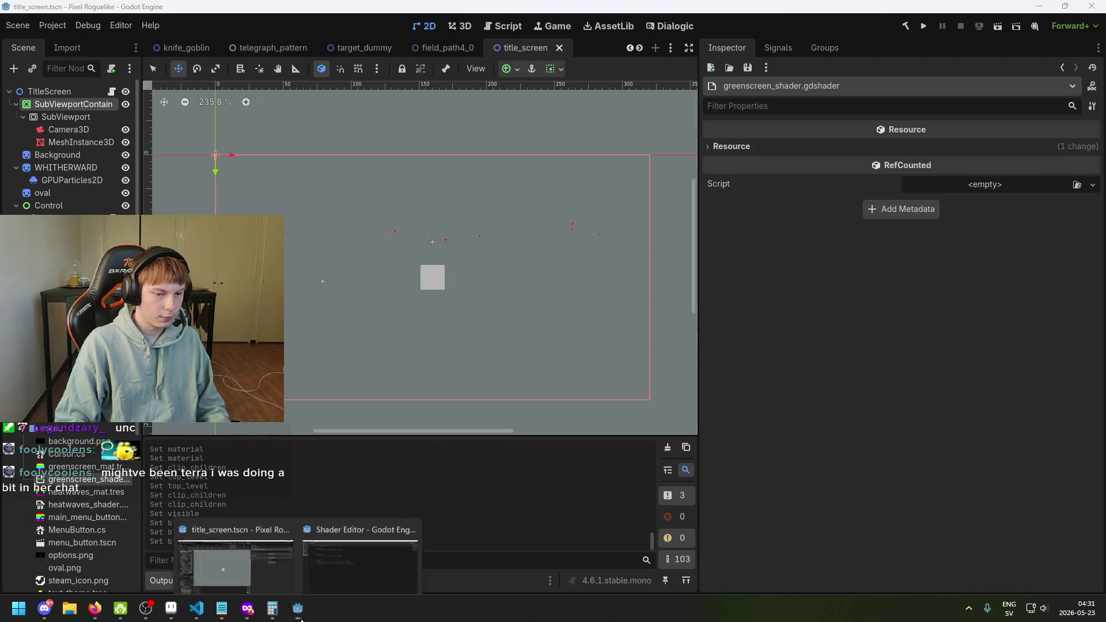
pyautogui.click(372, 561)
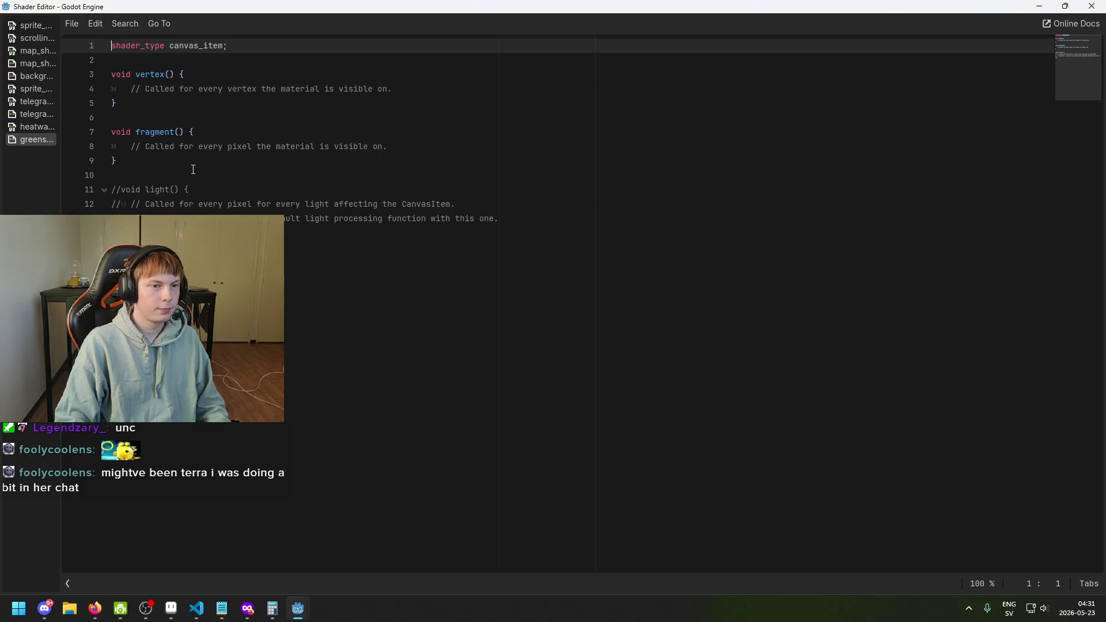
# Step: Delete the fragment() placeholder comment and start a 'uniform' line below shader_type
pyautogui.moveTo(465, 148); pyautogui.dragTo(131, 148)
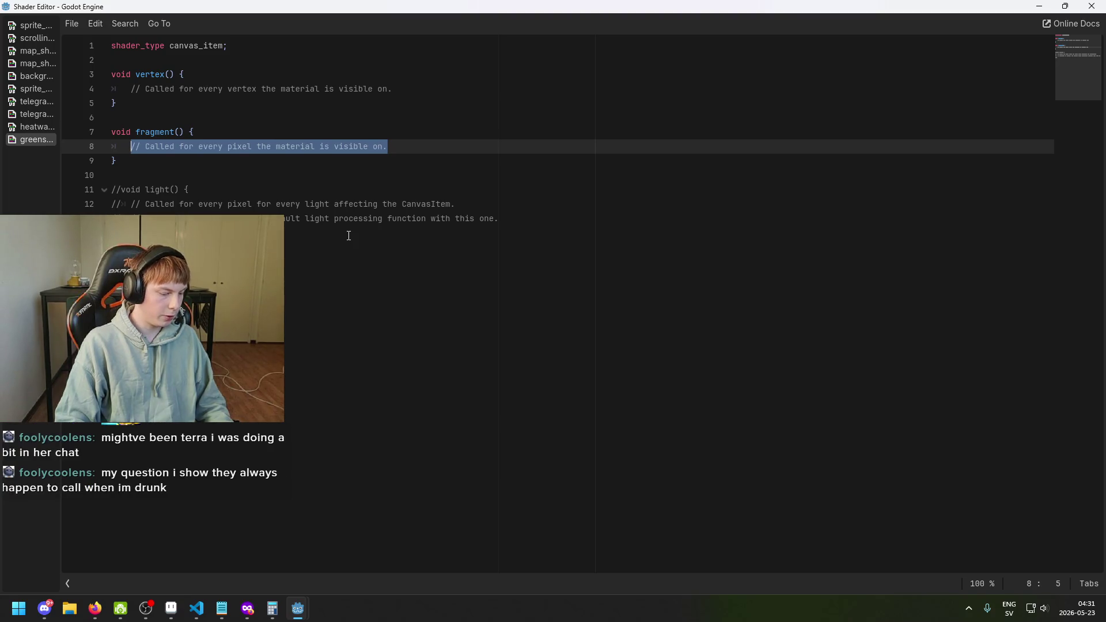
pyautogui.press('BackSpace')
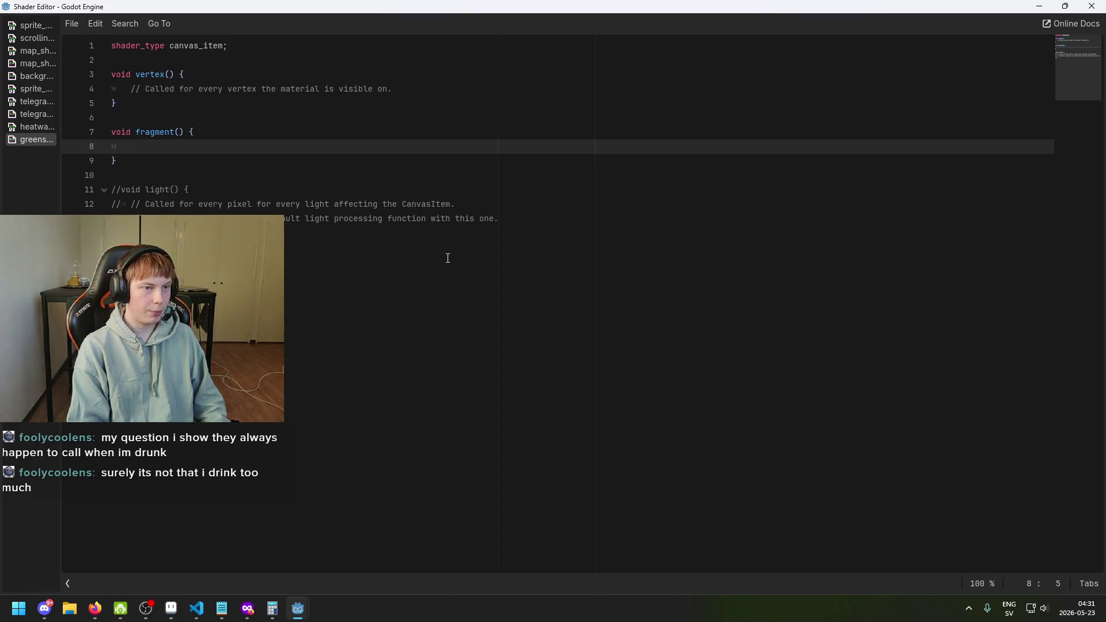
pyautogui.press('Up')
pyautogui.press('Up')
pyautogui.press('Up')
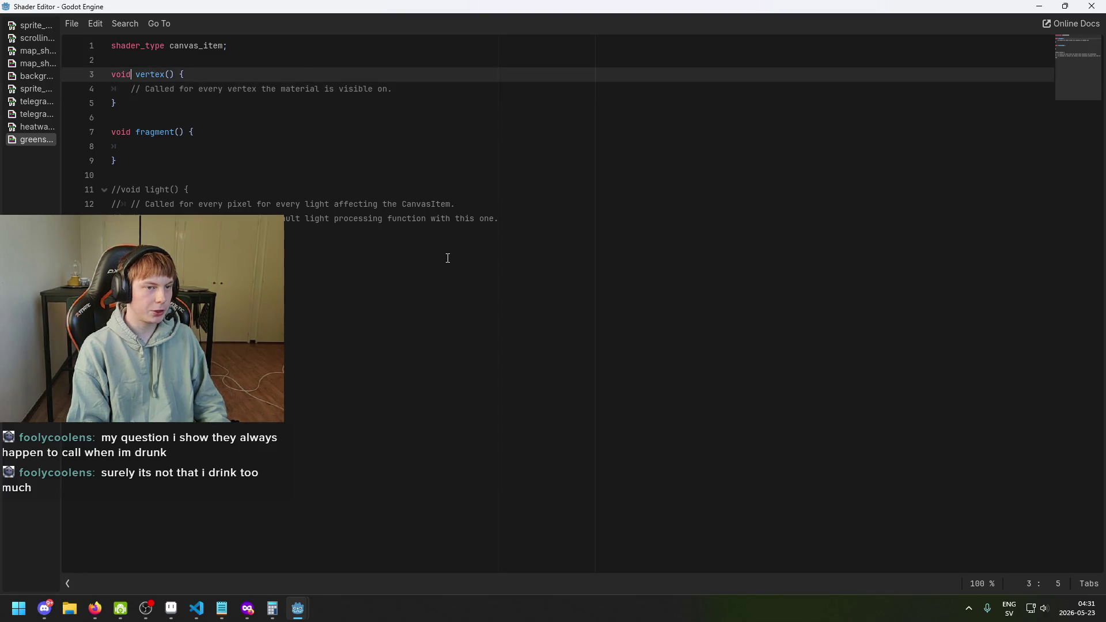
pyautogui.press('Return')
pyautogui.press('Return')
pyautogui.press('Up')
pyautogui.press('Up')
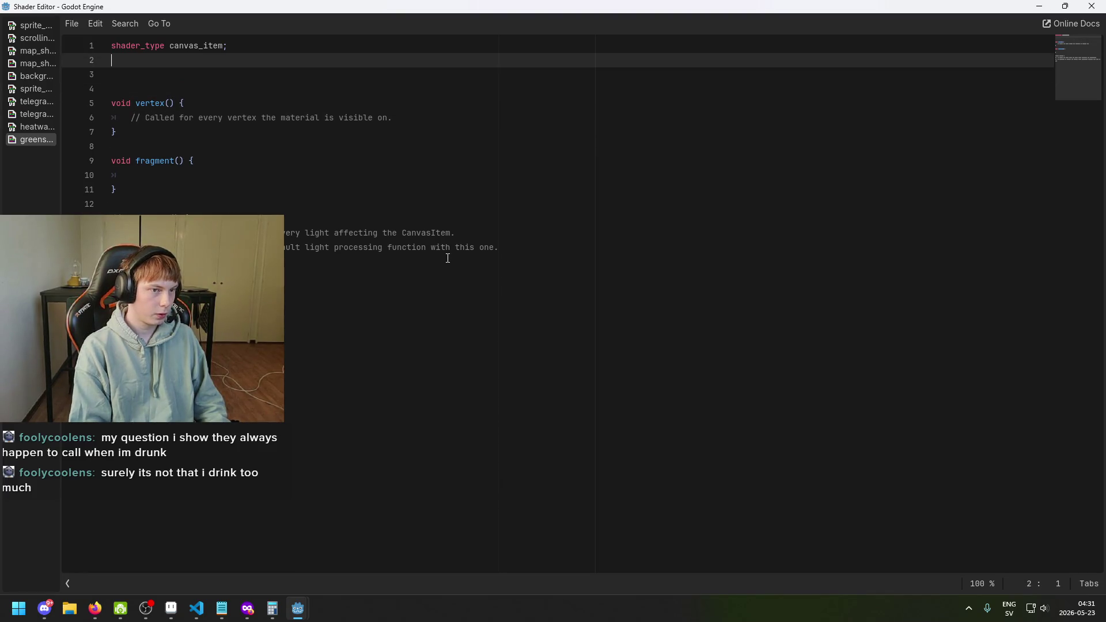
pyautogui.press('Delete')
pyautogui.press('Return')
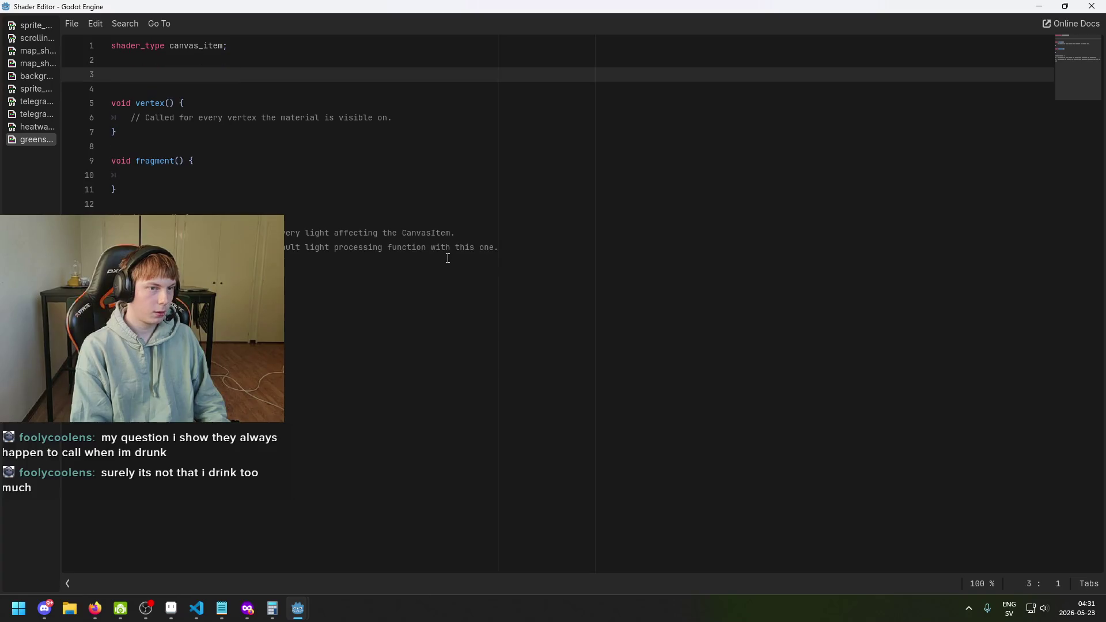
pyautogui.write('uni')
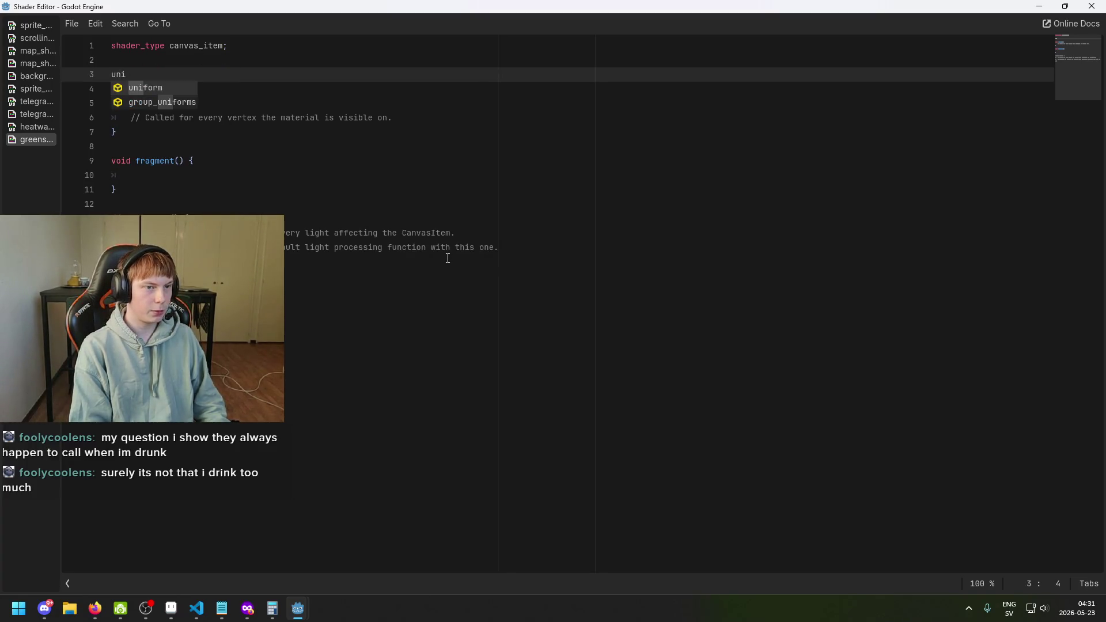
pyautogui.write('form')
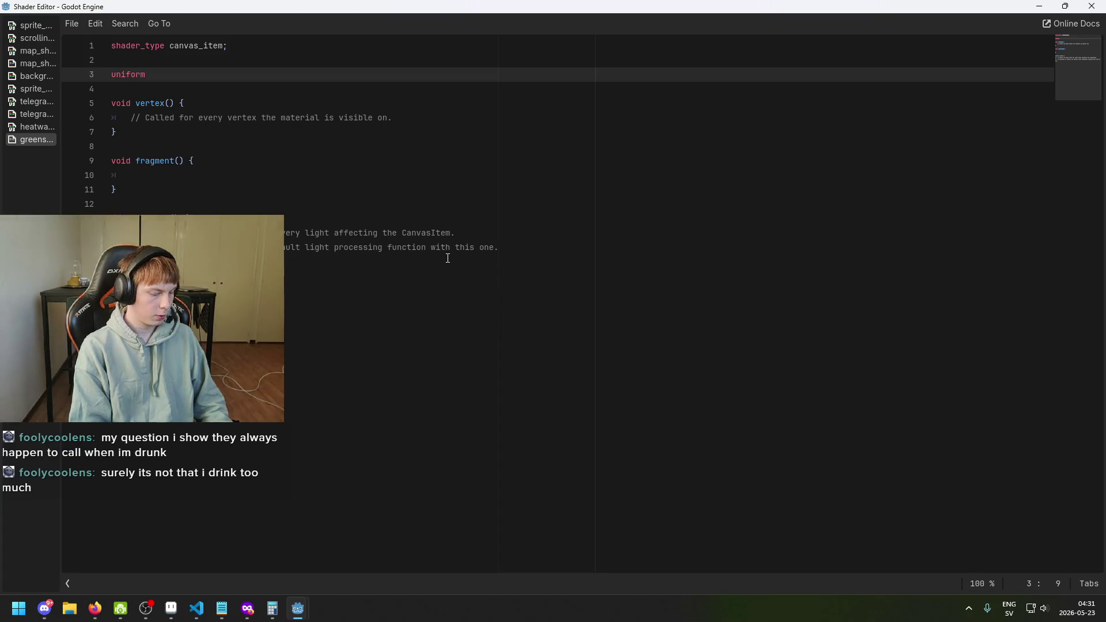
# Step: Check the telegraph shader's startTime uniform, then type COLOR in the greenscreen shader
pyautogui.click(32, 129)
pyautogui.click(32, 113)
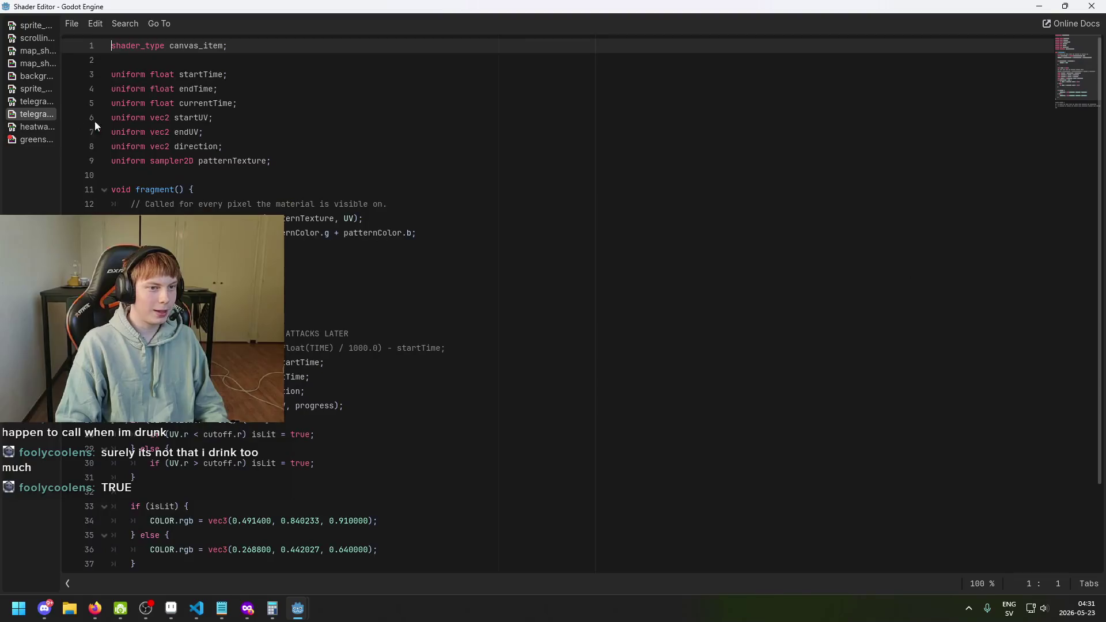
pyautogui.moveTo(255, 76); pyautogui.dragTo(86, 77)
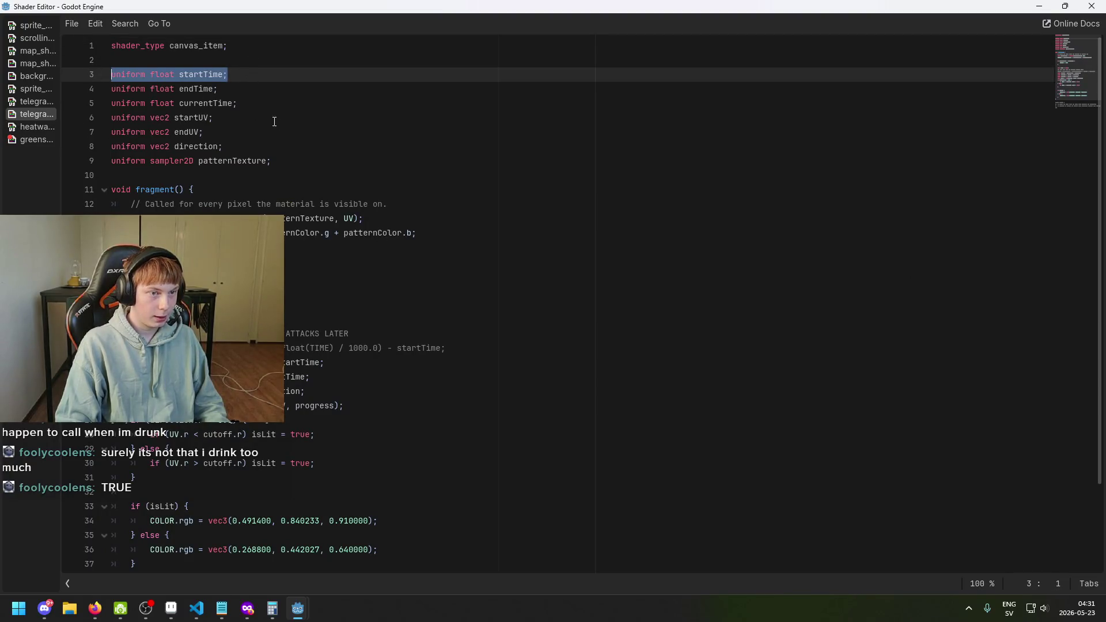
pyautogui.click(31, 140)
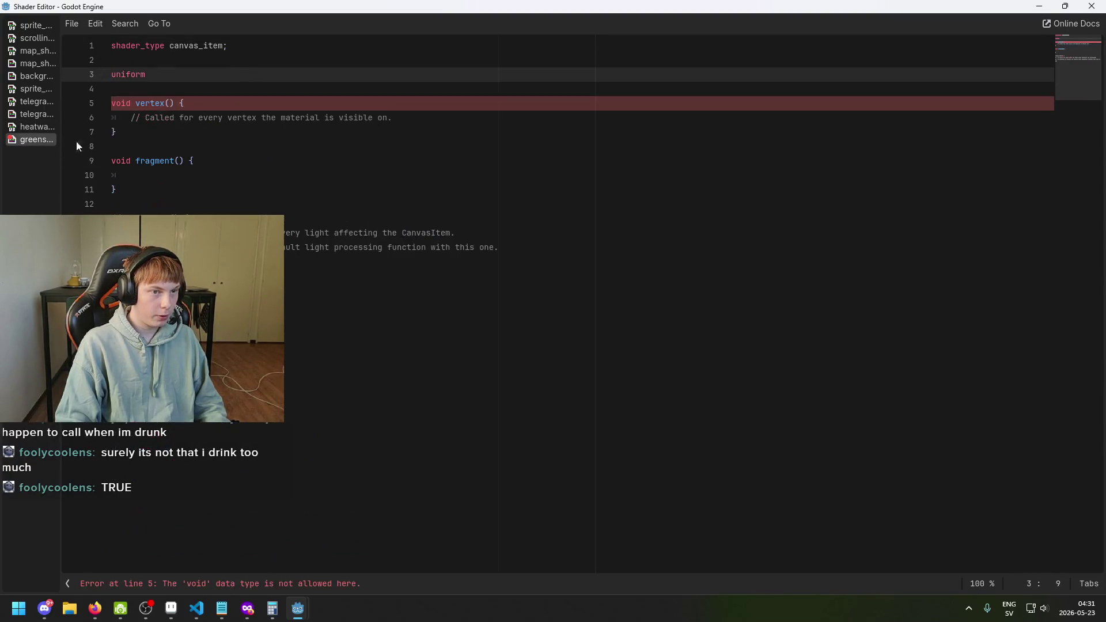
pyautogui.write('COLOR')
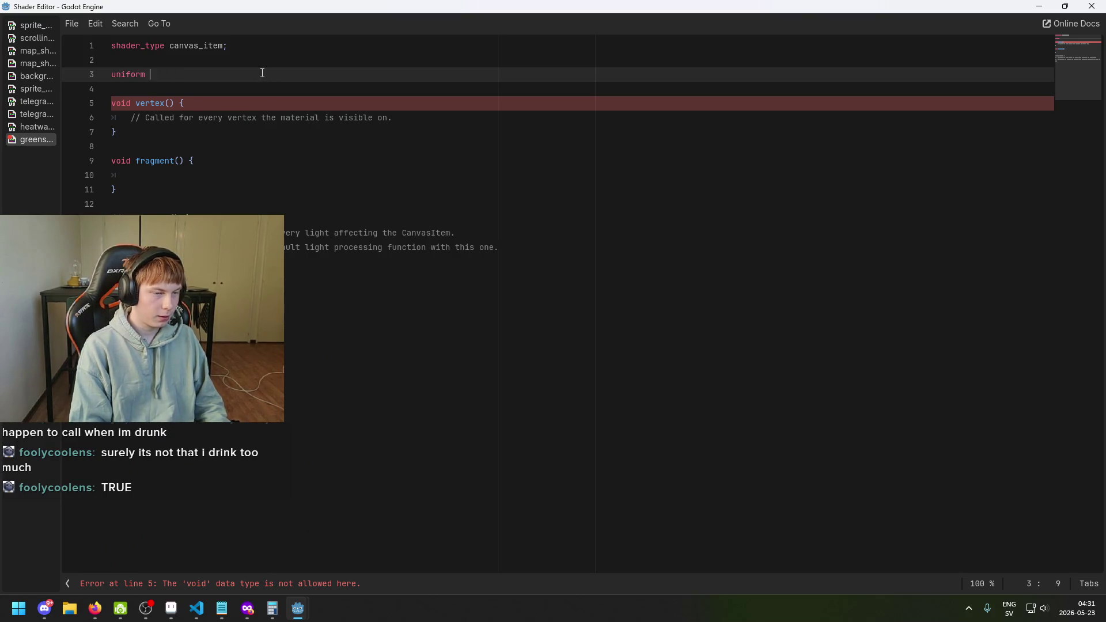
# Step: Browse the other shaders' uniforms and select the background shader's Dark_Color uniform line
pyautogui.click(35, 115)
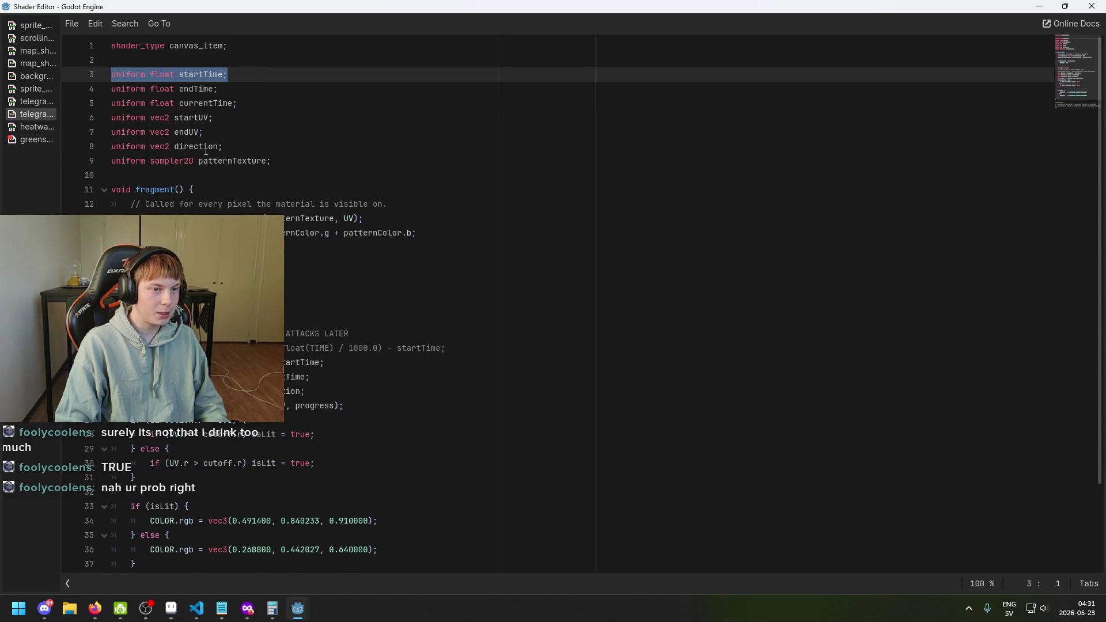
pyautogui.click(193, 119)
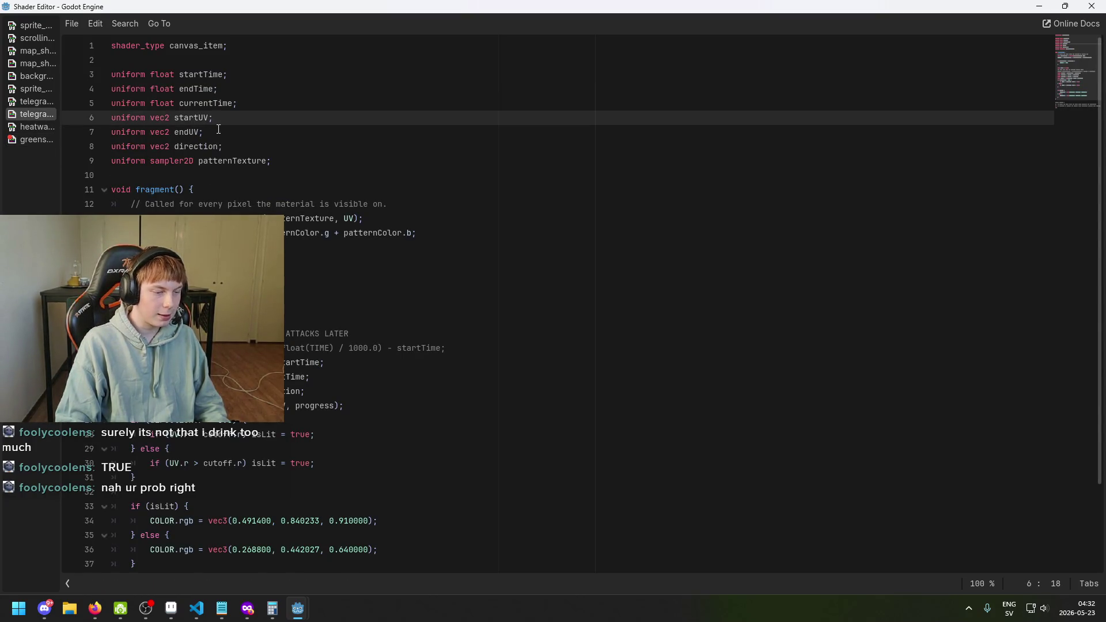
pyautogui.press('Right')
pyautogui.press('Right')
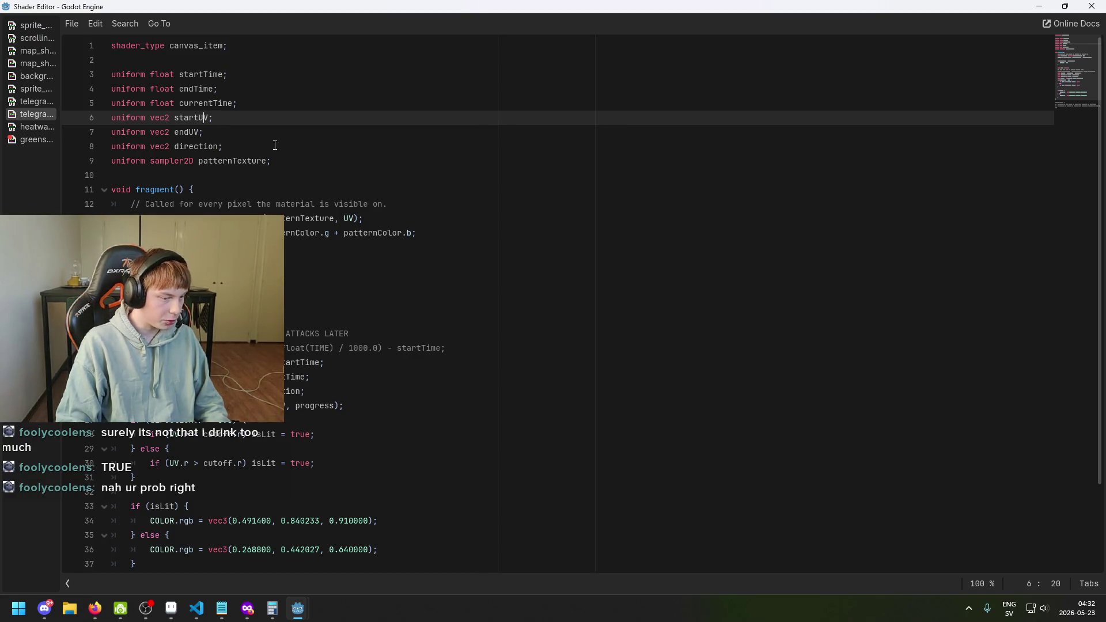
pyautogui.press('Down')
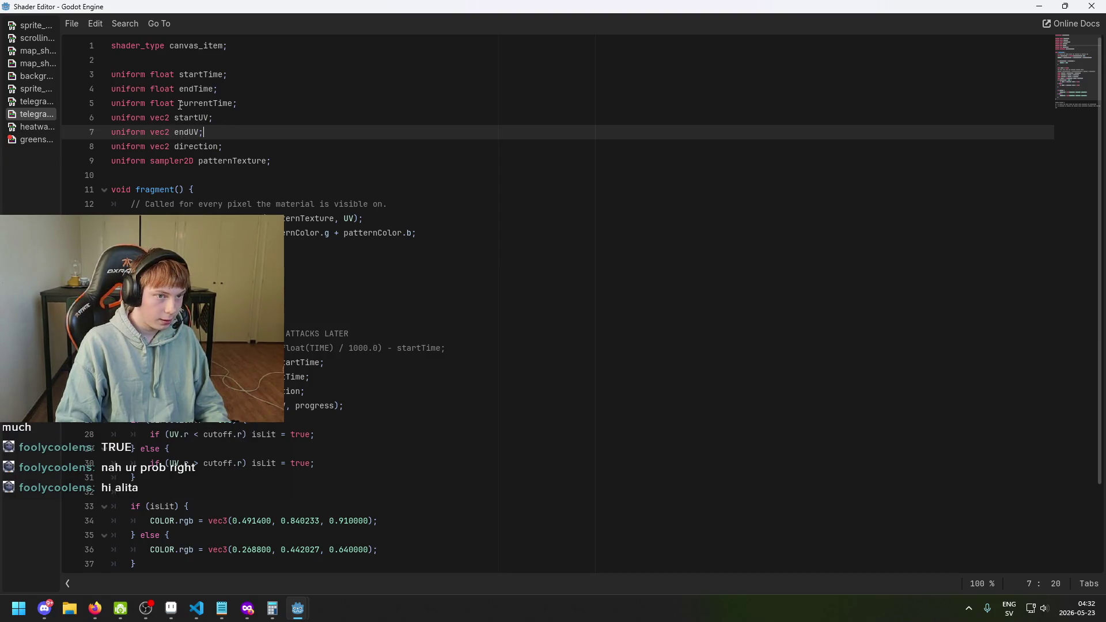
pyautogui.click(29, 100)
pyautogui.click(30, 89)
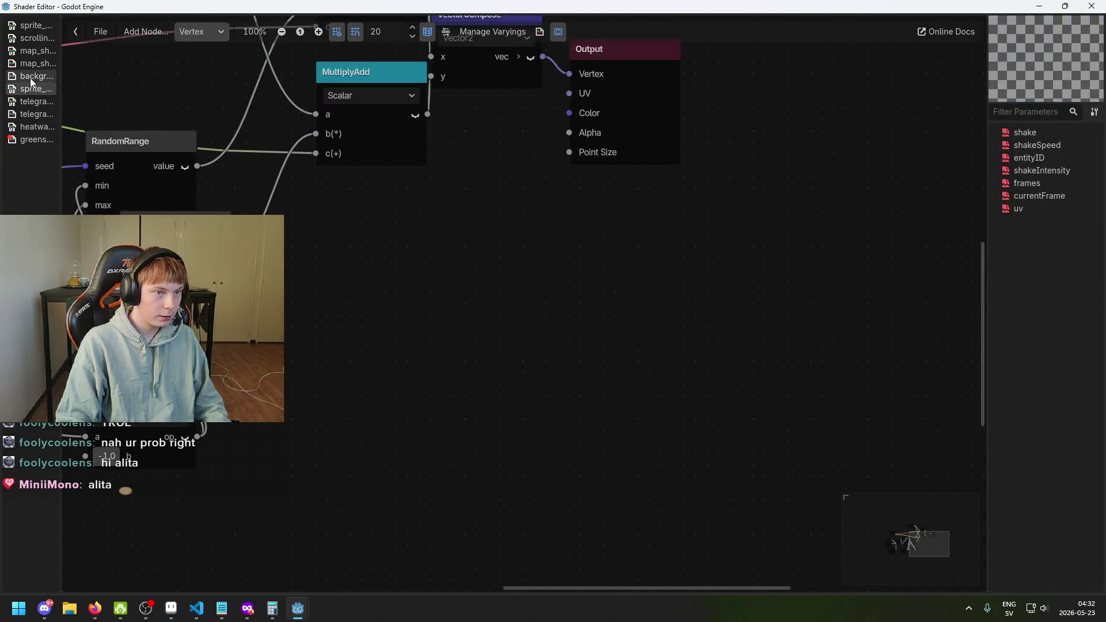
pyautogui.click(29, 77)
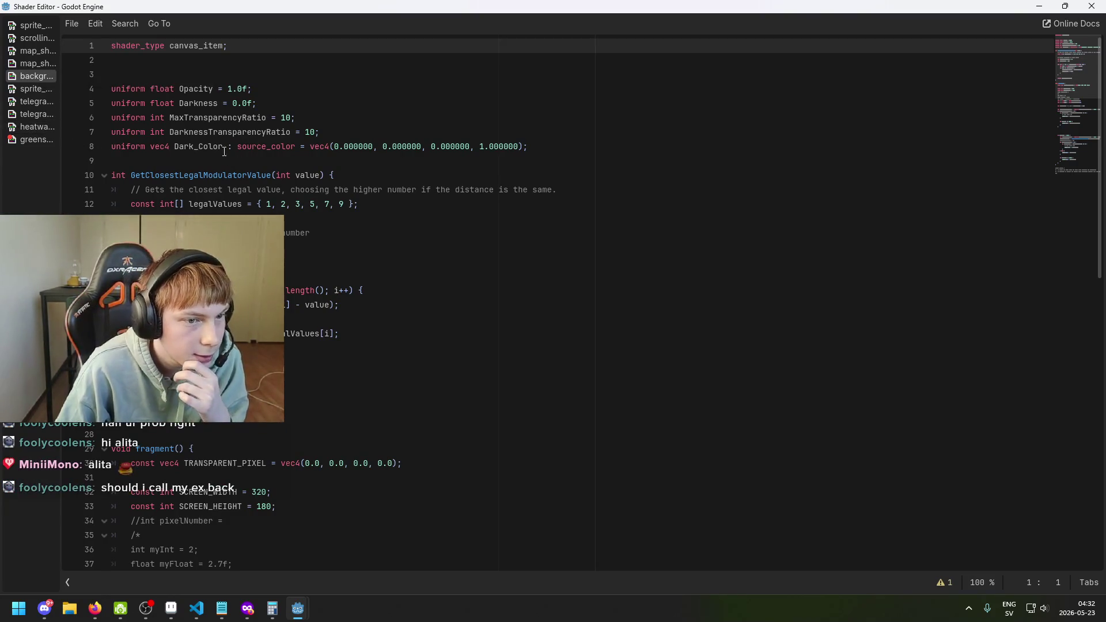
pyautogui.moveTo(536, 151)
pyautogui.mouseDown()
pyautogui.moveTo(345, 175)
pyautogui.moveTo(107, 146)
pyautogui.mouseUp()
pyautogui.hotkey('ctrl', 'c')
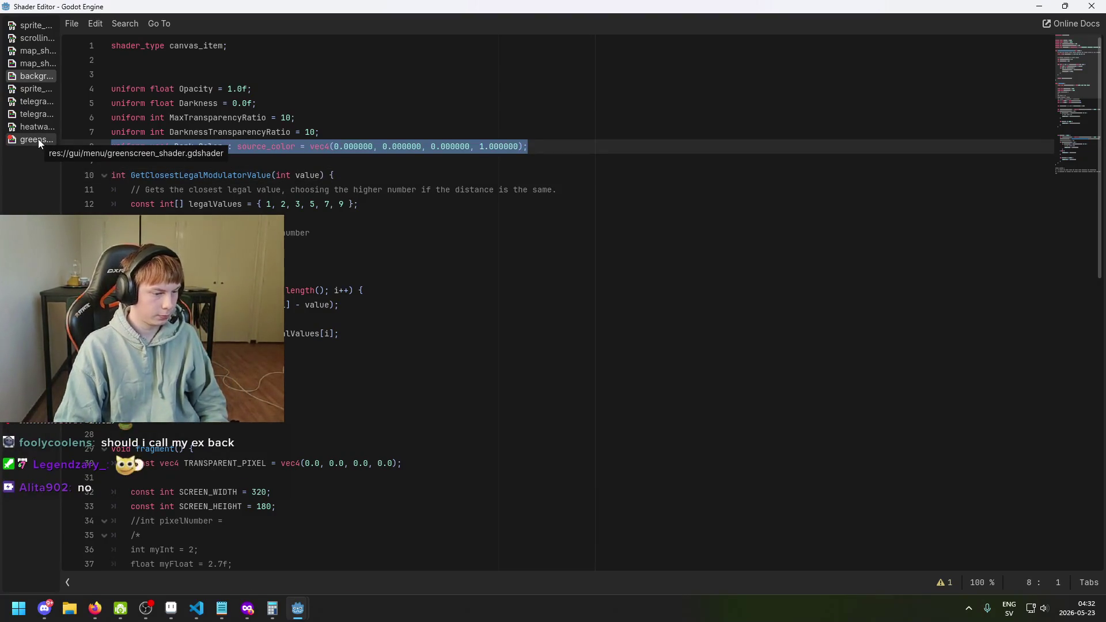
# Step: Paste the Dark_Color uniform over line 3 and rename it Green_Color
pyautogui.click(38, 140)
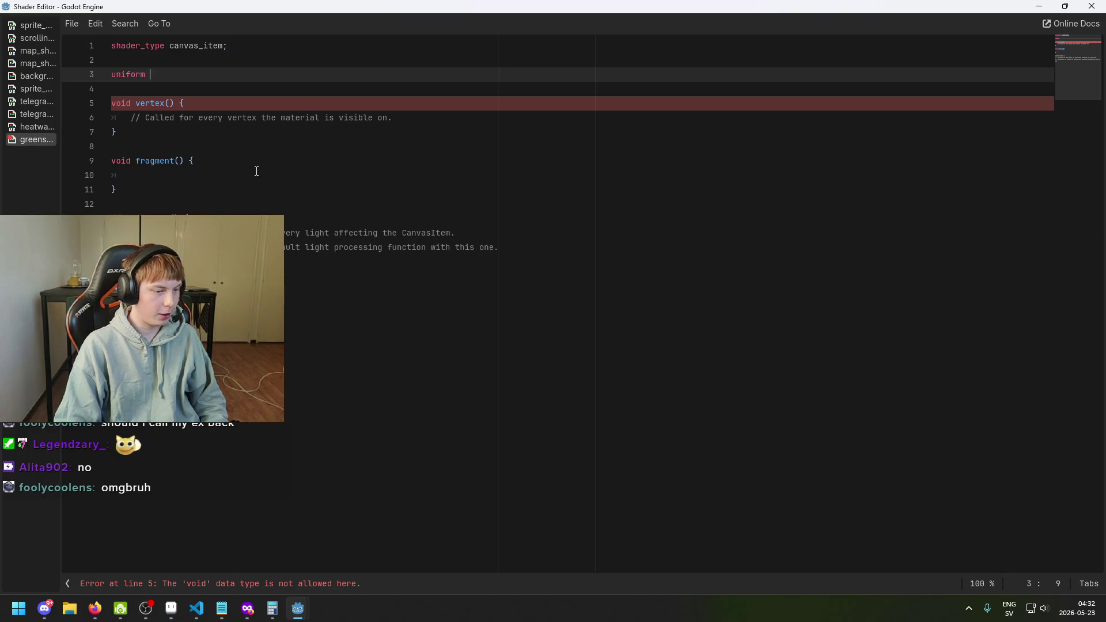
pyautogui.moveTo(209, 78); pyautogui.dragTo(86, 85)
pyautogui.hotkey('ctrl', 'v')
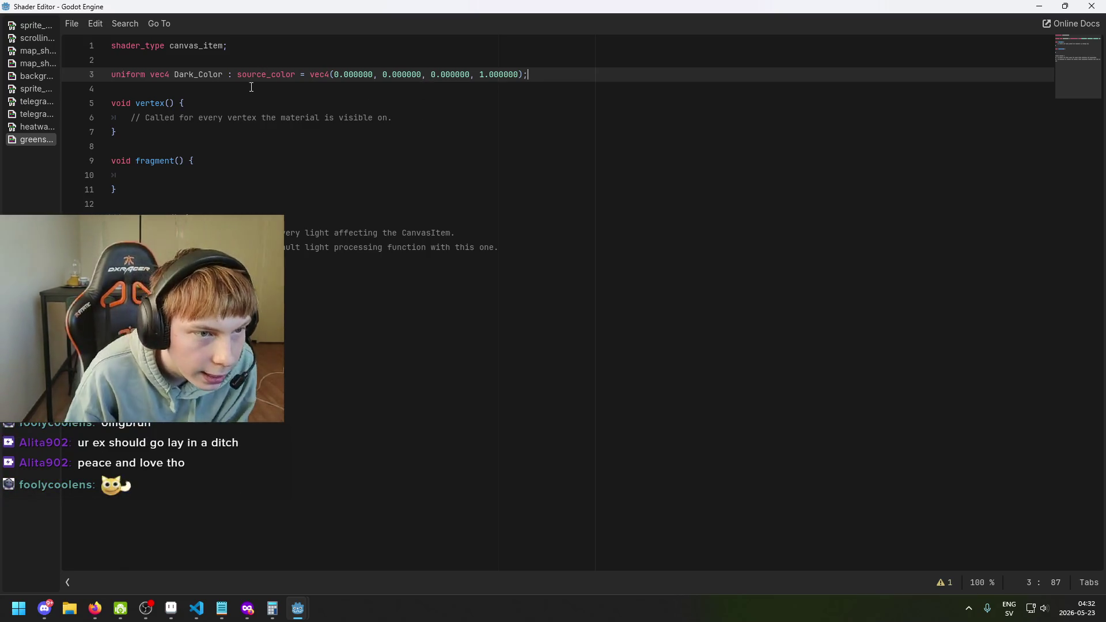
pyautogui.moveTo(222, 74); pyautogui.dragTo(177, 77)
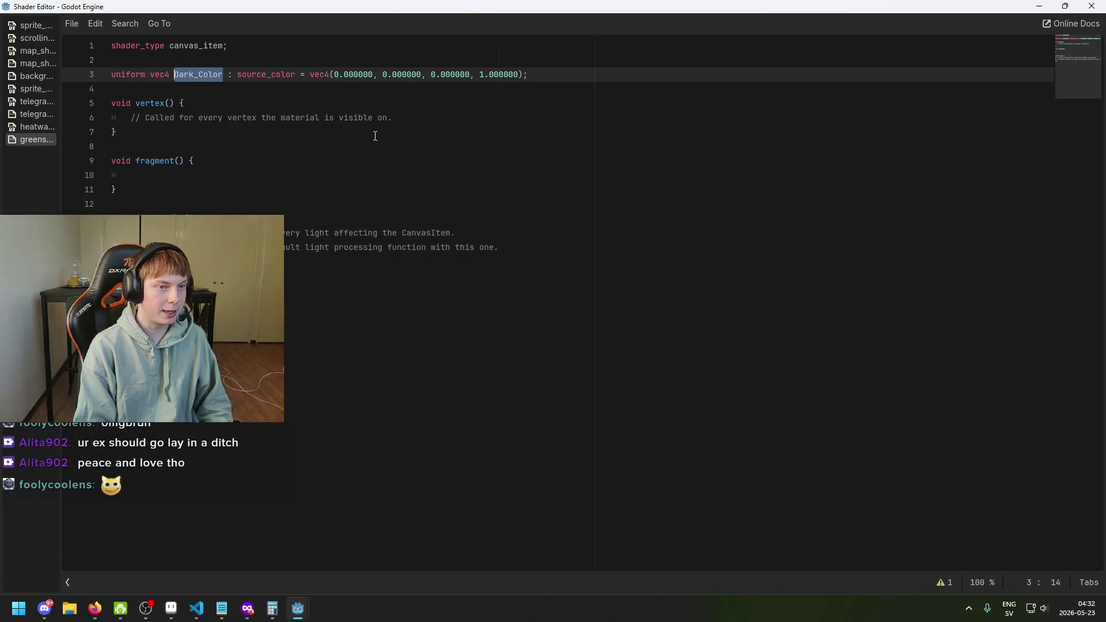
pyautogui.press('BackSpace')
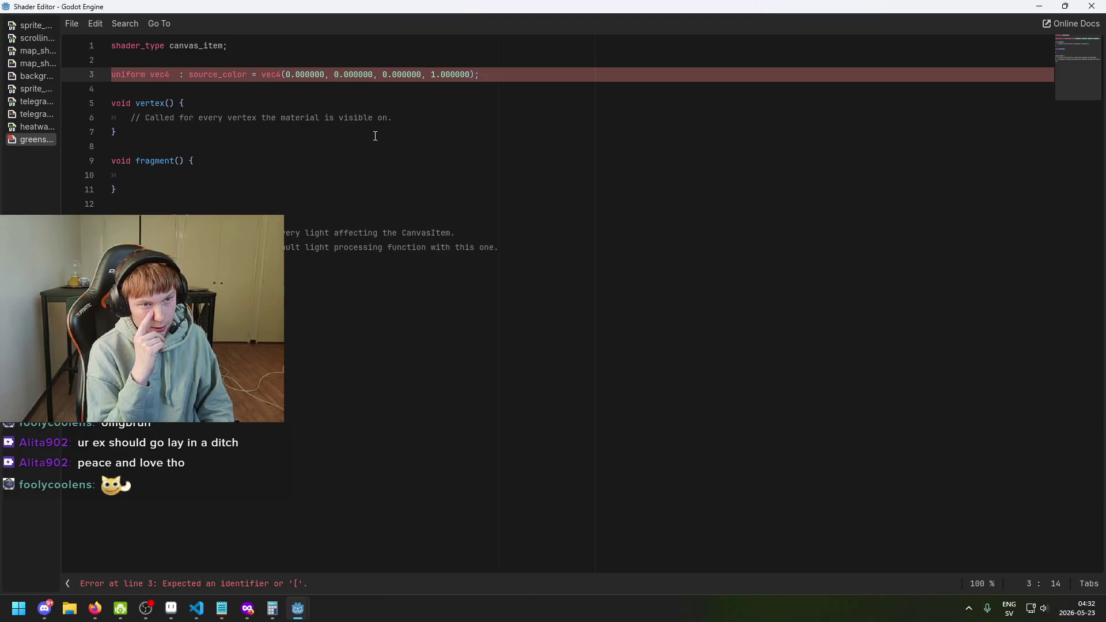
pyautogui.write('Green')
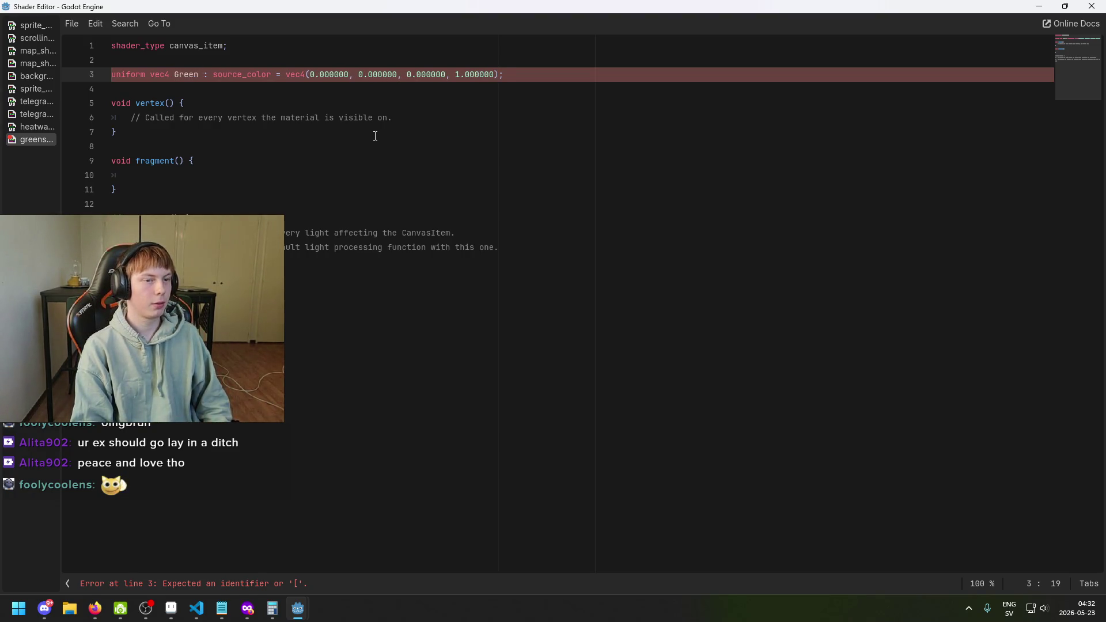
pyautogui.write('_Color')
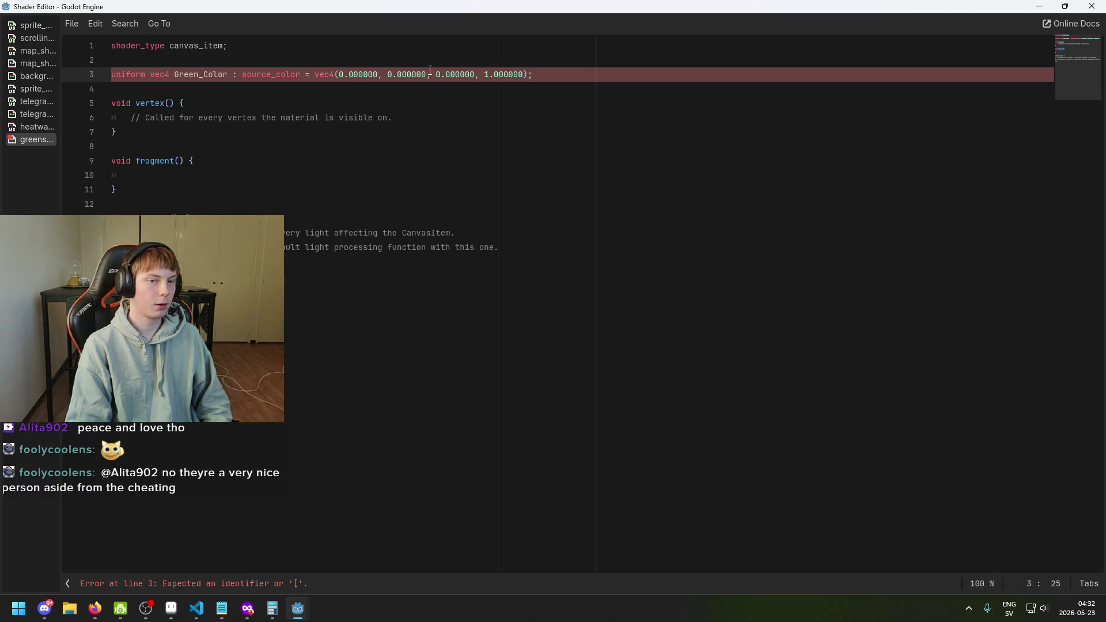
# Step: Set the uniform's green component to 1, making the default vec4(0, 1, 0, 1)
pyautogui.click(341, 73)
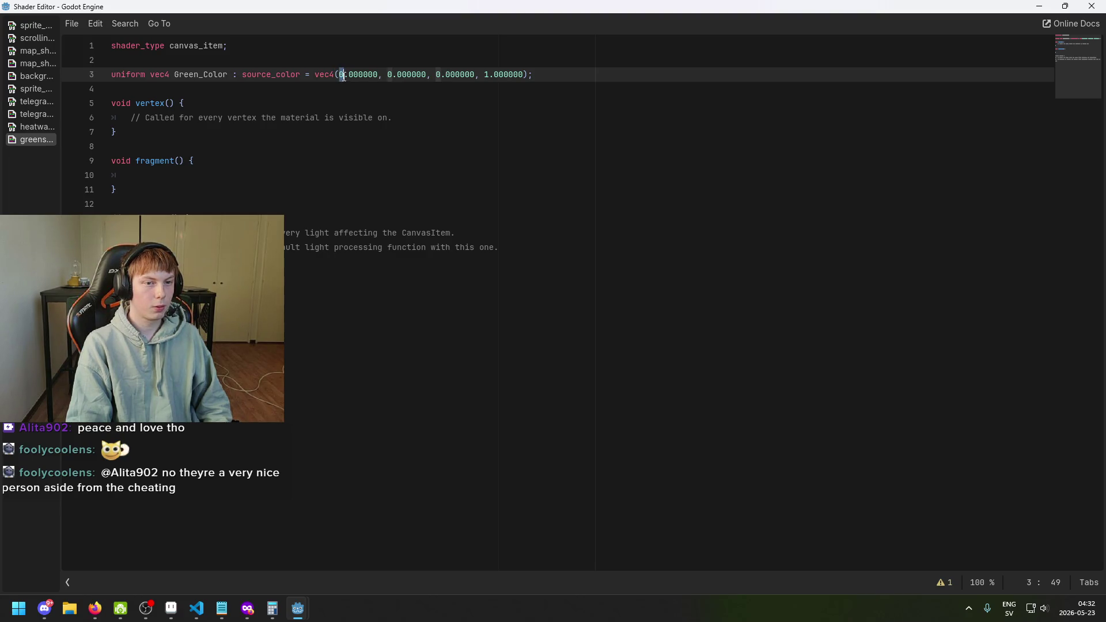
pyautogui.click(389, 75)
pyautogui.write('1')
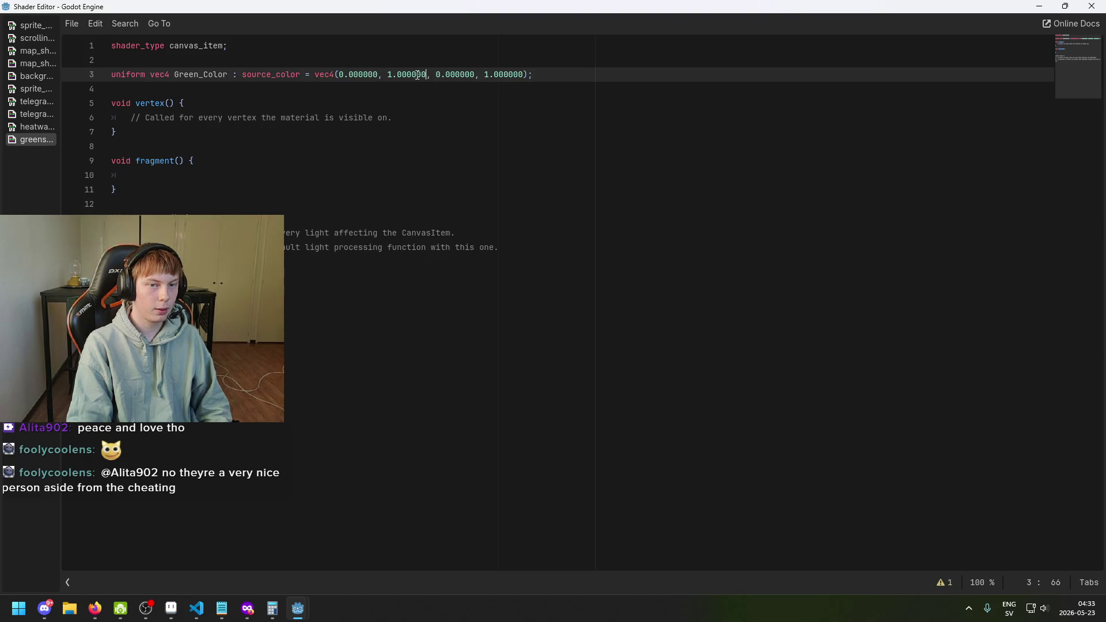
pyautogui.click(393, 76)
pyautogui.click(502, 76)
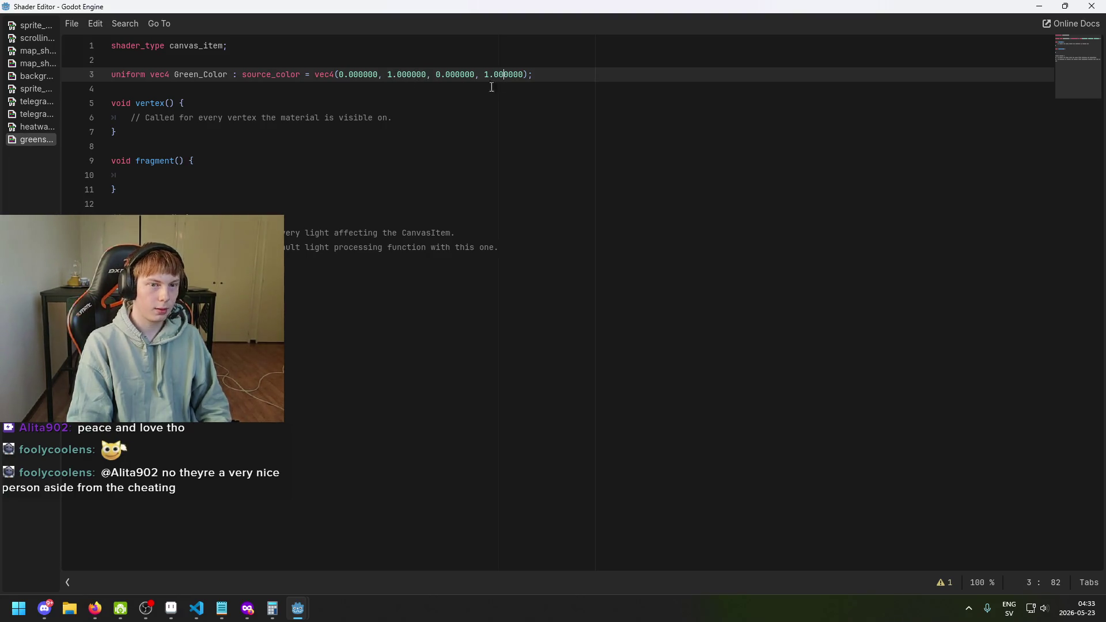
pyautogui.click(294, 131)
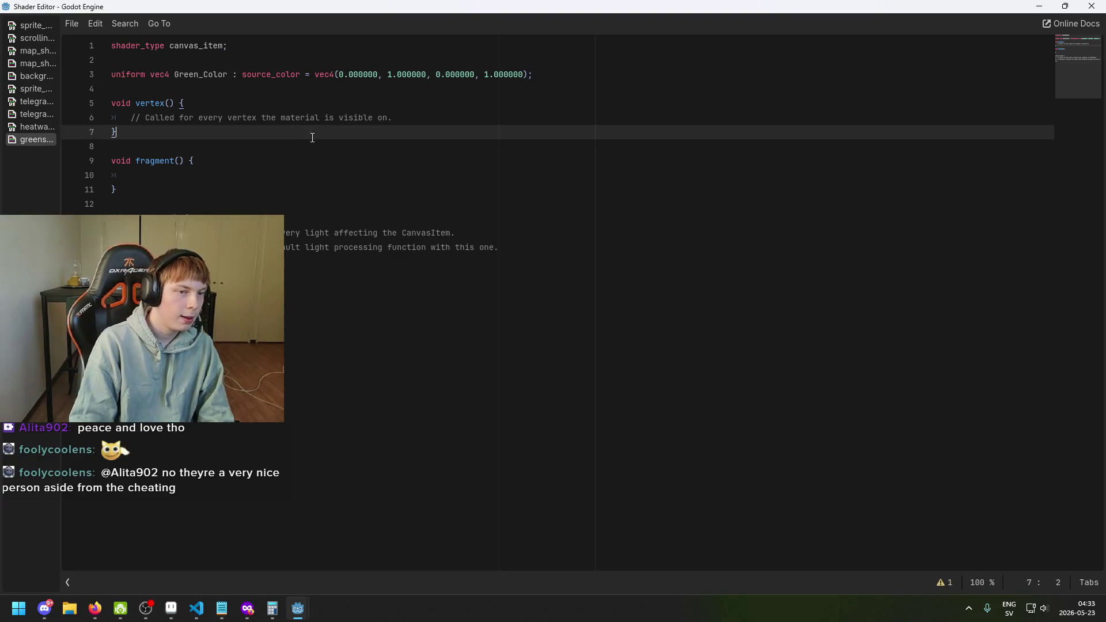
pyautogui.click(238, 188)
pyautogui.click(284, 174)
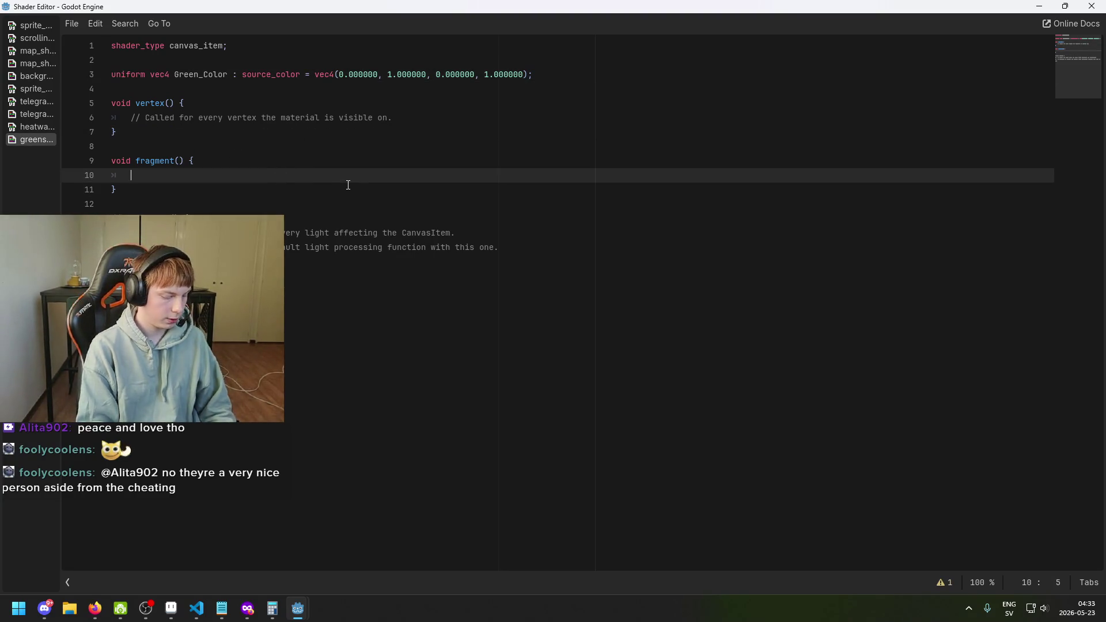
# Step: Start the condition if (COLOR.r == Green_Color.r, fixing typos in the name
pyautogui.write('if (')
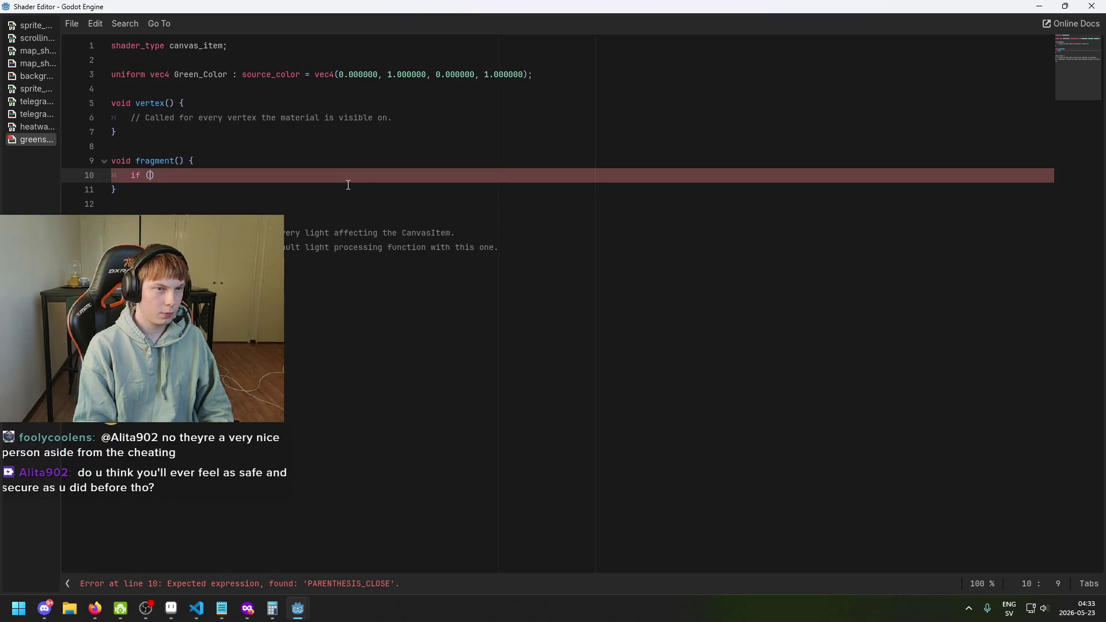
pyautogui.write('COLOR')
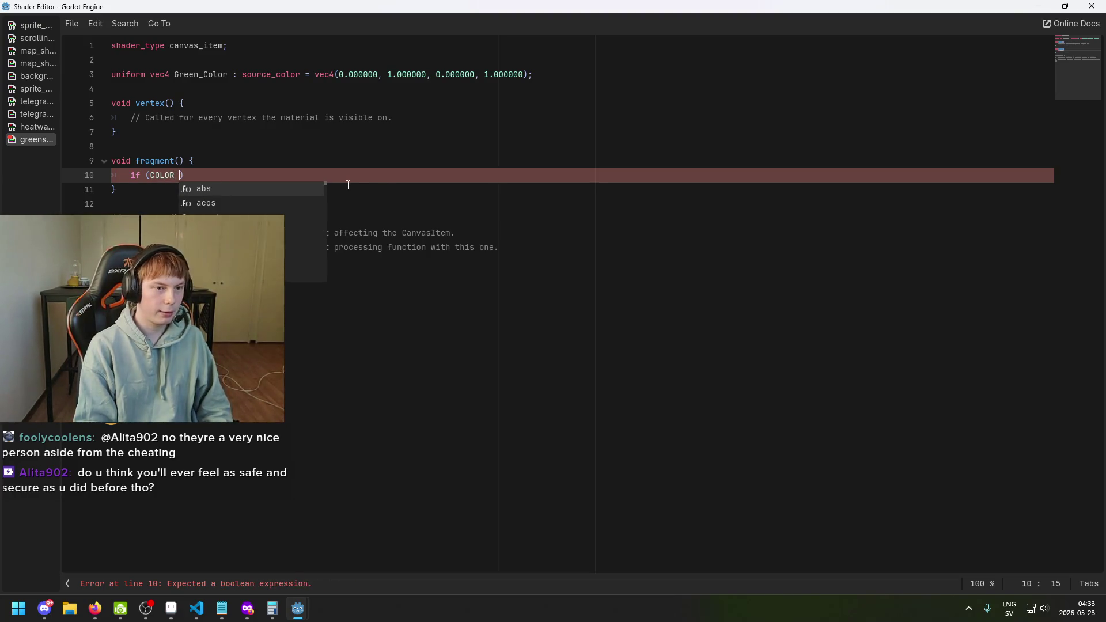
pyautogui.press('BackSpace')
pyautogui.write('.')
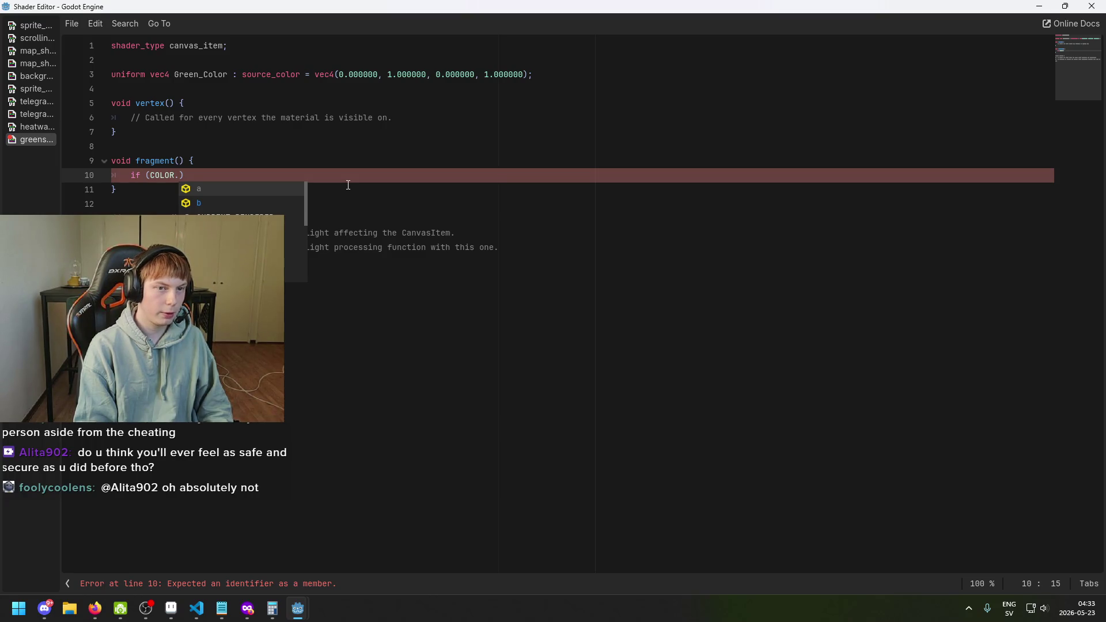
pyautogui.write('r == ')
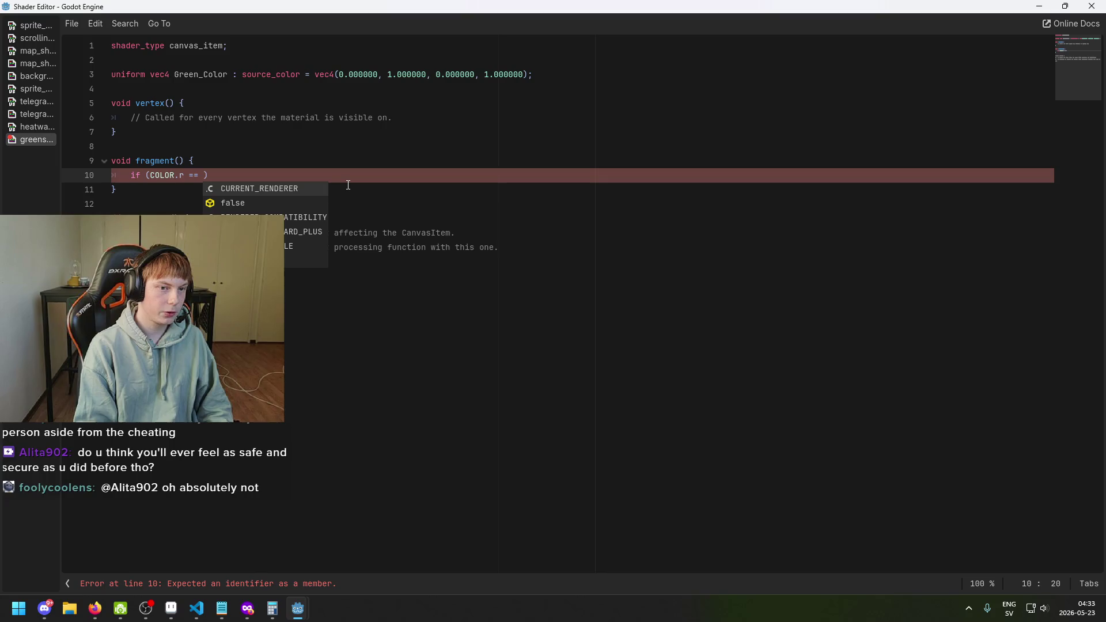
pyautogui.write('G')
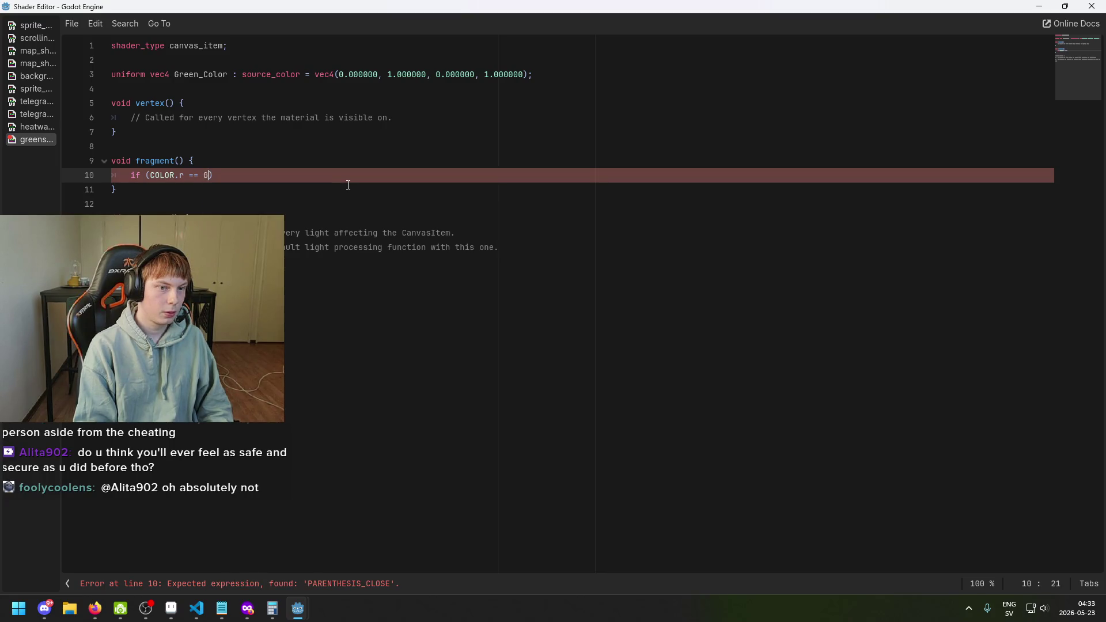
pyautogui.press('BackSpace')
pyautogui.press('BackSpace')
pyautogui.write('F')
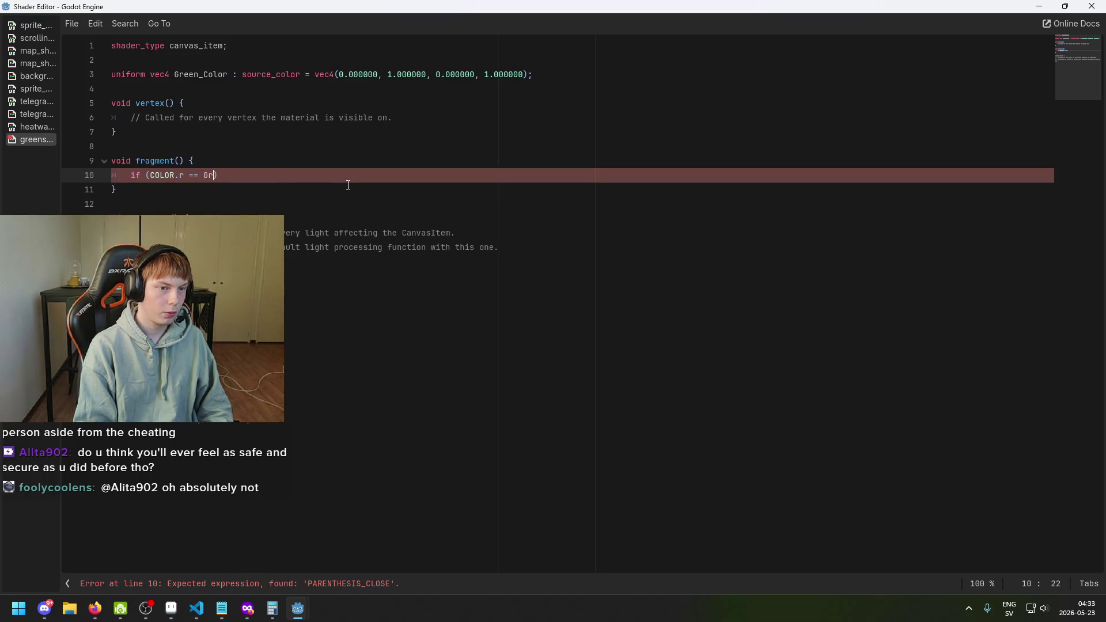
pyautogui.write('een_Colol')
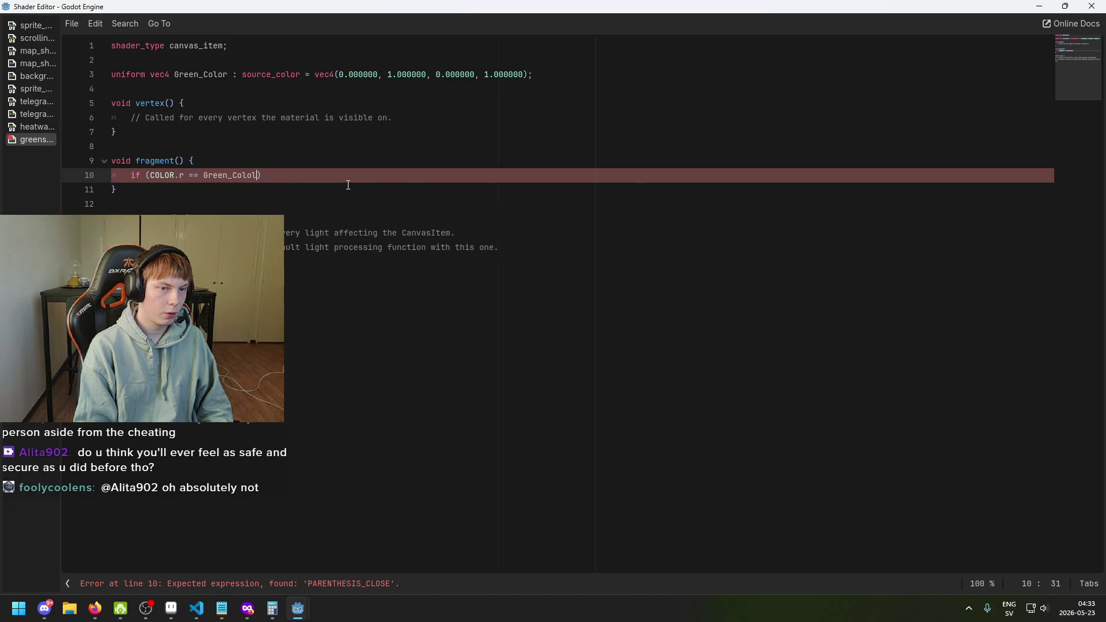
pyautogui.press('BackSpace')
pyautogui.write('r.')
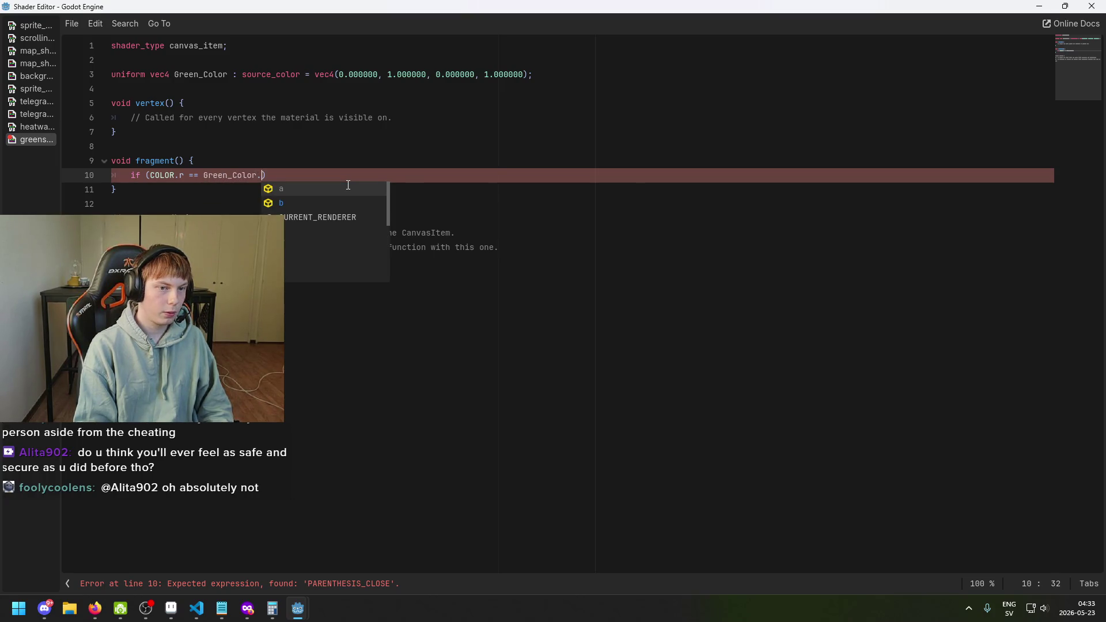
pyautogui.write('r')
pyautogui.press('Right')
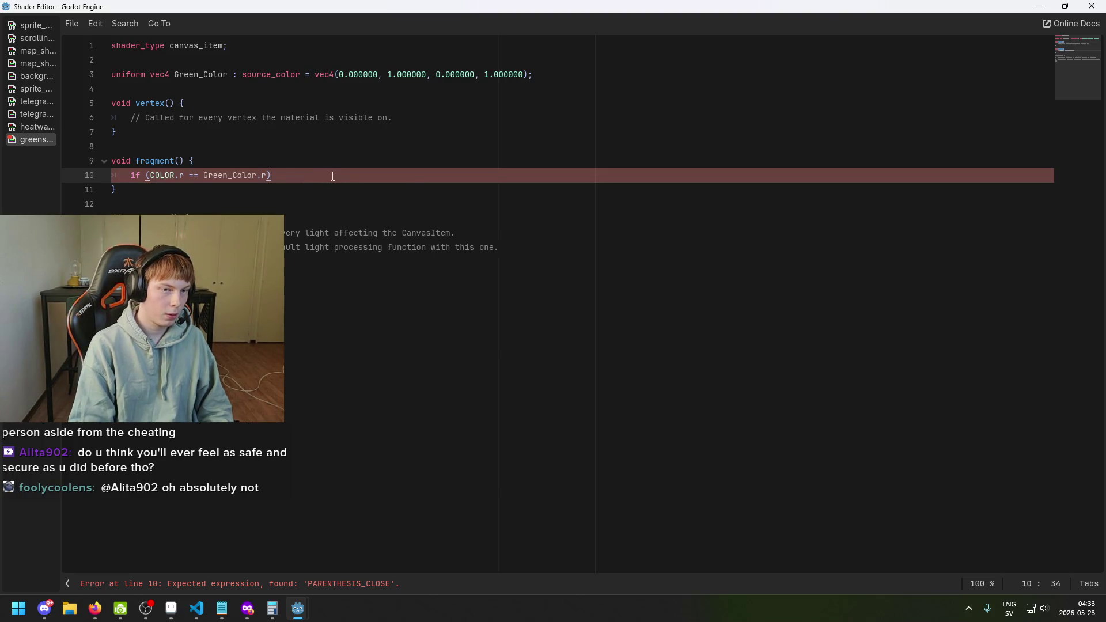
pyautogui.press('Left')
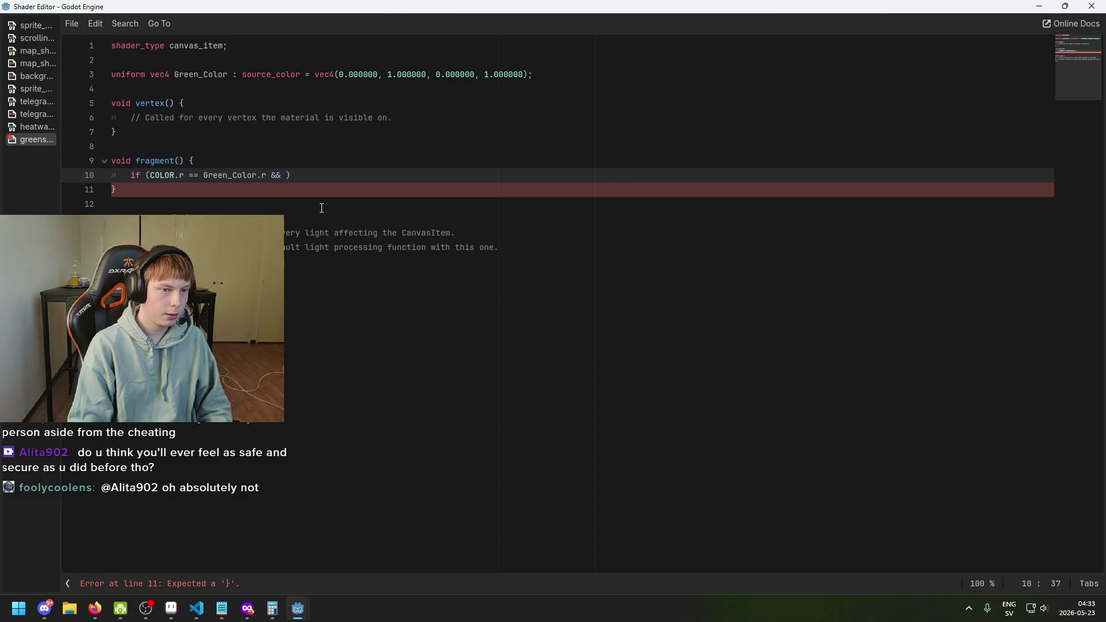
# Step: Copy the red comparison and adapt it into COLOR.g == Green_Color.g after &&
pyautogui.moveTo(266, 175); pyautogui.dragTo(150, 176)
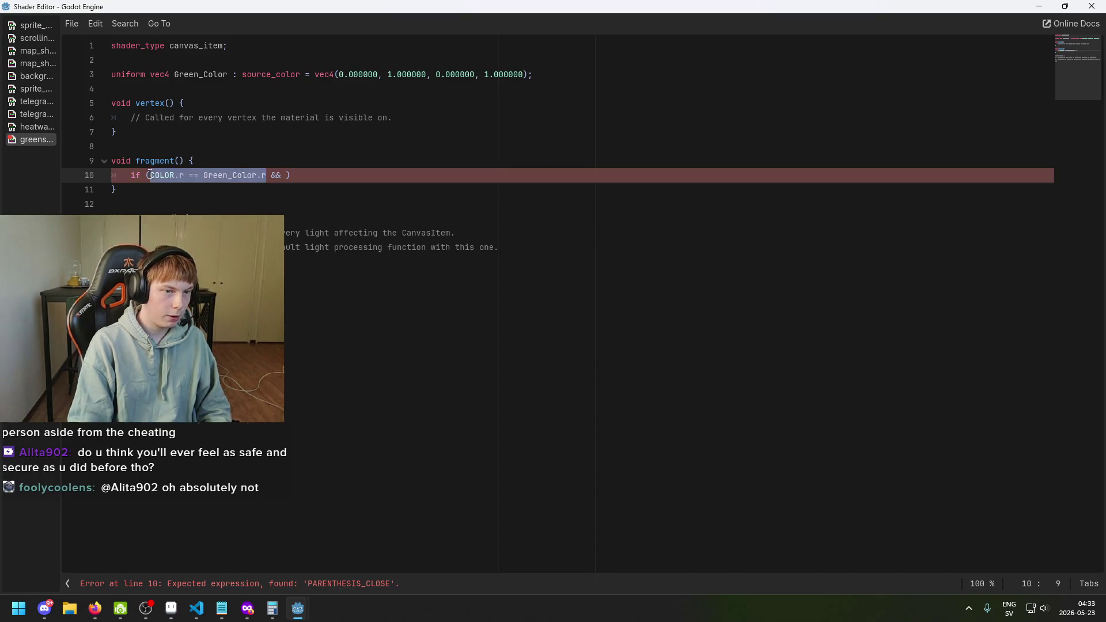
pyautogui.hotkey('ctrl', 'c')
pyautogui.click(311, 179)
pyautogui.press('Left')
pyautogui.hotkey('ctrl', 'v')
pyautogui.press('Delete')
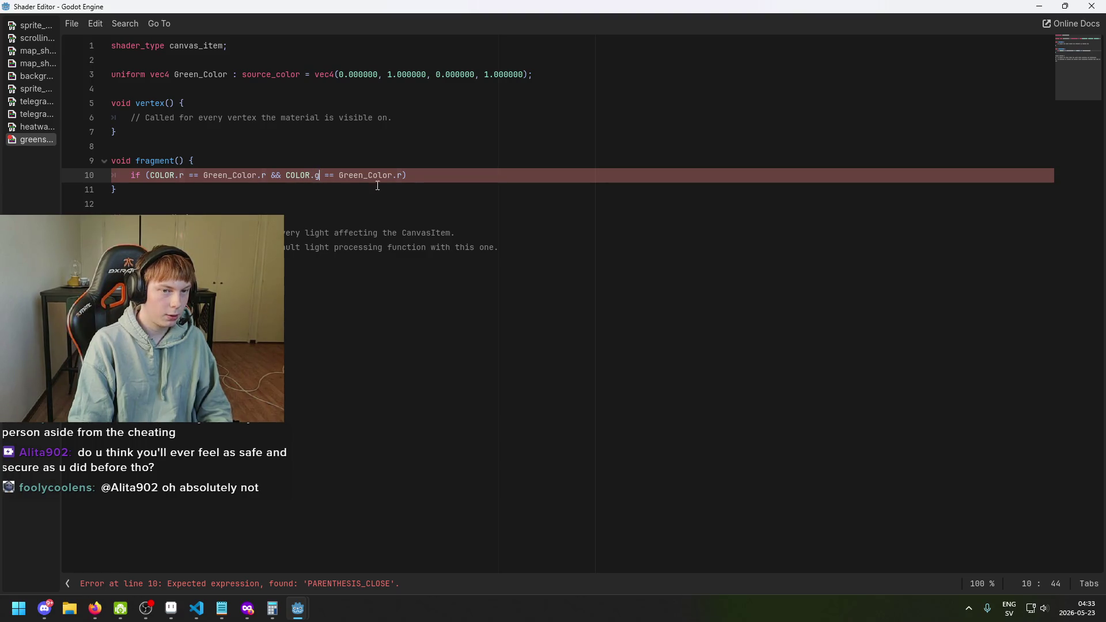
pyautogui.write('g')
pyautogui.click(404, 175)
pyautogui.press('BackSpace')
pyautogui.write('g &')
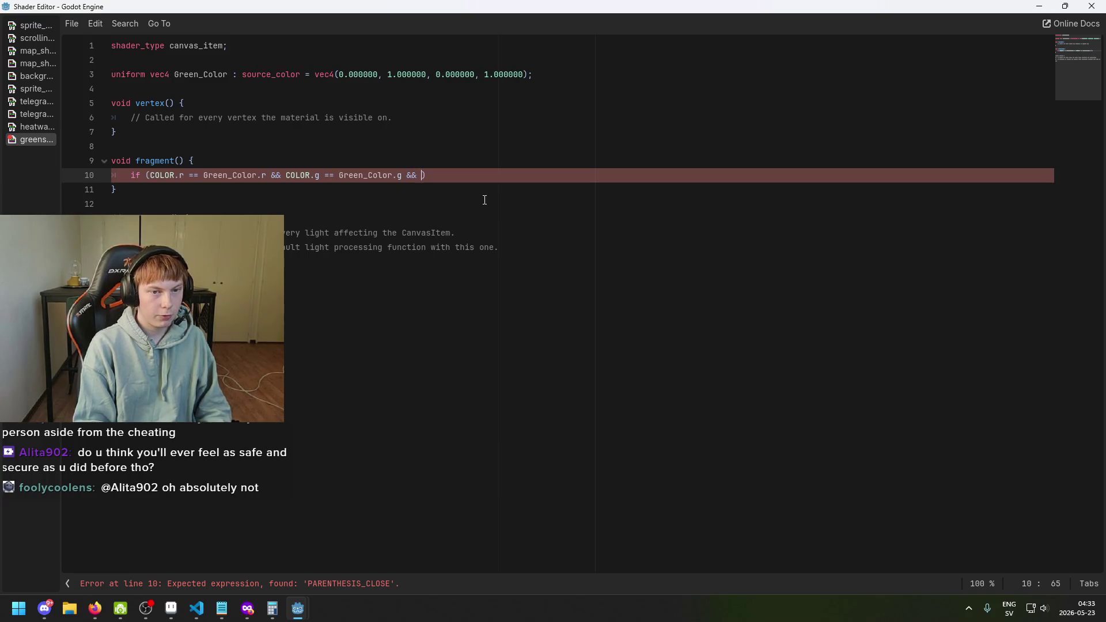
# Step: Paste a third comparison for the blue channel and open the block with {
pyautogui.hotkey('ctrl', 'v')
pyautogui.press('BackSpace')
pyautogui.write('b')
pyautogui.hotkey('ctrl', 'Left')
pyautogui.hotkey('ctrl', 'Left')
pyautogui.hotkey('ctrl', 'Left')
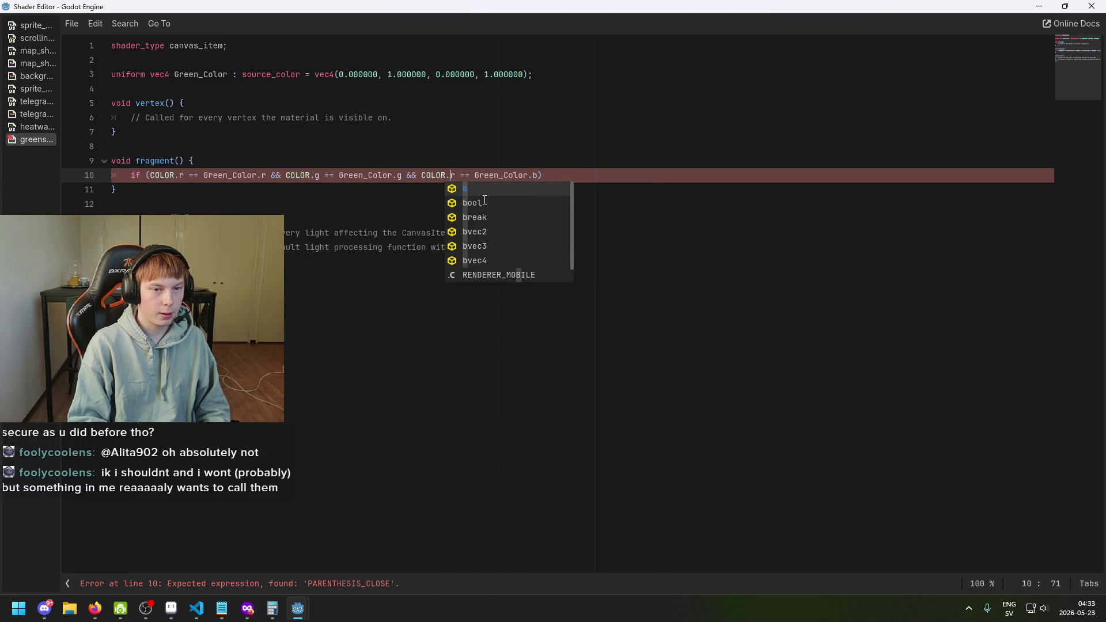
pyautogui.press('Delete')
pyautogui.write('b')
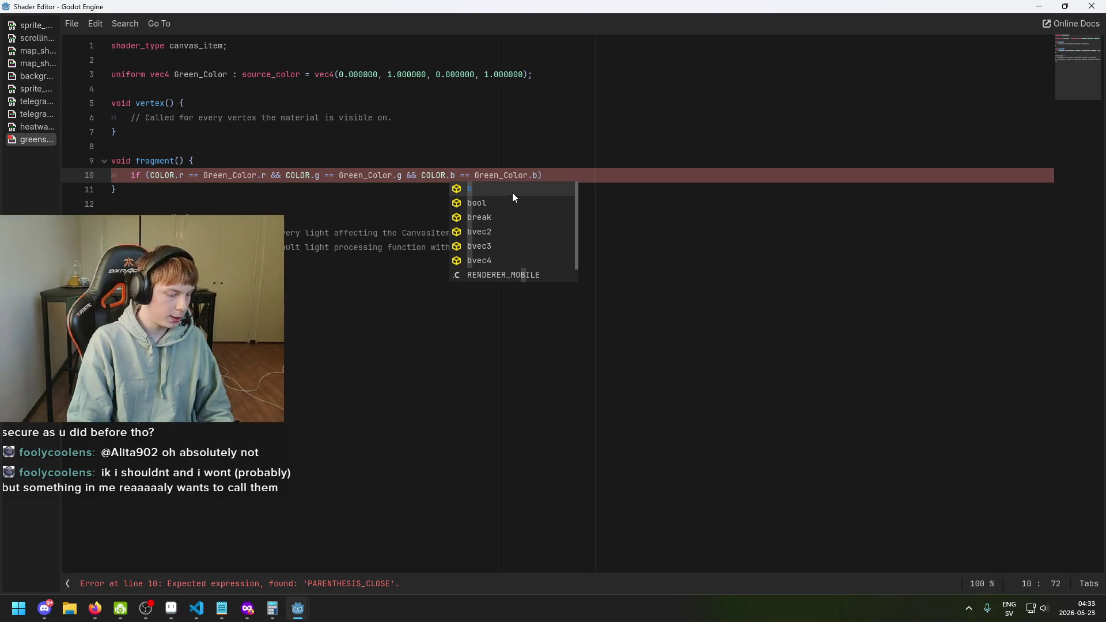
pyautogui.click(557, 175)
pyautogui.write('{')
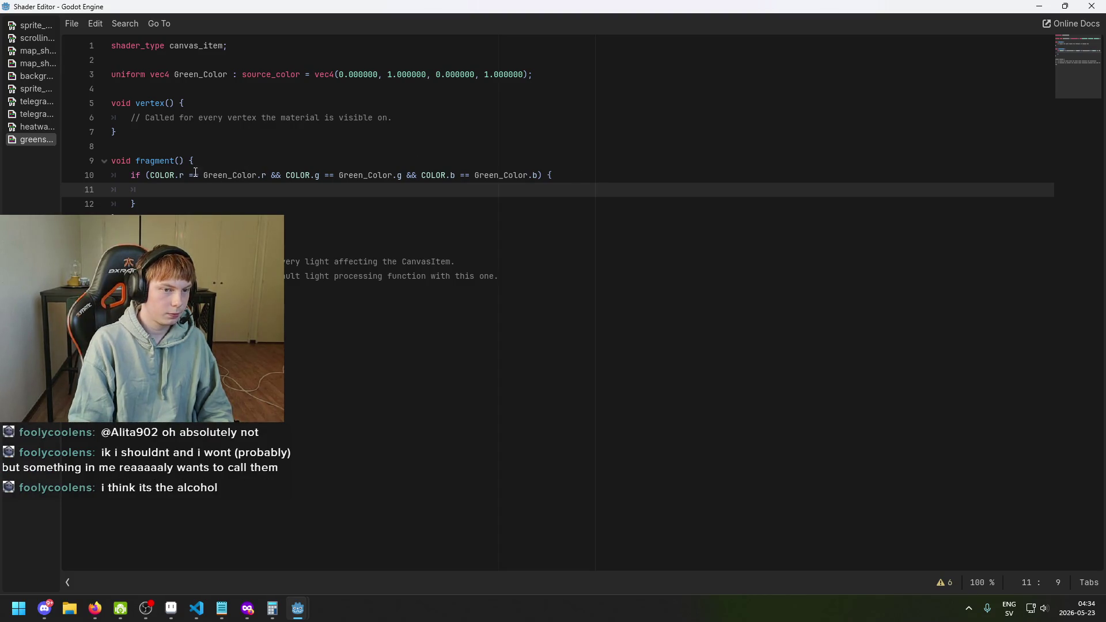
# Step: Change the red channel check from == to != after undoing a trial negation
pyautogui.click(218, 164)
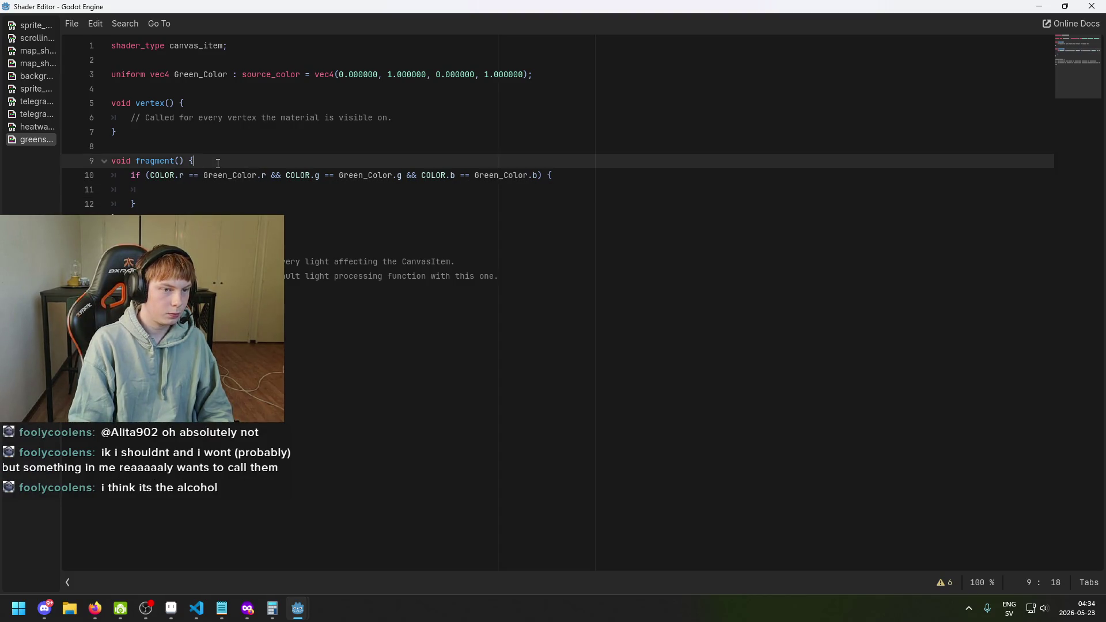
pyautogui.click(150, 175)
pyautogui.write('(')
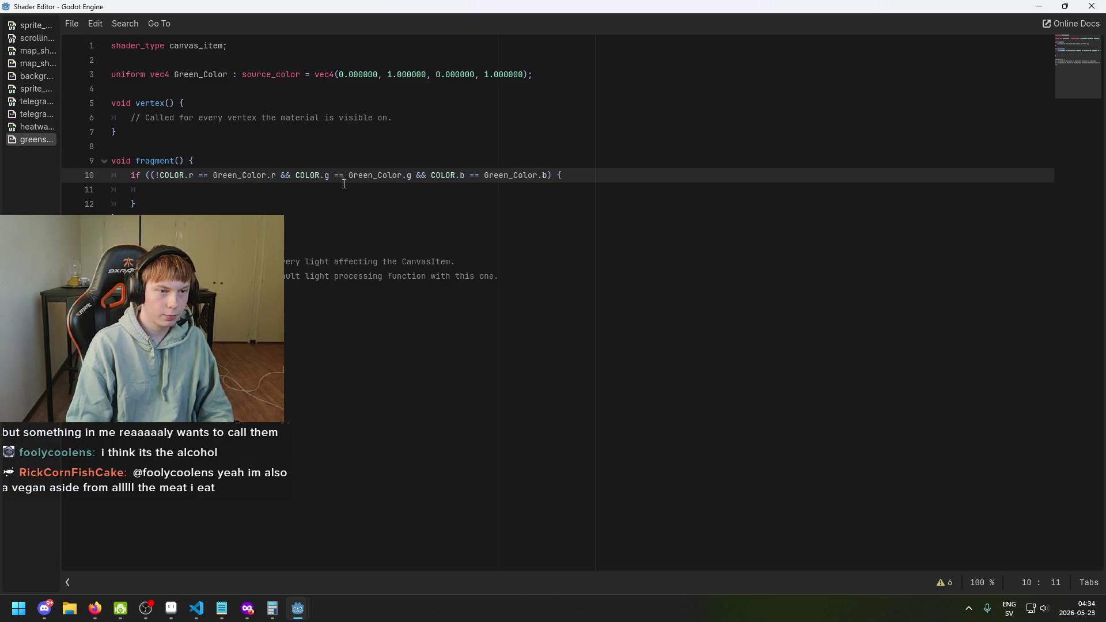
pyautogui.write('!')
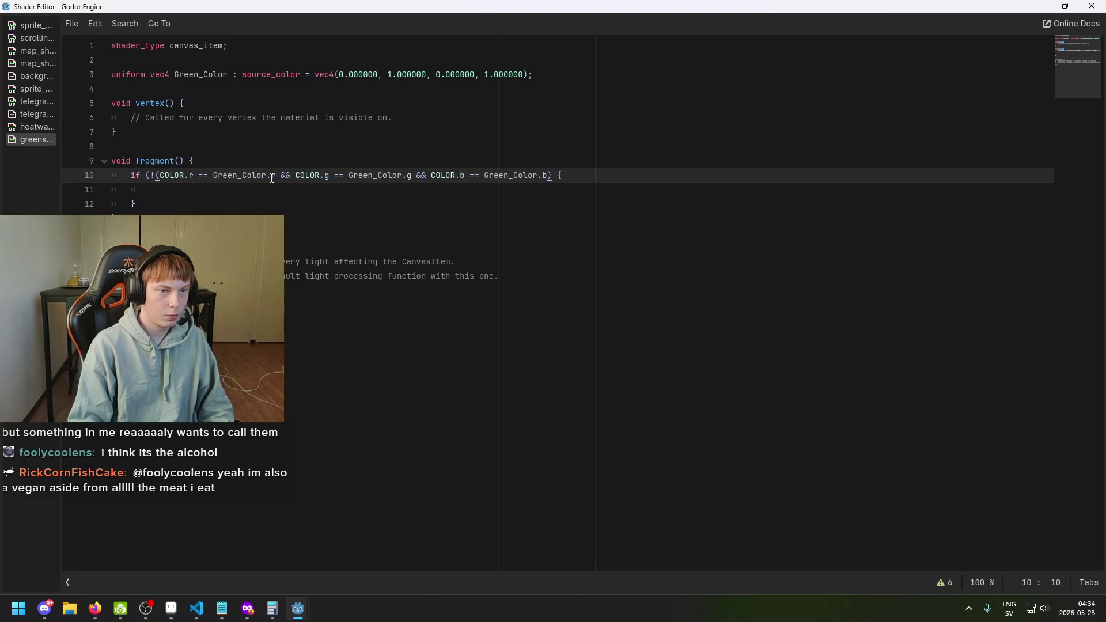
pyautogui.press('End')
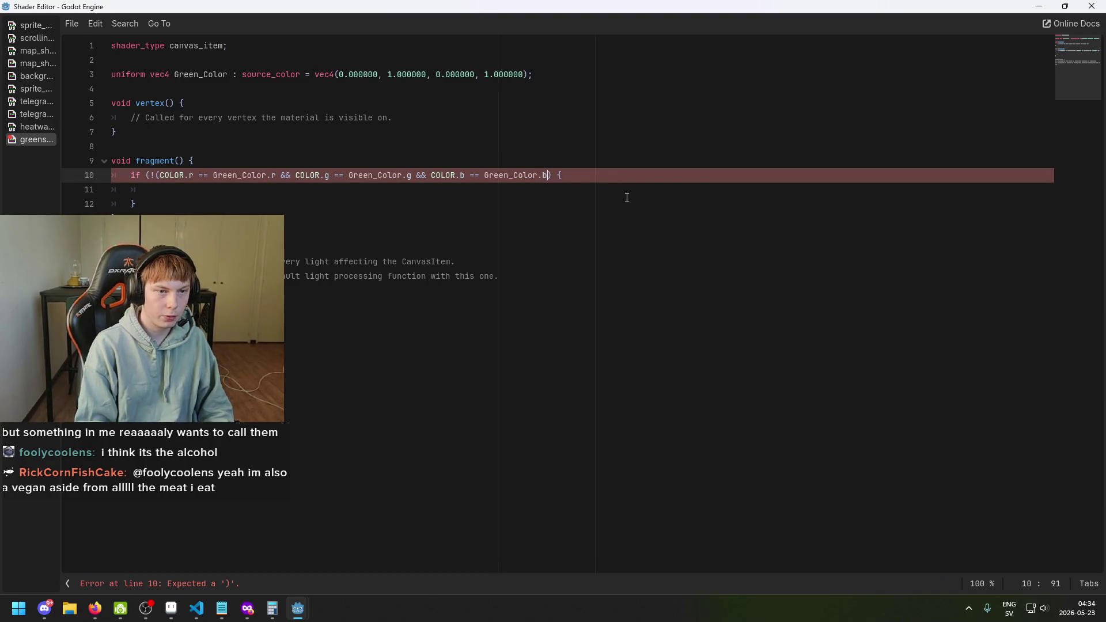
pyautogui.click(156, 175)
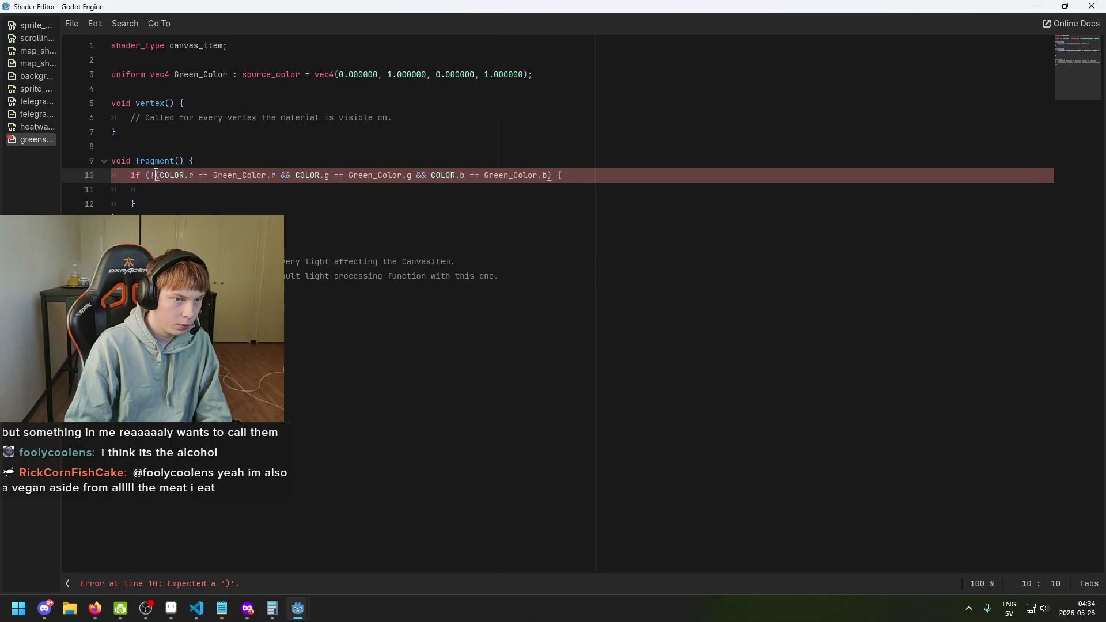
pyautogui.press('BackSpace')
pyautogui.press('Delete')
pyautogui.click(193, 175)
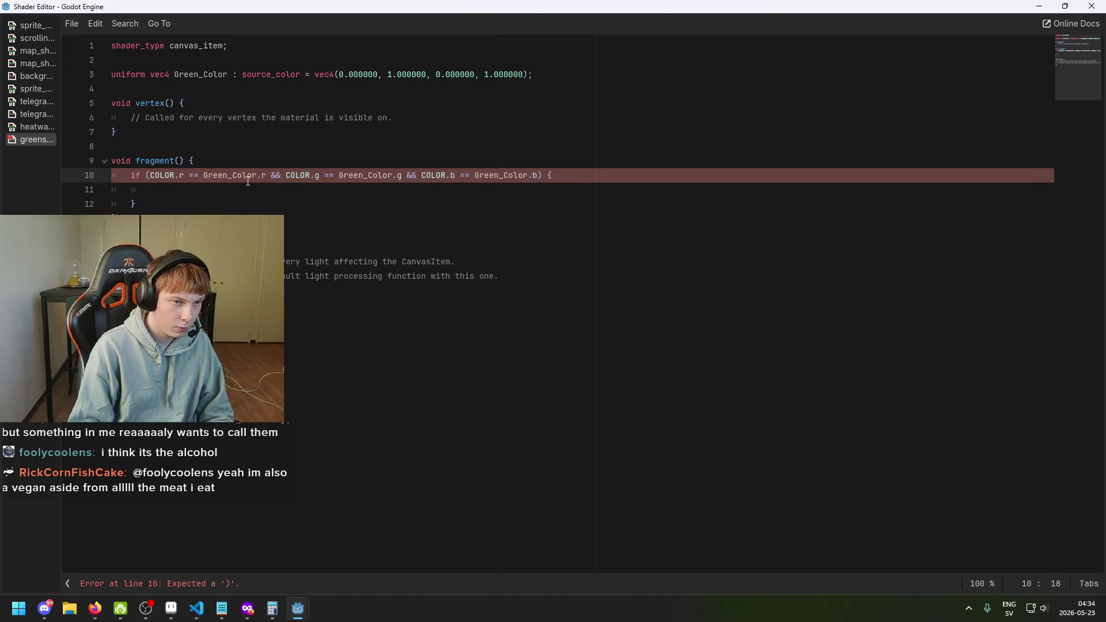
pyautogui.press('BackSpace')
pyautogui.write('!')
pyautogui.press('Right')
pyautogui.press('Right')
pyautogui.press('Right')
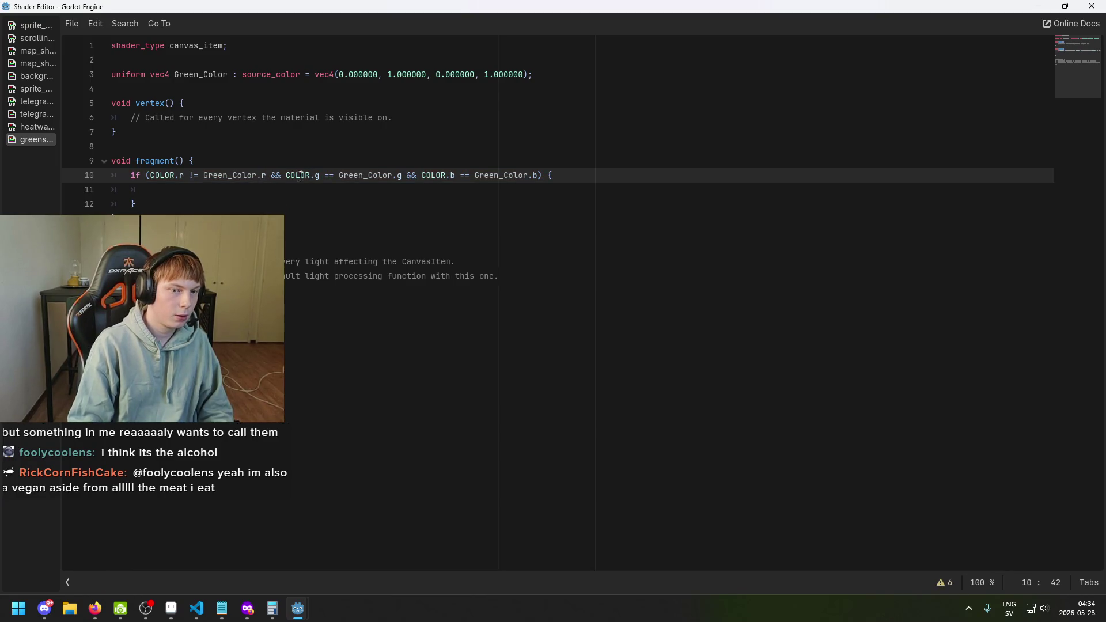
# Step: Replace the first && with || and make the green check !=
pyautogui.click(278, 175)
pyautogui.press('BackSpace')
pyautogui.press('BackSpace')
pyautogui.write('||')
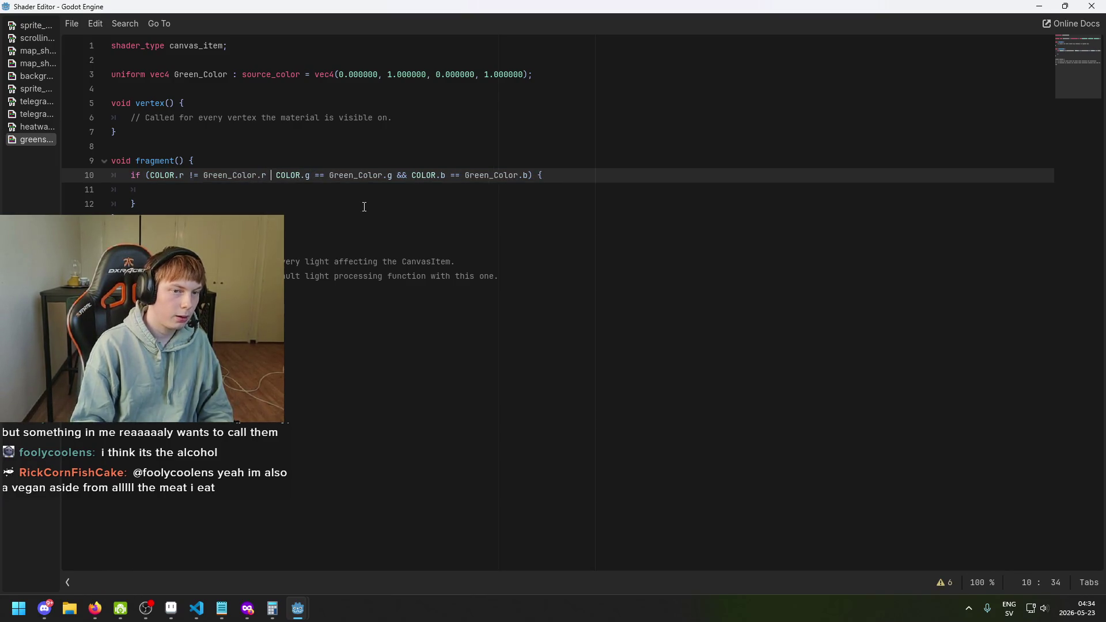
pyautogui.press('Right')
pyautogui.press('Right')
pyautogui.press('Right')
pyautogui.press('BackSpace')
pyautogui.write('!')
pyautogui.press('Right')
pyautogui.press('Right')
pyautogui.press('Right')
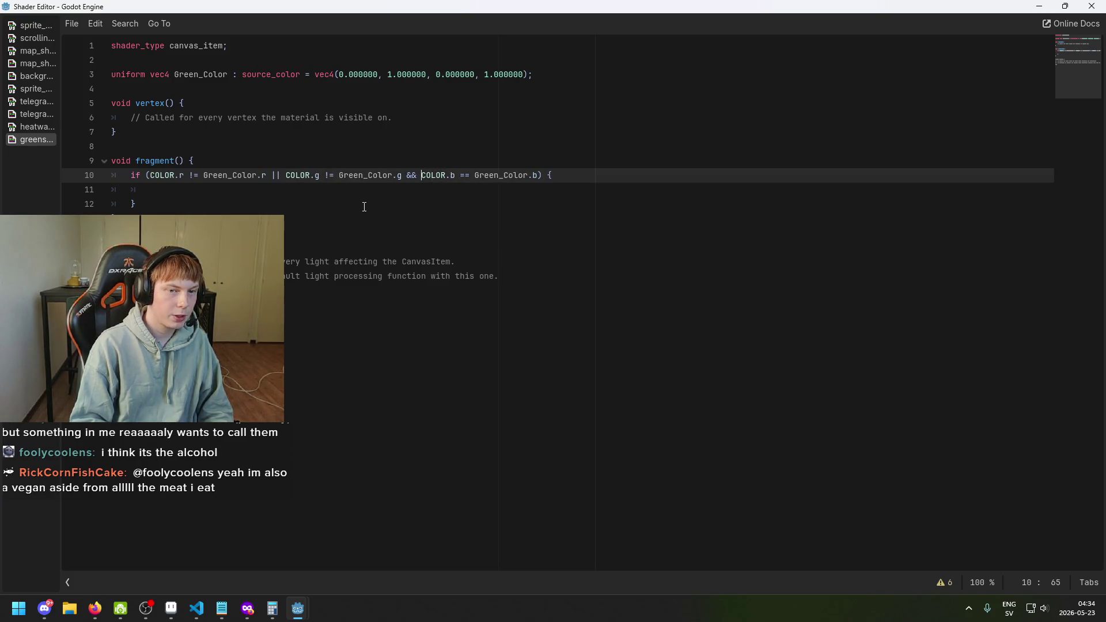
# Step: Replace the second && with || and make the blue check !=
pyautogui.press('BackSpace')
pyautogui.press('BackSpace')
pyautogui.press('BackSpace')
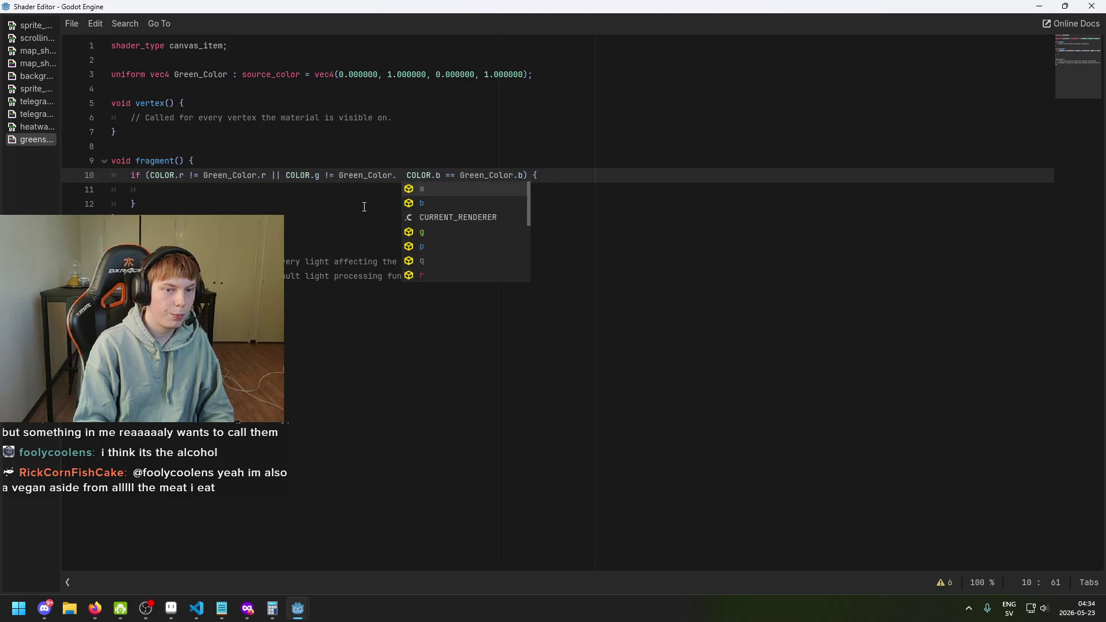
pyautogui.write('||')
pyautogui.press('Right')
pyautogui.press('Right')
pyautogui.press('Right')
pyautogui.press('Delete')
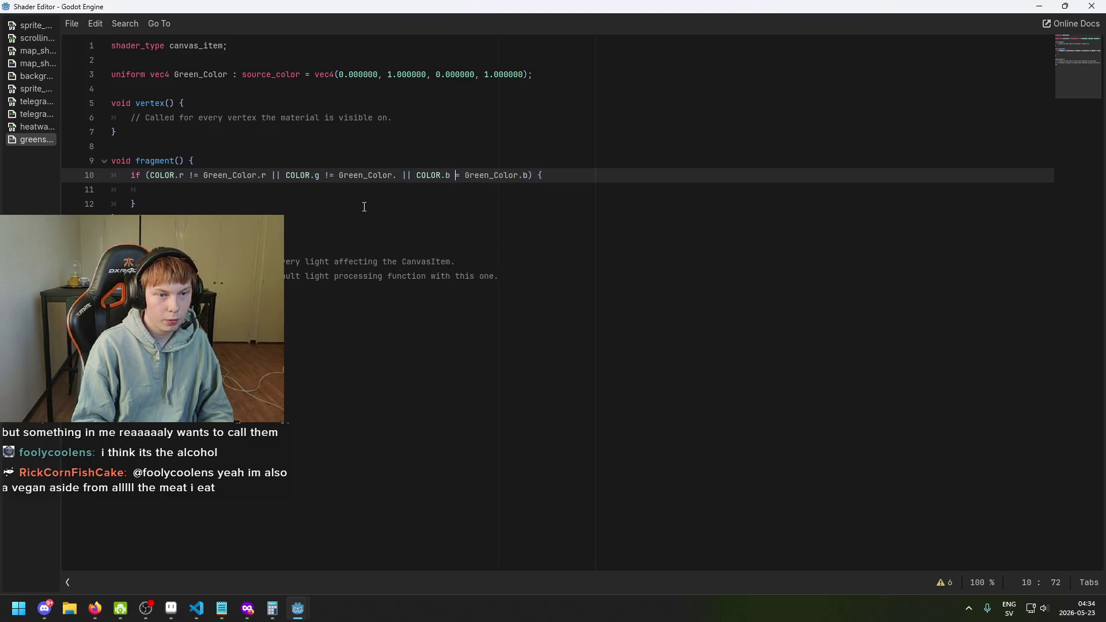
pyautogui.write('!')
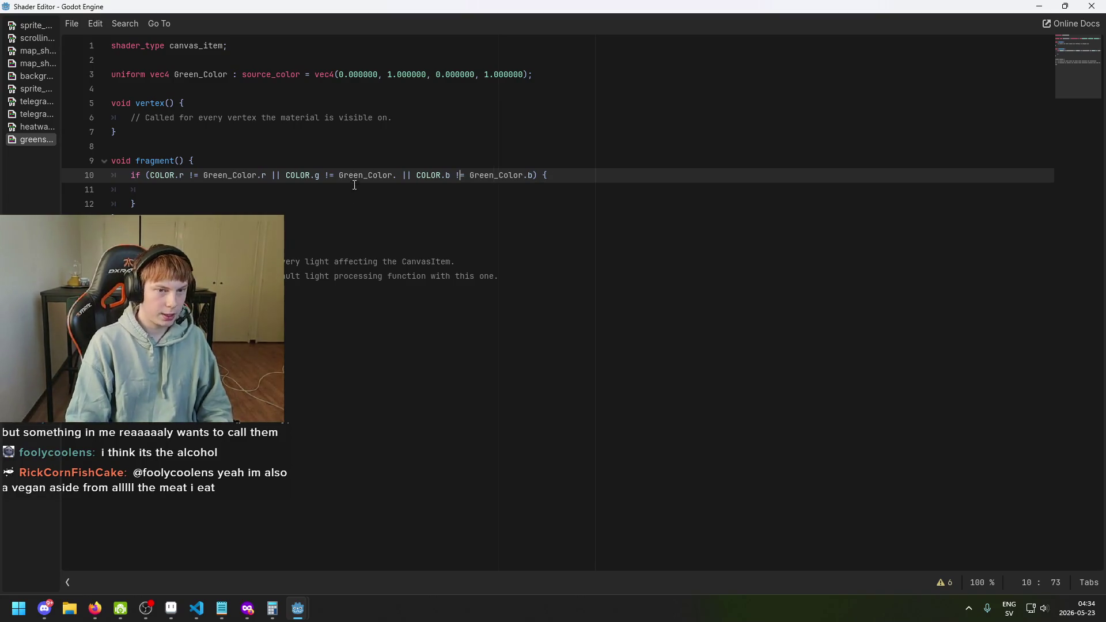
pyautogui.click(344, 193)
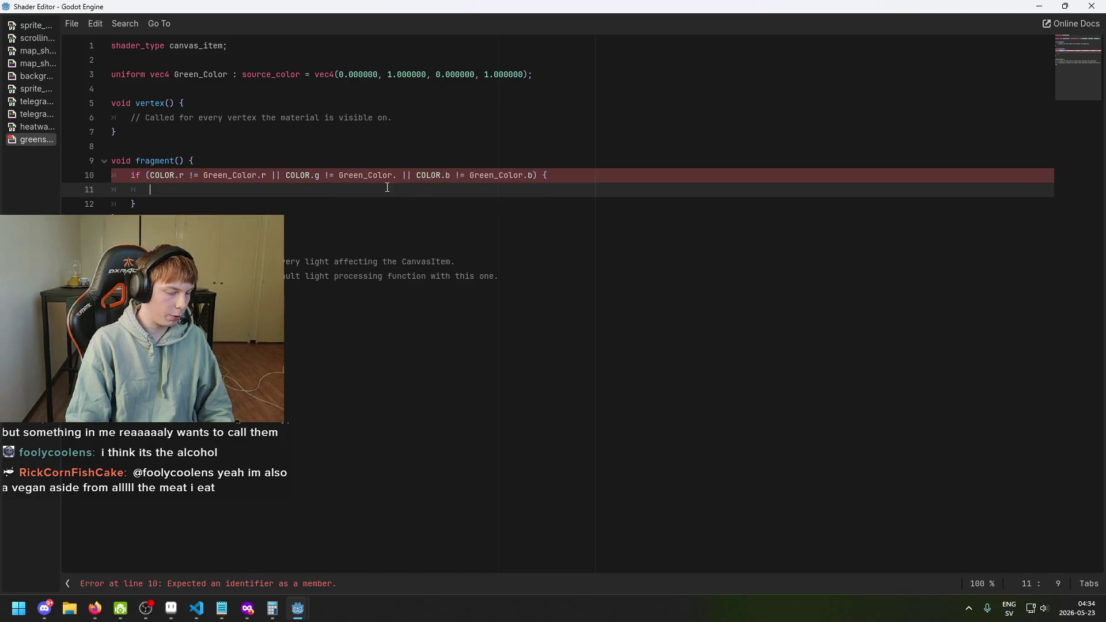
pyautogui.click(173, 59)
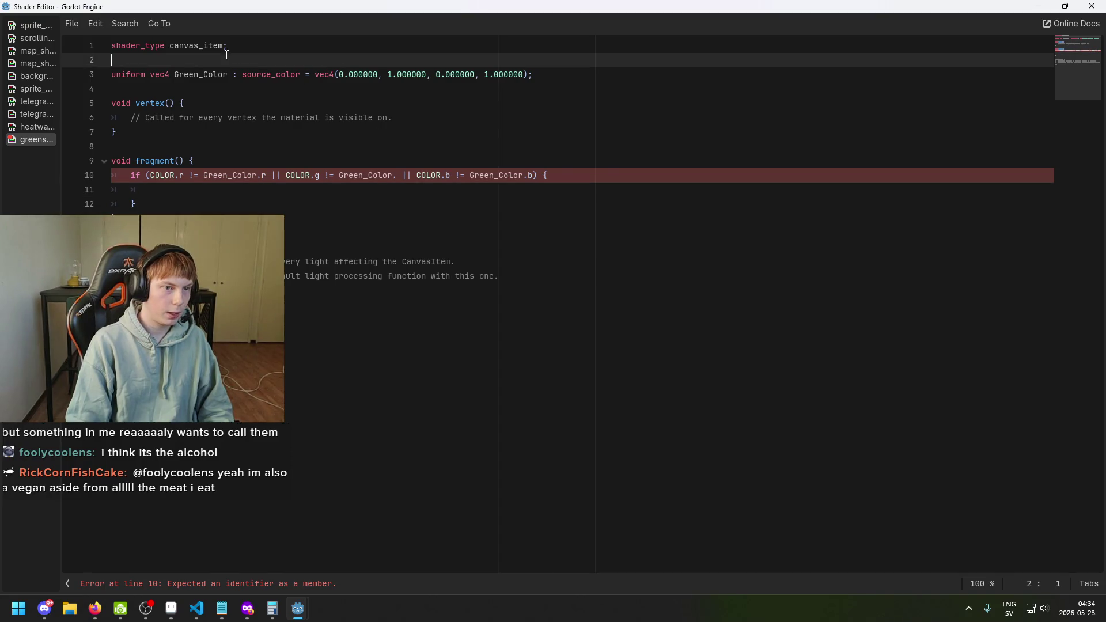
# Step: Copy the telegraph shader's sampler2D uniform into line 3 and rename it textureToDraw
pyautogui.click(36, 114)
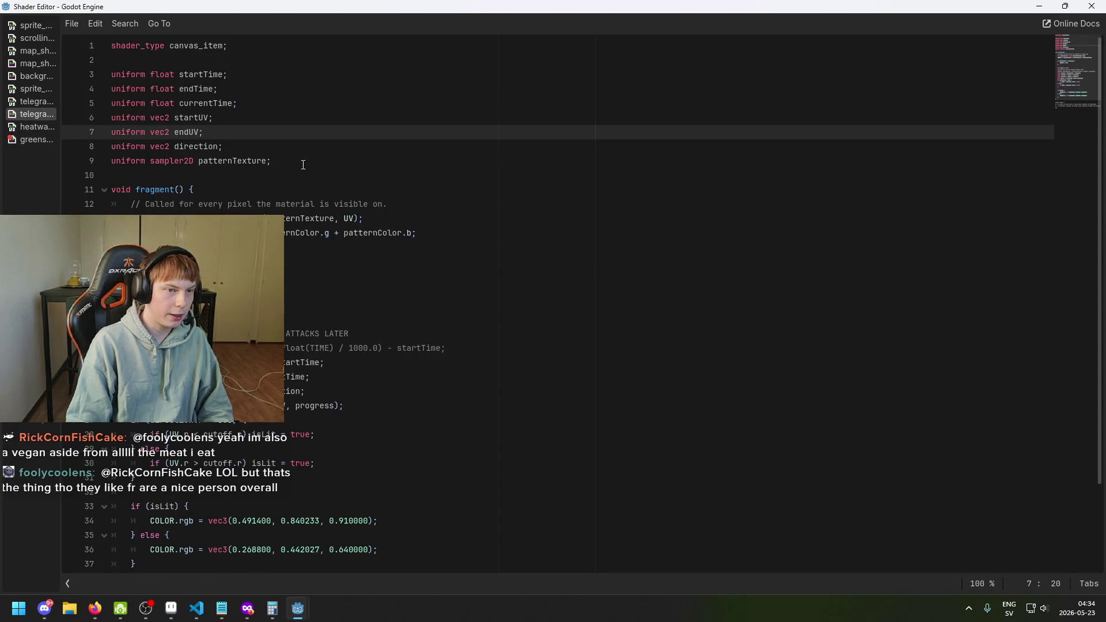
pyautogui.tripleClick(304, 164)
pyautogui.hotkey('ctrl', 'c')
pyautogui.click(35, 139)
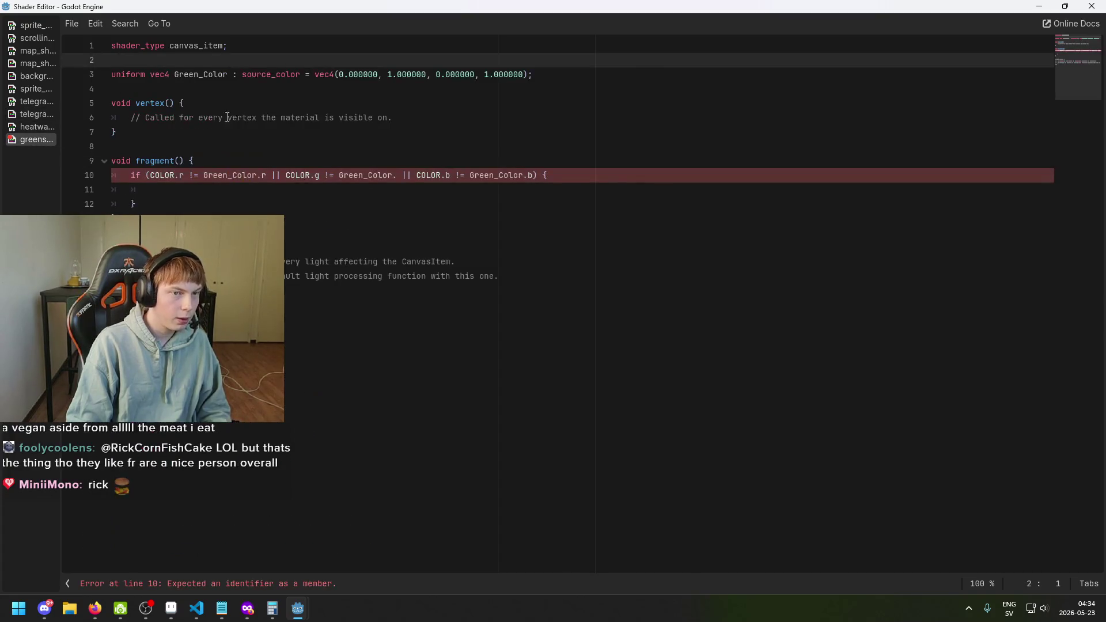
pyautogui.press('Return')
pyautogui.hotkey('ctrl', 'v')
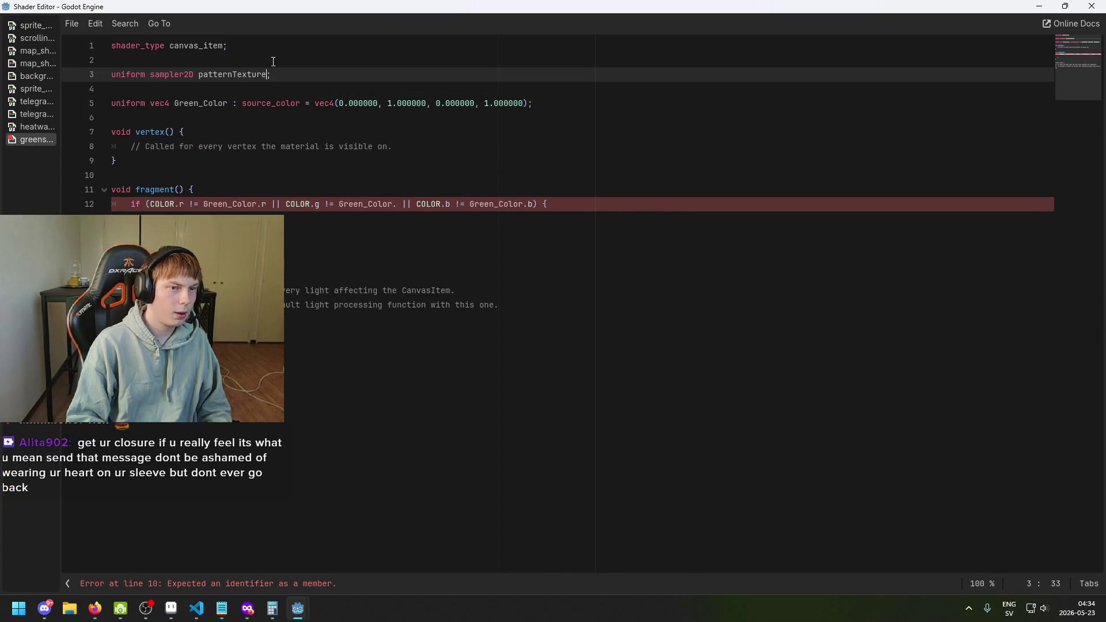
pyautogui.hotkey('ctrl', 'BackSpace')
pyautogui.write('textu')
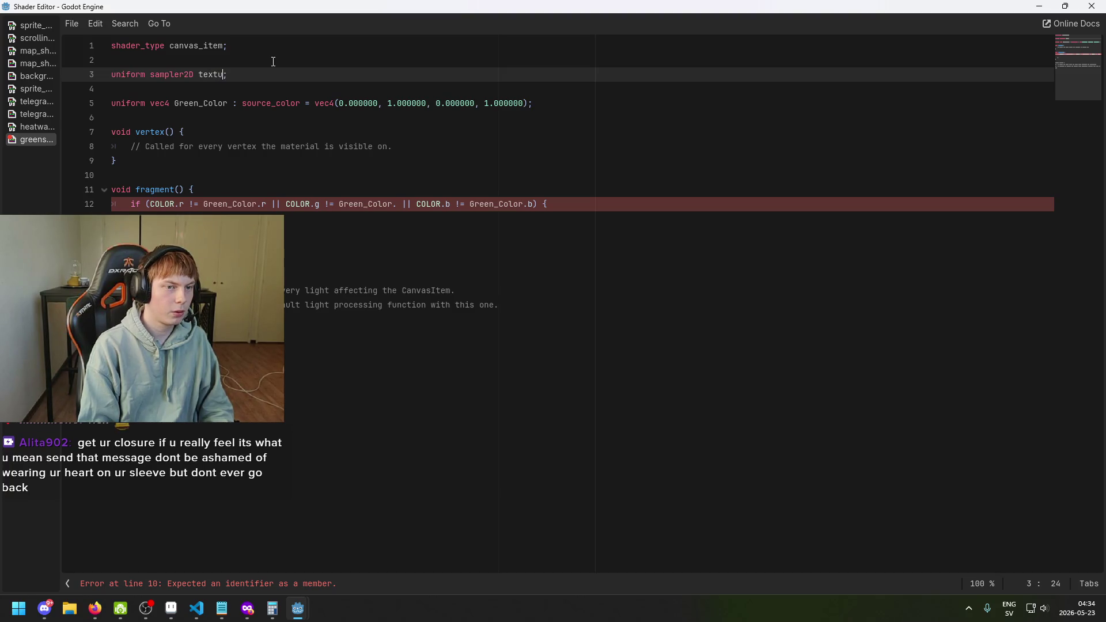
pyautogui.write('reToDraww')
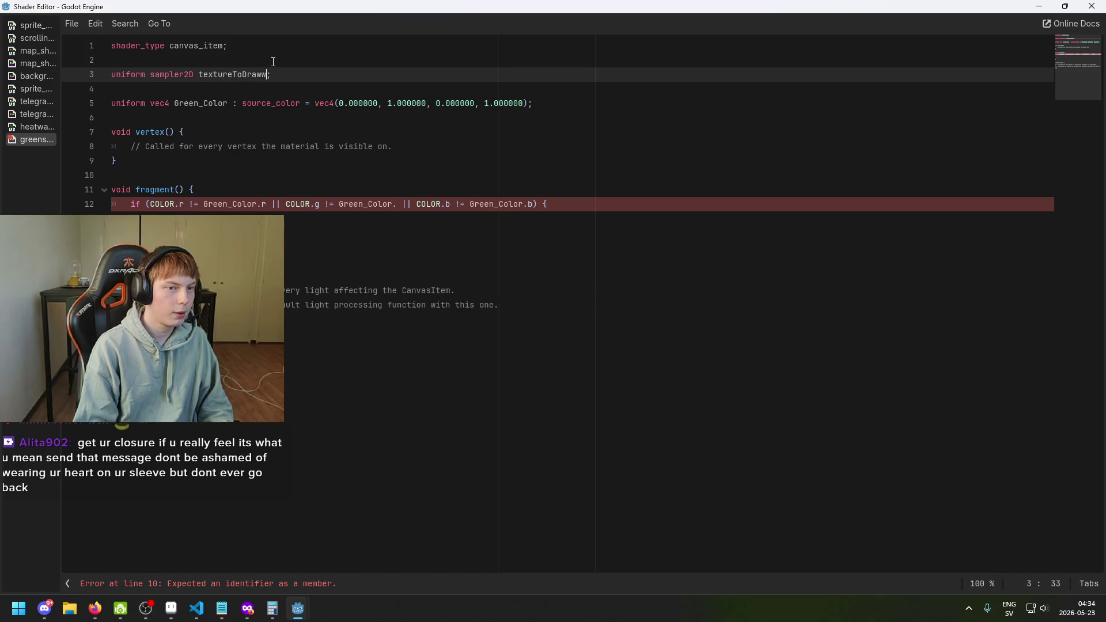
pyautogui.press('BackSpace')
# Step: Begin the line COLOR = texture inside the if block
pyautogui.click(386, 219)
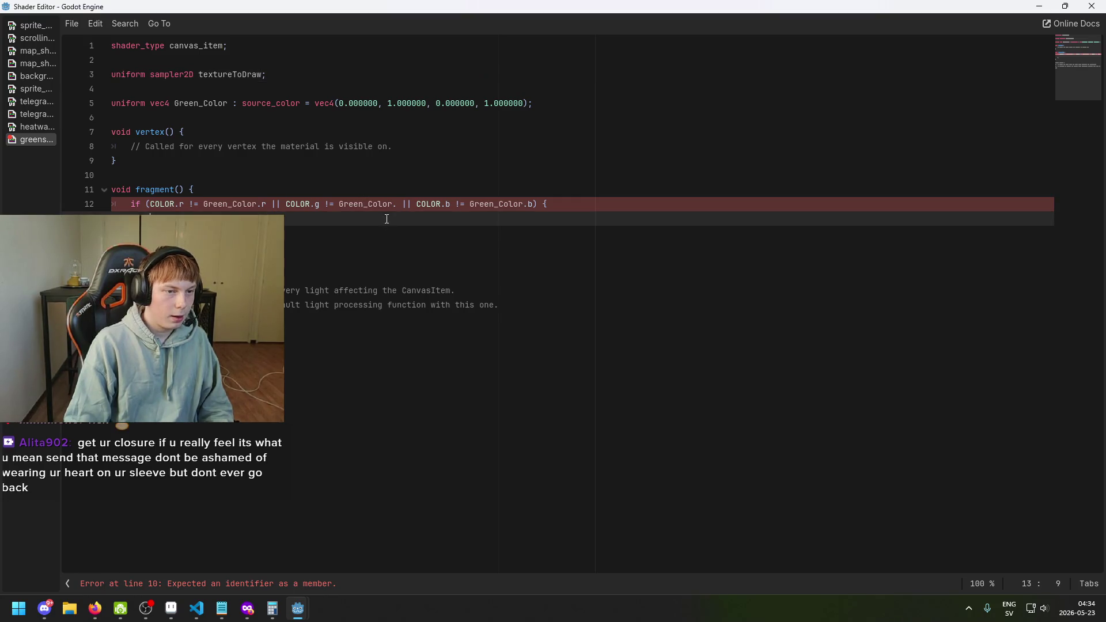
pyautogui.write('COLOR = ')
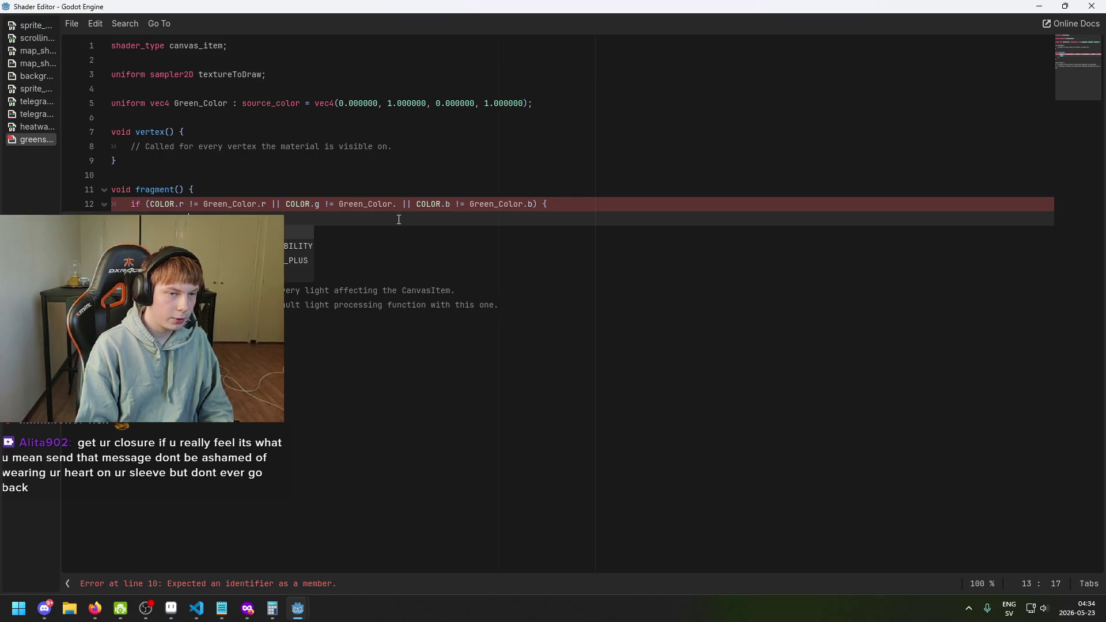
pyautogui.write('texture')
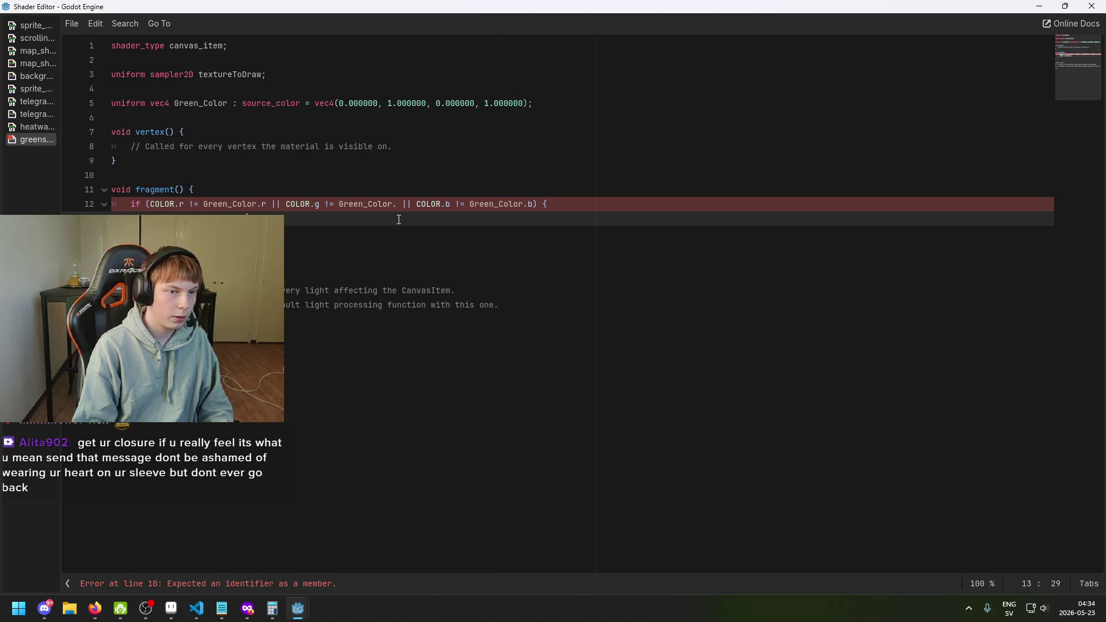
pyautogui.click(32, 114)
# Step: Copy telegraph's texture(patternTexture, UV) line and rework line 13, typing tempColorvec
pyautogui.click(218, 161)
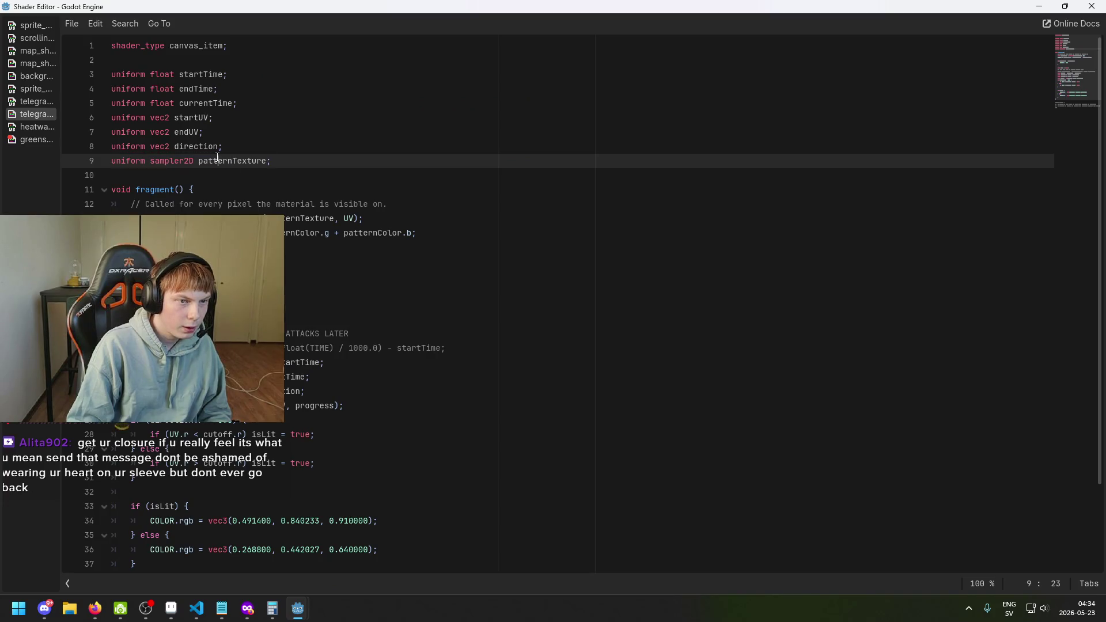
pyautogui.scroll(-2, 218, 161)
pyautogui.scroll(2, 218, 162)
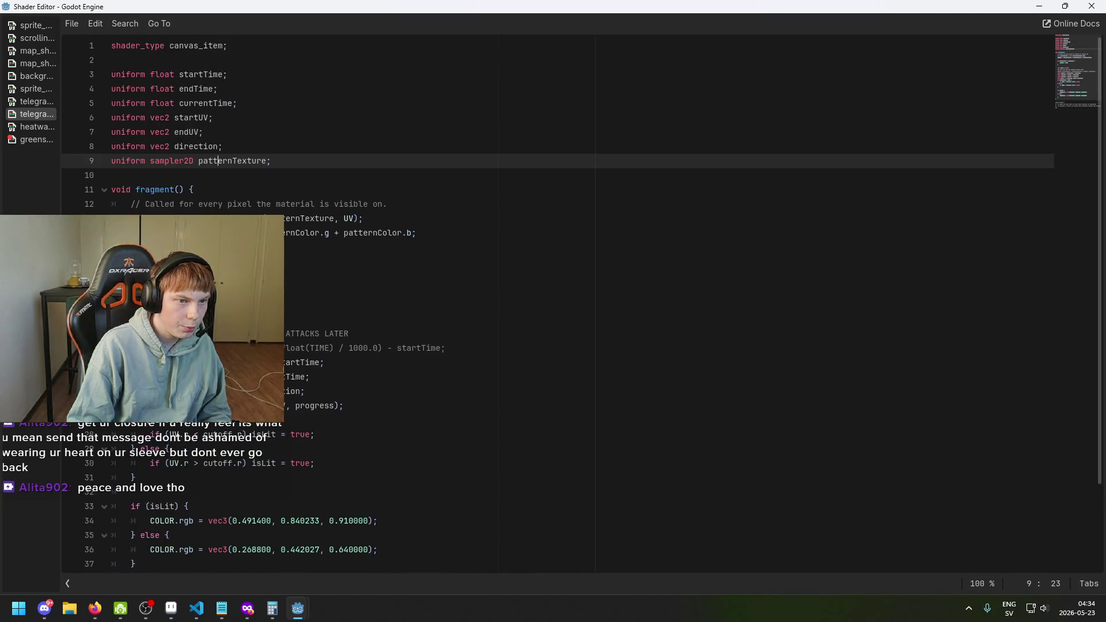
pyautogui.moveTo(130, 219); pyautogui.dragTo(389, 217)
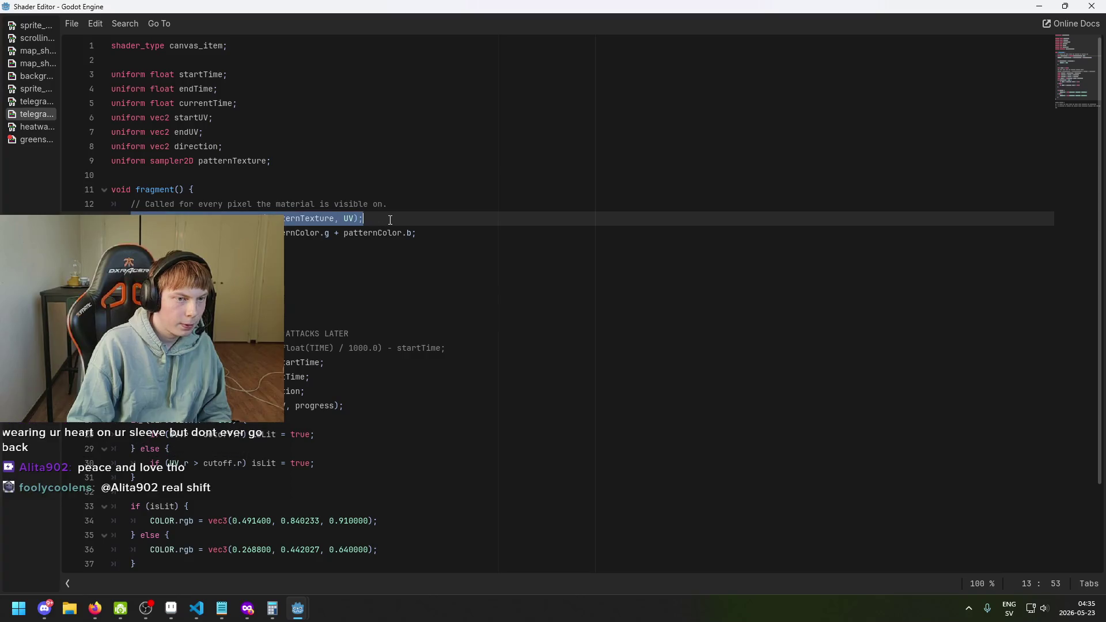
pyautogui.click(34, 140)
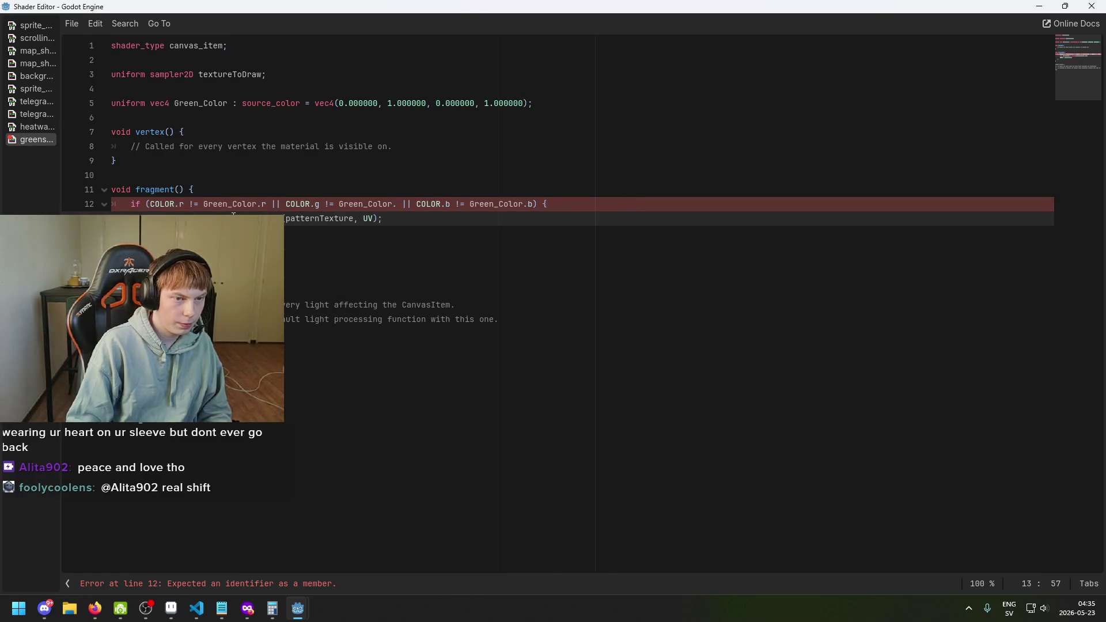
pyautogui.moveTo(232, 214); pyautogui.dragTo(175, 214)
pyautogui.write('tempColor')
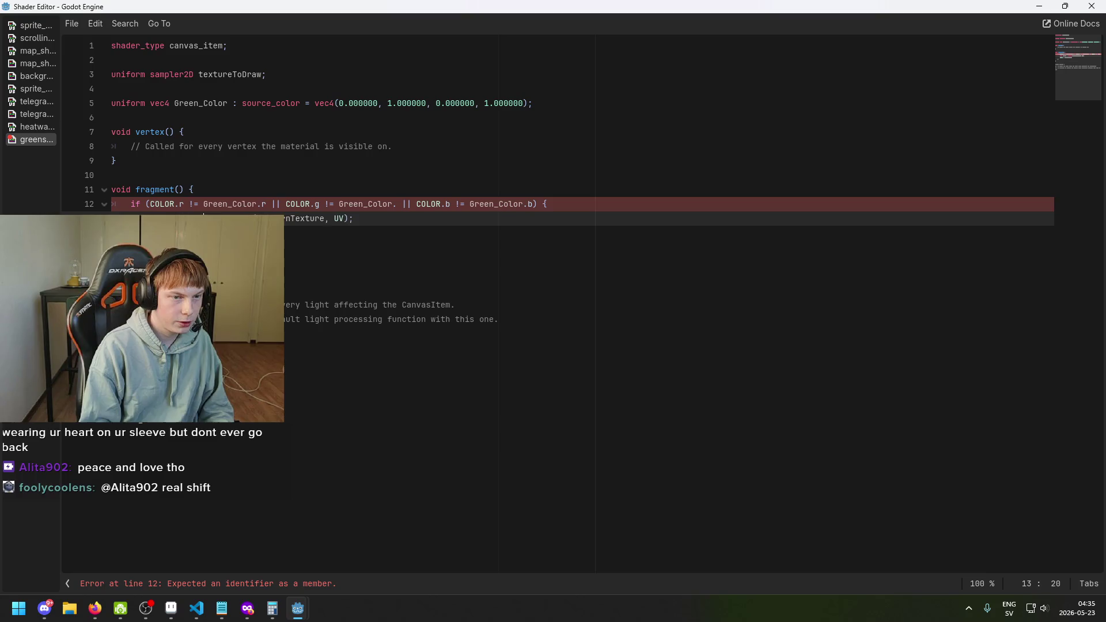
pyautogui.write('vec')
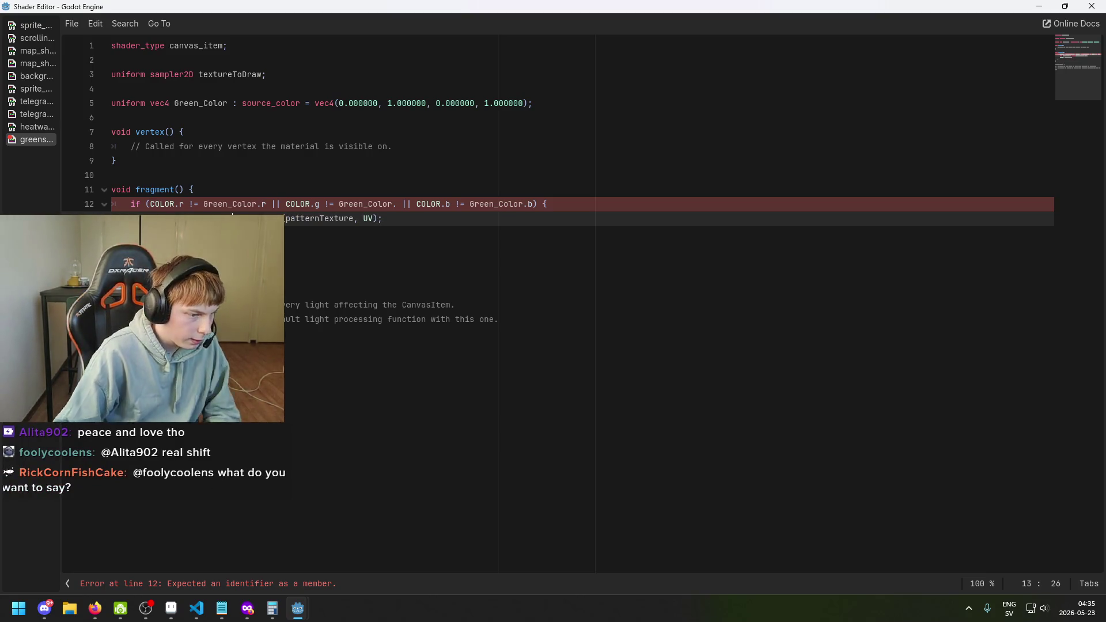
# Step: Check the browser, then review the if condition and lines 13–14 of the greenscreen shader
pyautogui.hotkey('alt', 'Tab')
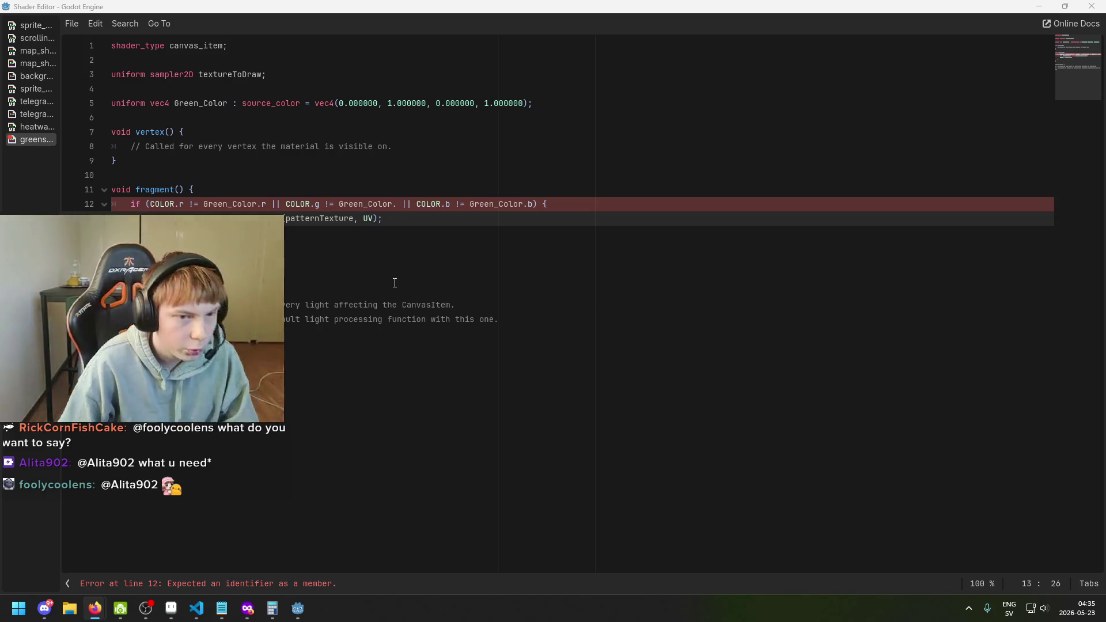
pyautogui.click(458, 220)
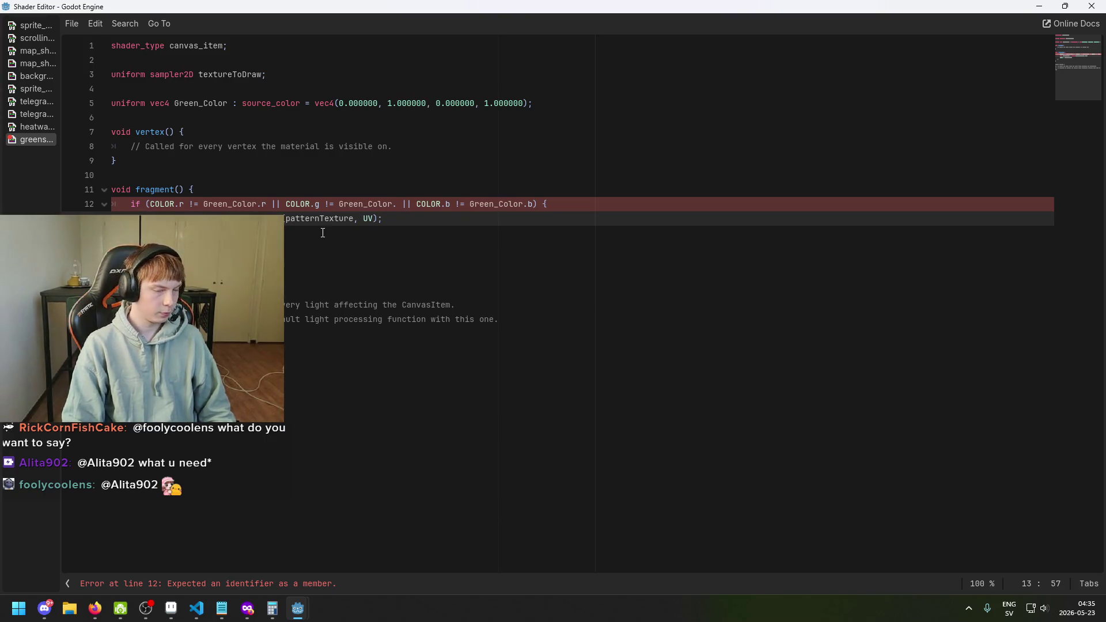
pyautogui.click(155, 218)
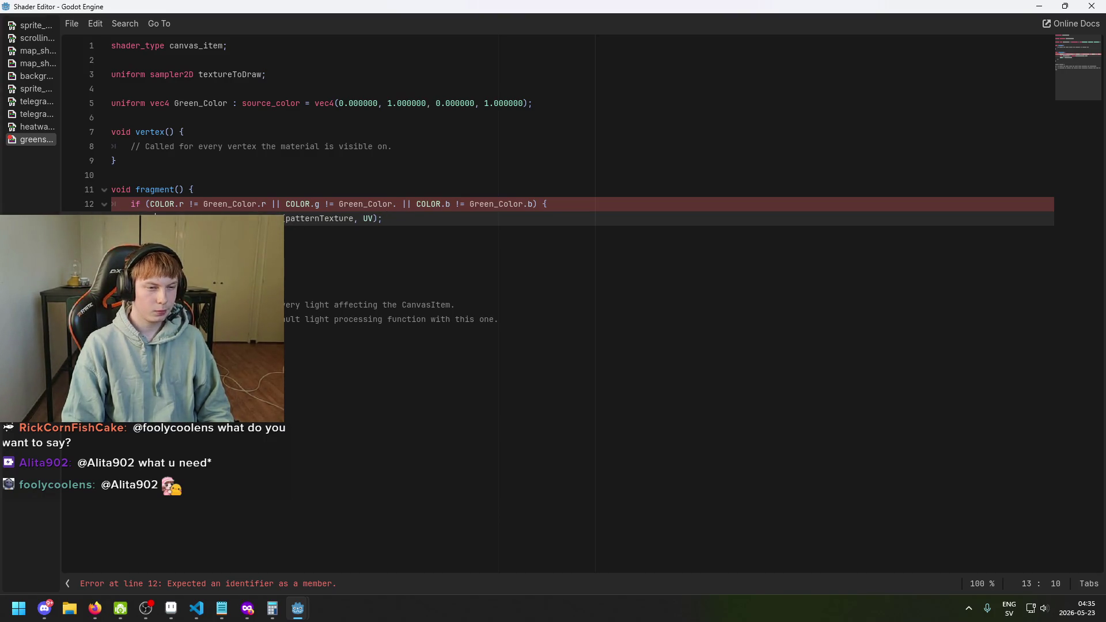
pyautogui.press('End')
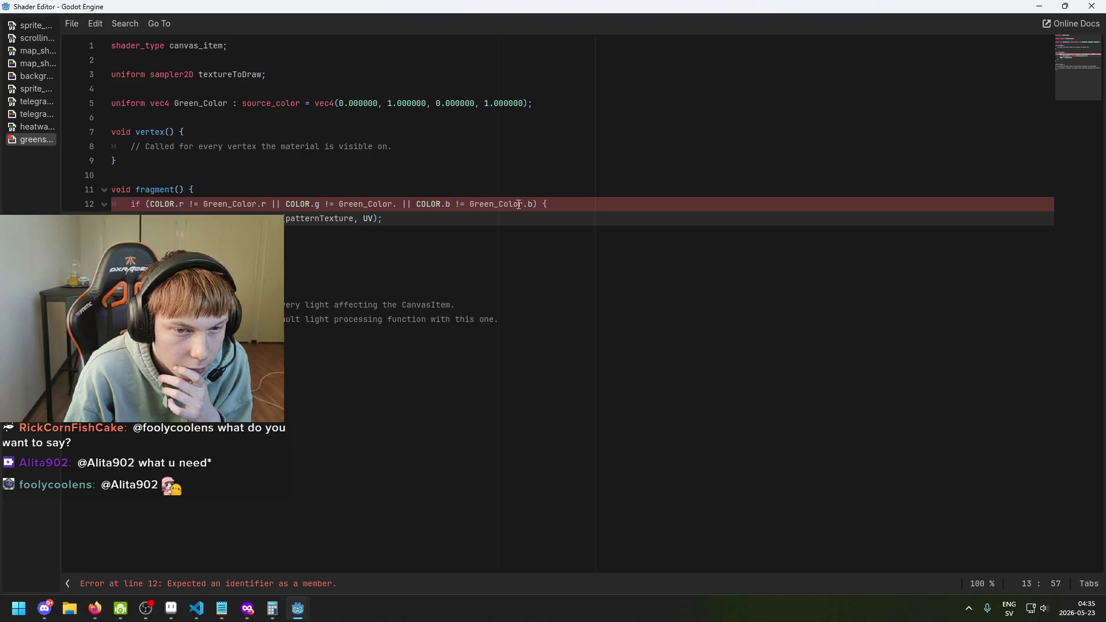
pyautogui.click(438, 205)
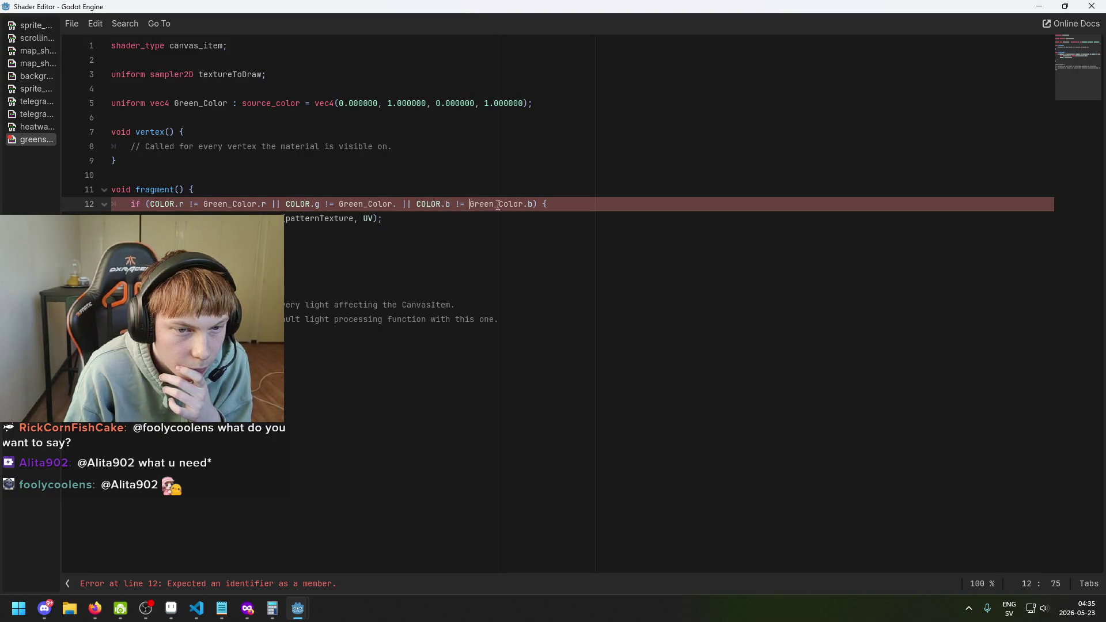
pyautogui.click(532, 204)
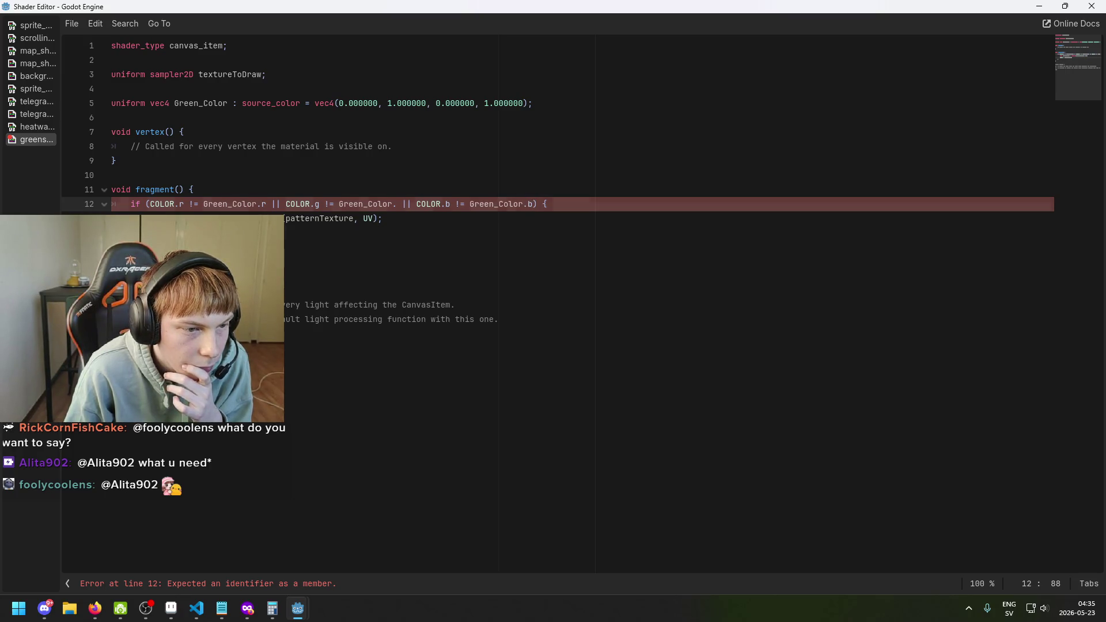
pyautogui.click(252, 234)
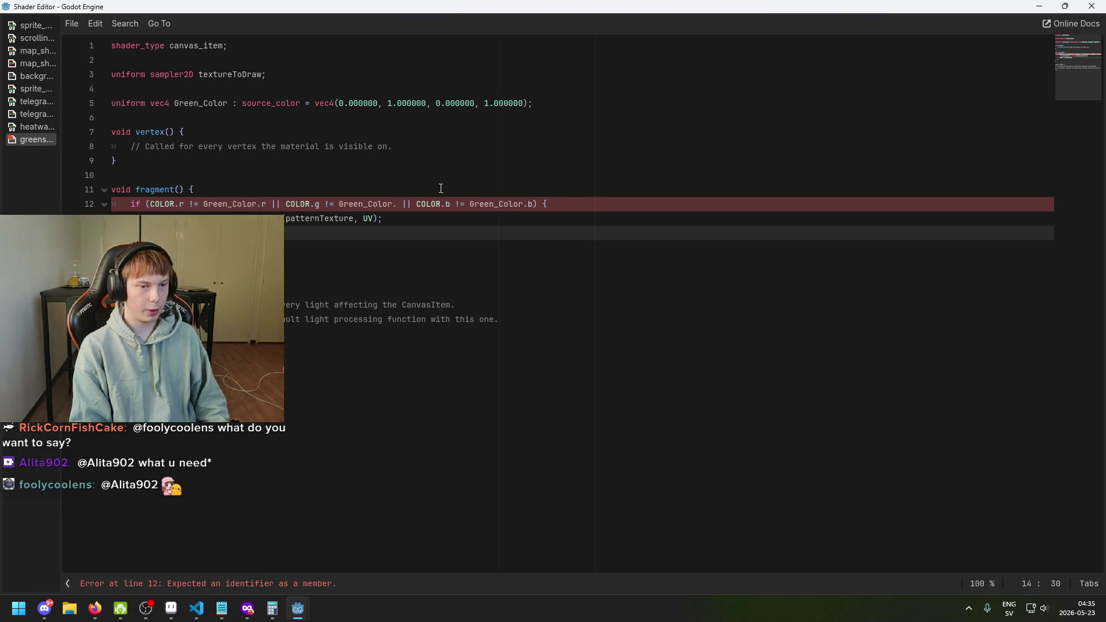
pyautogui.press('BackSpace')
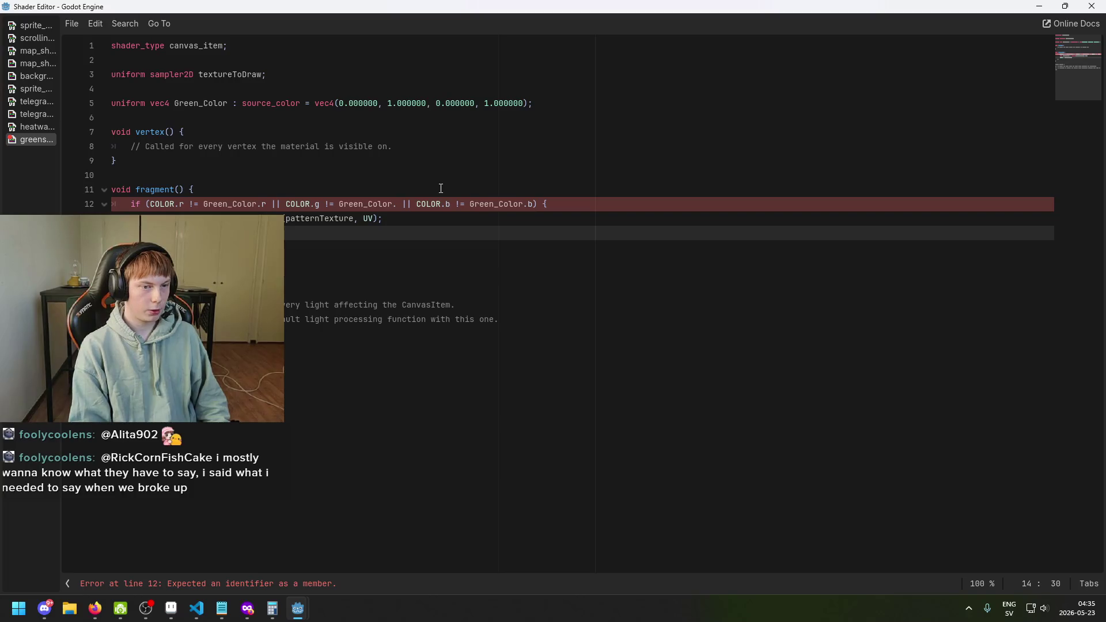
pyautogui.press('Home')
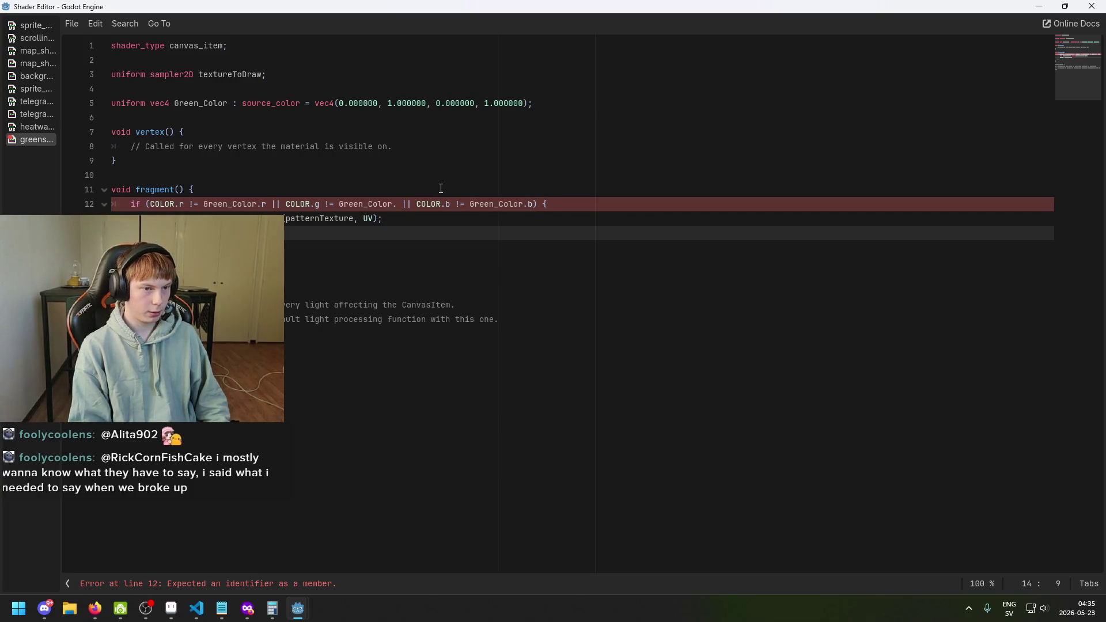
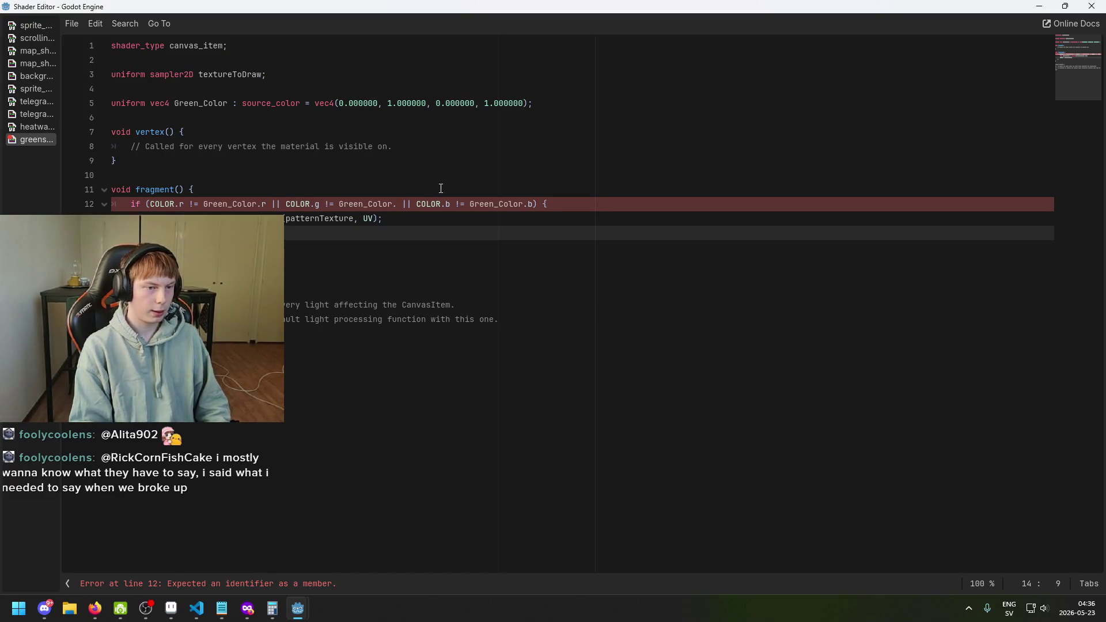
# Step: Cut line 13, the patternTexture sampling line, out of the fragment function's if block
pyautogui.press('End')
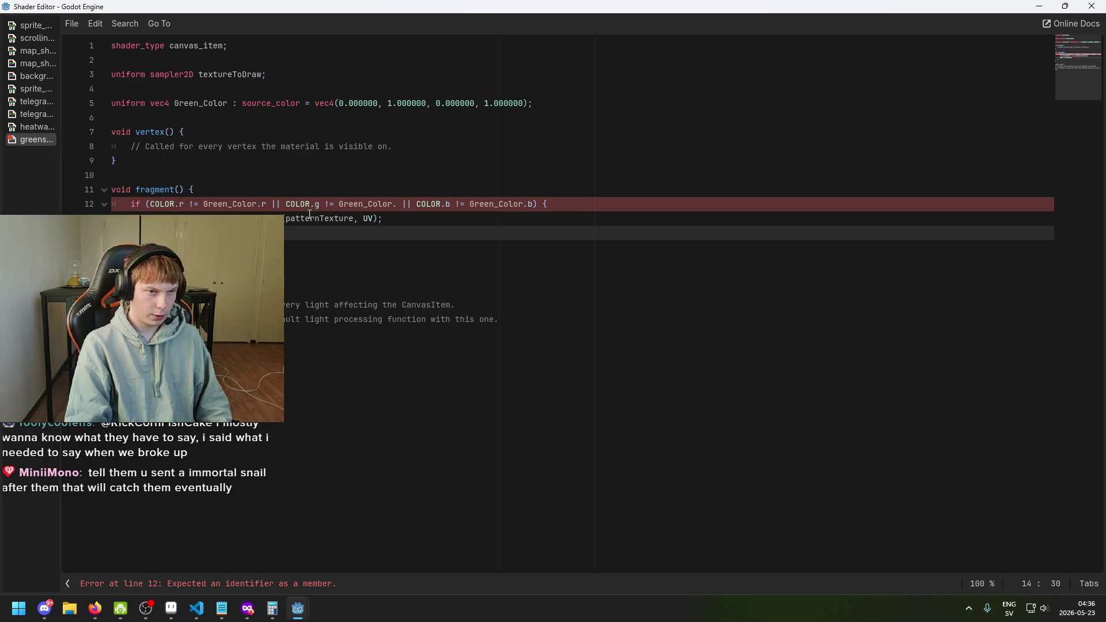
pyautogui.click(208, 219)
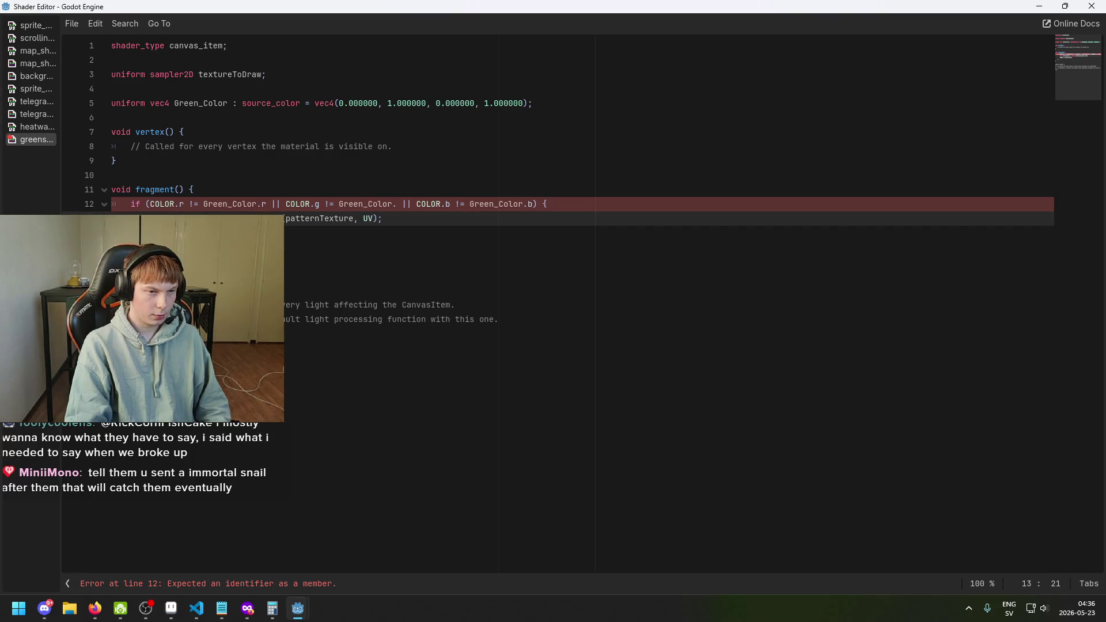
pyautogui.click(304, 233)
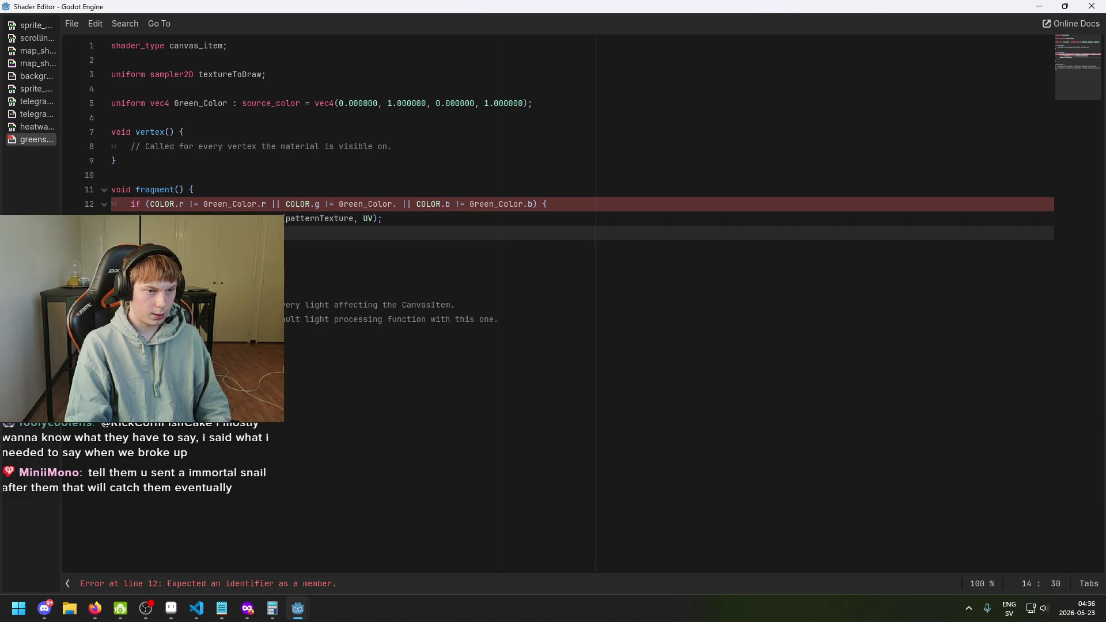
pyautogui.write('COL')
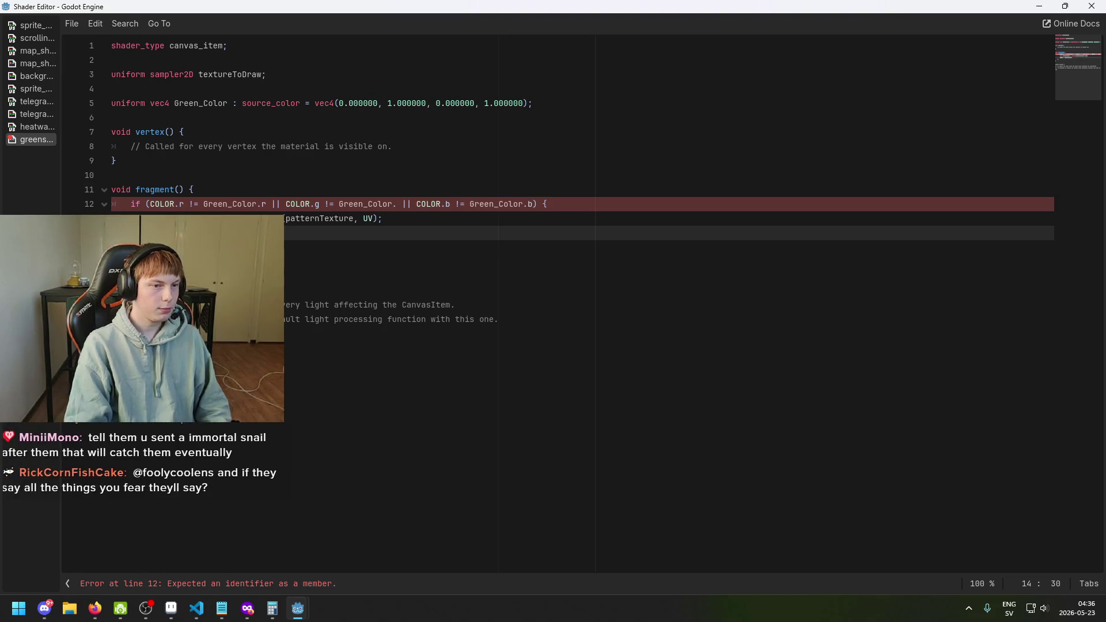
pyautogui.press('Down')
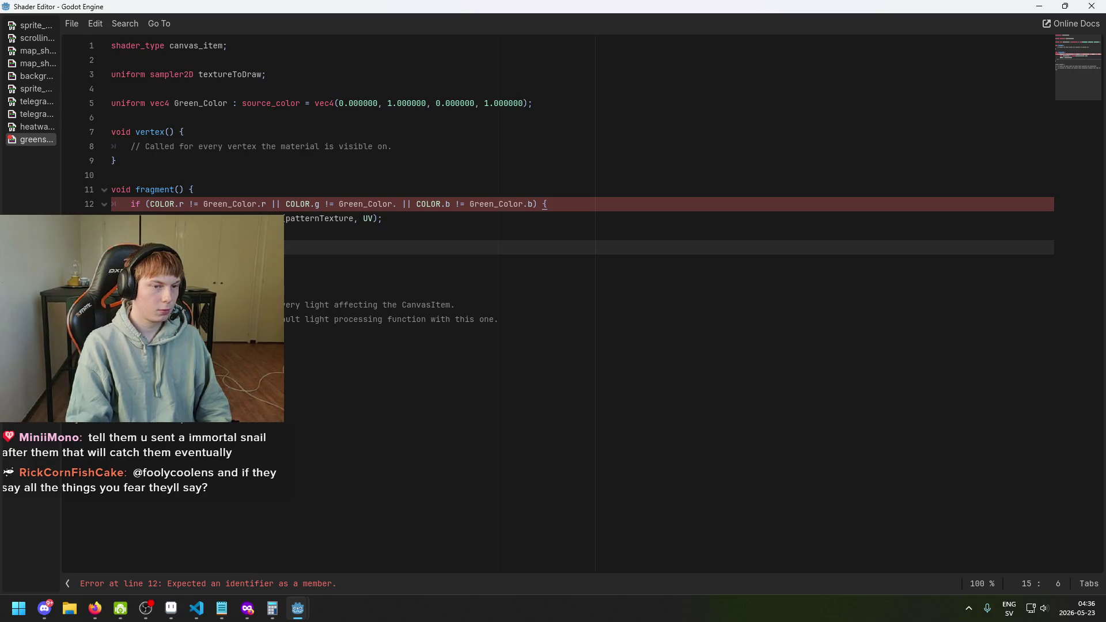
pyautogui.press('Up')
pyautogui.press('Home')
pyautogui.hotkey('shift', 'Up')
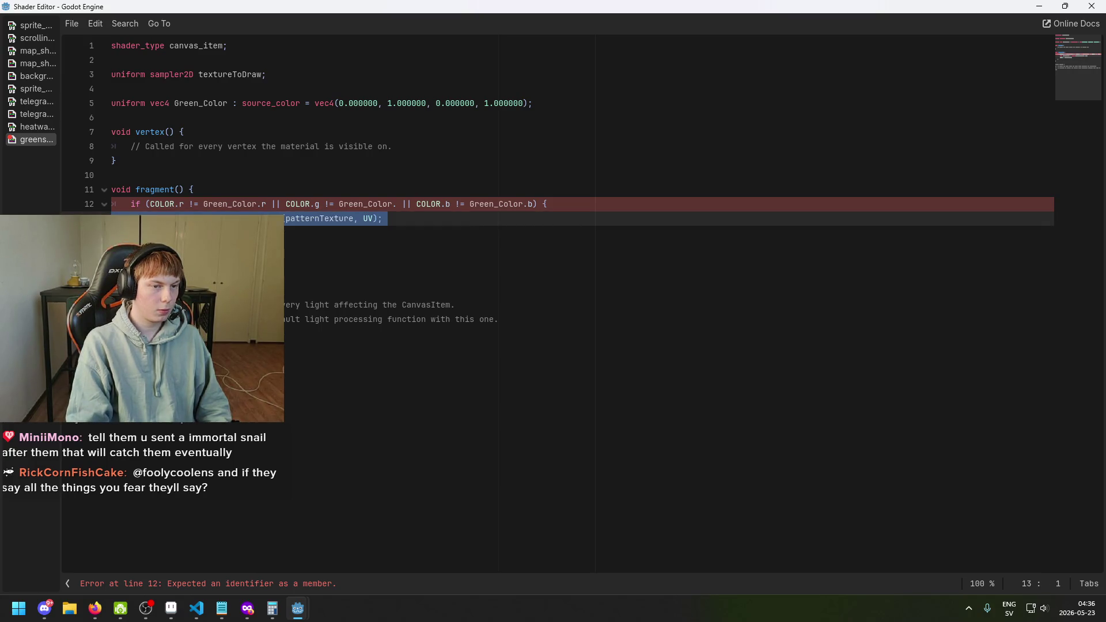
pyautogui.press('Delete')
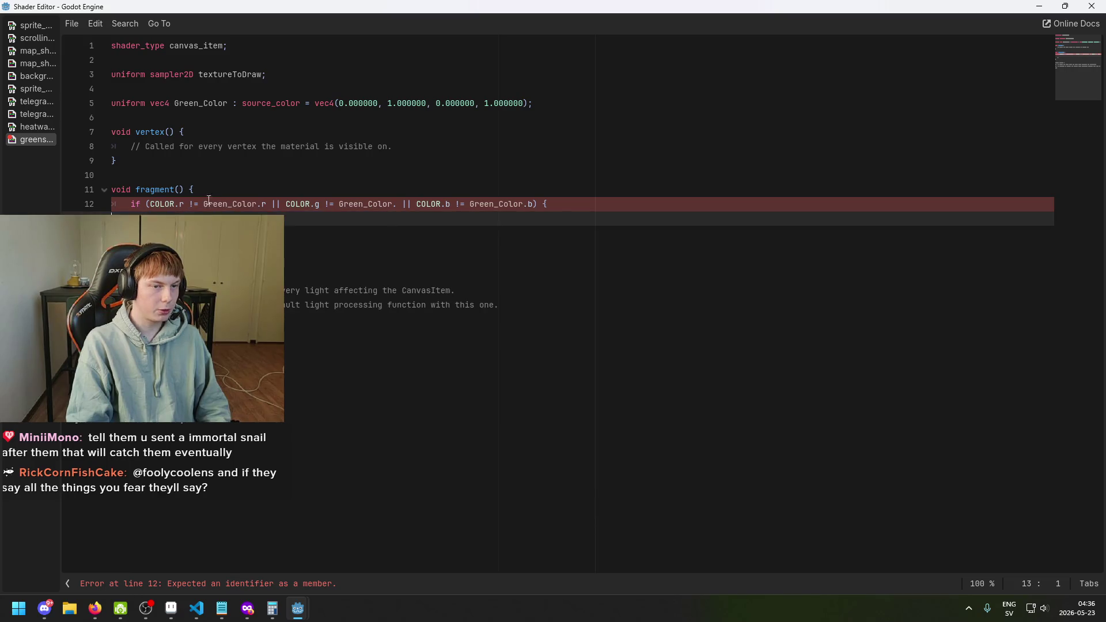
# Step: Paste the patternTexture sampling line right after 'void fragment() {' and fix its indentation
pyautogui.click(232, 191)
pyautogui.press('Return')
pyautogui.hotkey('ctrl', 'v')
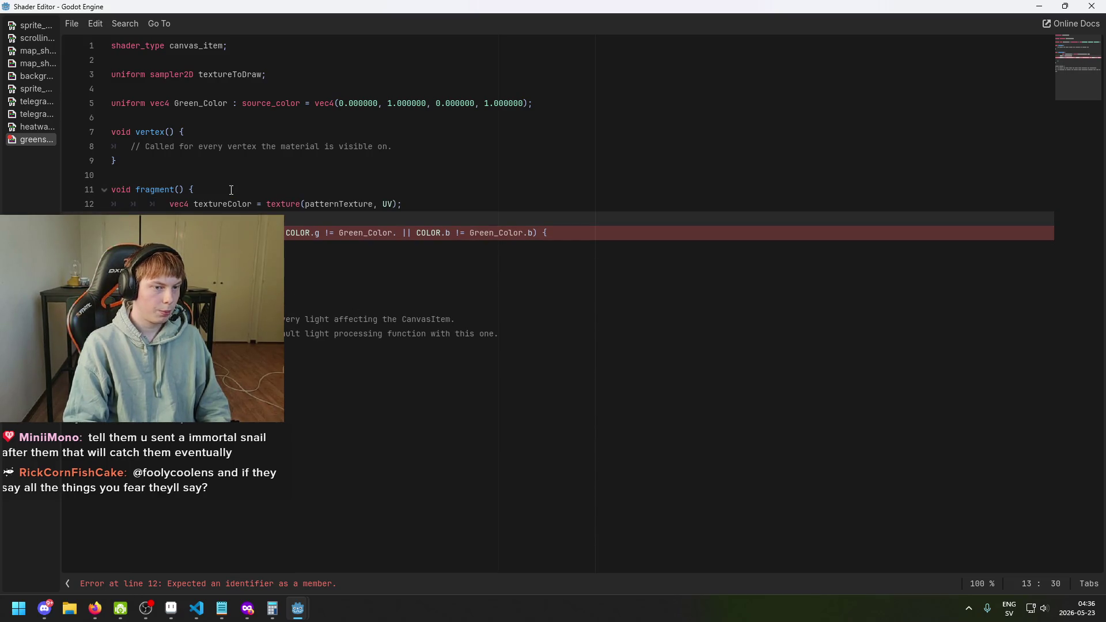
pyautogui.press('Home')
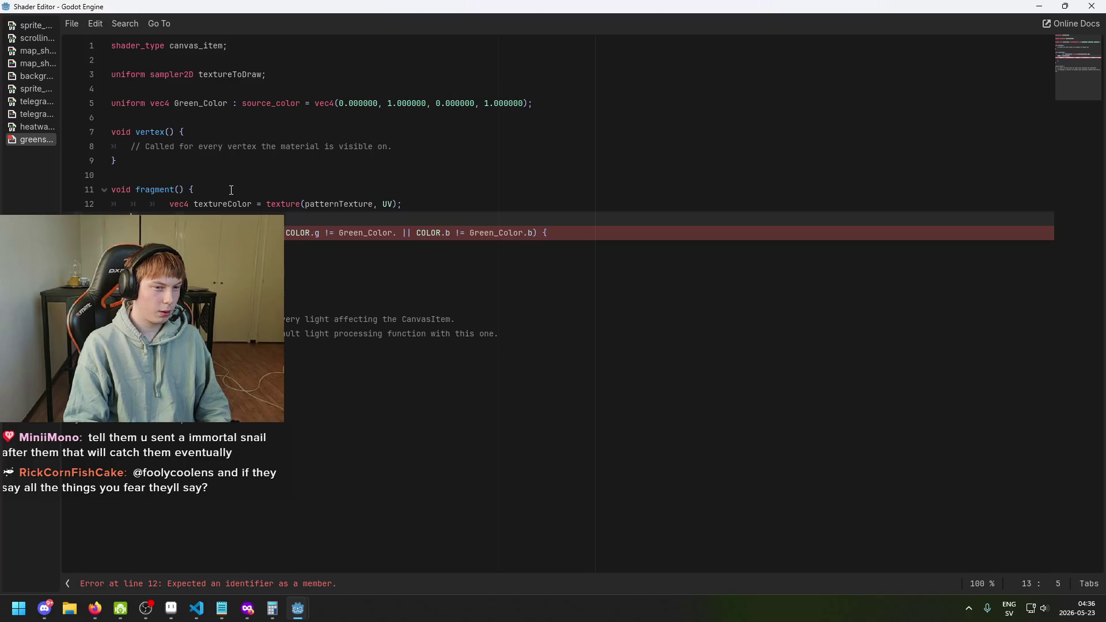
pyautogui.press('Up')
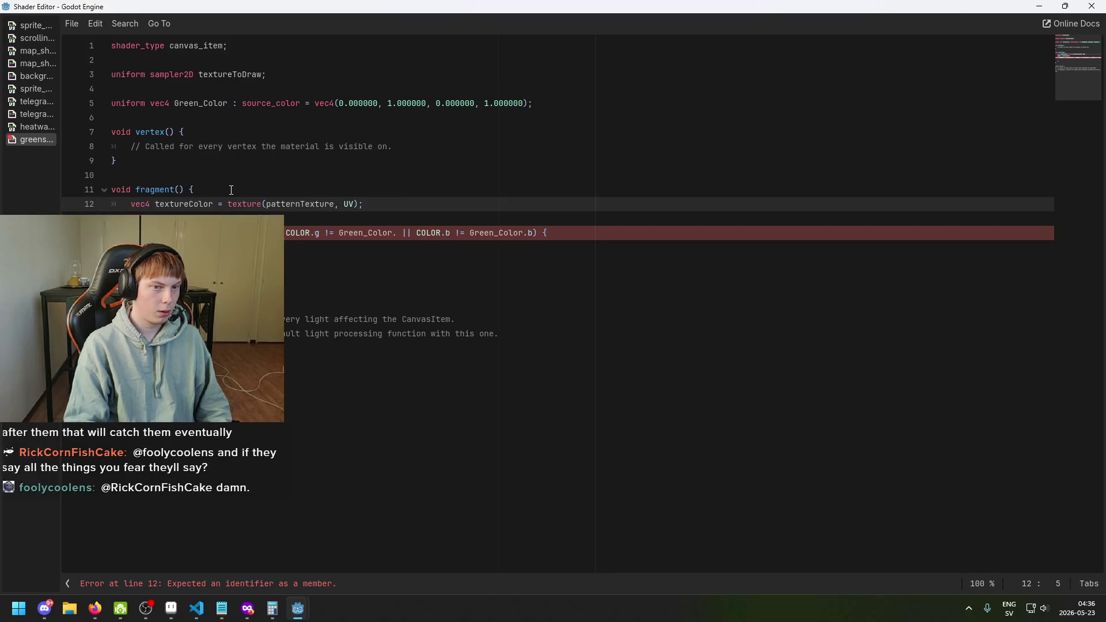
pyautogui.press('Down')
pyautogui.press('Down')
pyautogui.press('Down')
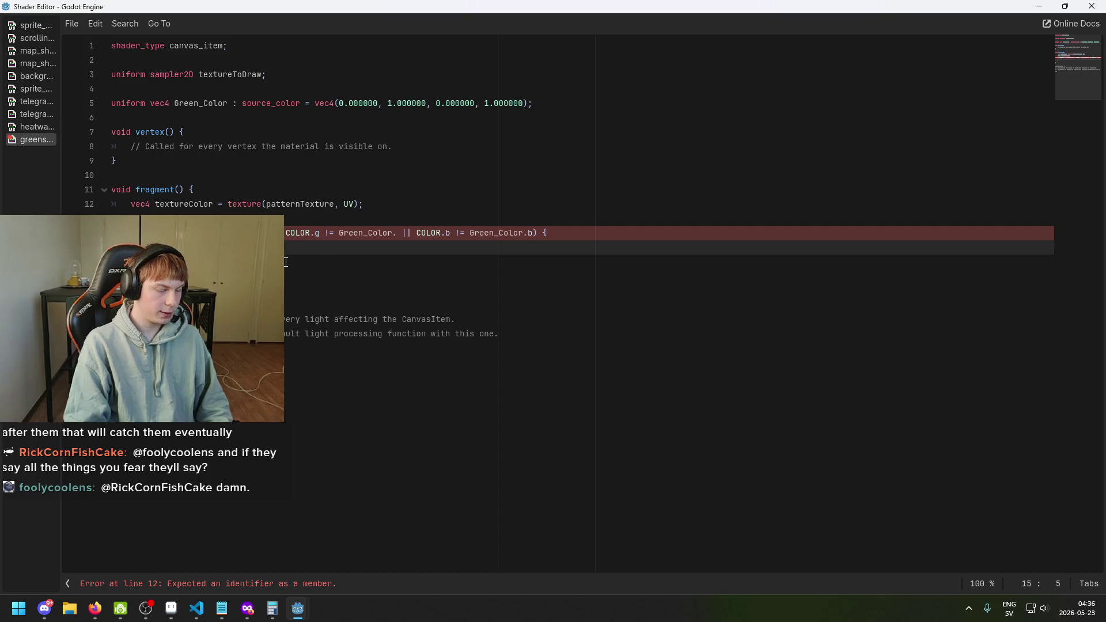
pyautogui.click(353, 249)
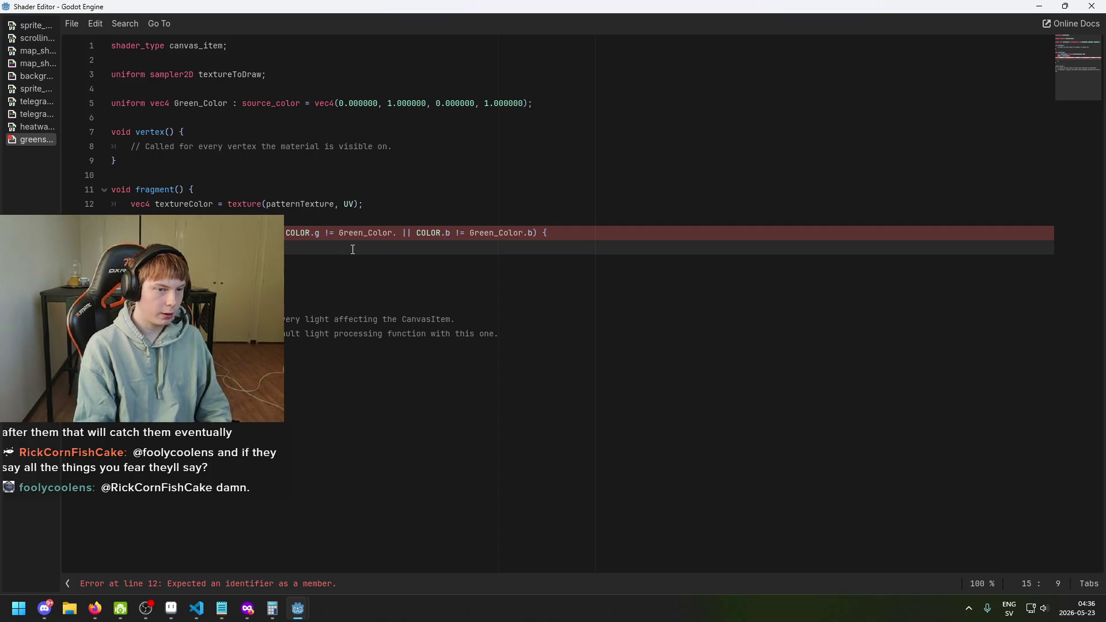
pyautogui.click(308, 204)
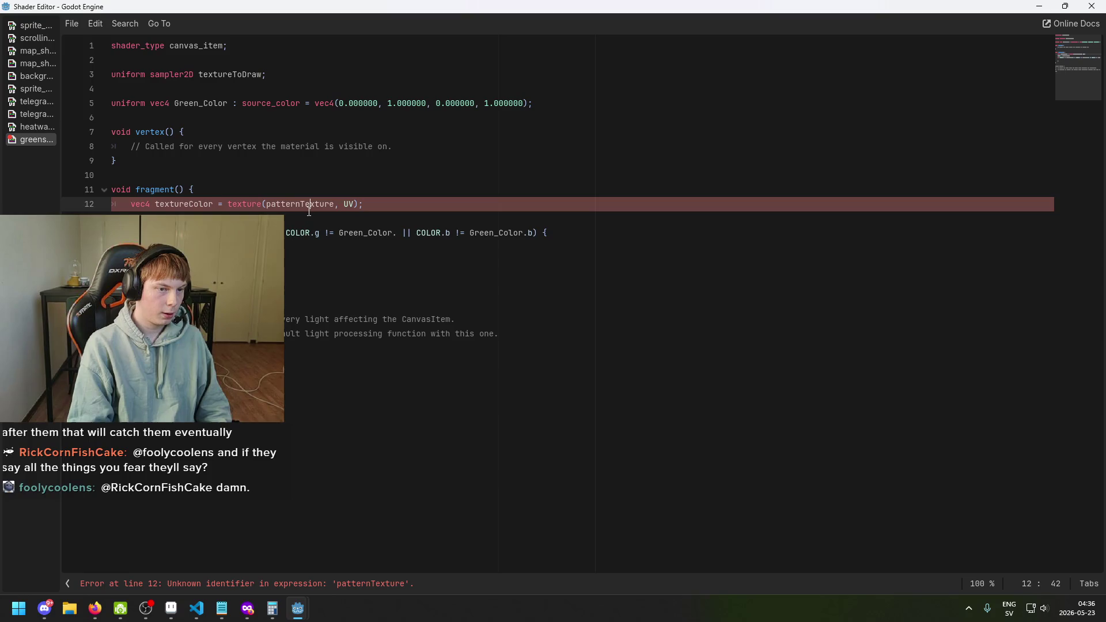
pyautogui.click(310, 220)
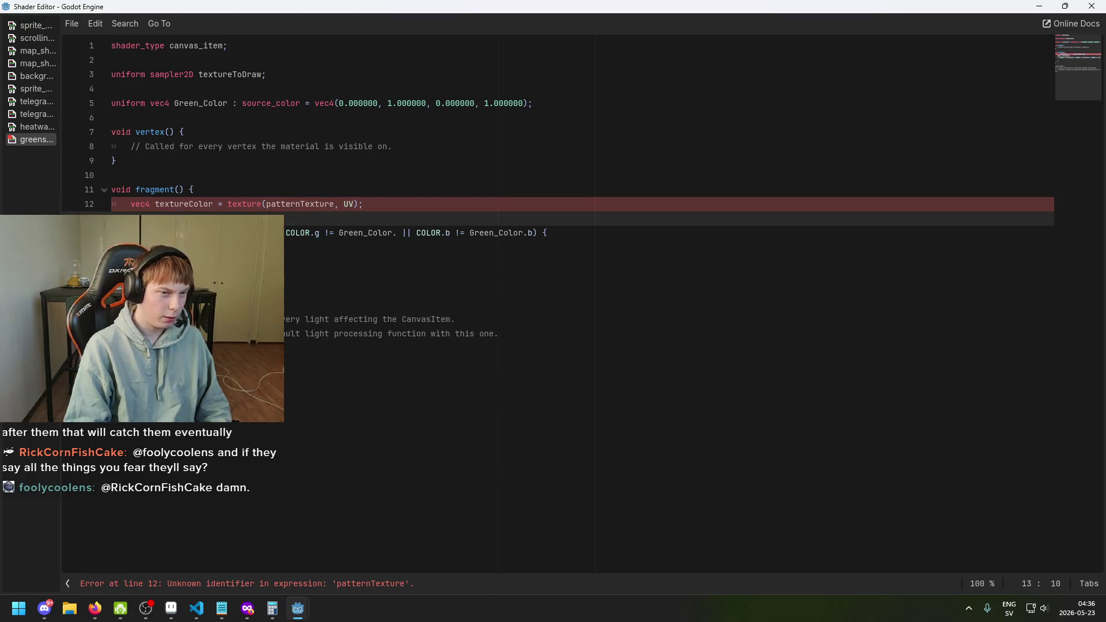
pyautogui.click(165, 218)
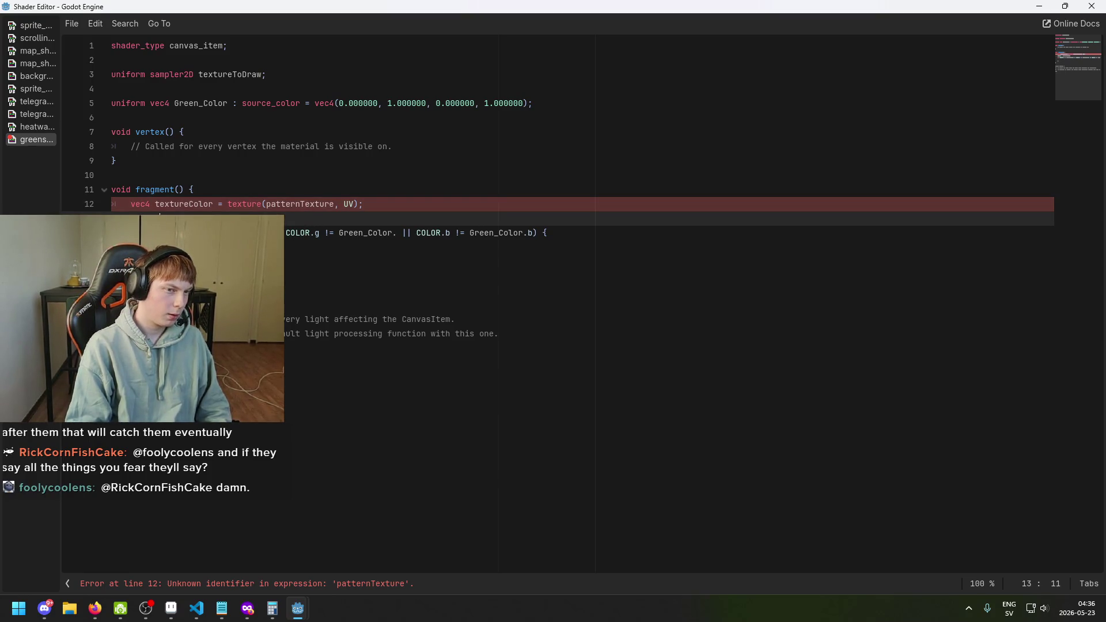
# Step: Check the telegraph shader's patternTexture uniform declaration, then return to the greenscreen shader
pyautogui.click(37, 129)
pyautogui.click(37, 115)
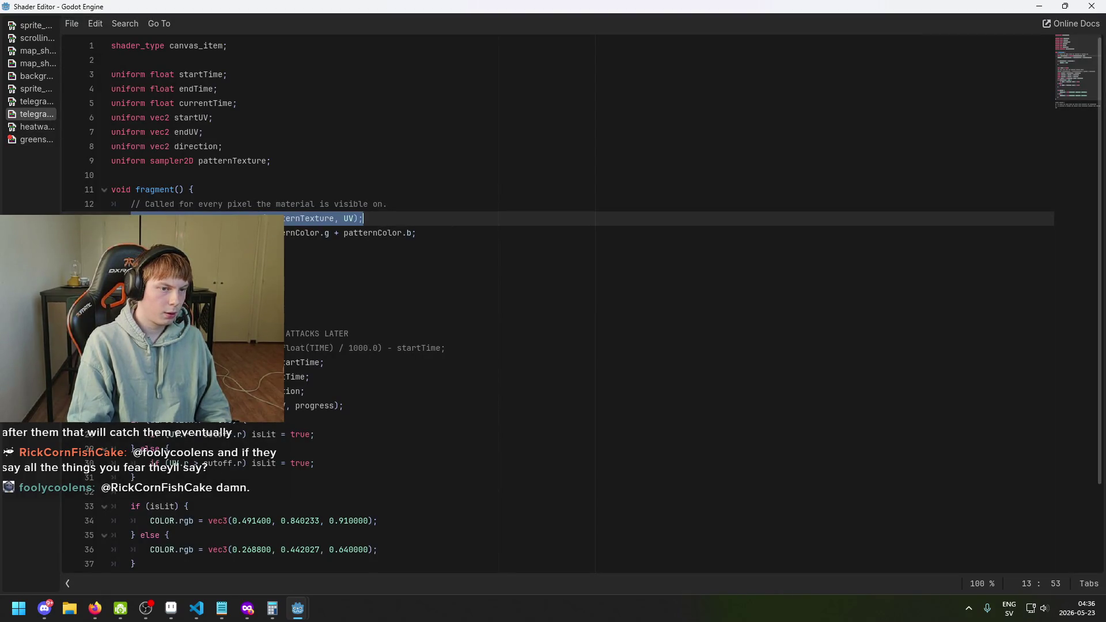
pyautogui.scroll(-2, 553, 303)
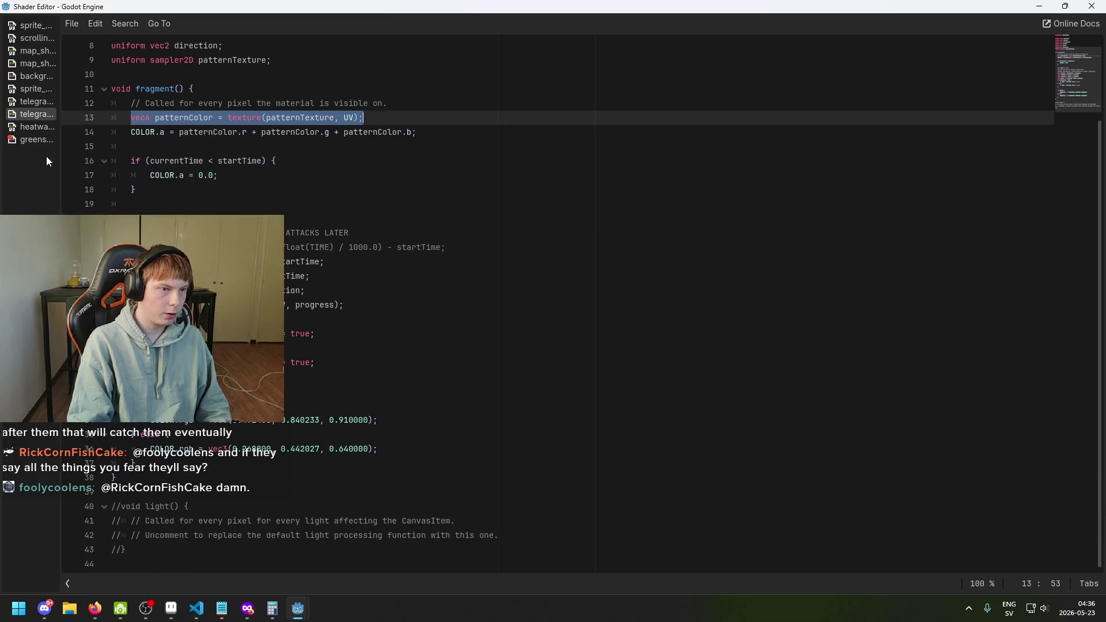
pyautogui.click(37, 139)
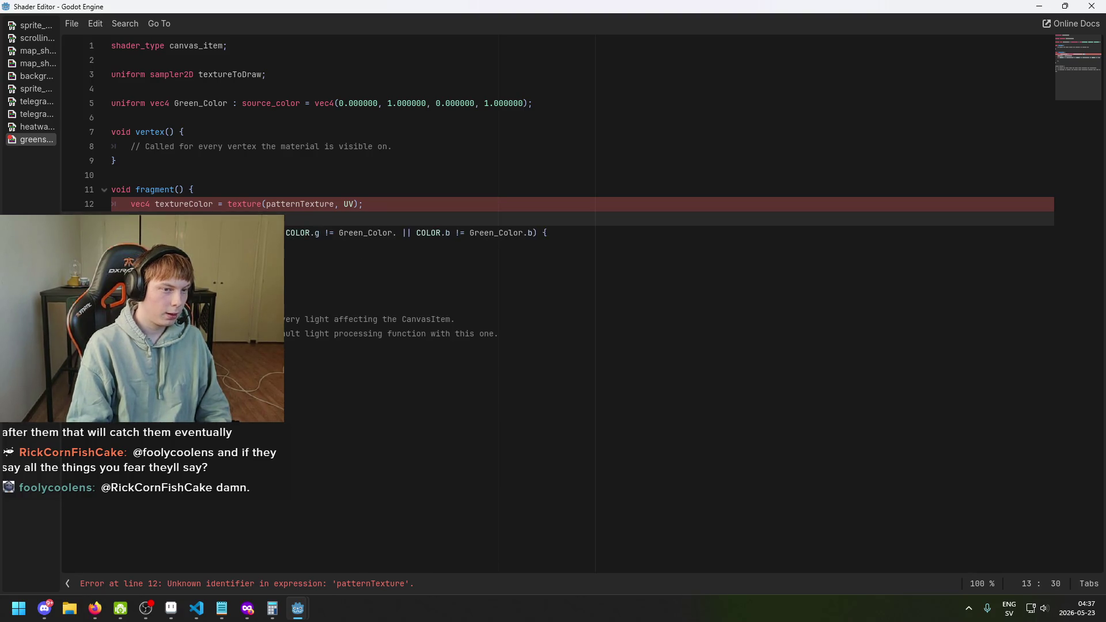
# Step: Write COLOR assignment lines inside the greenscreen shader's if block
pyautogui.press('Return')
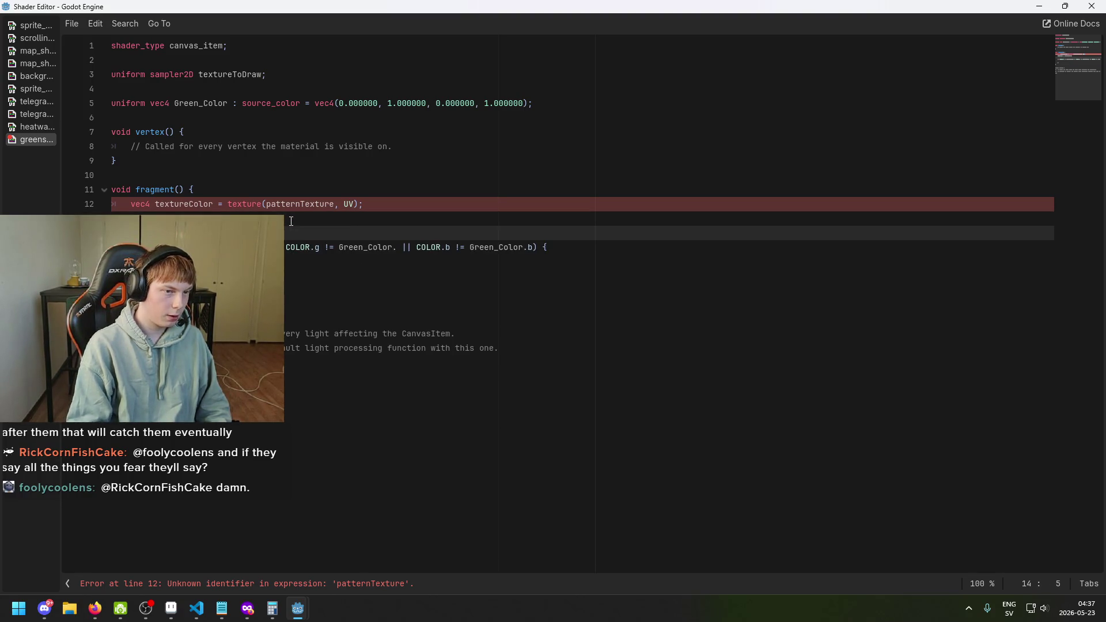
pyautogui.write('v')
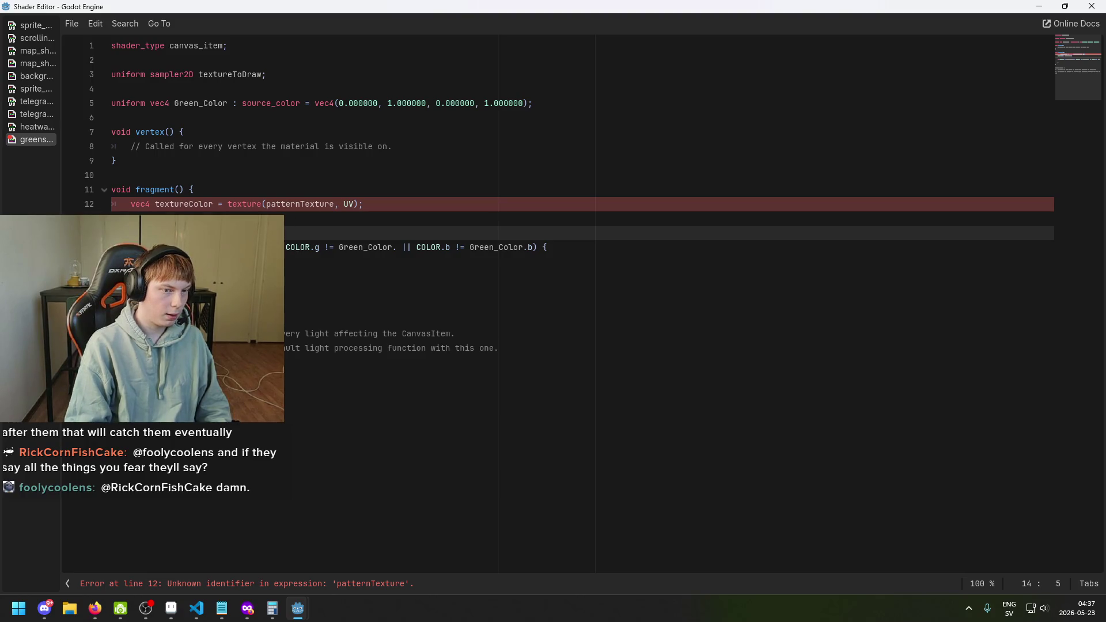
pyautogui.press('BackSpace')
pyautogui.press('BackSpace')
pyautogui.press('Down')
pyautogui.press('Down')
pyautogui.write('CO')
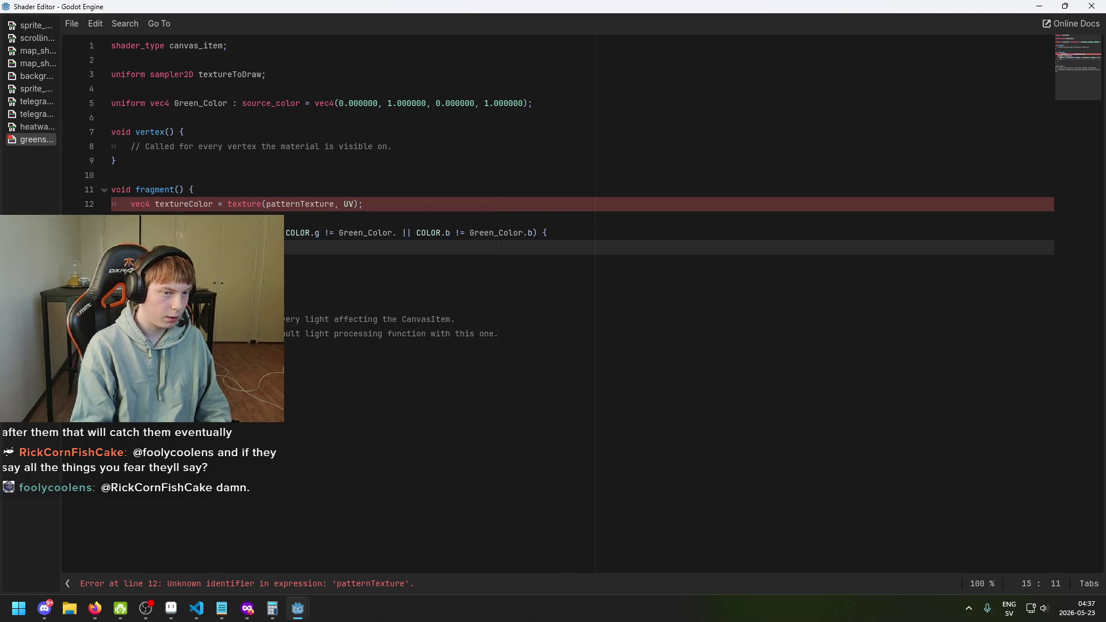
pyautogui.write(' = re')
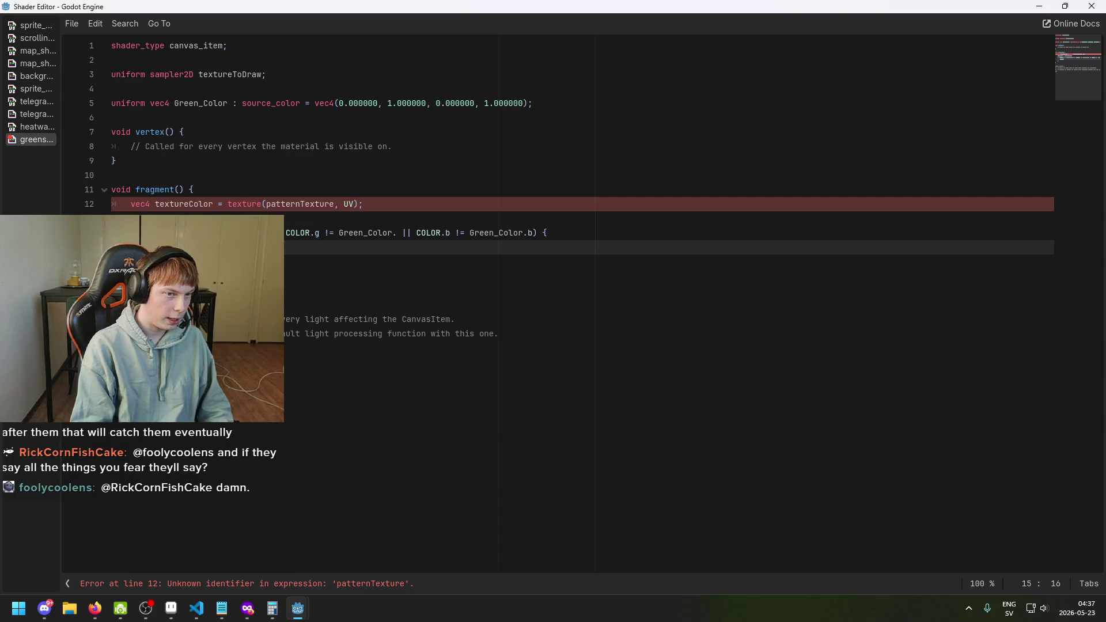
pyautogui.write('t')
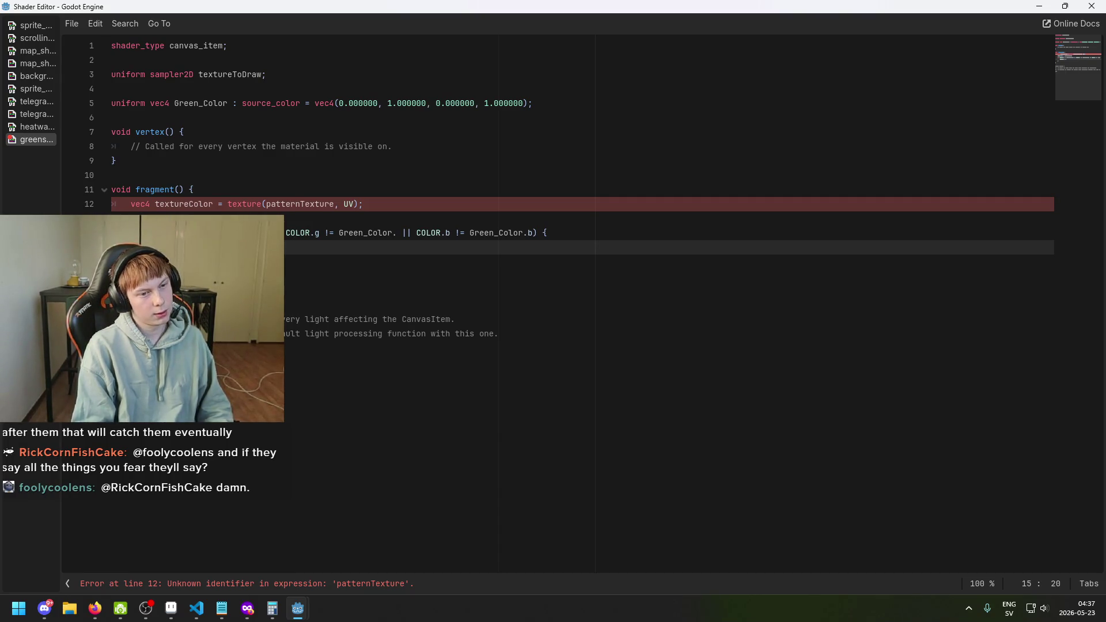
pyautogui.write('n')
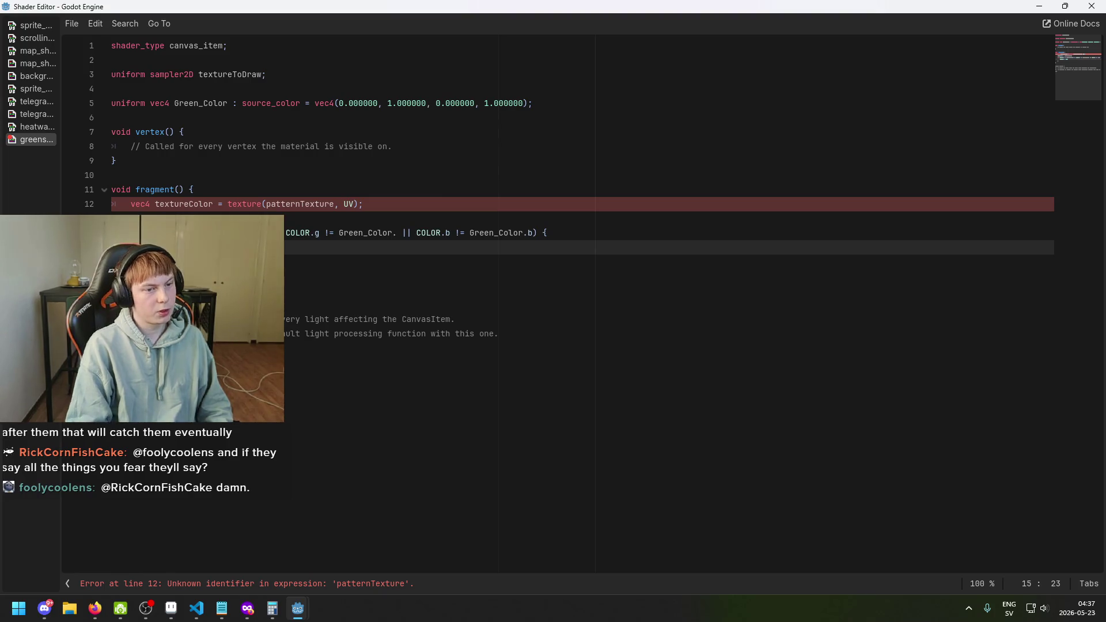
pyautogui.press('Return')
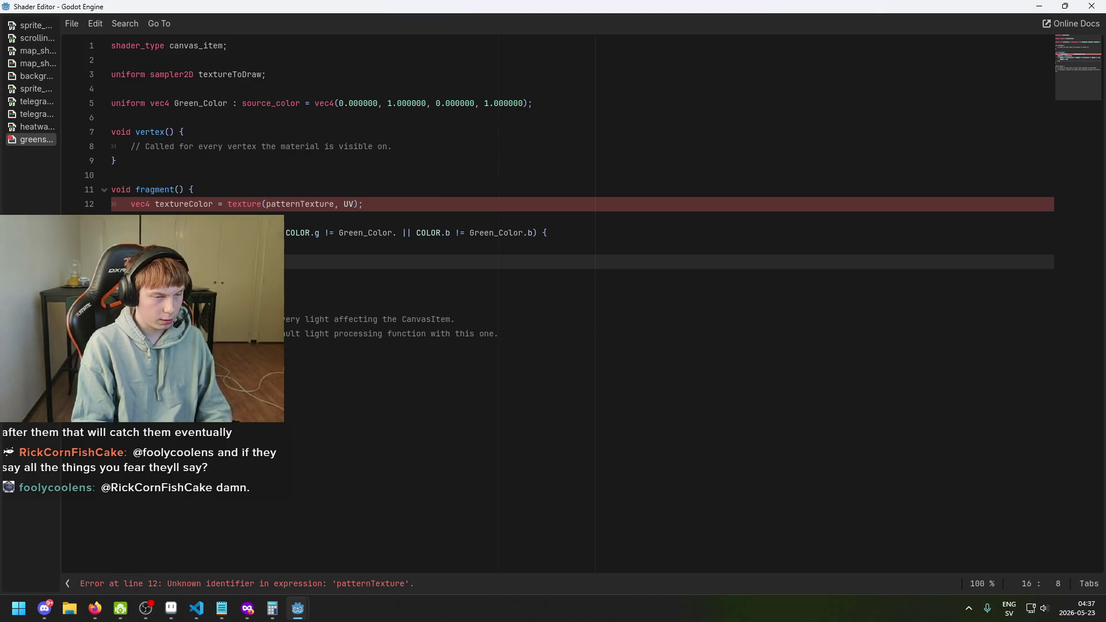
pyautogui.write('C')
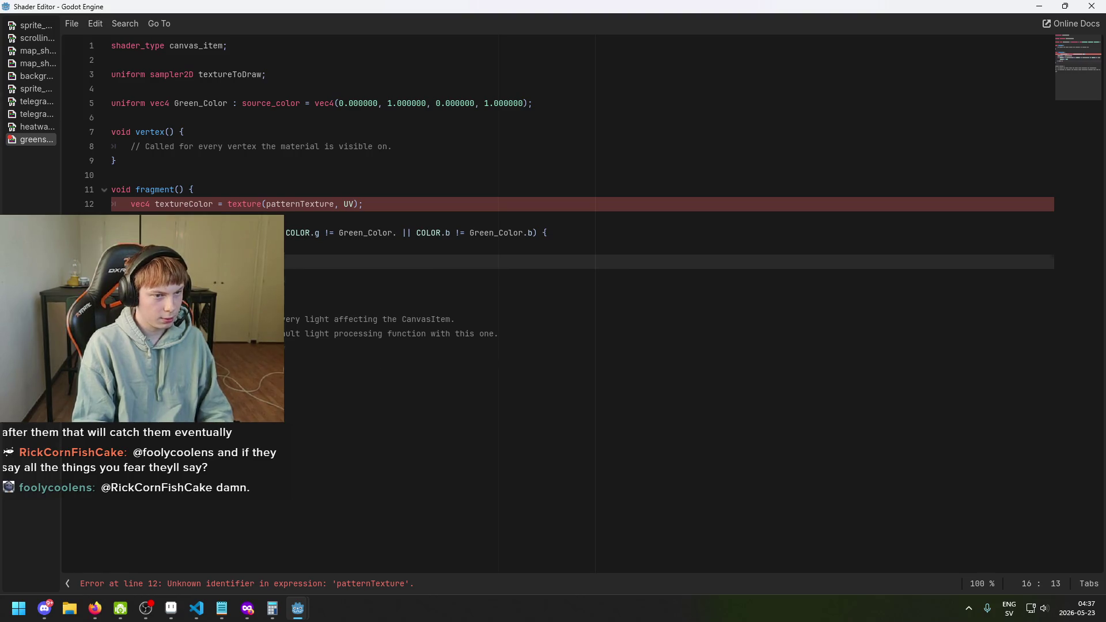
pyautogui.press('Return')
pyautogui.write('COLOR')
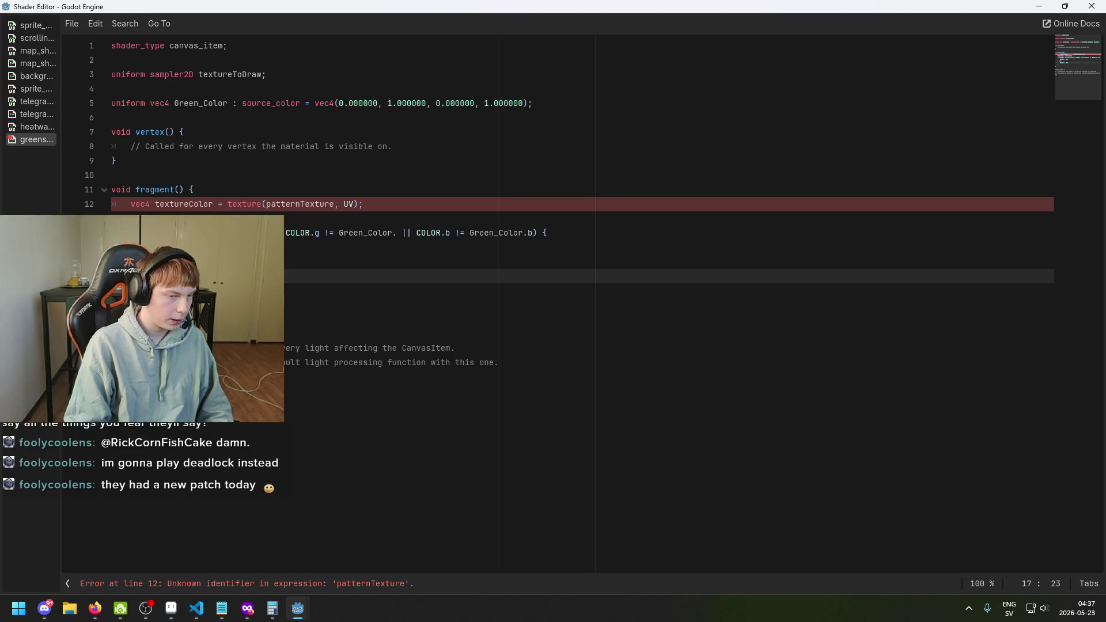
# Step: Review lines 14–17 of the block, then switch to the title_screen scene window
pyautogui.click(199, 262)
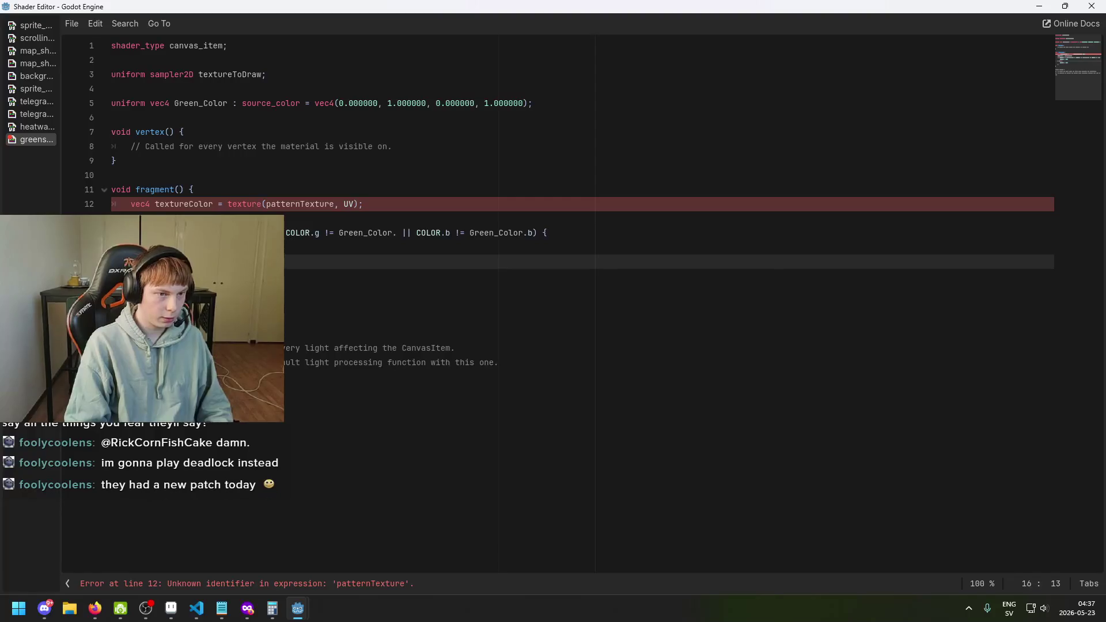
pyautogui.click(254, 233)
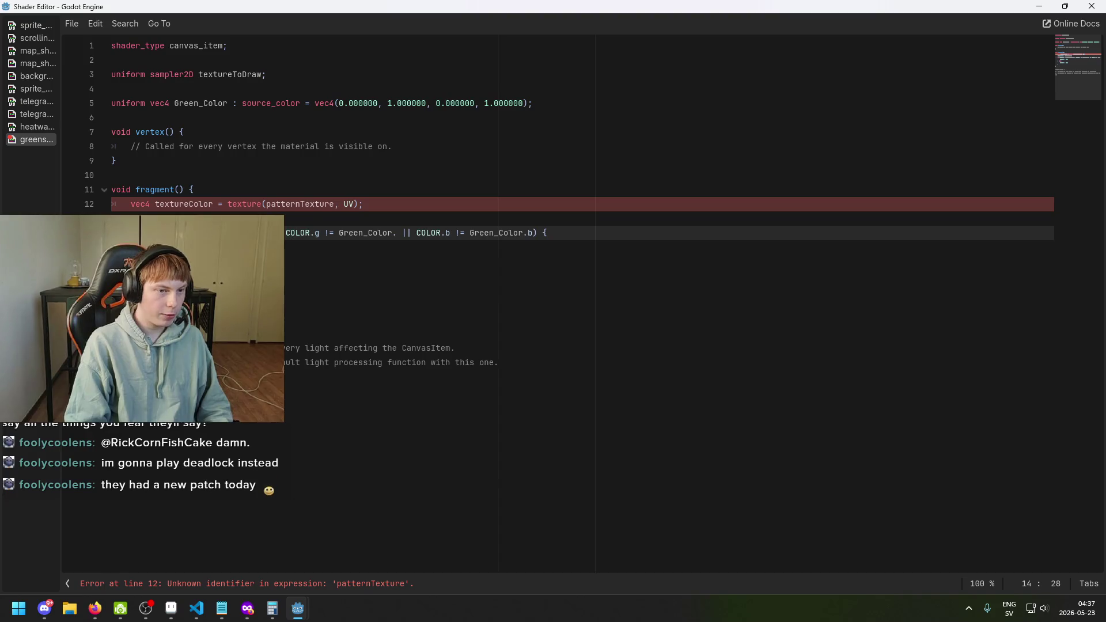
pyautogui.click(199, 261)
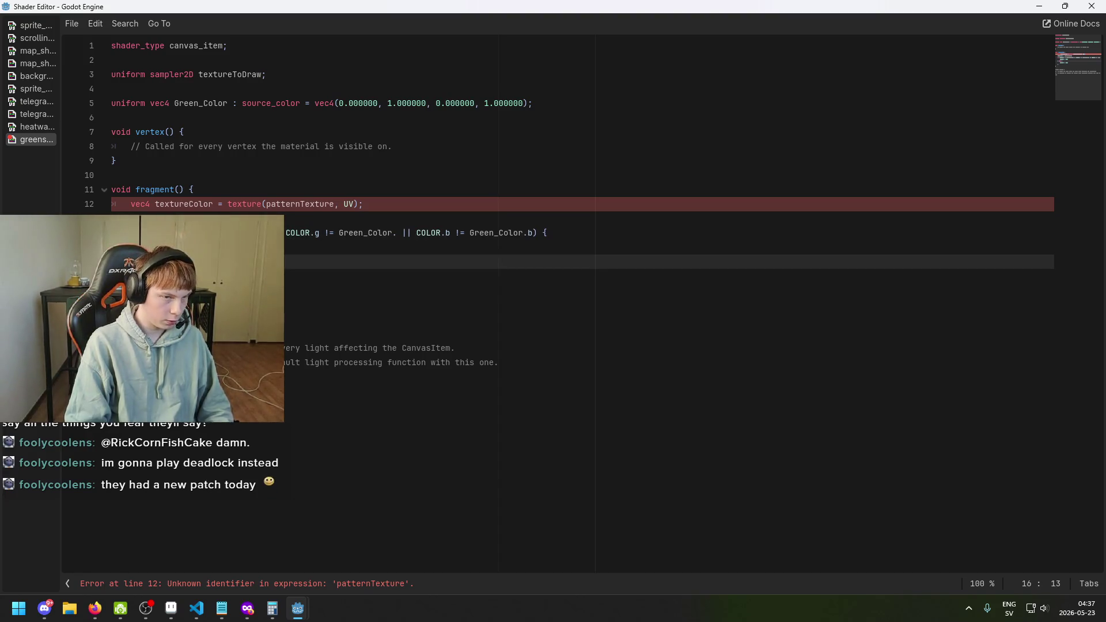
pyautogui.click(248, 276)
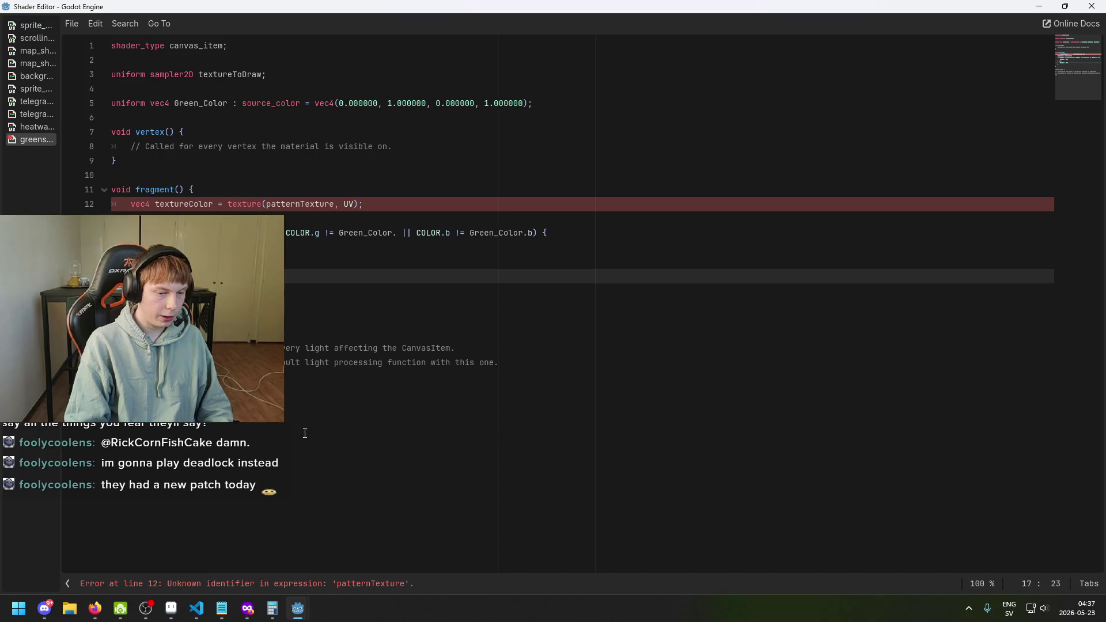
pyautogui.moveTo(298, 608)
pyautogui.click(262, 574)
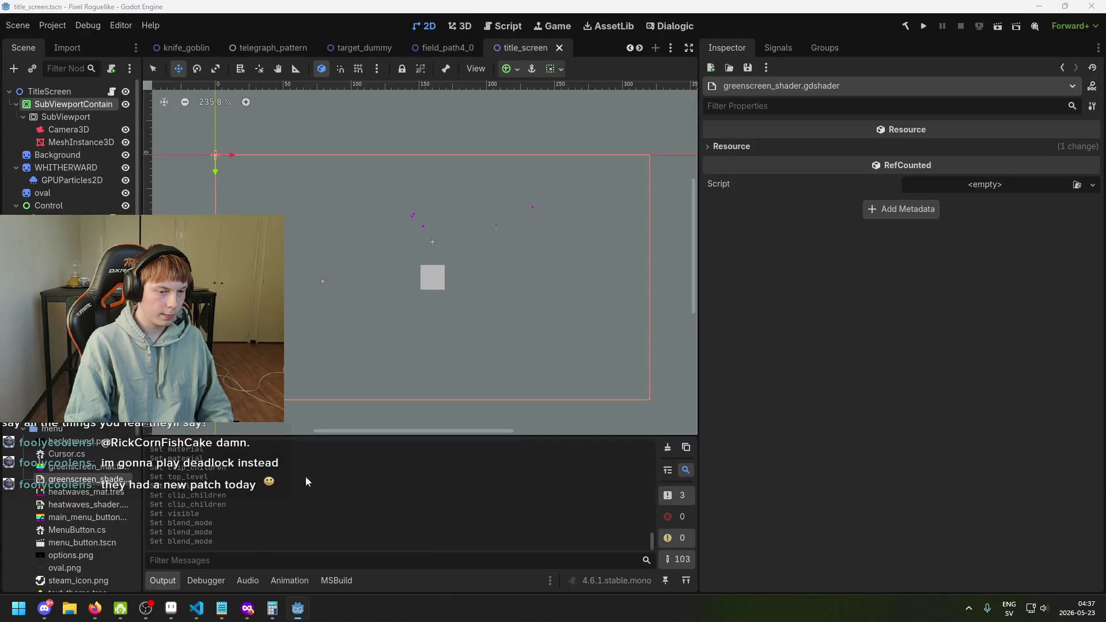
# Step: Save the title_screen scene and select the SubViewportContainer to view its properties
pyautogui.scroll(-2, 375, 306)
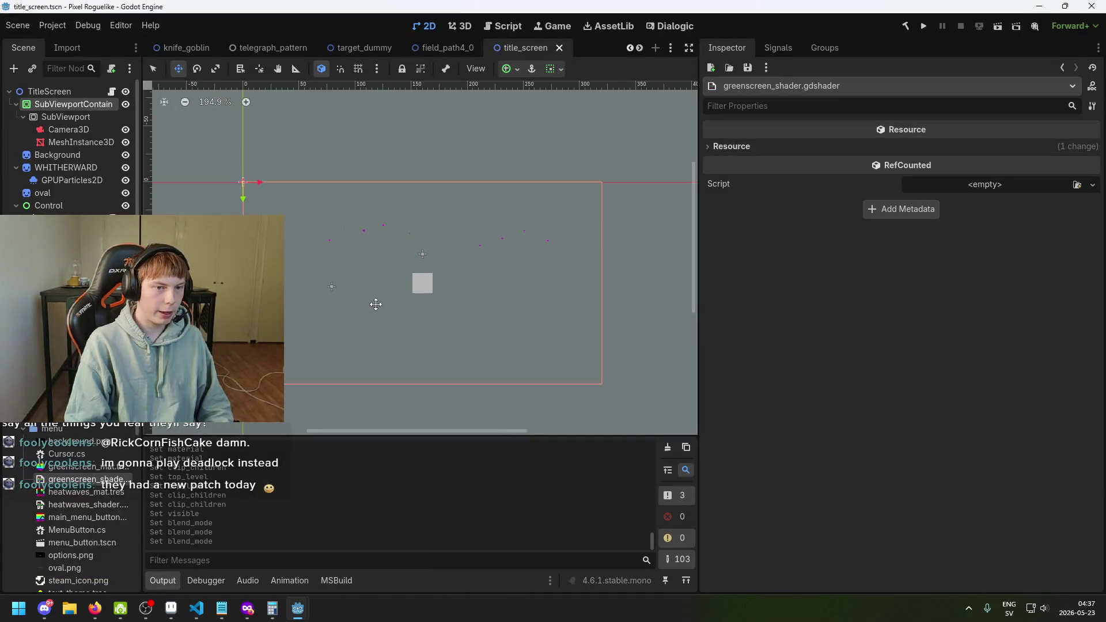
pyautogui.hotkey('ctrl', 's')
pyautogui.scroll(1, 321, 247)
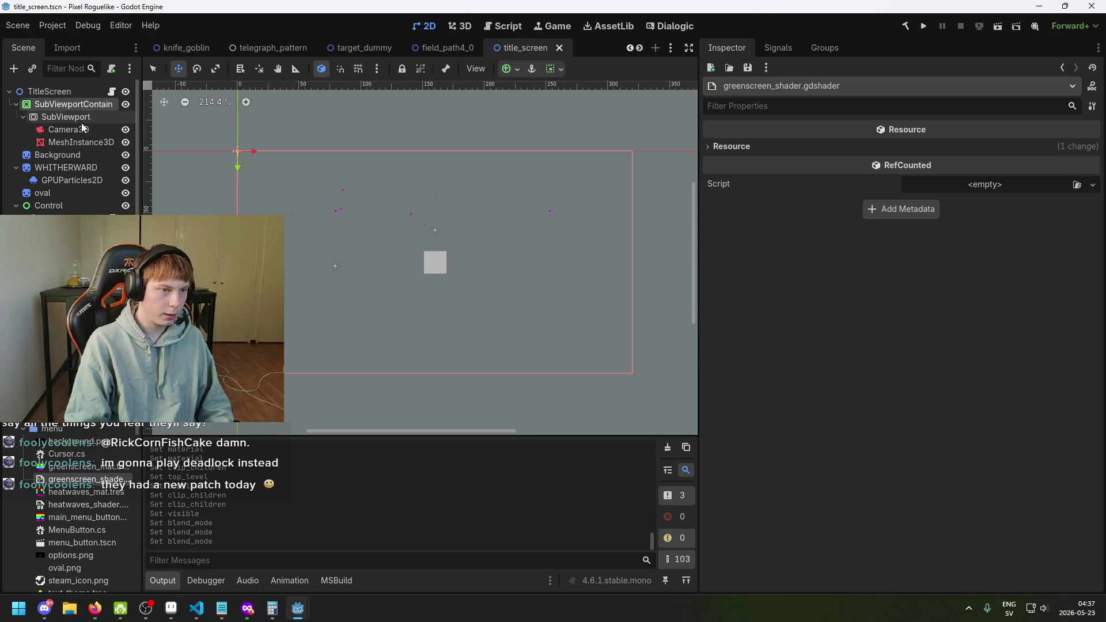
pyautogui.click(82, 104)
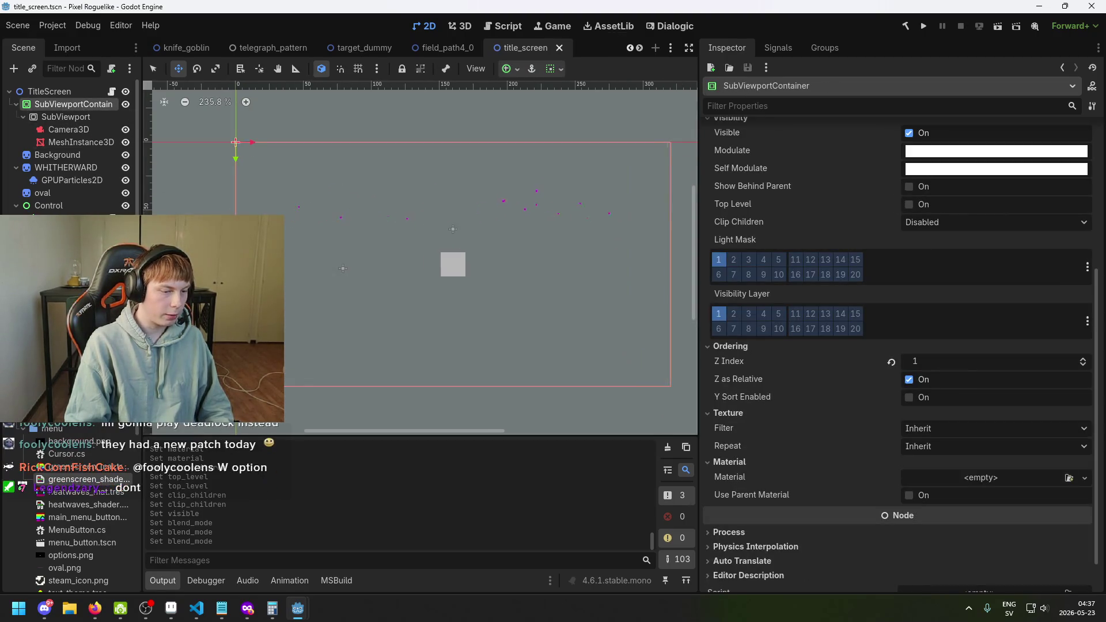
# Step: Save the scene again and return to the greenscreen shader in the Shader Editor
pyautogui.scroll(1, 311, 288)
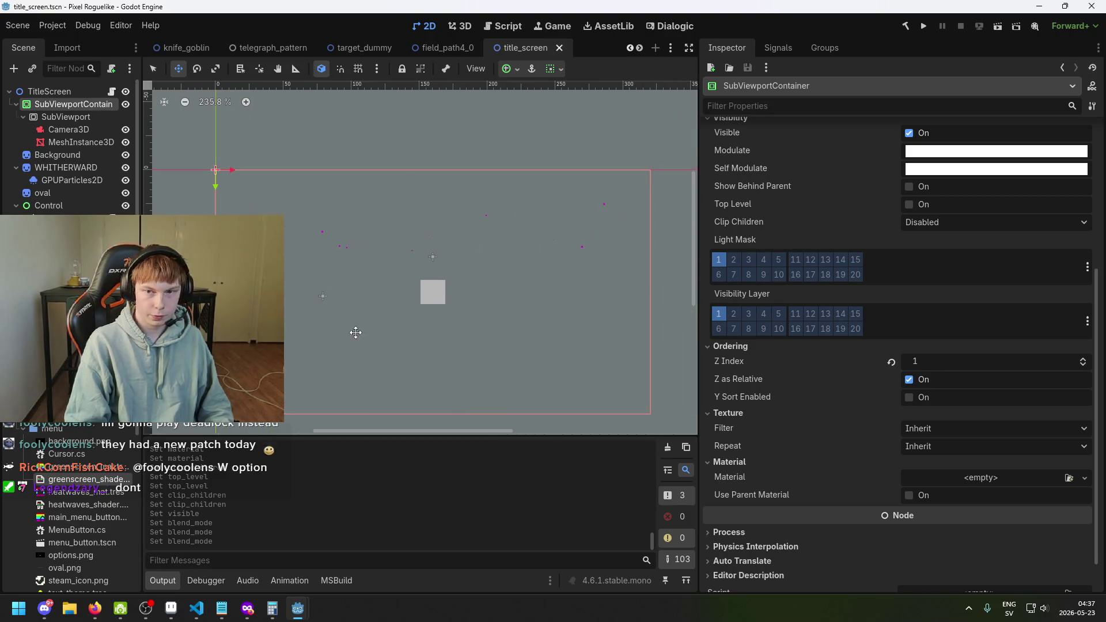
pyautogui.hscroll(2, 346, 323)
pyautogui.hotkey('ctrl', 's')
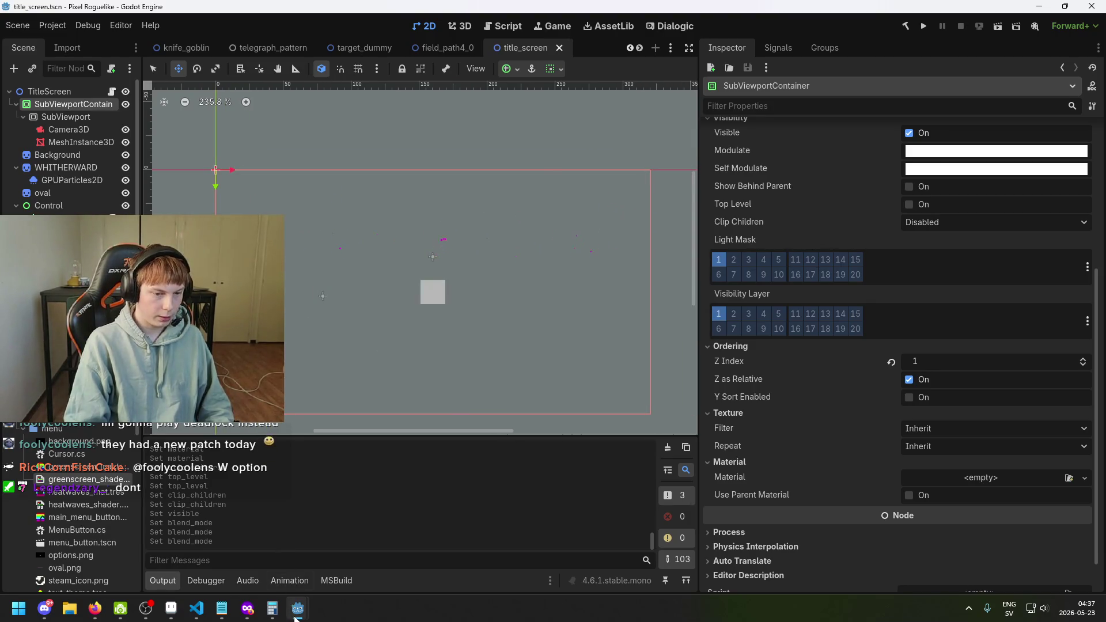
pyautogui.moveTo(296, 614)
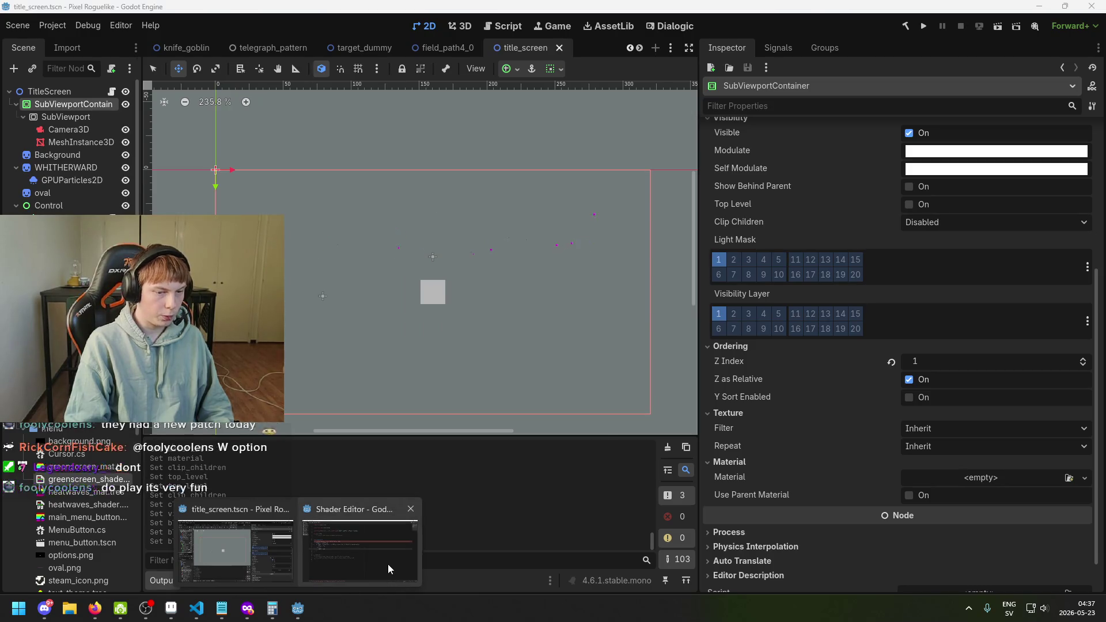
pyautogui.click(383, 565)
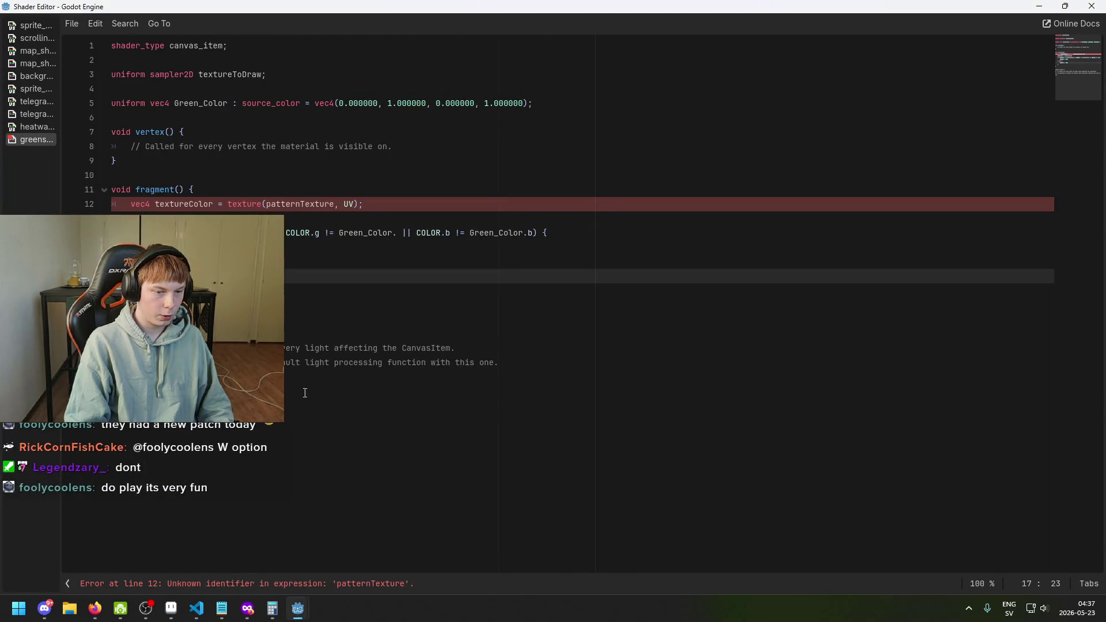
# Step: Replace the undefined patternTexture on line 12 with textureToDraw using autocomplete
pyautogui.click(338, 585)
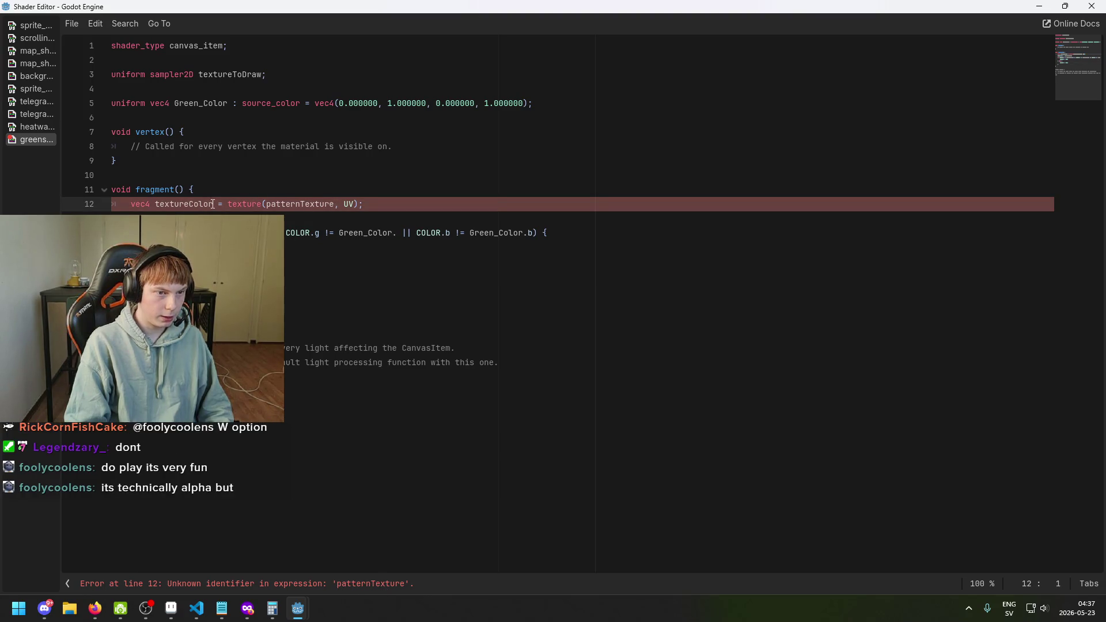
pyautogui.moveTo(335, 203); pyautogui.dragTo(266, 203)
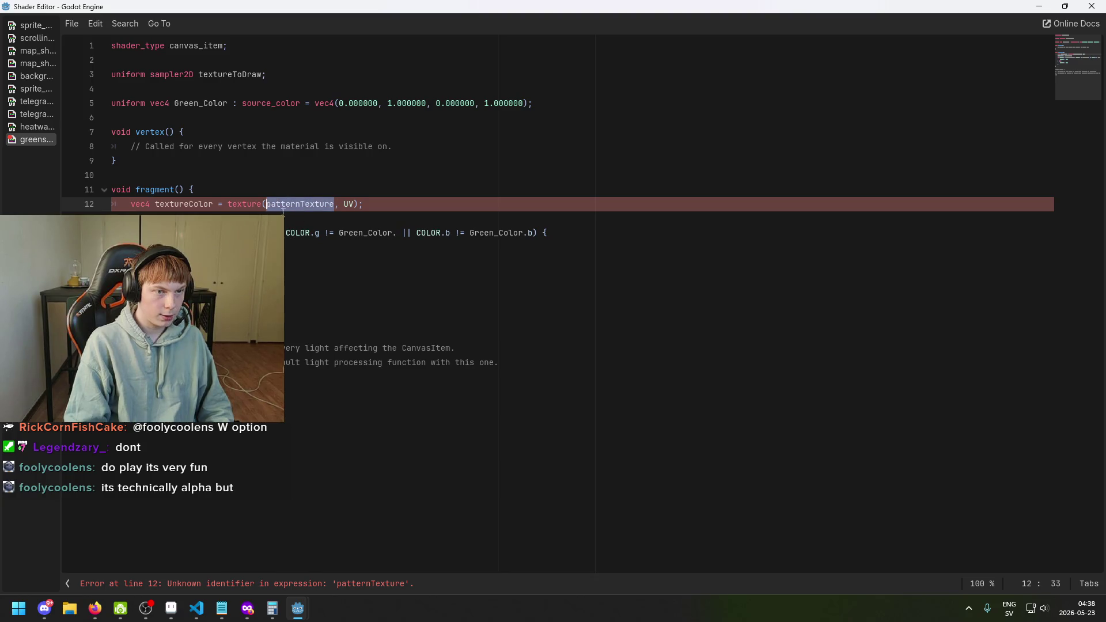
pyautogui.write('textureTo')
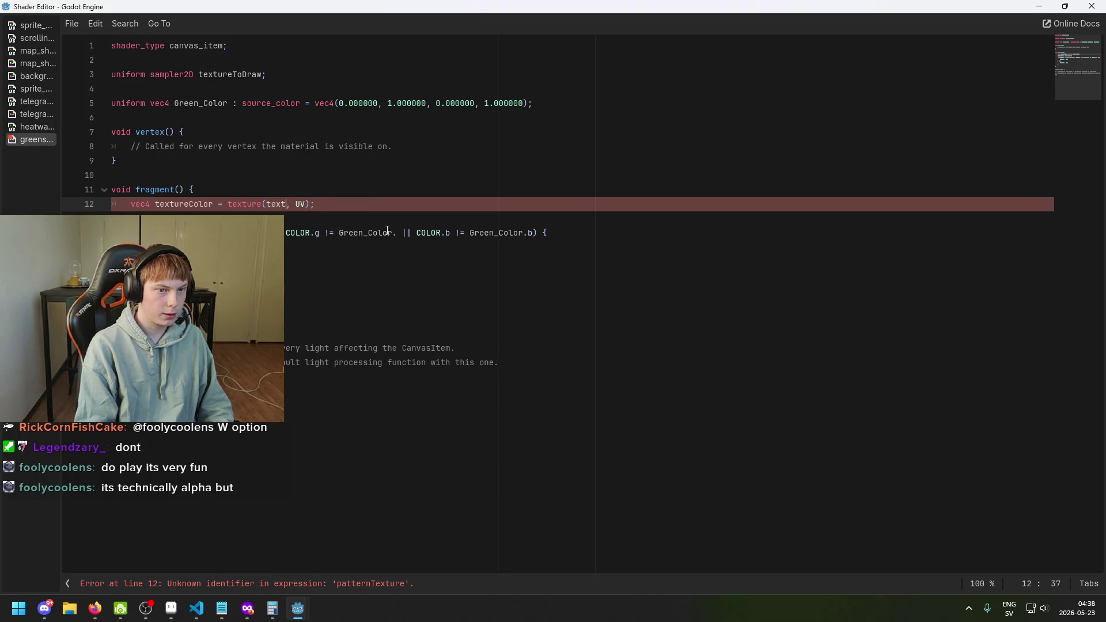
pyautogui.press('Return')
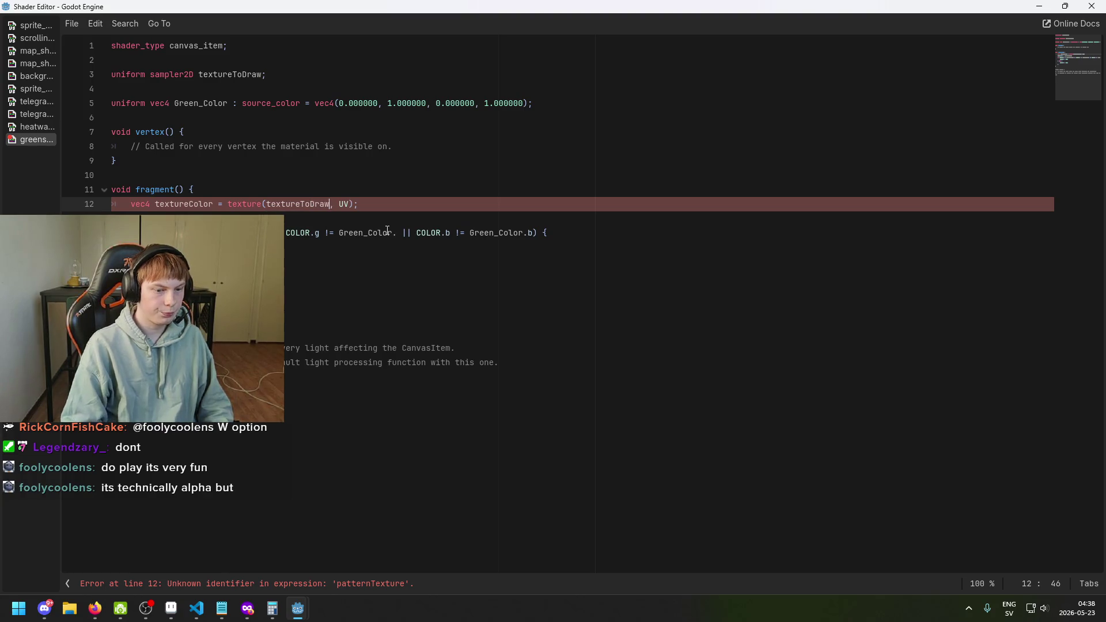
pyautogui.click(380, 271)
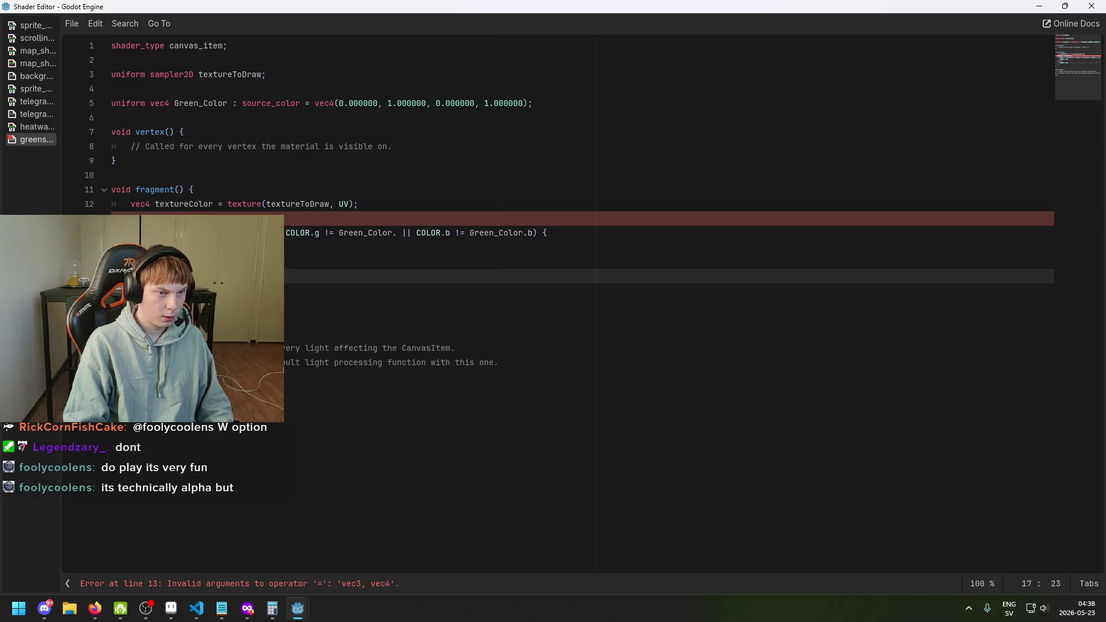
pyautogui.click(321, 584)
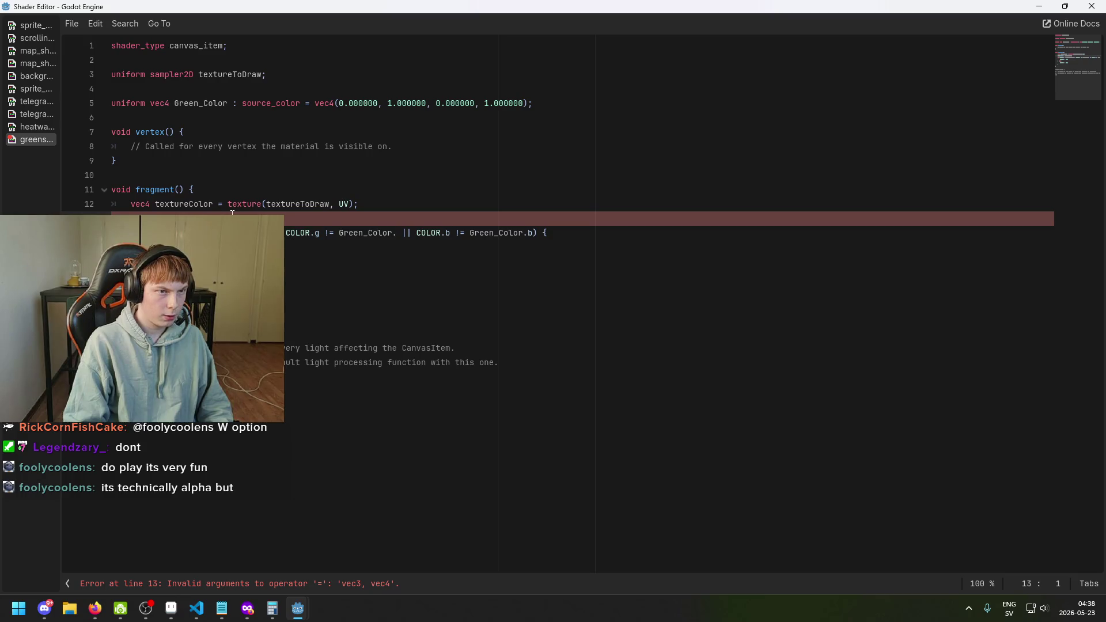
# Step: Drop the alpha component from Green_Color's default and change its uniform type to vec3
pyautogui.moveTo(523, 103); pyautogui.dragTo(481, 103)
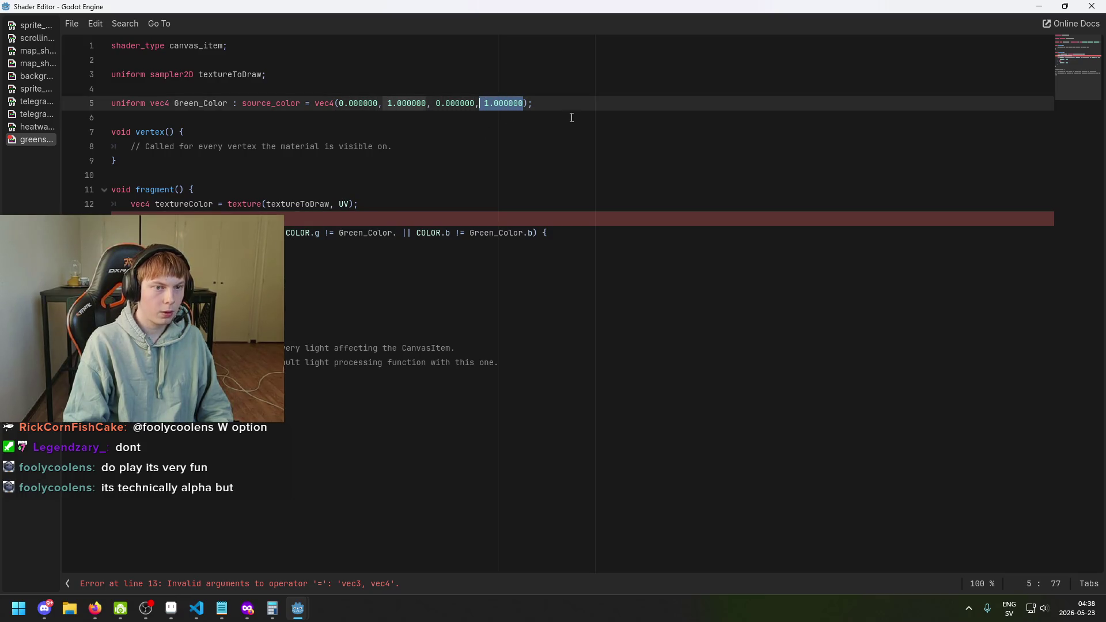
pyautogui.press('BackSpace')
pyautogui.press('BackSpace')
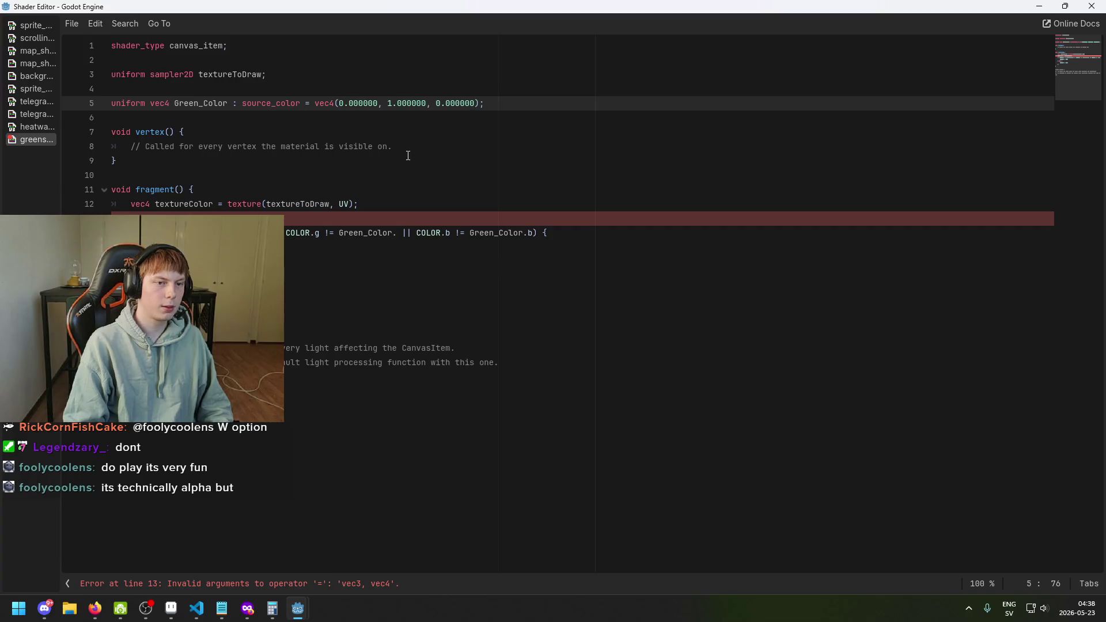
pyautogui.press('BackSpace')
pyautogui.write('3')
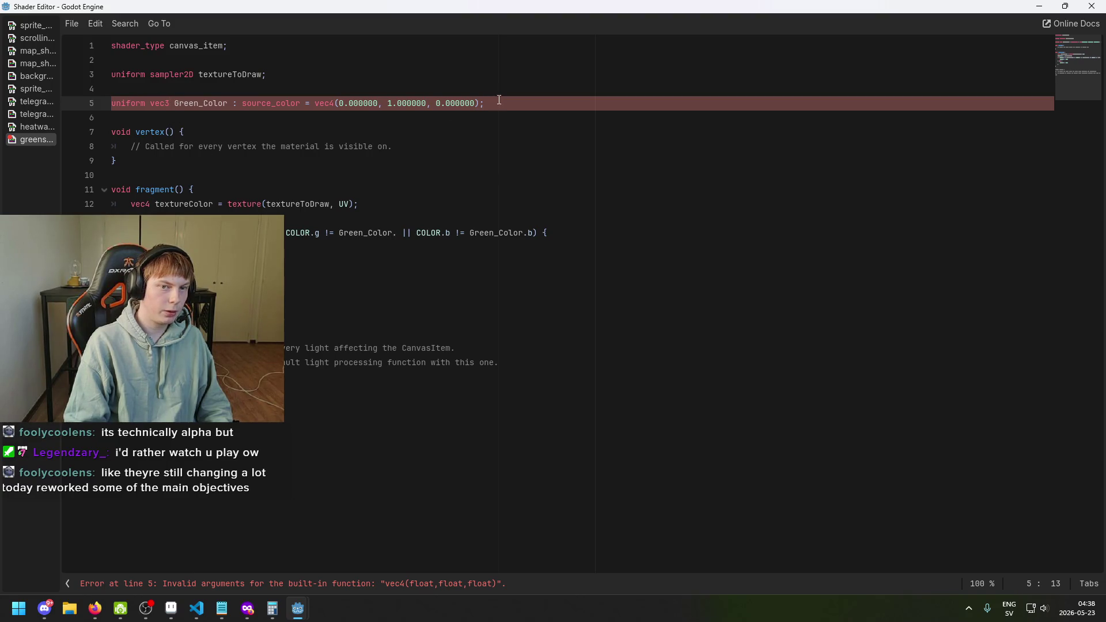
# Step: Try moving the Green_Color declaration into fragment(), then undo the move
pyautogui.moveTo(499, 102)
pyautogui.mouseDown()
pyautogui.moveTo(167, 104)
pyautogui.moveTo(563, 105)
pyautogui.mouseUp()
pyautogui.press('BackSpace')
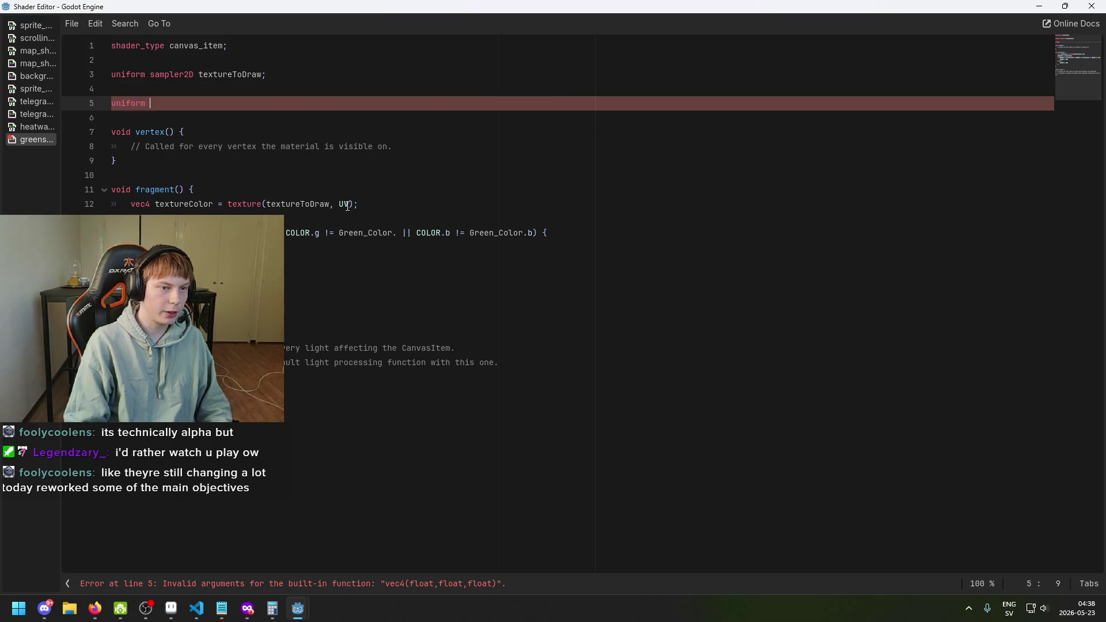
pyautogui.click(440, 204)
pyautogui.press('Return')
pyautogui.hotkey('ctrl', 'v')
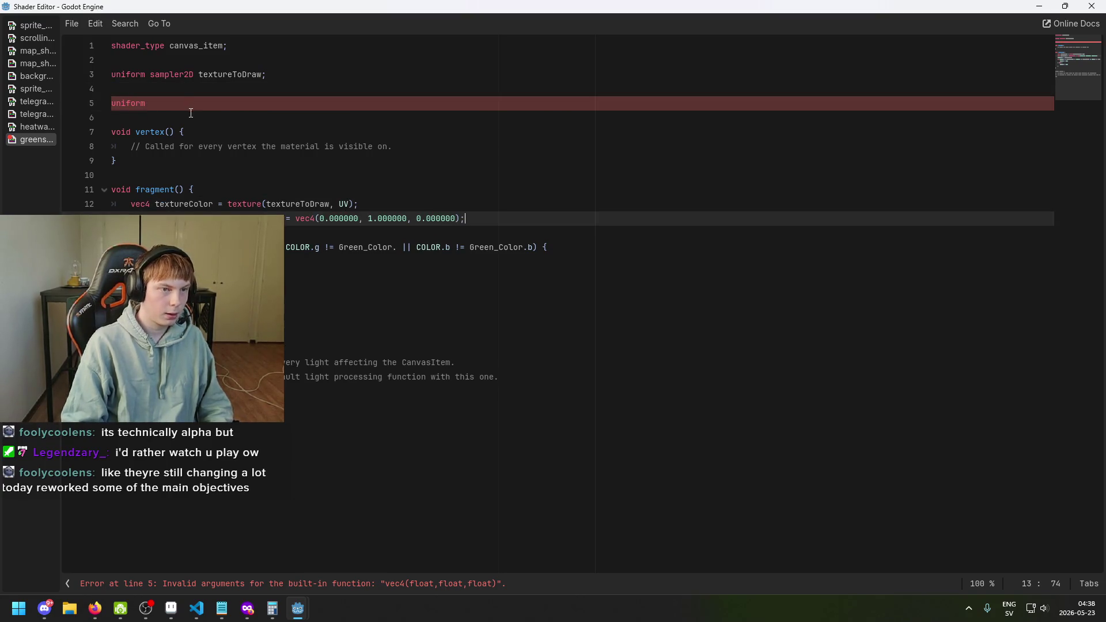
pyautogui.click(191, 113)
pyautogui.press('BackSpace')
pyautogui.press('BackSpace')
pyautogui.press('BackSpace')
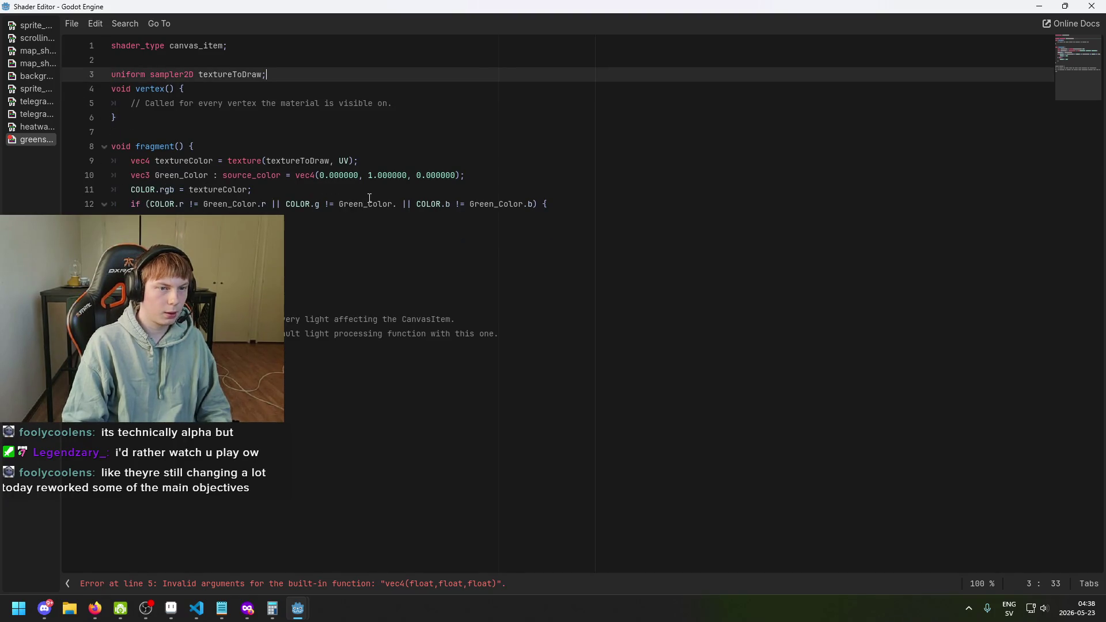
pyautogui.hotkey('ctrl', 'z')
pyautogui.hotkey('ctrl', 'z')
pyautogui.hotkey('ctrl', 'z')
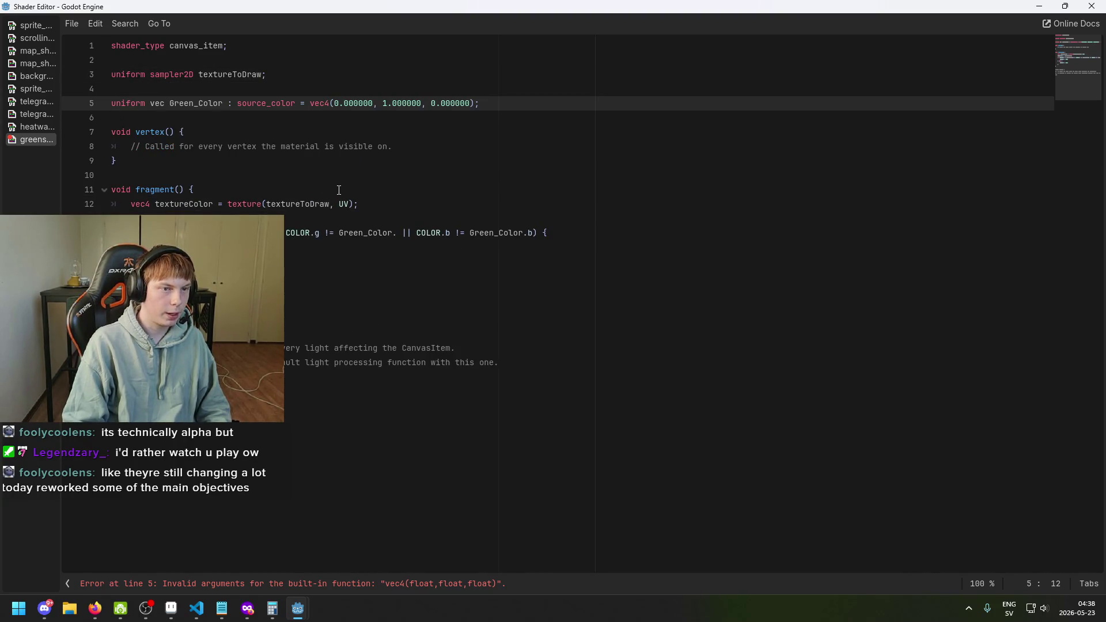
# Step: Change the default value's vec4 to vec3 so Green_Color defaults to vec3(0, 1, 0)
pyautogui.write('3')
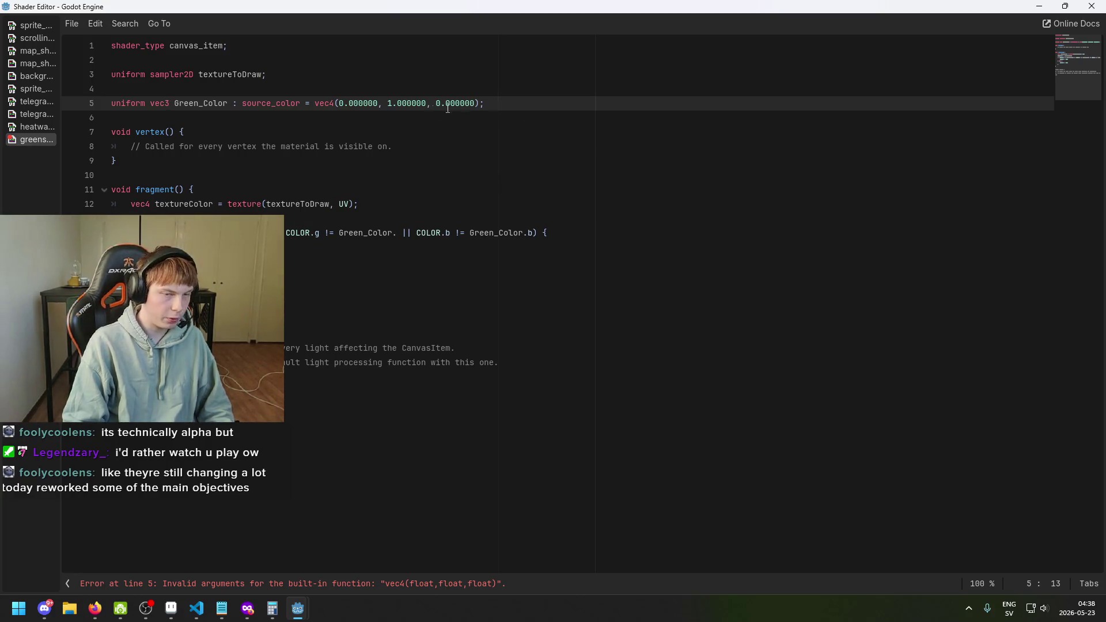
pyautogui.press('BackSpace')
pyautogui.write('3')
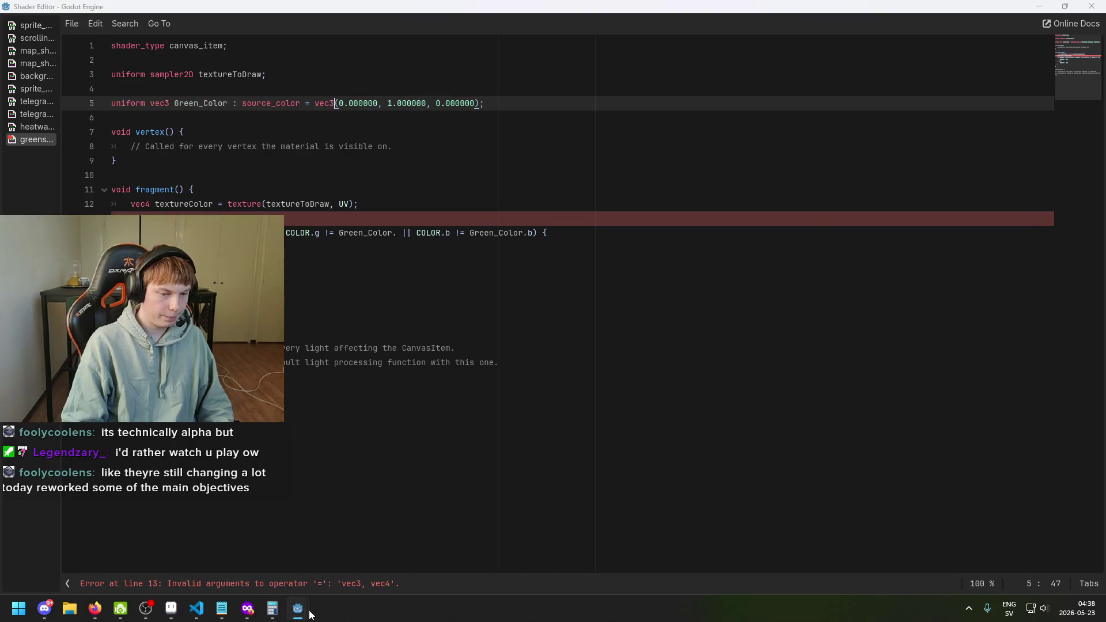
pyautogui.click(456, 362)
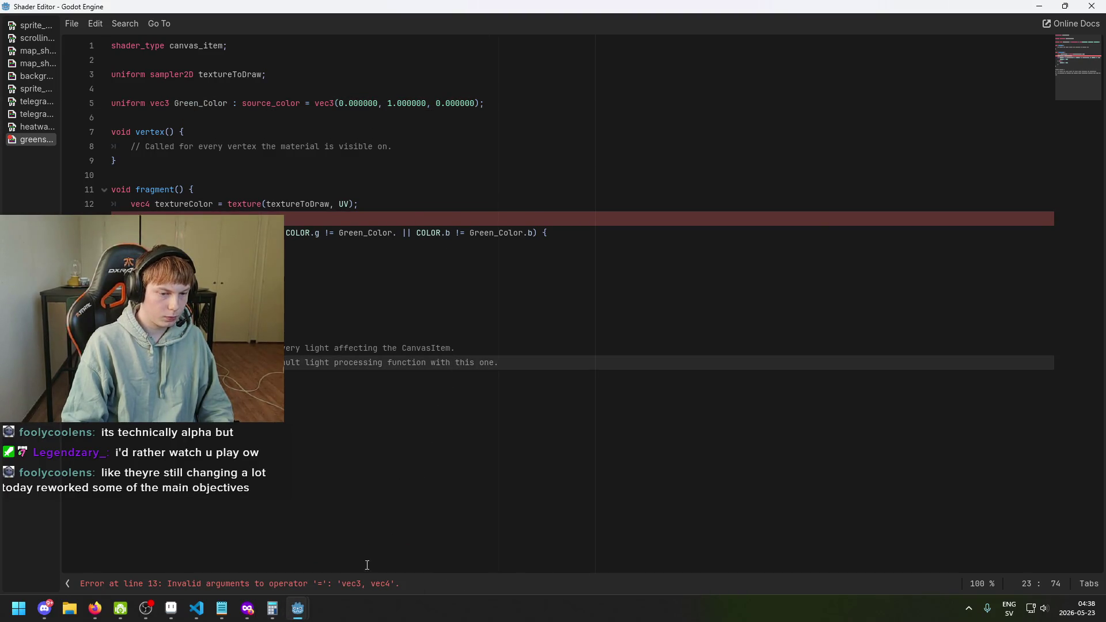
pyautogui.click(322, 588)
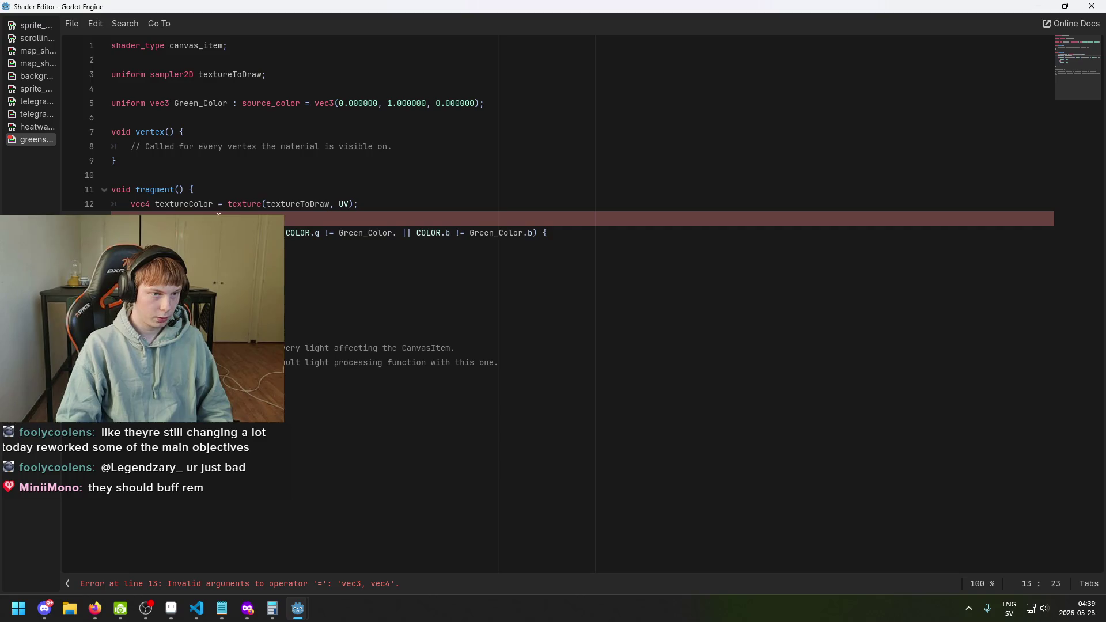
# Step: Change textureColor's type on line 12 from vec4 to vec3 while chasing the line 13 error
pyautogui.click(251, 214)
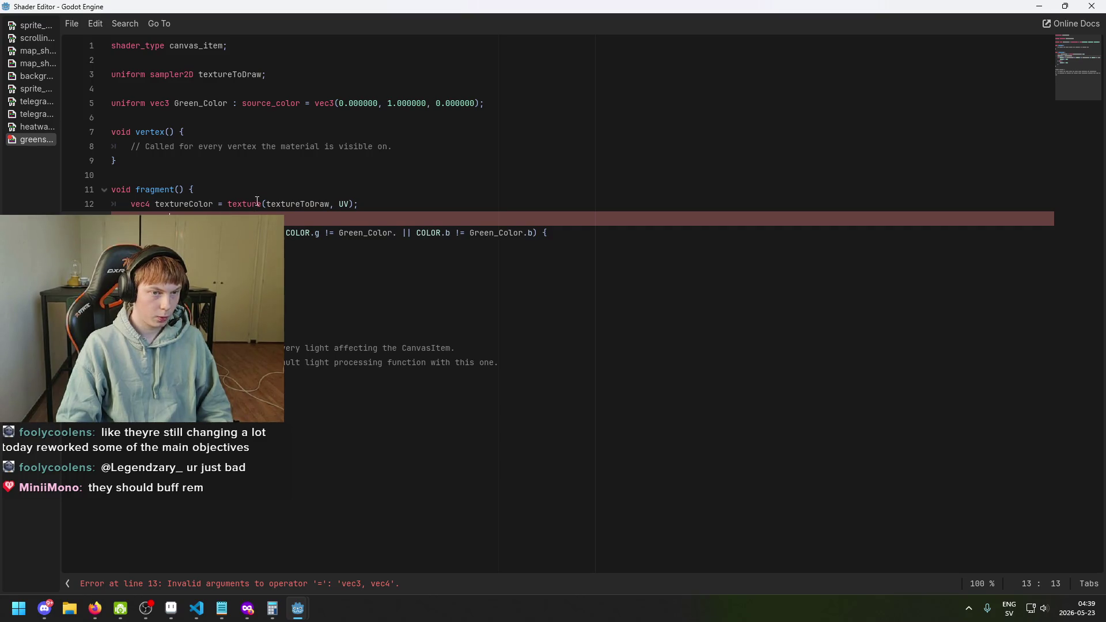
pyautogui.click(258, 204)
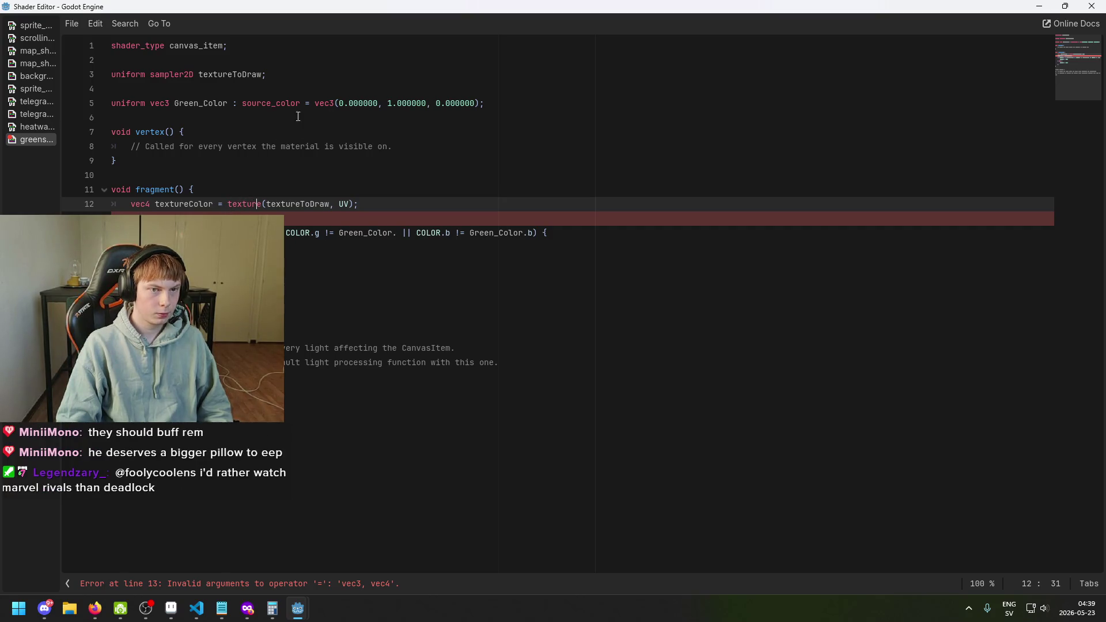
pyautogui.click(316, 585)
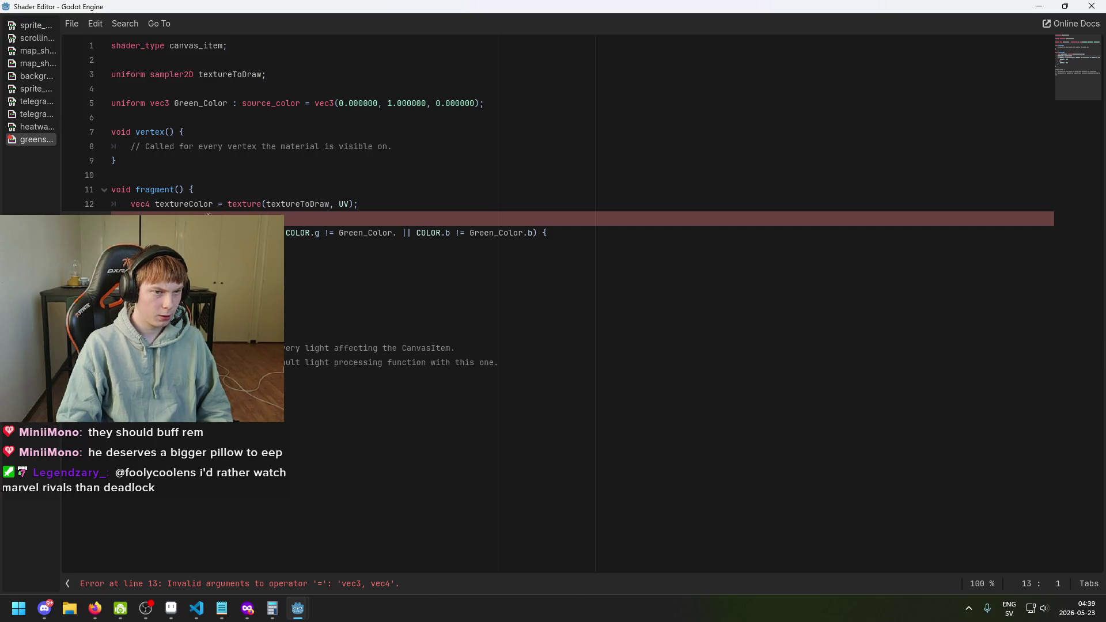
pyautogui.doubleClick(167, 214)
pyautogui.click(151, 206)
pyautogui.press('BackSpace')
pyautogui.write('3')
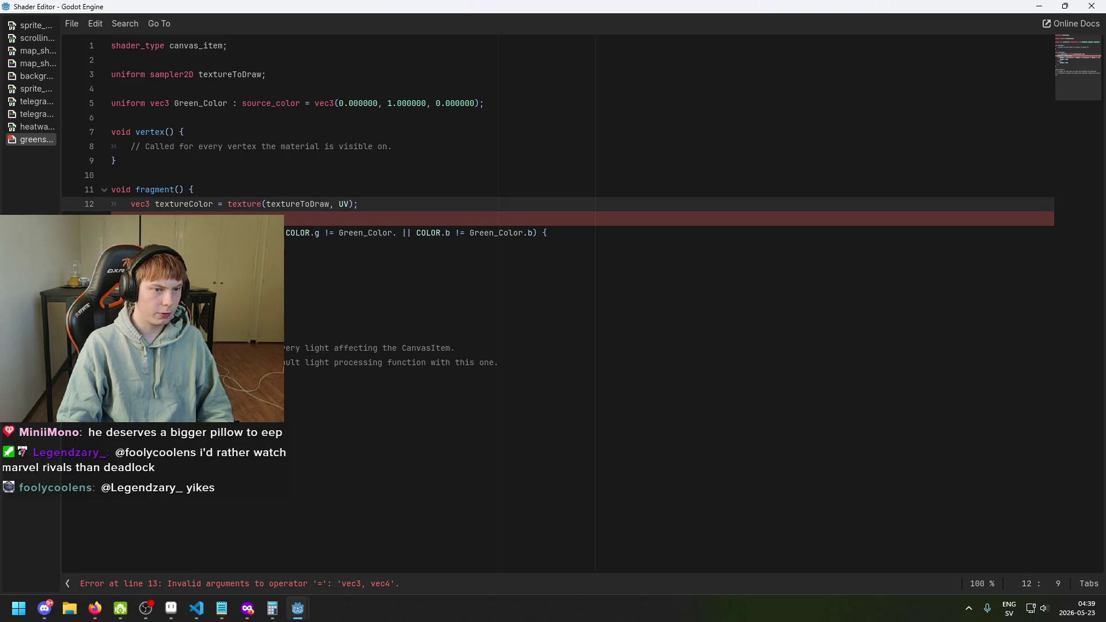
pyautogui.click(363, 247)
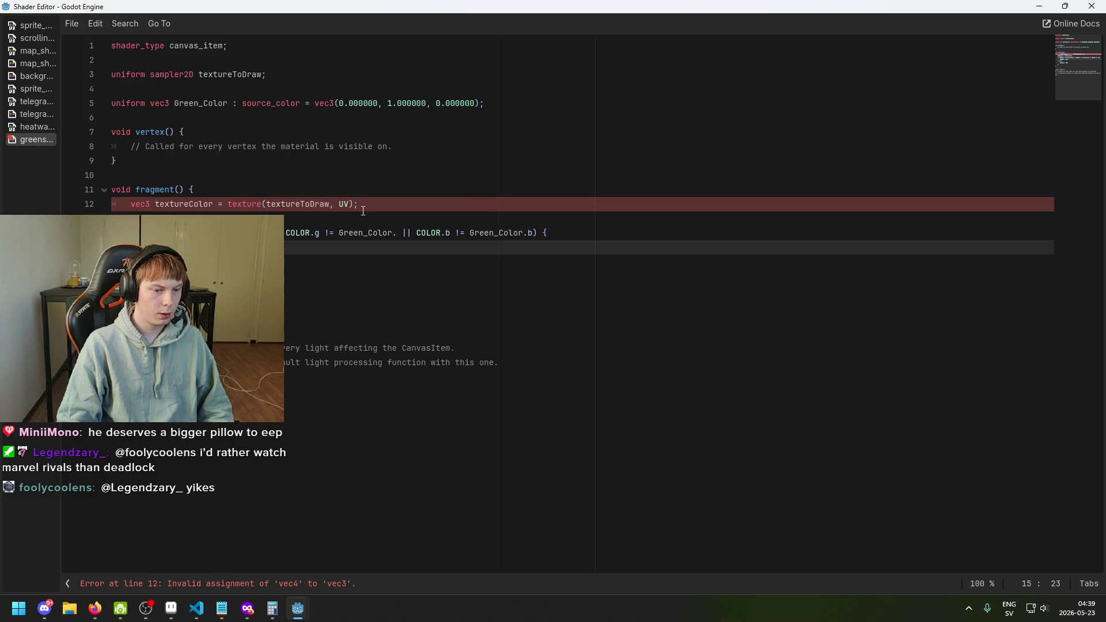
# Step: Revert textureColor to vec4 and begin a new line building a vec3 from textureColor.r
pyautogui.click(438, 586)
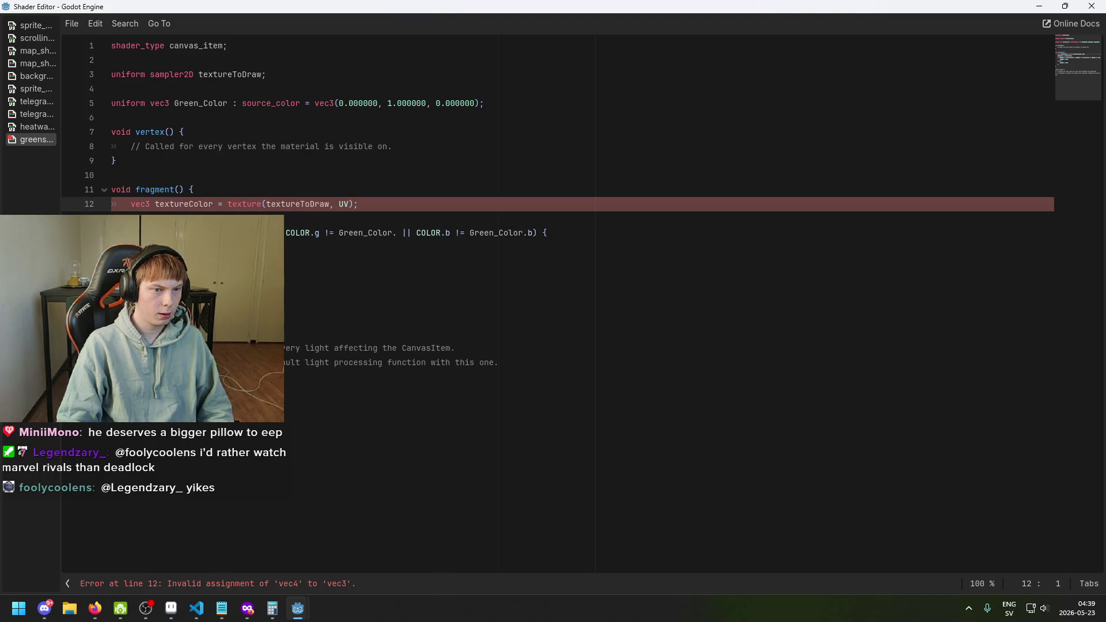
pyautogui.click(245, 205)
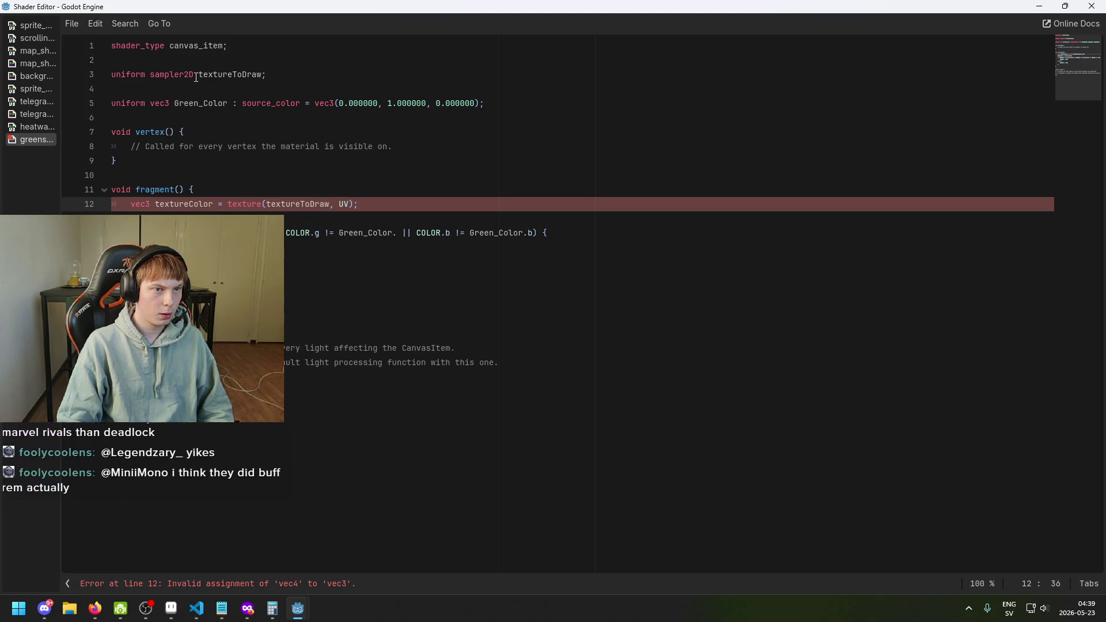
pyautogui.click(150, 204)
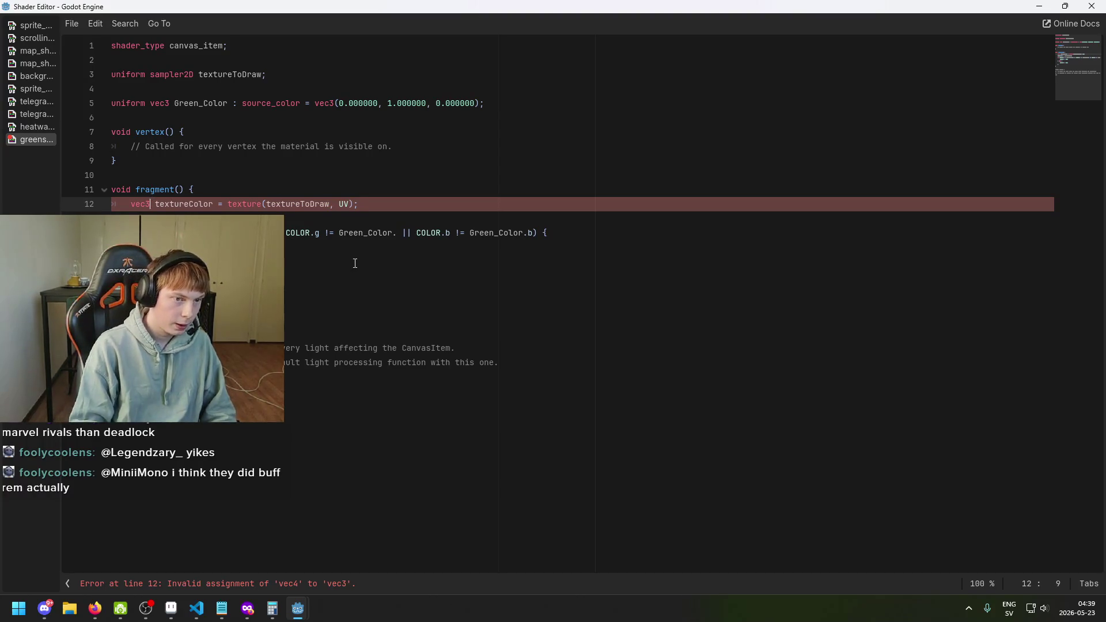
pyautogui.press('BackSpace')
pyautogui.write('4')
pyautogui.click(382, 207)
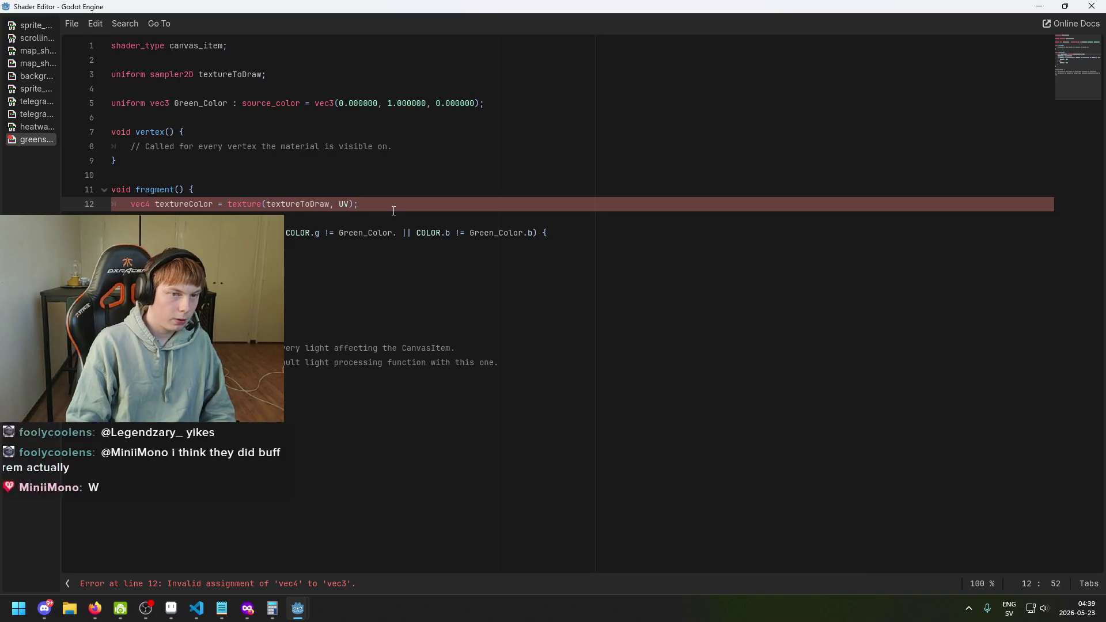
pyautogui.press('Return')
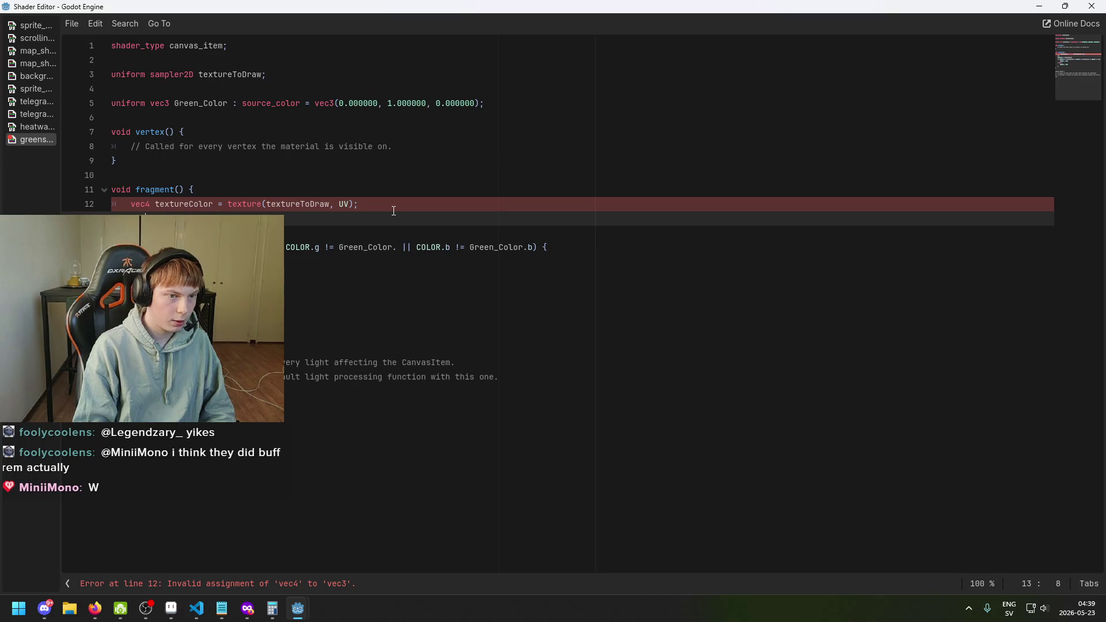
pyautogui.write('LOR = text')
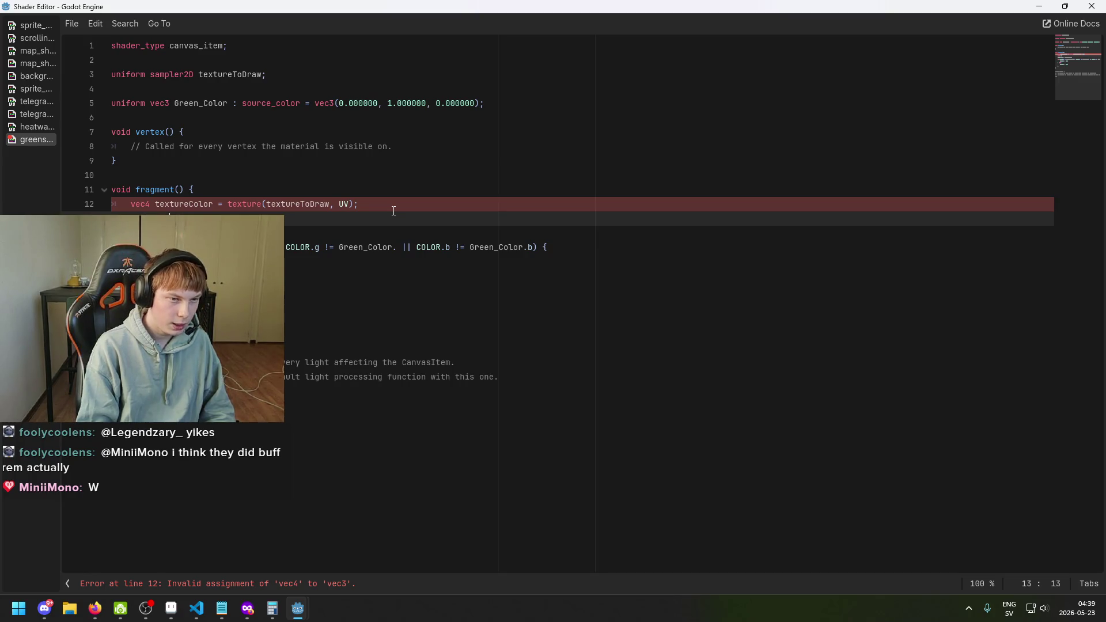
pyautogui.write('lo')
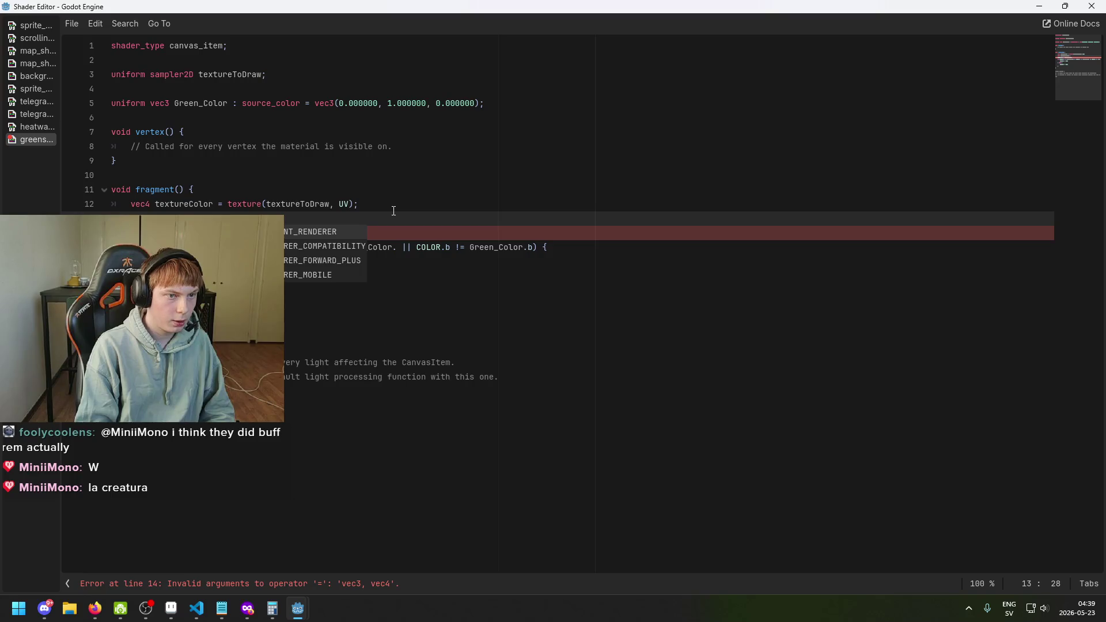
pyautogui.write('vec3(')
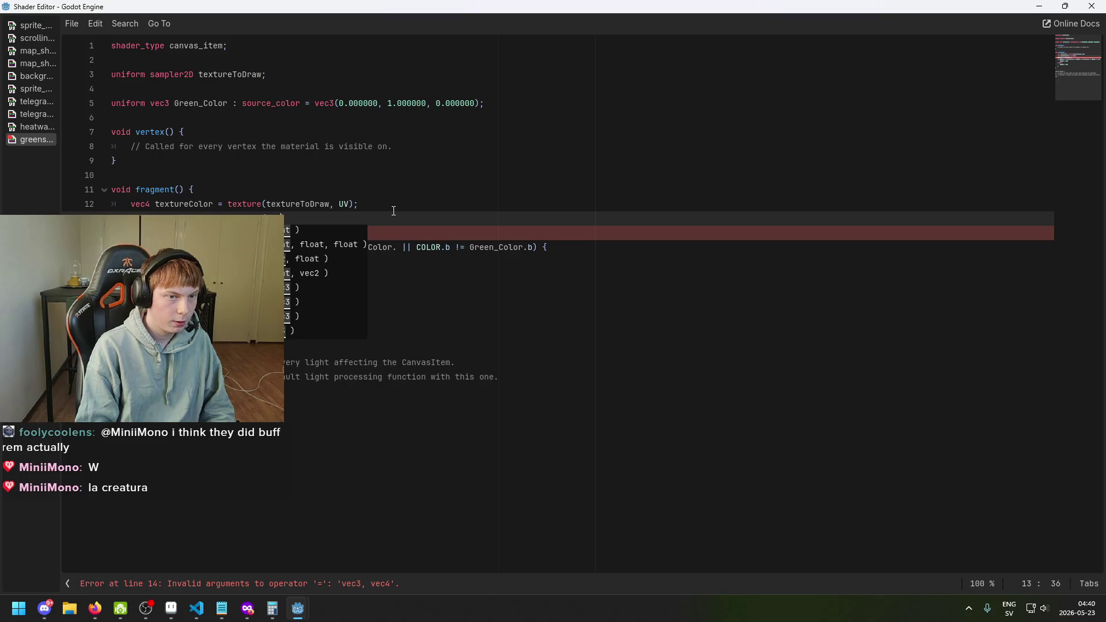
pyautogui.write('tureColor.')
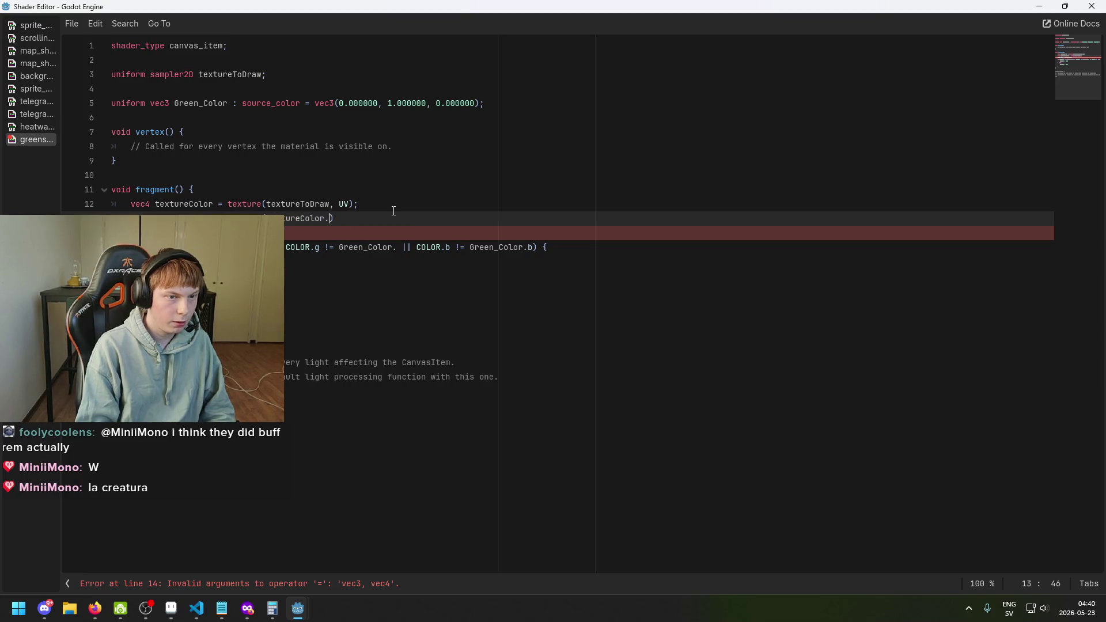
pyautogui.write('r, Te')
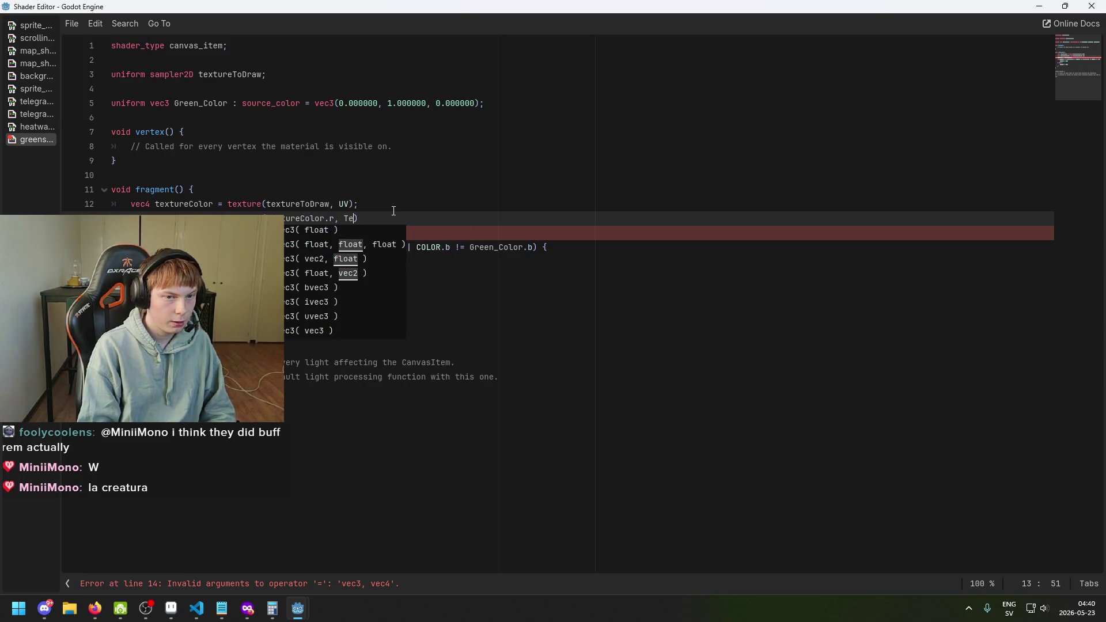
pyautogui.write('xtureC')
# Step: Finish line 13 as vec3(textureColor.r, textureColor.g, textureColor.b)
pyautogui.press('Return')
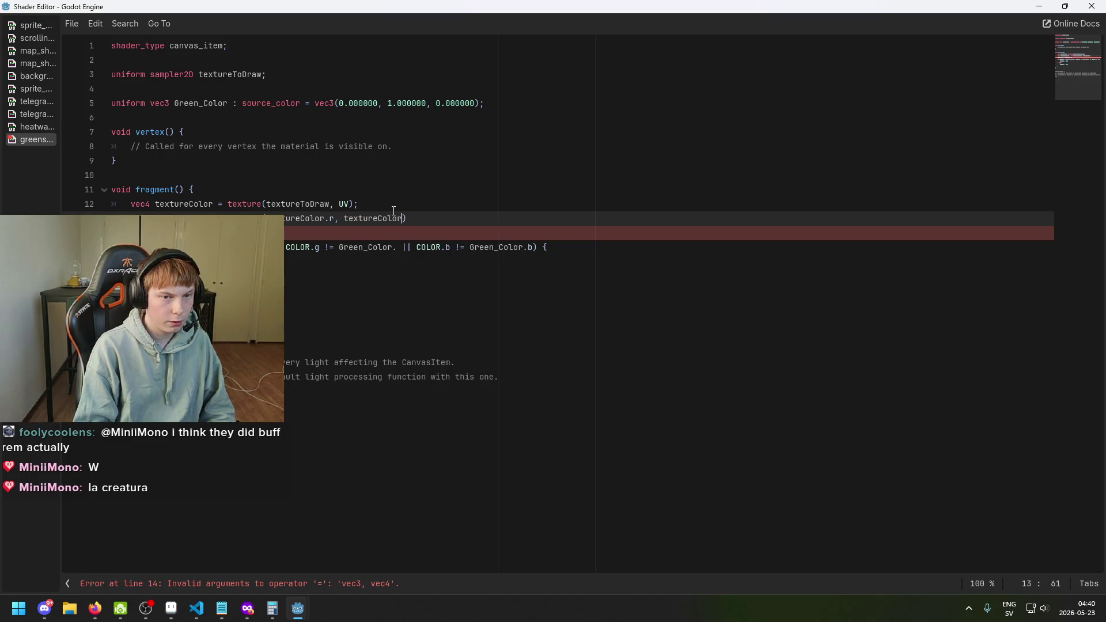
pyautogui.write('.g, ')
pyautogui.write('textureColor.')
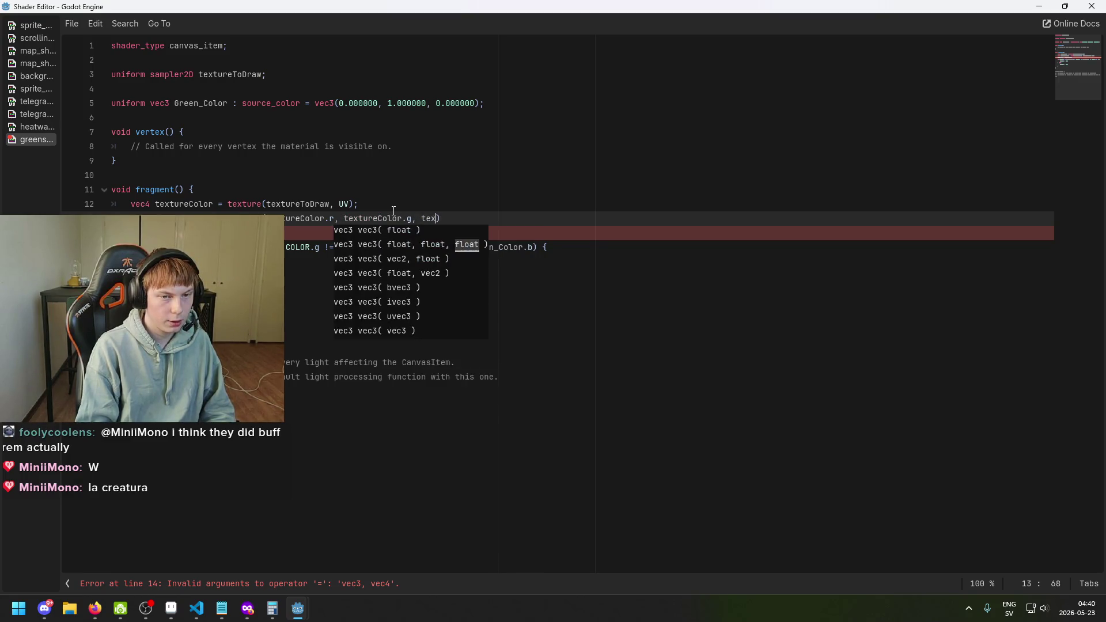
pyautogui.write('b);')
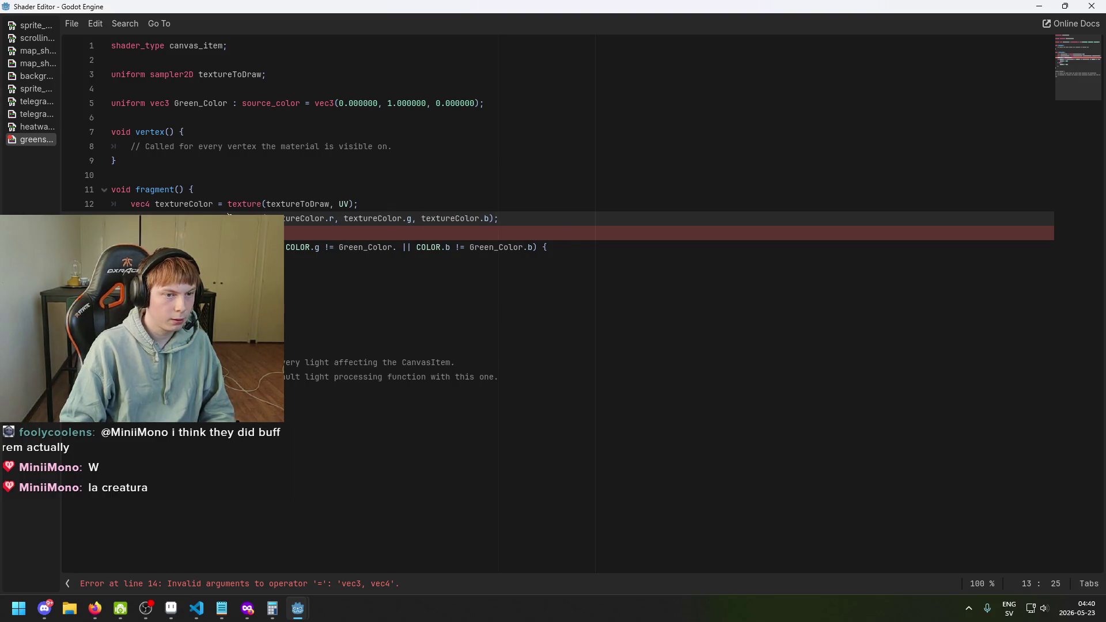
pyautogui.moveTo(229, 214); pyautogui.dragTo(153, 213)
pyautogui.click(261, 233)
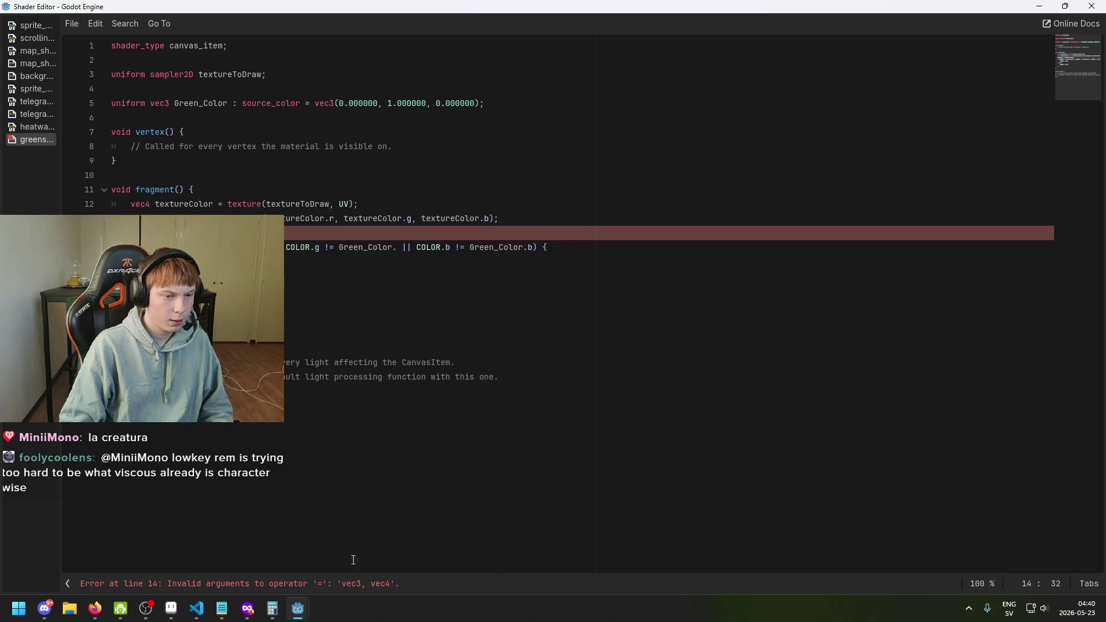
pyautogui.press('Right')
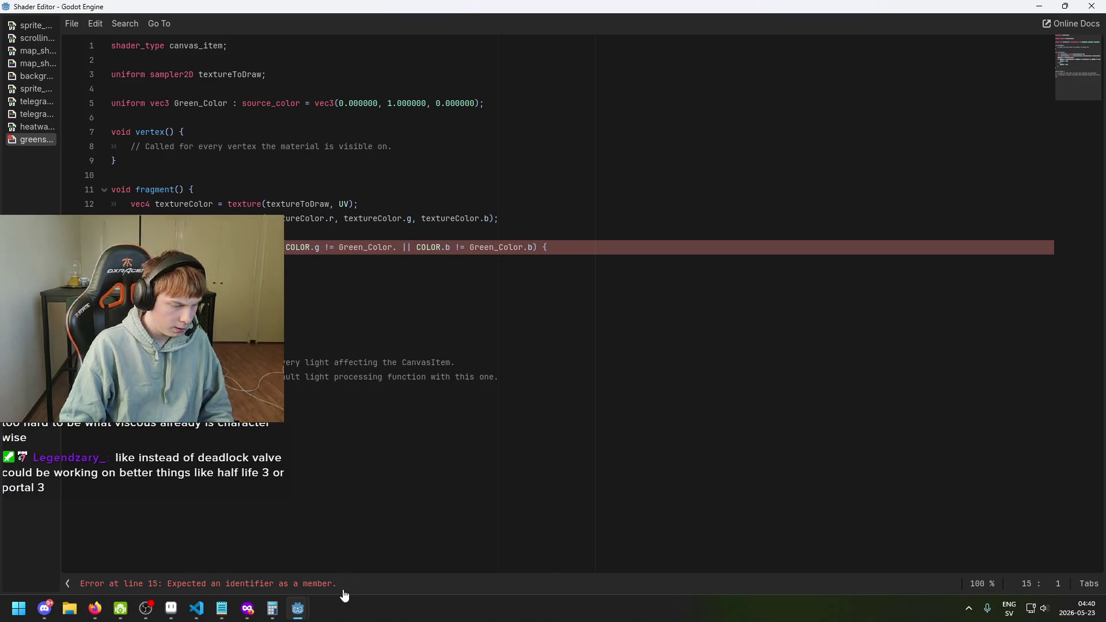
# Step: Make the line 15 comparison use Green_Color.g
pyautogui.doubleClick(313, 588)
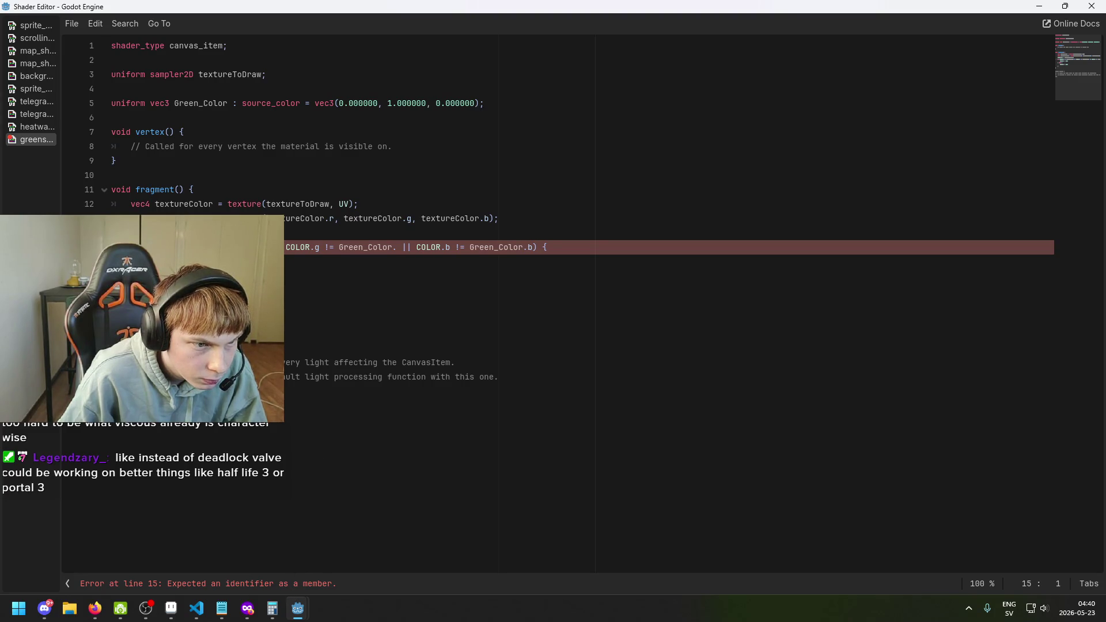
pyautogui.hotkey('ctrl', 'shift', 'Right')
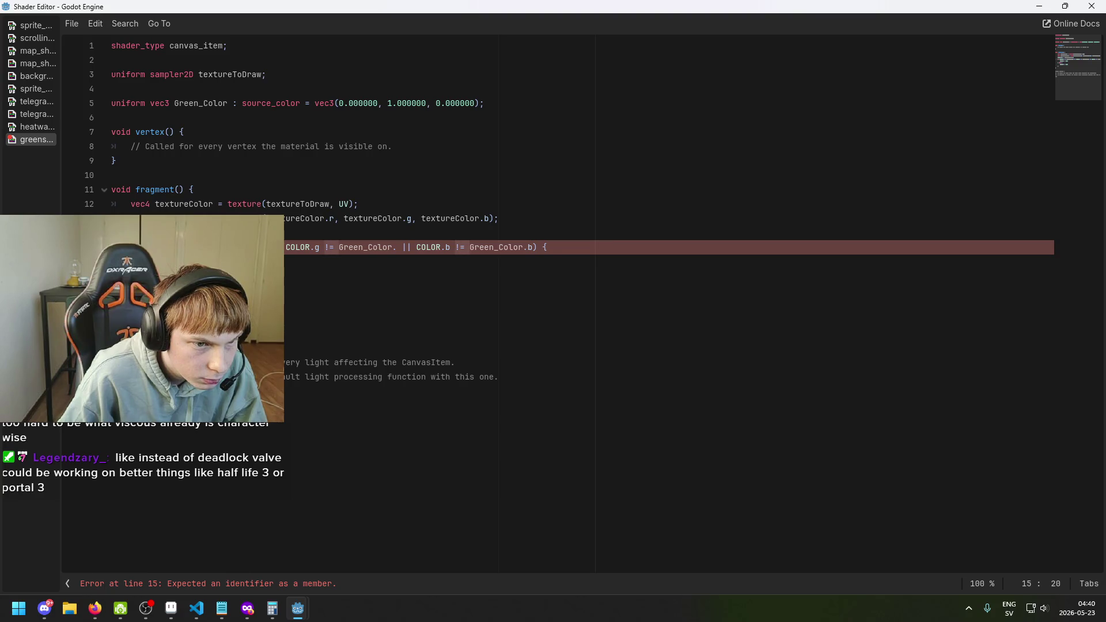
pyautogui.click(394, 248)
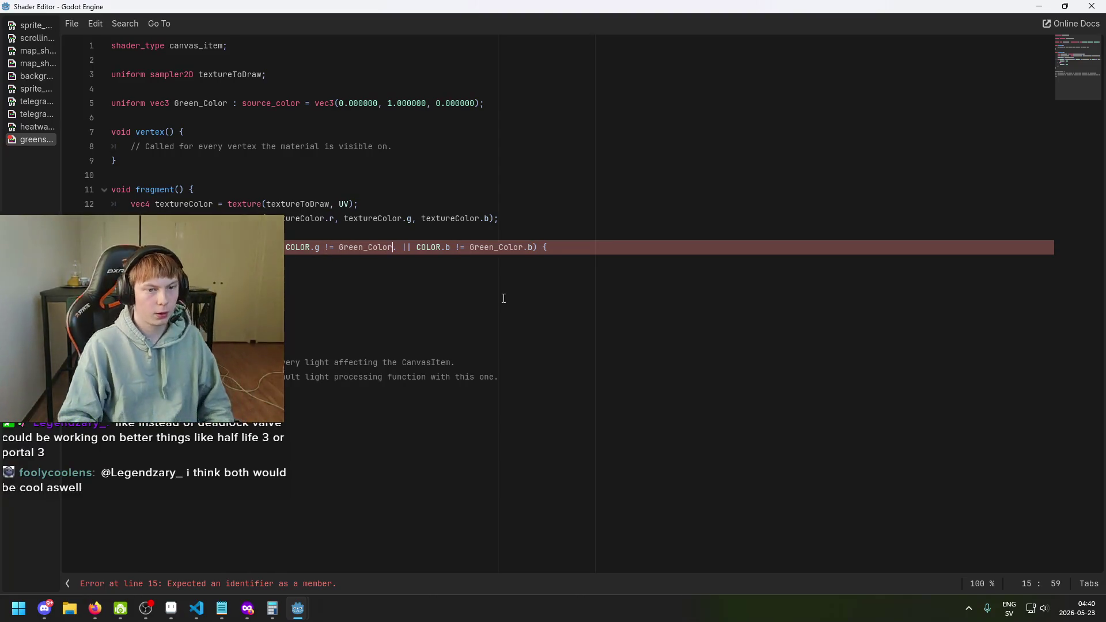
pyautogui.press('Right')
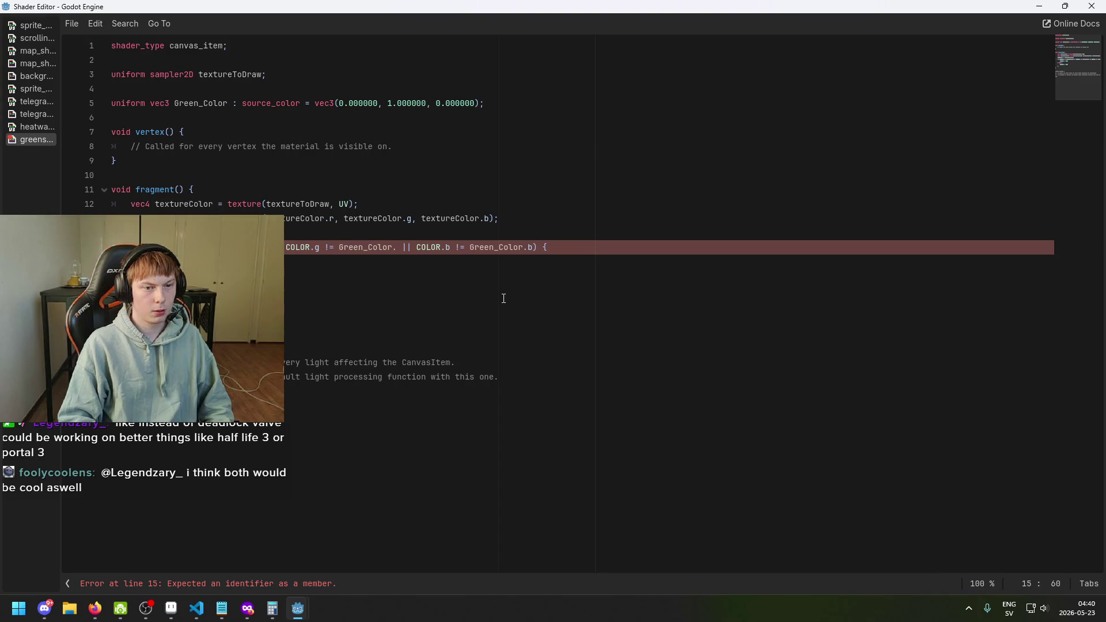
pyautogui.write('g')
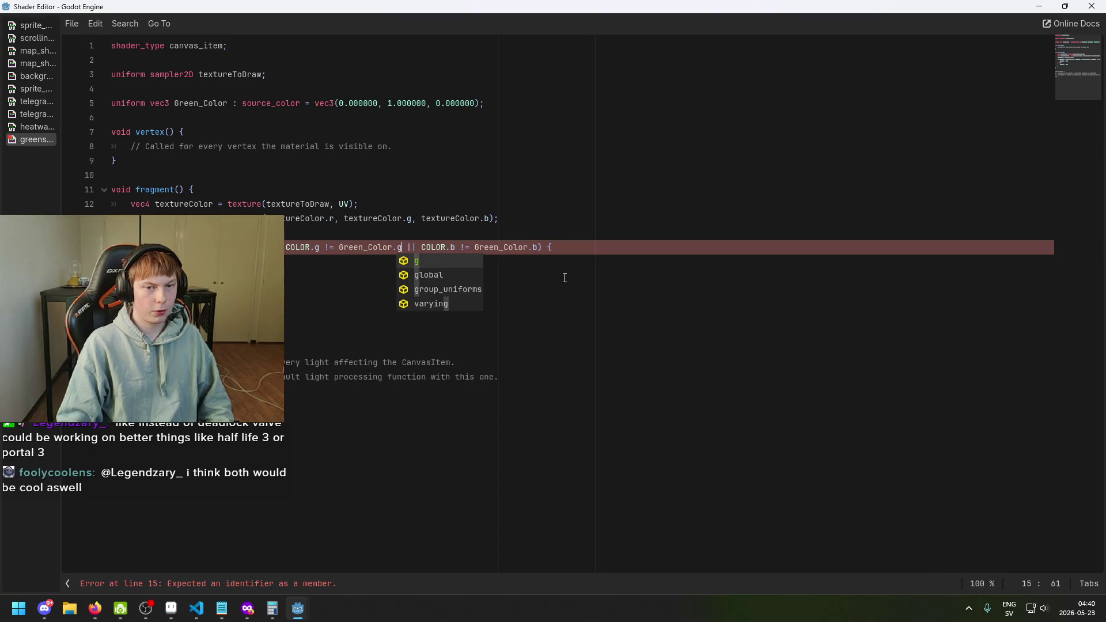
pyautogui.click(588, 248)
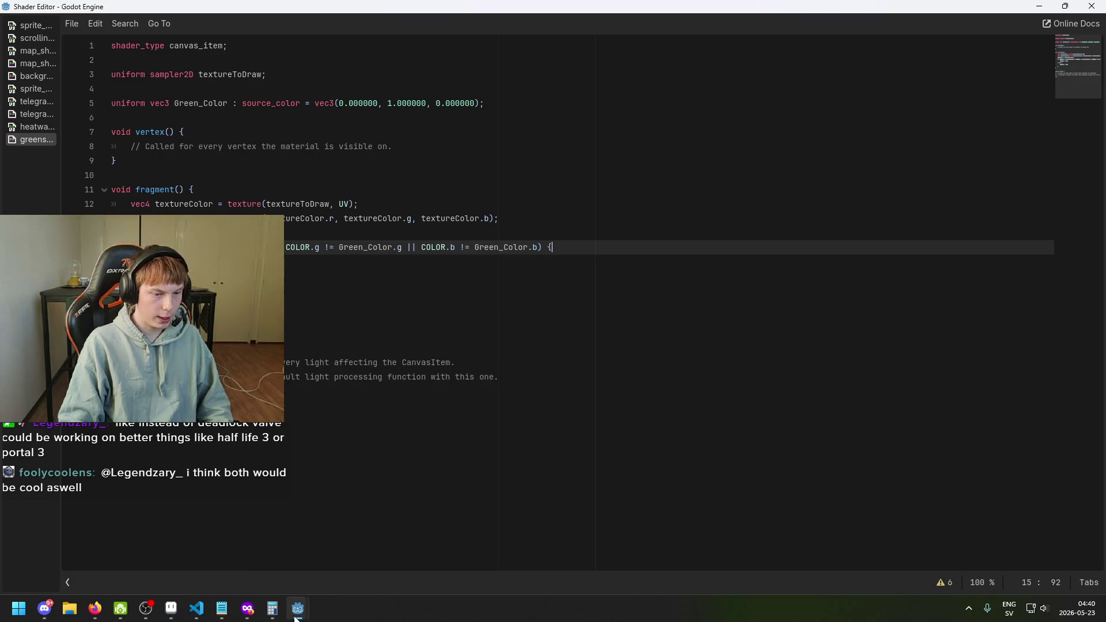
# Step: Return to the title_screen scene and save it
pyautogui.moveTo(295, 617)
pyautogui.click(242, 570)
pyautogui.hotkey('ctrl', 's')
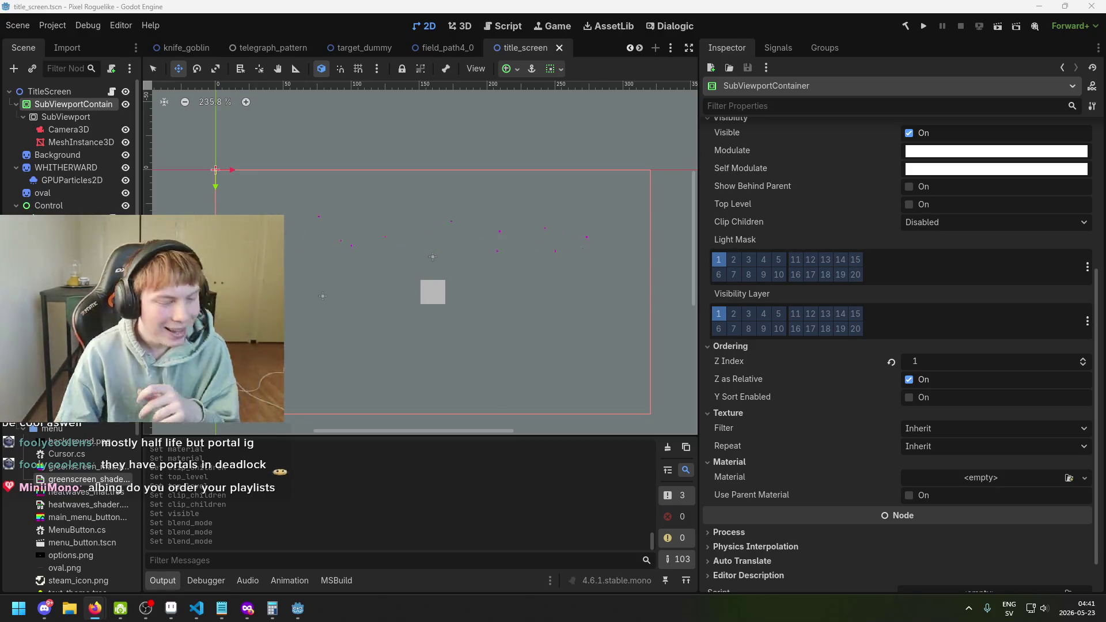
pyautogui.click(430, 264)
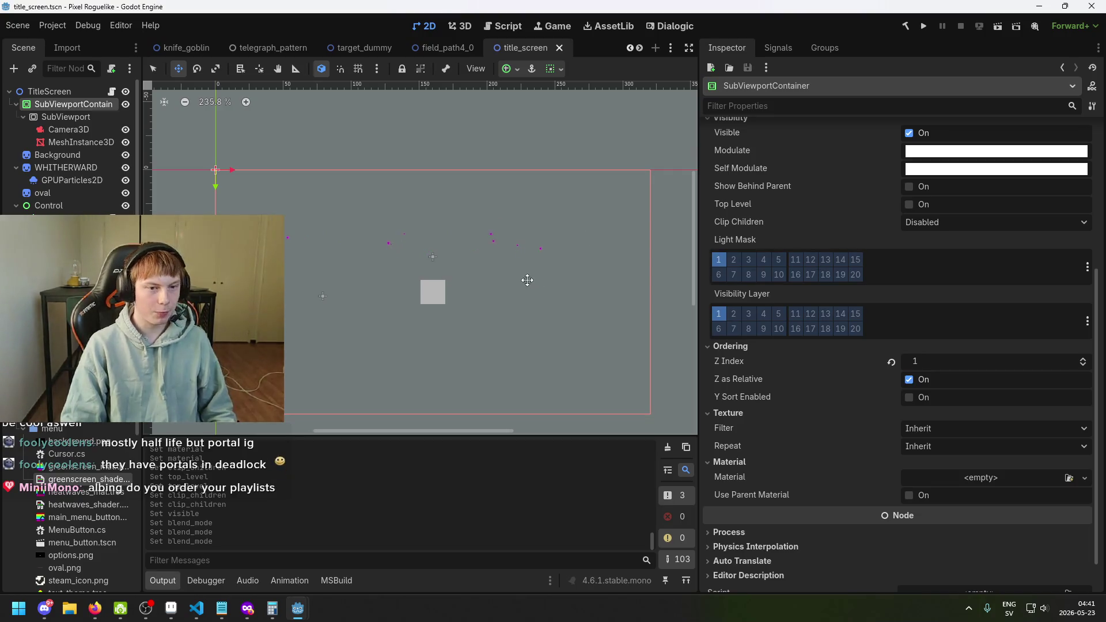
# Step: Save the title_screen scene repeatedly while widening and scrolling the 2D canvas
pyautogui.hotkey('ctrl', 's')
pyautogui.scroll(-1, 449, 255)
pyautogui.hotkey('ctrl', 's')
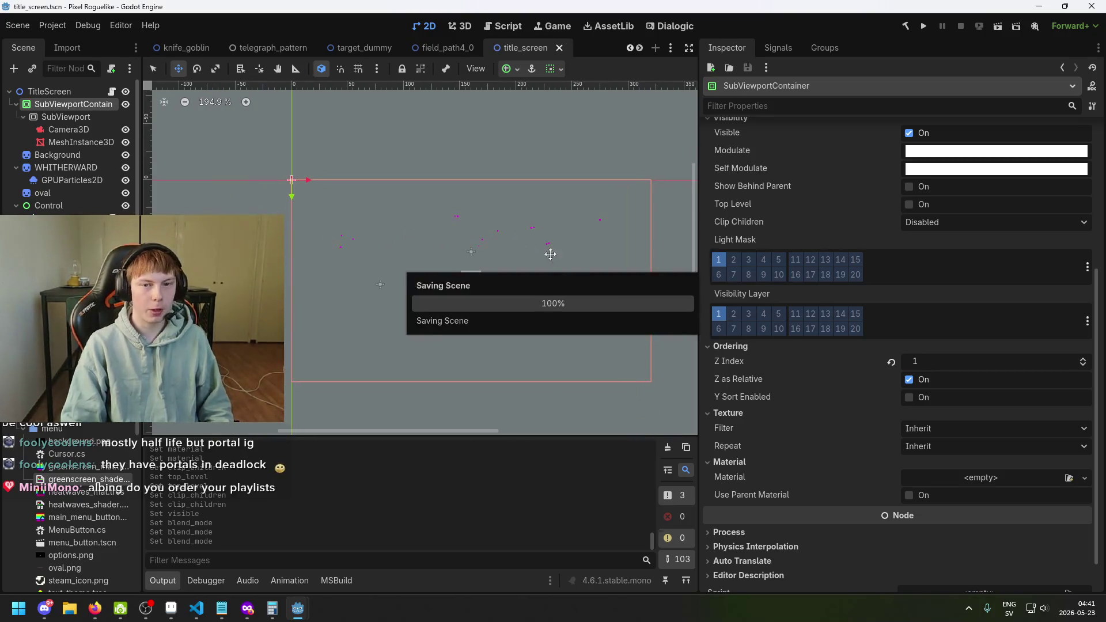
pyautogui.moveTo(703, 223); pyautogui.dragTo(779, 230)
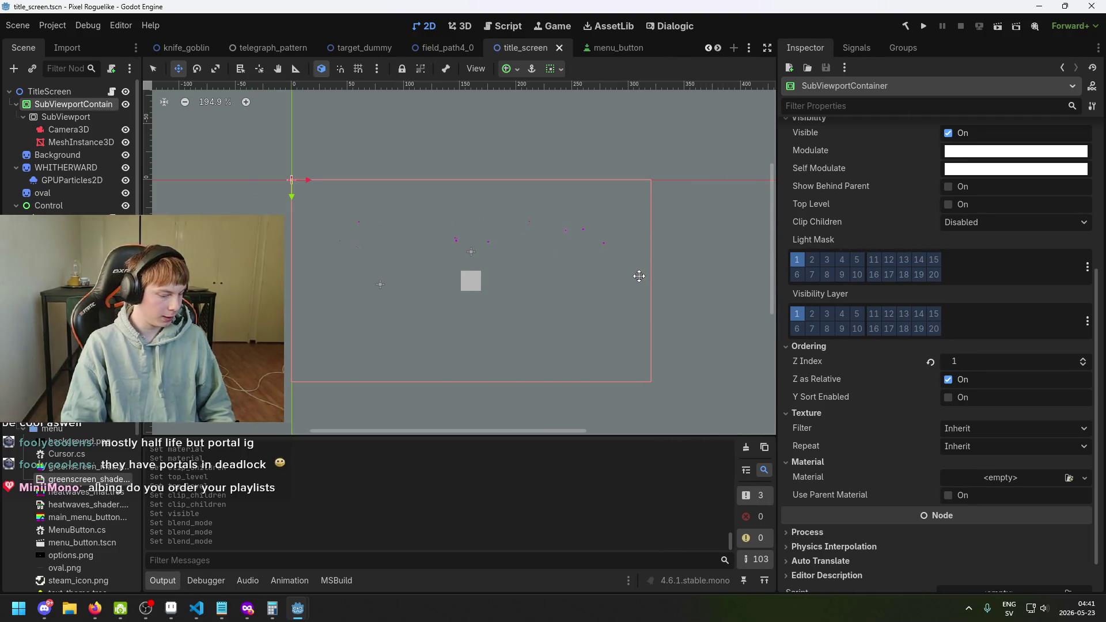
pyautogui.hotkey('ctrl', 's')
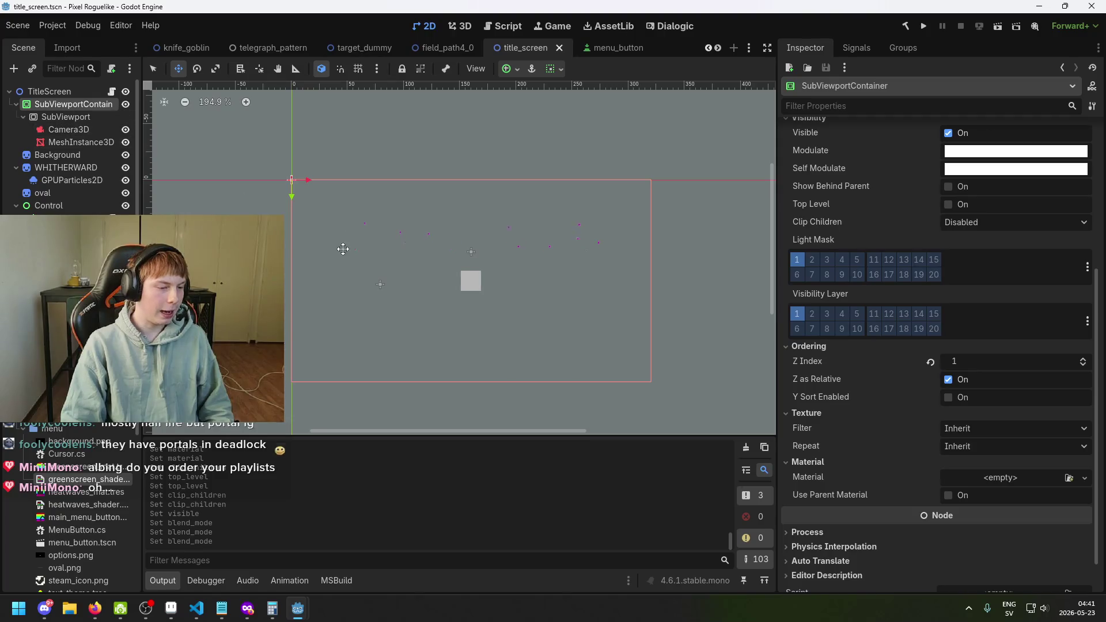
pyautogui.hscroll(3, 341, 247)
pyautogui.scroll(1, 382, 304)
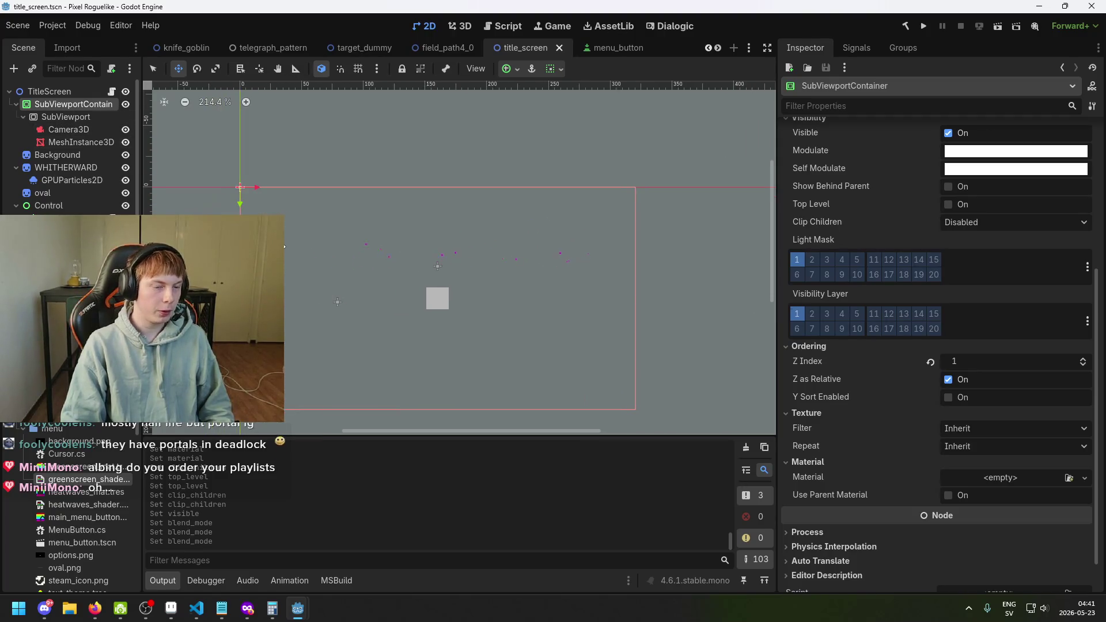
pyautogui.hotkey('ctrl', 's')
# Step: Compare the SubViewport and SubViewportContainer nodes in the Inspector, panning the canvas and saving
pyautogui.click(68, 129)
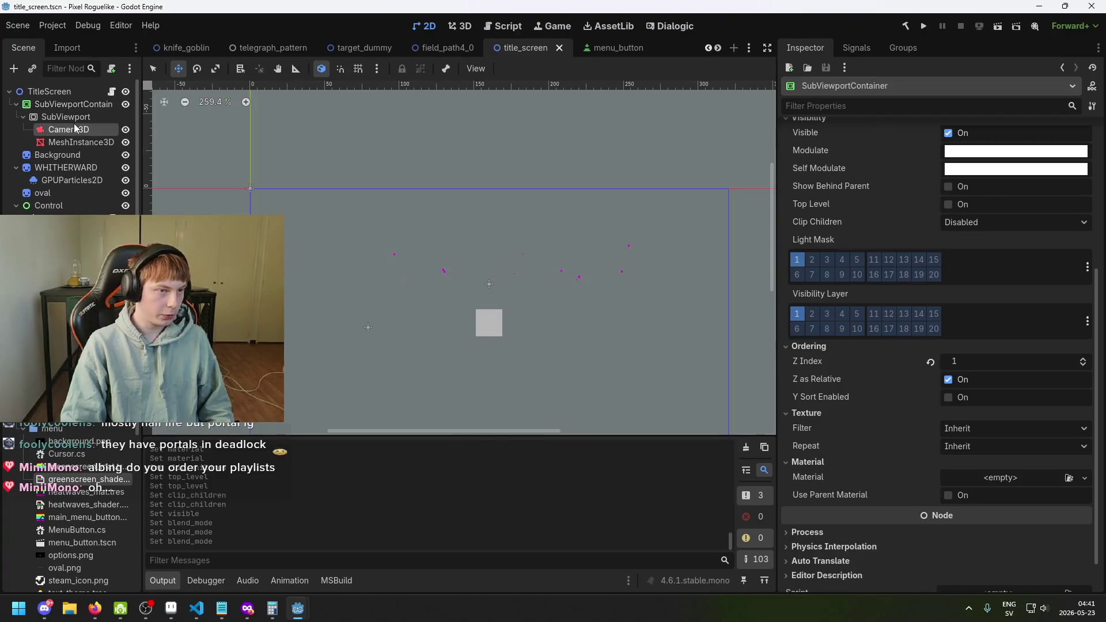
pyautogui.click(65, 116)
pyautogui.click(73, 107)
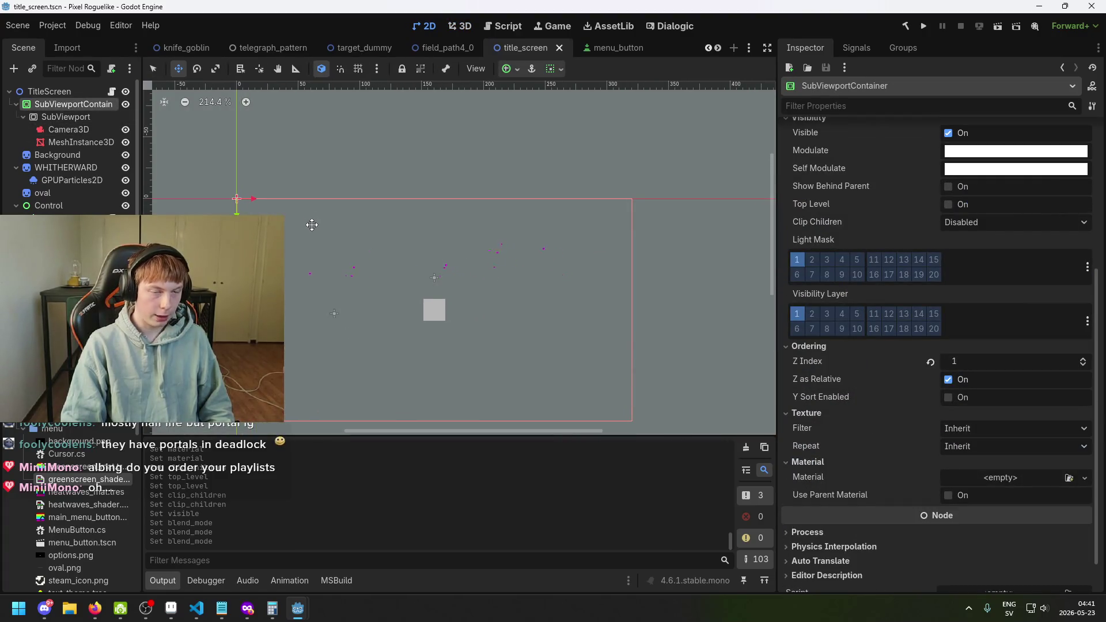
pyautogui.hotkey('ctrl', 's')
pyautogui.hscroll(-3, 460, 208)
pyautogui.hotkey('ctrl', 's')
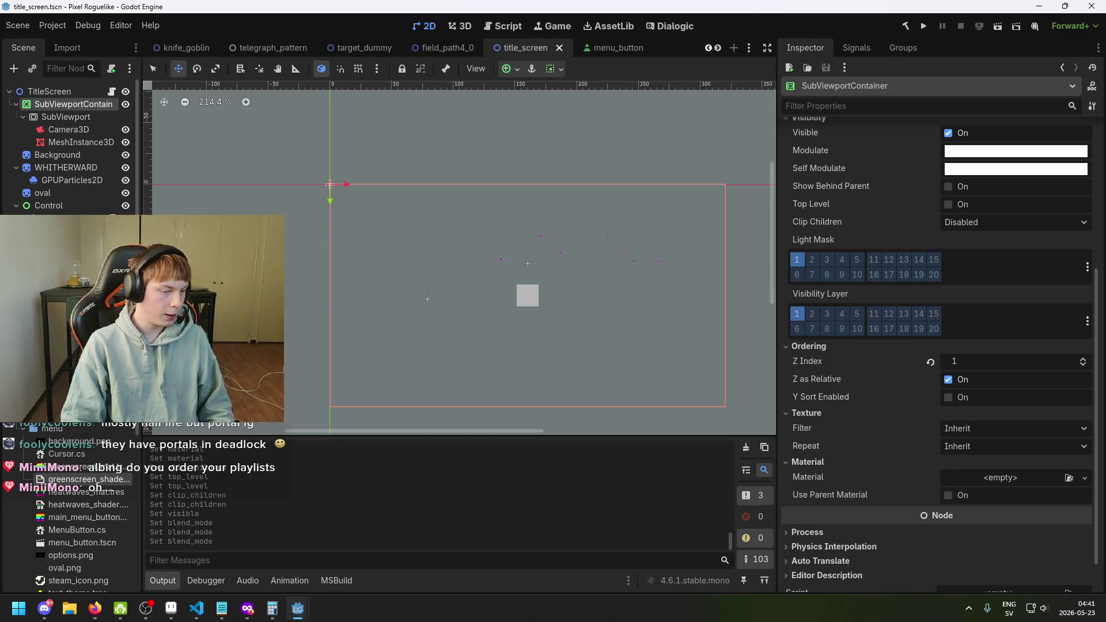
pyautogui.scroll(1, 412, 323)
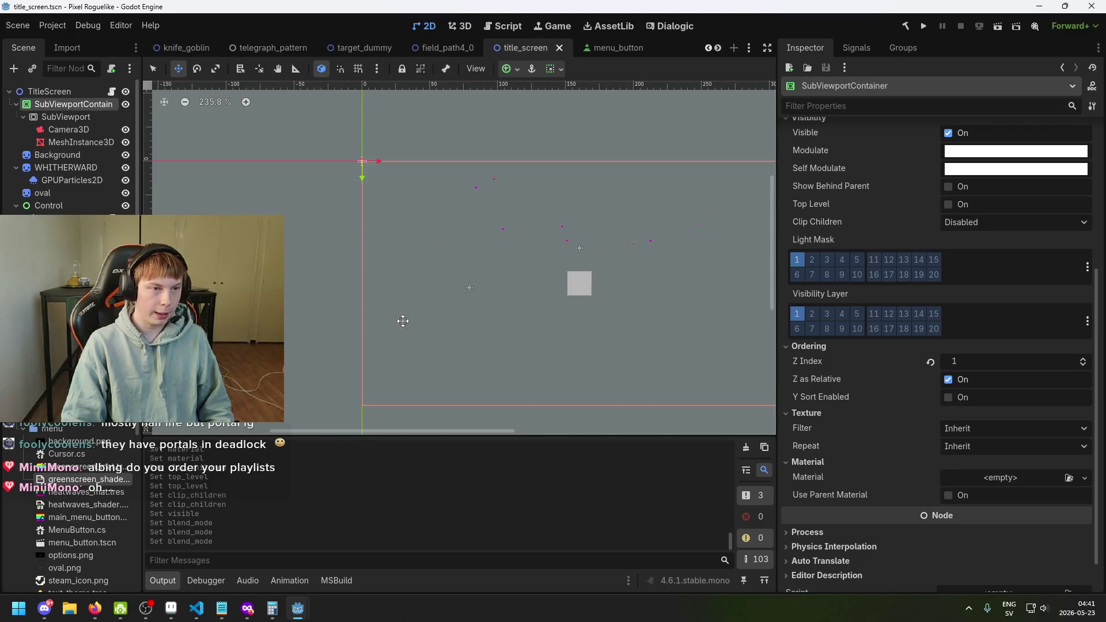
pyautogui.scroll(1, 494, 279)
pyautogui.moveTo(494, 279); pyautogui.dragTo(432, 292)
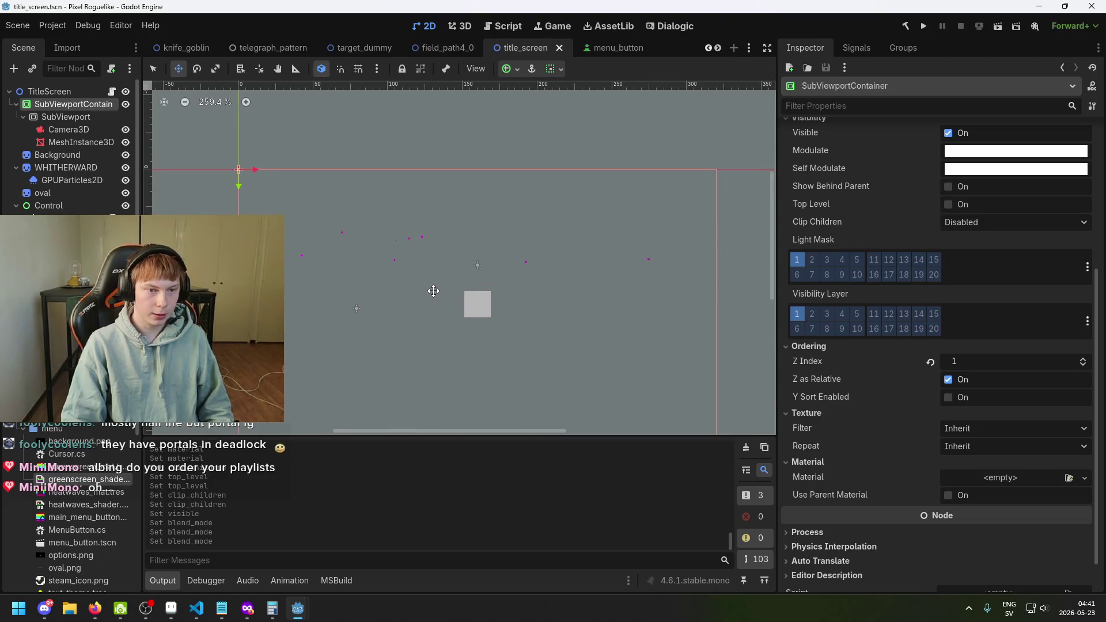
pyautogui.click(77, 116)
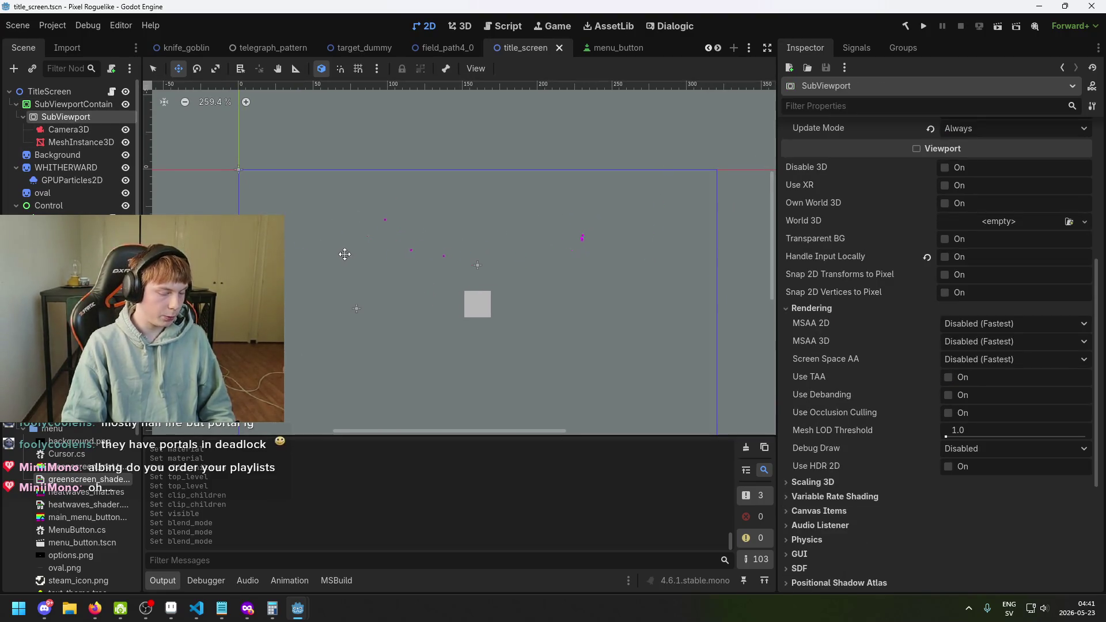
pyautogui.moveTo(346, 254)
pyautogui.mouseDown()
pyautogui.moveTo(389, 259)
pyautogui.moveTo(312, 237)
pyautogui.mouseUp()
pyautogui.hotkey('ctrl', 's')
# Step: Recheck both viewport nodes, recentre the canvas, save, and return to the Shader Editor
pyautogui.click(74, 104)
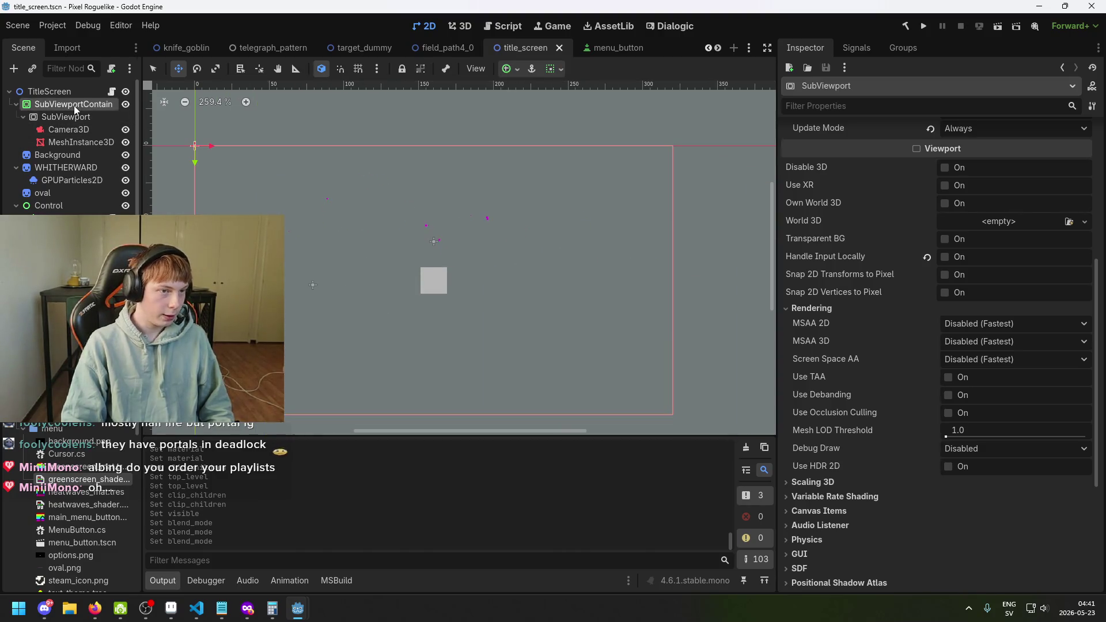
pyautogui.scroll(1, 336, 229)
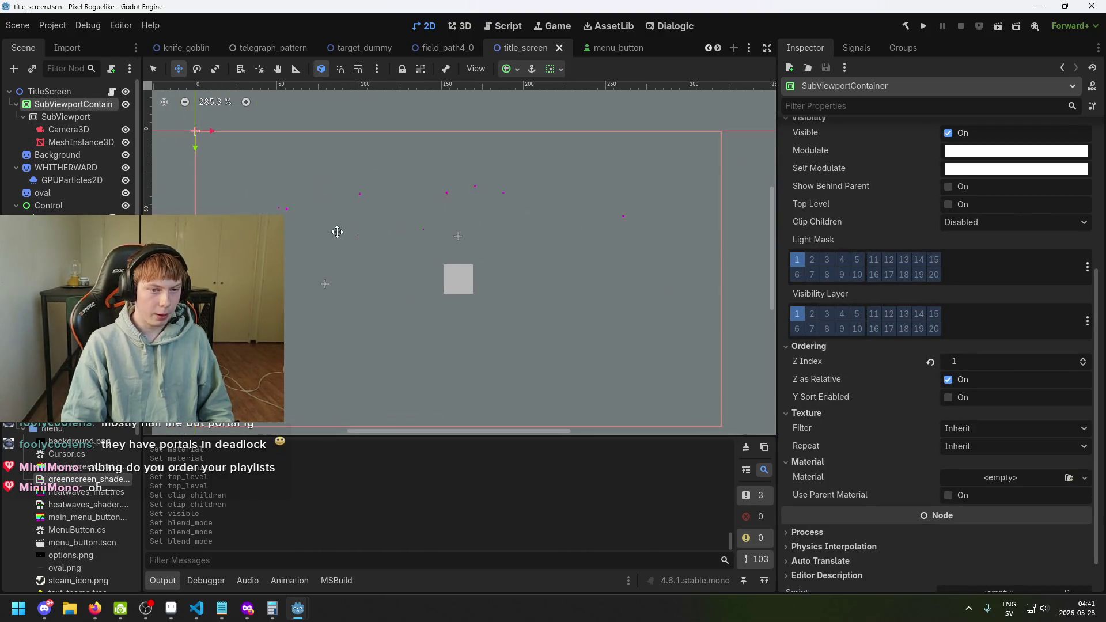
pyautogui.moveTo(336, 229); pyautogui.dragTo(331, 214)
pyautogui.click(71, 118)
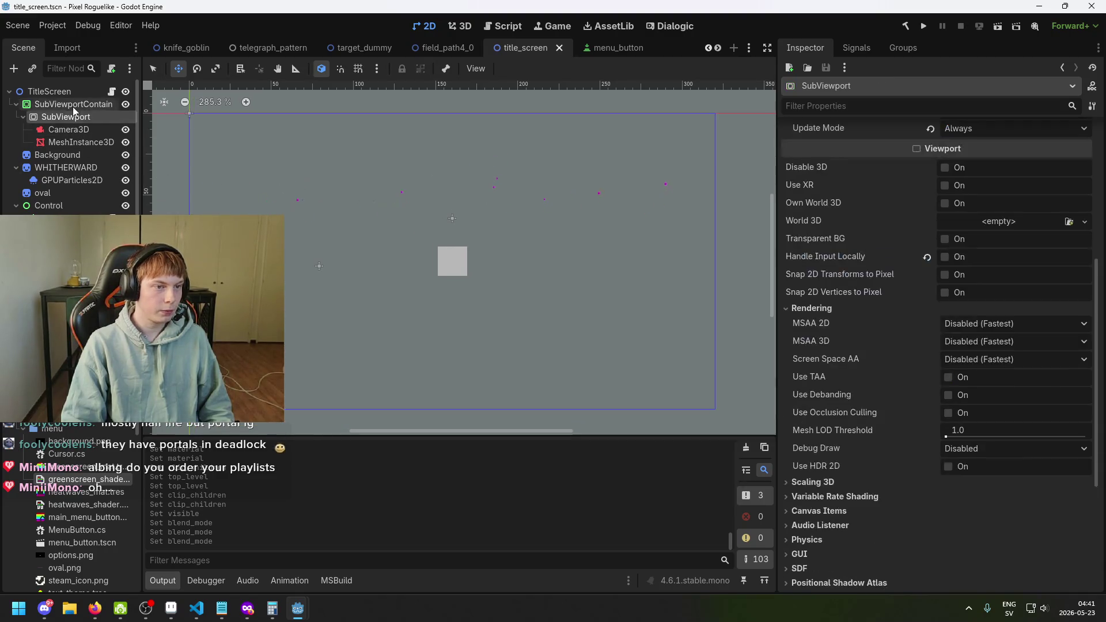
pyautogui.click(73, 106)
pyautogui.click(77, 122)
pyautogui.moveTo(316, 242); pyautogui.dragTo(372, 232)
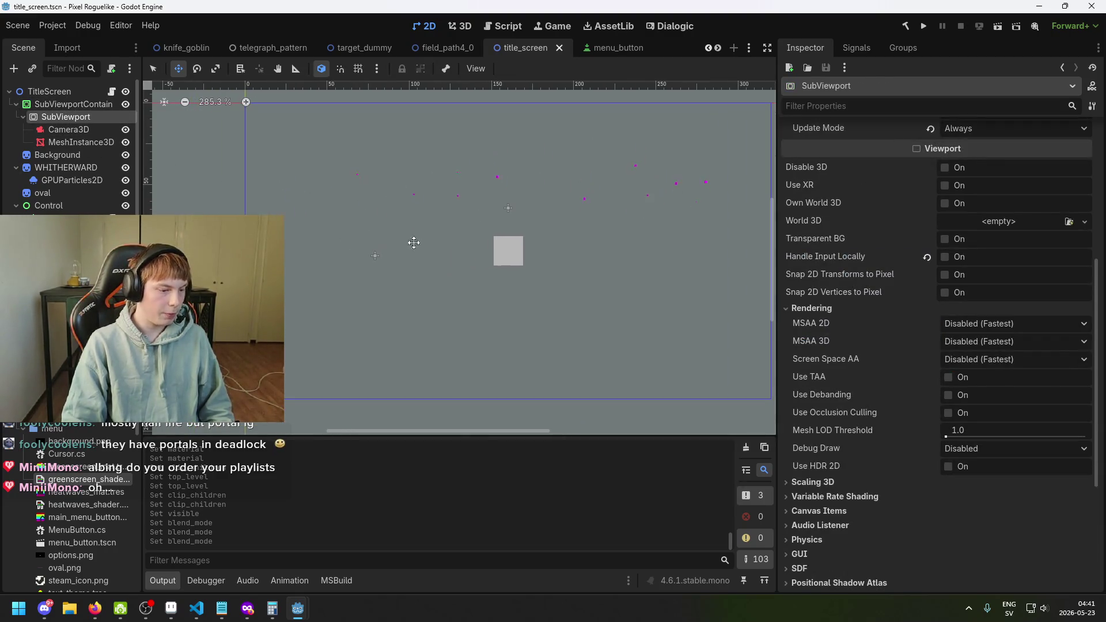
pyautogui.hotkey('ctrl', 's')
pyautogui.moveTo(462, 251); pyautogui.dragTo(404, 263)
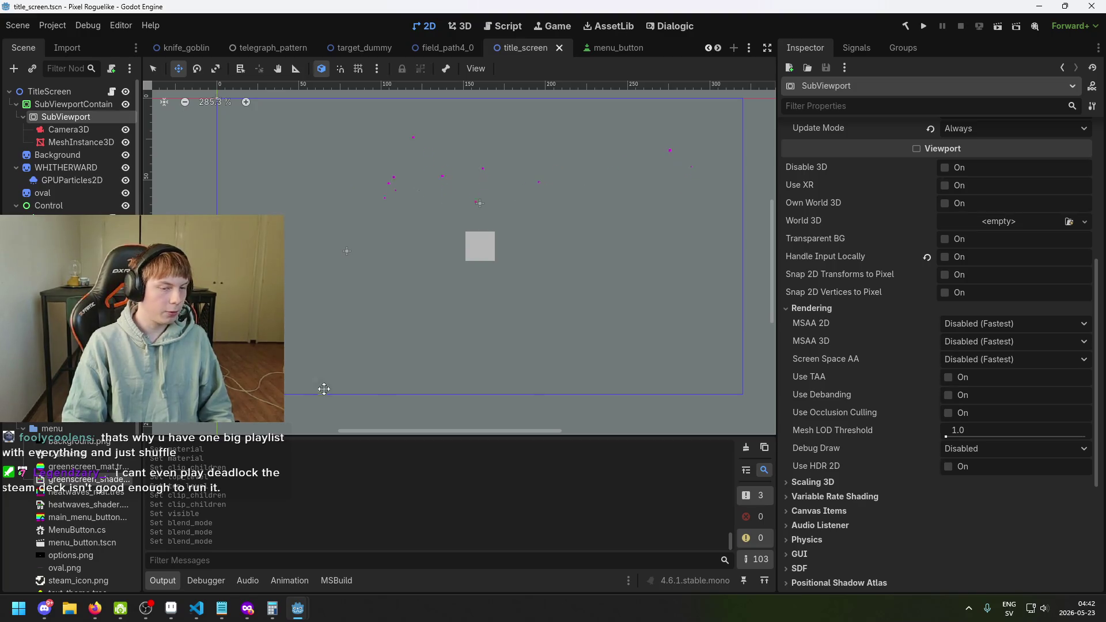
pyautogui.scroll(-1, 323, 387)
pyautogui.moveTo(361, 358)
pyautogui.mouseDown()
pyautogui.moveTo(295, 367)
pyautogui.moveTo(314, 365)
pyautogui.mouseUp()
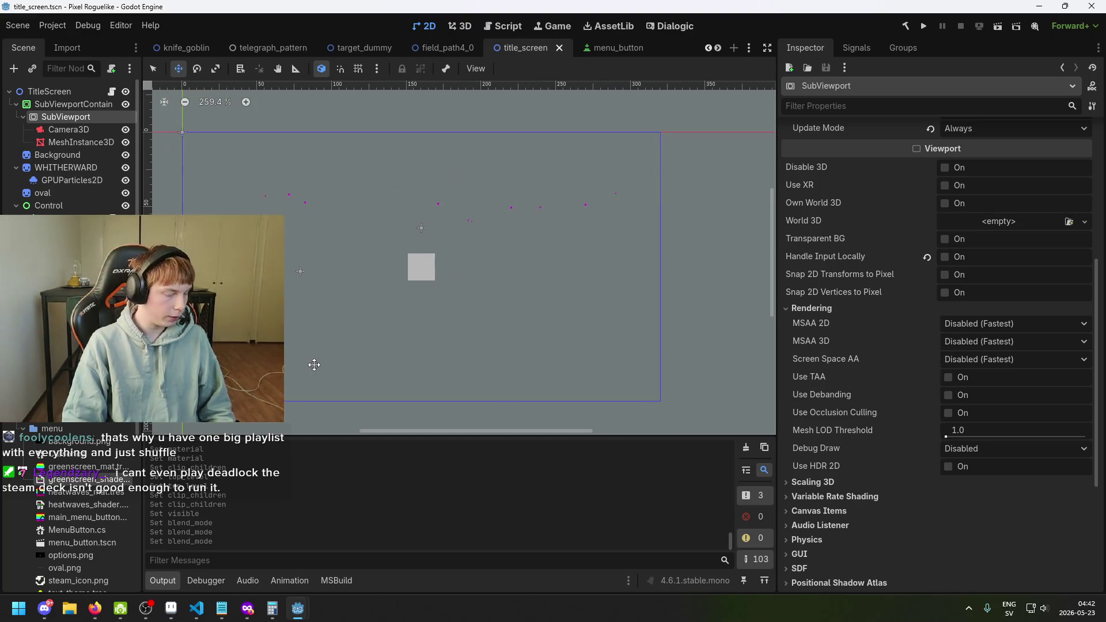
pyautogui.hotkey('ctrl', 's')
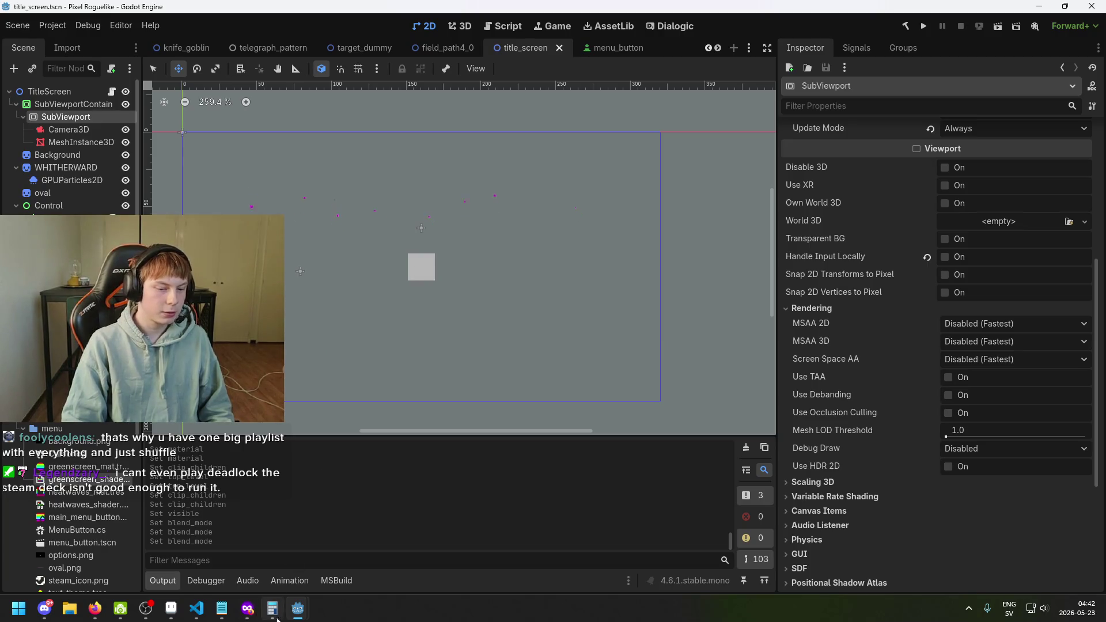
pyautogui.moveTo(298, 609)
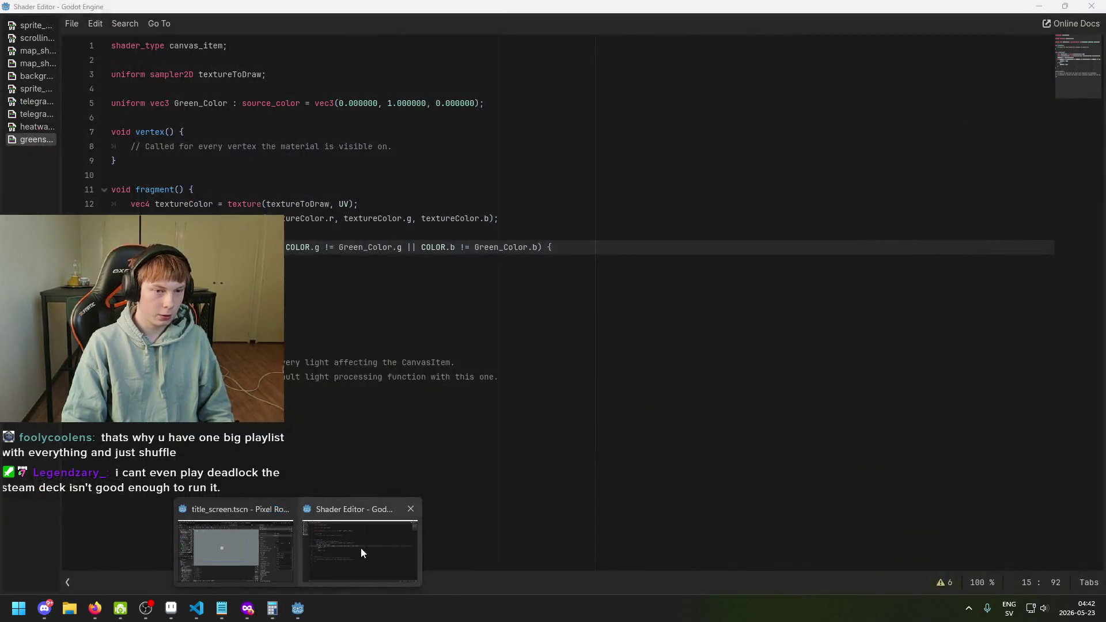
pyautogui.click(361, 548)
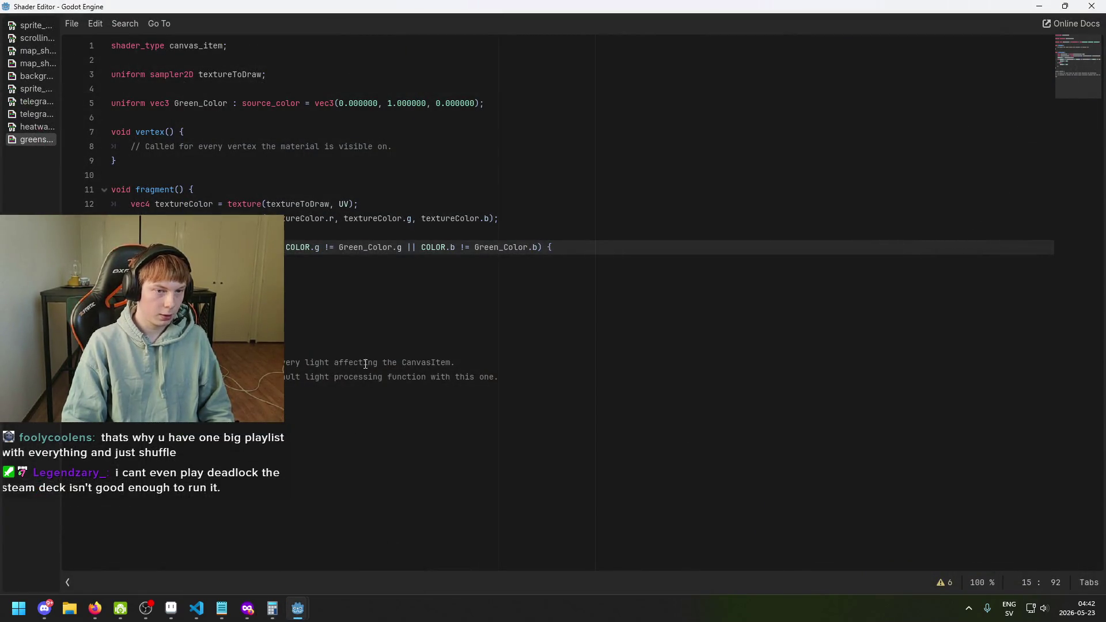
pyautogui.click(538, 247)
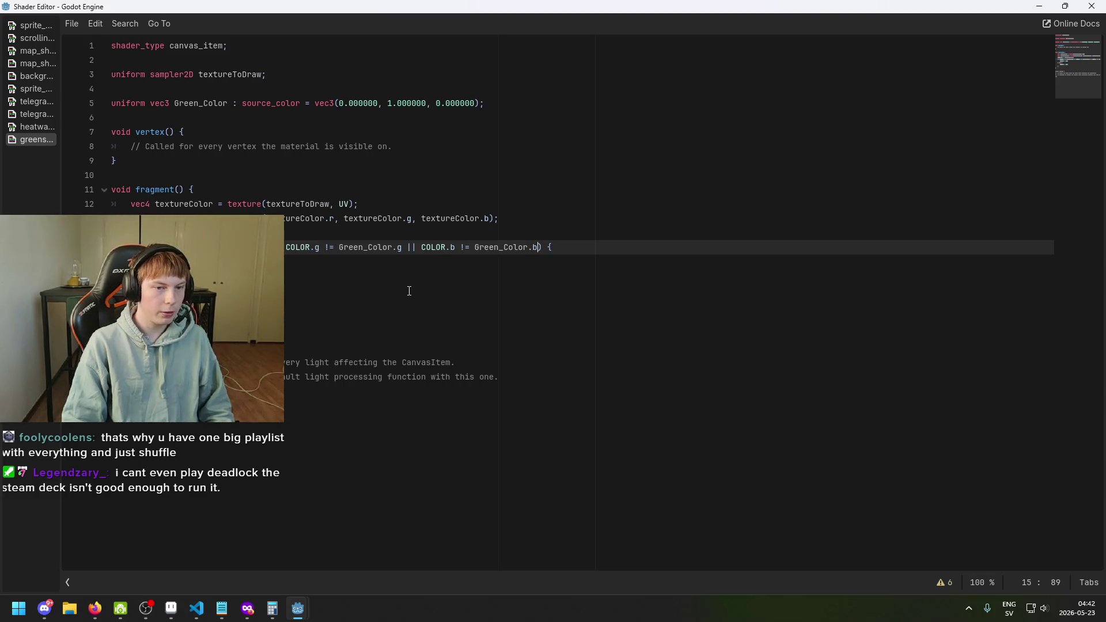
pyautogui.click(340, 259)
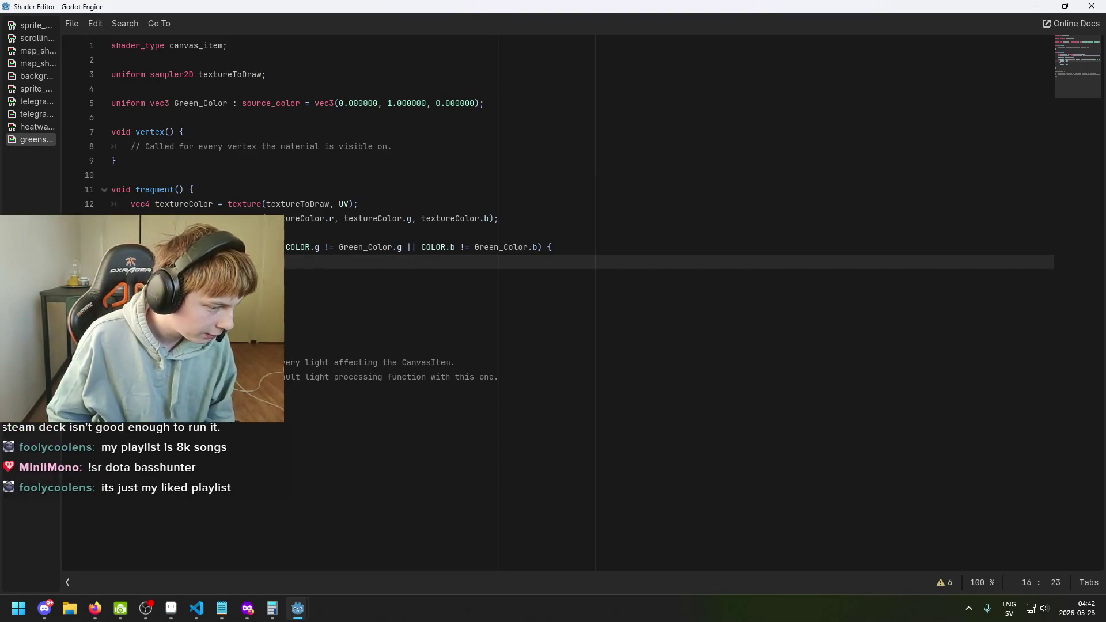
pyautogui.hotkey('alt', 'Tab')
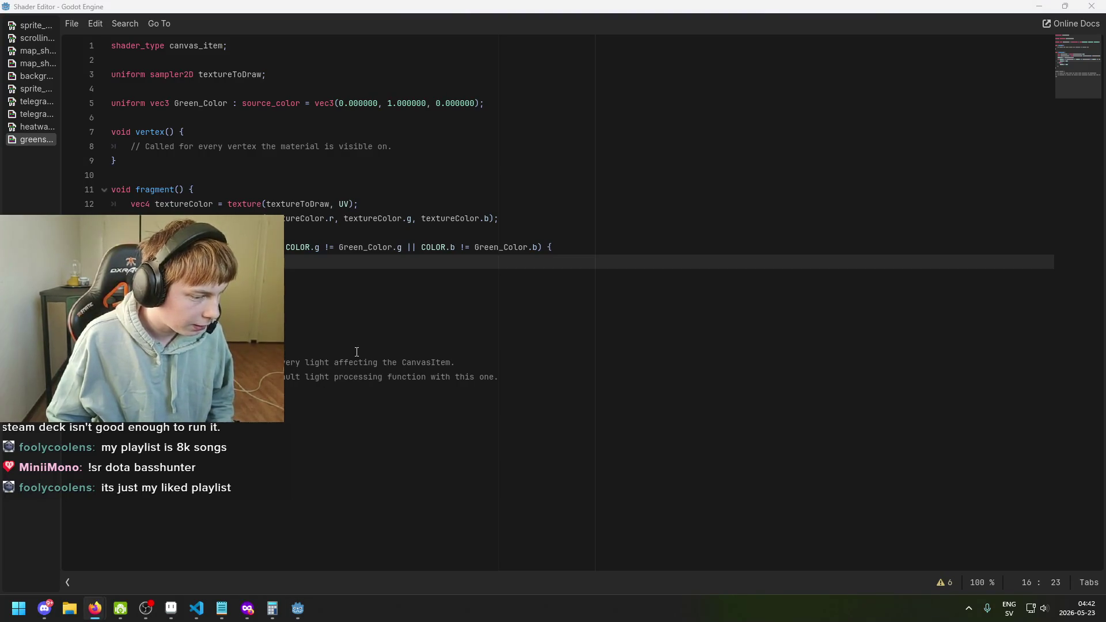
pyautogui.click(351, 346)
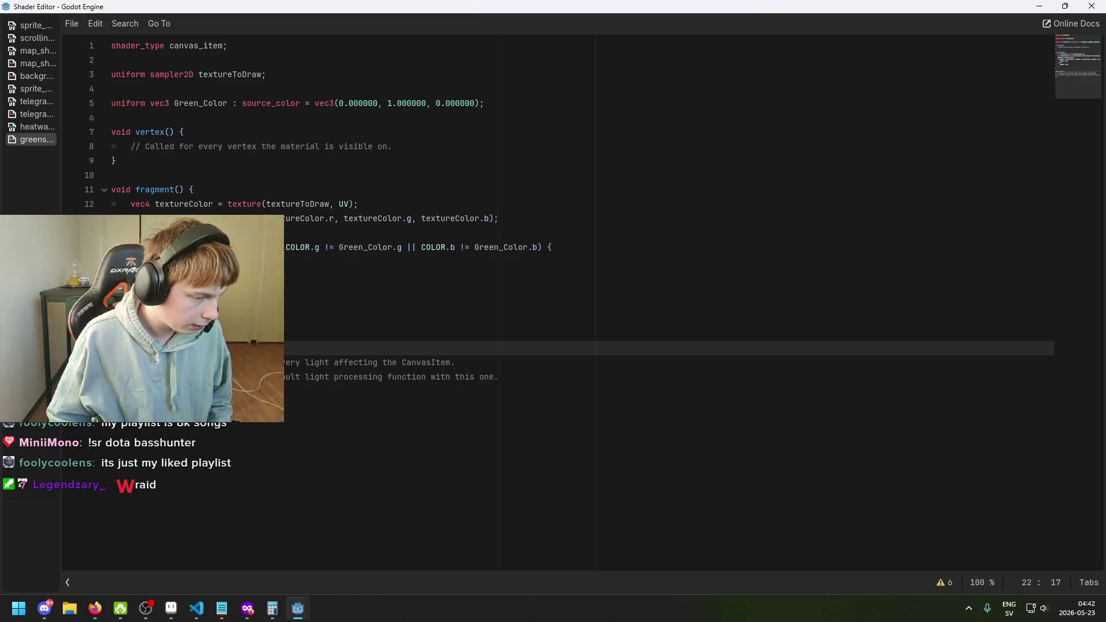
pyautogui.click(546, 293)
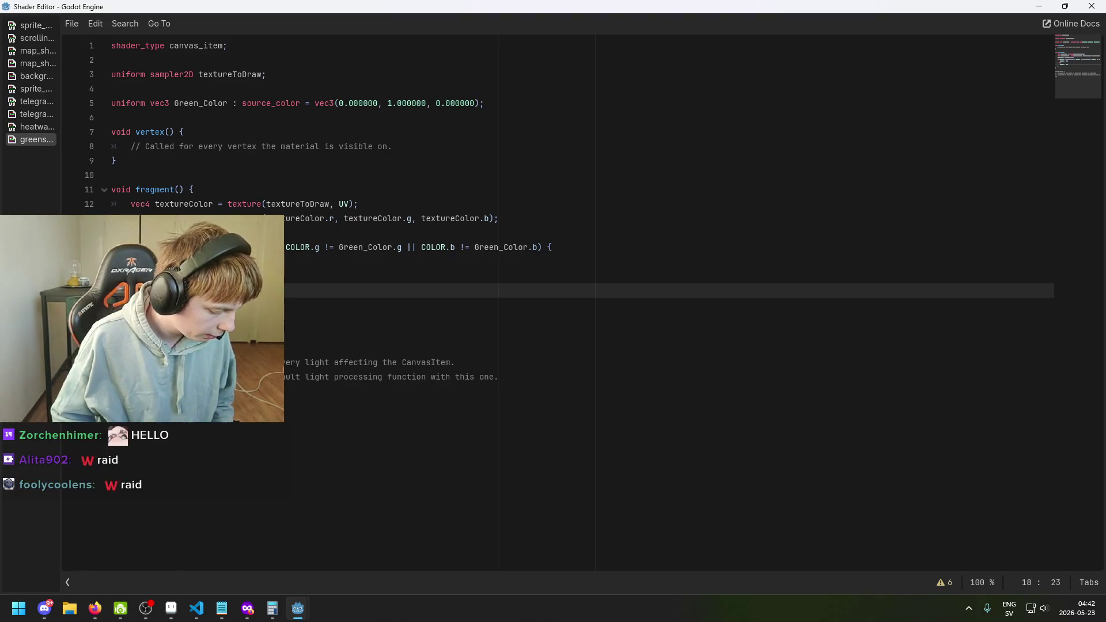
pyautogui.click(291, 324)
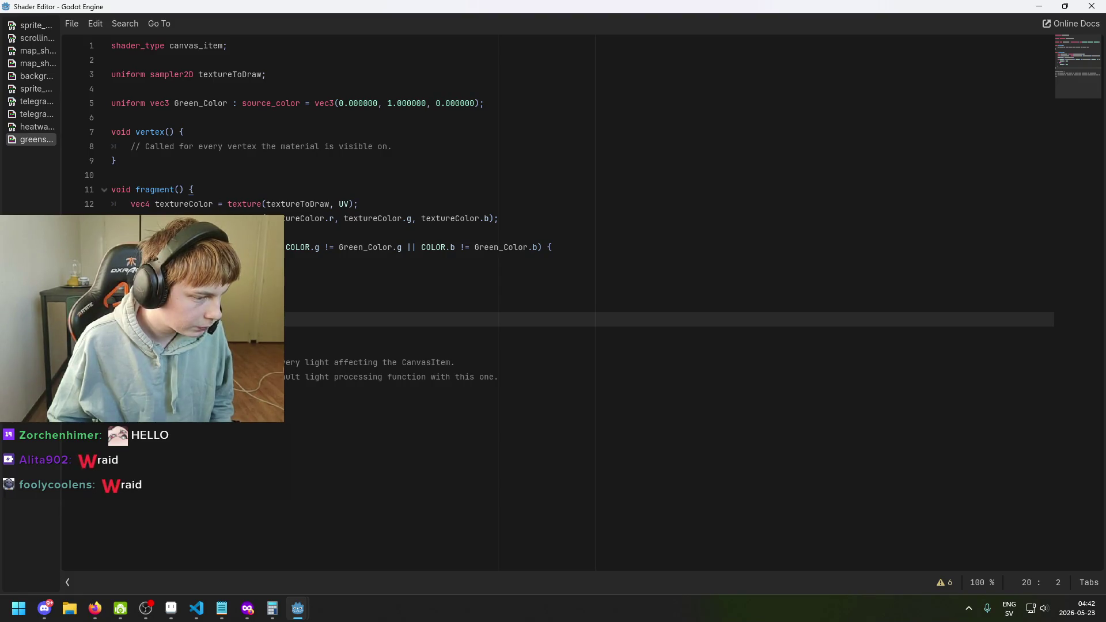
pyautogui.hotkey('alt', 'Tab')
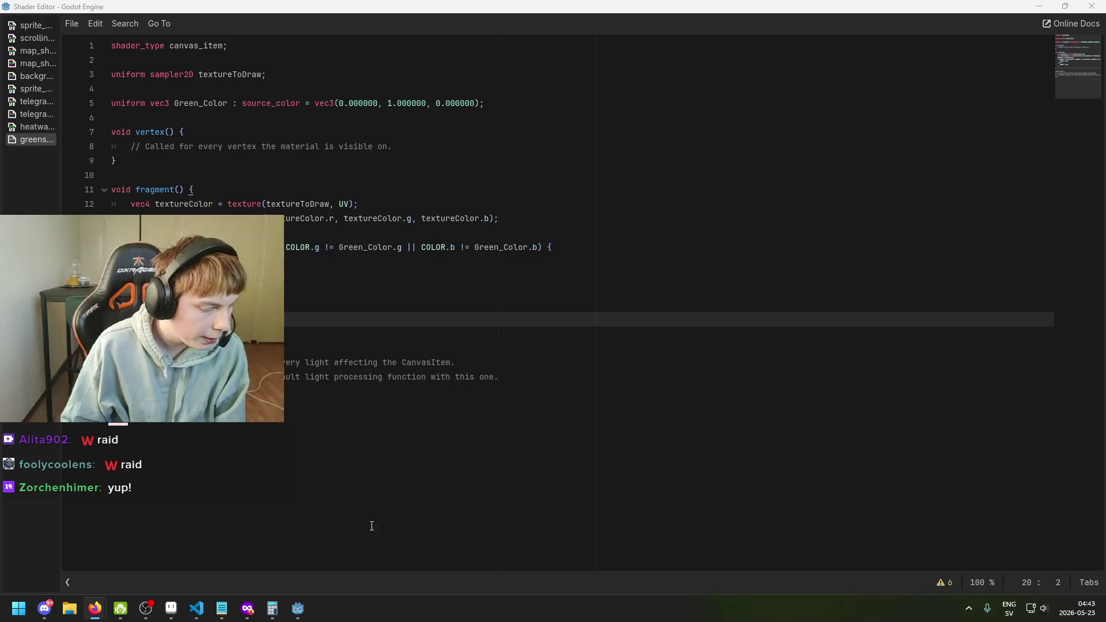
pyautogui.moveTo(298, 609)
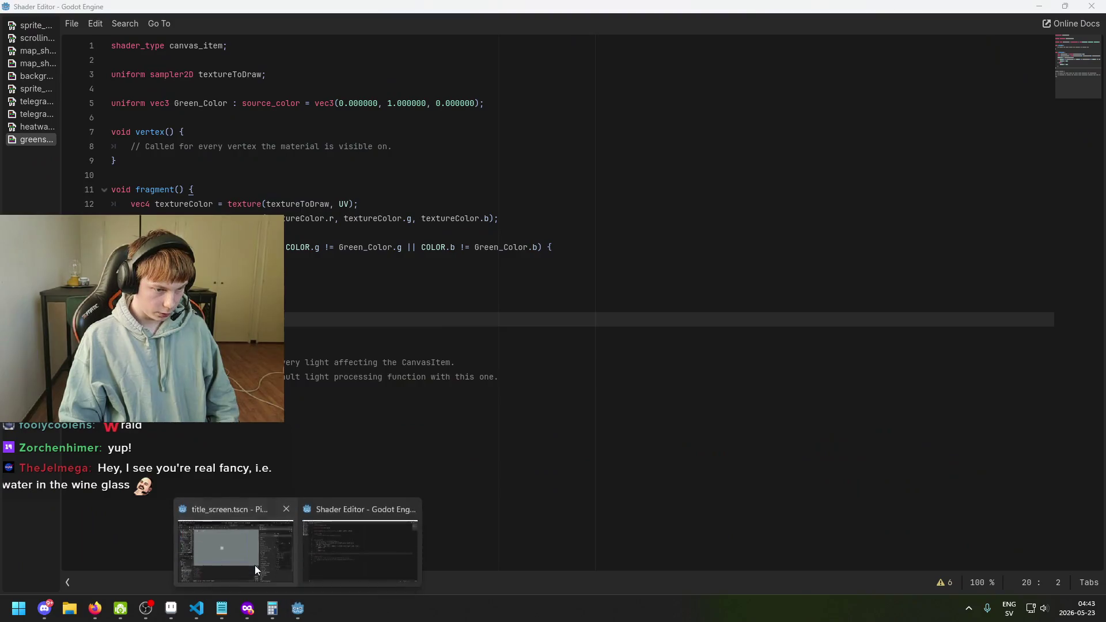
# Step: Bring the title_screen scene editor back, save it, and zoom the 2D canvas out
pyautogui.click(254, 562)
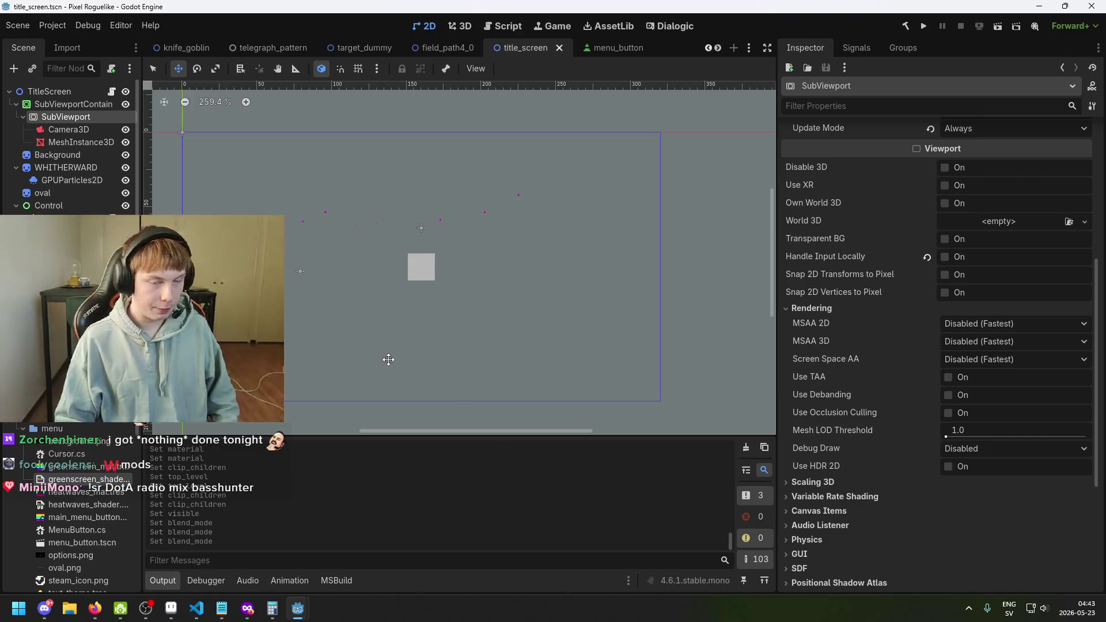
pyautogui.hotkey('ctrl', 's')
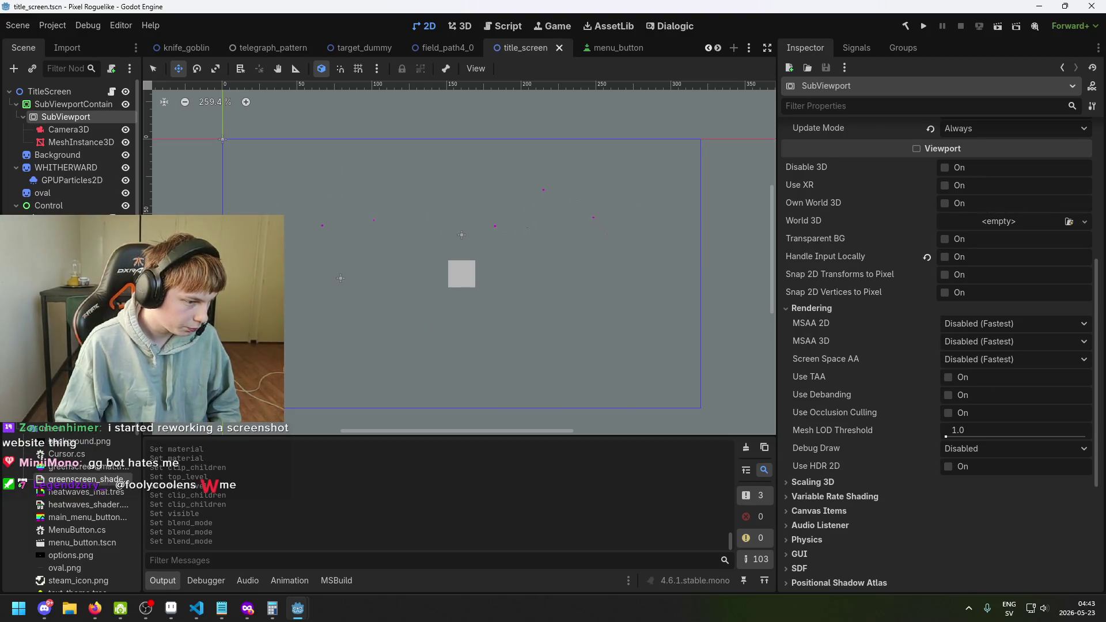
pyautogui.hotkey('alt', 'Tab')
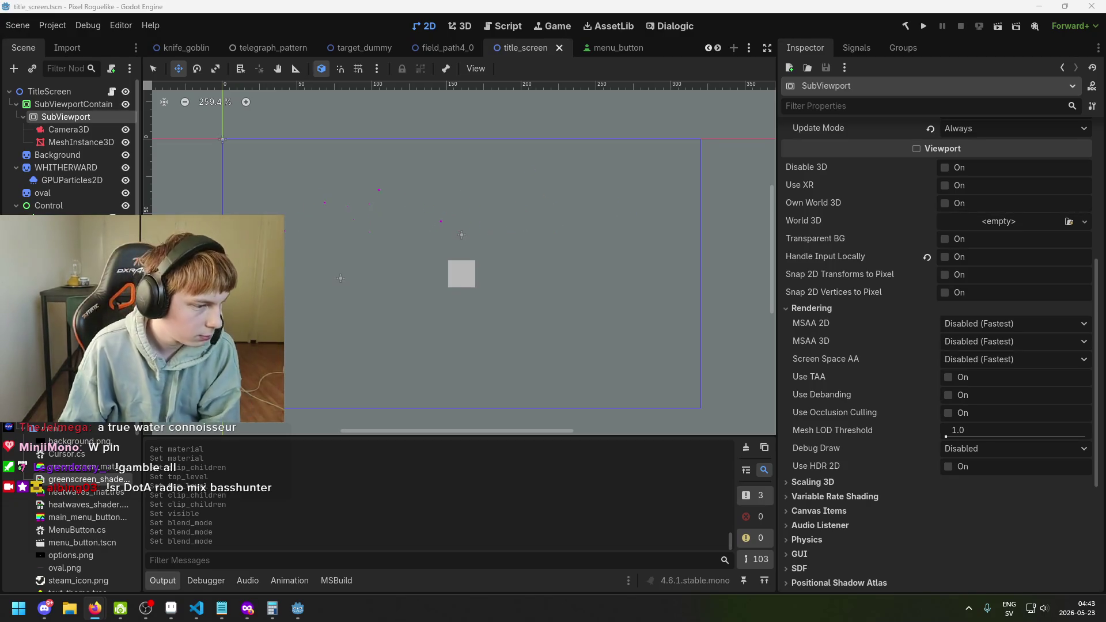
pyautogui.press('XF86AudioLowerVolume')
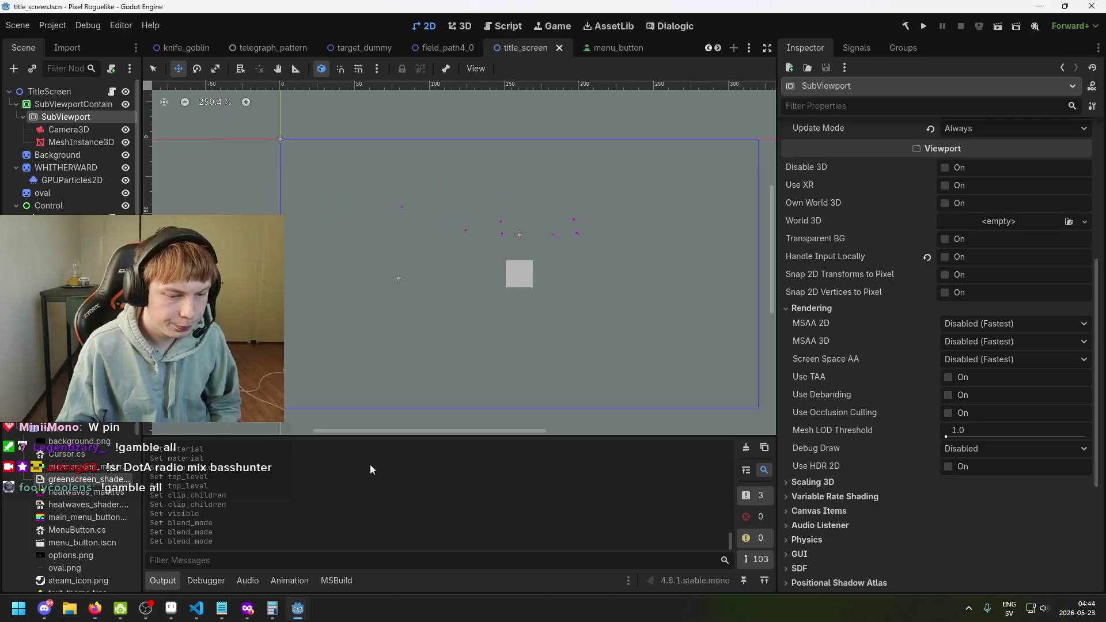
pyautogui.scroll(-1, 398, 385)
pyautogui.hotkey('ctrl', 's')
pyautogui.scroll(-2, 404, 369)
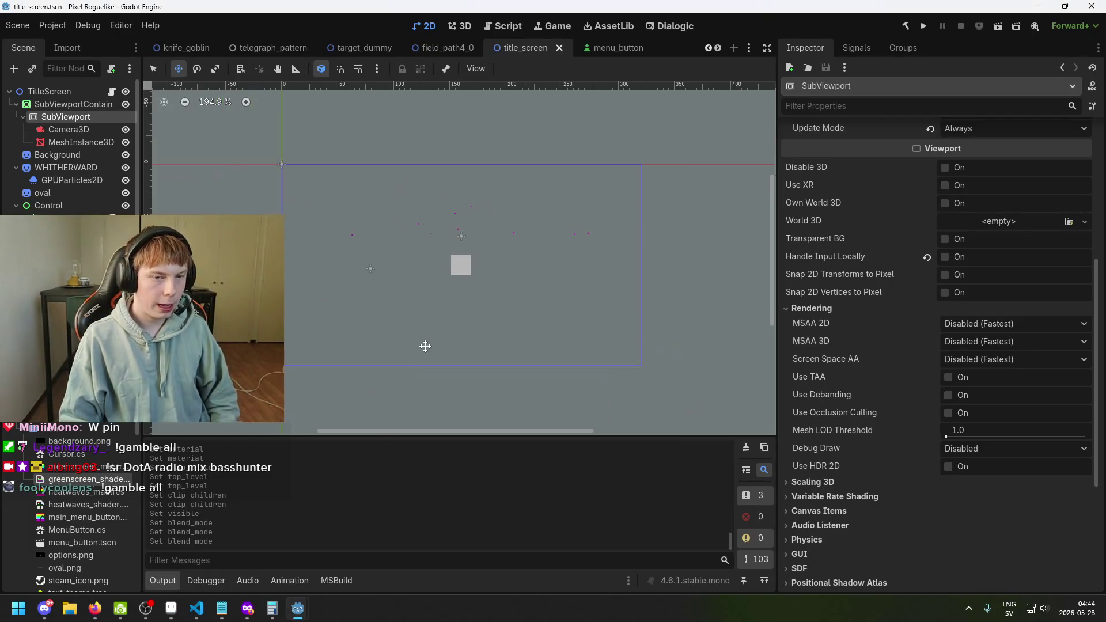
# Step: Hide the SubViewportContainer, test-run the WHITHERWARD title screen on black, then close the game
pyautogui.click(125, 104)
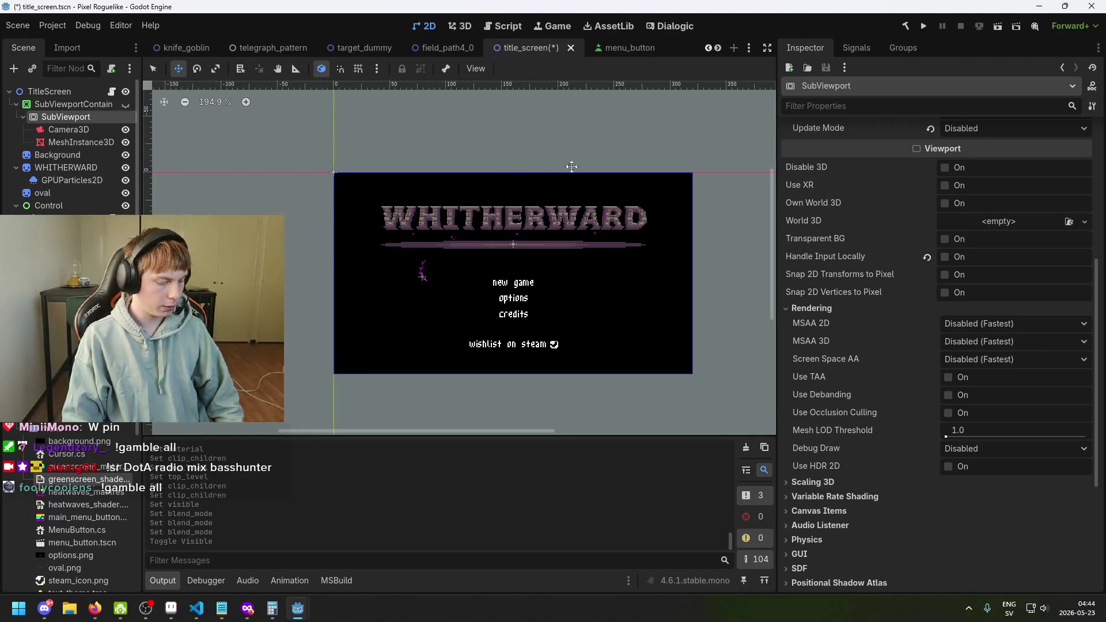
pyautogui.click(924, 25)
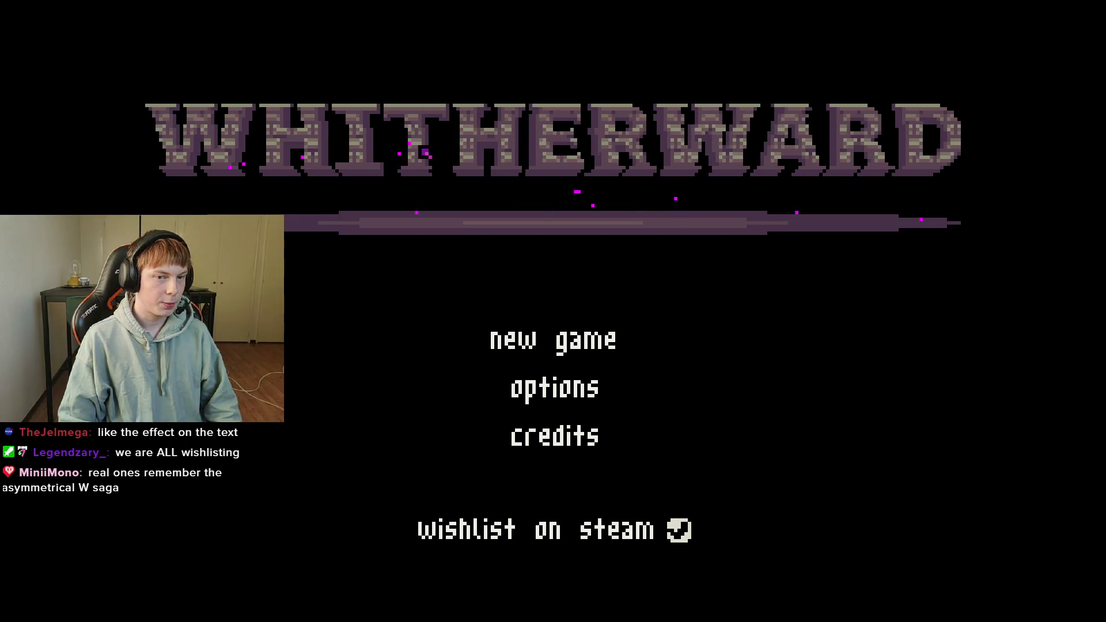
pyautogui.press('F8')
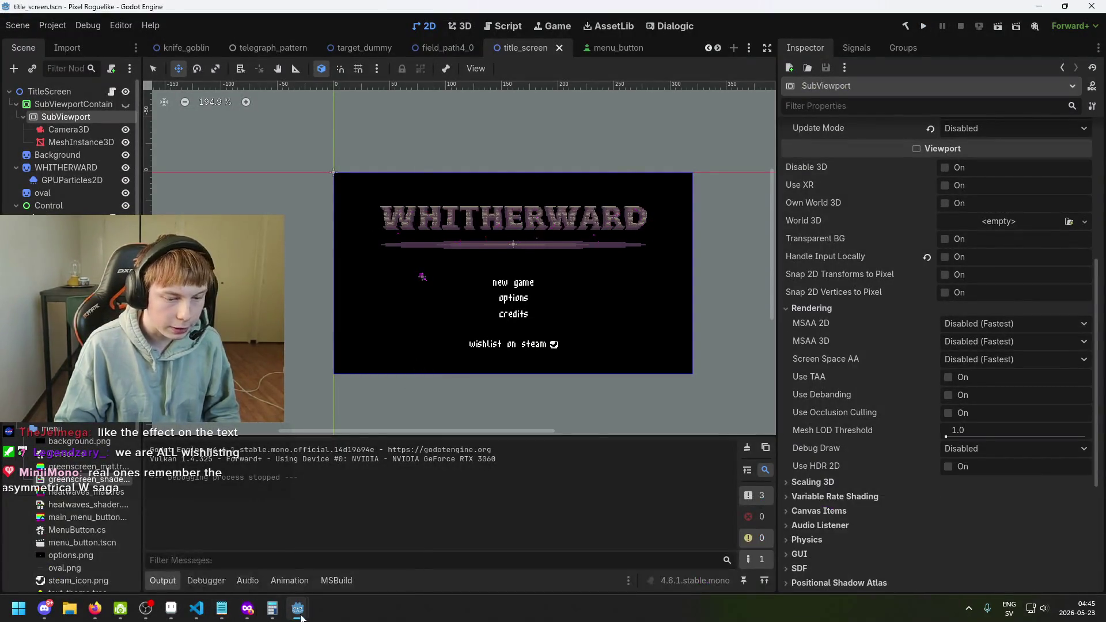
pyautogui.moveTo(301, 618)
pyautogui.click(354, 562)
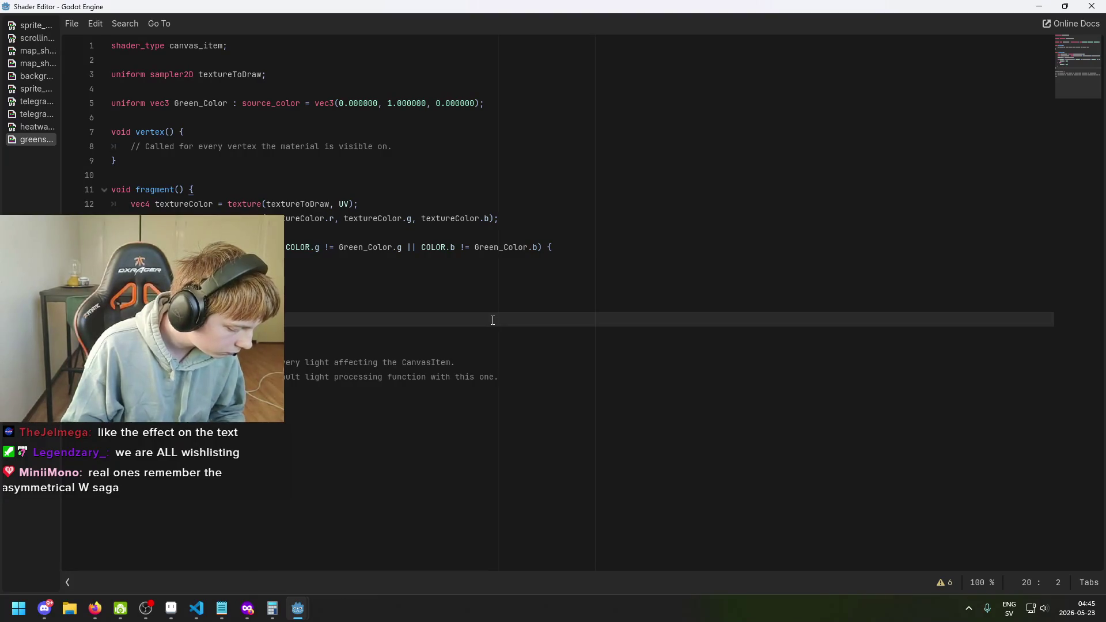
pyautogui.click(360, 283)
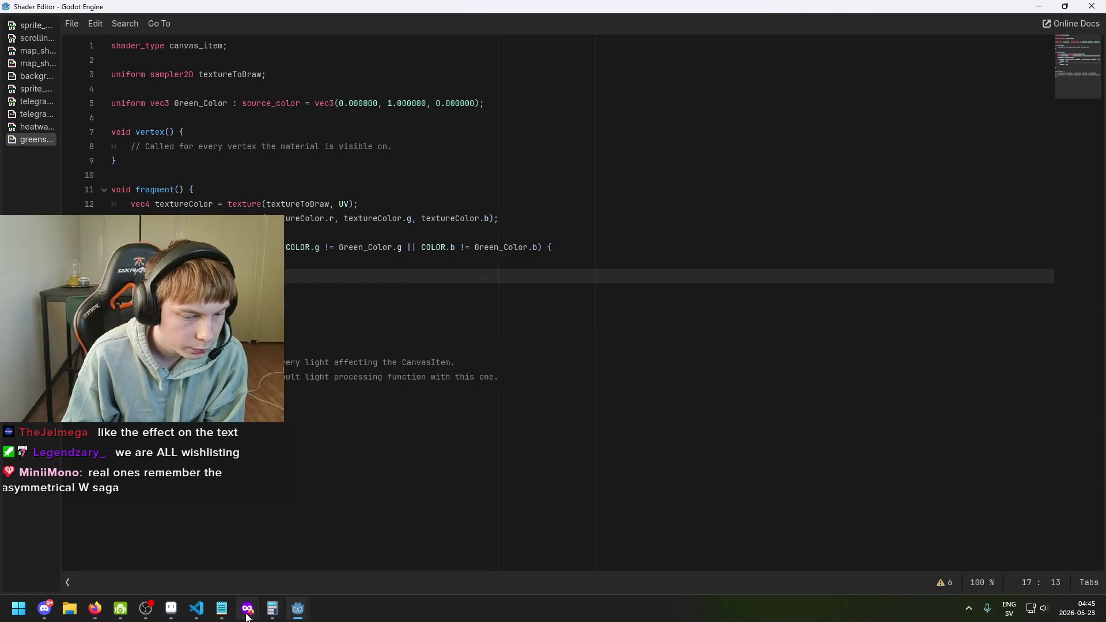
pyautogui.click(173, 610)
pyautogui.click(172, 610)
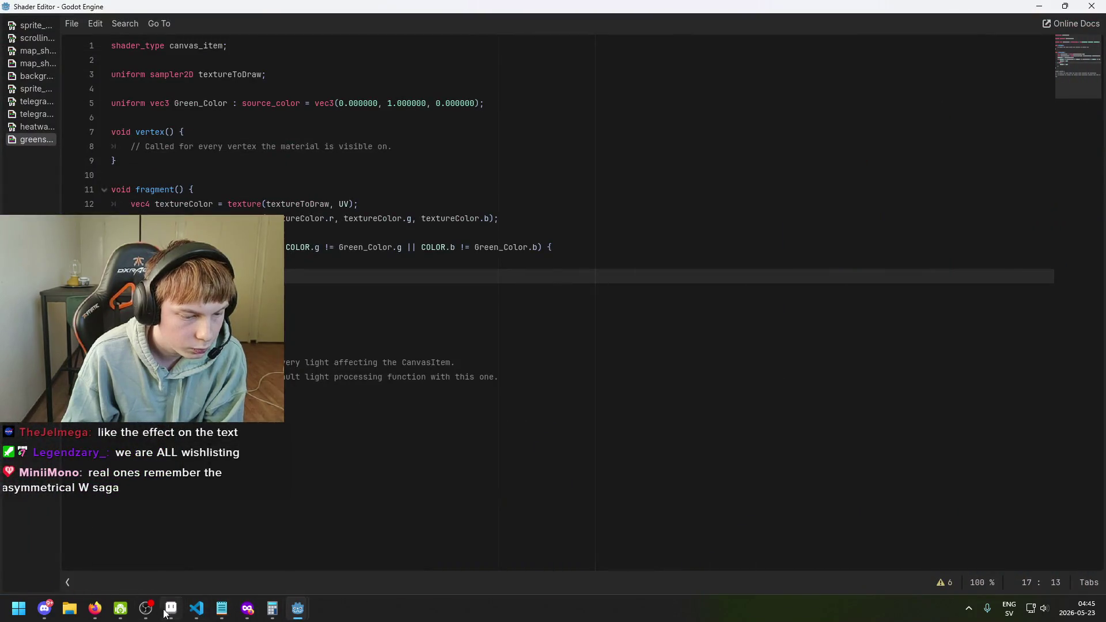
pyautogui.moveTo(298, 609)
pyautogui.click(244, 566)
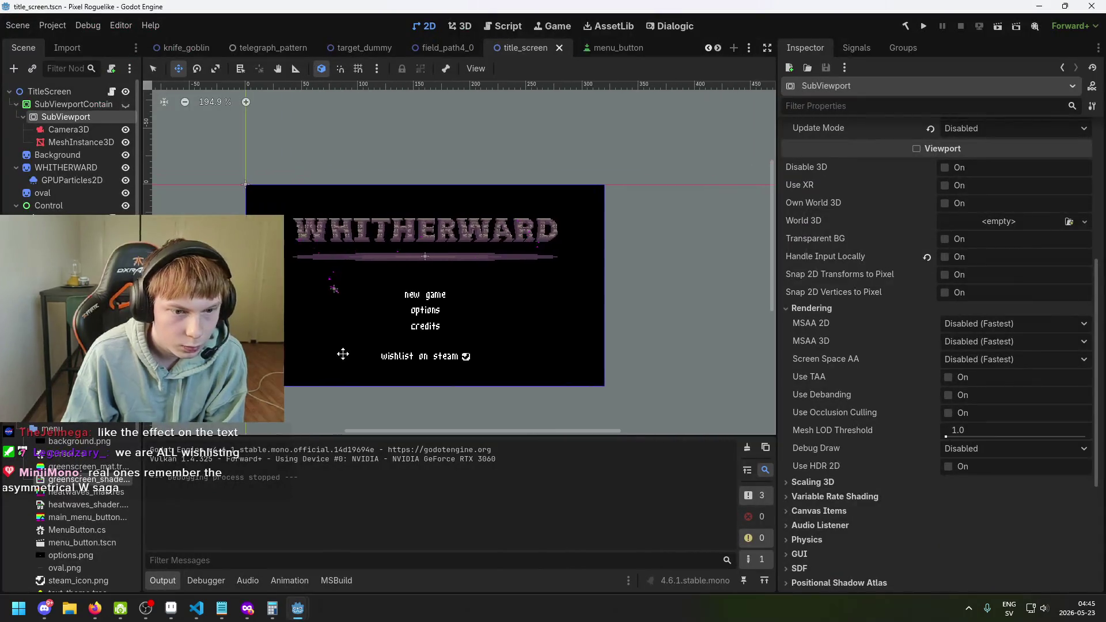
pyautogui.scroll(1, 301, 294)
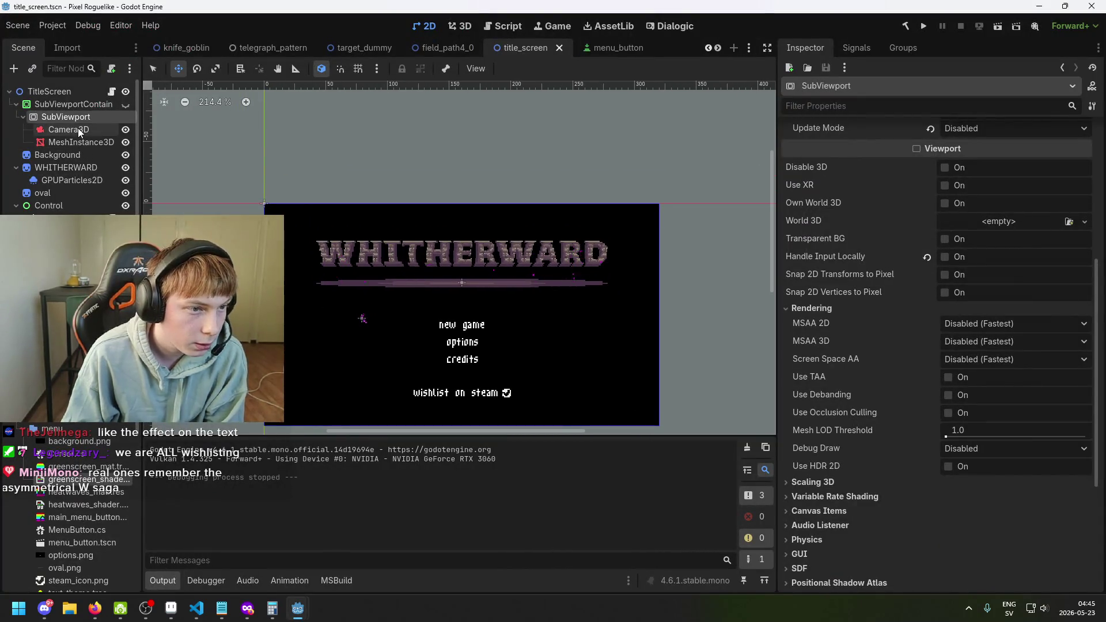
# Step: Make the SubViewportContainer visible again in the title_screen scene
pyautogui.click(69, 105)
pyautogui.click(126, 105)
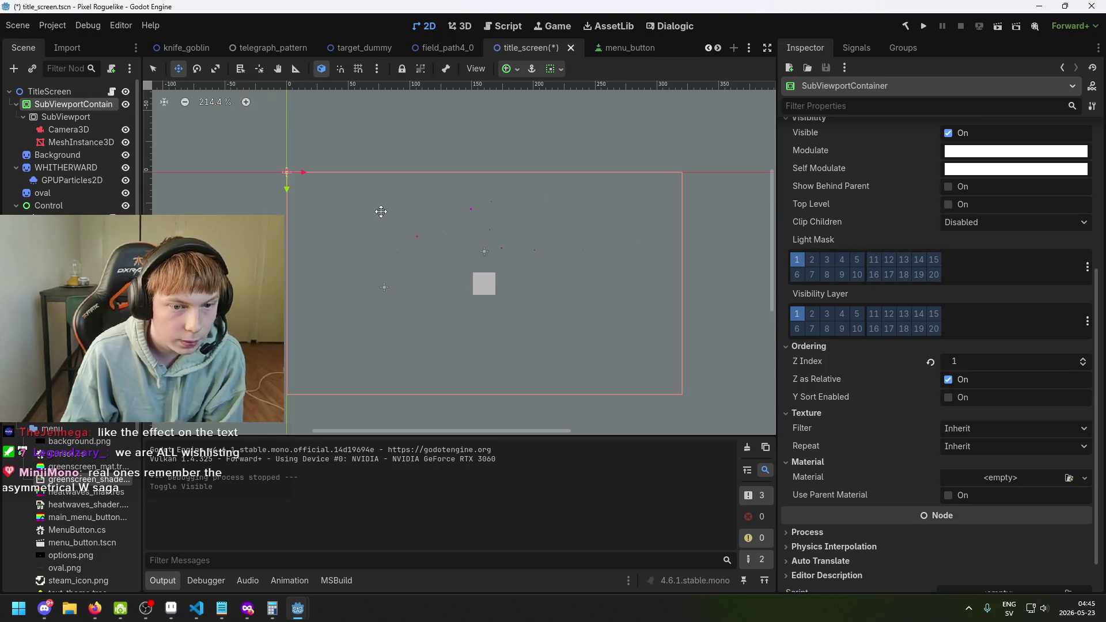
pyautogui.scroll(1, 441, 246)
pyautogui.scroll(2, 459, 242)
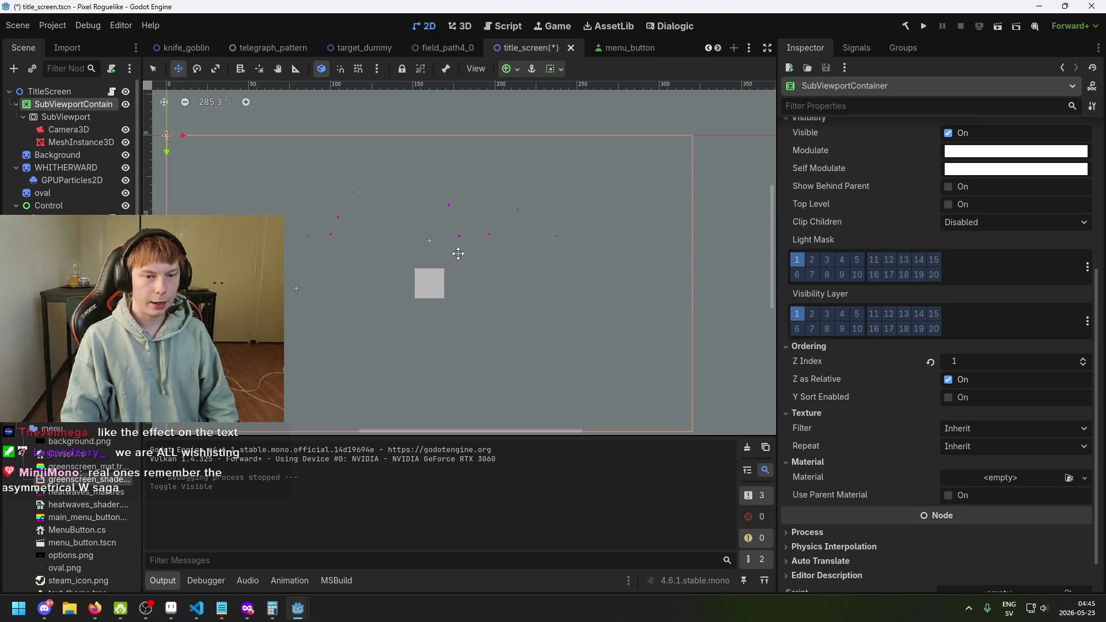
pyautogui.scroll(5, 995, 214)
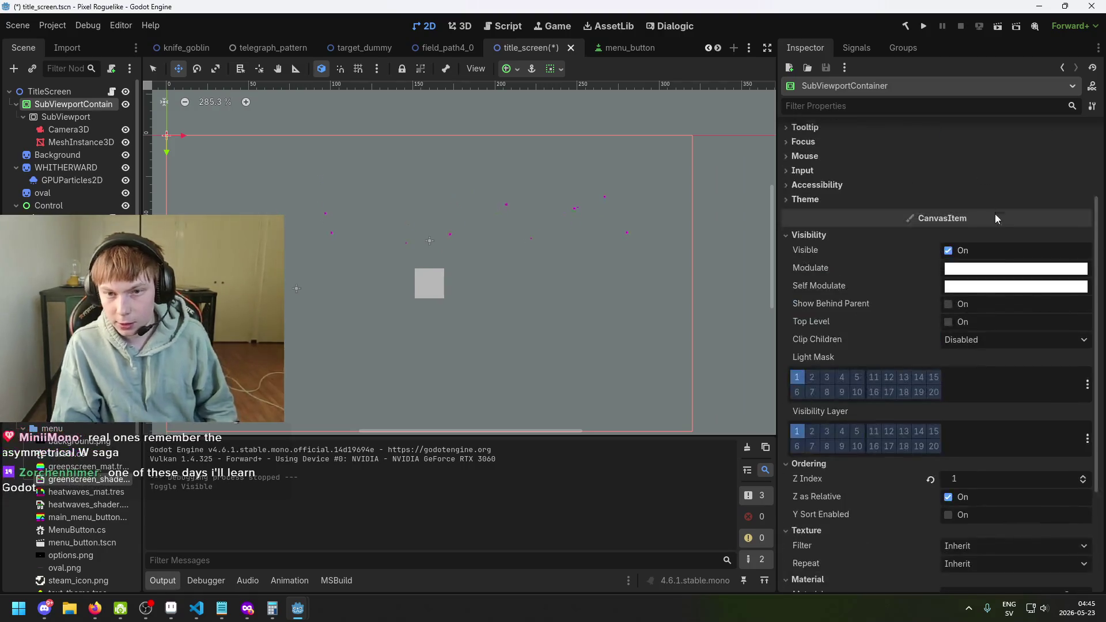
# Step: In the 3D workspace, select the Camera3D node to show its Environment
pyautogui.click(460, 27)
pyautogui.click(81, 132)
pyautogui.click(81, 141)
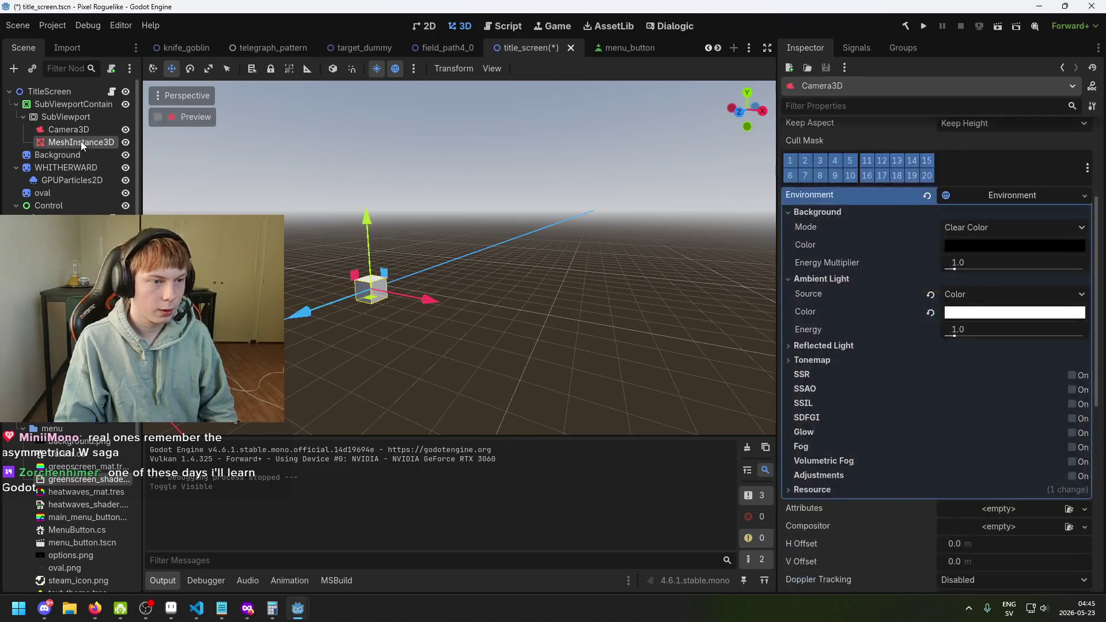
# Step: Select Camera3D and briefly open, then close, the environment's ambient light colour
pyautogui.click(87, 133)
pyautogui.click(1002, 314)
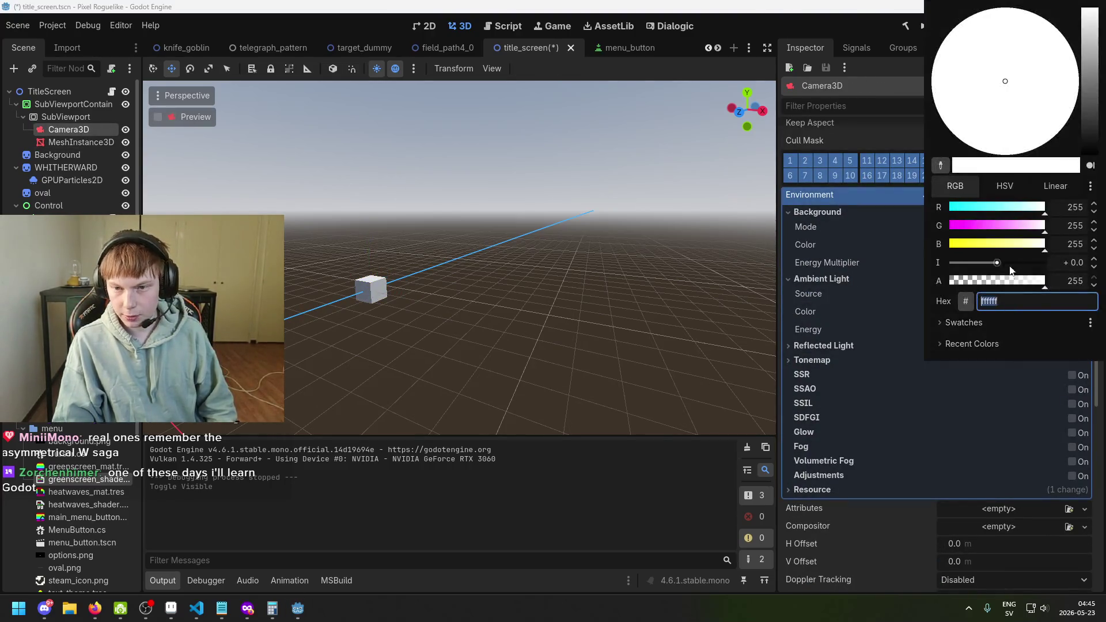
pyautogui.click(844, 324)
pyautogui.scroll(3, 980, 306)
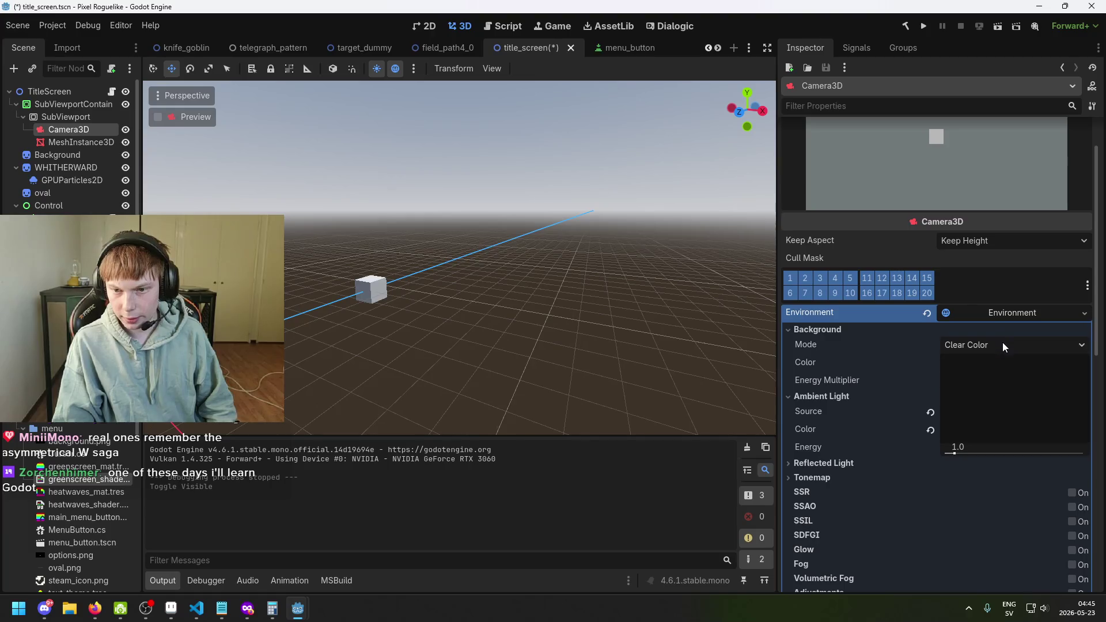
# Step: Set the environment background colour to pure green 00ff00 and save the scene
pyautogui.click(1003, 363)
pyautogui.moveTo(1013, 226); pyautogui.dragTo(1102, 223)
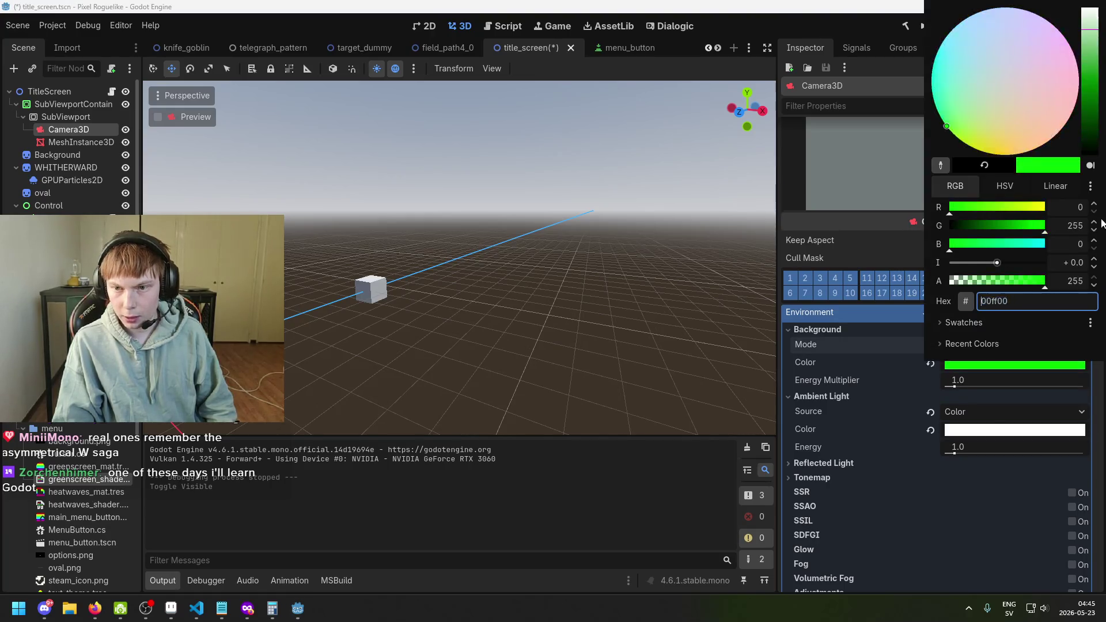
pyautogui.moveTo(960, 209)
pyautogui.mouseDown()
pyautogui.moveTo(1002, 208)
pyautogui.moveTo(922, 213)
pyautogui.mouseUp()
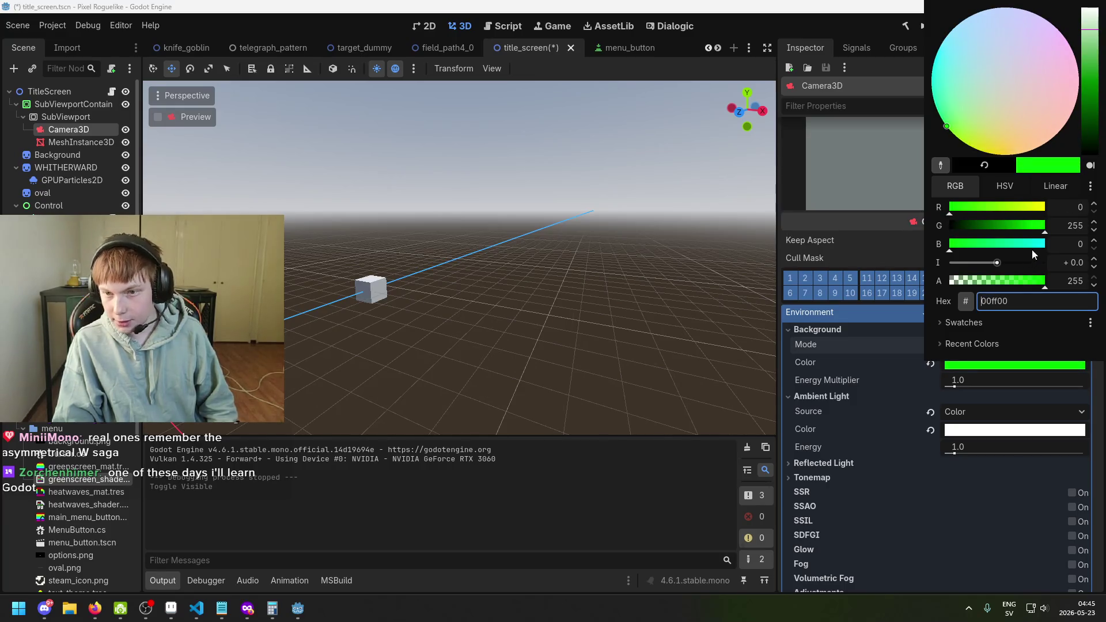
pyautogui.moveTo(1031, 248)
pyautogui.mouseDown()
pyautogui.moveTo(1046, 244)
pyautogui.moveTo(929, 237)
pyautogui.moveTo(1079, 252)
pyautogui.mouseUp()
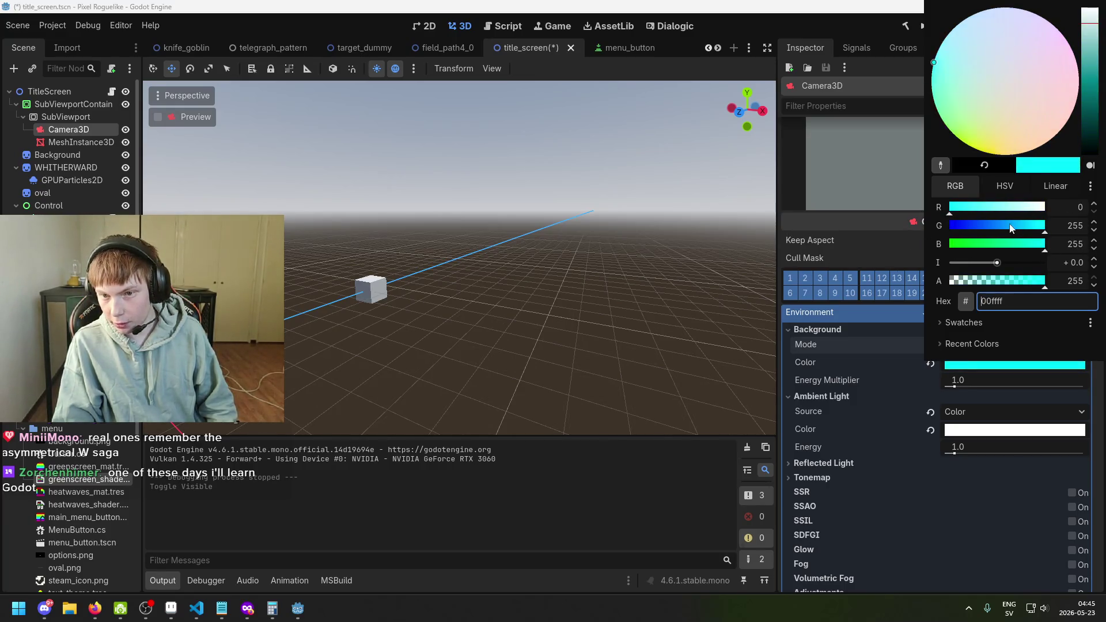
pyautogui.moveTo(1013, 229)
pyautogui.mouseDown()
pyautogui.moveTo(948, 233)
pyautogui.moveTo(1082, 215)
pyautogui.moveTo(1046, 228)
pyautogui.moveTo(980, 209)
pyautogui.moveTo(943, 218)
pyautogui.mouseUp()
pyautogui.click(948, 245)
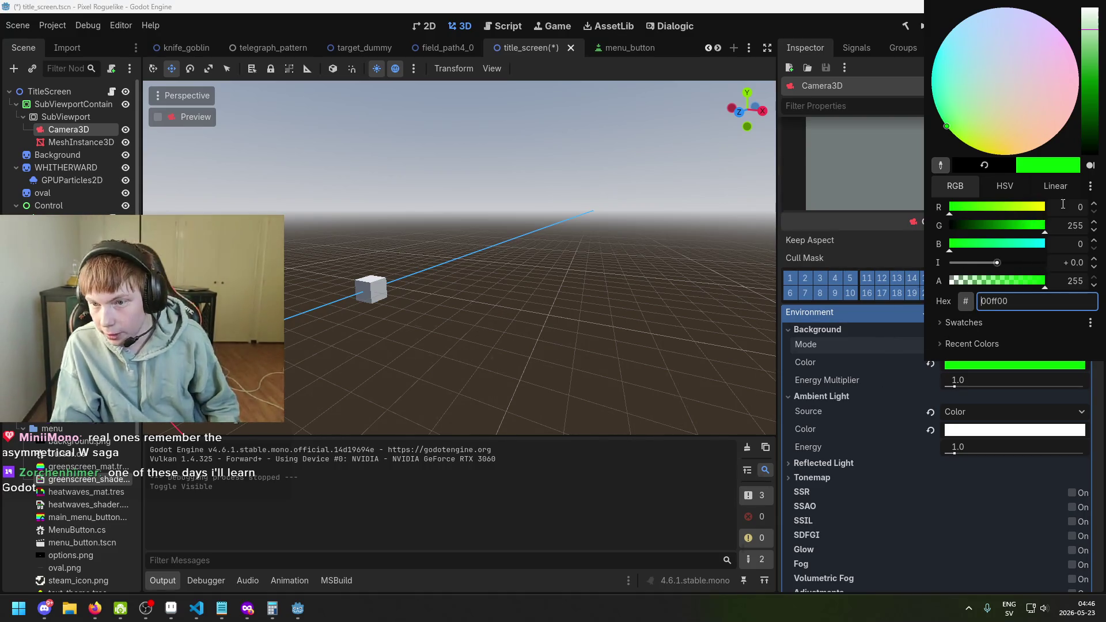
pyautogui.moveTo(1094, 229); pyautogui.dragTo(1097, 216)
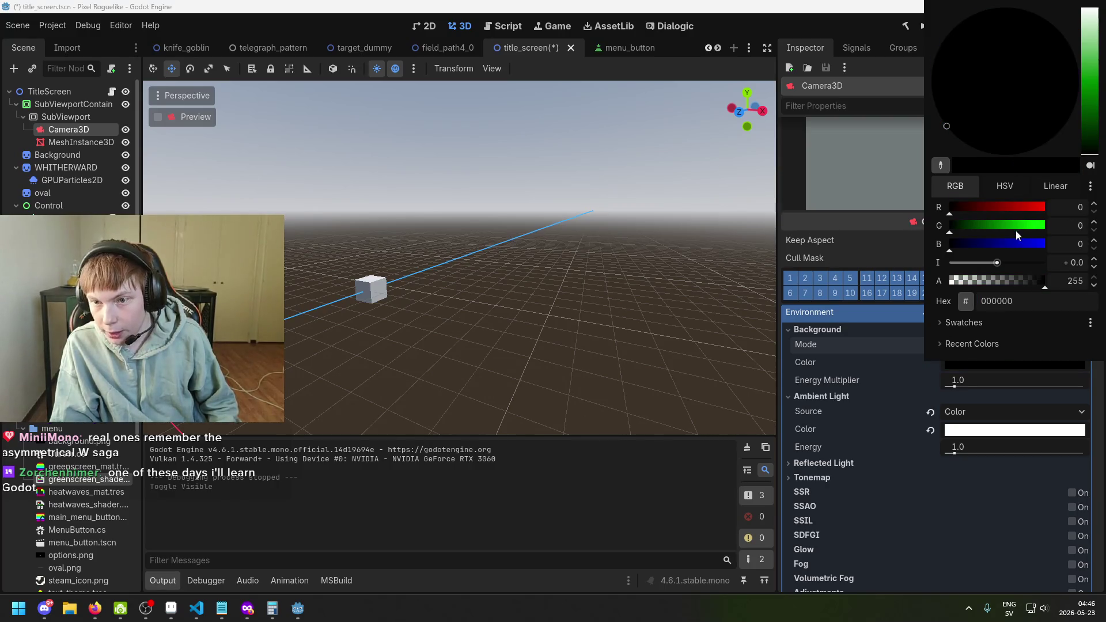
pyautogui.moveTo(1016, 231); pyautogui.dragTo(1073, 220)
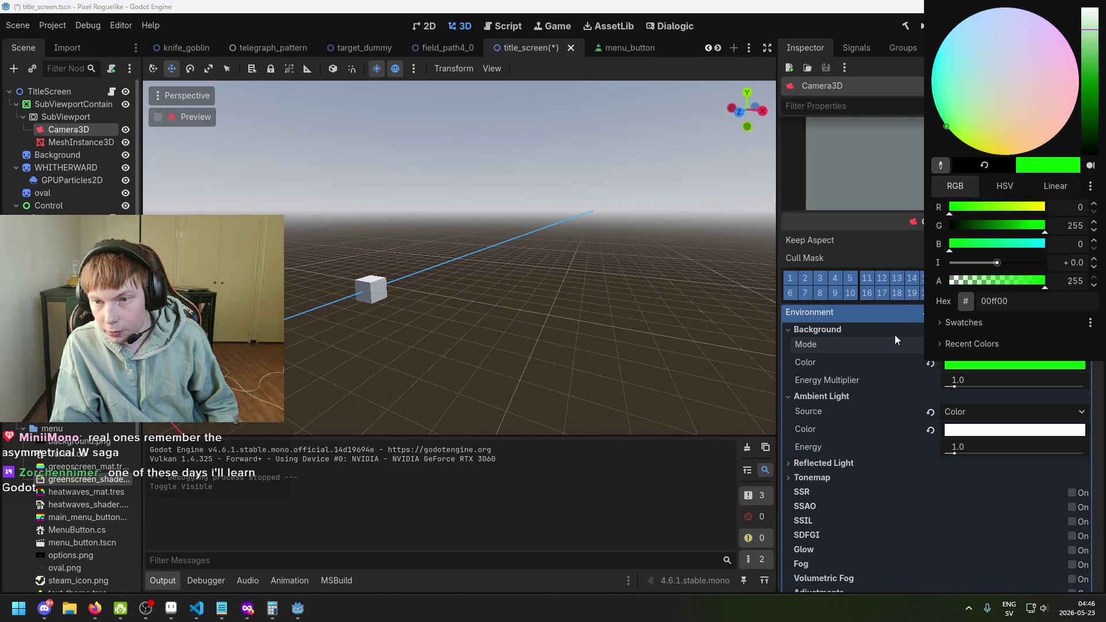
pyautogui.click(895, 336)
pyautogui.hotkey('ctrl', 's')
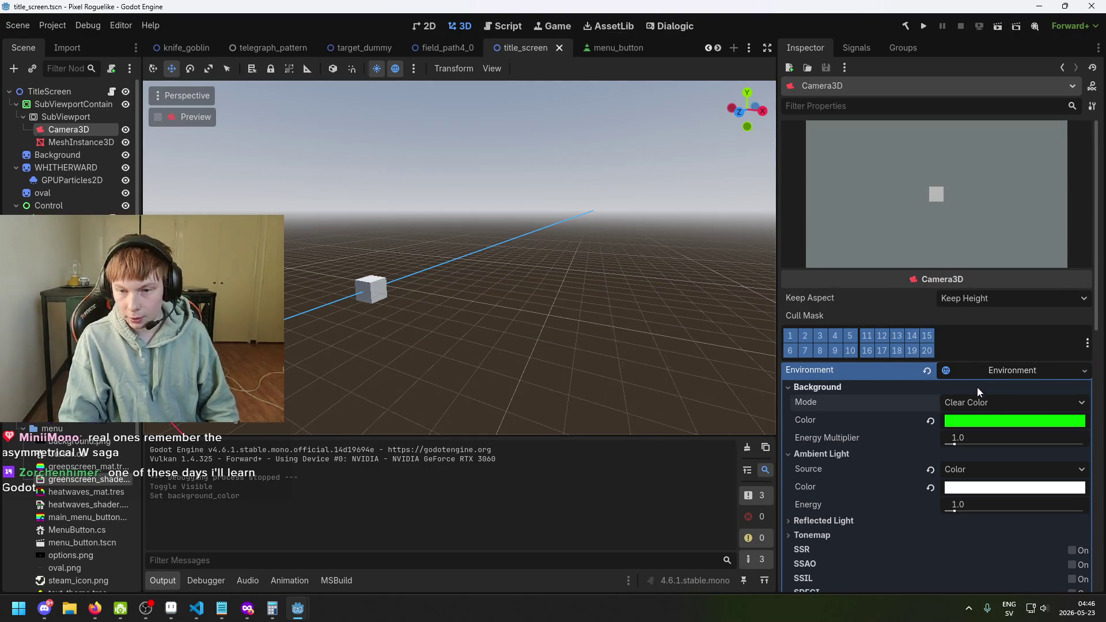
# Step: Switch the background Mode from Clear Color to Custom Color and save
pyautogui.click(976, 402)
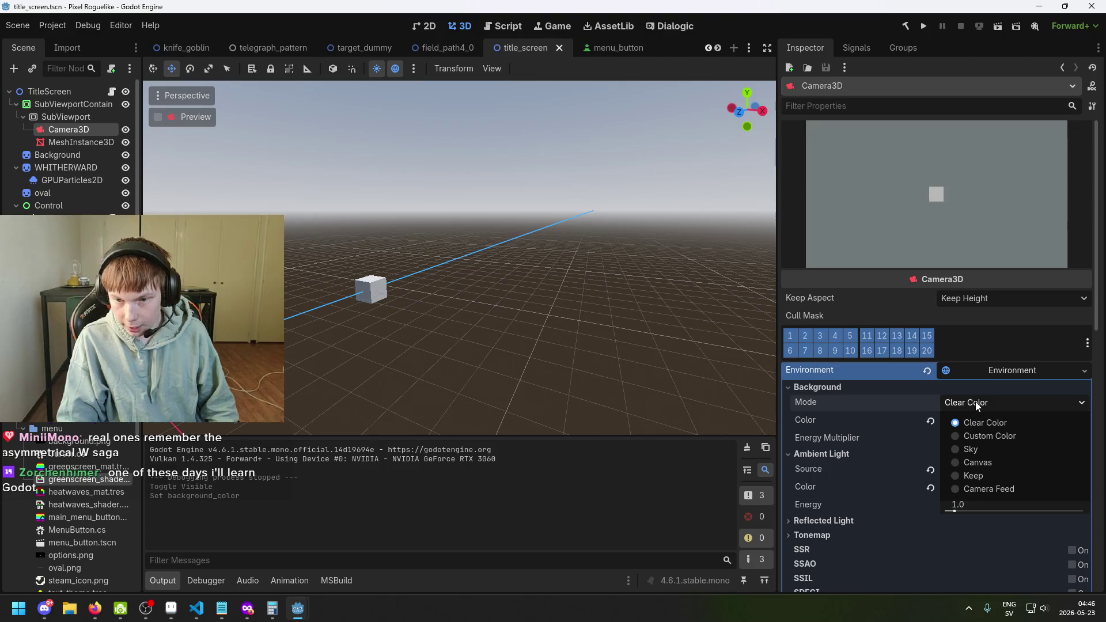
pyautogui.click(982, 436)
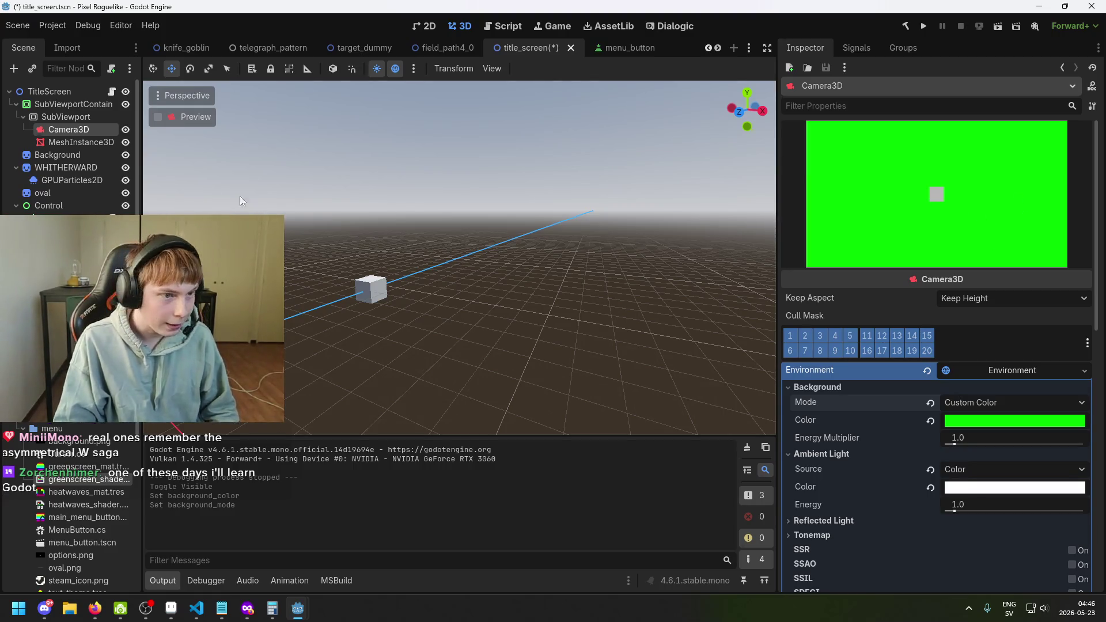
pyautogui.hotkey('ctrl', 's')
pyautogui.click(78, 143)
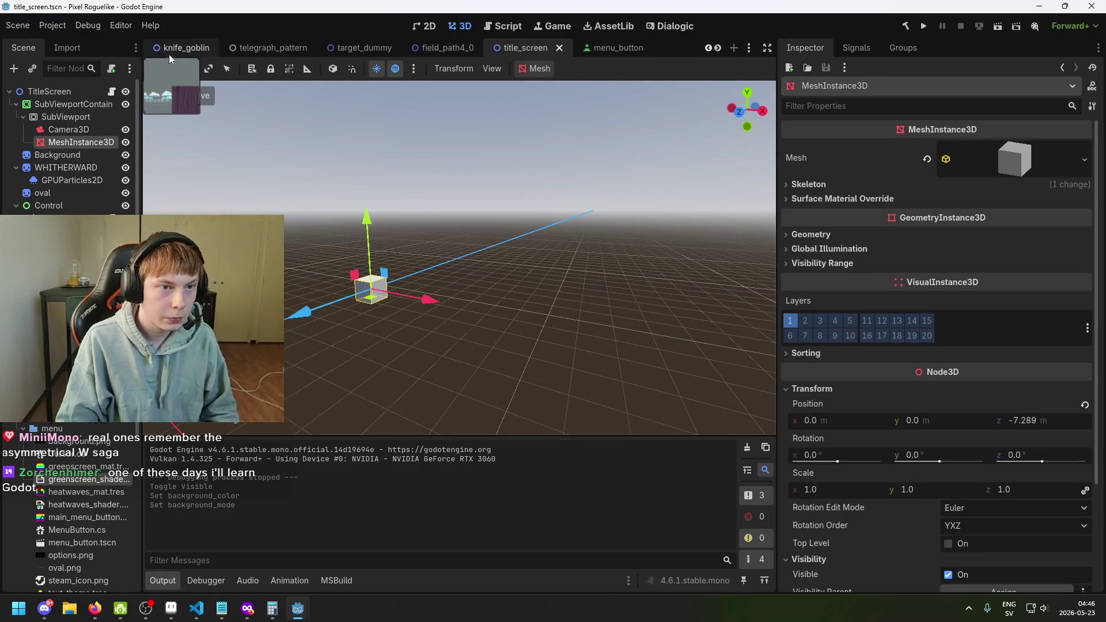
# Step: Back in 2D, select SubViewportContainer and drag greenscreen_mat.tres onto its Material slot
pyautogui.click(430, 27)
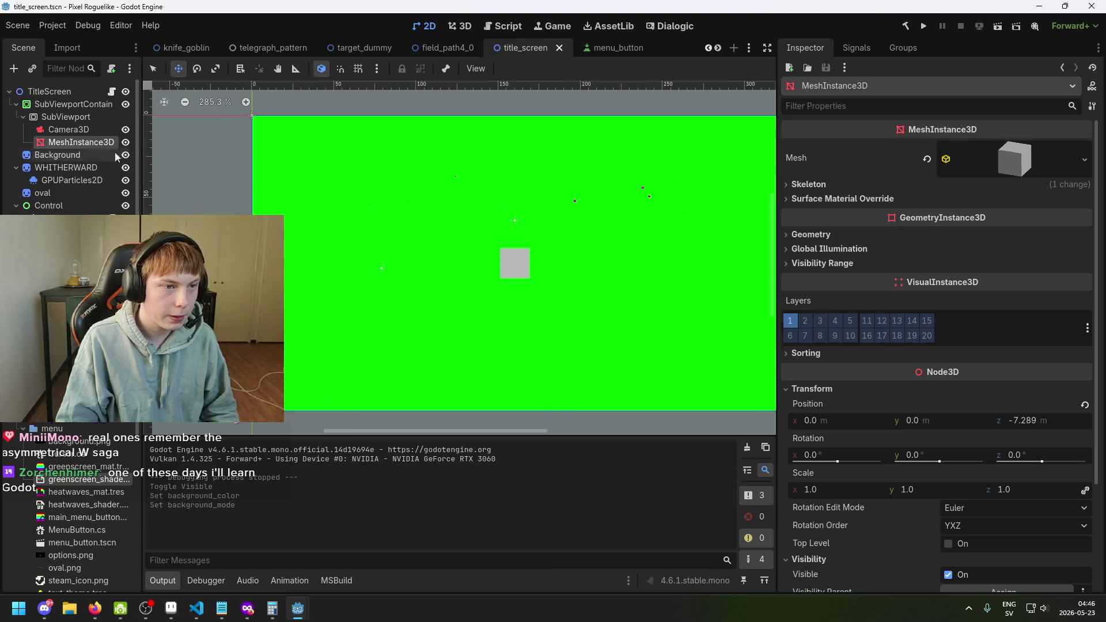
pyautogui.click(66, 117)
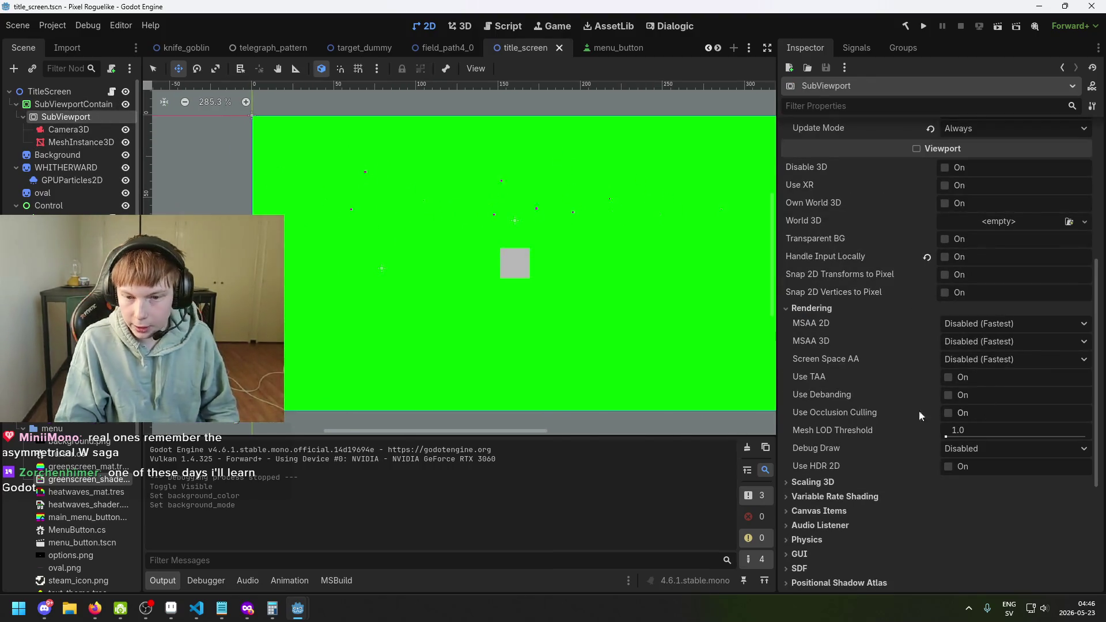
pyautogui.click(75, 106)
pyautogui.scroll(-5, 987, 394)
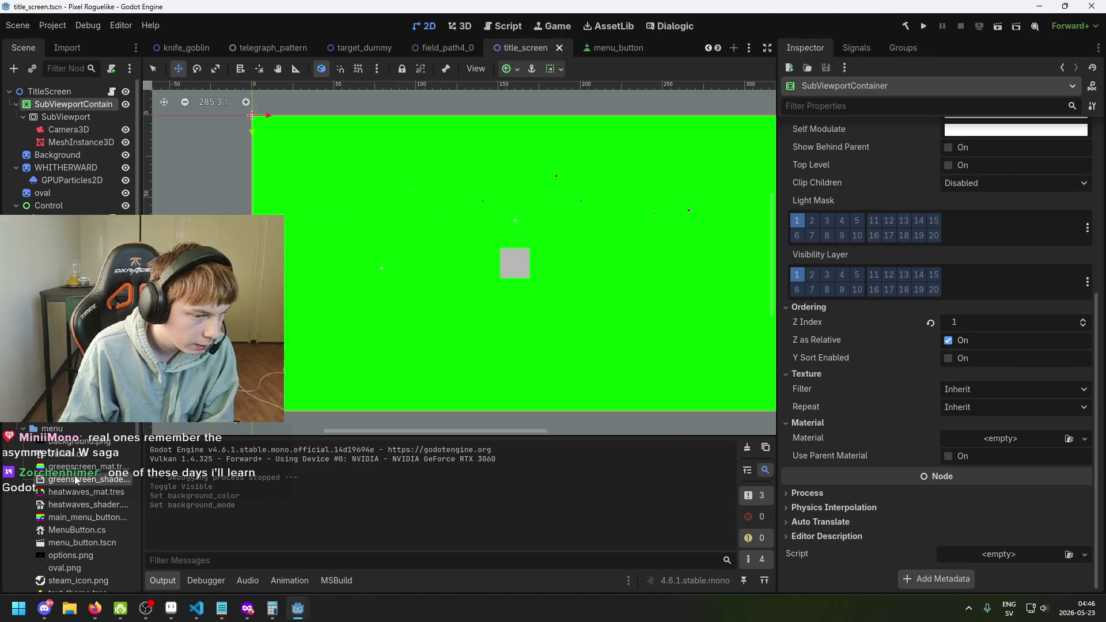
pyautogui.moveTo(80, 466)
pyautogui.mouseDown()
pyautogui.moveTo(469, 495)
pyautogui.moveTo(1008, 440)
pyautogui.mouseUp()
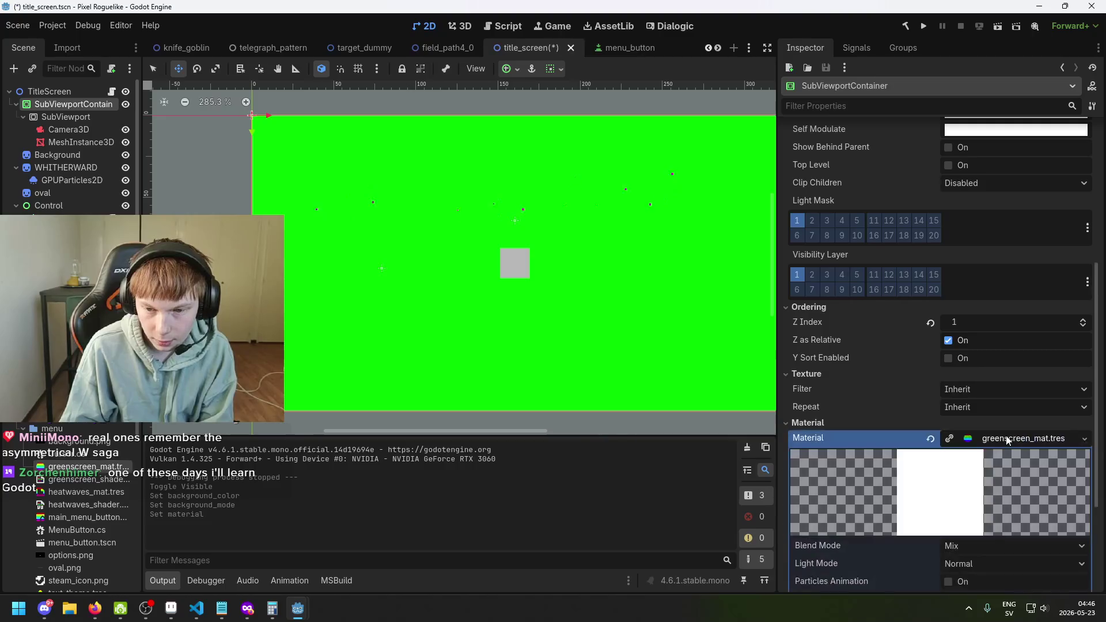
# Step: Open greenscreen_mat.tres for editing and try dropping greenscreen_shader.gdshader onto it
pyautogui.scroll(-4, 1021, 434)
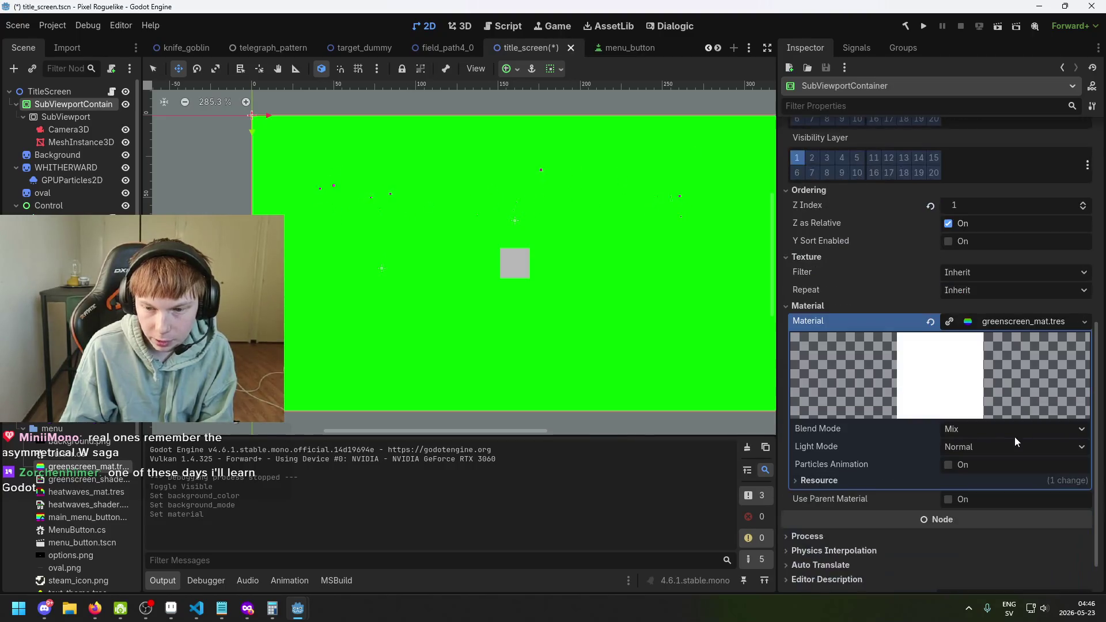
pyautogui.click(81, 467)
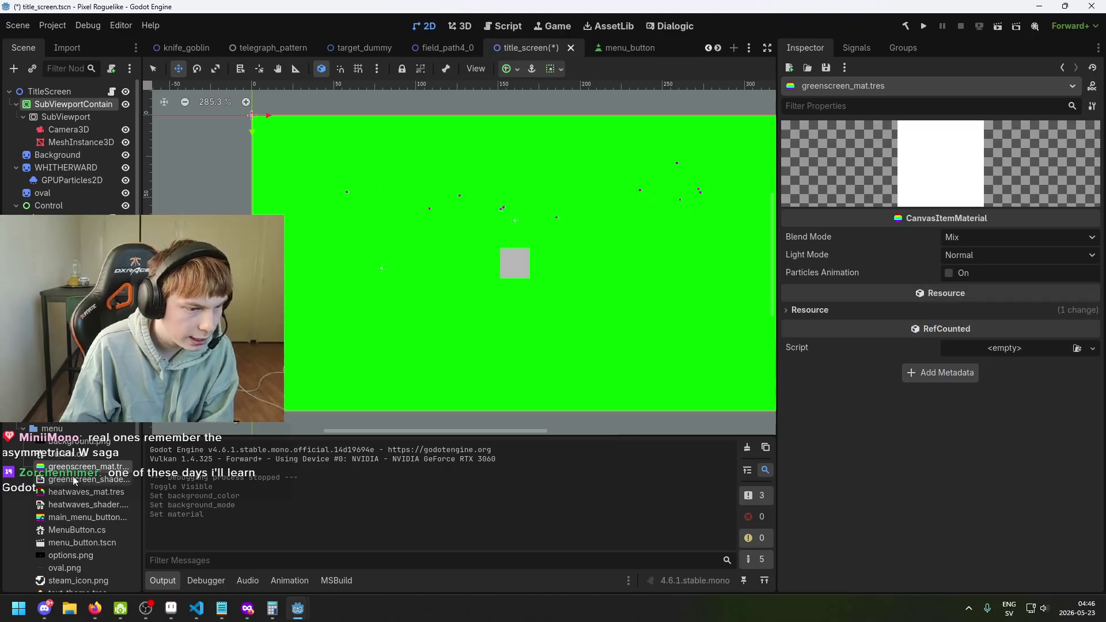
pyautogui.moveTo(87, 480)
pyautogui.mouseDown()
pyautogui.moveTo(979, 371)
pyautogui.moveTo(1002, 353)
pyautogui.moveTo(1012, 323)
pyautogui.moveTo(980, 252)
pyautogui.moveTo(937, 461)
pyautogui.moveTo(962, 257)
pyautogui.mouseUp()
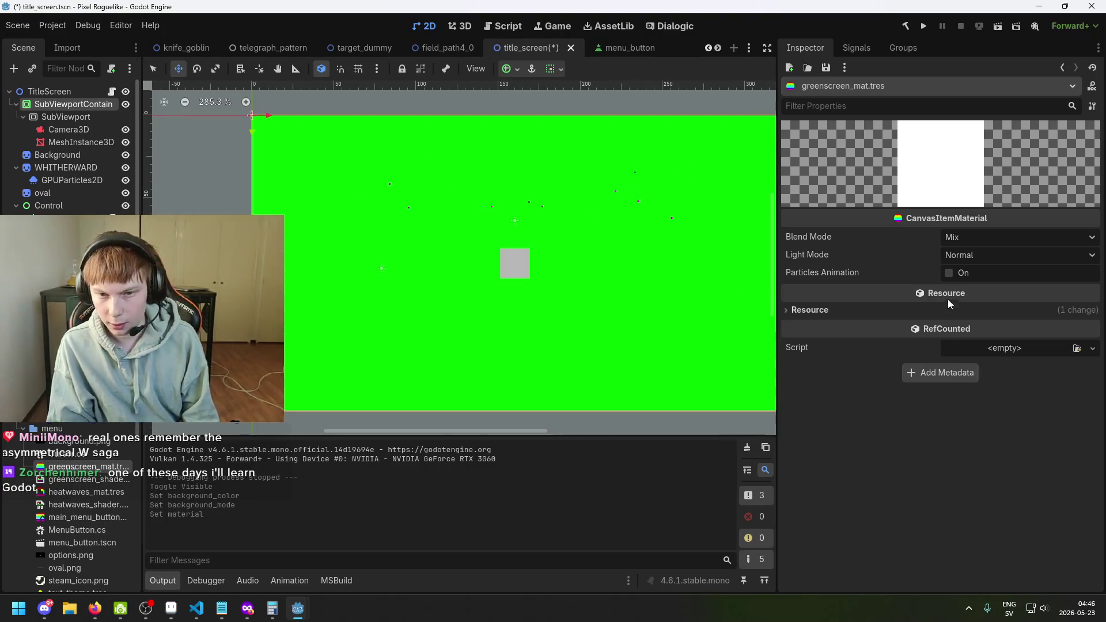
pyautogui.click(874, 314)
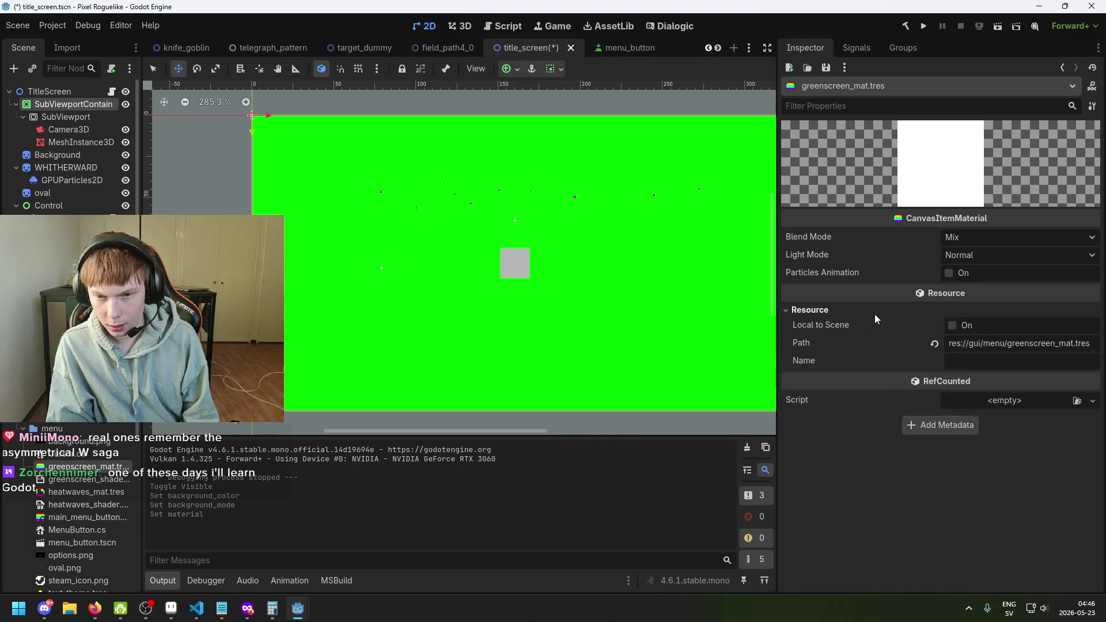
pyautogui.click(874, 314)
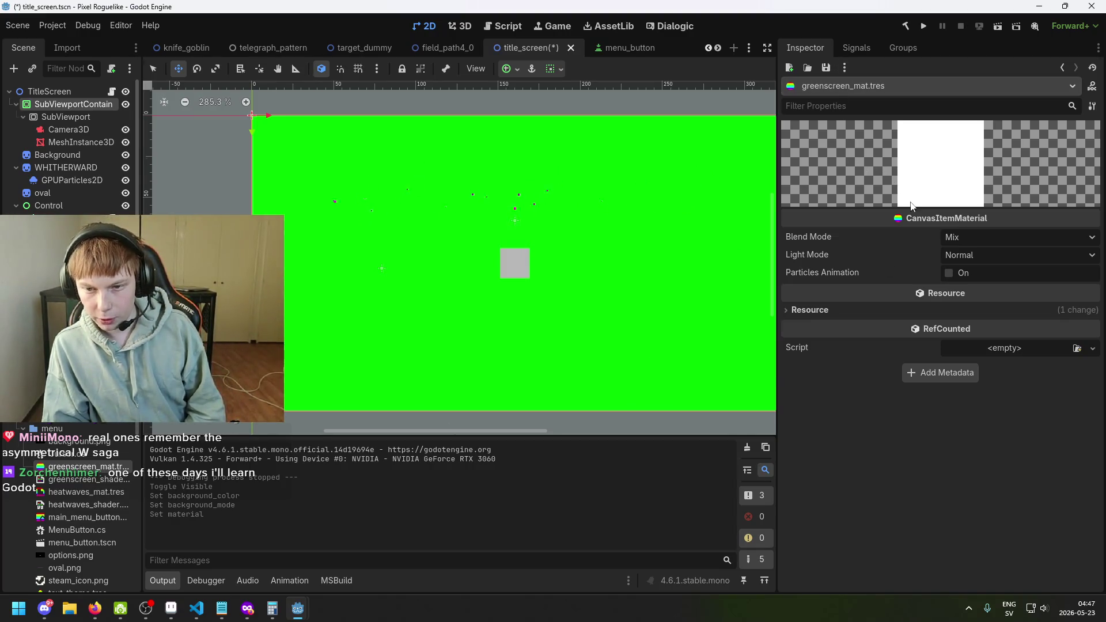
pyautogui.rightClick(66, 431)
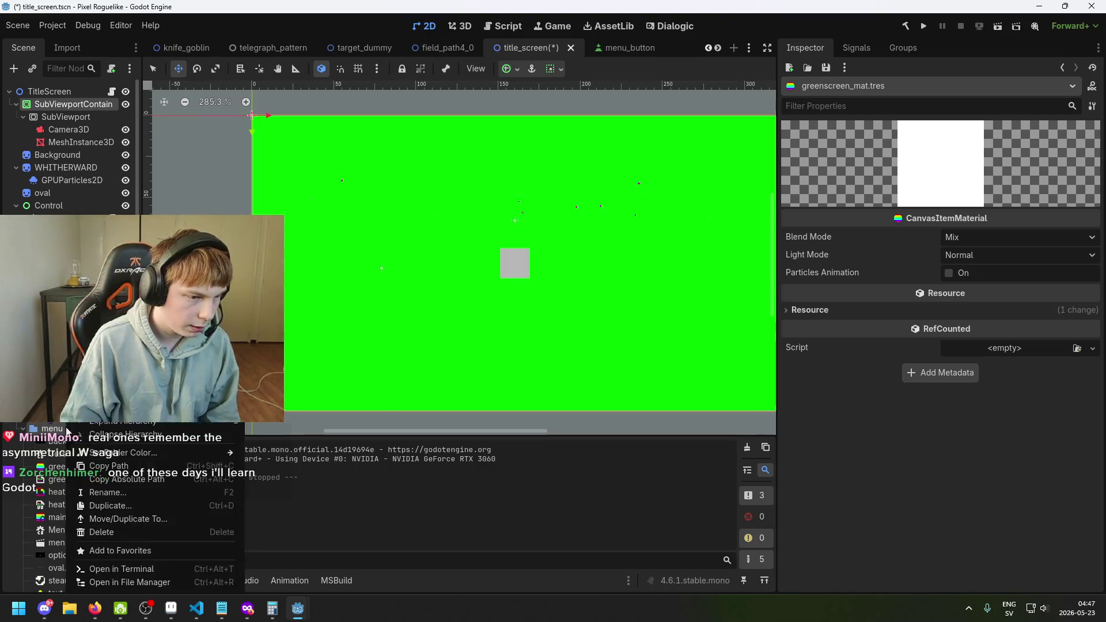
# Step: Start a new ShaderMaterial resource, cancel its save, and delete the old greenscreen_mat.tres
pyautogui.moveTo(233, 390)
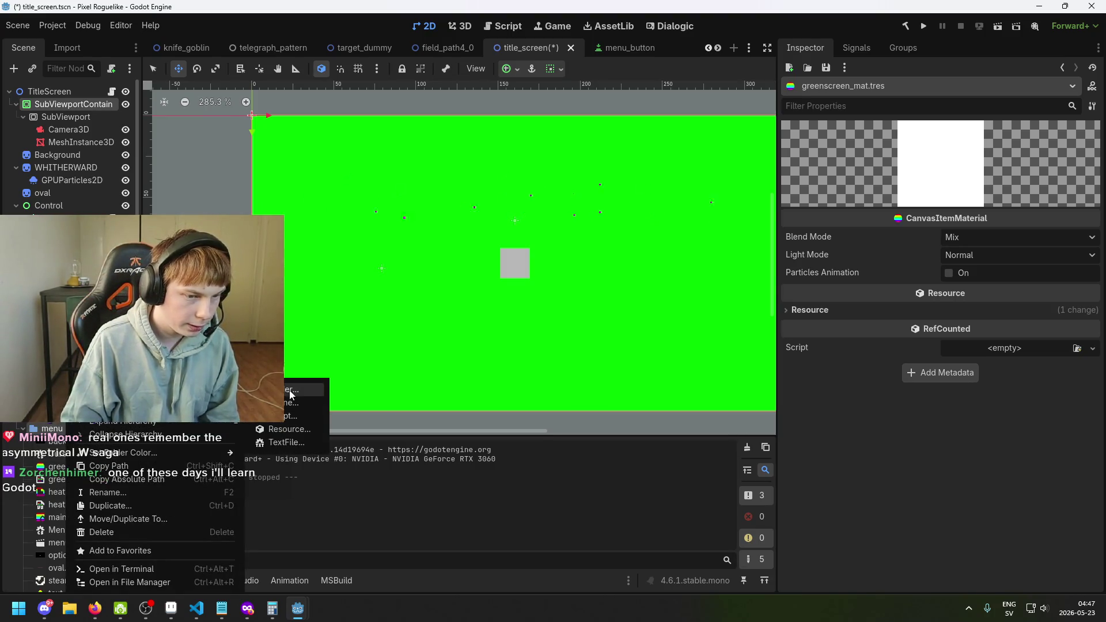
pyautogui.click(302, 429)
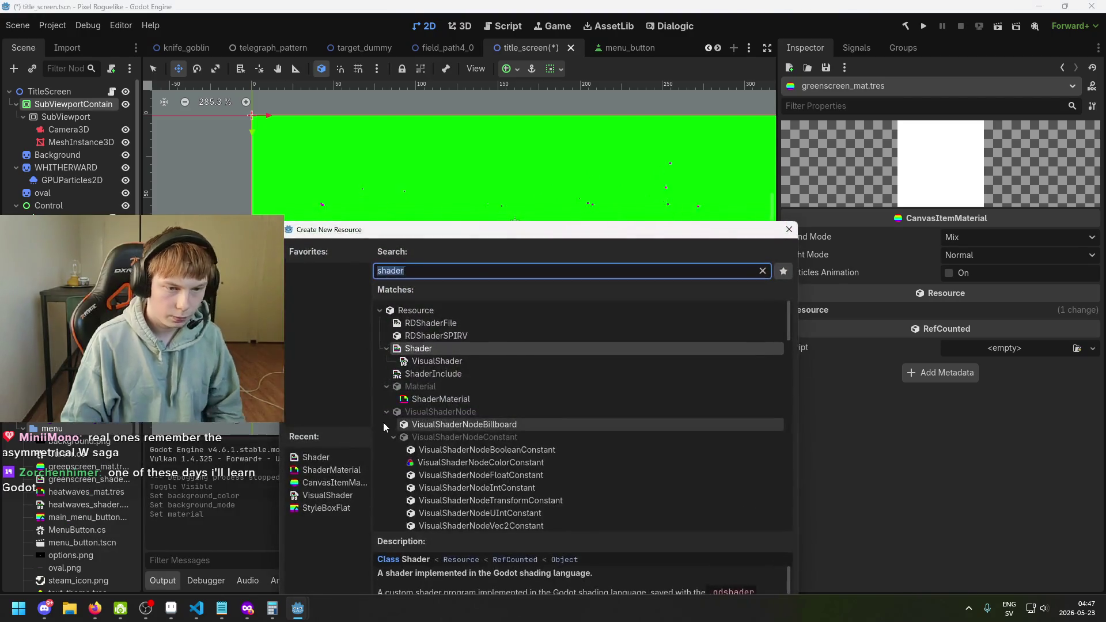
pyautogui.write('material')
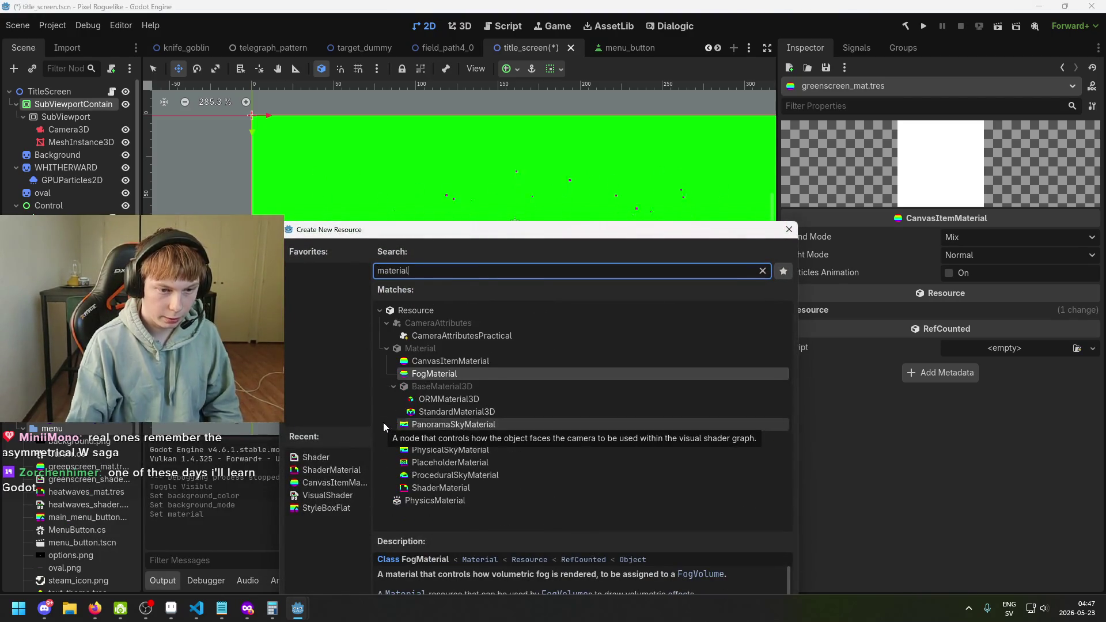
pyautogui.click(506, 362)
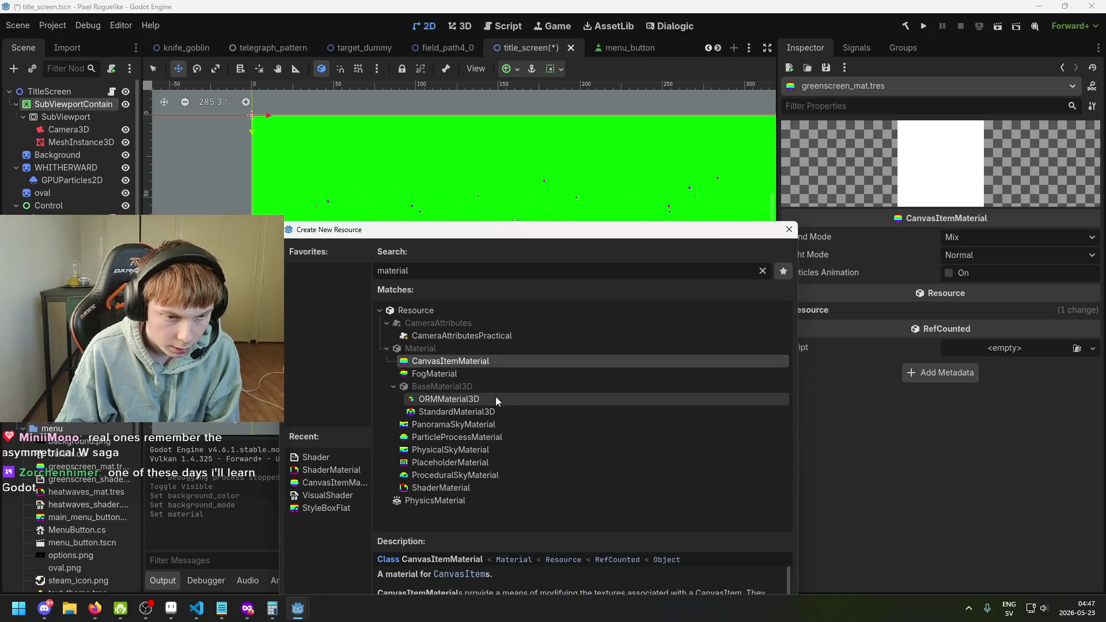
pyautogui.click(471, 488)
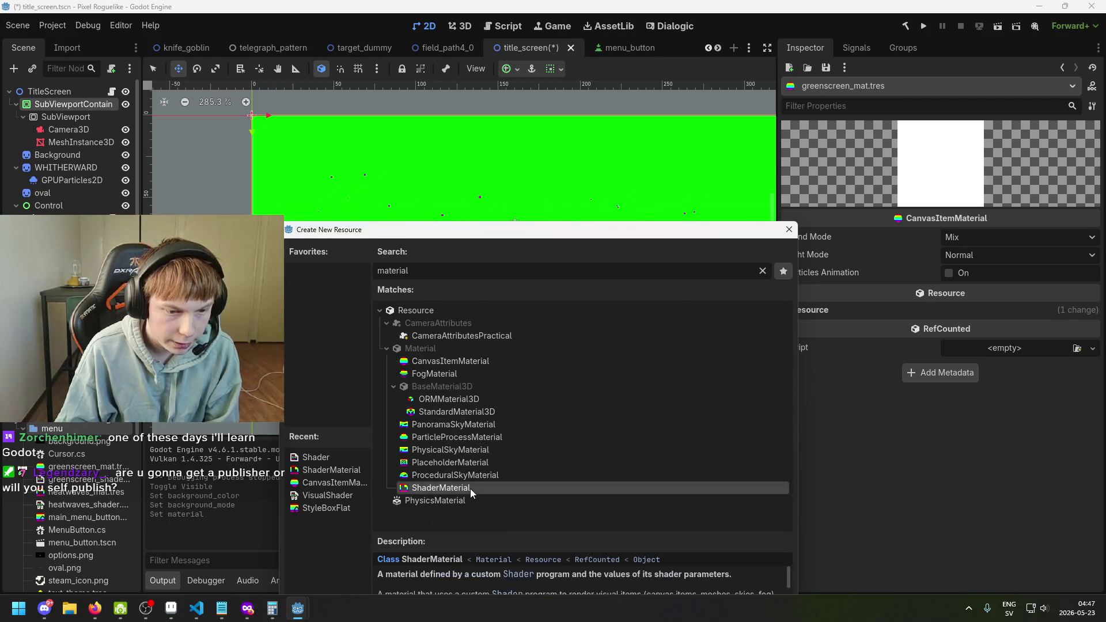
pyautogui.doubleClick(470, 488)
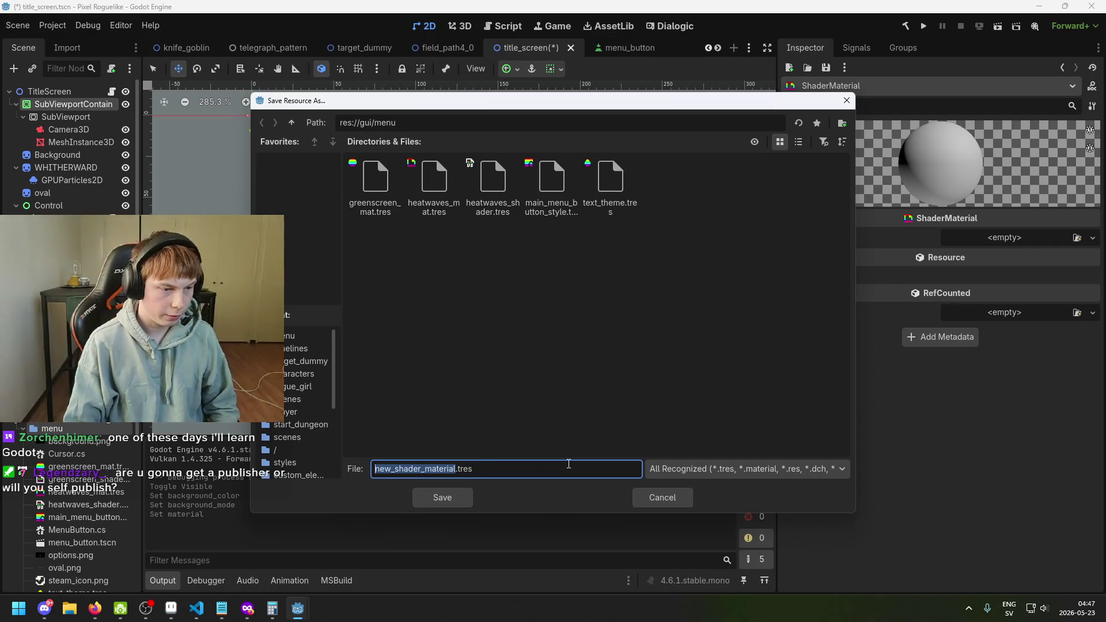
pyautogui.click(640, 498)
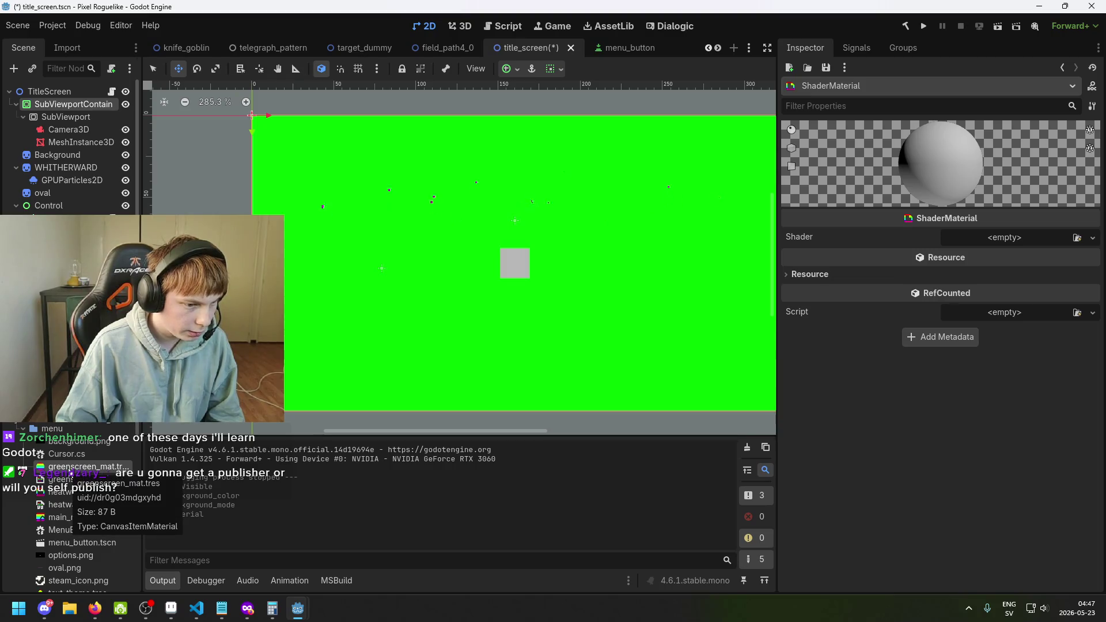
pyautogui.press('Delete')
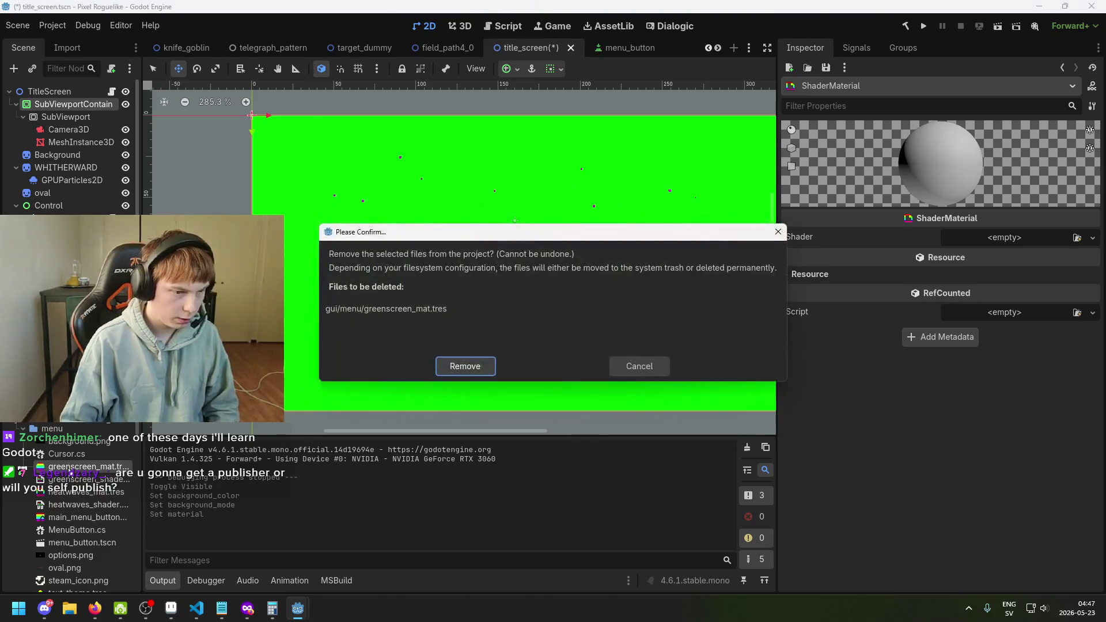
# Step: Confirm removing greenscreen_mat.tres, then create a new ShaderMaterial resource in gui/menu
pyautogui.press('Return')
pyautogui.rightClick(70, 437)
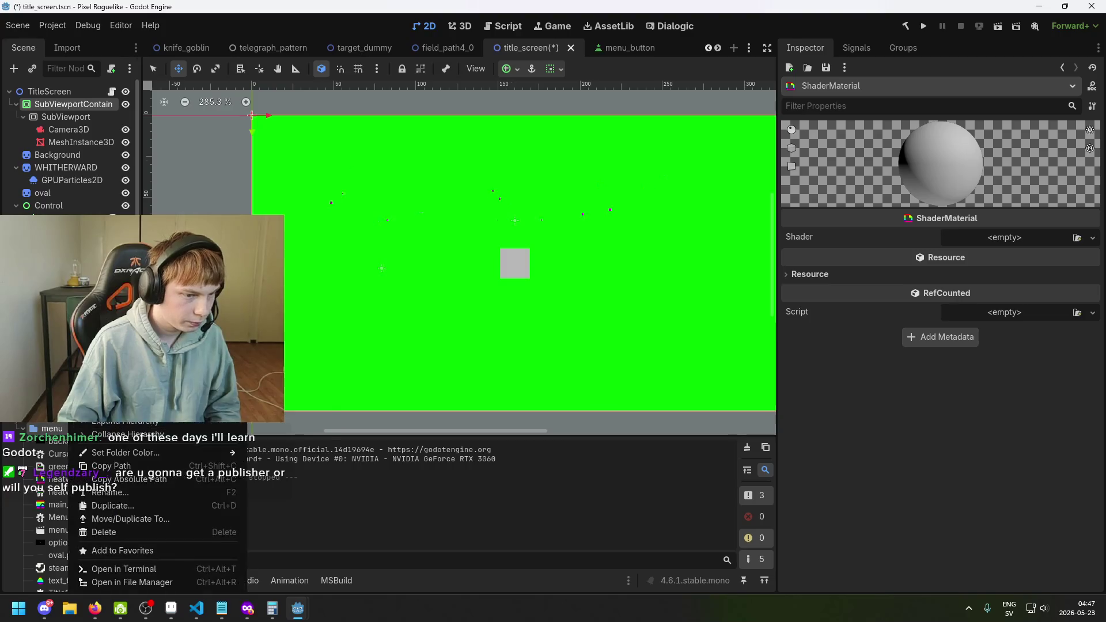
pyautogui.moveTo(231, 392)
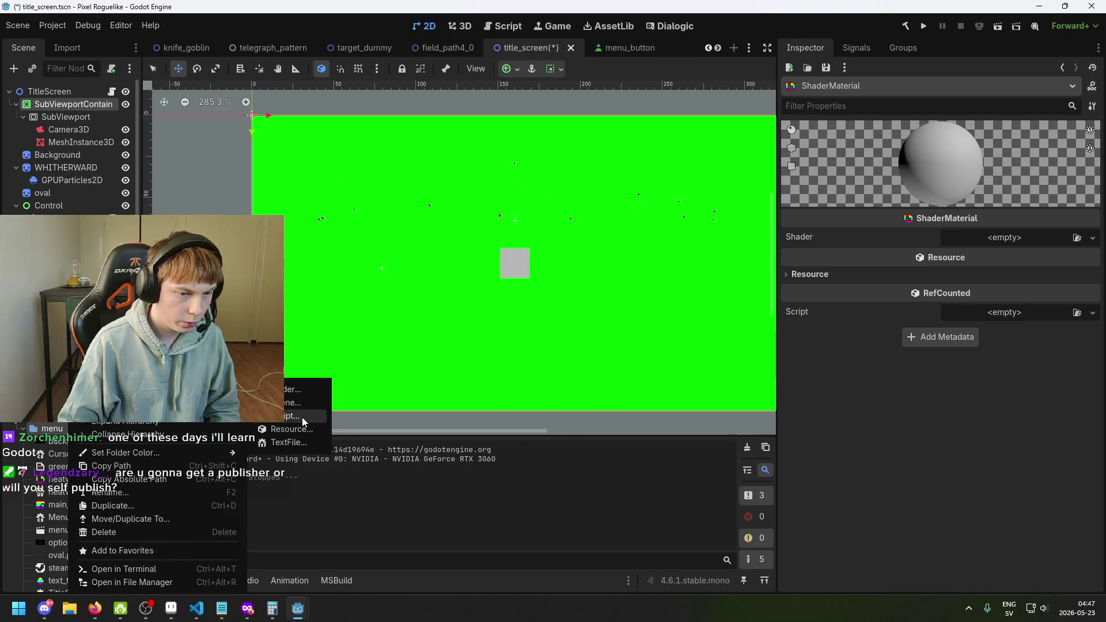
pyautogui.click(291, 429)
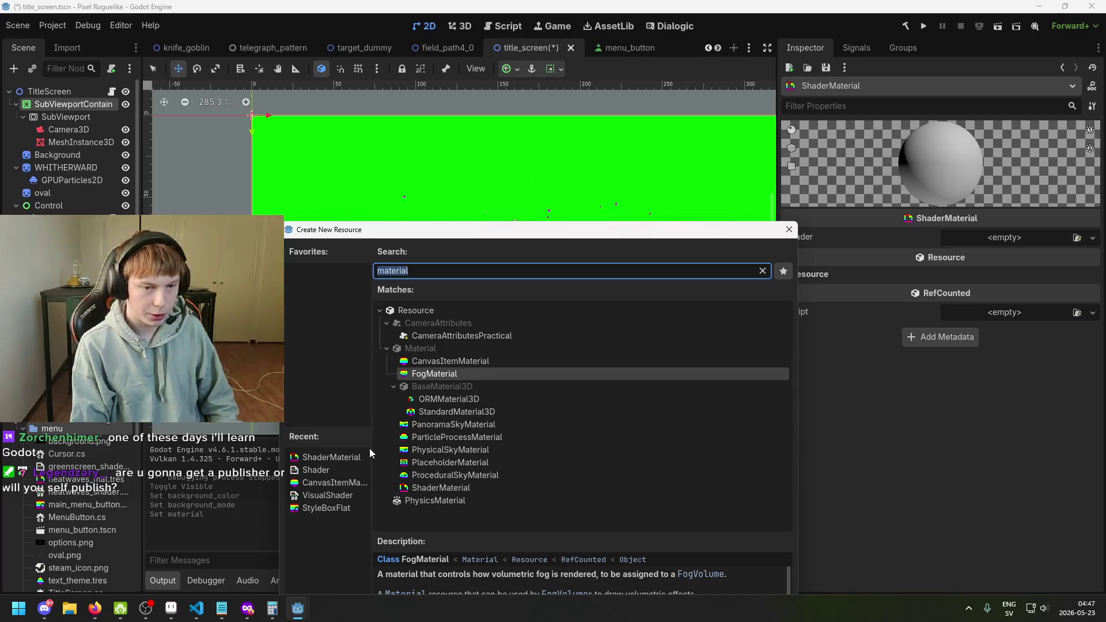
pyautogui.press('BackSpace')
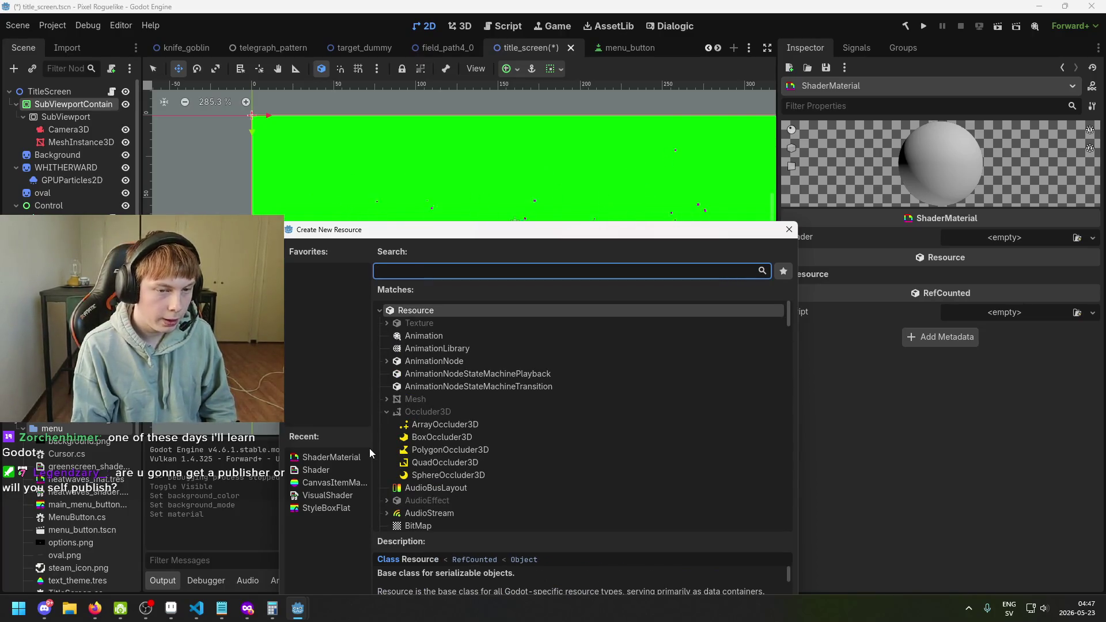
pyautogui.write('mater')
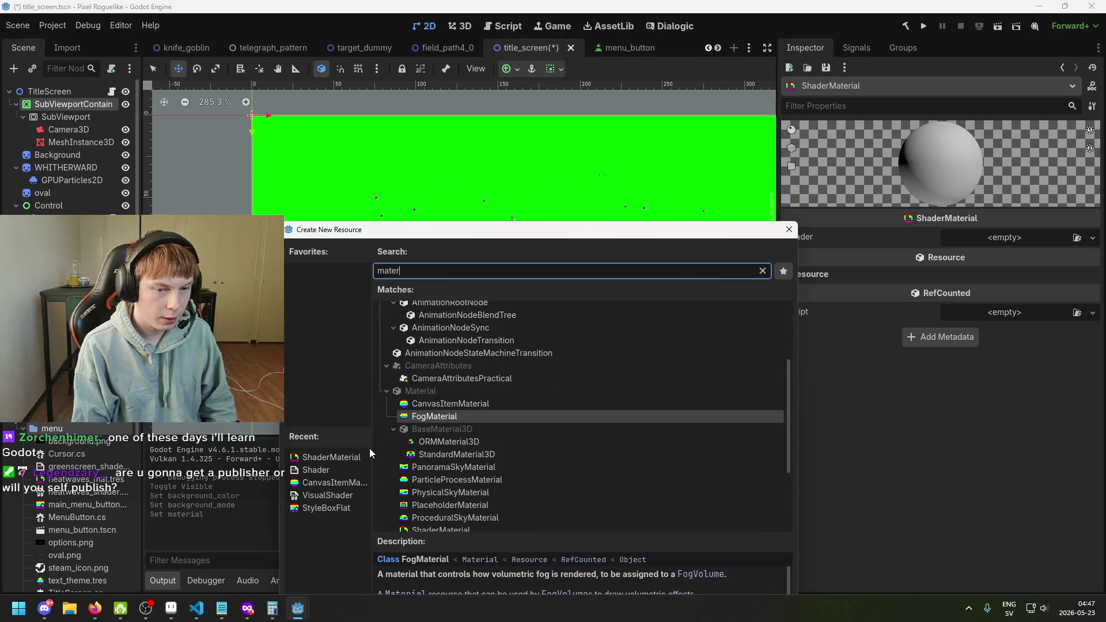
pyautogui.write('ial')
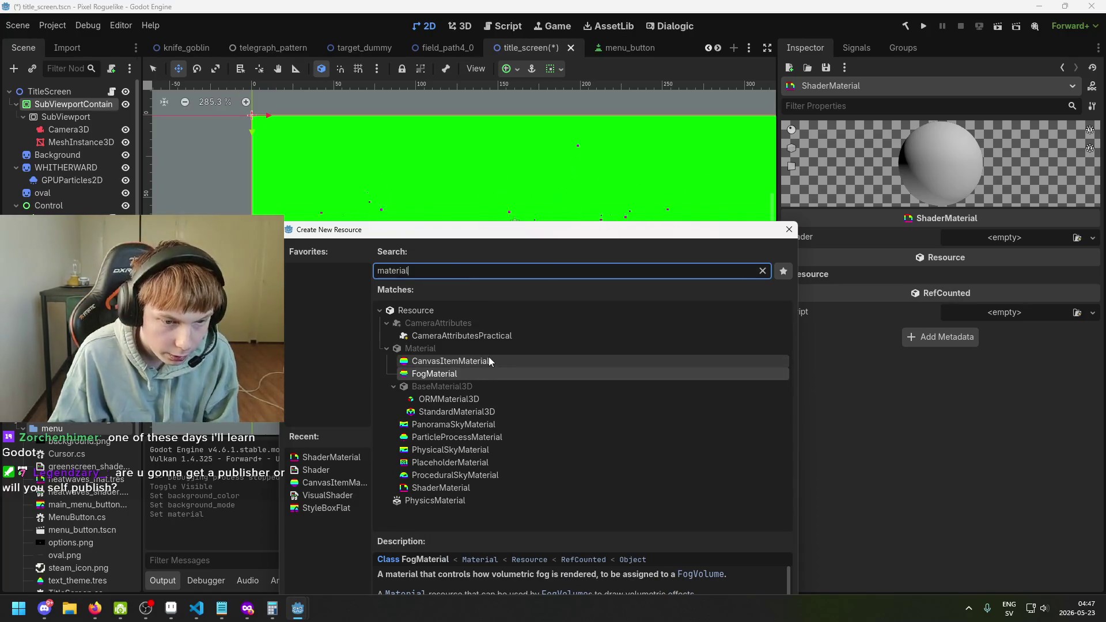
pyautogui.click(490, 363)
pyautogui.doubleClick(461, 488)
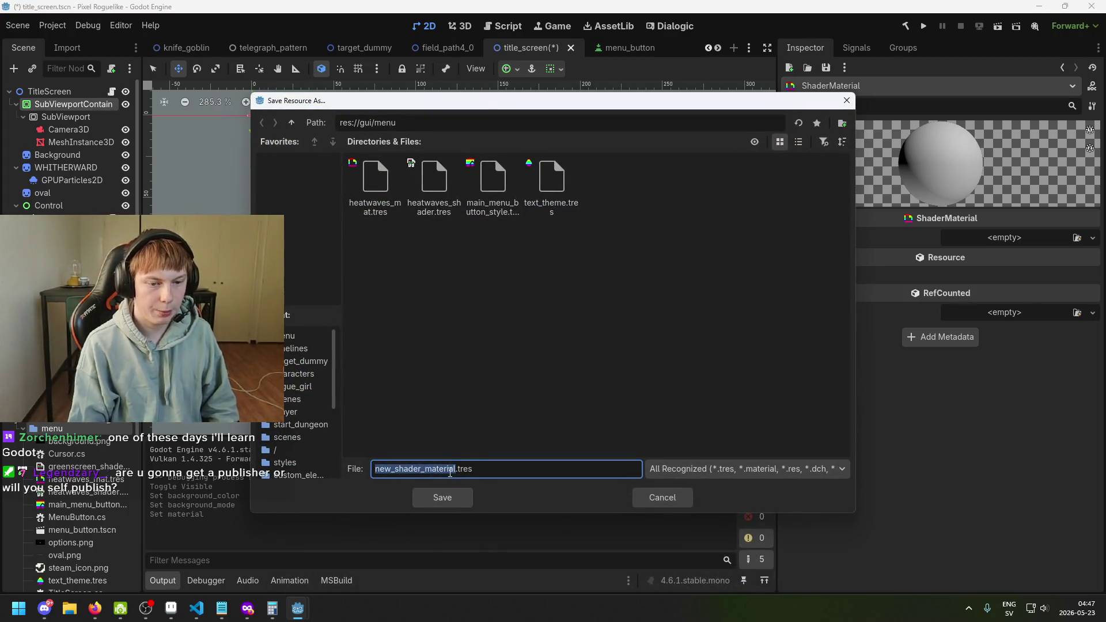
pyautogui.press('BackSpace')
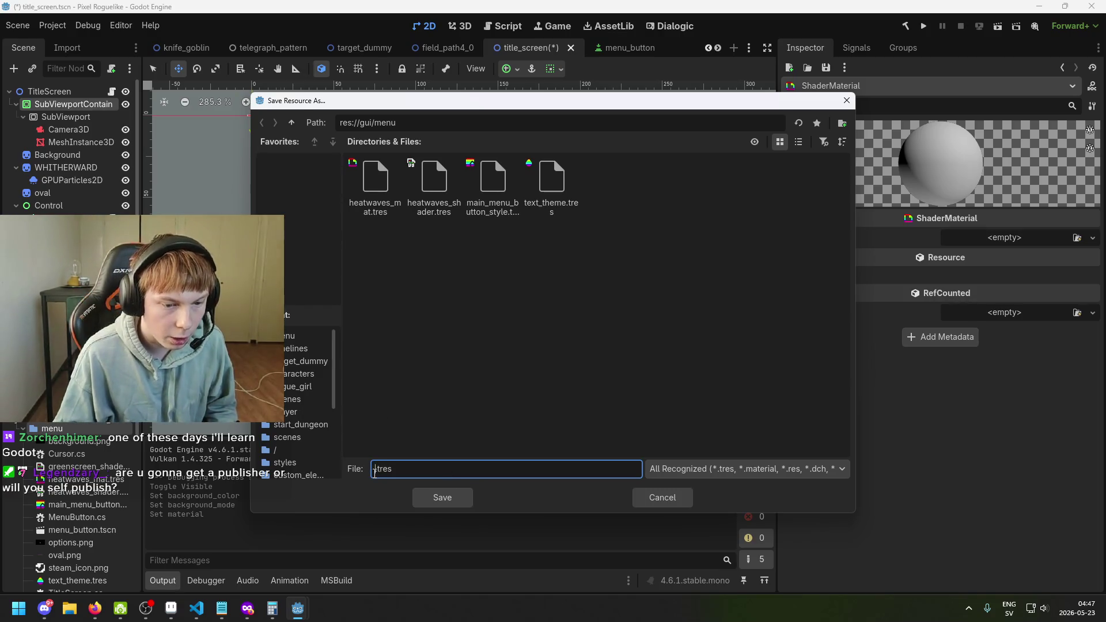
# Step: Place the cursor at the start of the File field and review the file type filters
pyautogui.click(396, 486)
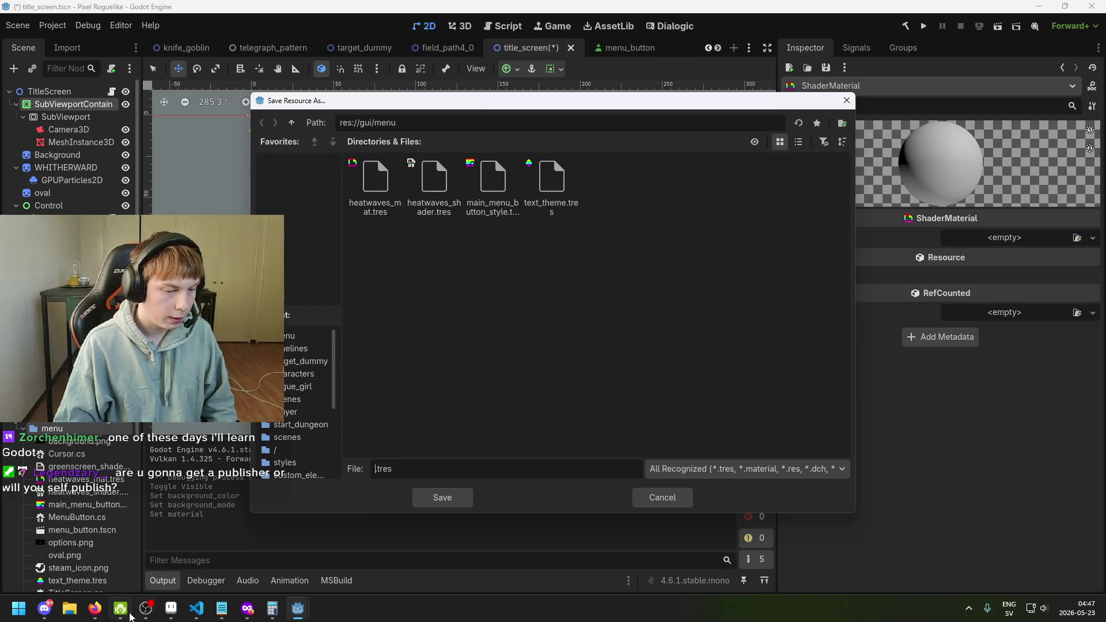
pyautogui.moveTo(46, 619)
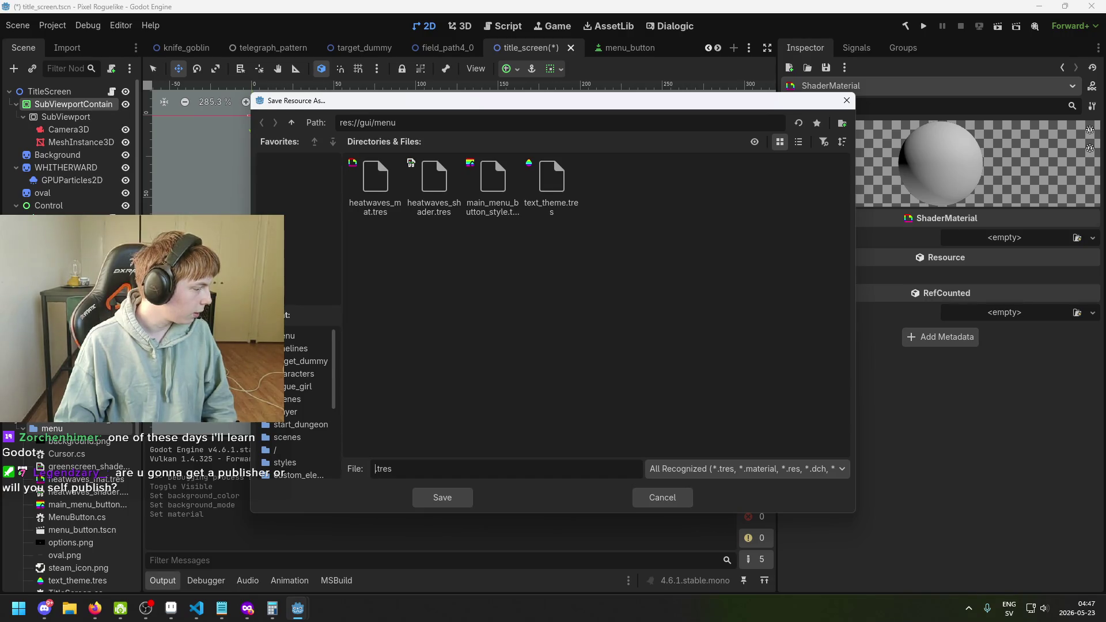
pyautogui.hotkey('alt', 'Tab')
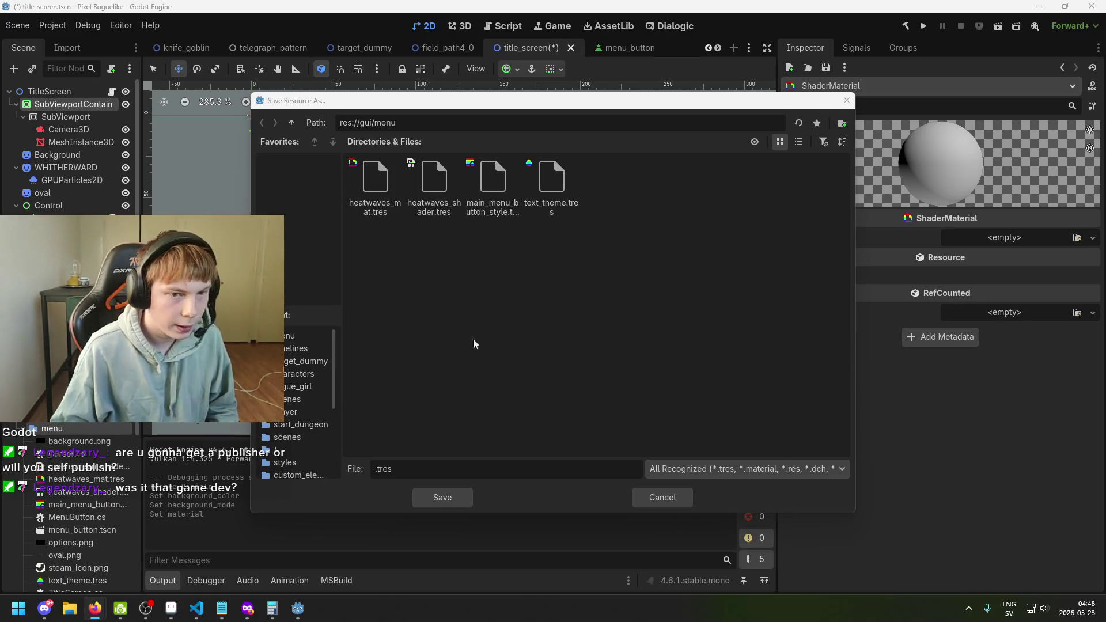
pyautogui.click(468, 467)
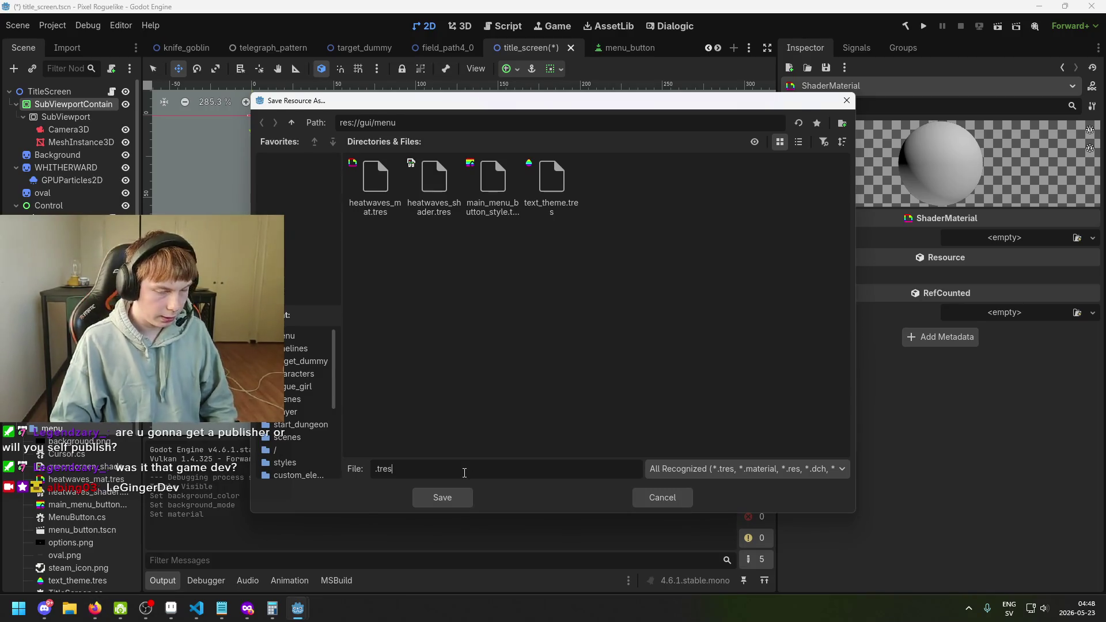
pyautogui.press('Home')
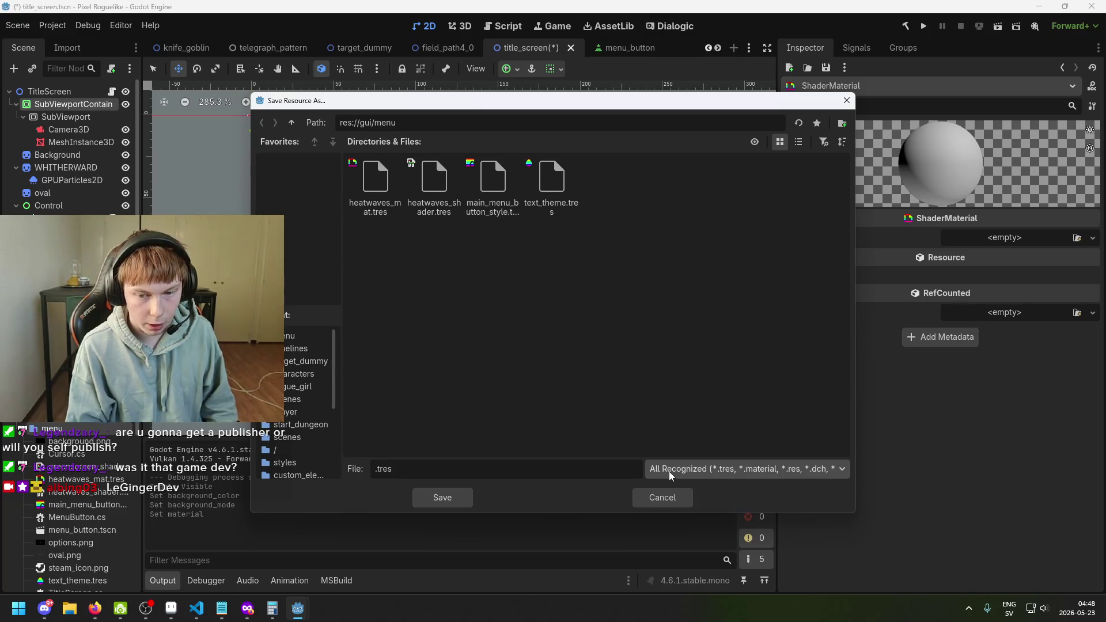
pyautogui.click(670, 474)
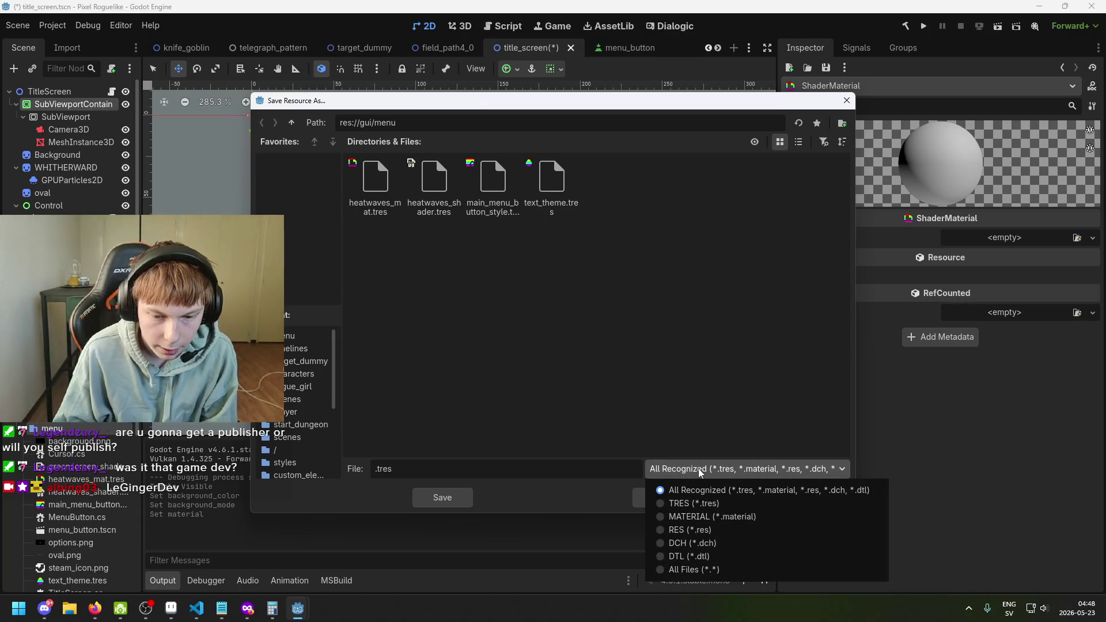
pyautogui.click(549, 483)
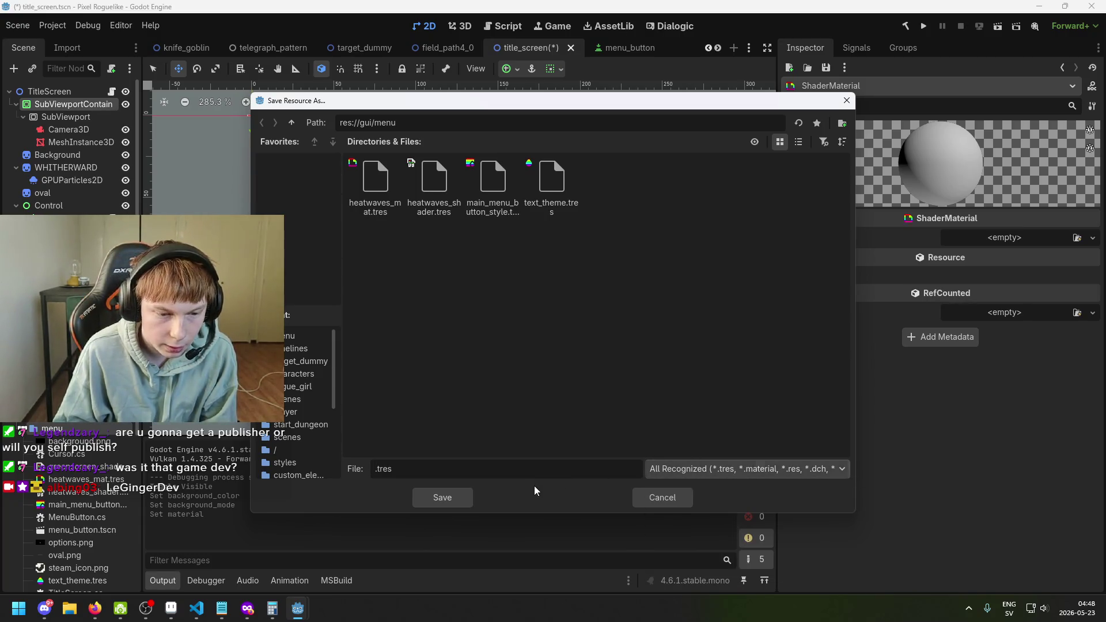
pyautogui.click(376, 473)
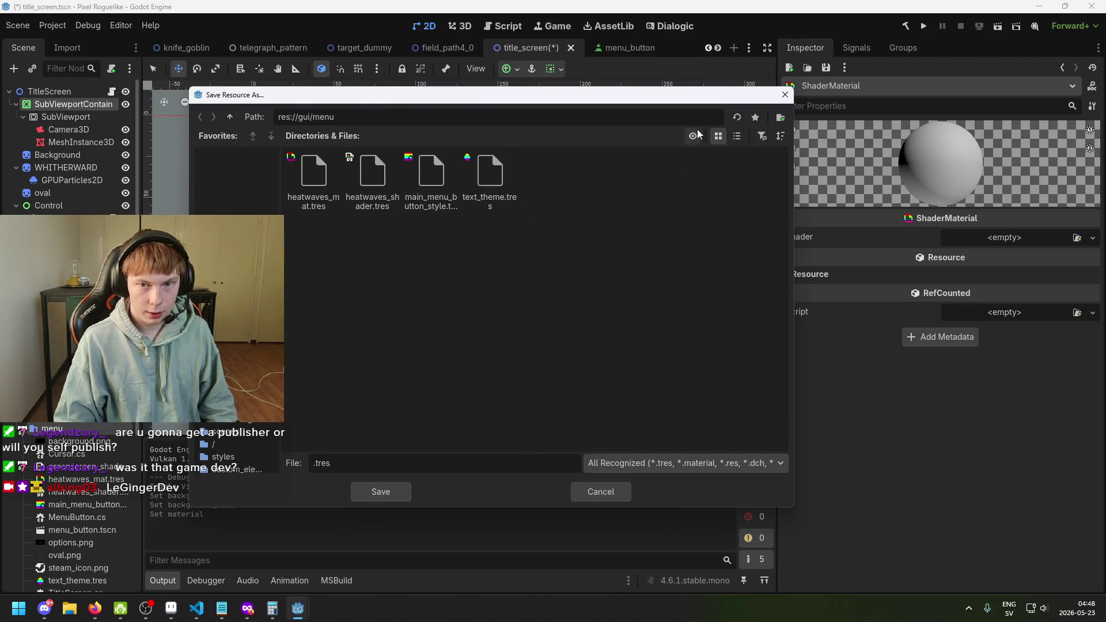
# Step: Widen the Save Resource As dialog and save the ShaderMaterial as greenscreen_mat.tres
pyautogui.moveTo(794, 173); pyautogui.dragTo(824, 173)
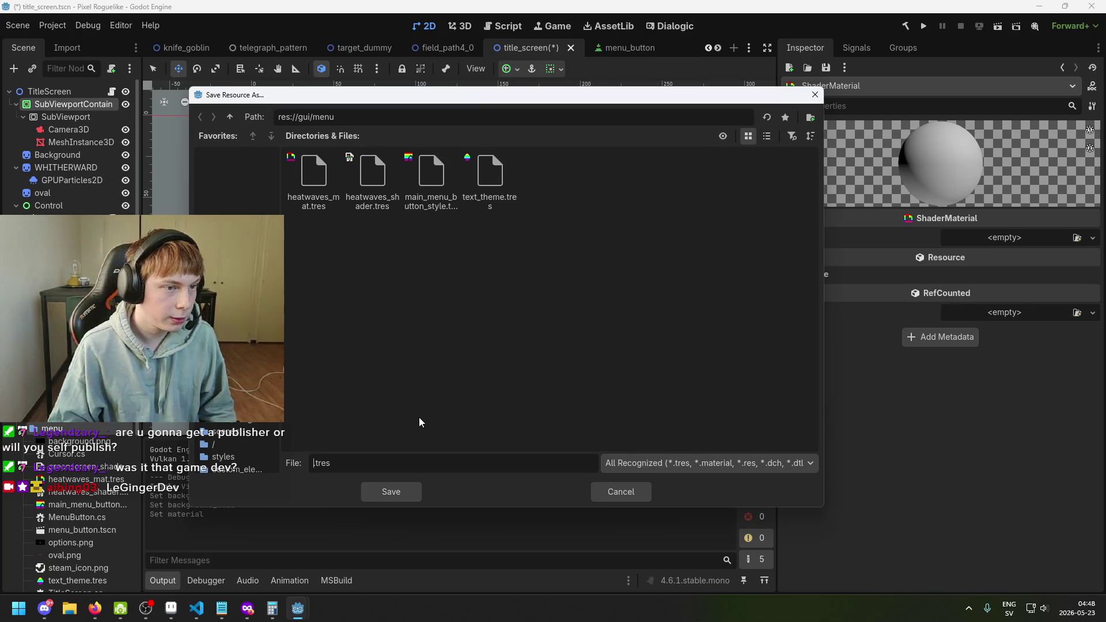
pyautogui.moveTo(271, 101)
pyautogui.mouseDown()
pyautogui.moveTo(329, 113)
pyautogui.moveTo(318, 127)
pyautogui.moveTo(259, 104)
pyautogui.mouseUp()
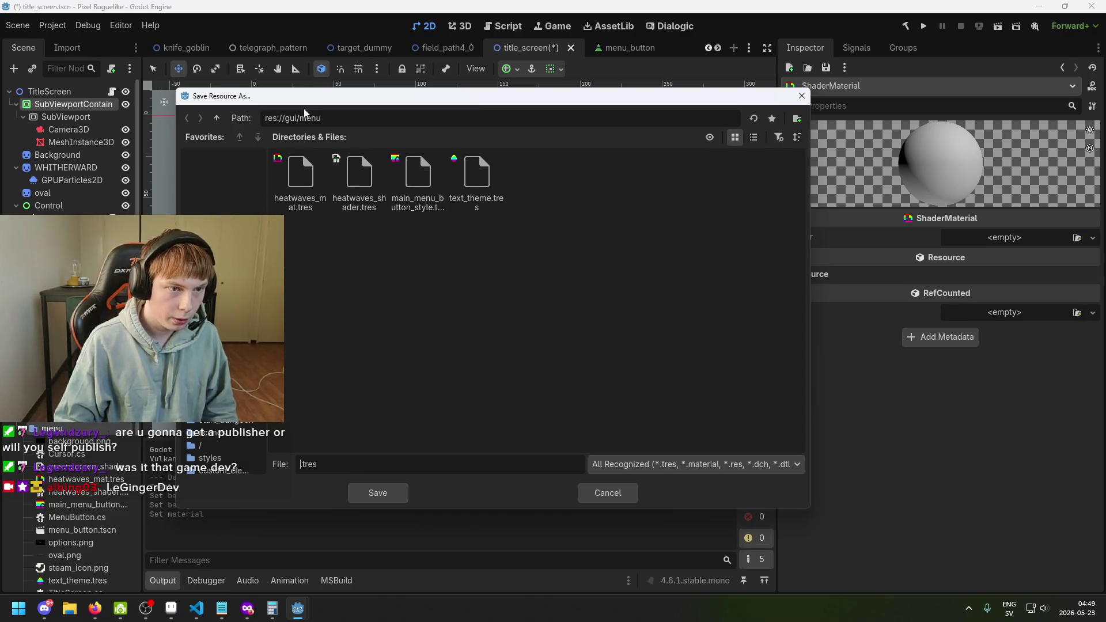
pyautogui.moveTo(304, 109); pyautogui.dragTo(287, 97)
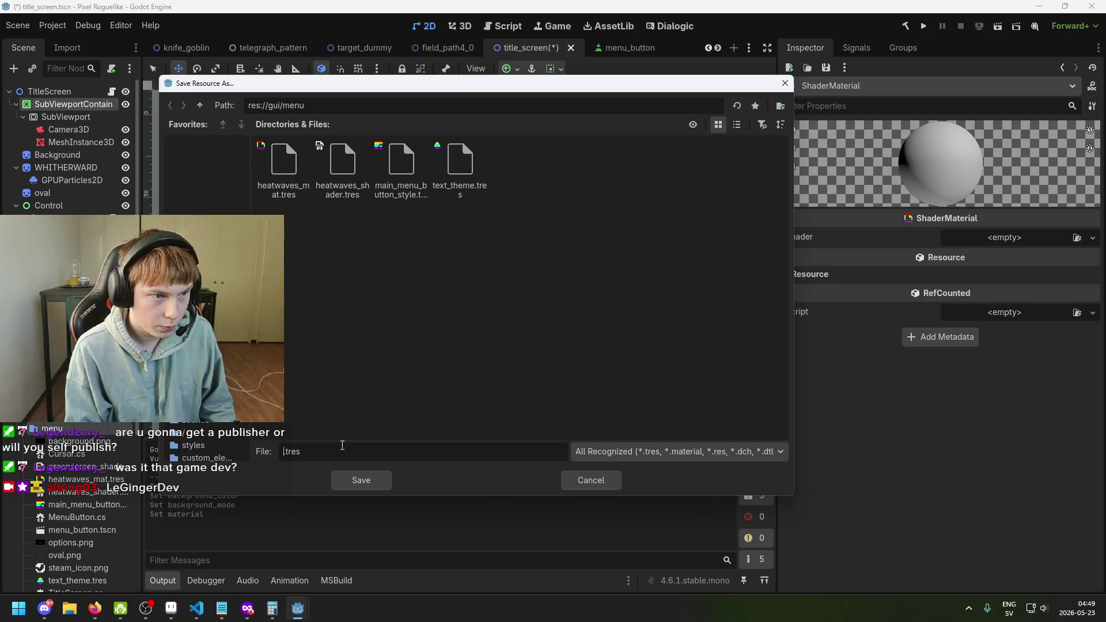
pyautogui.write('2')
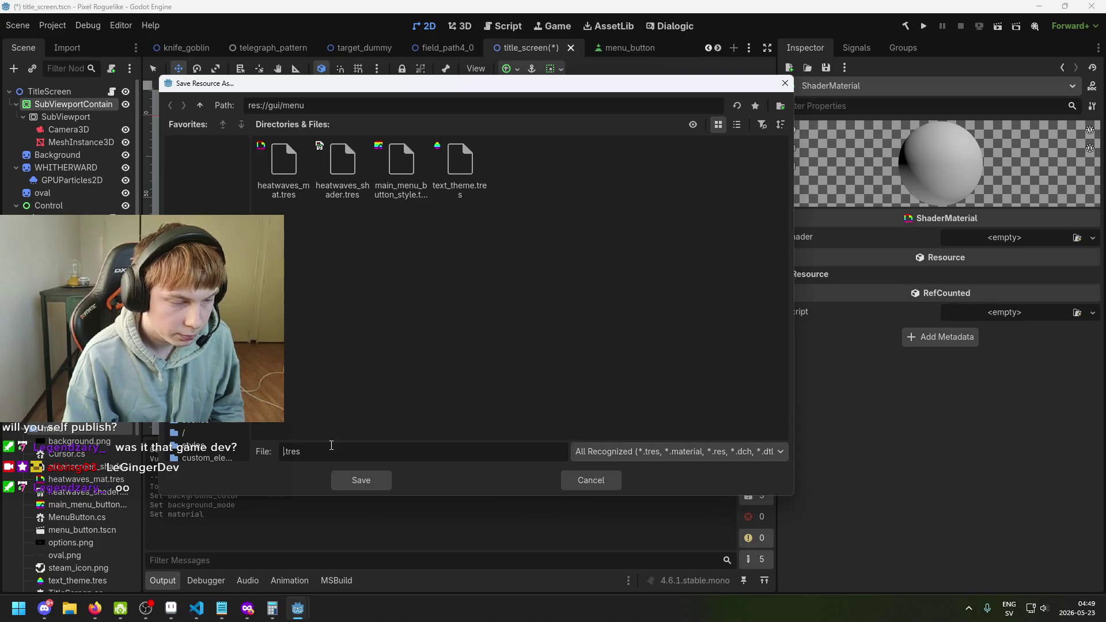
pyautogui.write('greenscree')
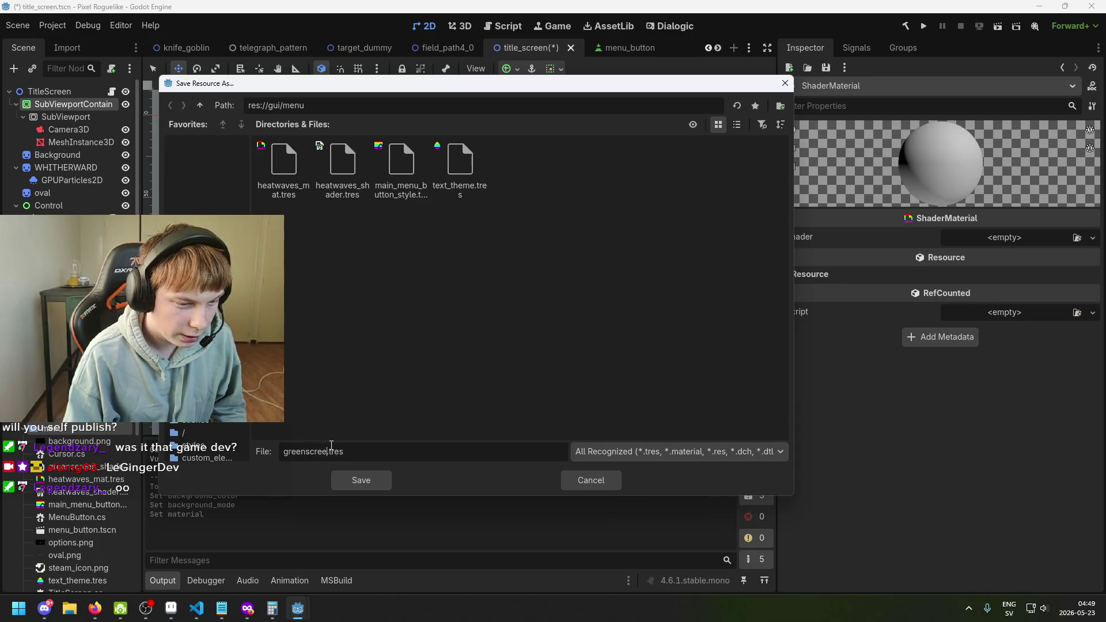
pyautogui.write('n_mat')
pyautogui.press('Return')
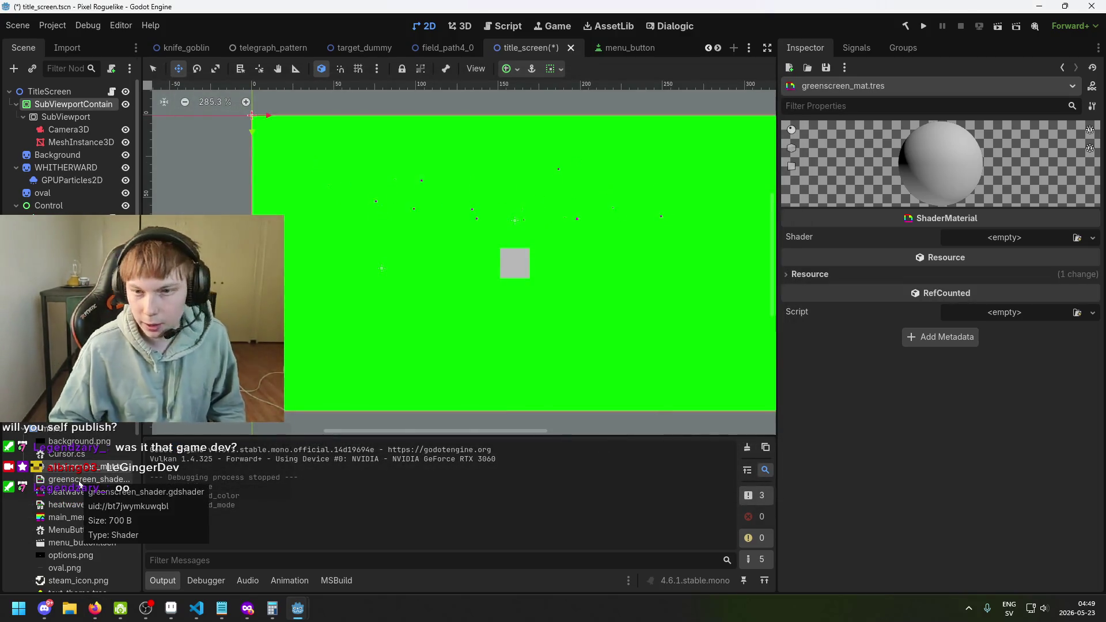
# Step: Assign greenscreen_shader.gdshader as the material's Shader and save the scene
pyautogui.moveTo(81, 484)
pyautogui.mouseDown()
pyautogui.moveTo(974, 304)
pyautogui.moveTo(1066, 240)
pyautogui.moveTo(1018, 237)
pyautogui.mouseUp()
pyautogui.hotkey('ctrl', 's')
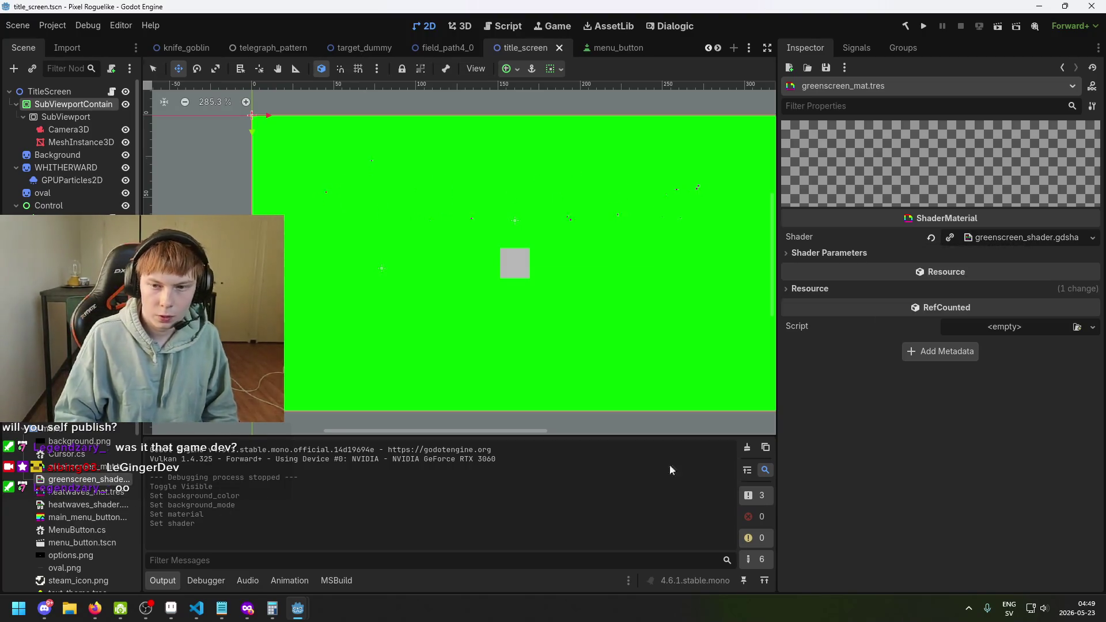
pyautogui.click(968, 254)
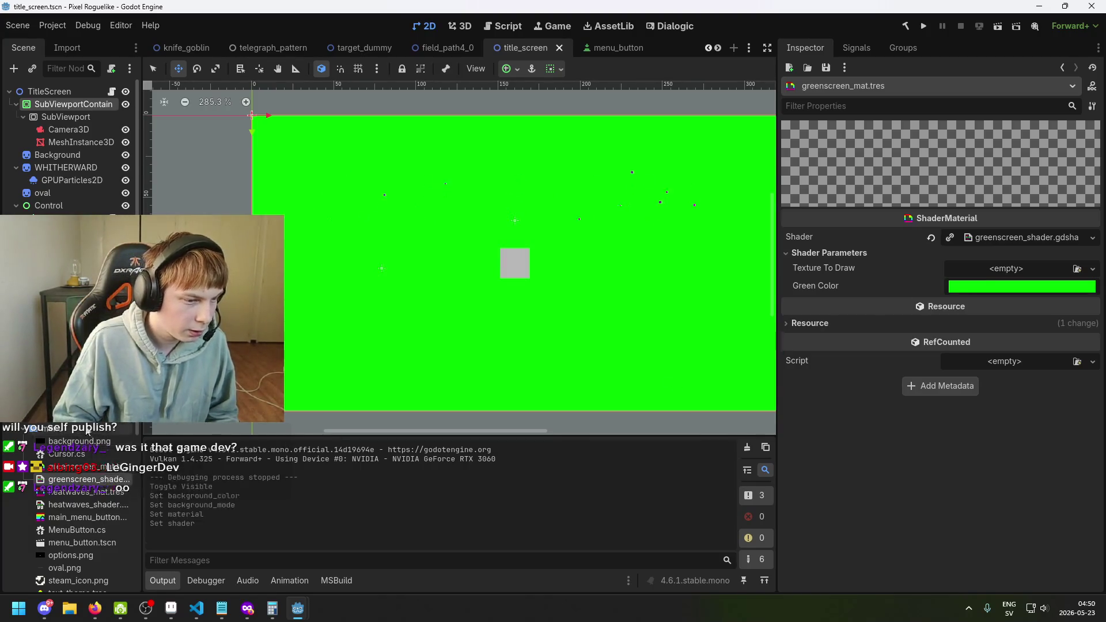
pyautogui.scroll(2, 88, 447)
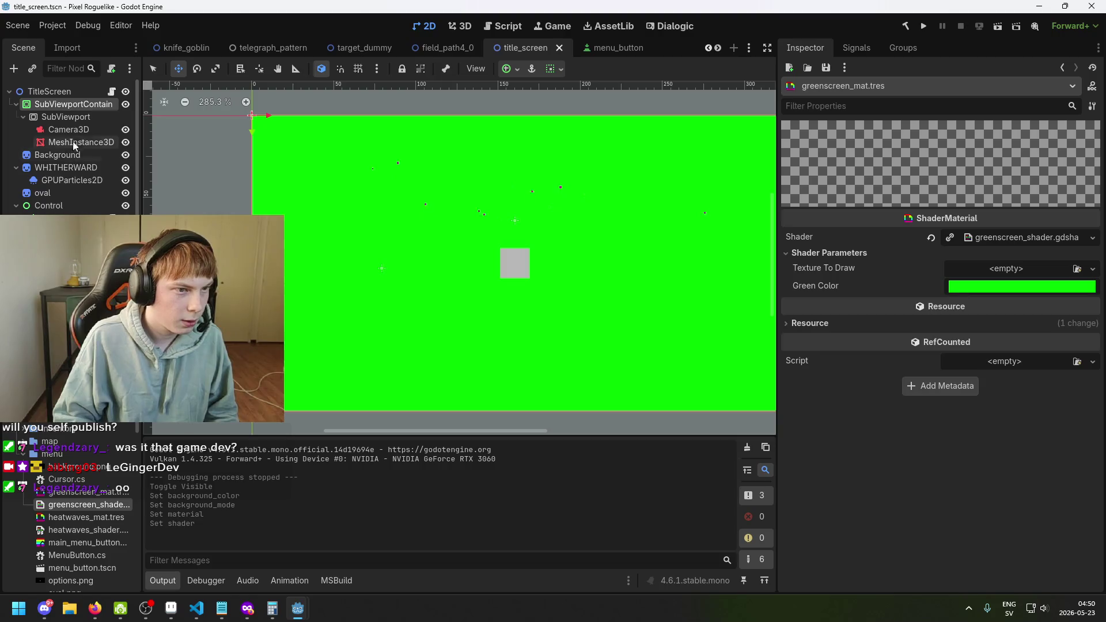
# Step: Set greenscreen_mat.tres as the SubViewportContainer's Material
pyautogui.click(73, 104)
pyautogui.click(65, 116)
pyautogui.click(73, 104)
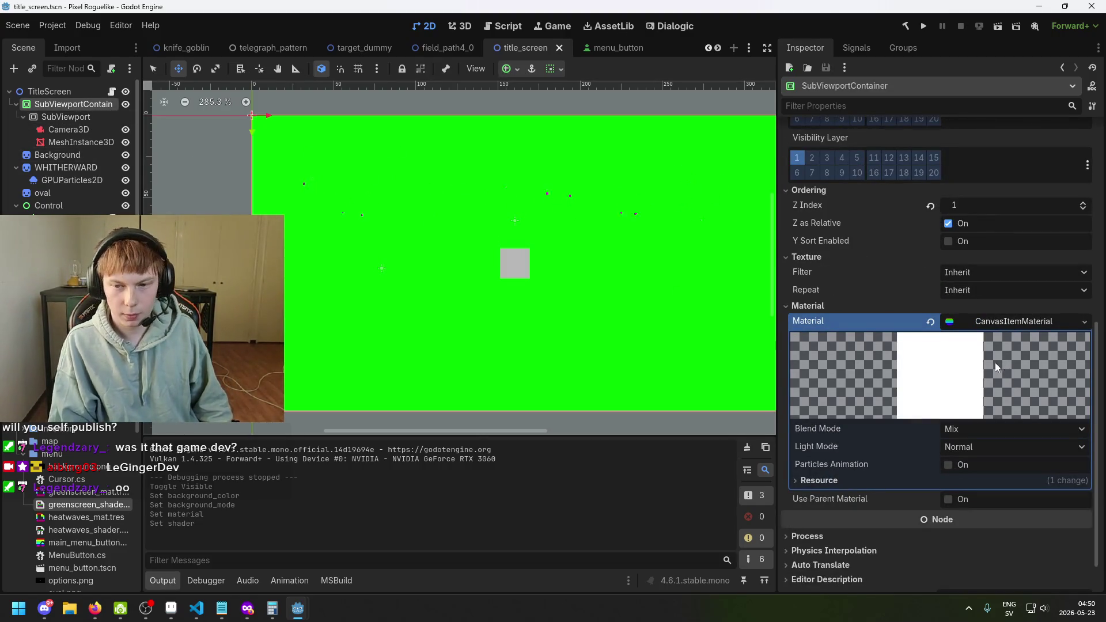
pyautogui.scroll(6, 1005, 350)
pyautogui.scroll(-6, 1009, 345)
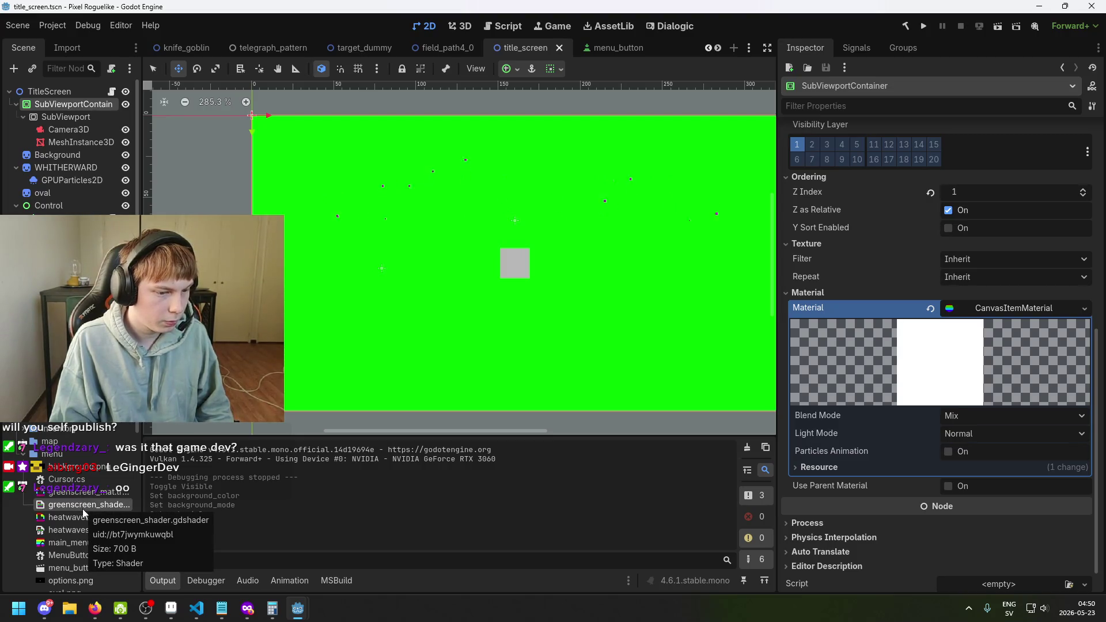
pyautogui.moveTo(83, 492)
pyautogui.mouseDown()
pyautogui.moveTo(404, 478)
pyautogui.moveTo(1032, 346)
pyautogui.moveTo(1032, 314)
pyautogui.mouseUp()
pyautogui.scroll(2, 463, 240)
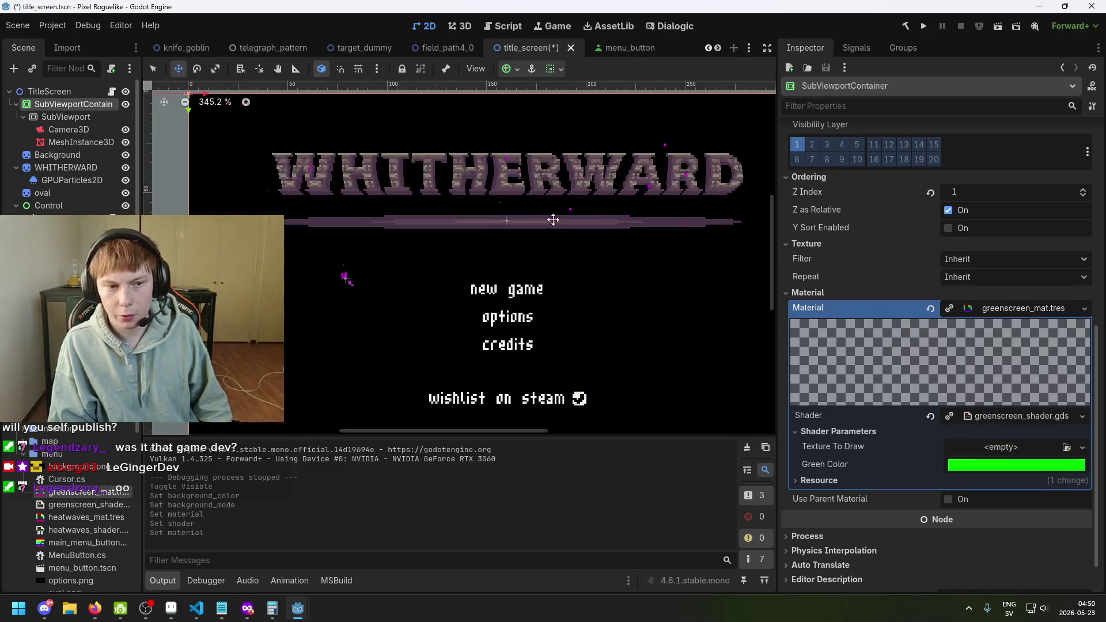
pyautogui.hotkey('ctrl', 's')
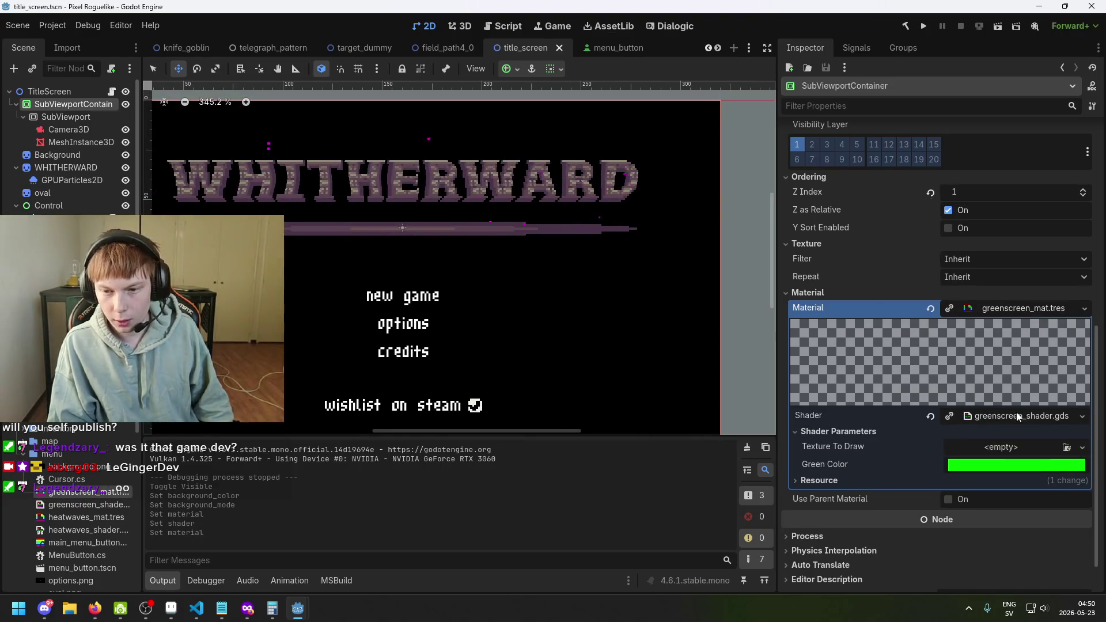
pyautogui.scroll(5, 1003, 404)
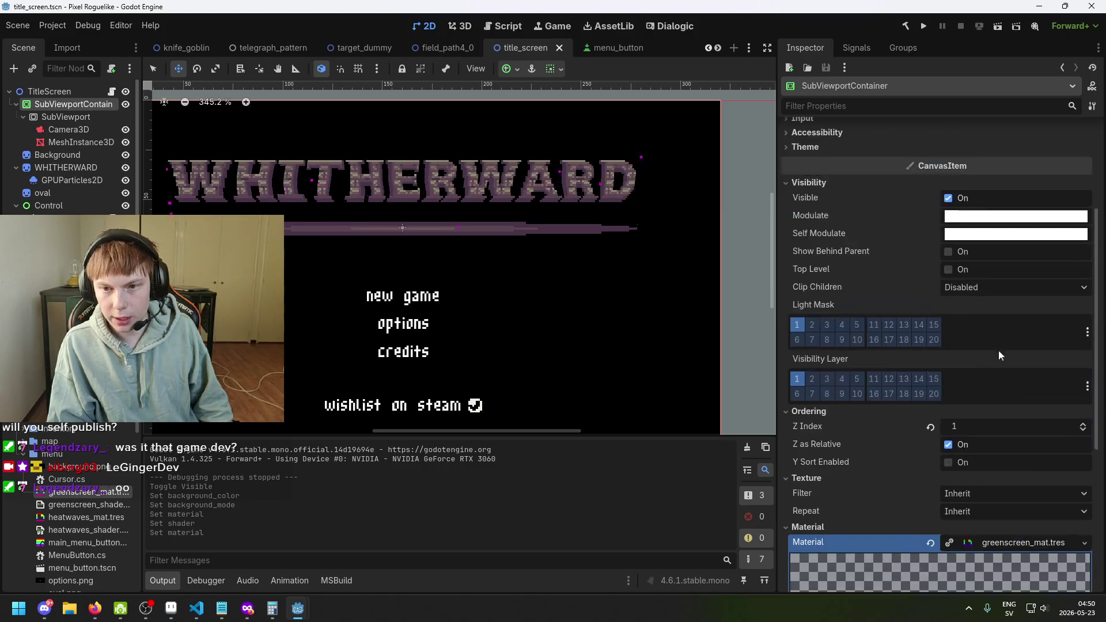
pyautogui.scroll(-6, 968, 277)
pyautogui.scroll(3, 977, 298)
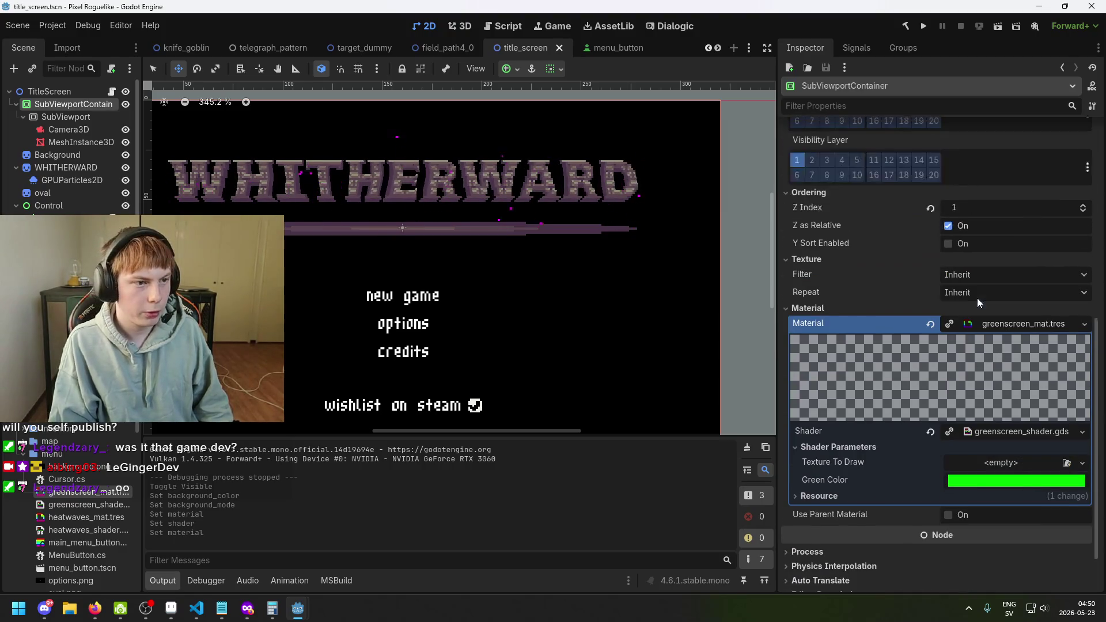
pyautogui.scroll(-3, 974, 299)
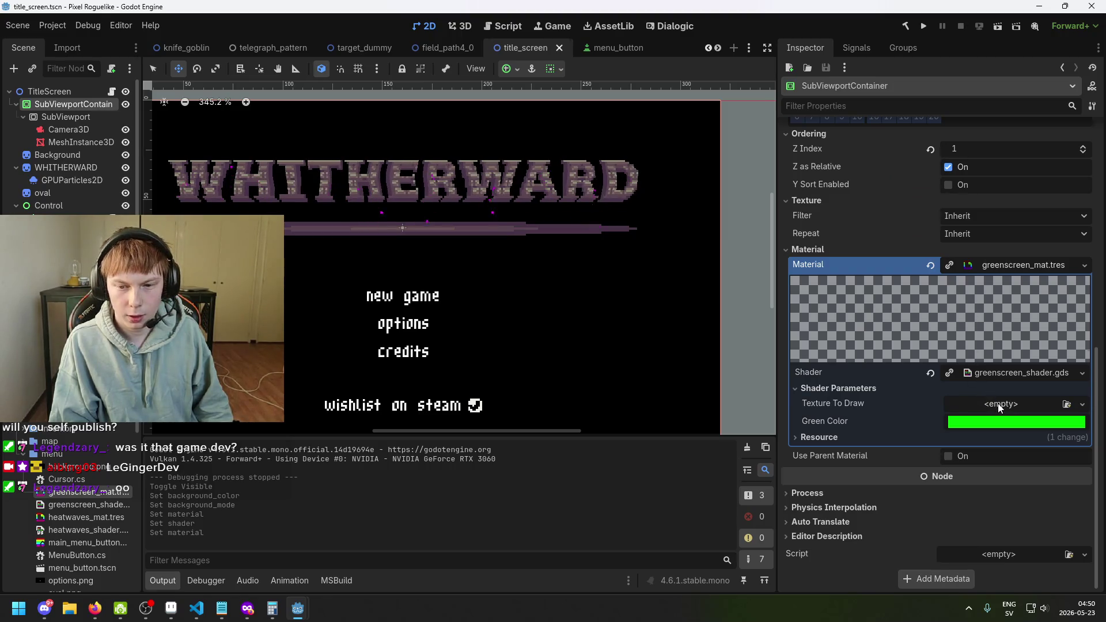
pyautogui.scroll(8, 998, 403)
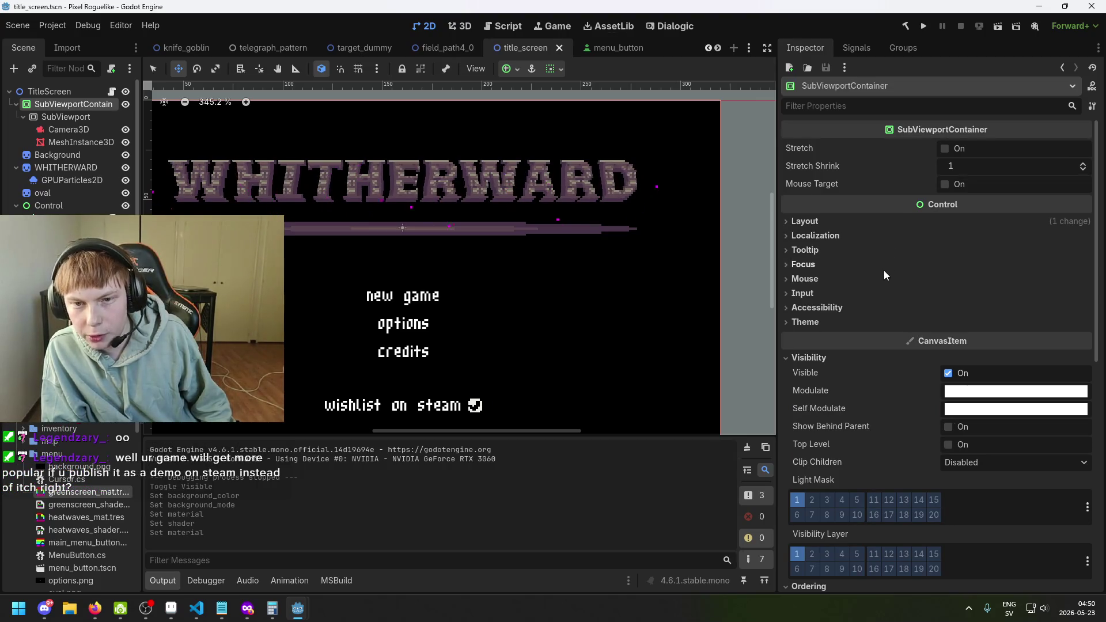
pyautogui.scroll(-8, 1011, 434)
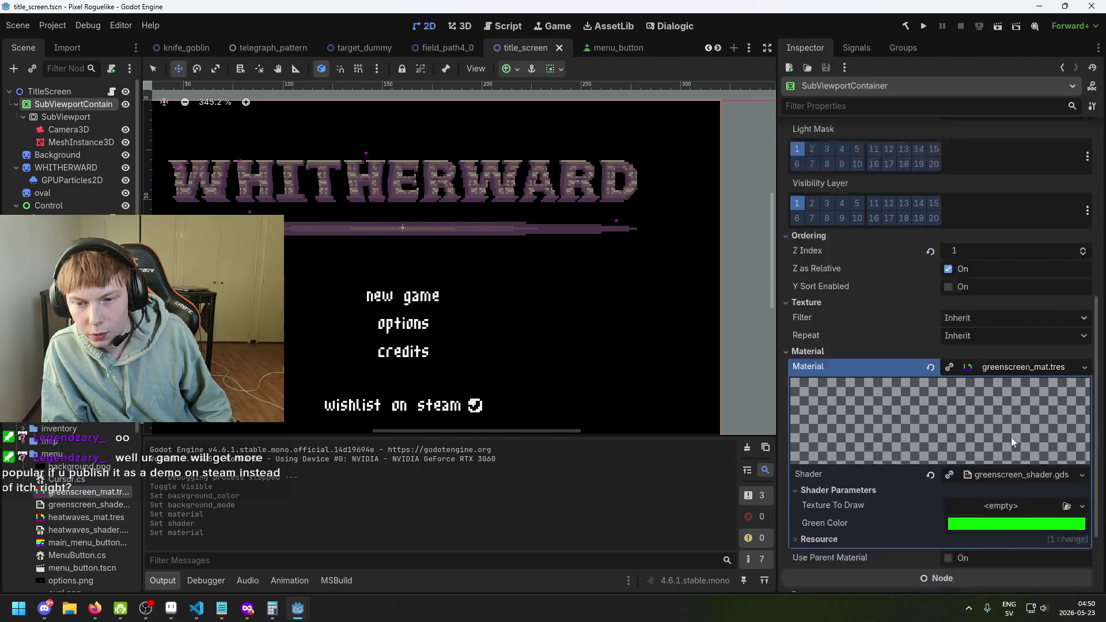
pyautogui.click(1011, 449)
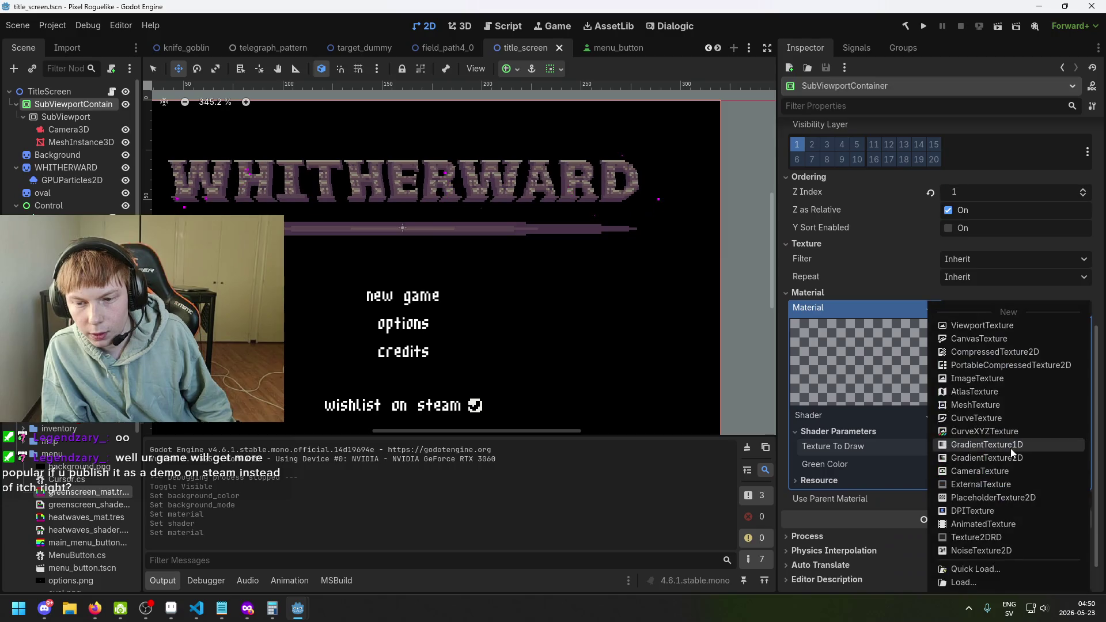
pyautogui.click(911, 449)
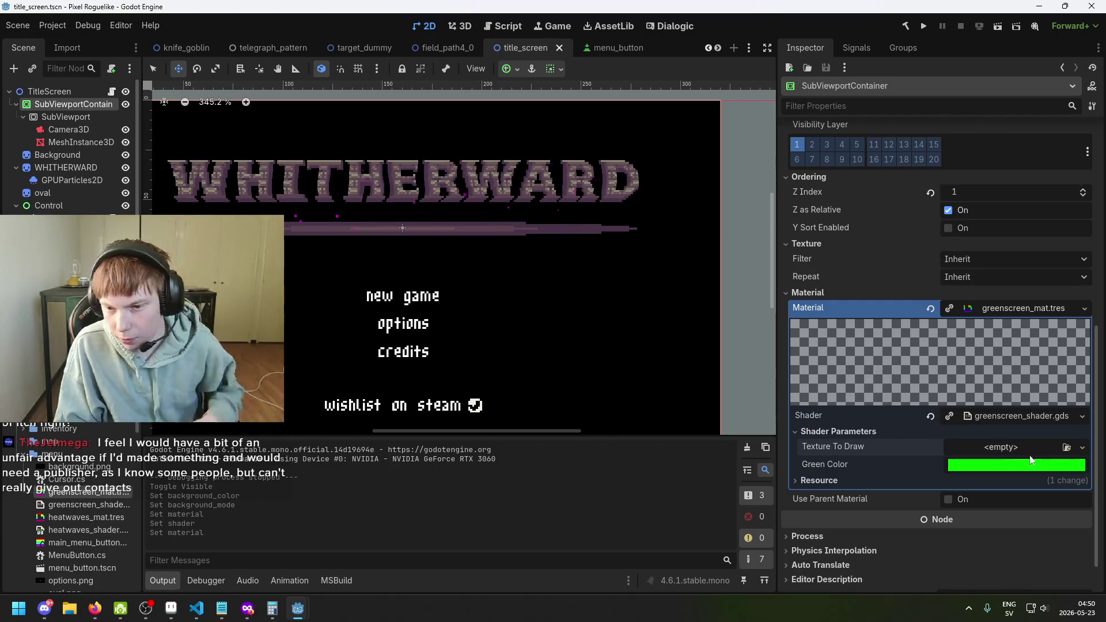
pyautogui.scroll(7, 991, 449)
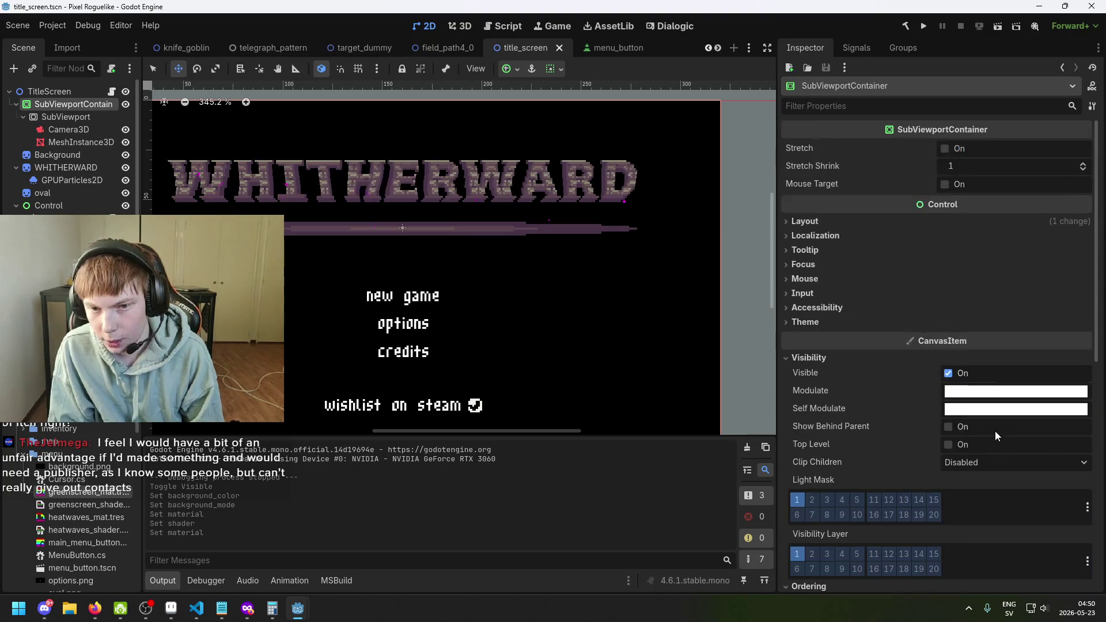
pyautogui.scroll(-8, 921, 306)
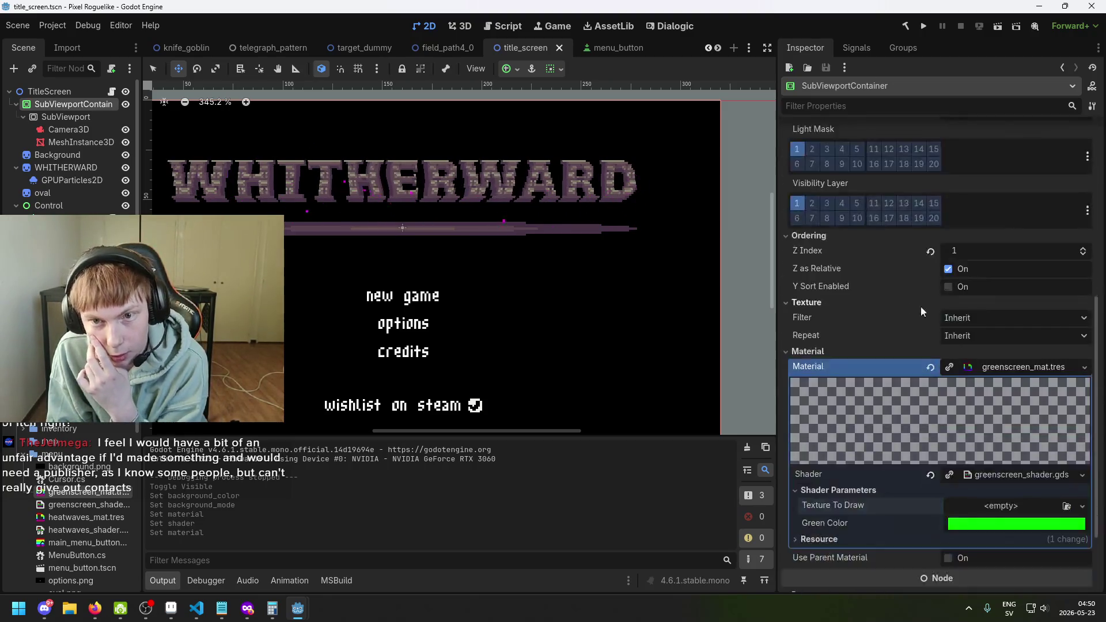
pyautogui.click(916, 418)
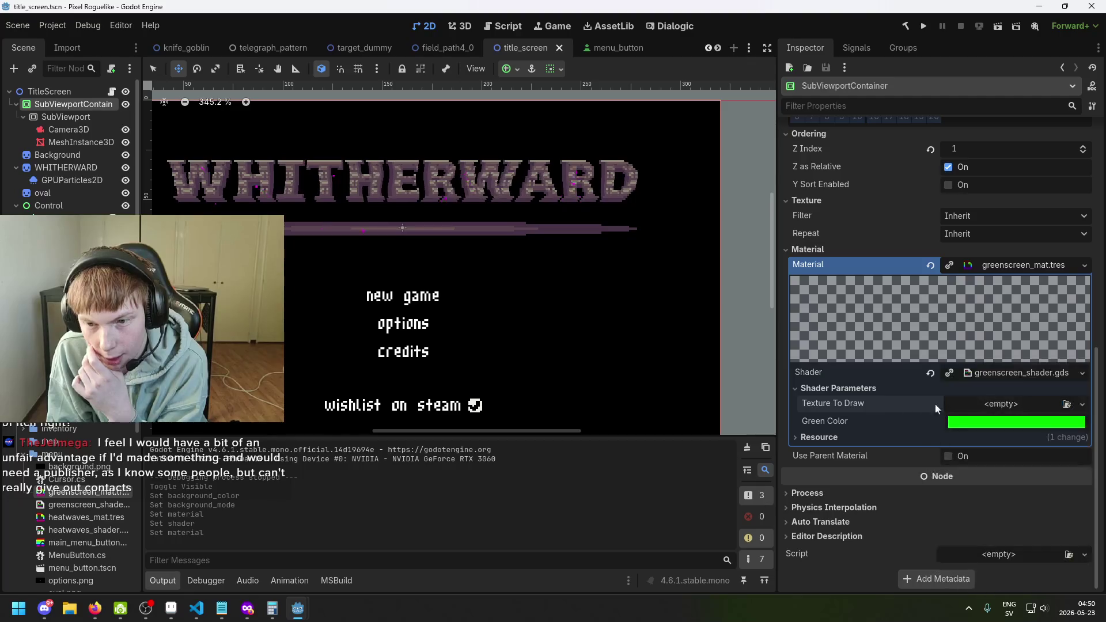
pyautogui.click(980, 404)
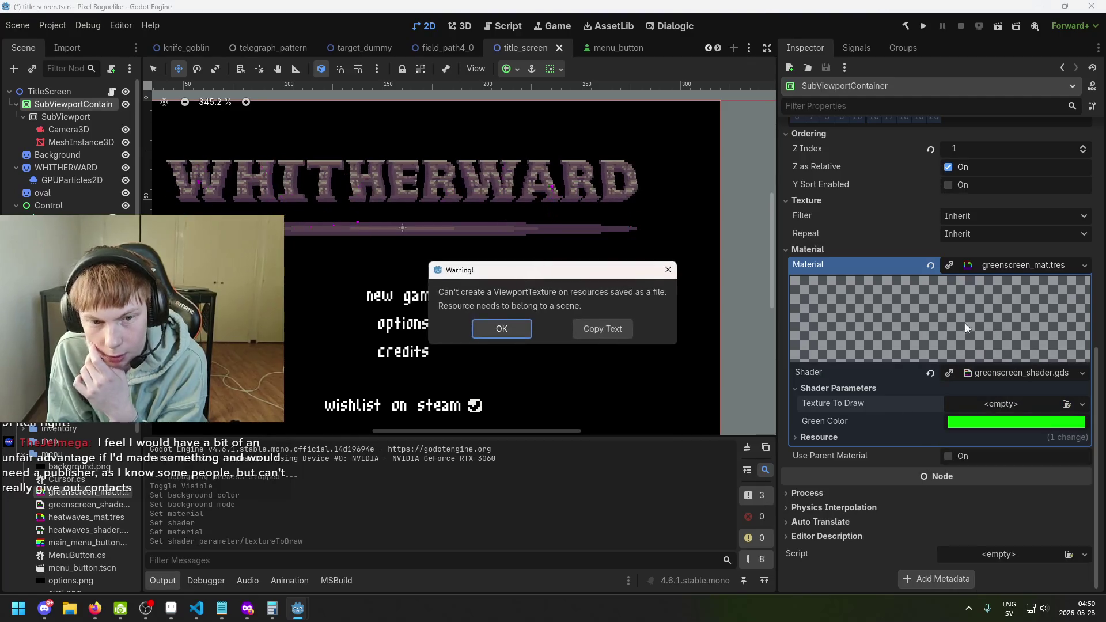
pyautogui.click(507, 328)
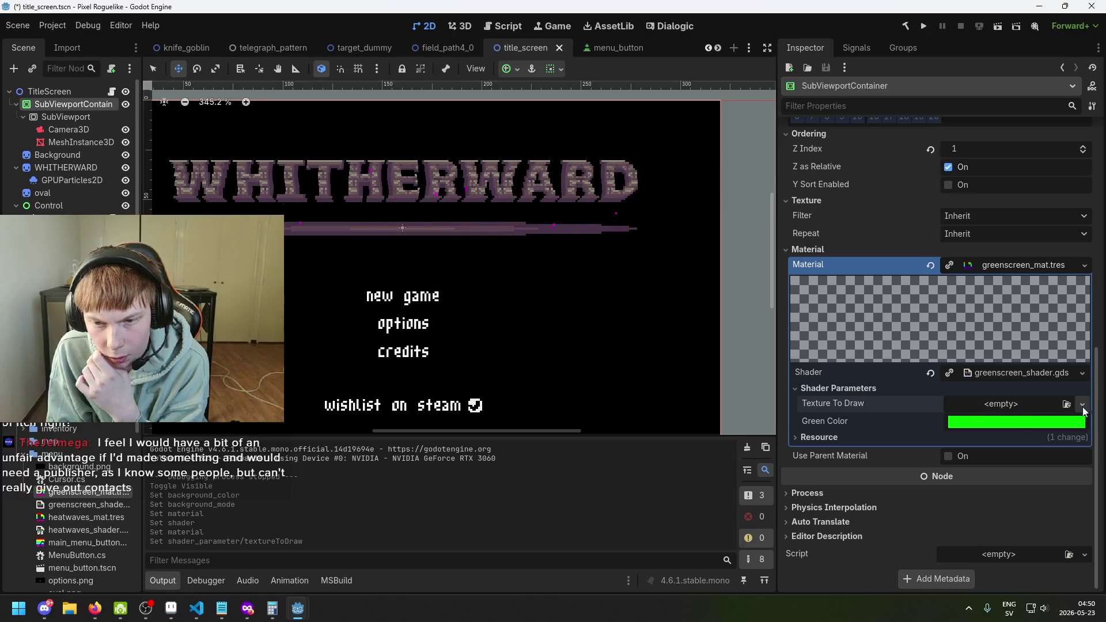
pyautogui.click(1083, 408)
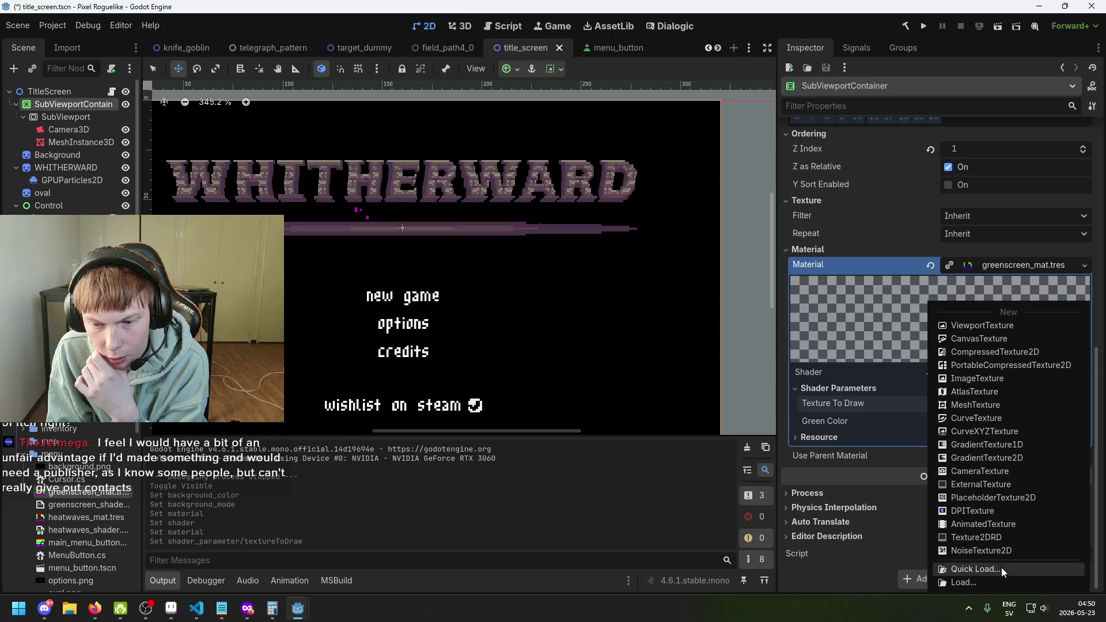
pyautogui.click(1001, 568)
pyautogui.scroll(-5, 581, 301)
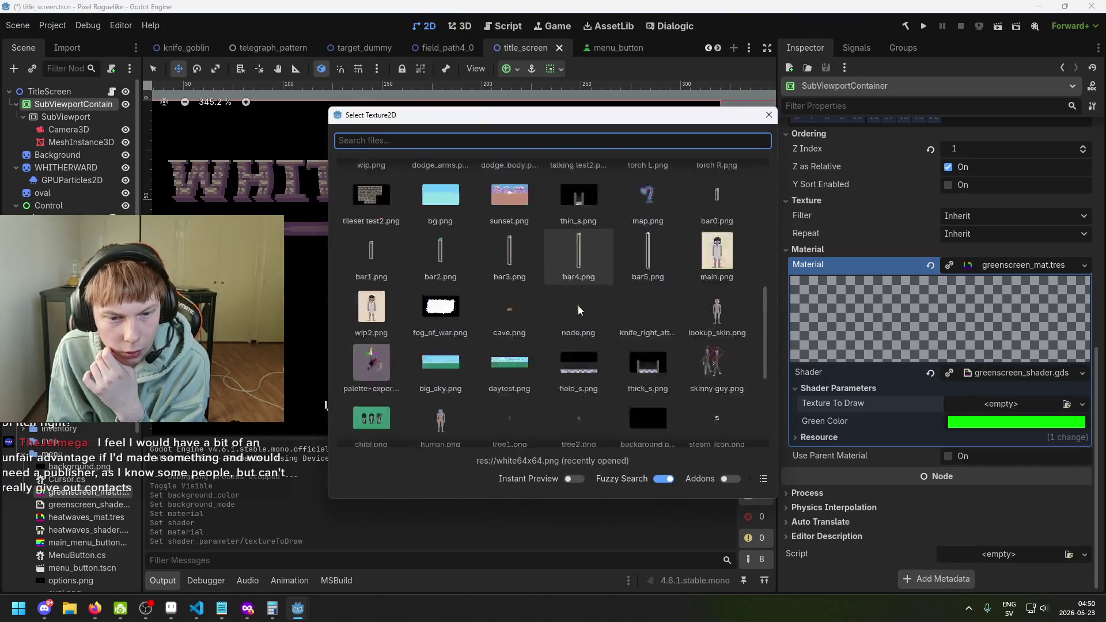
pyautogui.write('vie')
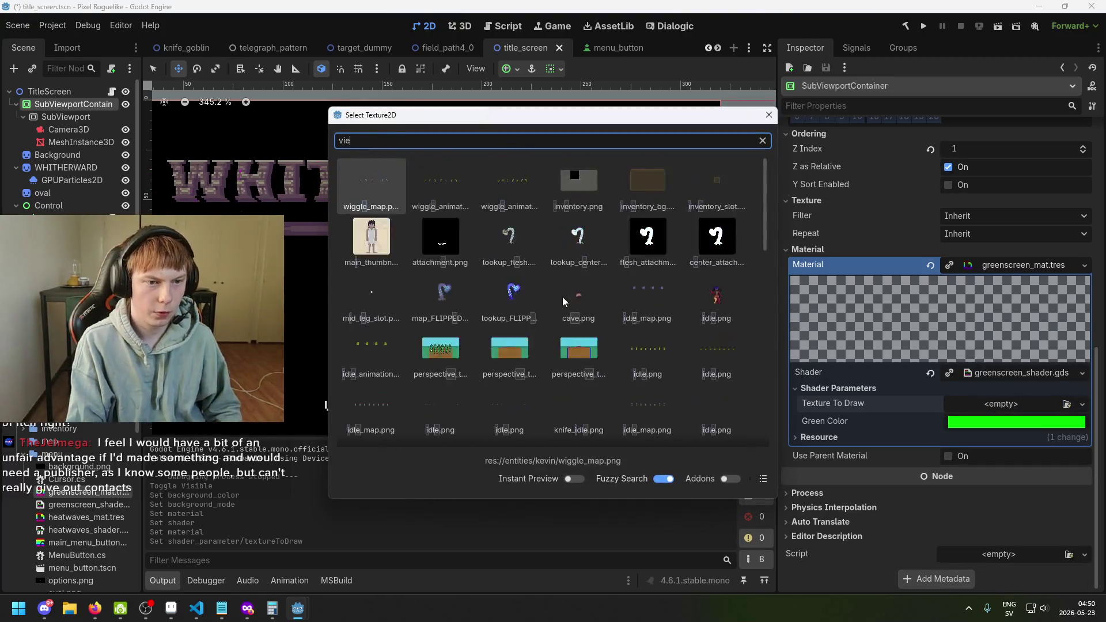
pyautogui.write('wport')
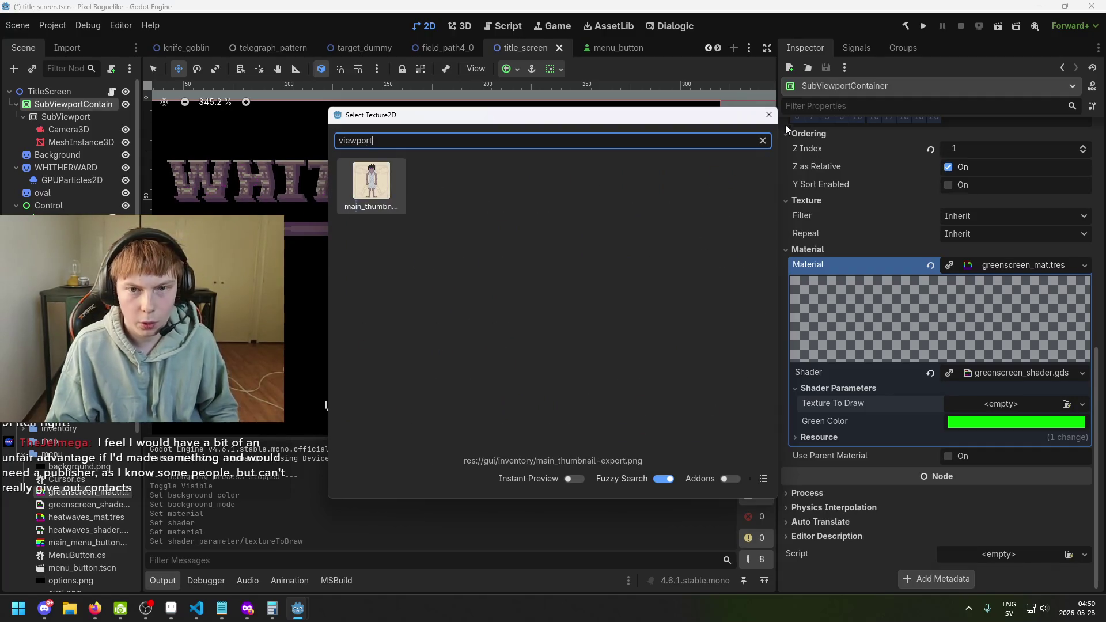
pyautogui.click(769, 115)
pyautogui.click(990, 406)
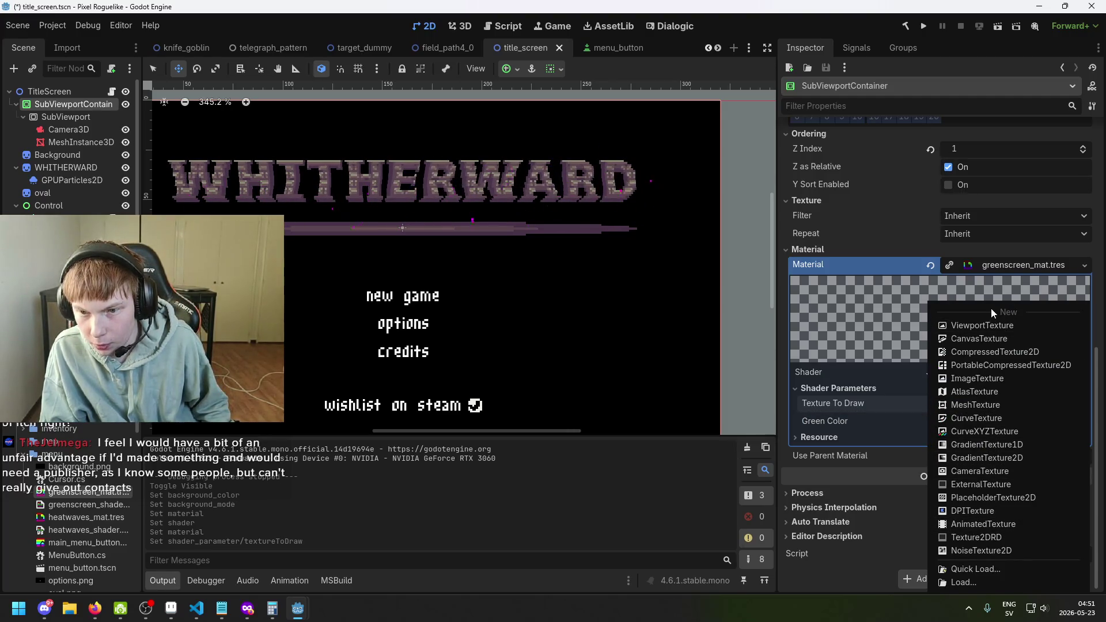
pyautogui.click(886, 402)
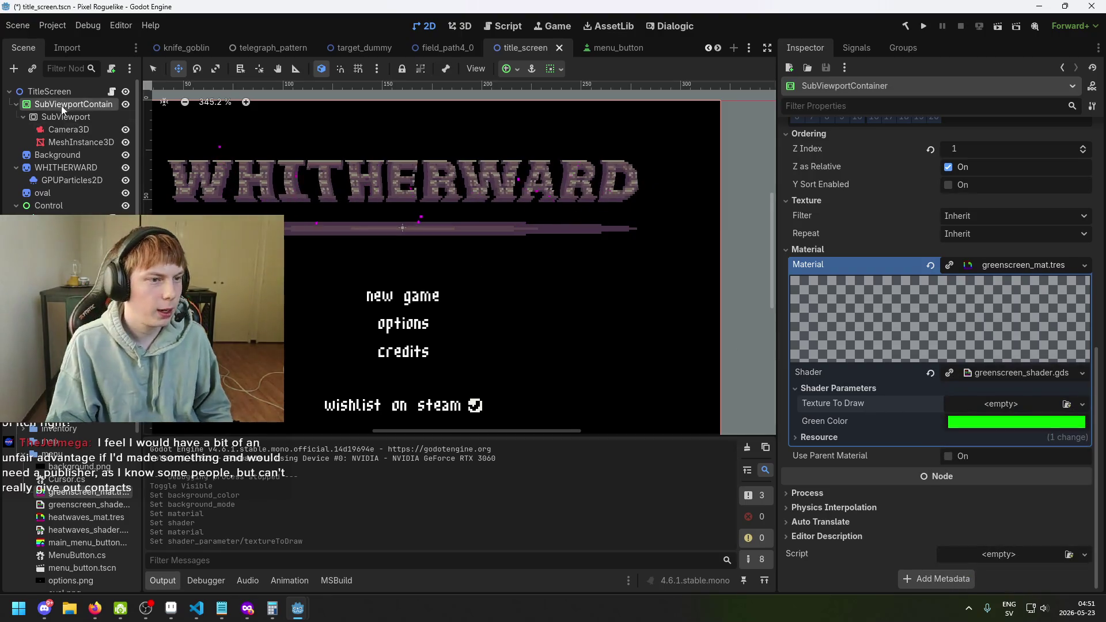
pyautogui.moveTo(63, 105)
pyautogui.mouseDown()
pyautogui.moveTo(63, 129)
pyautogui.moveTo(1008, 410)
pyautogui.moveTo(75, 168)
pyautogui.moveTo(113, 139)
pyautogui.mouseUp()
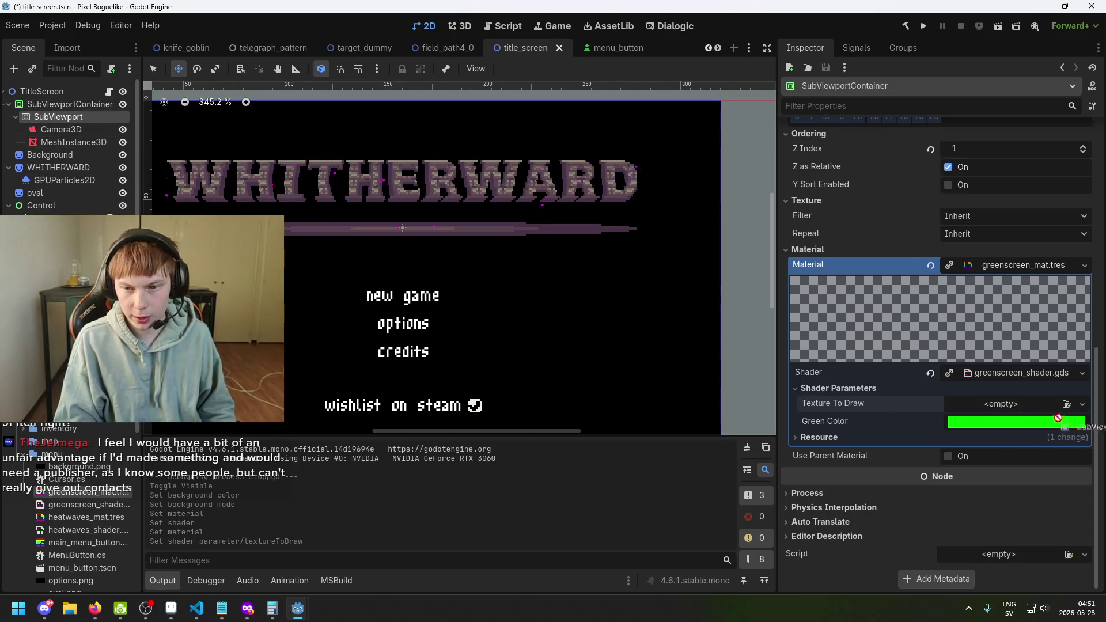
pyautogui.click(1017, 406)
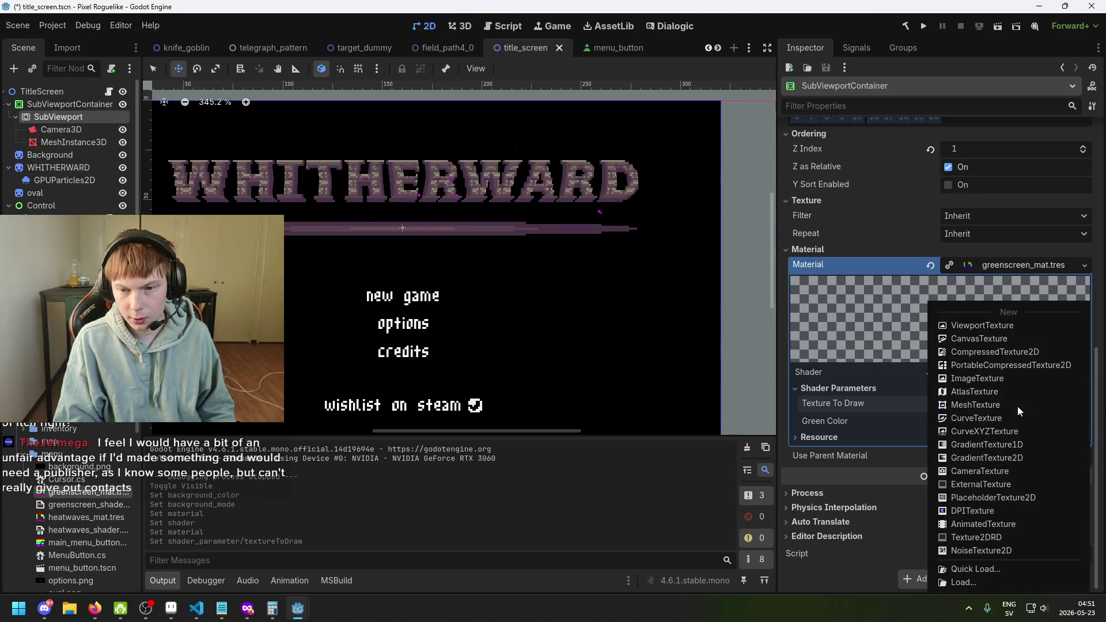
pyautogui.click(905, 409)
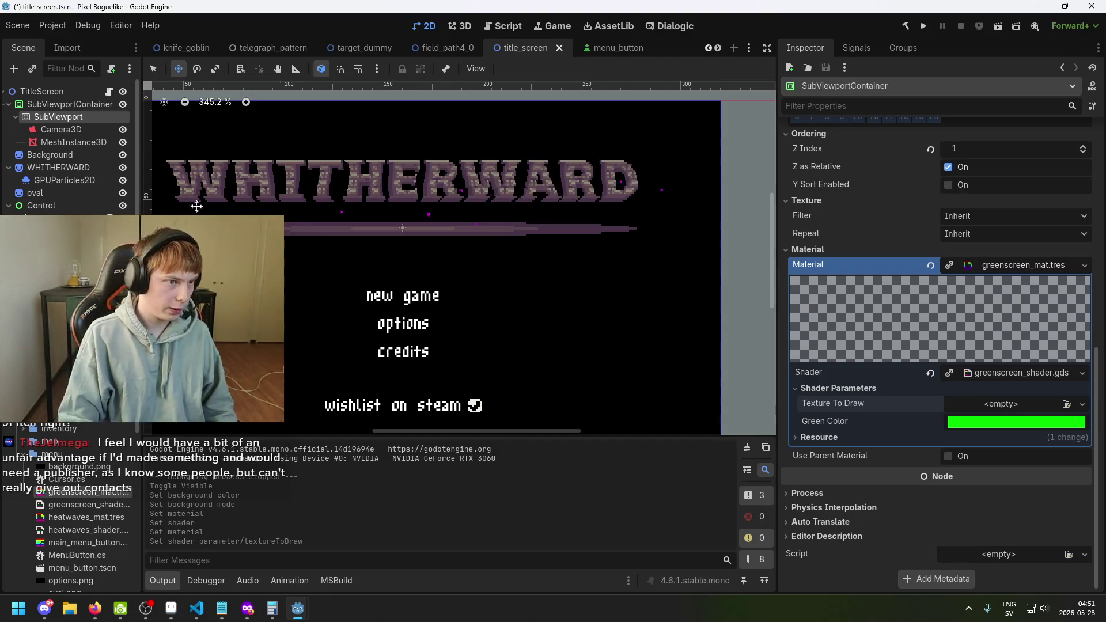
pyautogui.click(65, 104)
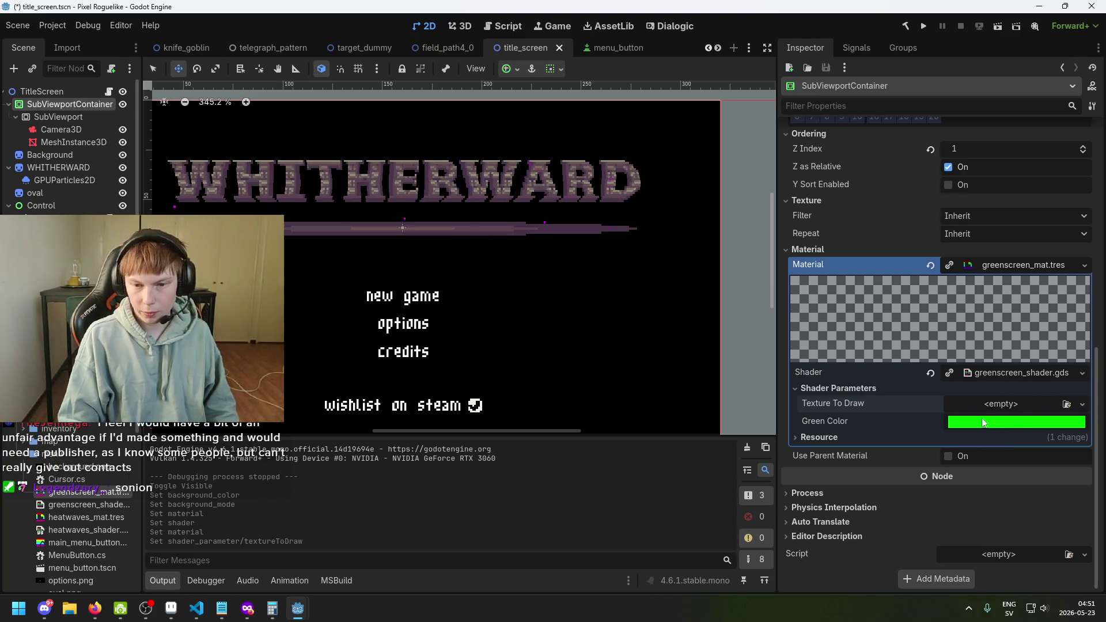
pyautogui.click(75, 117)
# Step: Review the SubViewport's Inspector: its 320 × 180 size, render target and rendering settings, then reselect SubViewportContainer
pyautogui.scroll(5, 1025, 351)
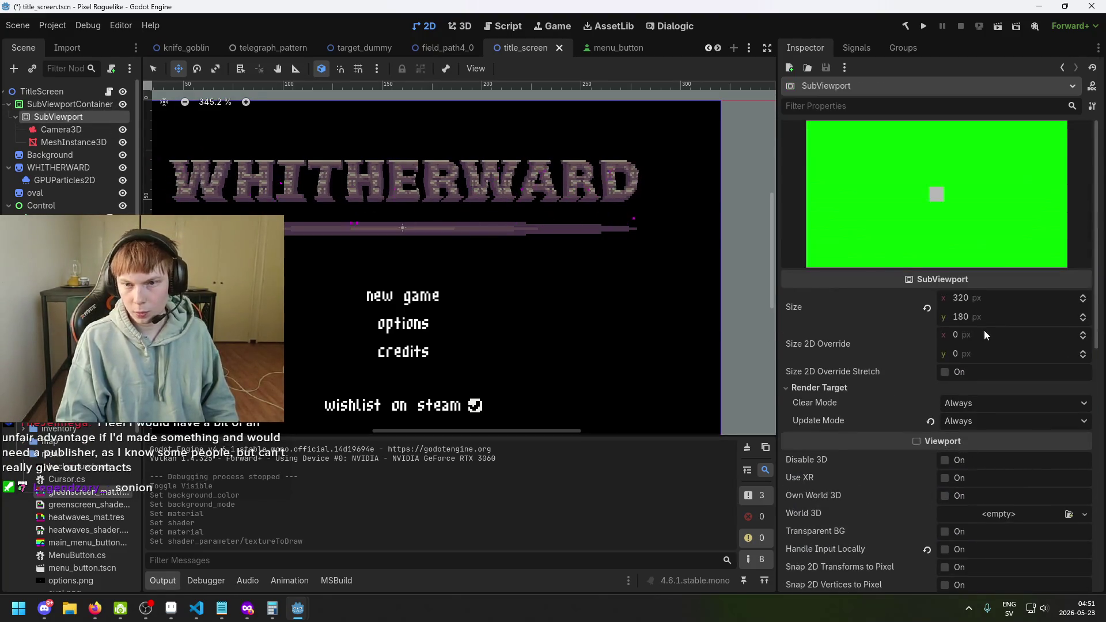
pyautogui.scroll(-5, 946, 349)
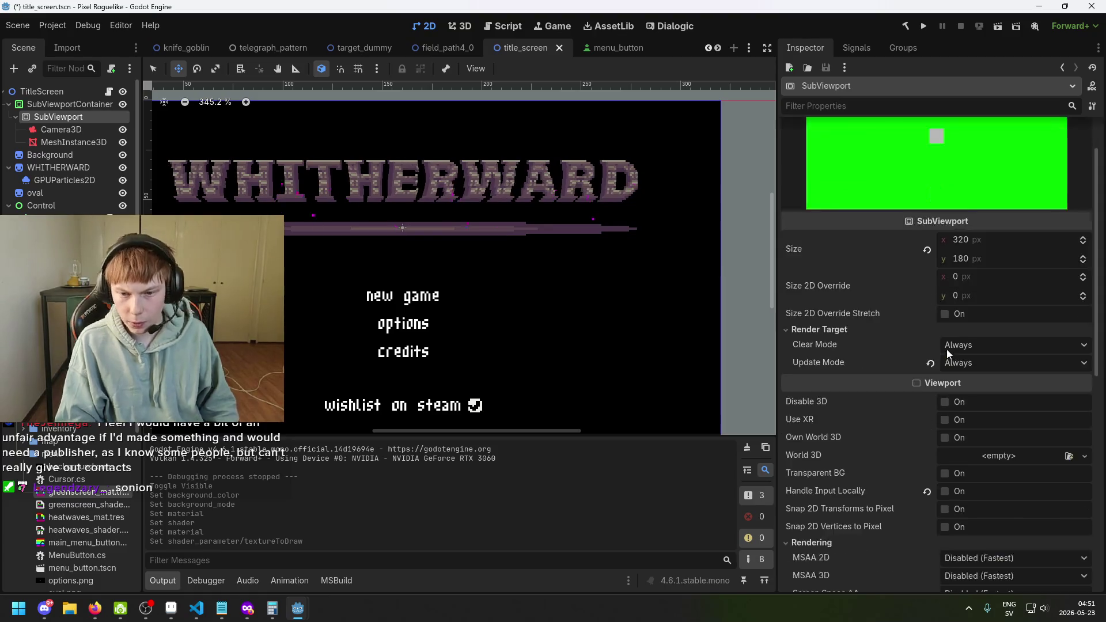
pyautogui.scroll(-1, 933, 358)
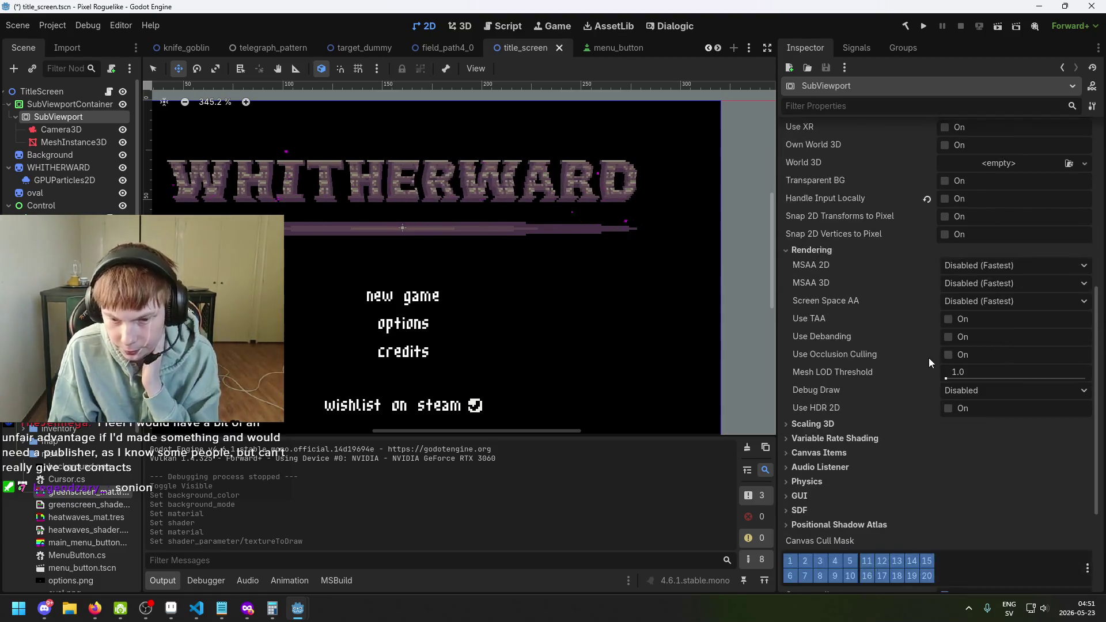
pyautogui.scroll(-3, 928, 358)
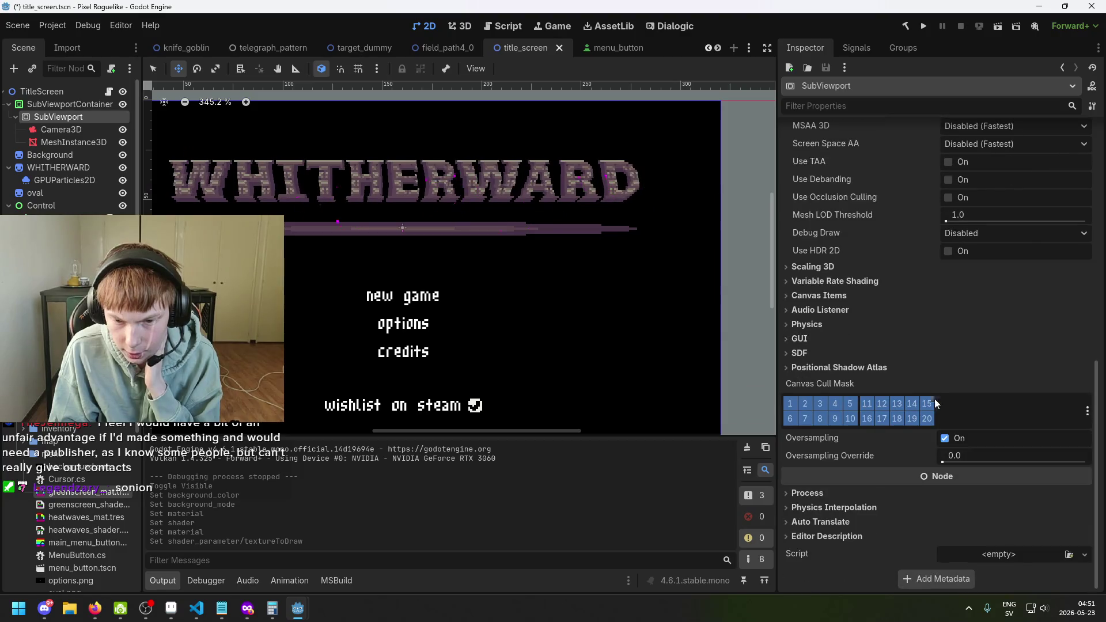
pyautogui.scroll(10, 867, 493)
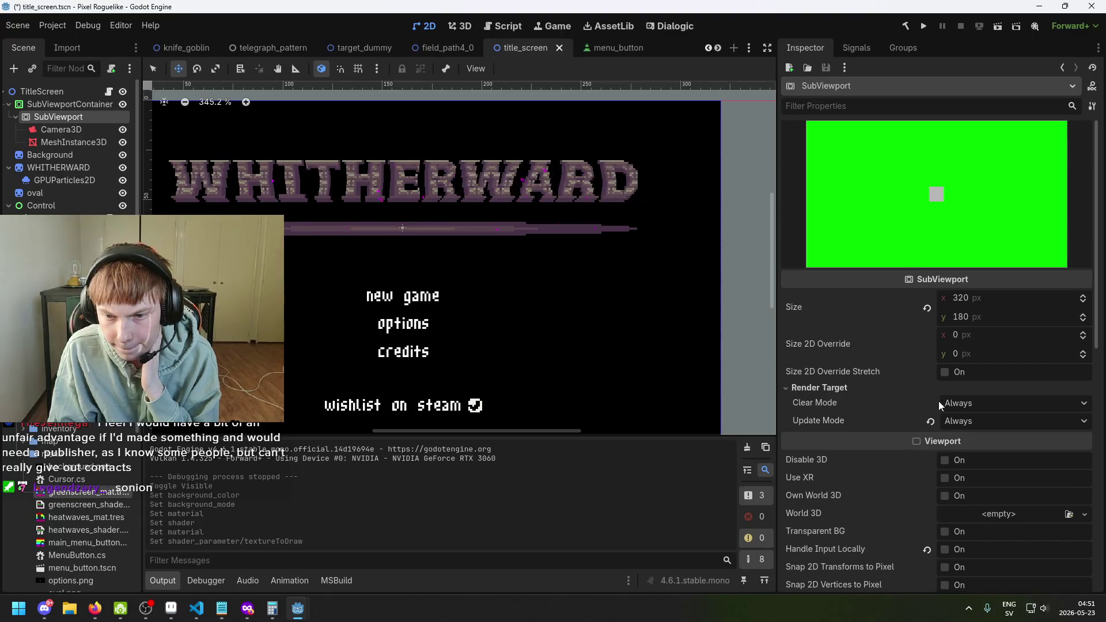
pyautogui.scroll(-2, 910, 412)
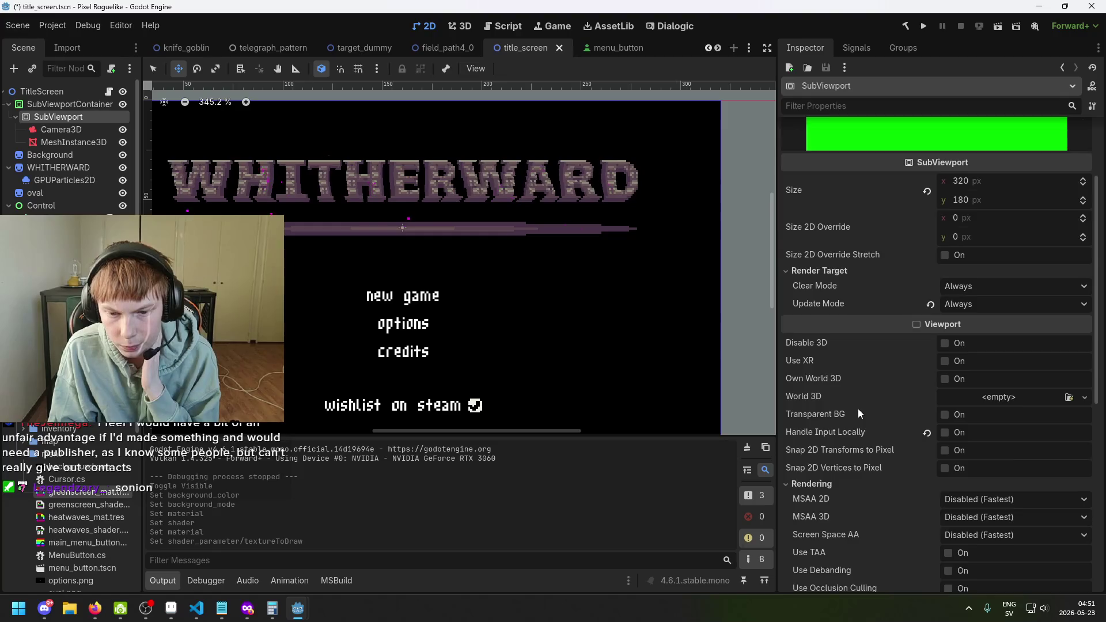
pyautogui.scroll(-5, 858, 409)
pyautogui.click(70, 104)
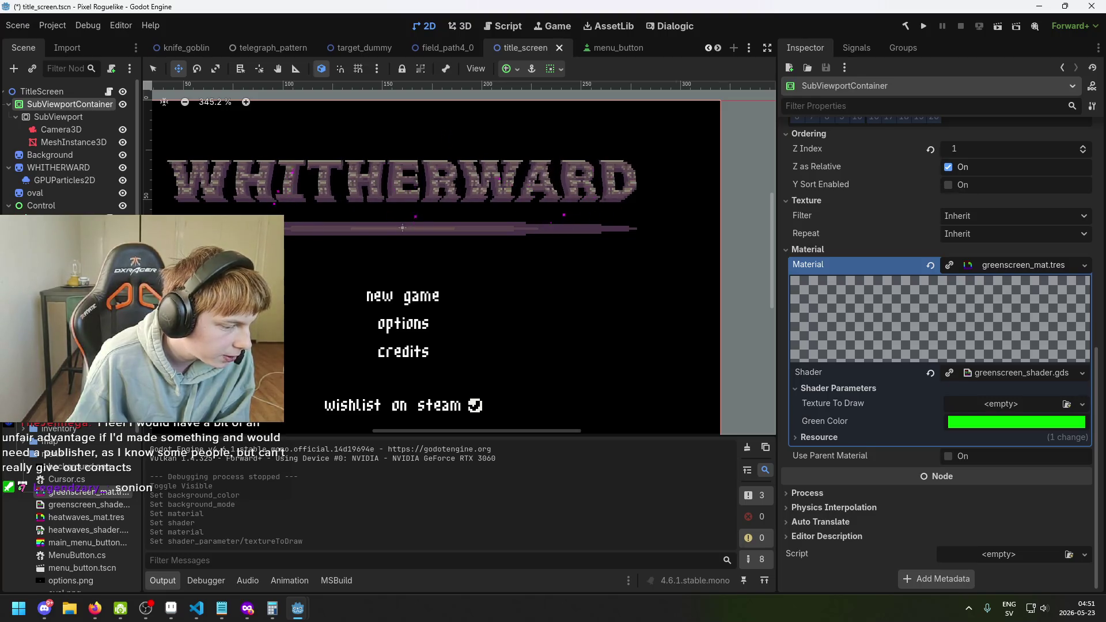
# Step: Save the title_screen scene and show SubViewportContainer's Script options (New Script, Quick Load, Load)
pyautogui.hotkey('alt', 'Tab')
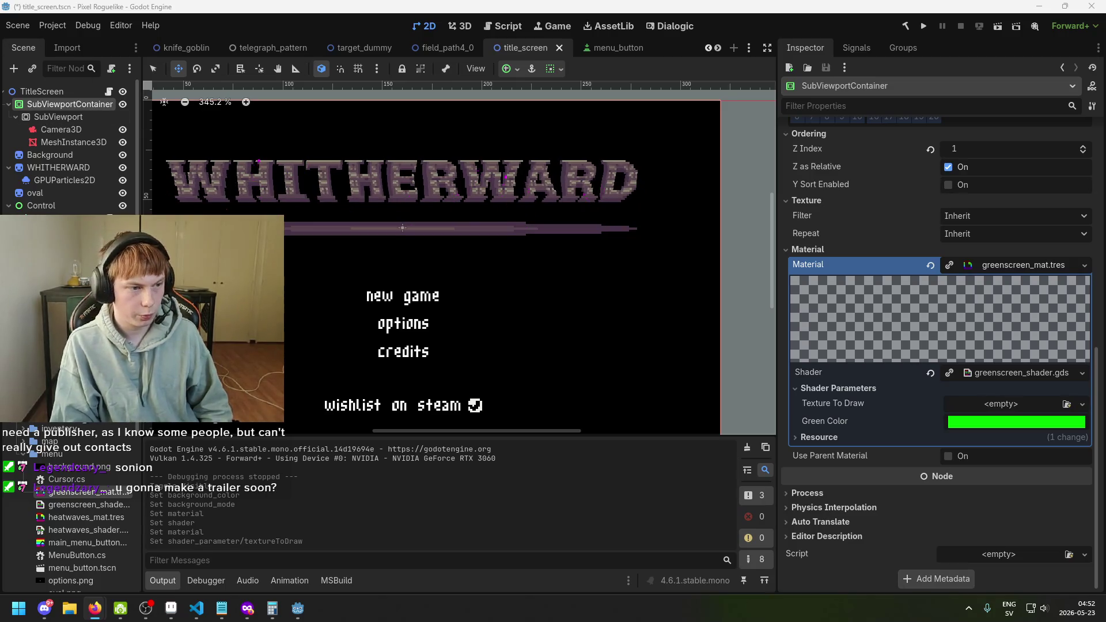
pyautogui.hotkey('ctrl', 's')
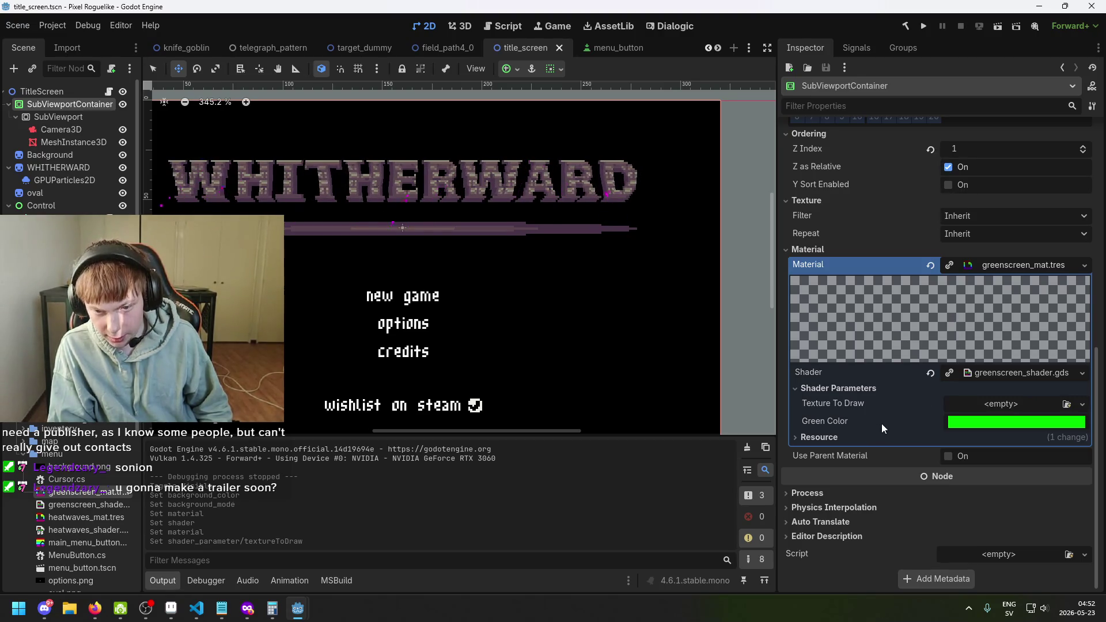
pyautogui.click(1002, 559)
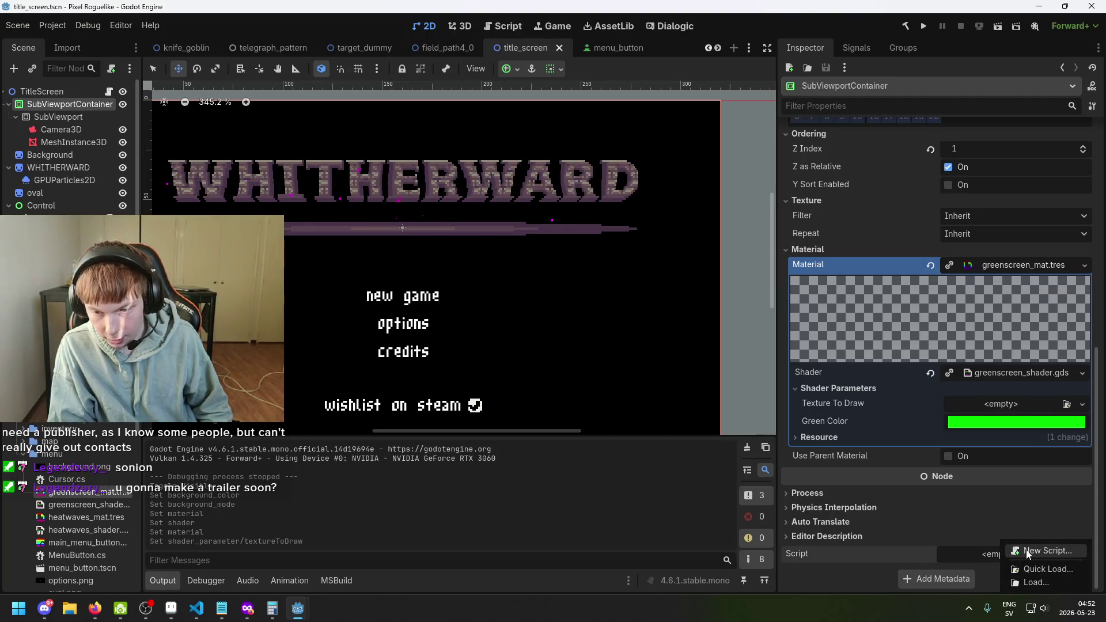
# Step: Create a new C# script named SubViewportDisplayer at res://gui/menu/SubViewportDisplayer.cs and attach it
pyautogui.click(1023, 549)
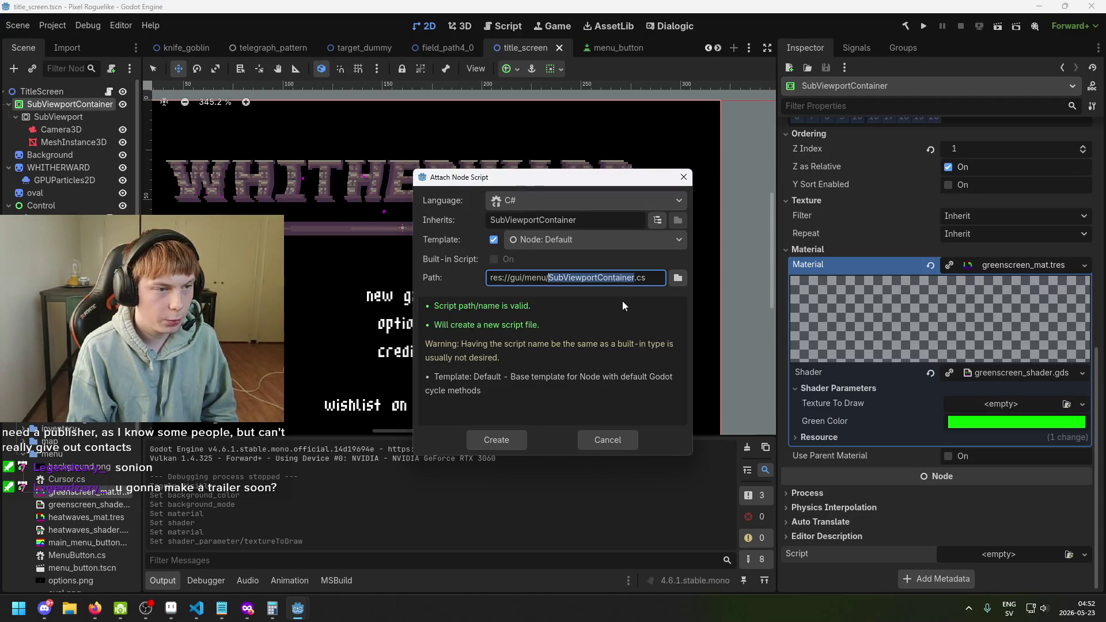
pyautogui.press('Right')
pyautogui.press('BackSpace')
pyautogui.press('BackSpace')
pyautogui.press('BackSpace')
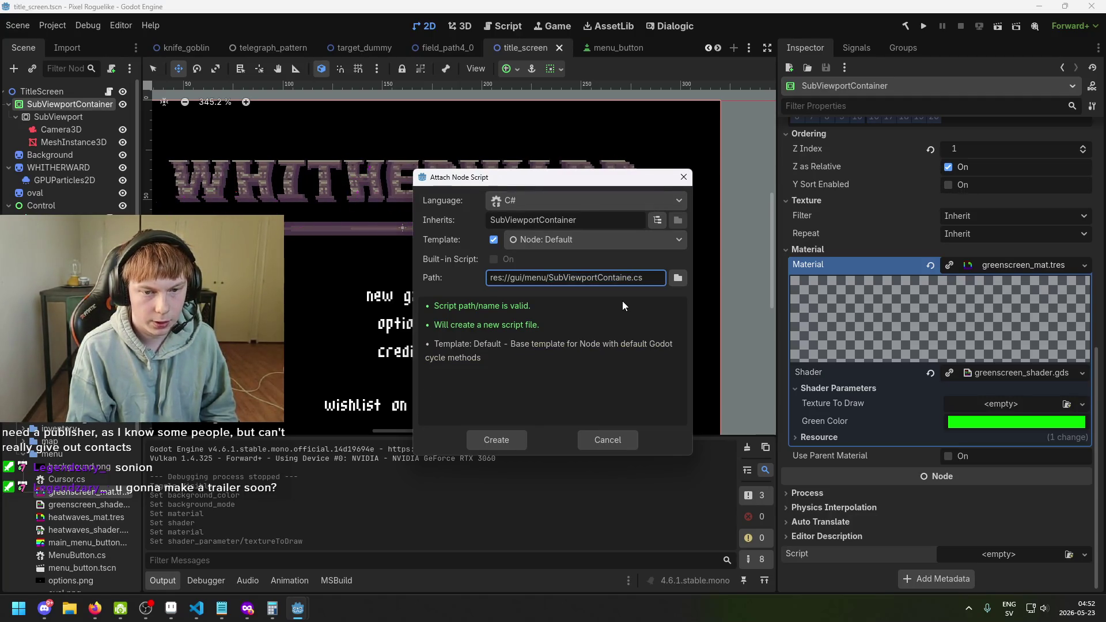
pyautogui.press('BackSpace')
pyautogui.press('BackSpace')
pyautogui.press('BackSpace')
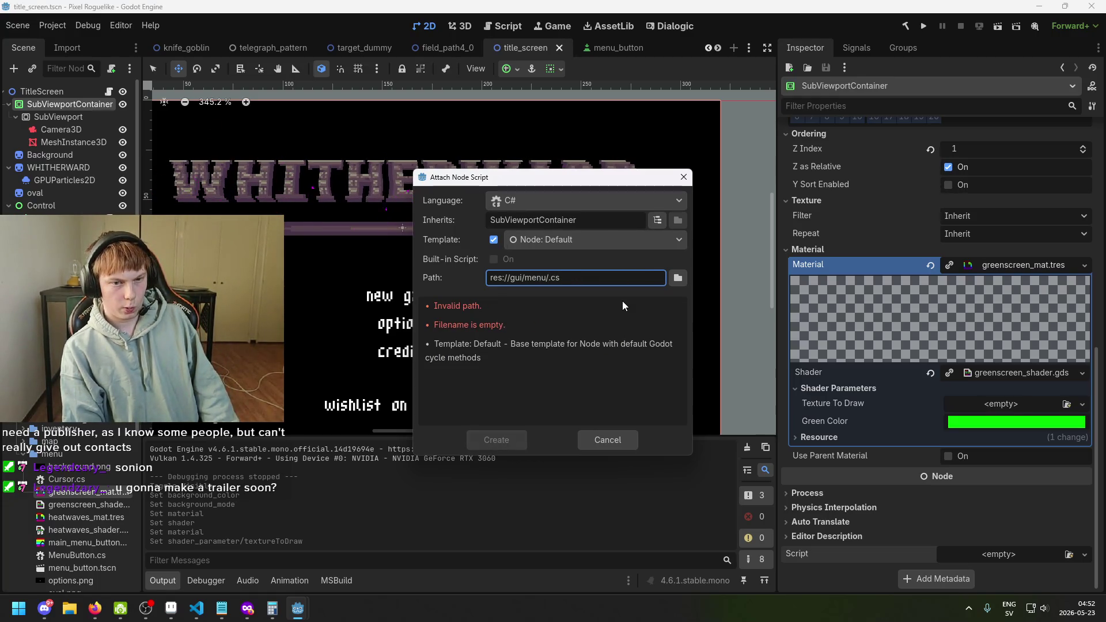
pyautogui.write('3DDis')
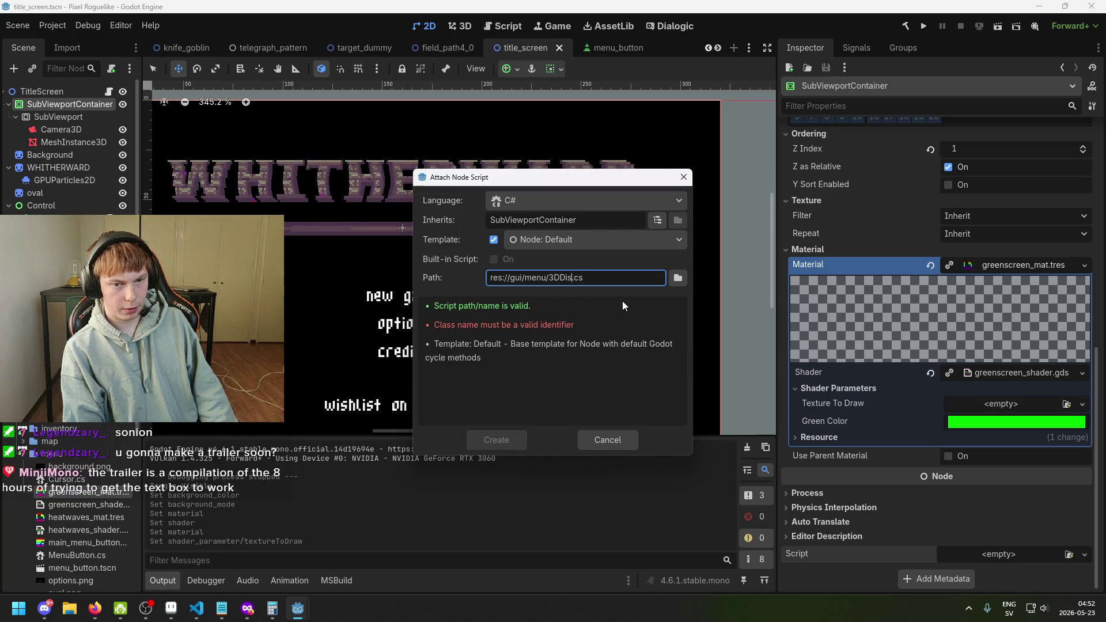
pyautogui.press('BackSpace')
pyautogui.press('BackSpace')
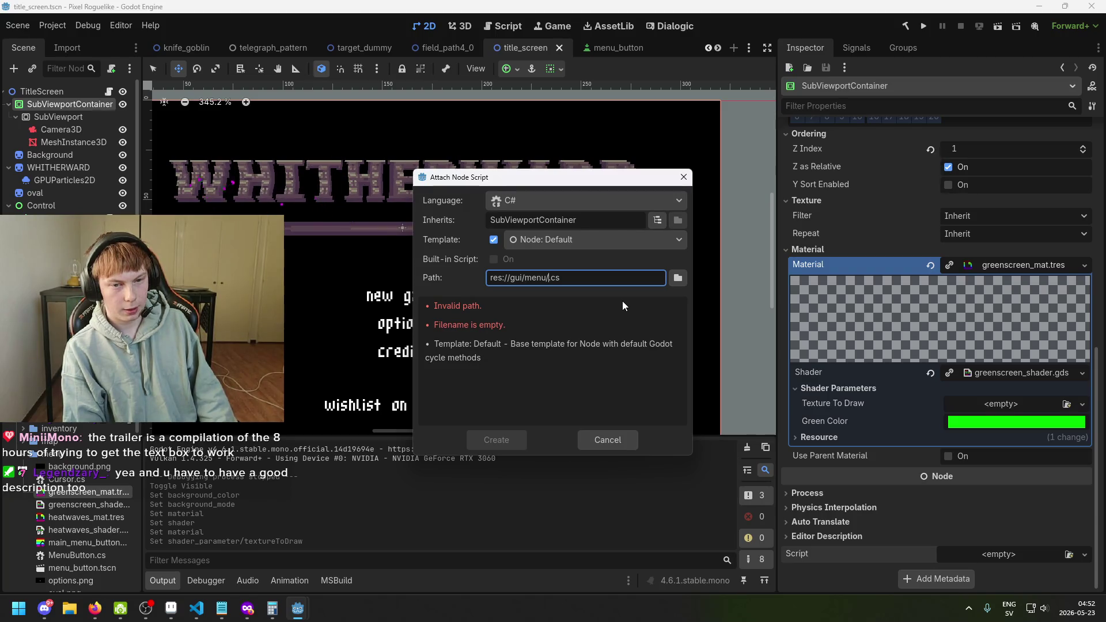
pyautogui.write('View')
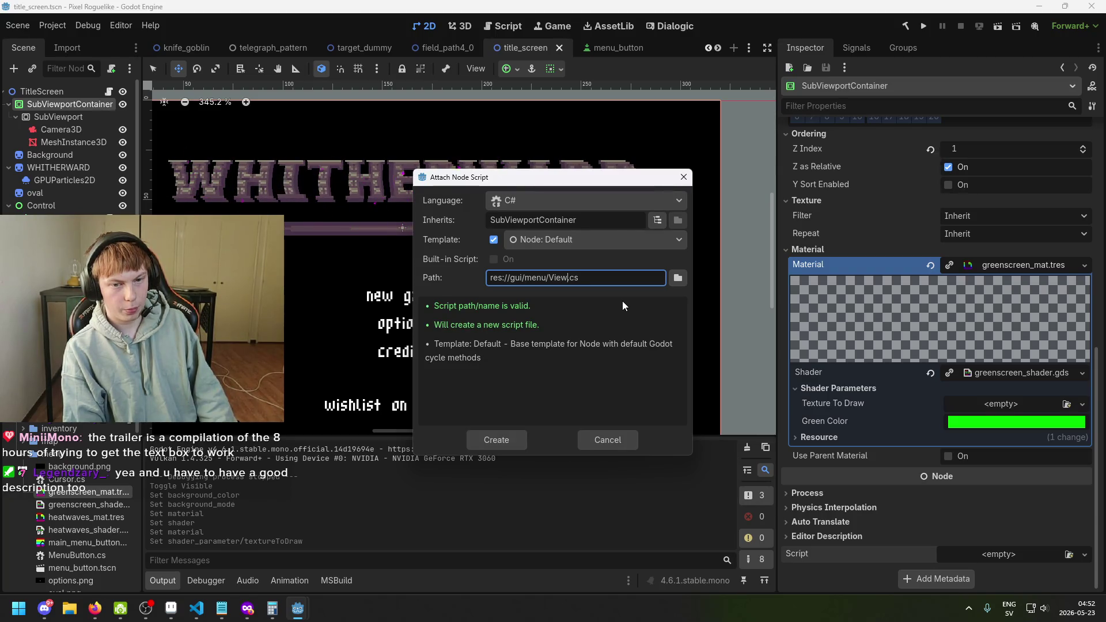
pyautogui.press('BackSpace')
pyautogui.press('BackSpace')
pyautogui.press('BackSpace')
pyautogui.write('SubViewpor')
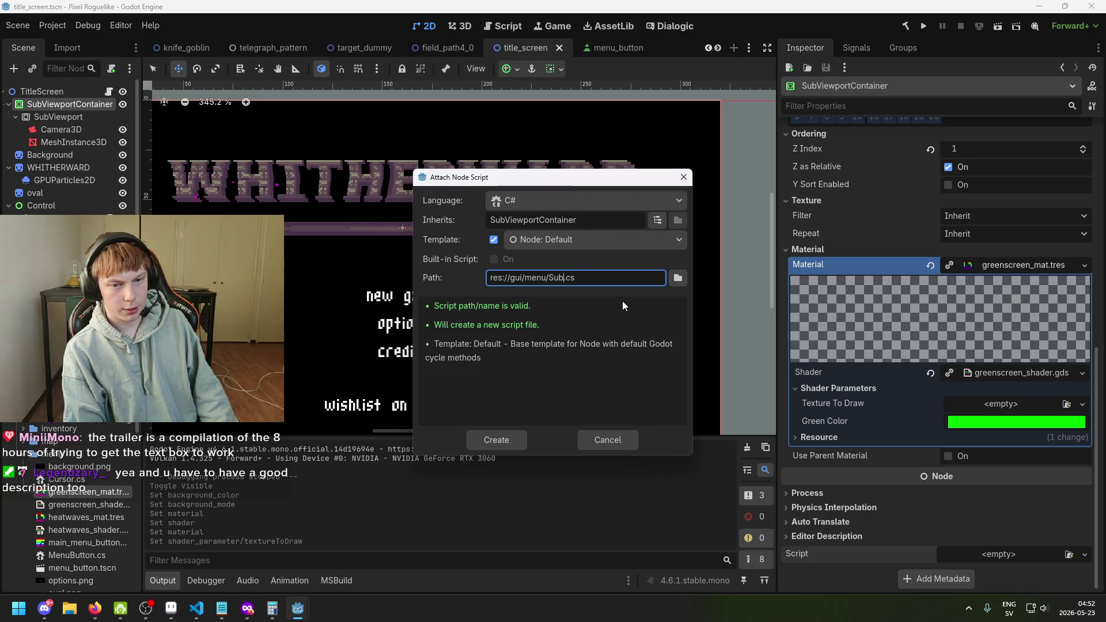
pyautogui.write('tDi')
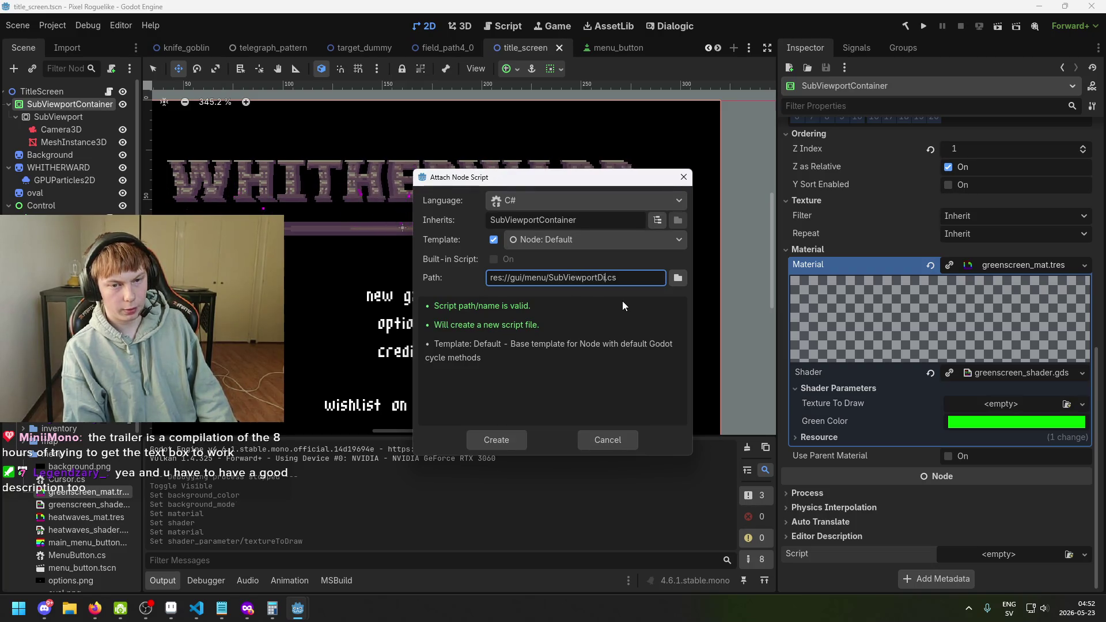
pyautogui.write('yer')
pyautogui.press('Return')
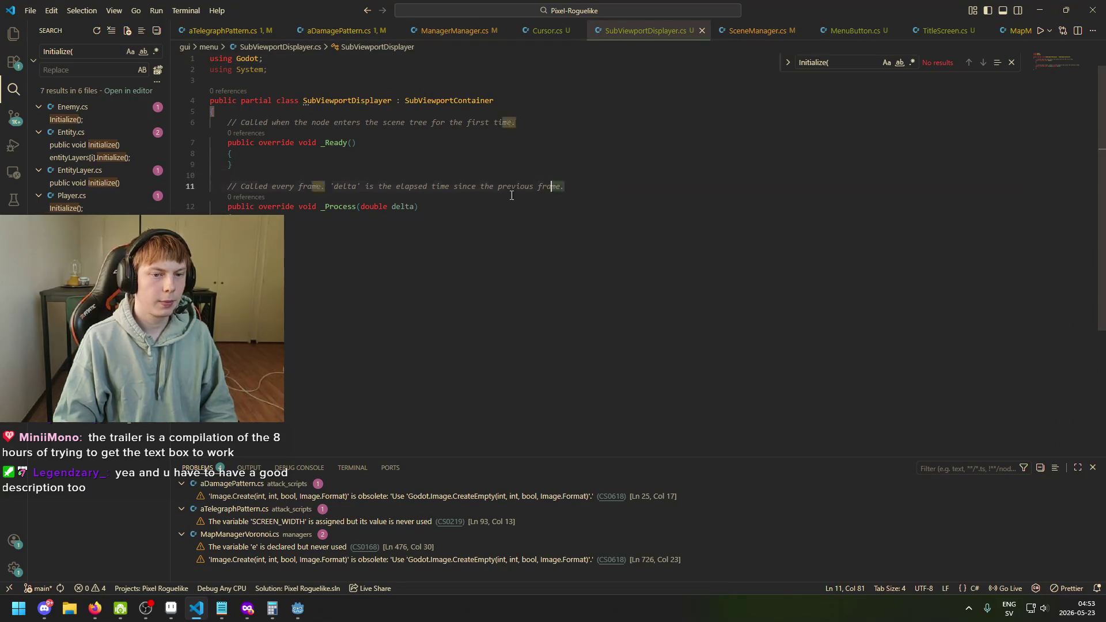
# Step: Select the _Process and _Ready template comments in SubViewportDisplayer.cs
pyautogui.moveTo(565, 187); pyautogui.dragTo(211, 186)
pyautogui.click(214, 169)
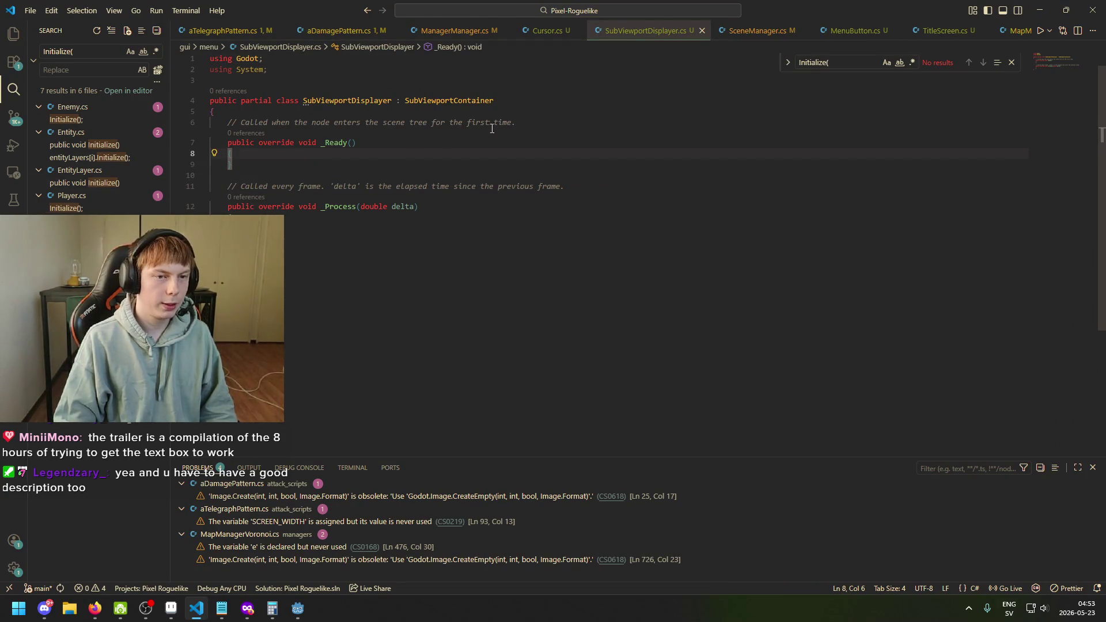
pyautogui.click(556, 122)
pyautogui.moveTo(556, 122); pyautogui.dragTo(228, 122)
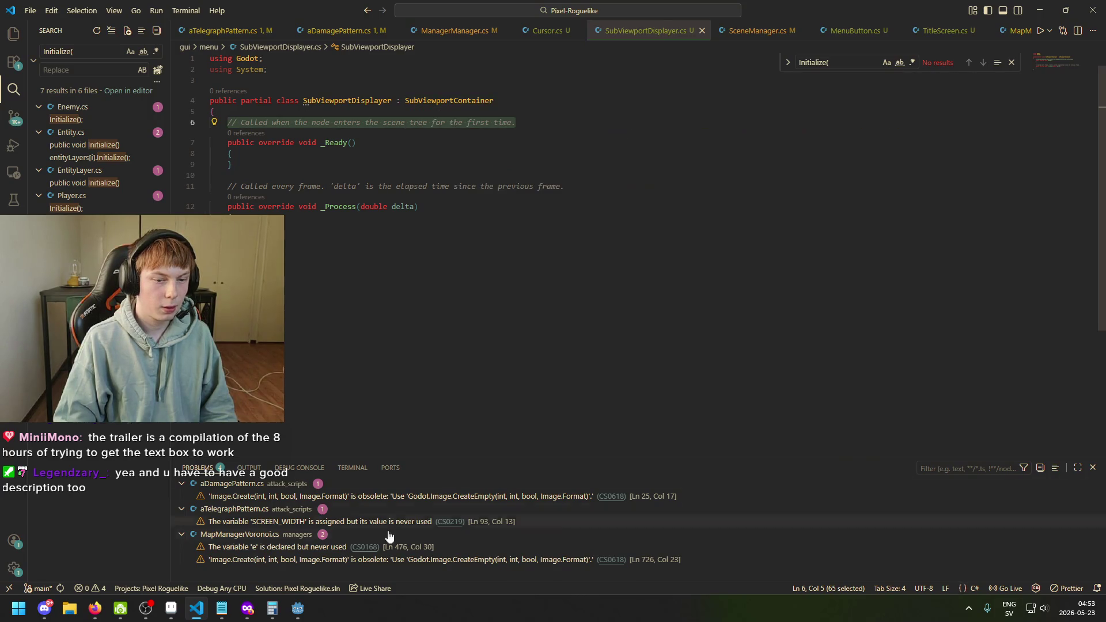
# Step: Confirm in Godot that SubViewportContainer carries the script, then reselect the _Ready comment in VS Code
pyautogui.moveTo(298, 614)
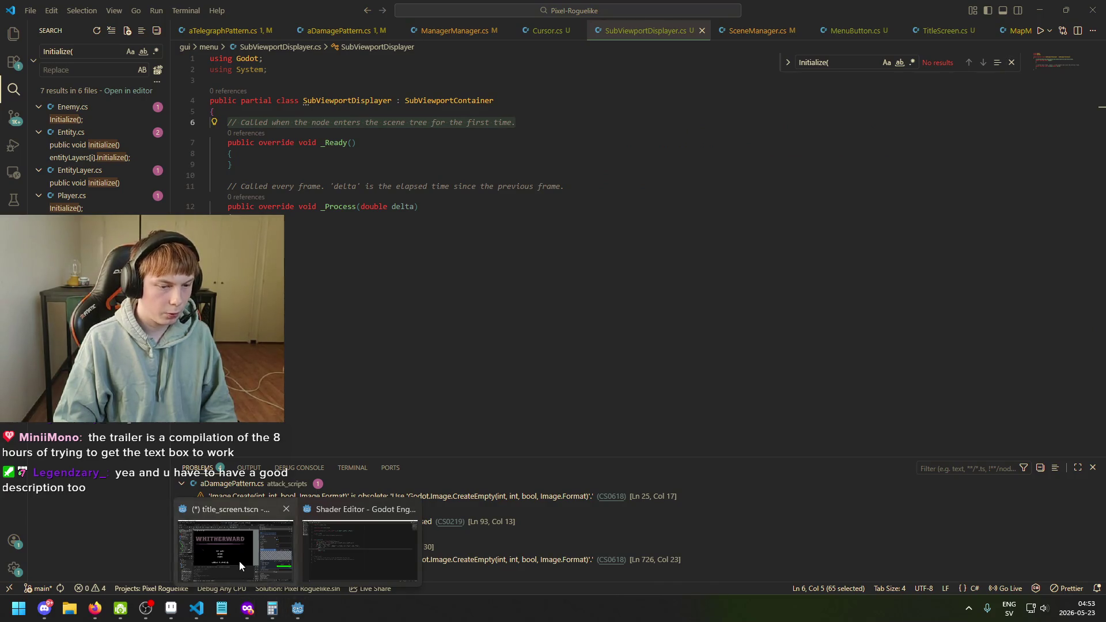
pyautogui.click(240, 561)
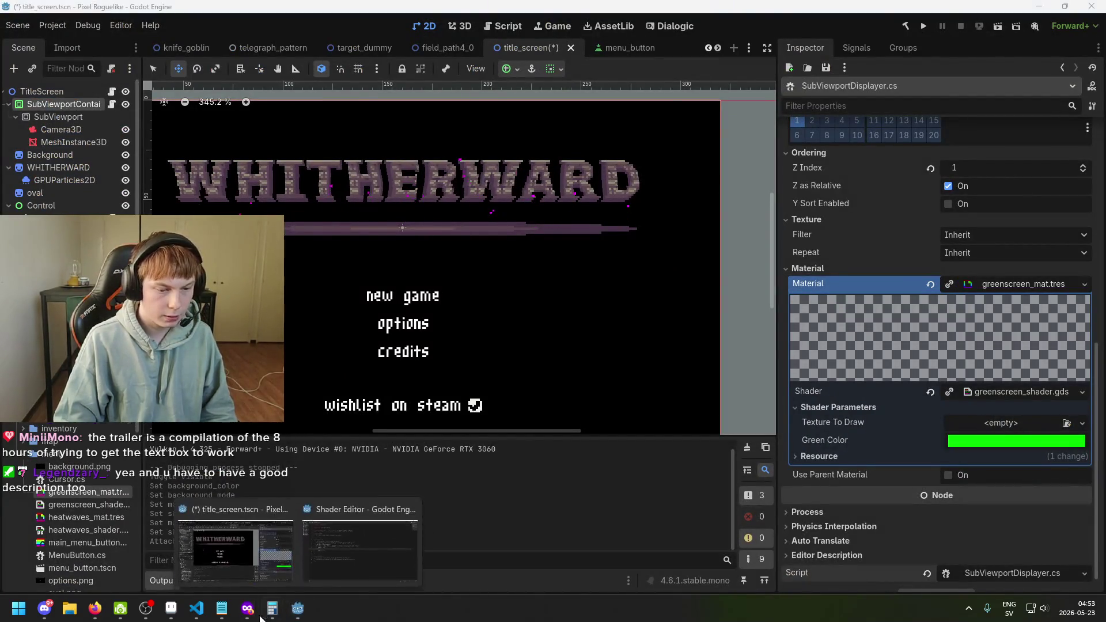
pyautogui.click(198, 612)
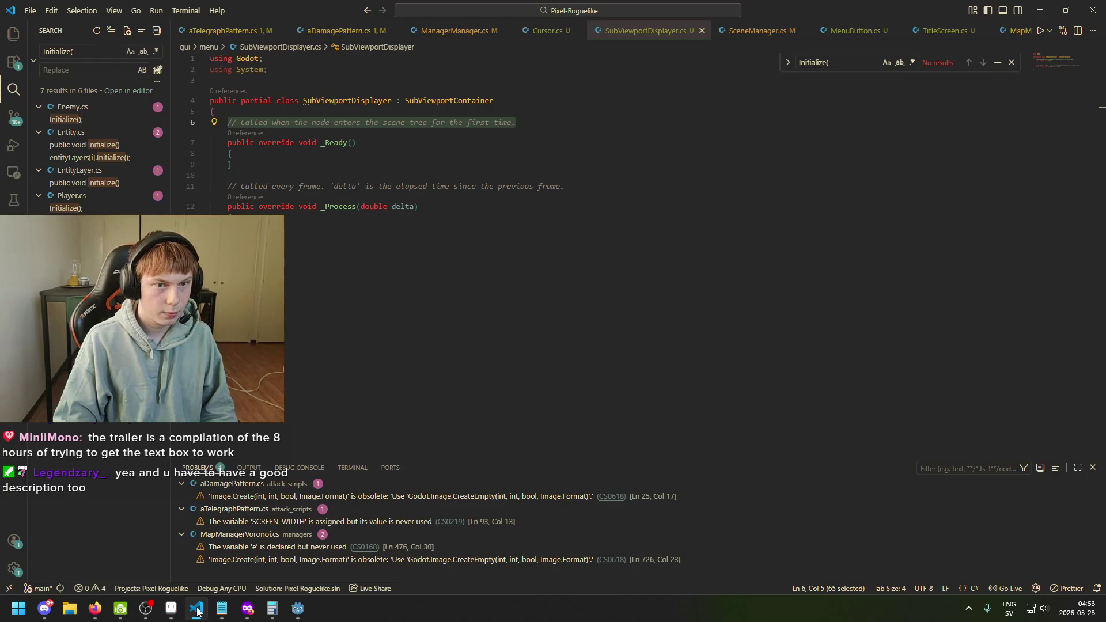
pyautogui.click(198, 612)
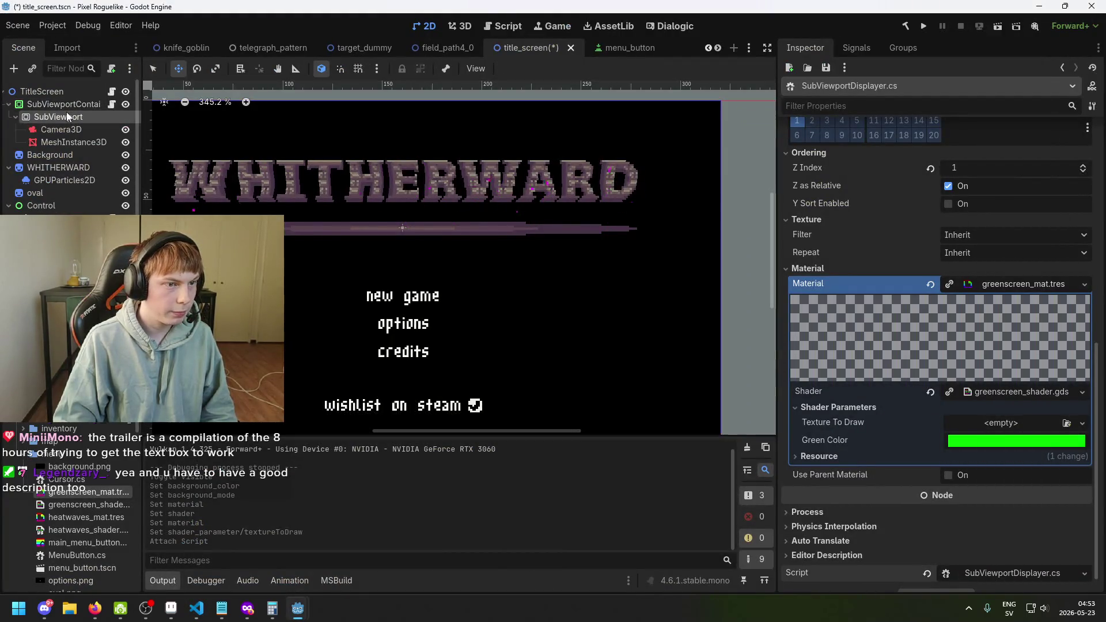
pyautogui.click(66, 112)
pyautogui.click(64, 104)
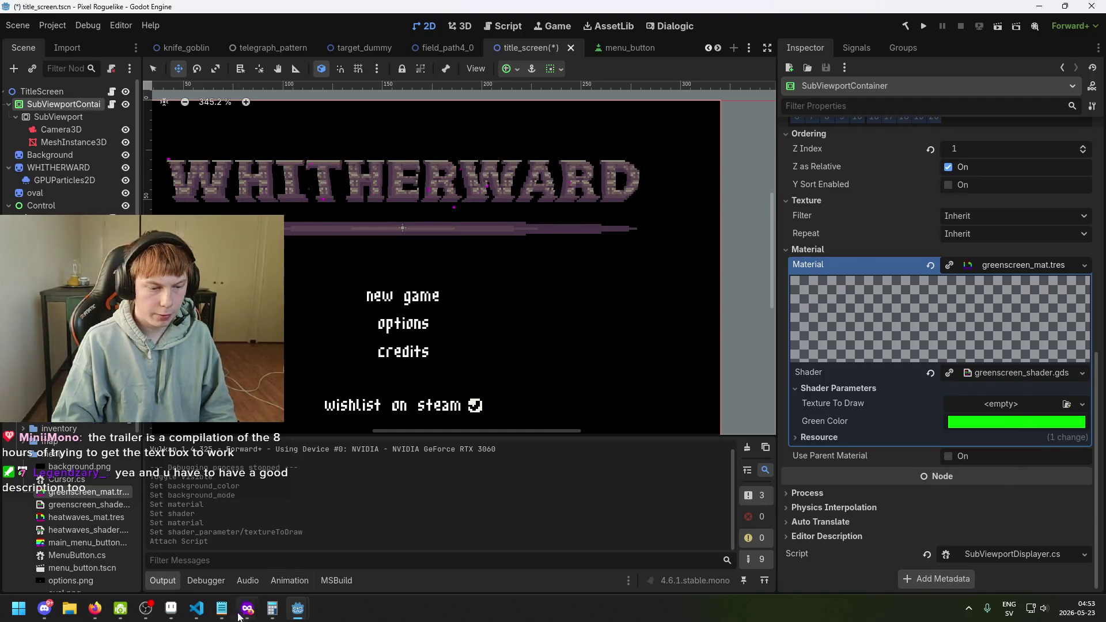
pyautogui.click(196, 608)
pyautogui.moveTo(588, 123); pyautogui.dragTo(227, 117)
# Step: Replace the _Ready comment with a 'Material material;' field, then delete that declaration
pyautogui.write('Material')
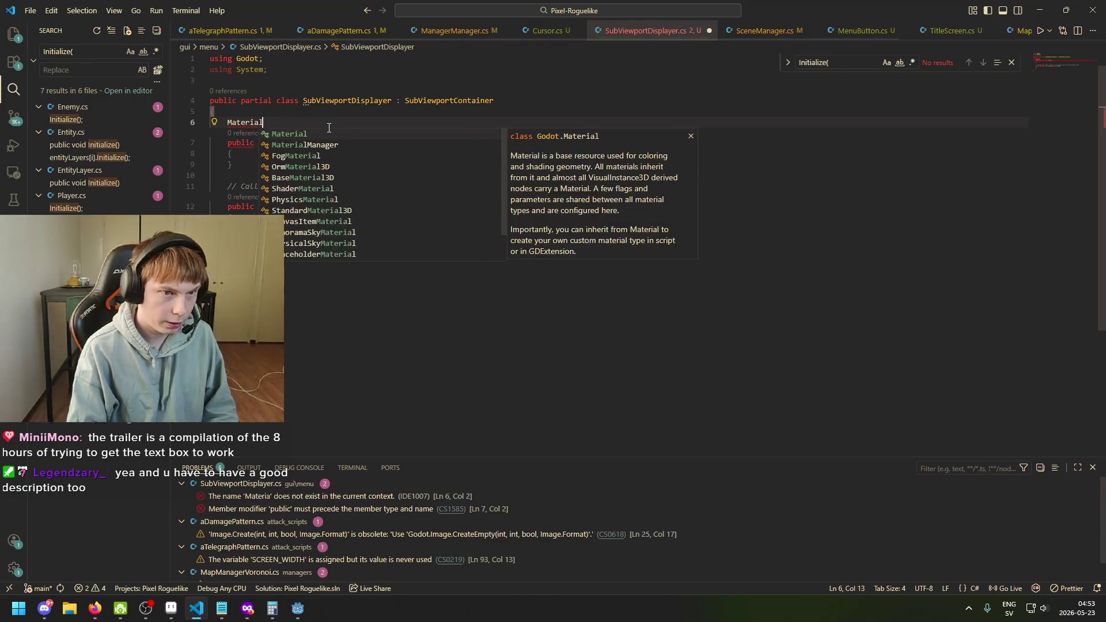
pyautogui.write(' material;')
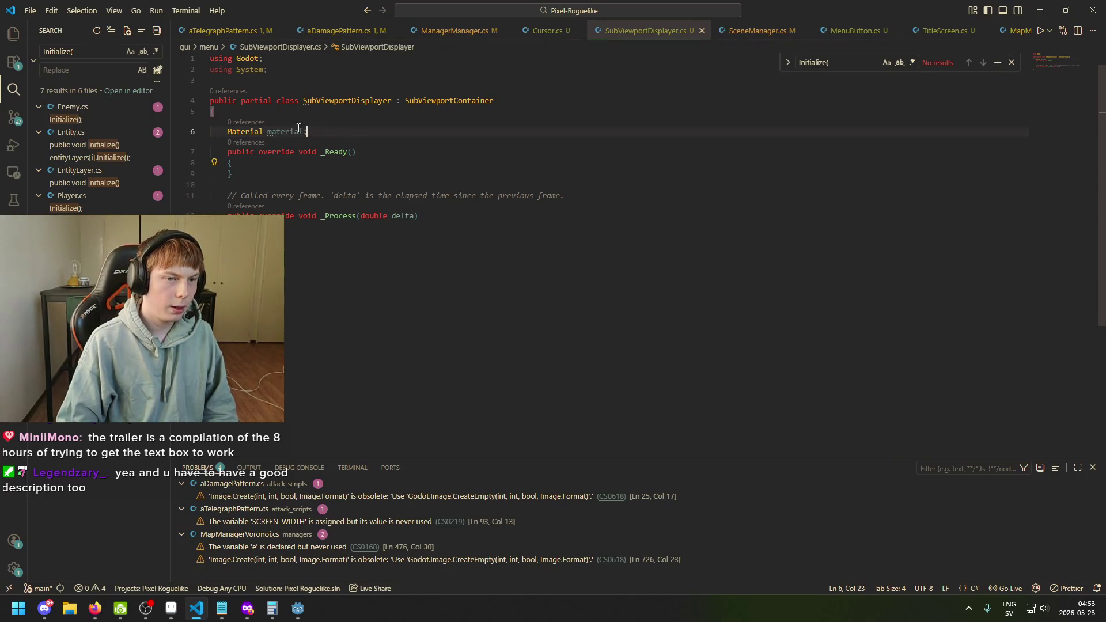
pyautogui.hotkey('shift', 'Up')
pyautogui.press('BackSpace')
pyautogui.press('Down')
pyautogui.press('Down')
pyautogui.press('End')
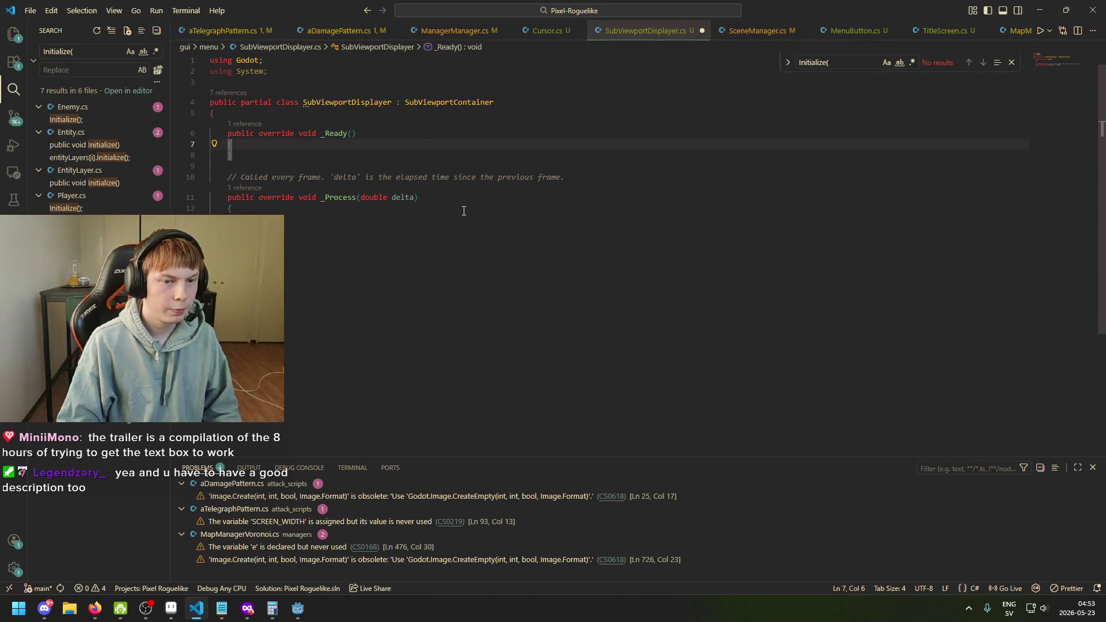
# Step: Begin a Material. line inside _Process, trying Shader and Set members, and close the sidebar
pyautogui.click(458, 211)
pyautogui.press('Return')
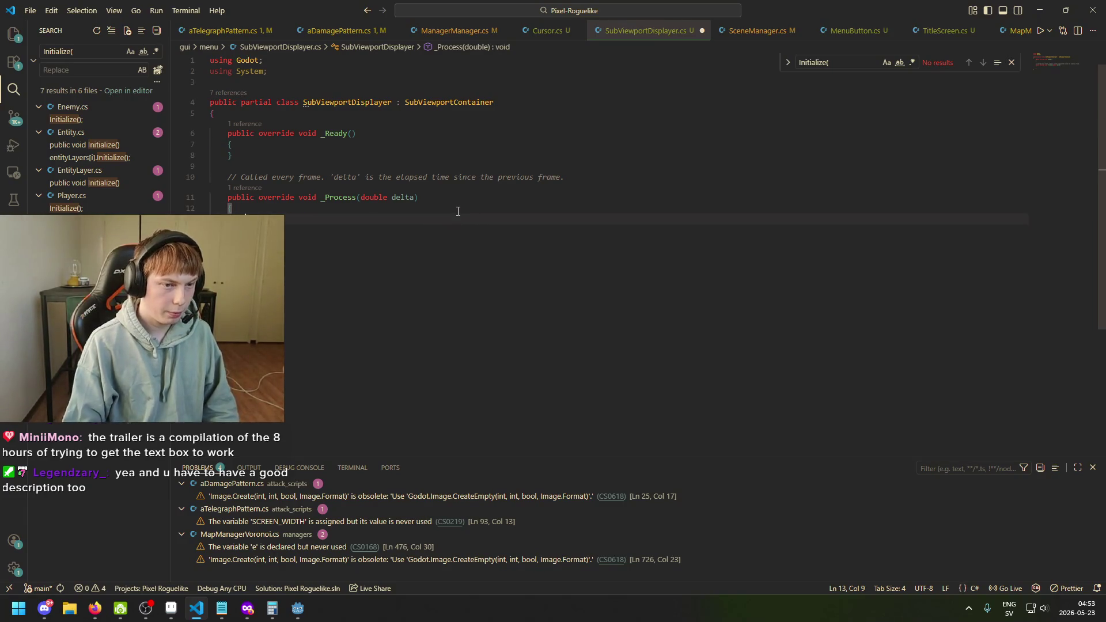
pyautogui.write('Material.')
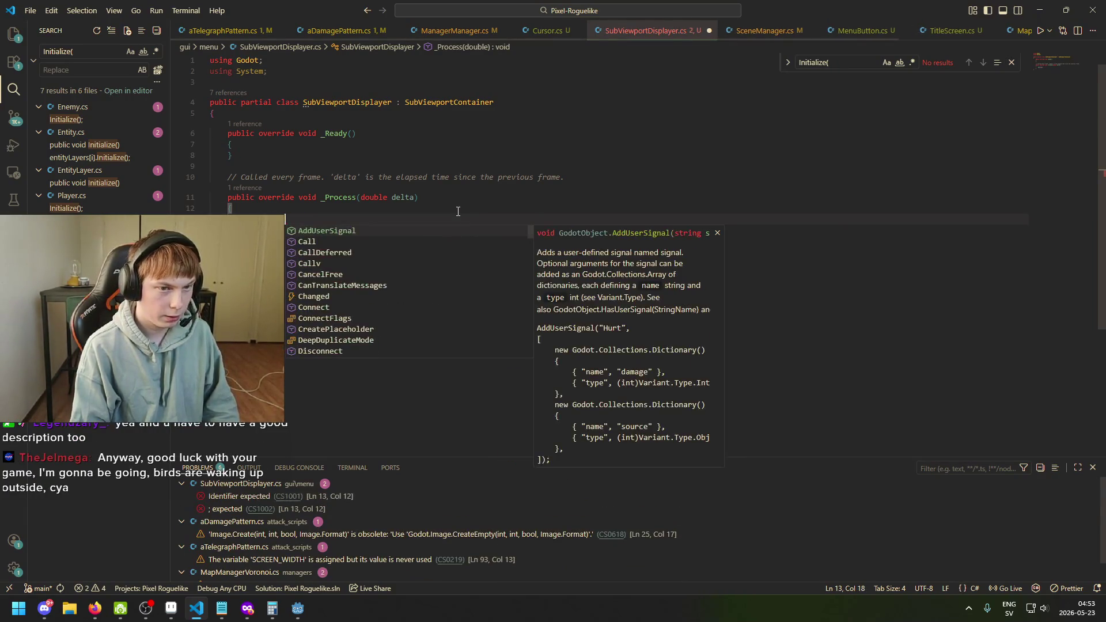
pyautogui.write('SetPar')
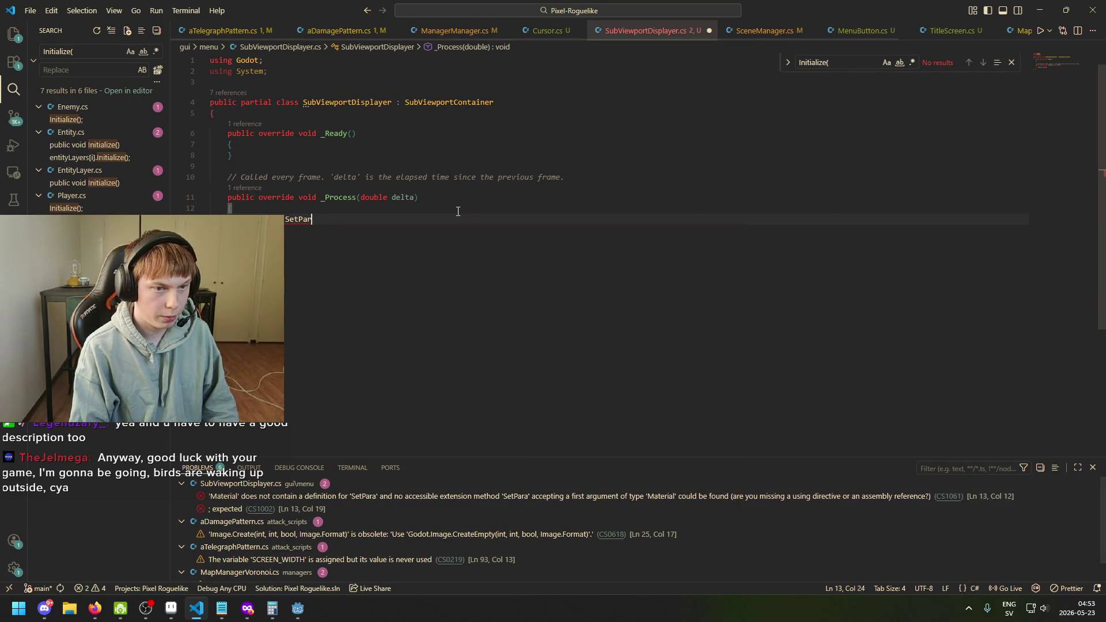
pyautogui.write('ader')
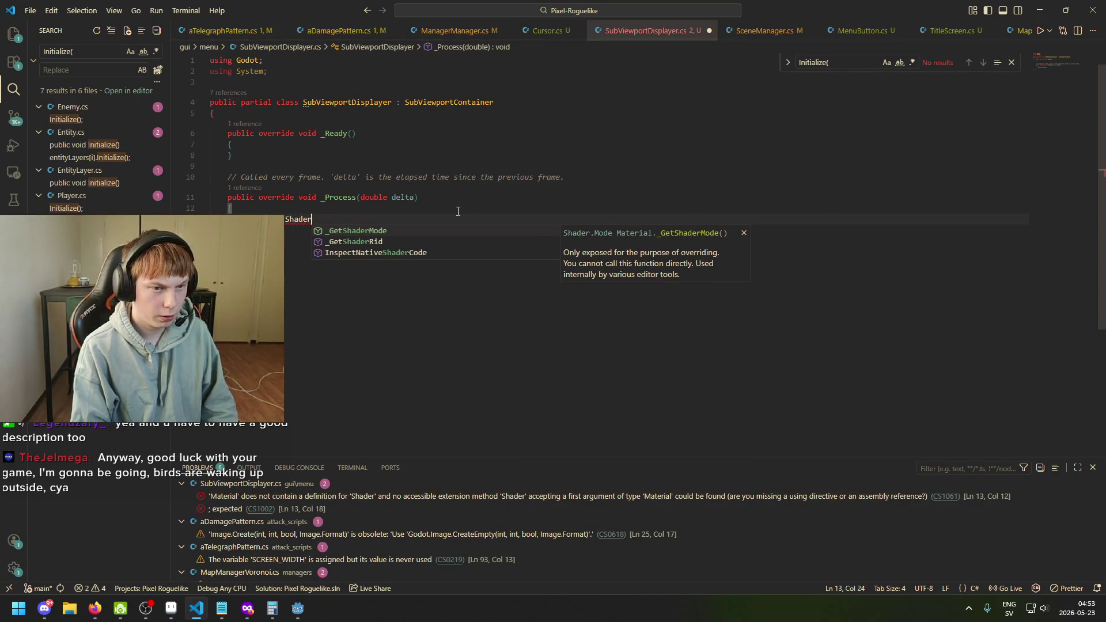
pyautogui.hotkey('ctrl', 'BackSpace')
pyautogui.write('Setpara')
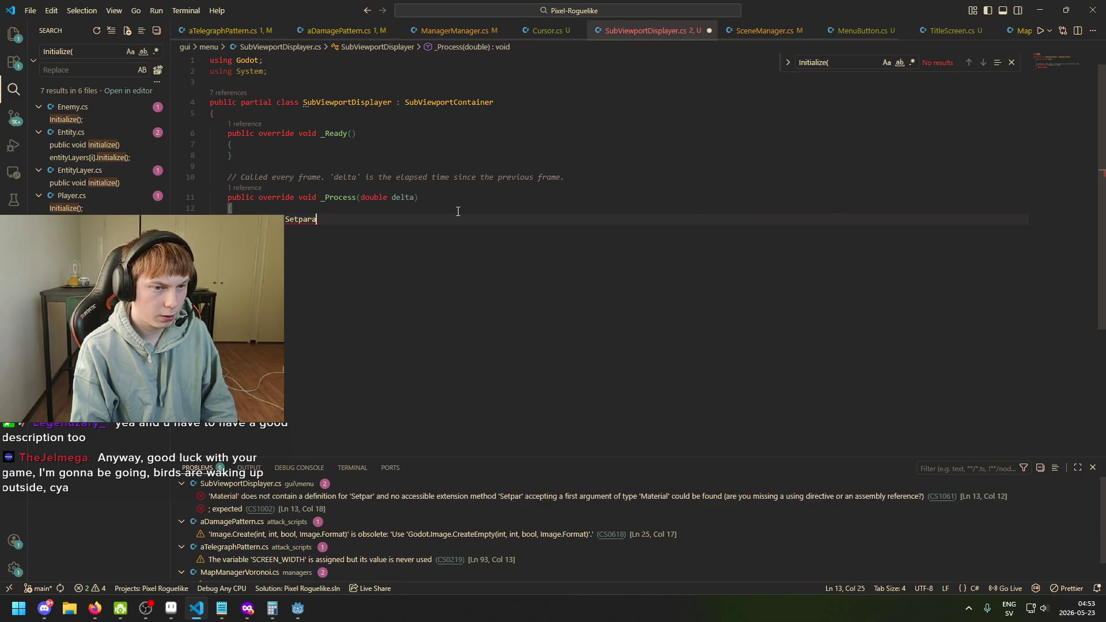
pyautogui.hotkey('ctrl', 'BackSpace')
pyautogui.write('pare')
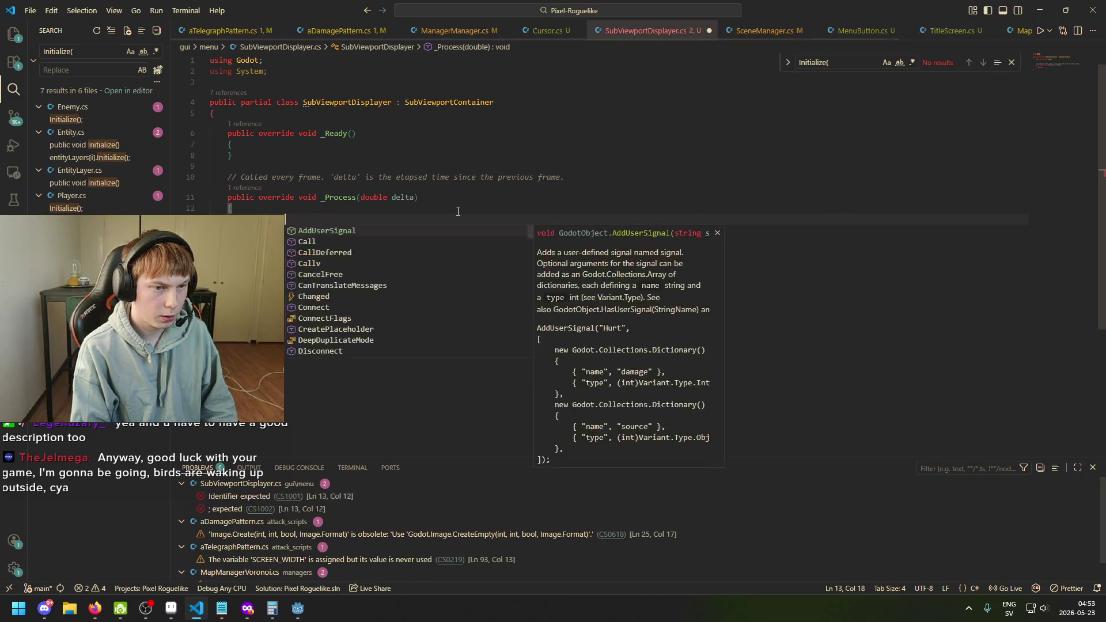
pyautogui.press('BackSpace')
pyautogui.press('BackSpace')
pyautogui.press('BackSpace')
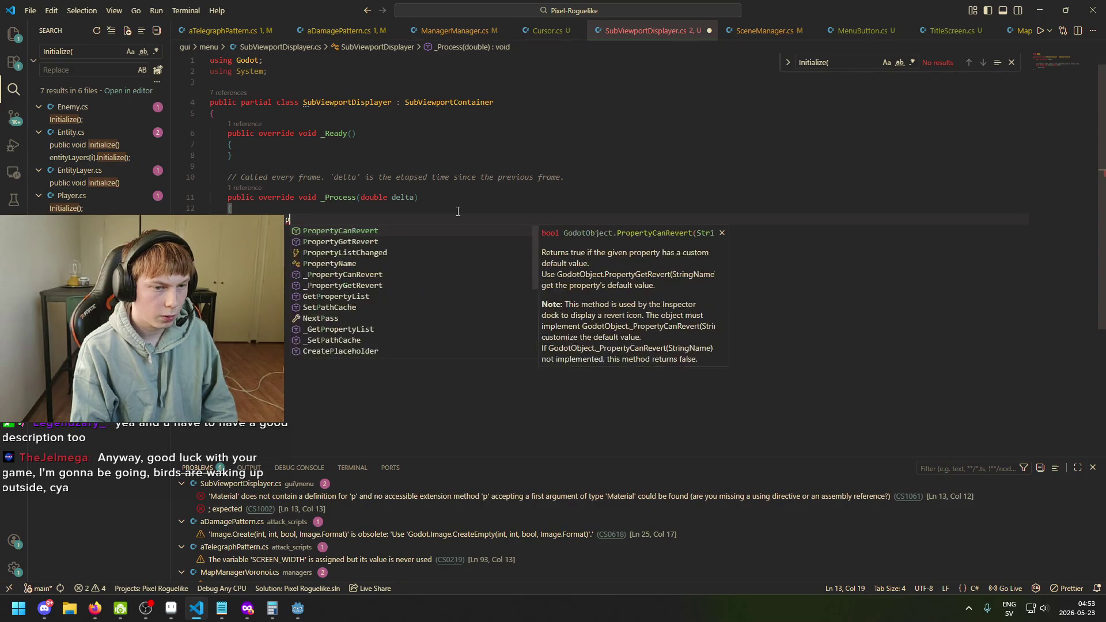
pyautogui.click(14, 89)
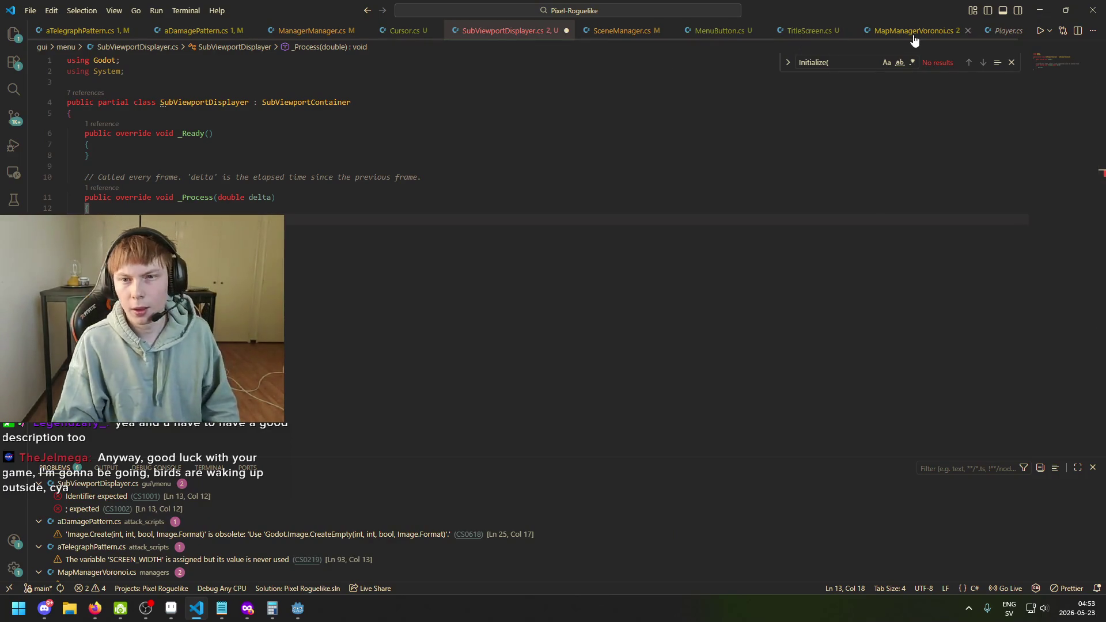
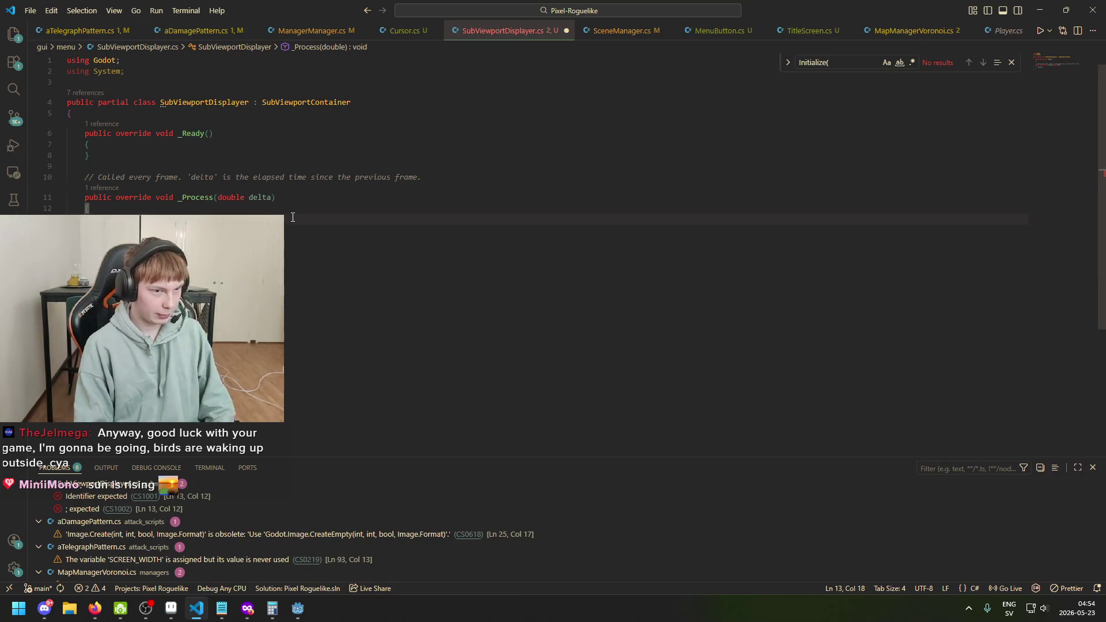
# Step: Try the Prope and SetP completions on line 13, then glance at MapManagerVoronoi.cs and come back
pyautogui.hotkey('ctrl', 'space')
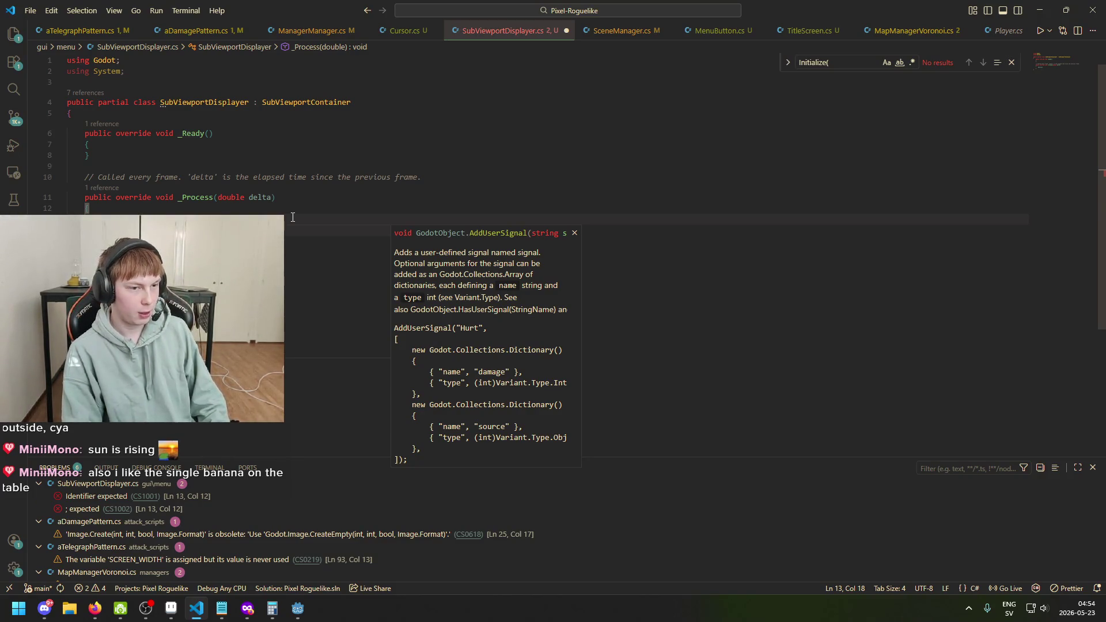
pyautogui.write('Prope')
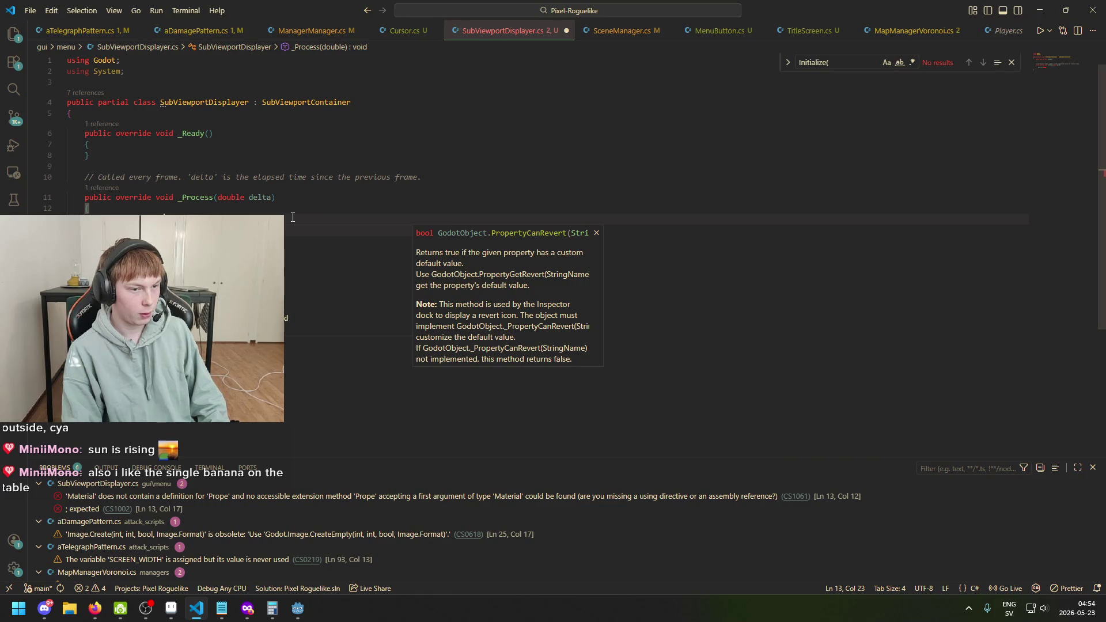
pyautogui.press('BackSpace')
pyautogui.press('BackSpace')
pyautogui.press('BackSpace')
pyautogui.write('SetP')
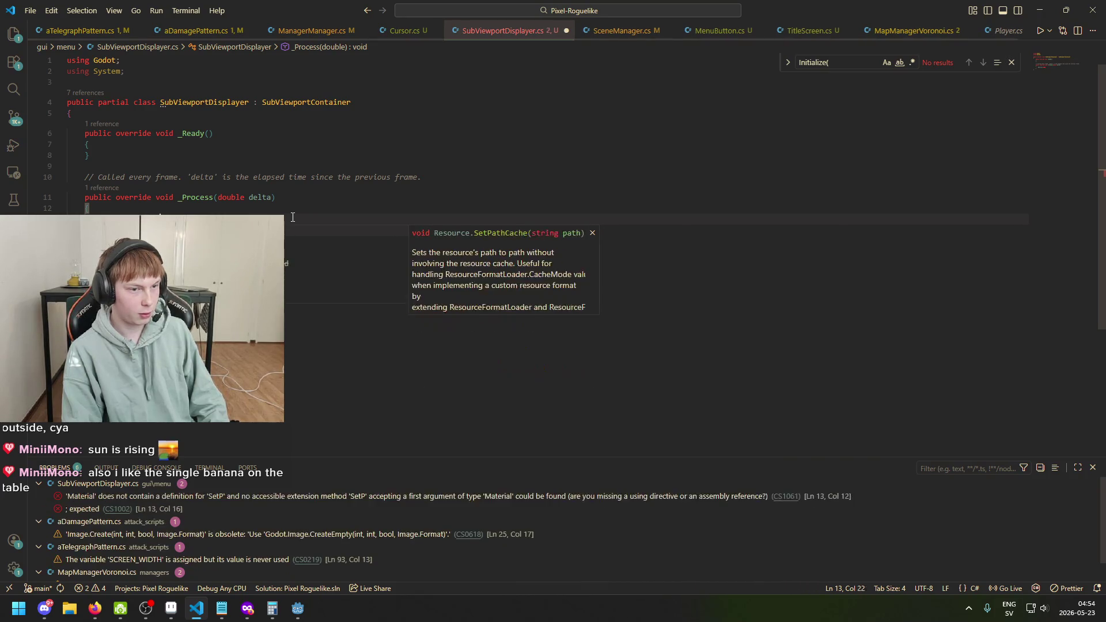
pyautogui.press('BackSpace')
pyautogui.press('BackSpace')
pyautogui.press('BackSpace')
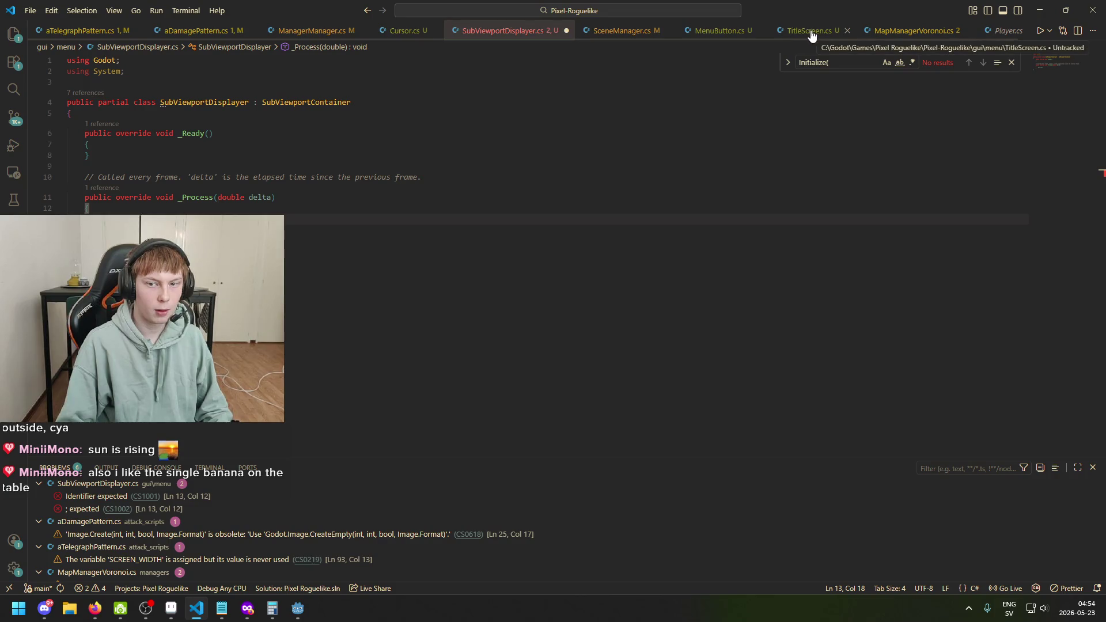
pyautogui.click(898, 34)
pyautogui.scroll(1, 568, 309)
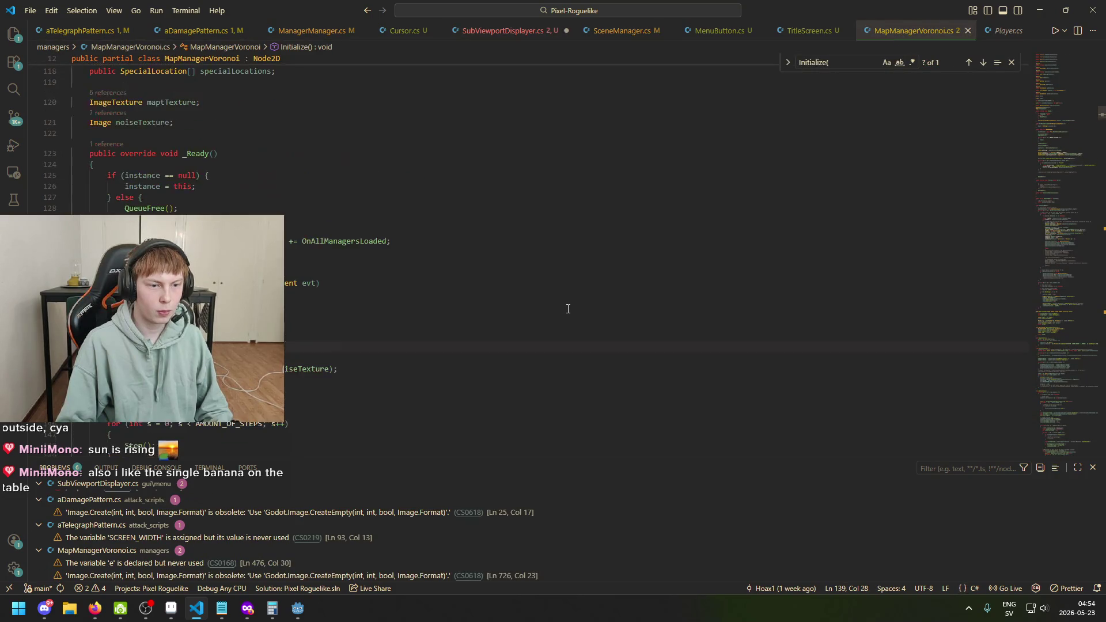
pyautogui.click(490, 35)
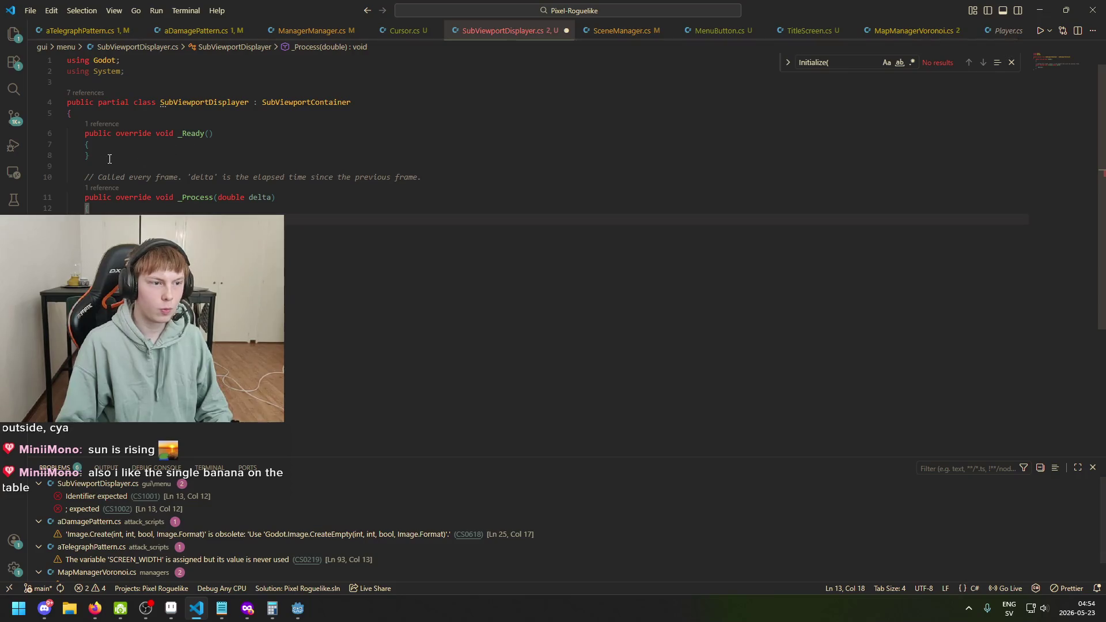
# Step: Search Google for 'godot how to change shader parameters in c#'
pyautogui.moveTo(246, 614)
pyautogui.click(876, 555)
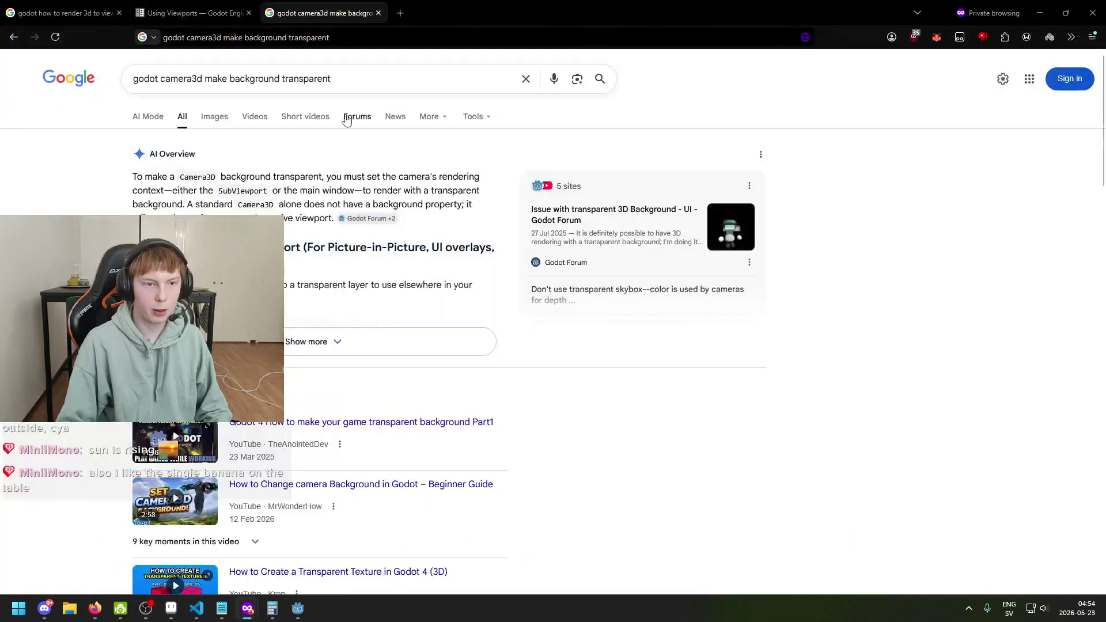
pyautogui.click(346, 79)
pyautogui.write('godot h')
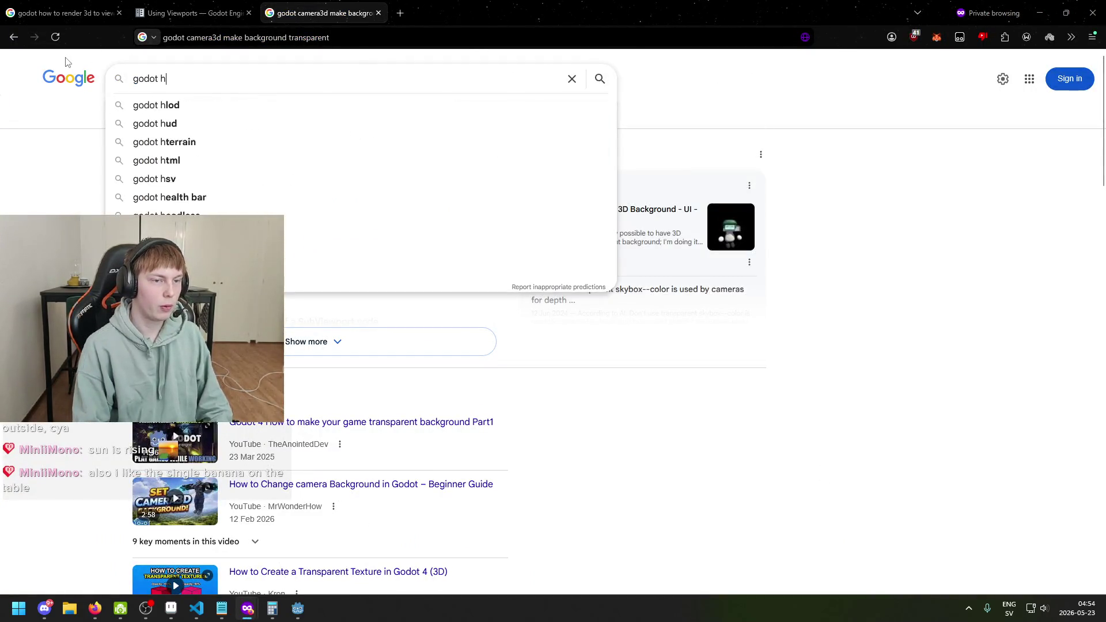
pyautogui.write('ow change shader p')
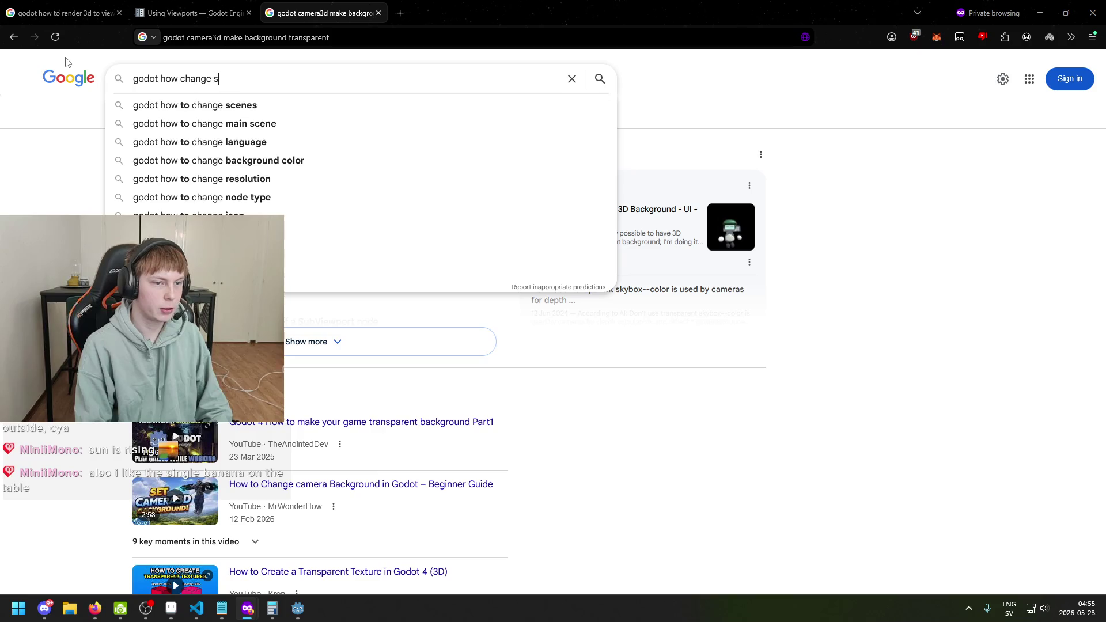
pyautogui.press('Down')
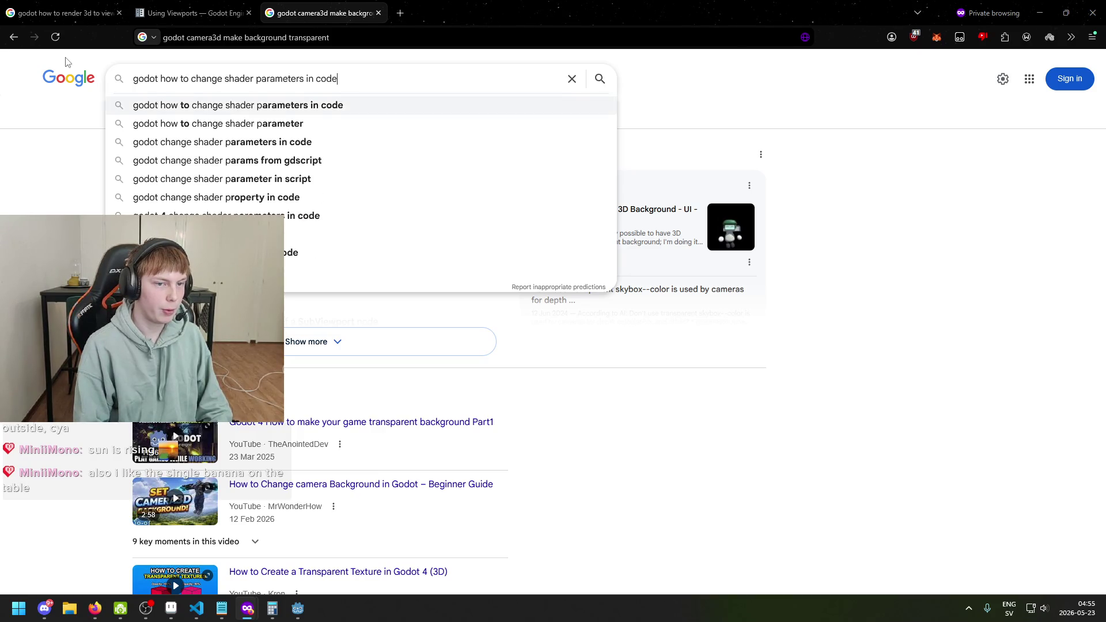
pyautogui.press('BackSpace')
pyautogui.press('BackSpace')
pyautogui.press('BackSpace')
pyautogui.write('c#')
pyautogui.press('Return')
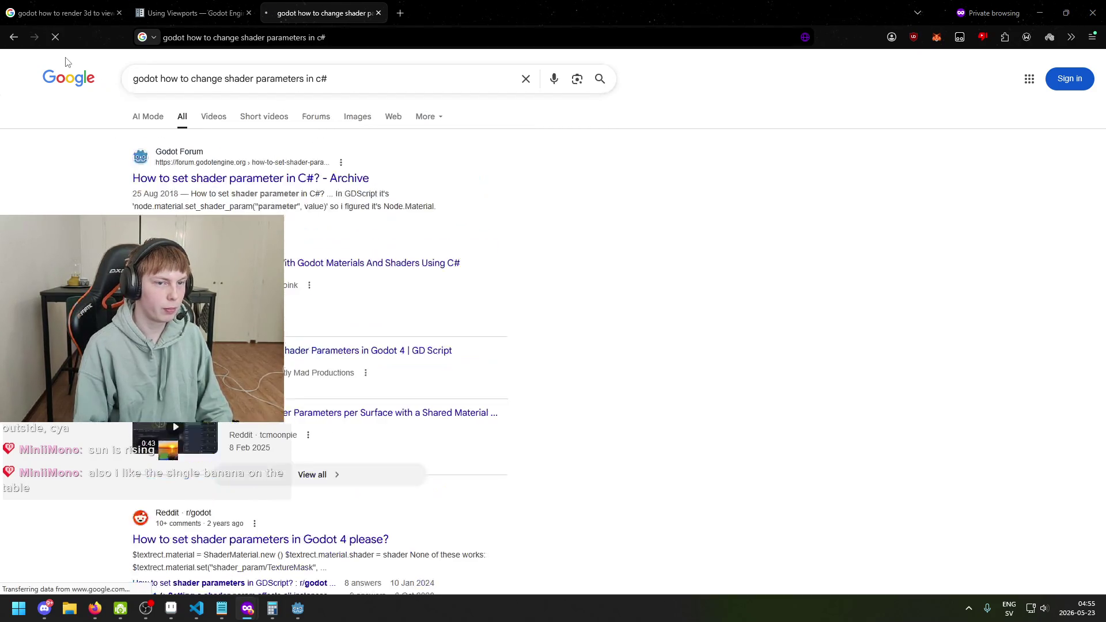
# Step: Check the Godot Forum answer, then select set_shader_param in the results snippet before returning to the code
pyautogui.click(223, 162)
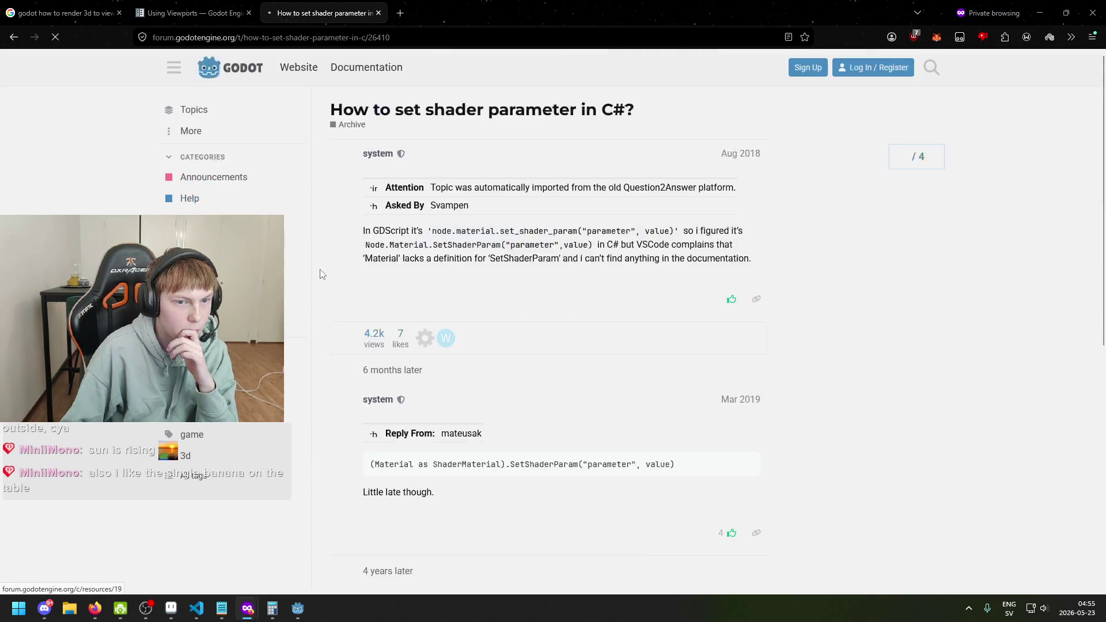
pyautogui.hotkey('alt', 'Left')
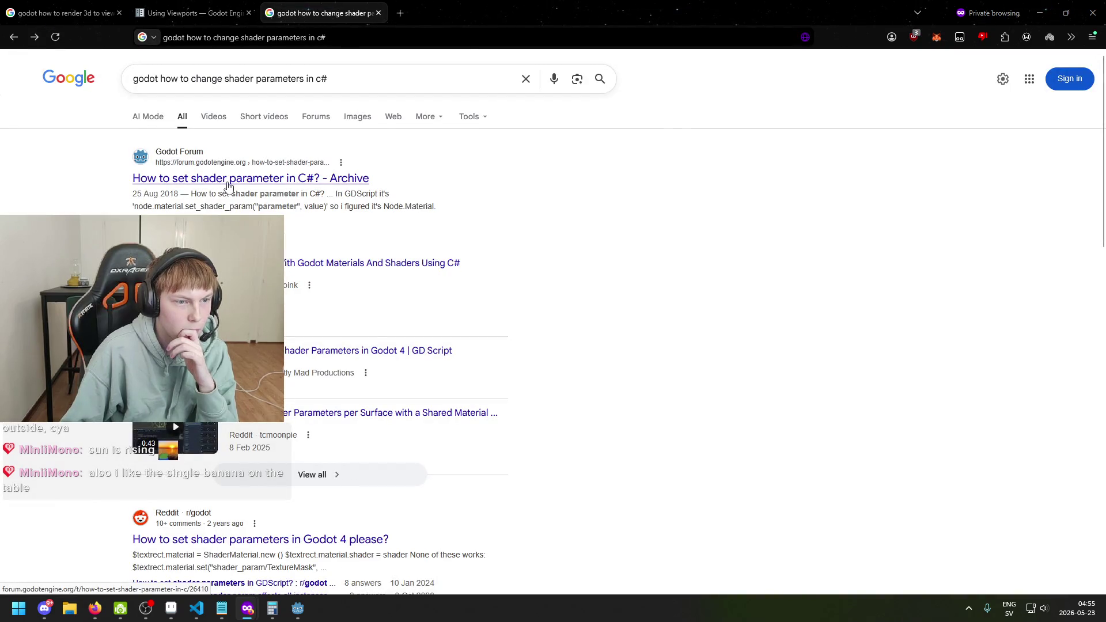
pyautogui.moveTo(168, 207); pyautogui.dragTo(246, 207)
pyautogui.moveTo(298, 609)
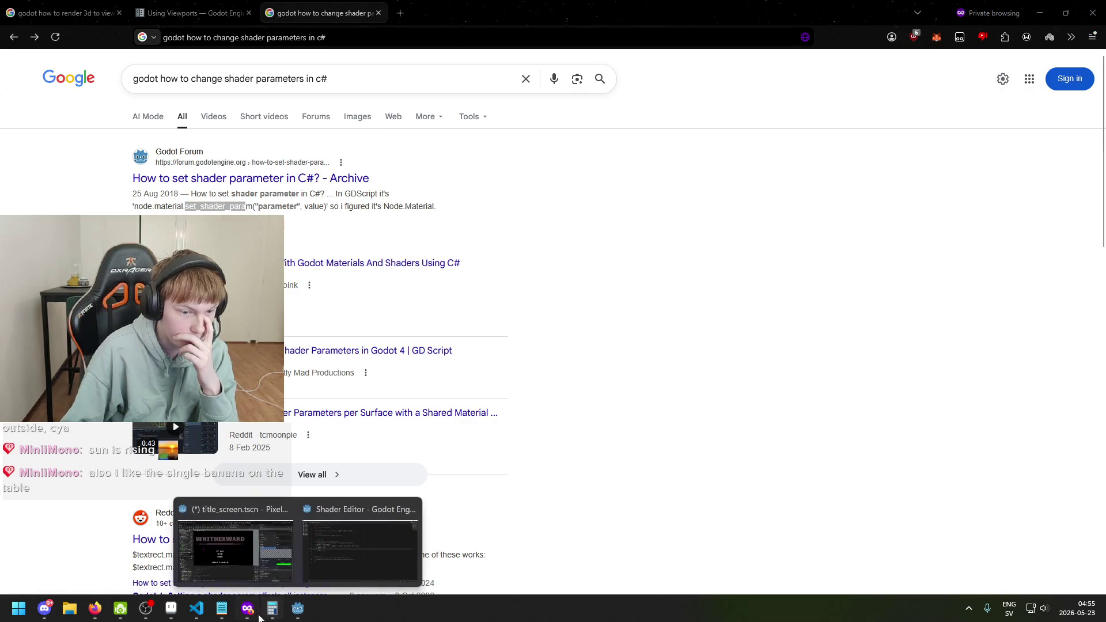
pyautogui.click(196, 609)
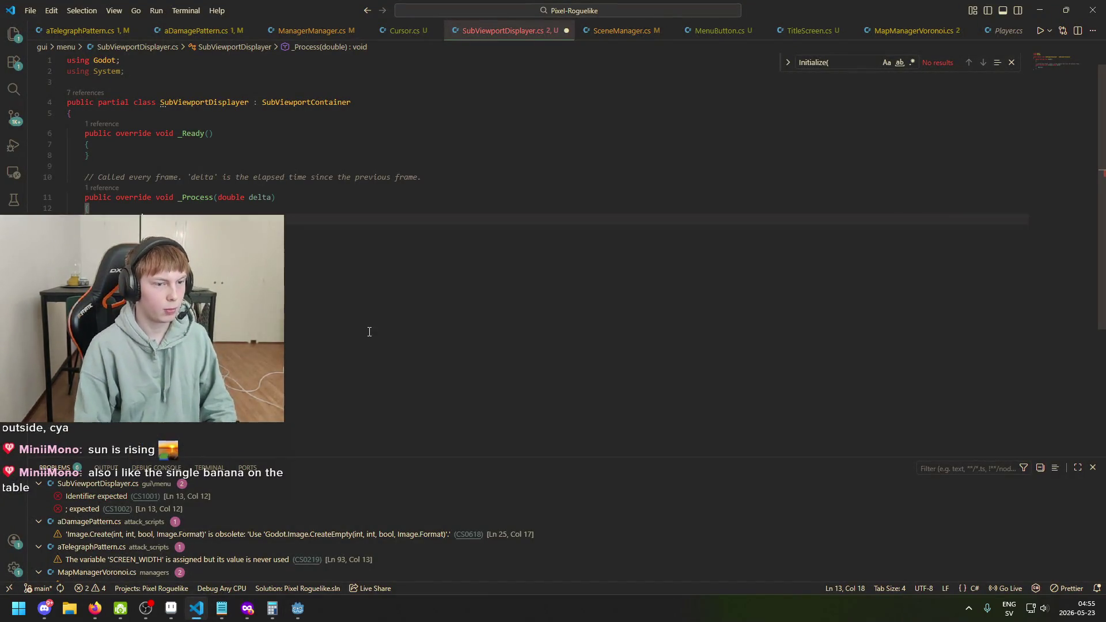
# Step: Try the Se and Materia completions on line 13, then erase them
pyautogui.write('Se')
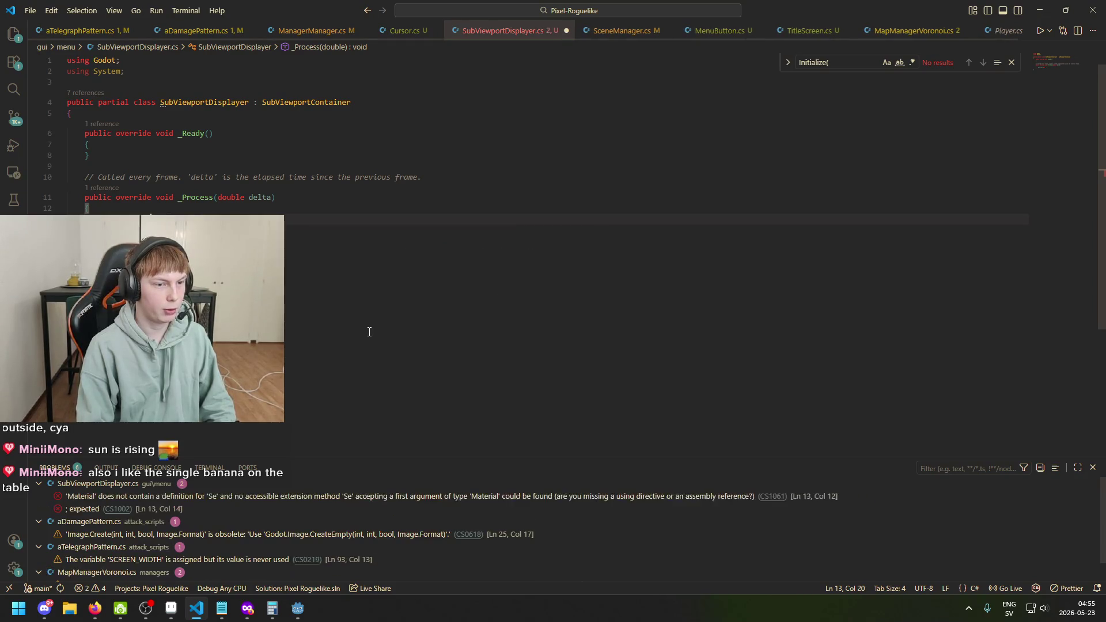
pyautogui.press('BackSpace')
pyautogui.press('BackSpace')
pyautogui.press('BackSpace')
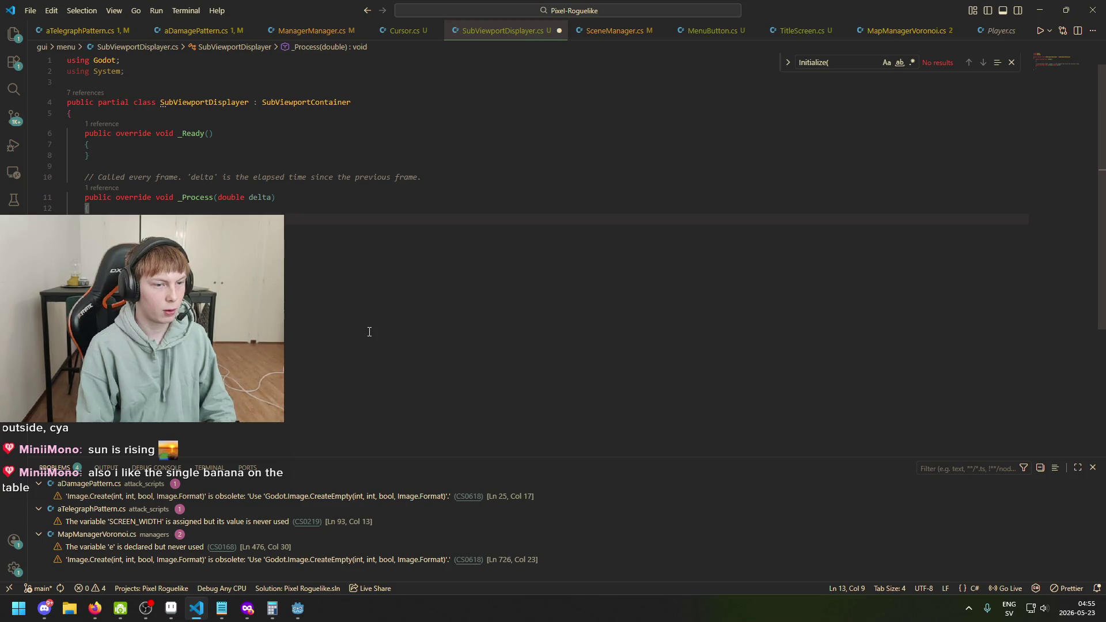
pyautogui.write('Materia')
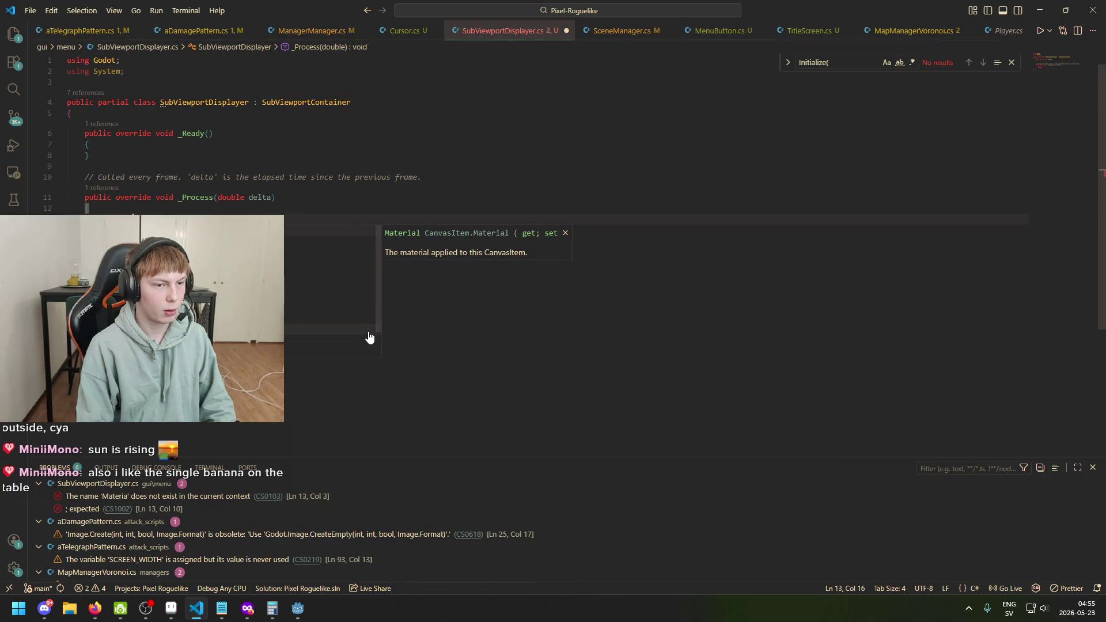
pyautogui.press('BackSpace')
pyautogui.press('BackSpace')
pyautogui.press('BackSpace')
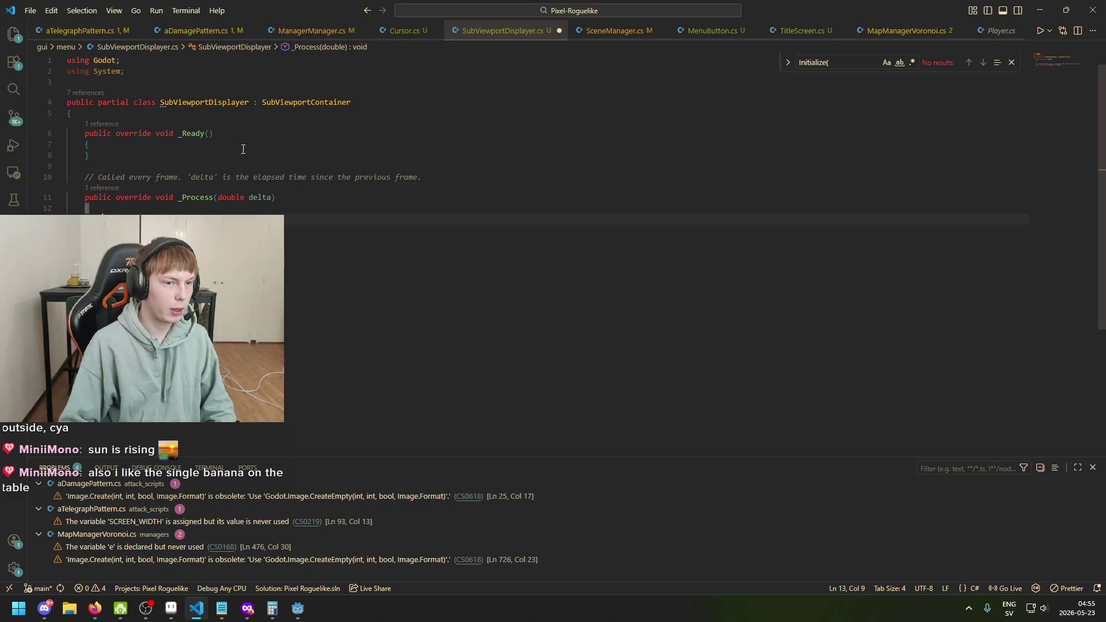
# Step: Declare '[Export] Material material;' at the top of the class and save
pyautogui.click(257, 115)
pyautogui.press('Return')
pyautogui.press('Return')
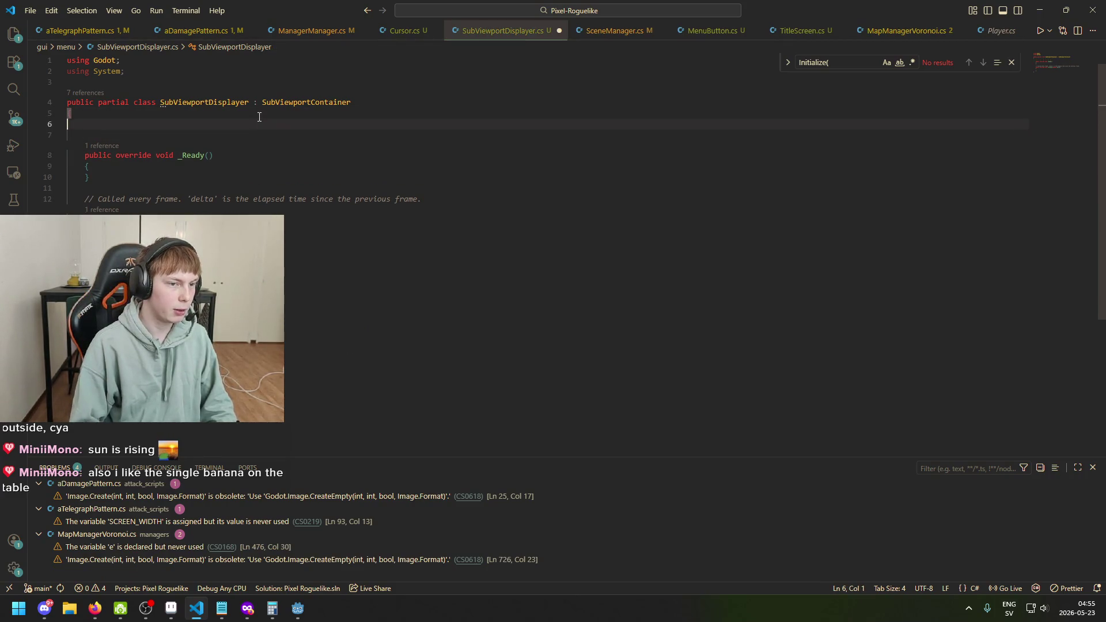
pyautogui.press('Tab')
pyautogui.write('[Expor')
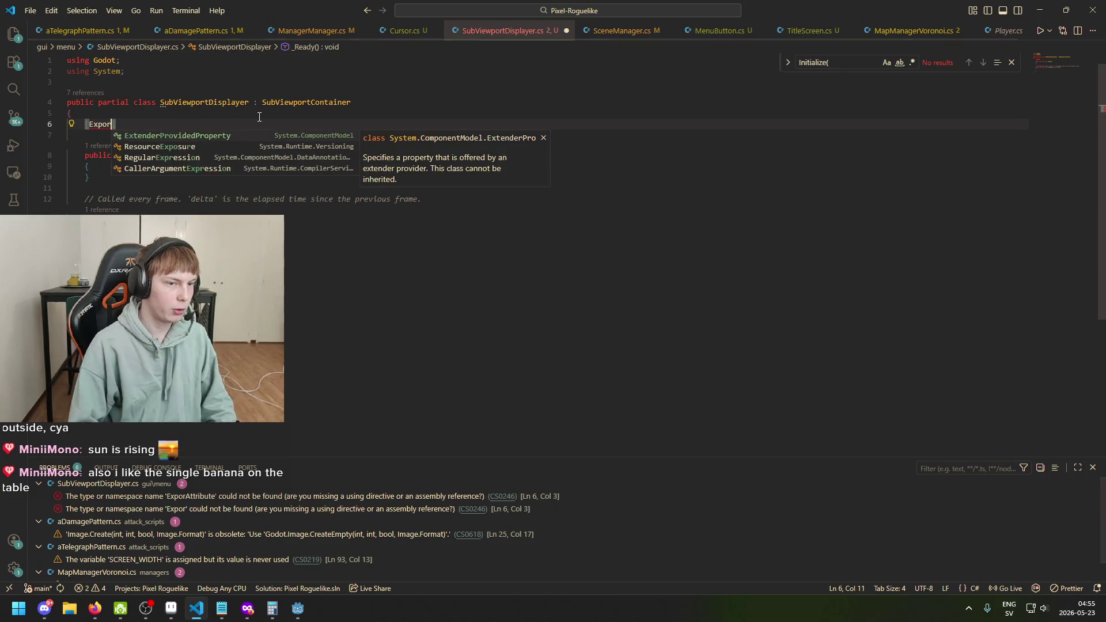
pyautogui.write('t]')
pyautogui.press('Return')
pyautogui.write('Mate')
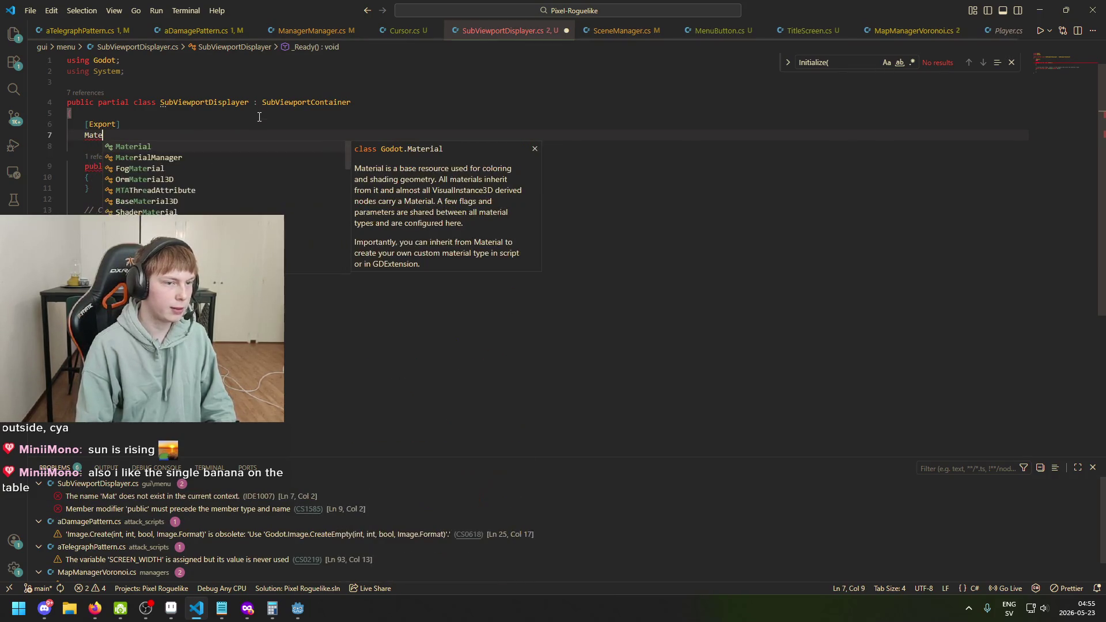
pyautogui.press('Tab')
pyautogui.write('material;')
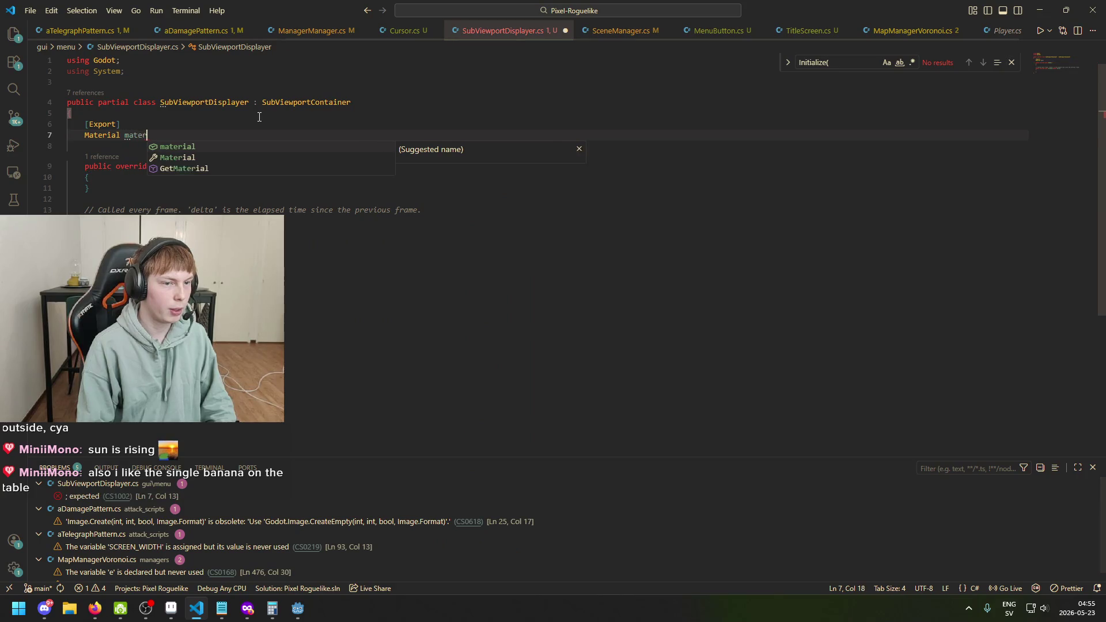
pyautogui.hotkey('ctrl', 's')
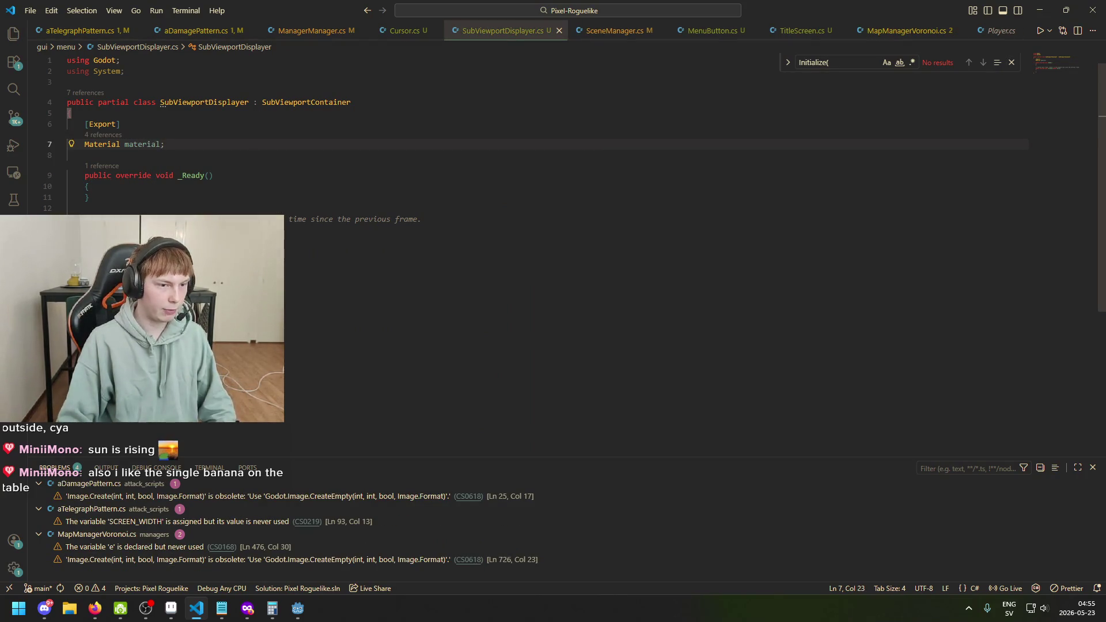
# Step: Start a 'material.' call inside _Process while browsing its member suggestions
pyautogui.click(102, 261)
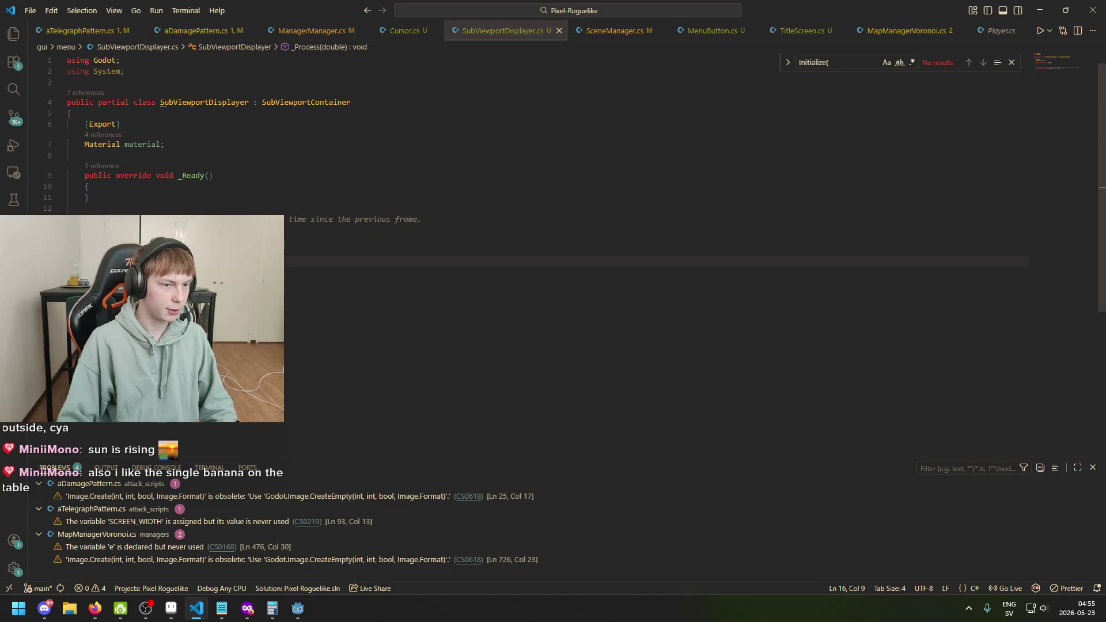
pyautogui.write('material.S')
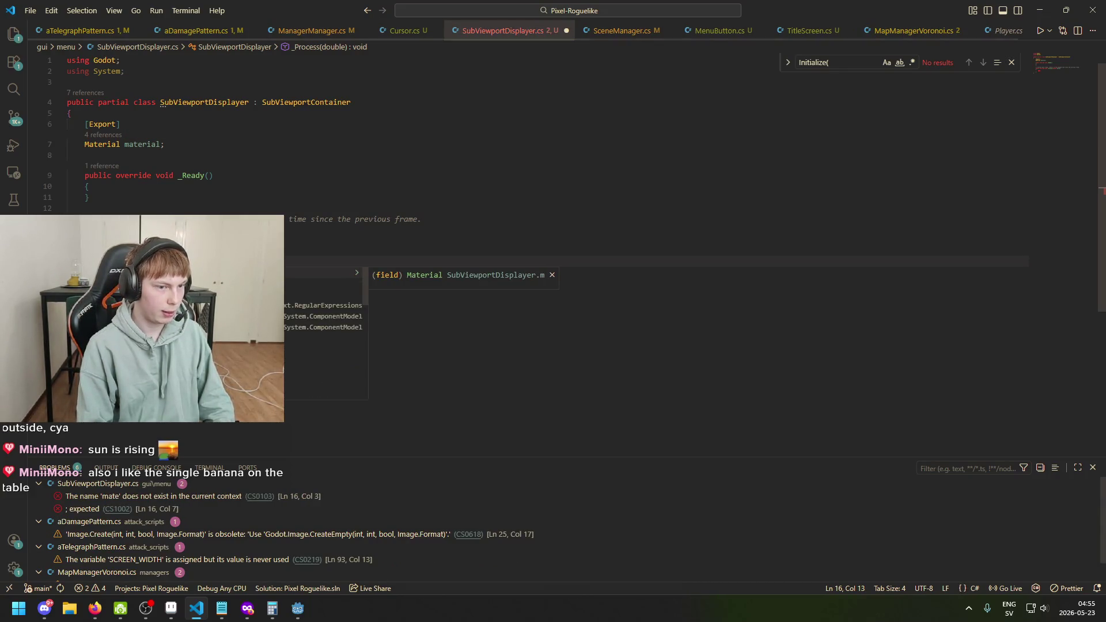
pyautogui.press('BackSpace')
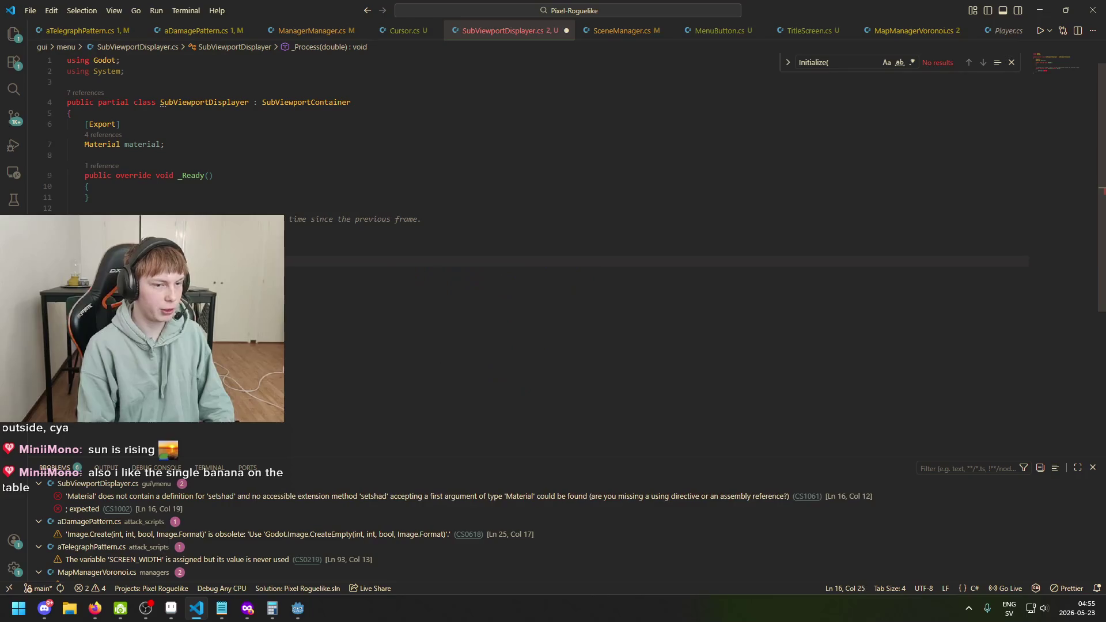
pyautogui.write('p')
pyautogui.press('BackSpace')
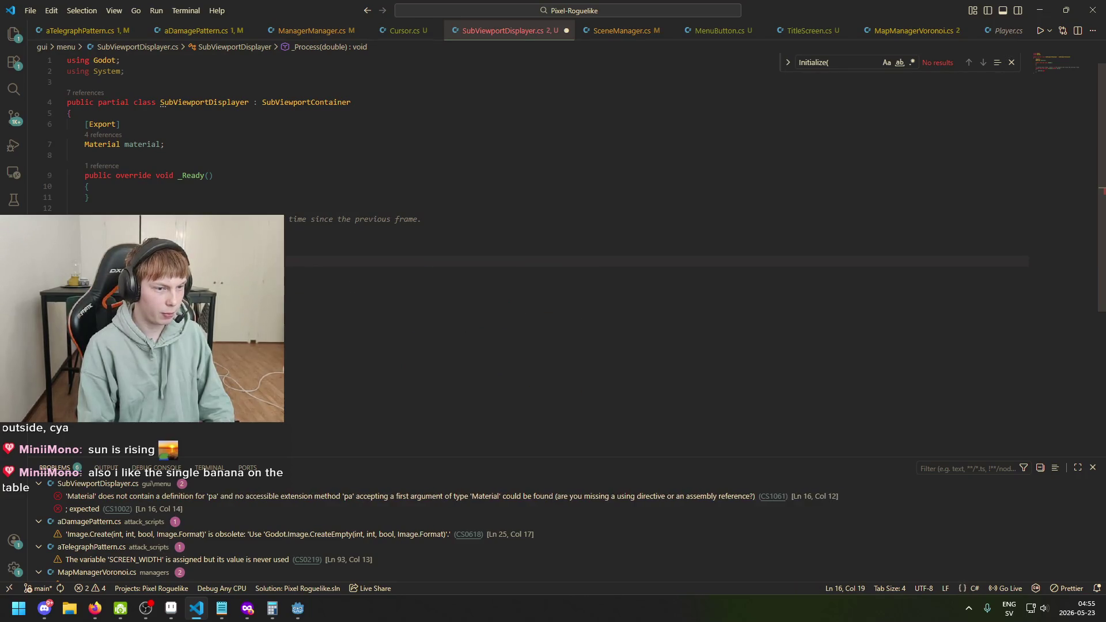
pyautogui.click(247, 609)
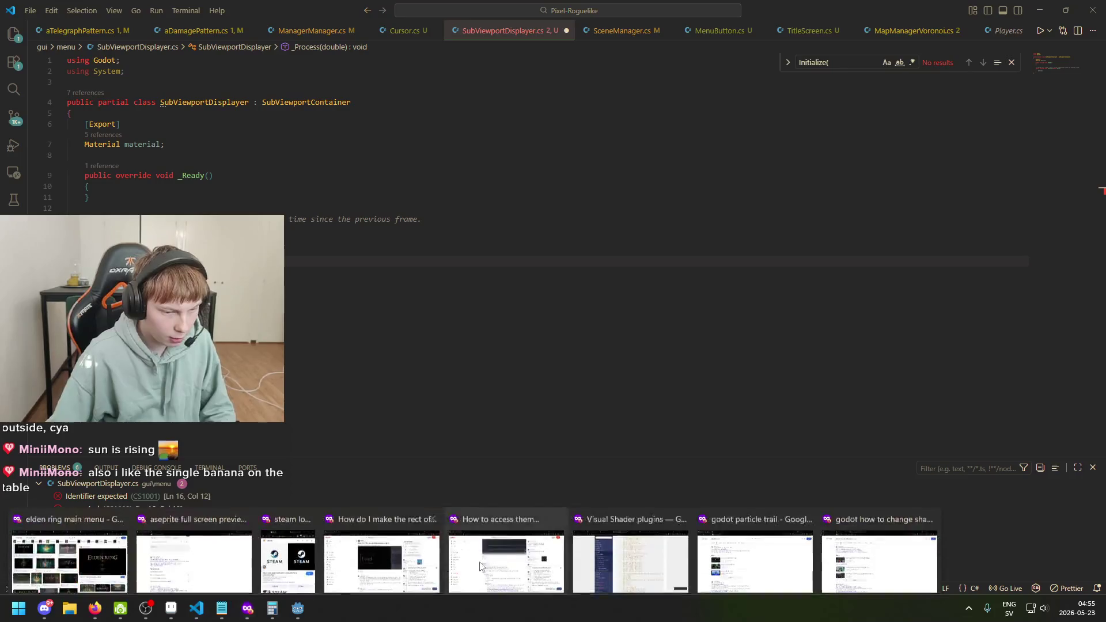
# Step: Open the forum thread 'How to set shader parameter in C#' and select the reply's SetShaderParam code line
pyautogui.click(881, 562)
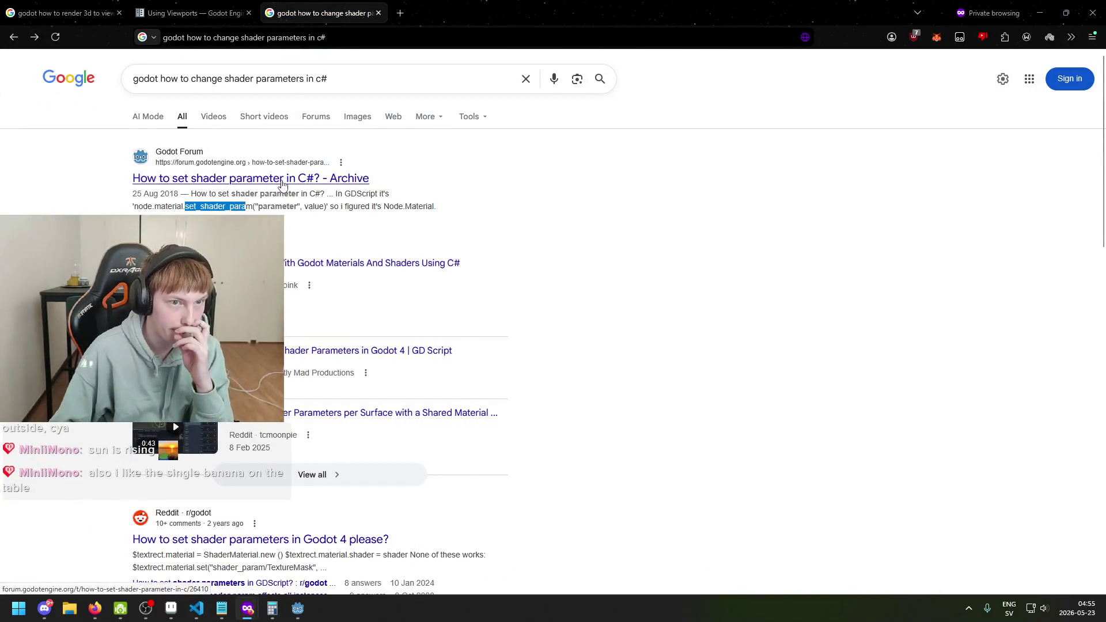
pyautogui.middleClick(249, 179)
pyautogui.scroll(-5, 397, 276)
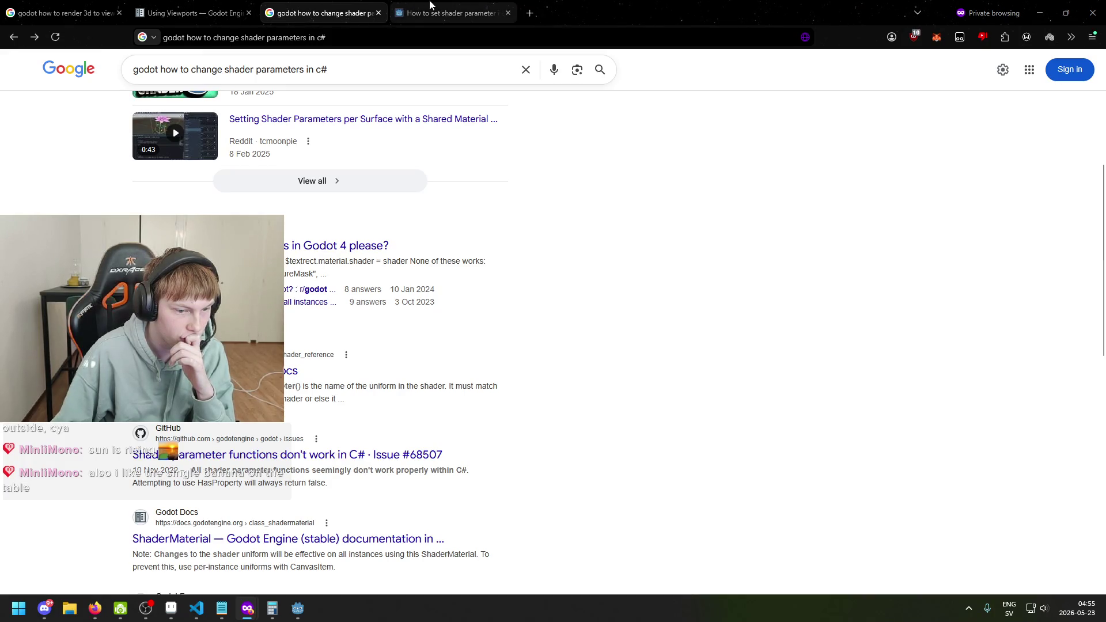
pyautogui.click(450, 12)
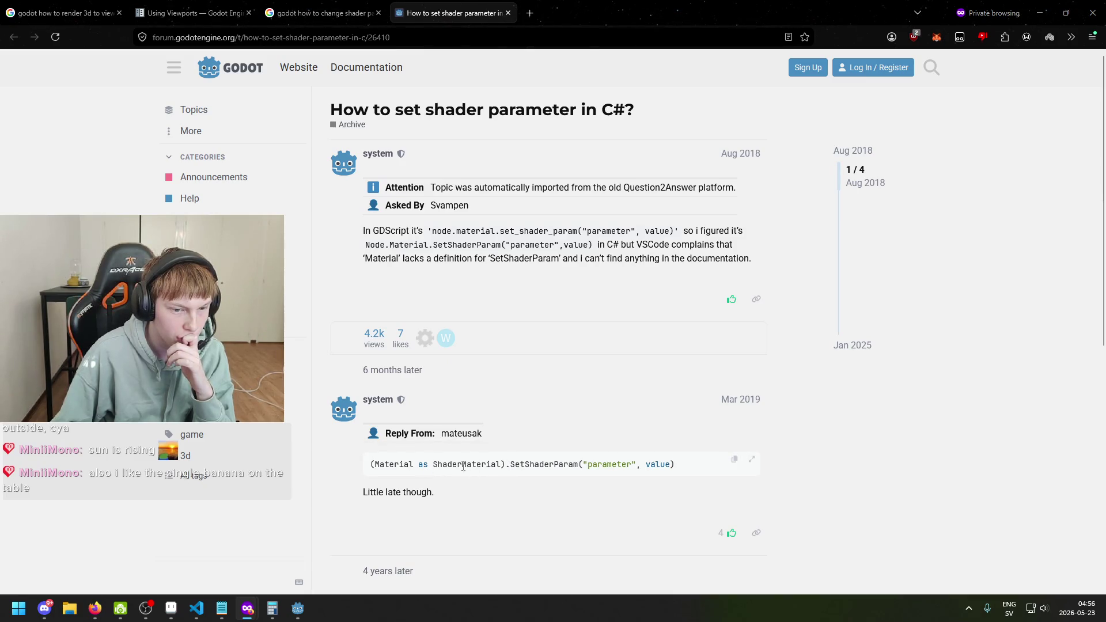
pyautogui.moveTo(384, 464); pyautogui.dragTo(688, 464)
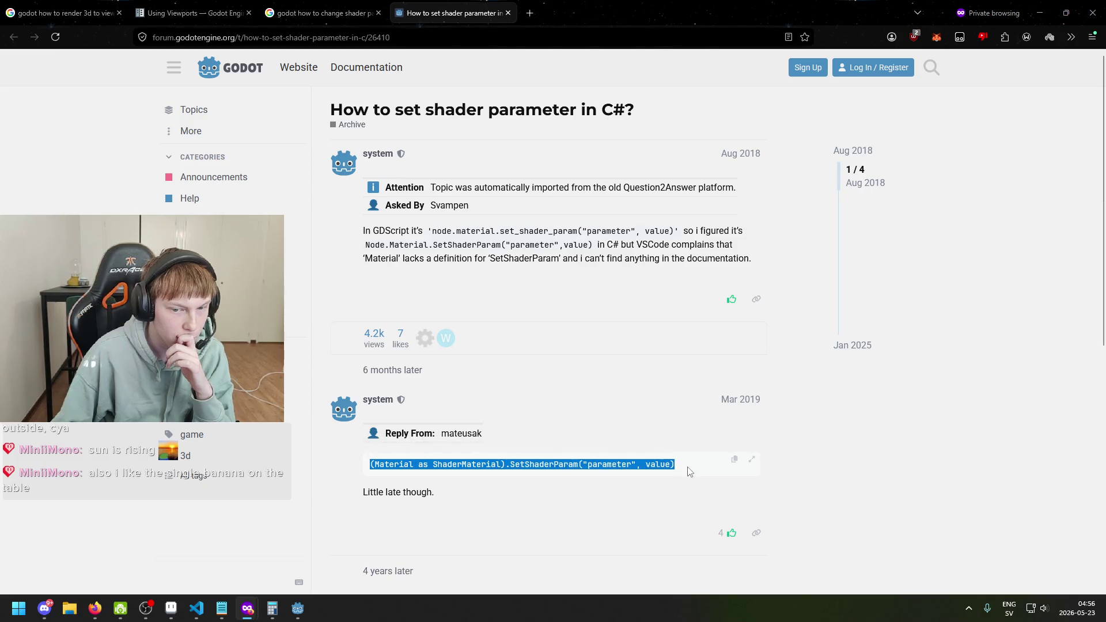
pyautogui.scroll(-4, 673, 478)
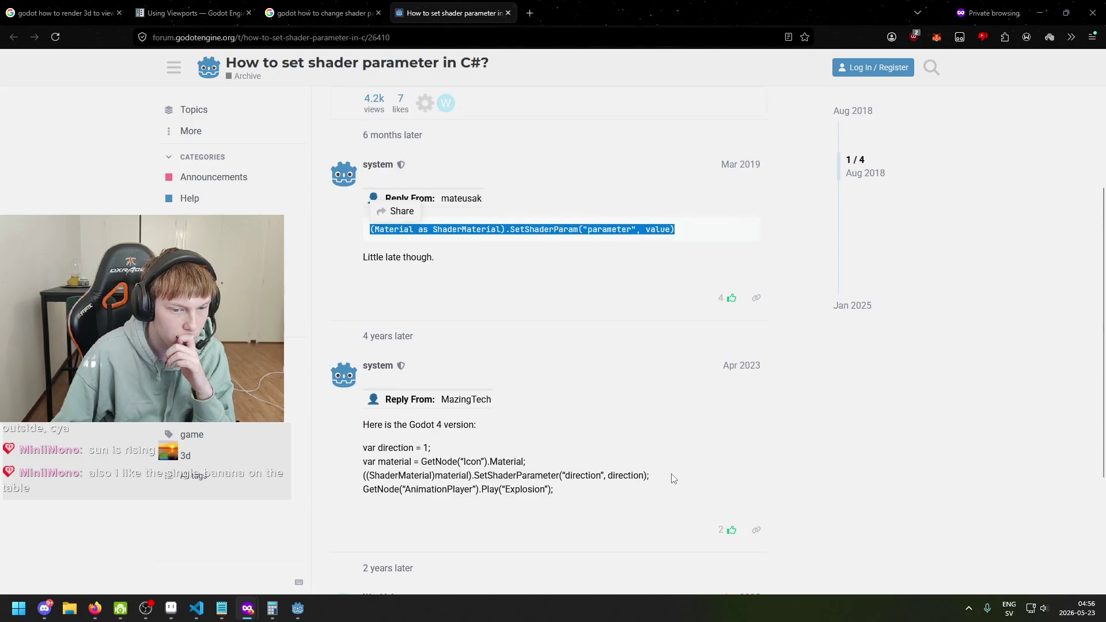
pyautogui.scroll(1, 663, 468)
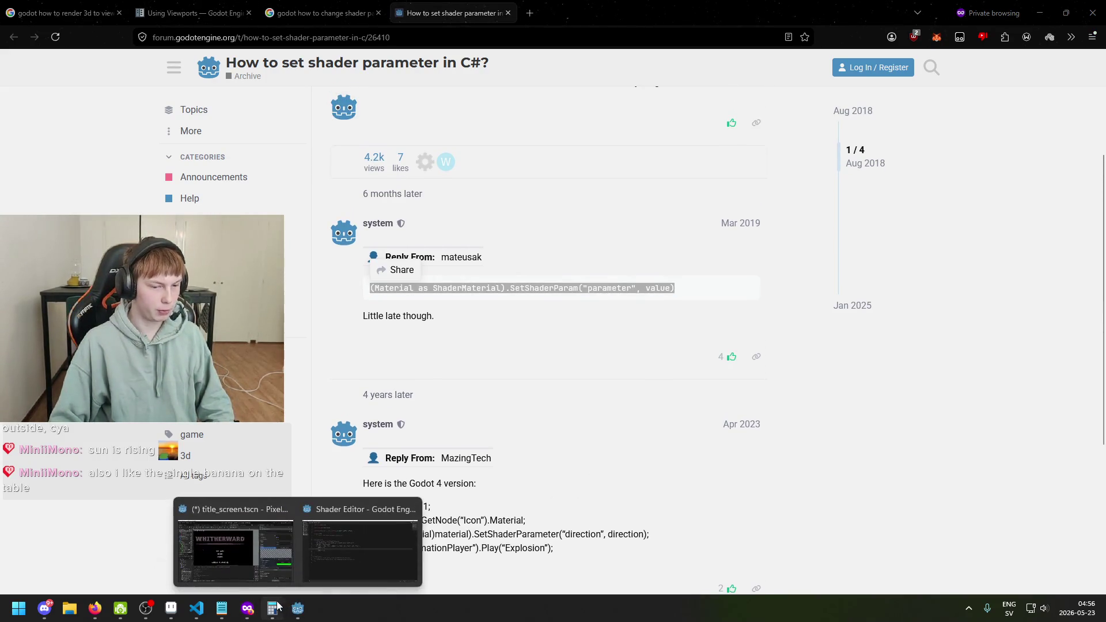
pyautogui.click(197, 609)
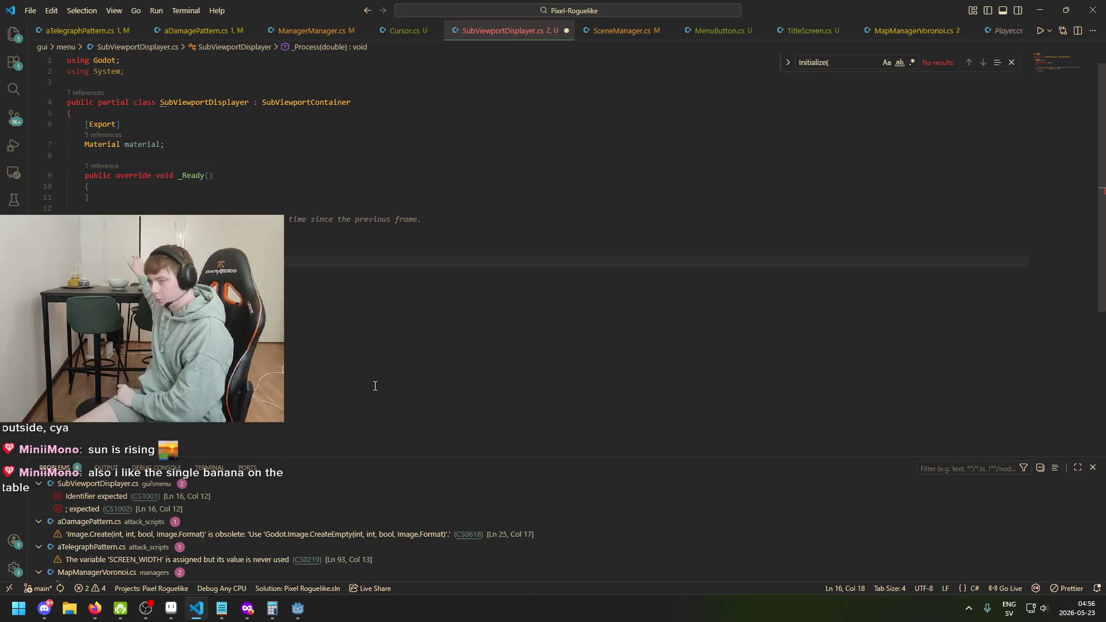
# Step: Paste the forum's SetShaderParam line into _Process and delete its Material cast
pyautogui.hotkey('ctrl', 'v')
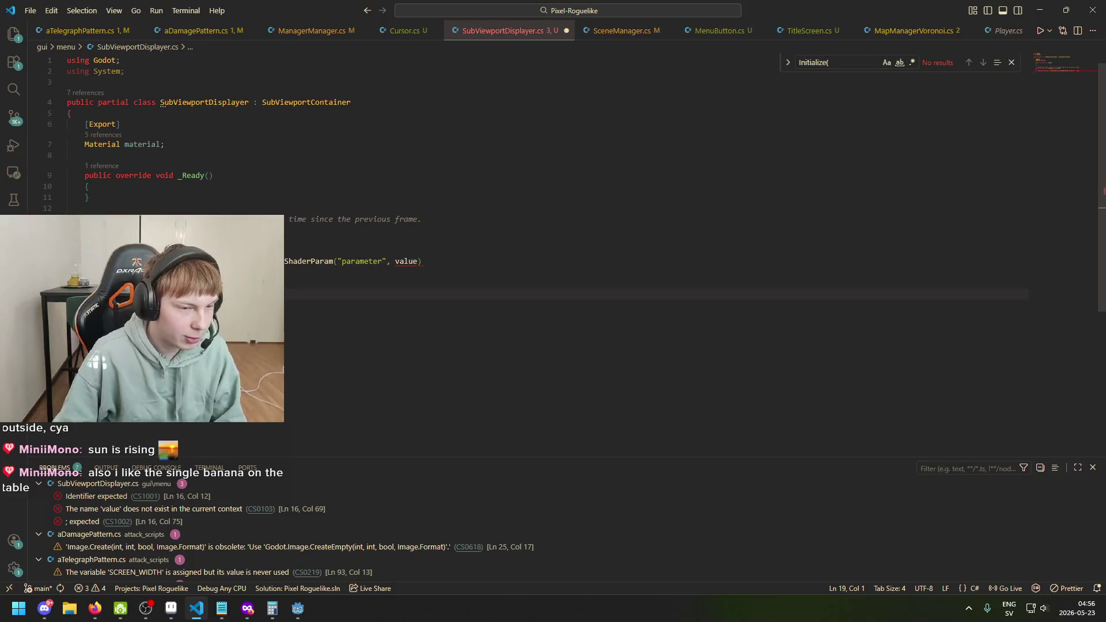
pyautogui.click(142, 261)
pyautogui.click(142, 261)
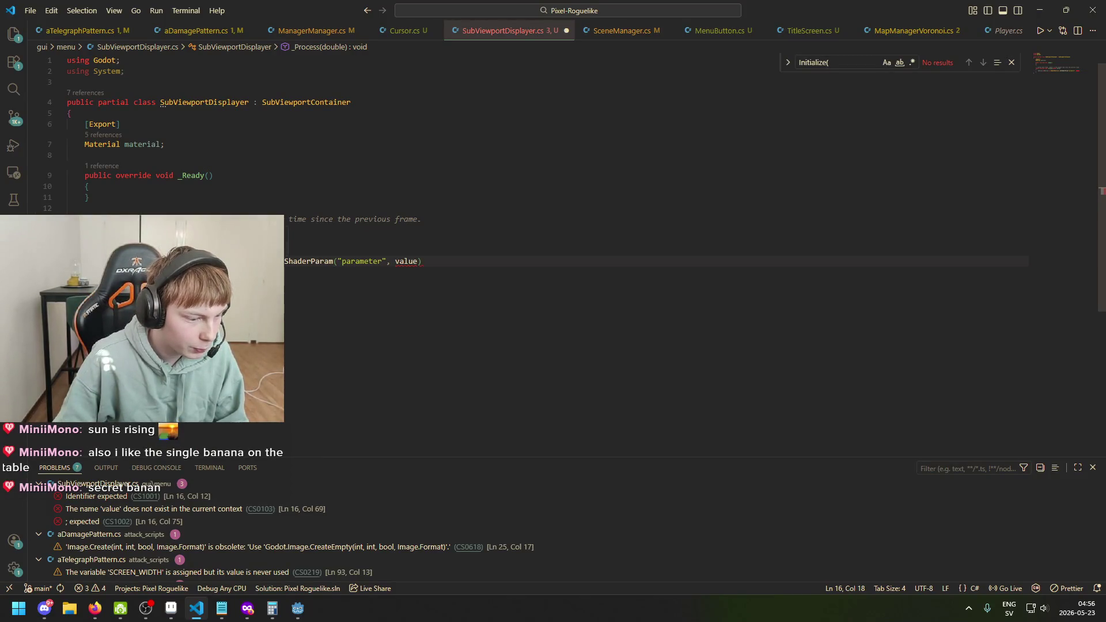
pyautogui.click(138, 261)
pyautogui.hotkey('ctrl', 'shift', 'Left')
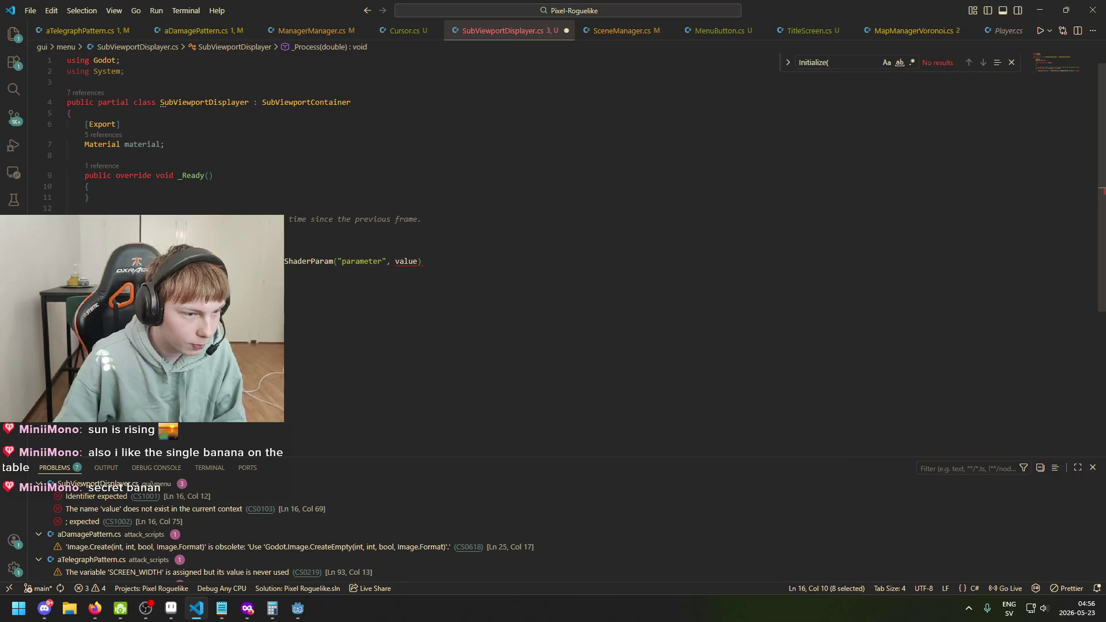
pyautogui.press('BackSpace')
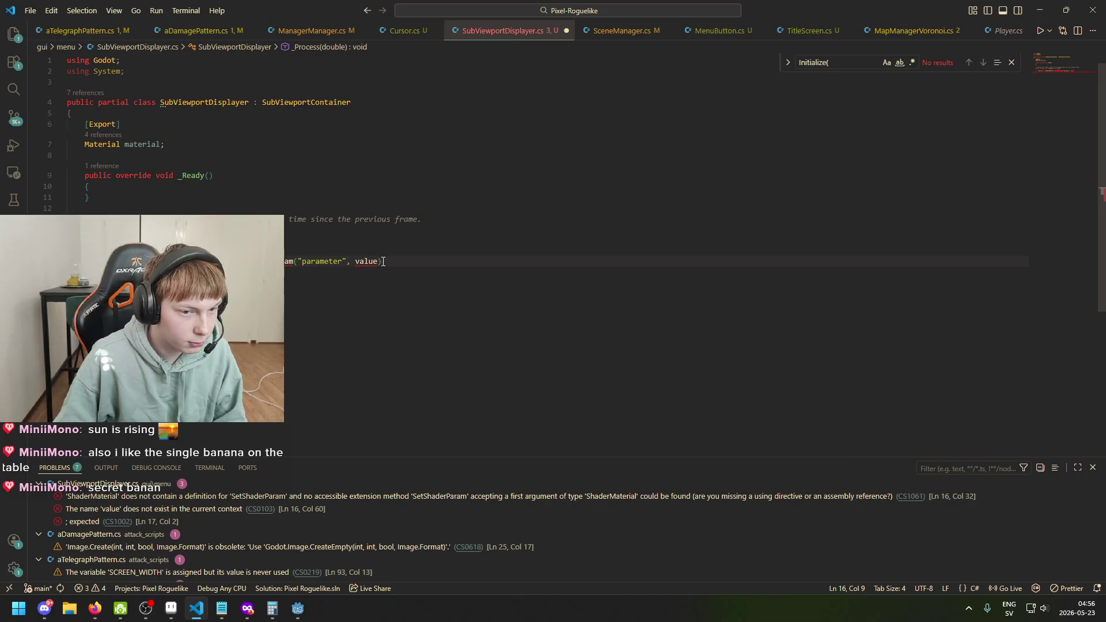
pyautogui.moveTo(384, 261)
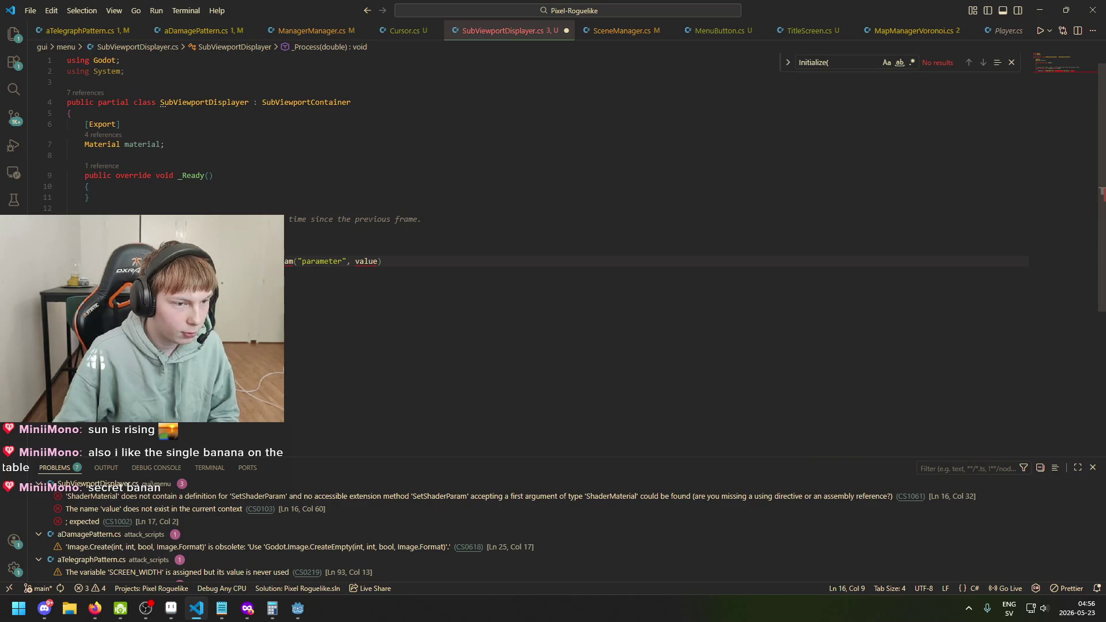
# Step: Change the exported field's type from Material to ShaderMaterial
pyautogui.hotkey('shift', 'Home')
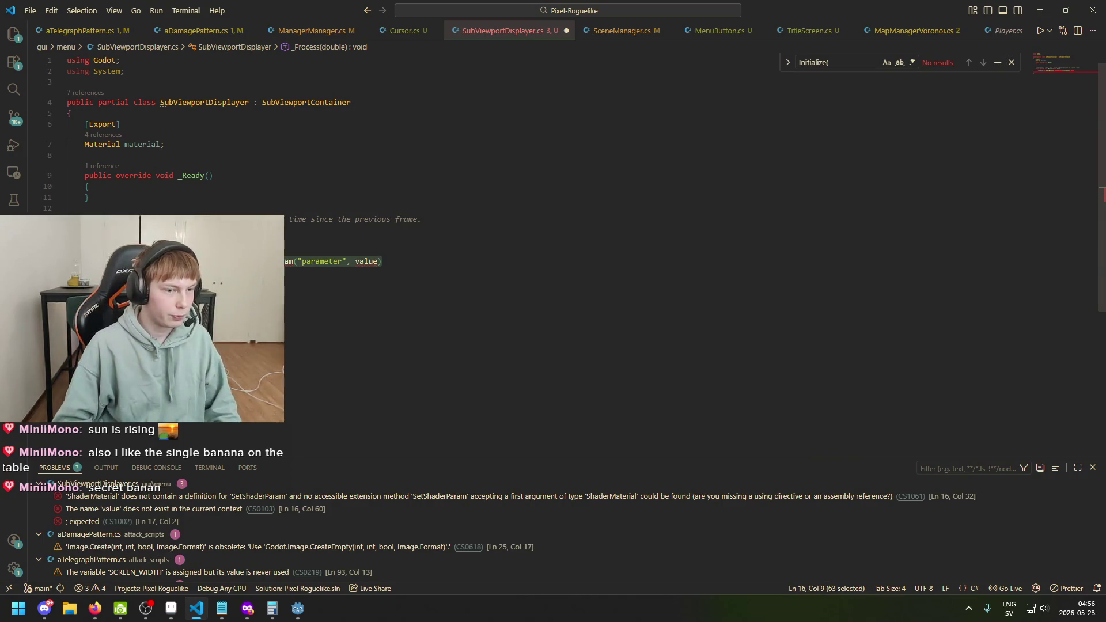
pyautogui.doubleClick(102, 144)
pyautogui.write('Sgh')
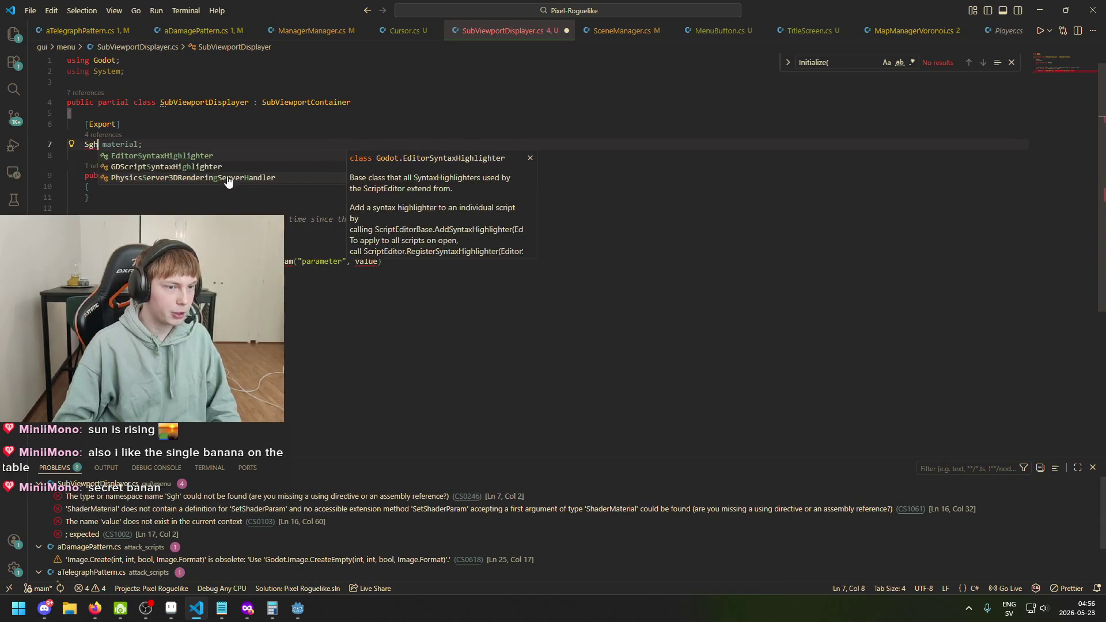
pyautogui.press('BackSpace')
pyautogui.write('haderM')
pyautogui.press('Tab')
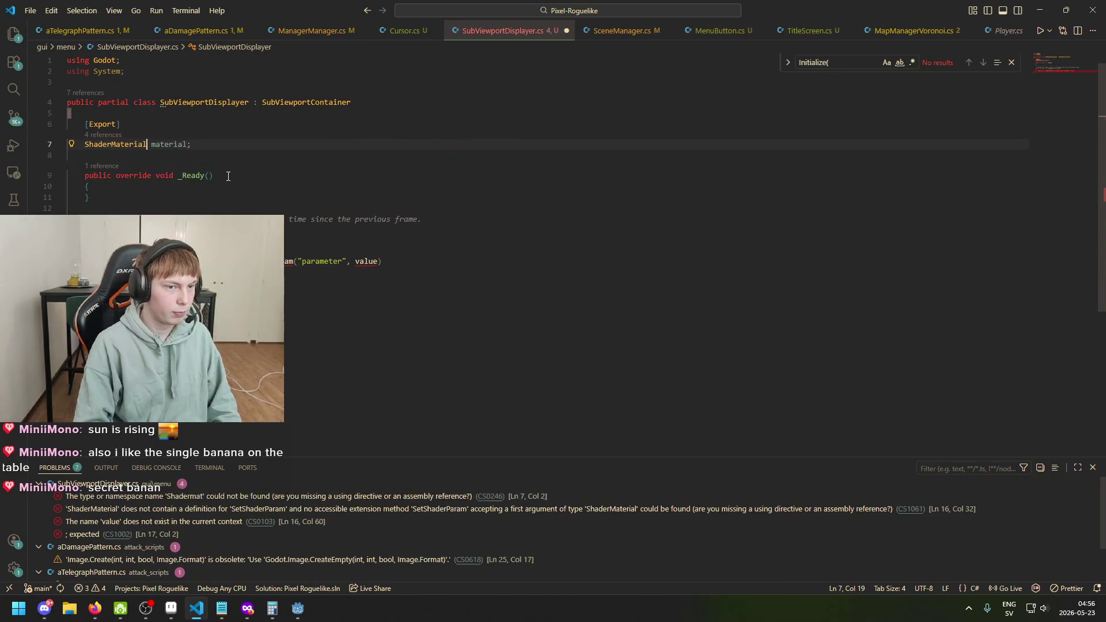
# Step: Comment out the pasted line and start a new material.SetShaderParameter(" call below it
pyautogui.click(103, 261)
pyautogui.write('//')
pyautogui.click(447, 256)
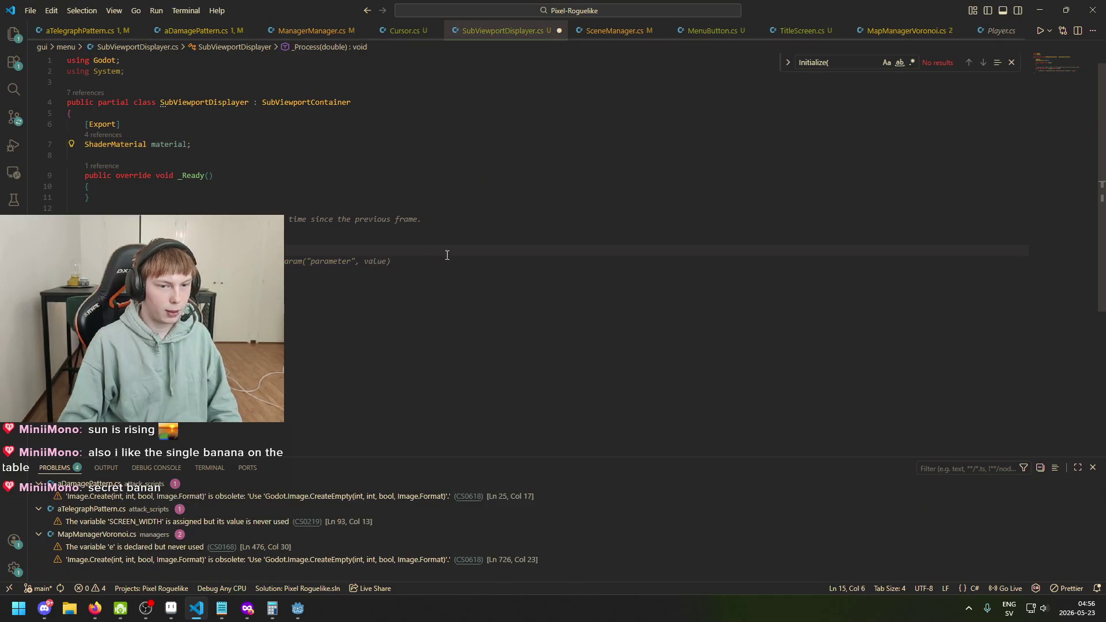
pyautogui.write('SetShader')
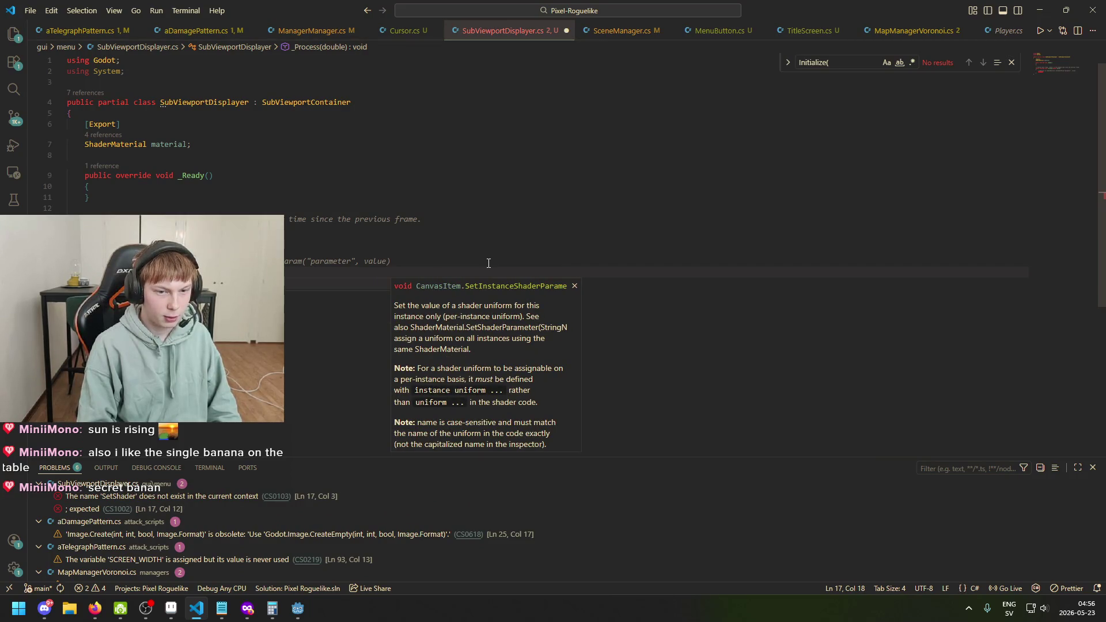
pyautogui.hotkey('ctrl', 'BackSpace')
pyautogui.write('a')
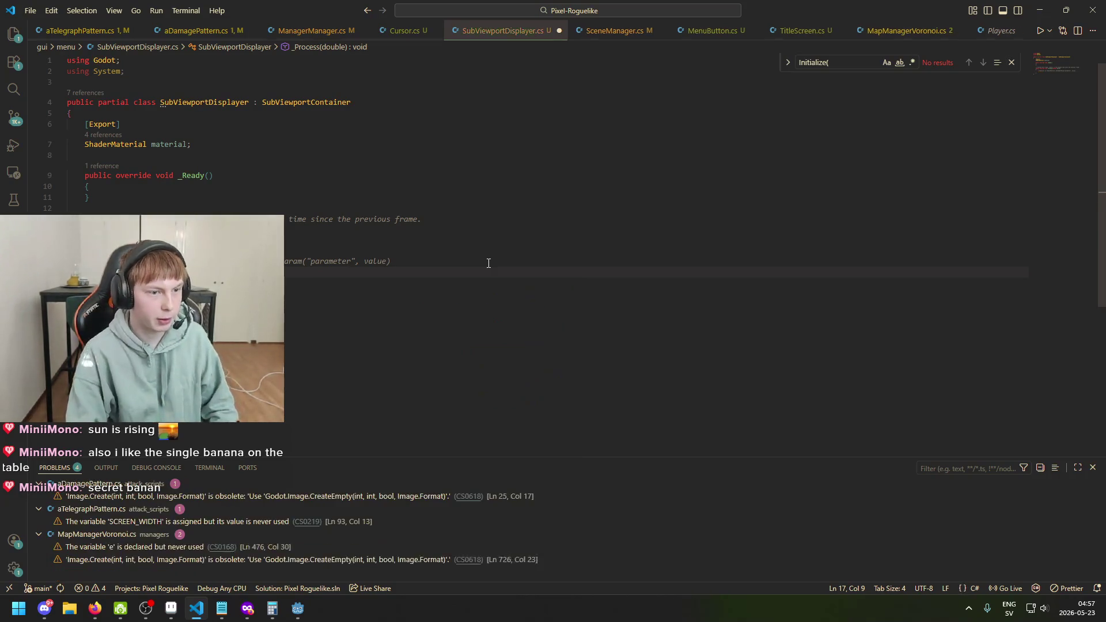
pyautogui.write('material')
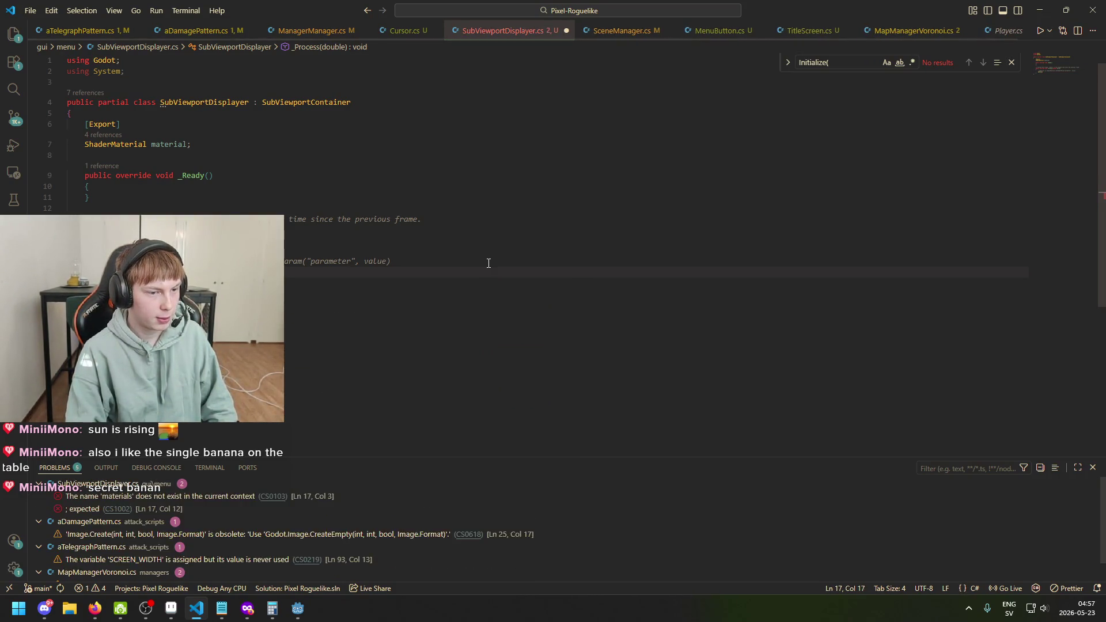
pyautogui.write('.SetSha')
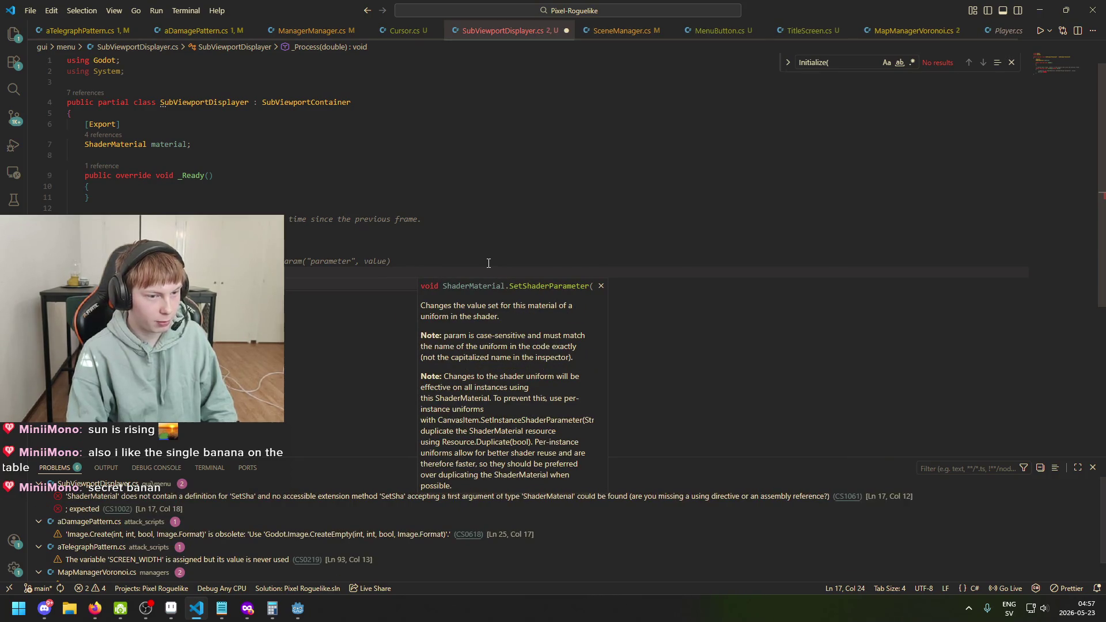
pyautogui.press('Tab')
pyautogui.write('(')
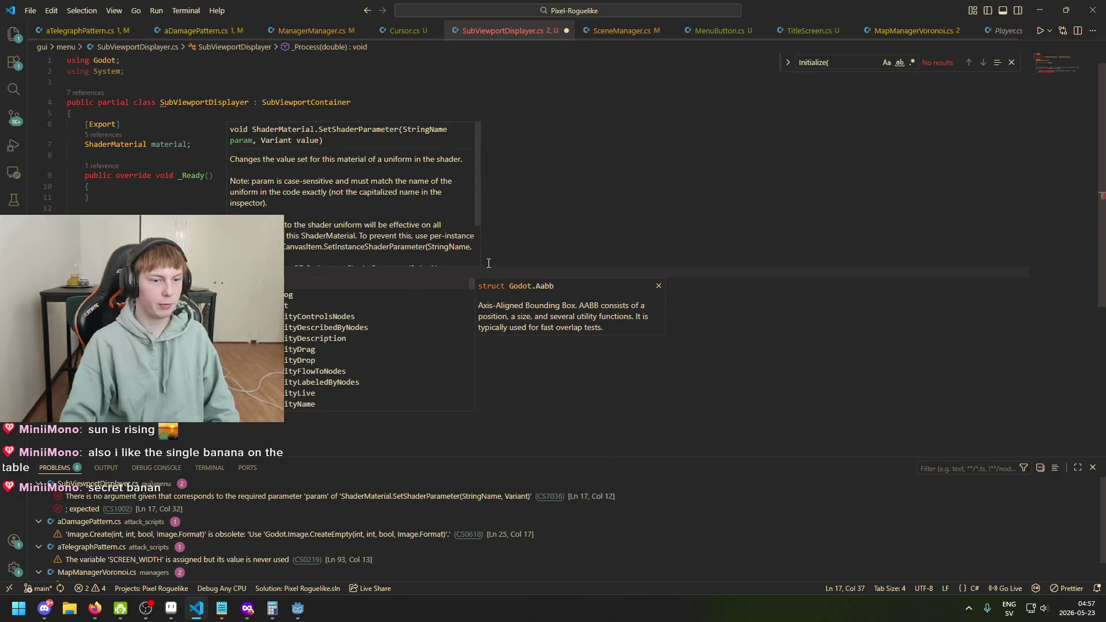
pyautogui.write('"')
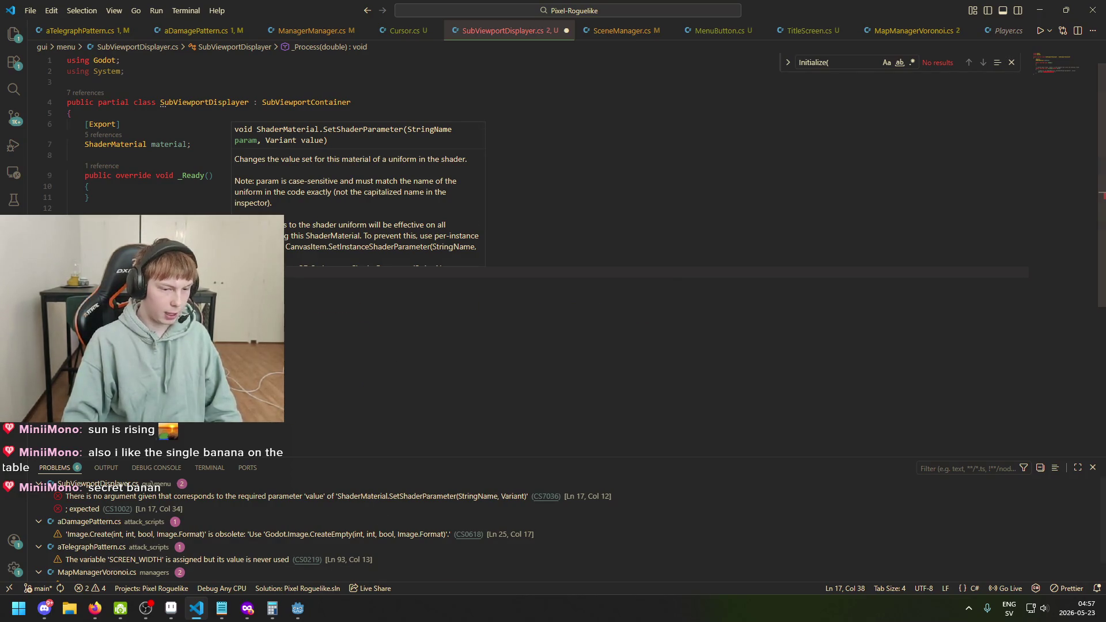
pyautogui.moveTo(297, 609)
pyautogui.moveTo(260, 552)
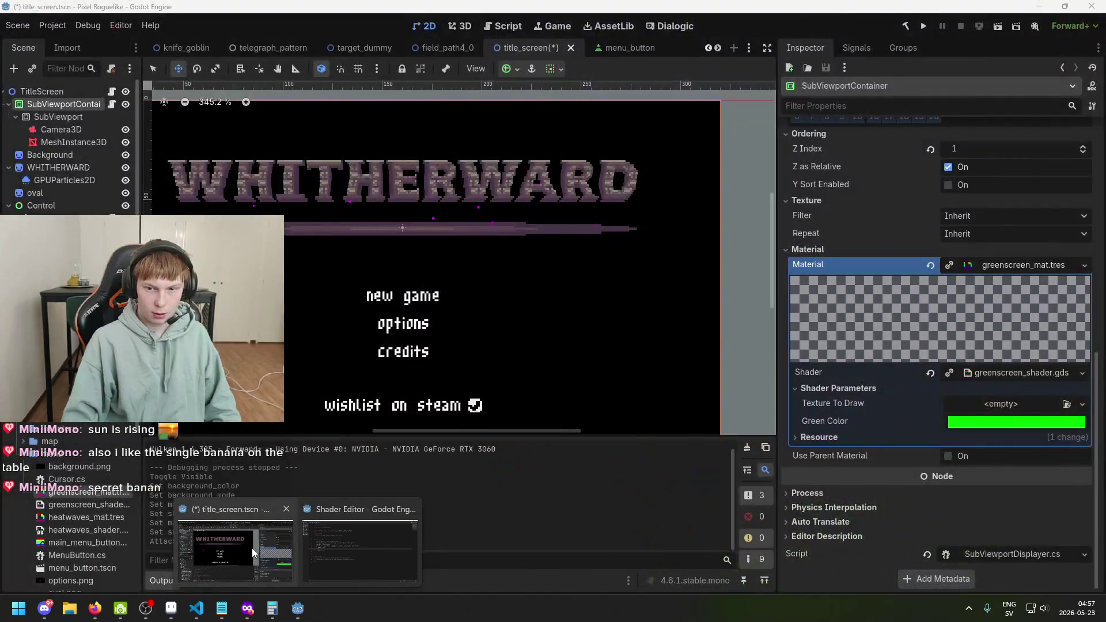
# Step: Copy the textureToDraw uniform name from line 3 of the greenscreen shader
pyautogui.moveTo(382, 559)
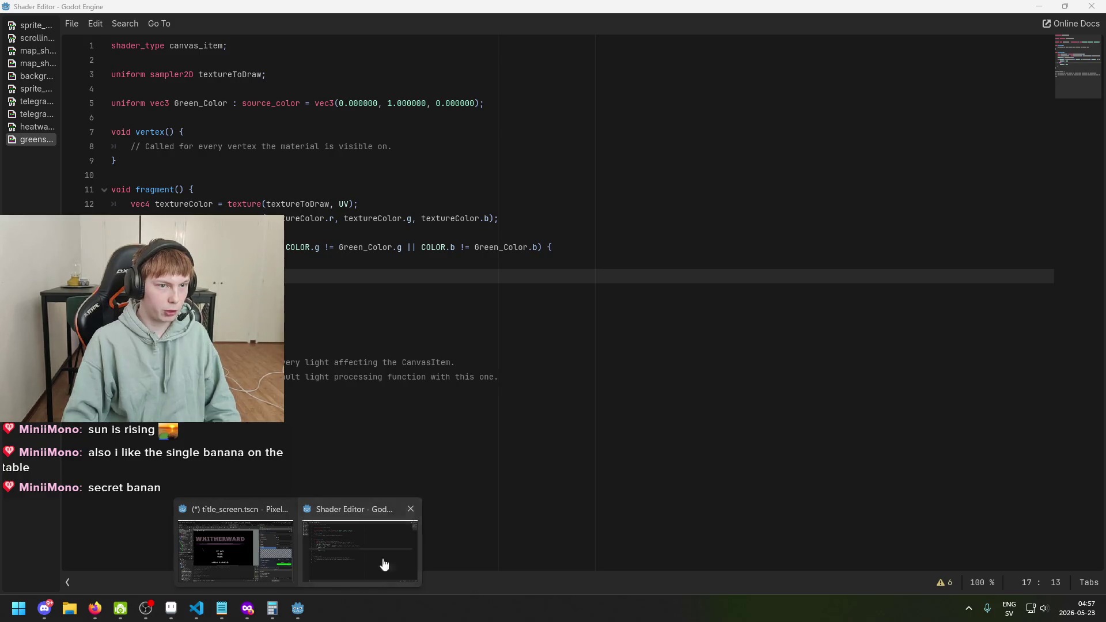
pyautogui.click(383, 559)
pyautogui.moveTo(263, 74); pyautogui.dragTo(200, 75)
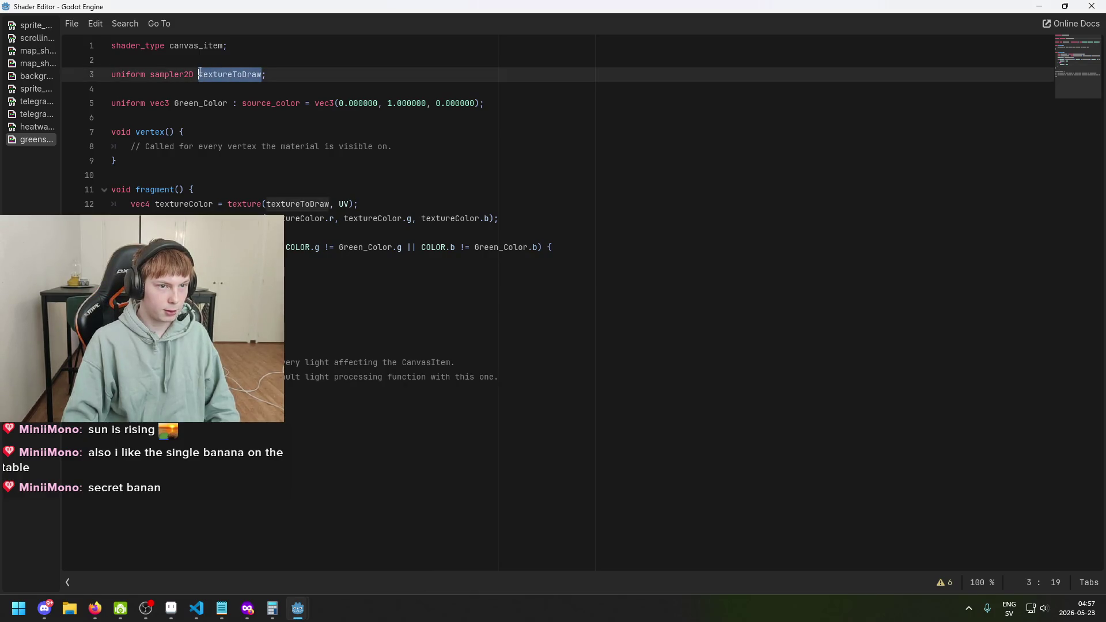
pyautogui.click(197, 608)
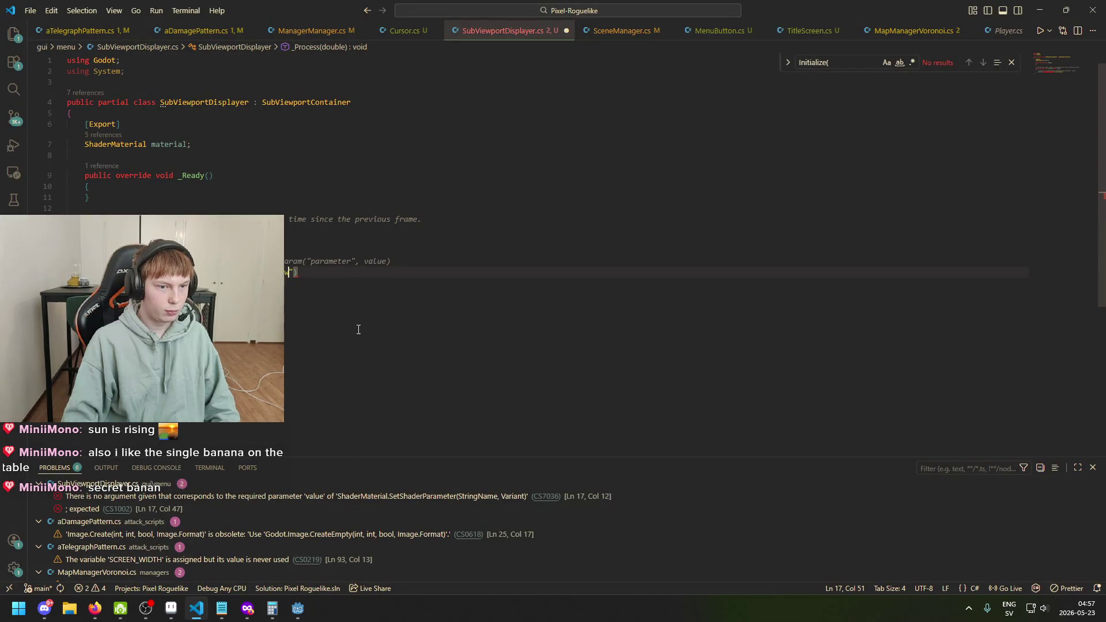
# Step: Finish the first argument as "textureToDraw", followed by a comma, then bring up Godot's title_screen window
pyautogui.write('"')
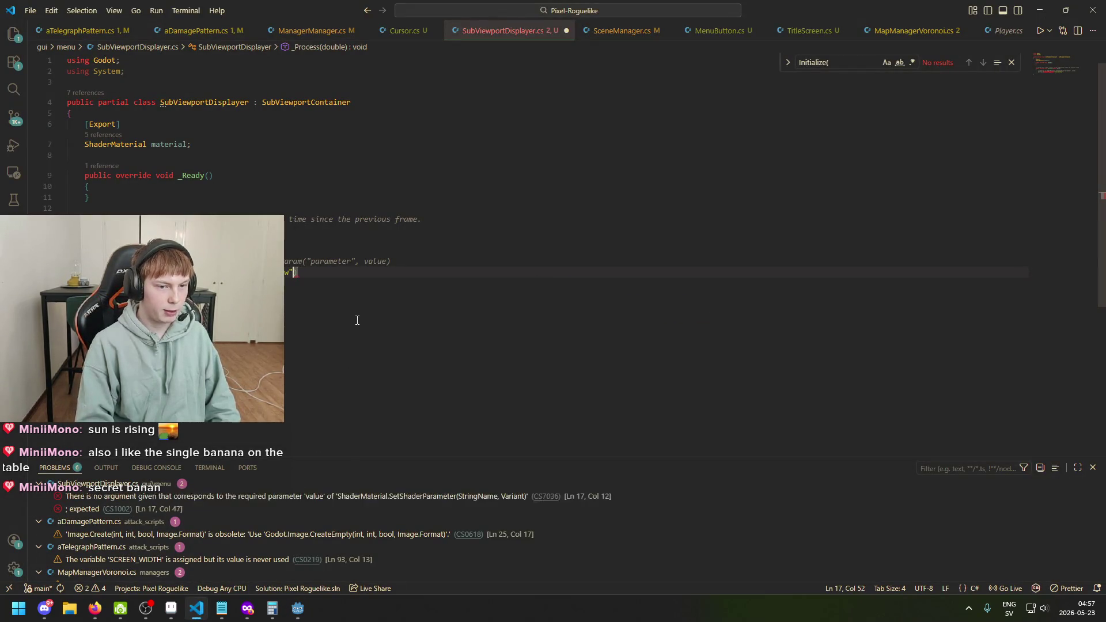
pyautogui.write(',')
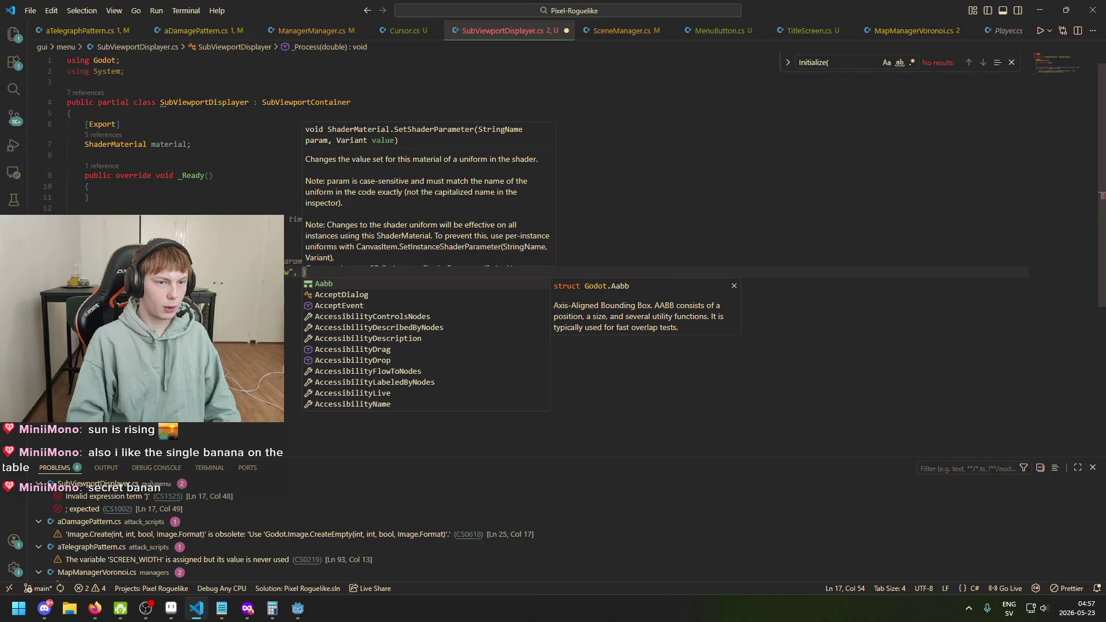
pyautogui.click(298, 609)
pyautogui.moveTo(262, 548)
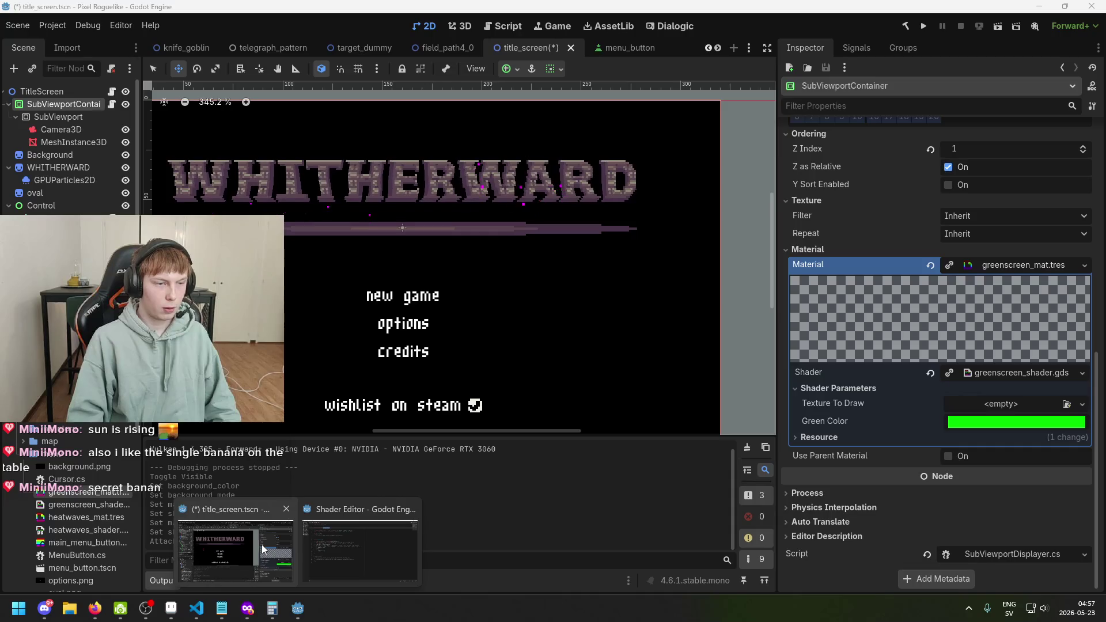
# Step: Inspect SubViewportContainer's greenscreen_mat.tres shader parameters, where Texture To Draw is empty
pyautogui.click(78, 116)
pyautogui.click(75, 106)
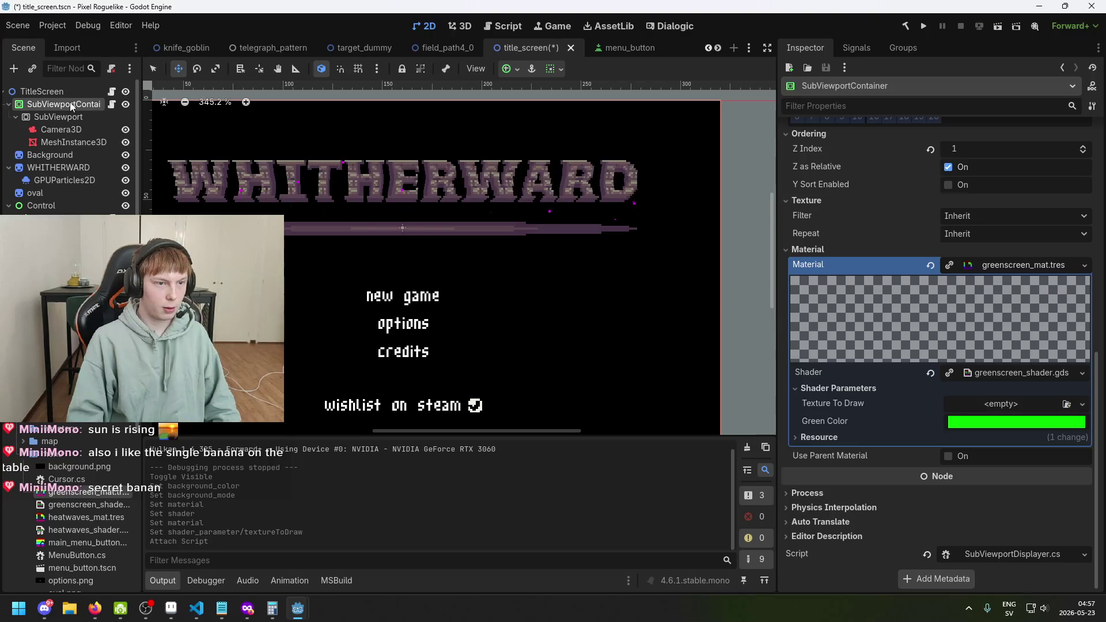
pyautogui.click(197, 608)
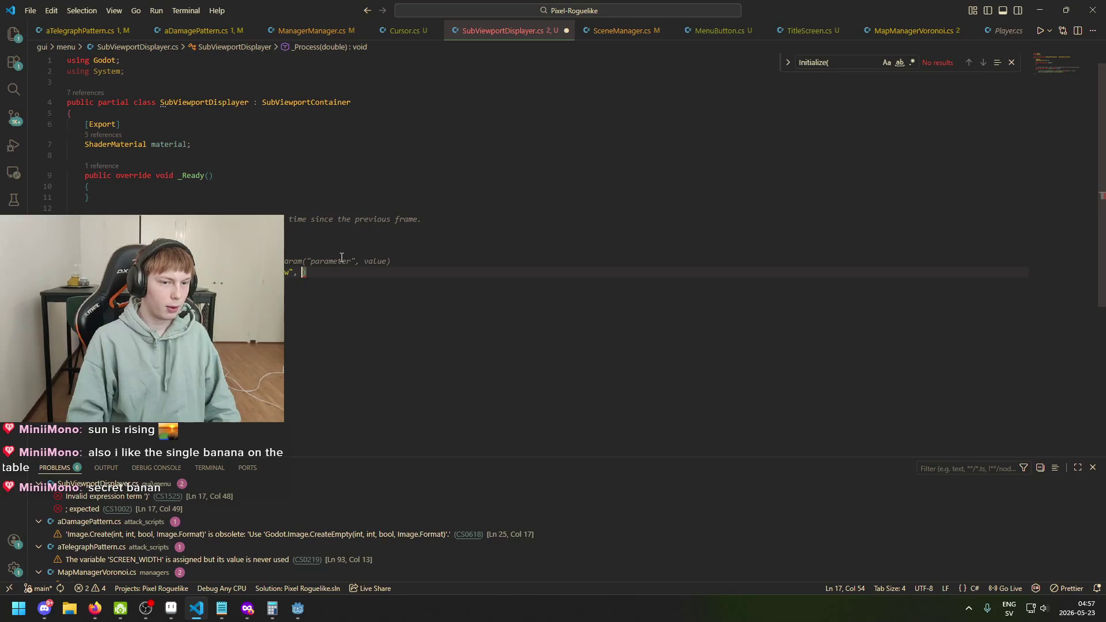
# Step: Try a GetViewport()-based value argument in SetShaderParameter, then delete it again
pyautogui.write('Vo')
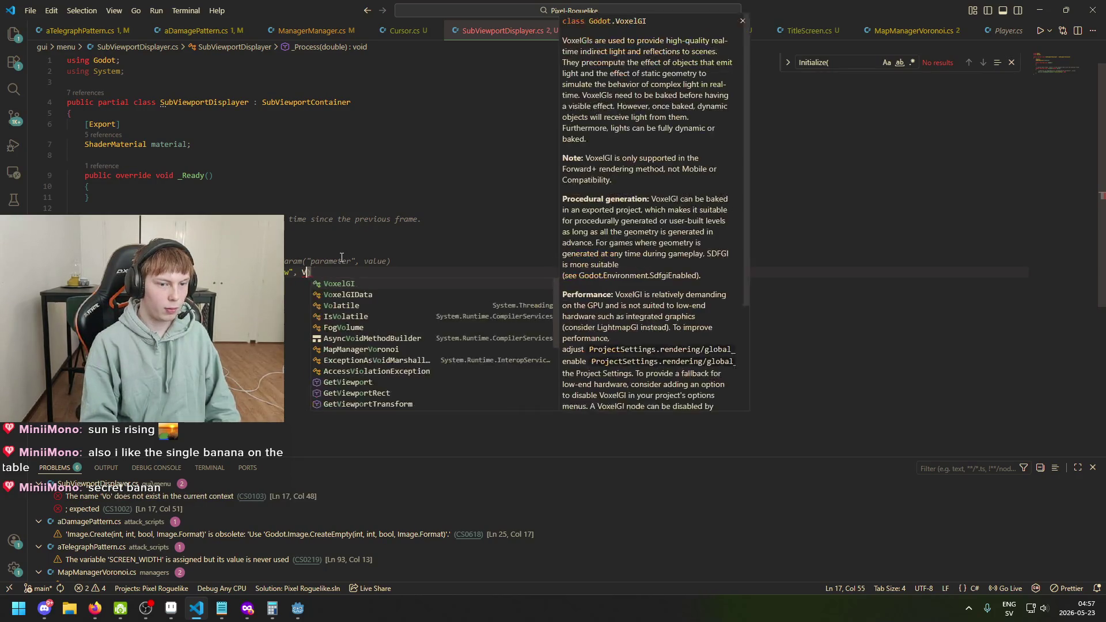
pyautogui.write('iew')
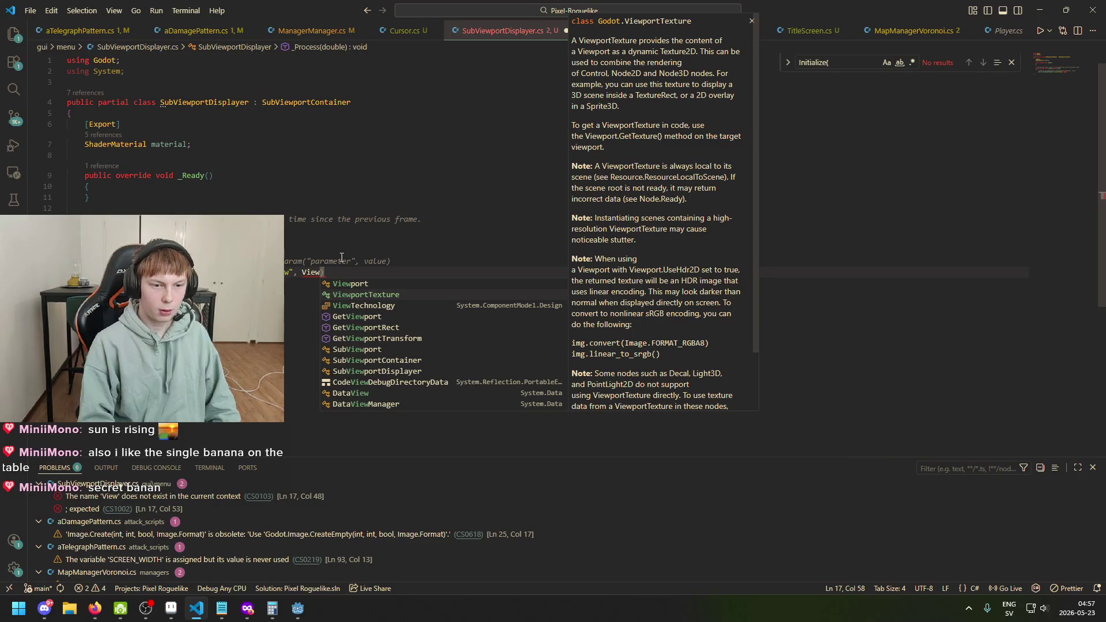
pyautogui.press('Down')
pyautogui.press('Down')
pyautogui.press('Down')
pyautogui.press('Up')
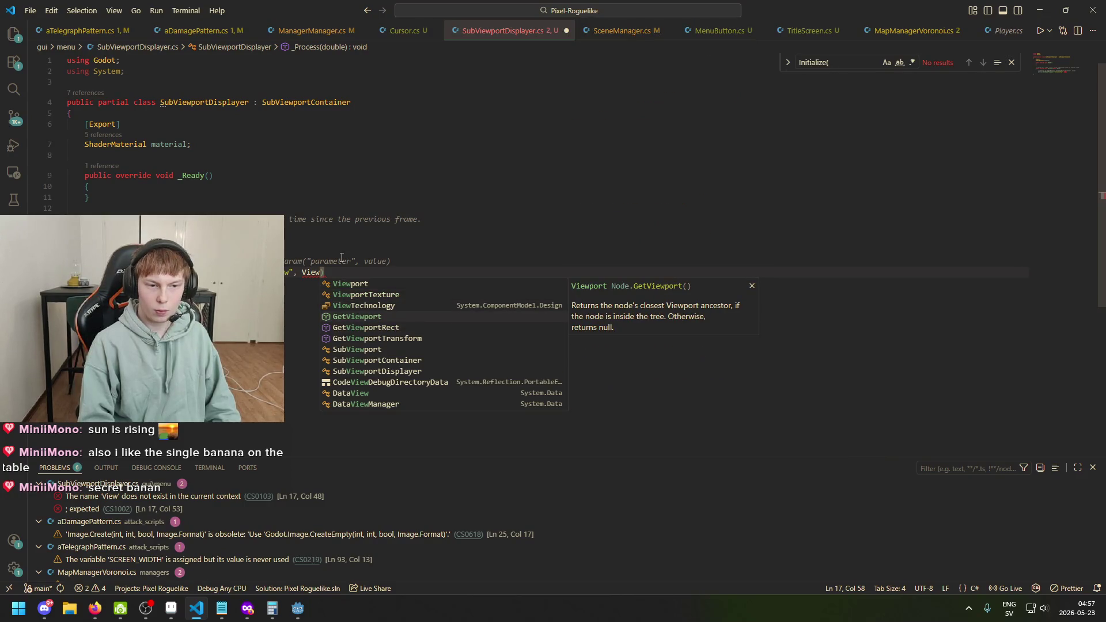
pyautogui.press('Tab')
pyautogui.write('().')
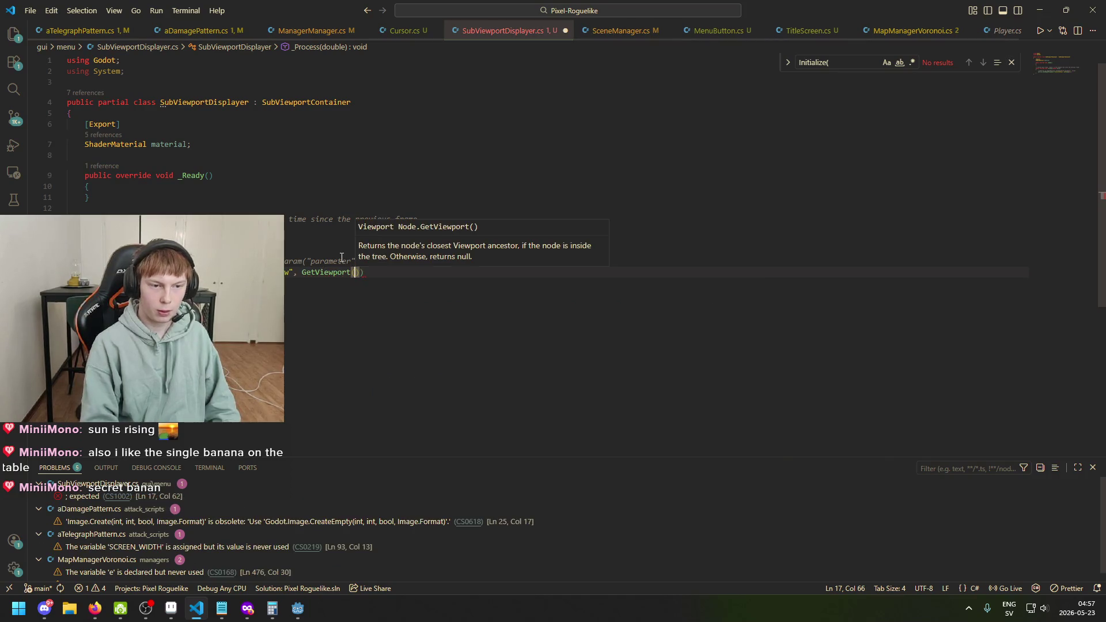
pyautogui.write('Text')
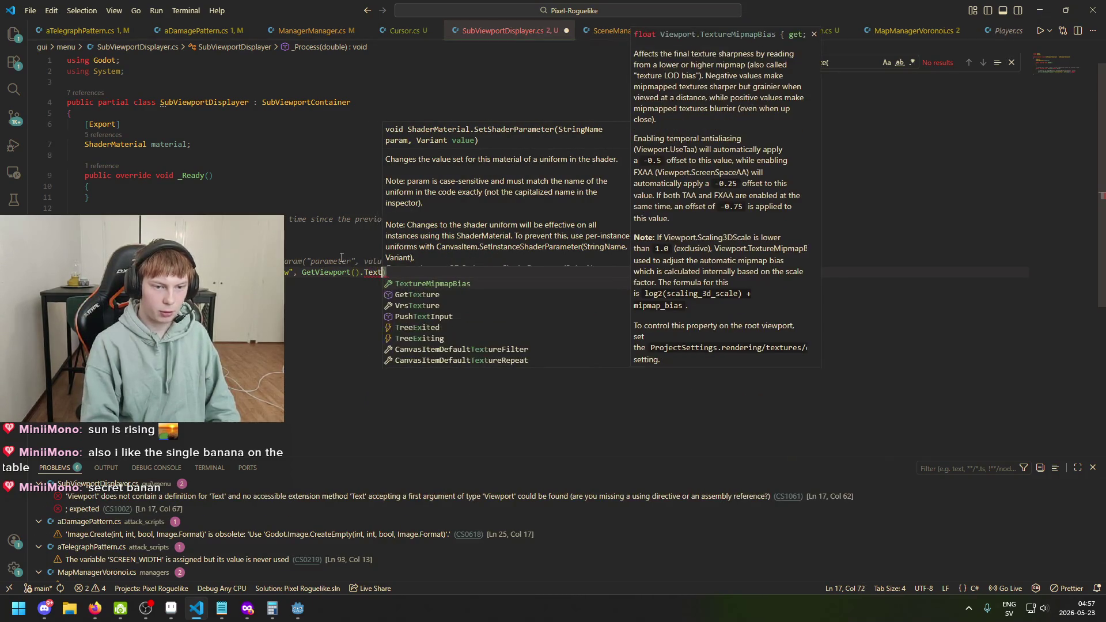
pyautogui.press('BackSpace')
pyautogui.press('BackSpace')
pyautogui.press('BackSpace')
pyautogui.press('BackSpace')
pyautogui.write('View')
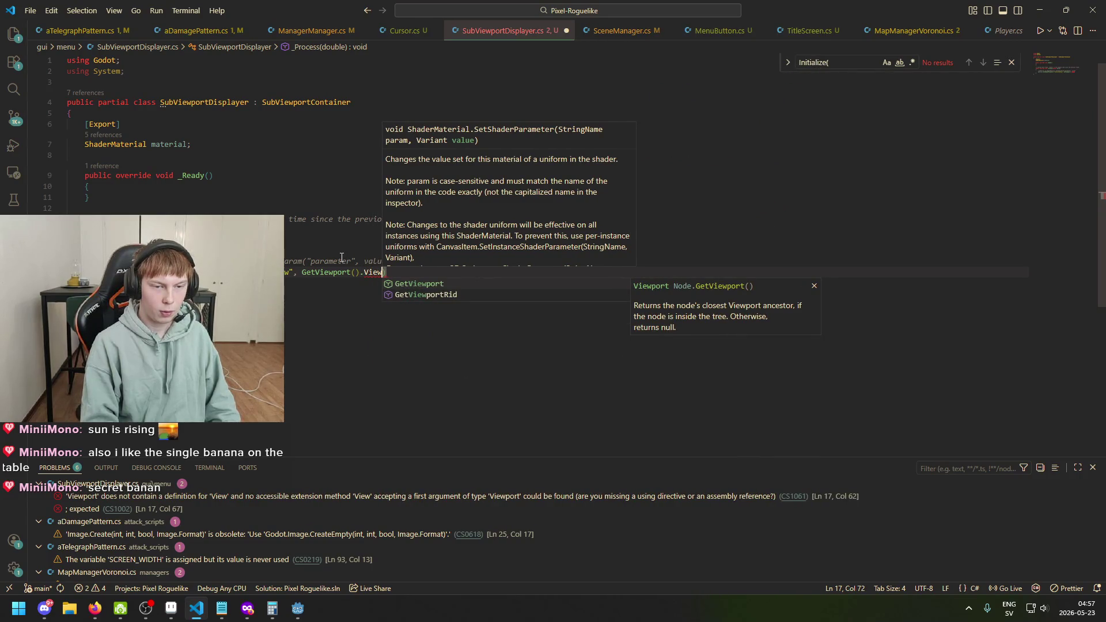
pyautogui.press('BackSpace')
pyautogui.press('BackSpace')
pyautogui.press('BackSpace')
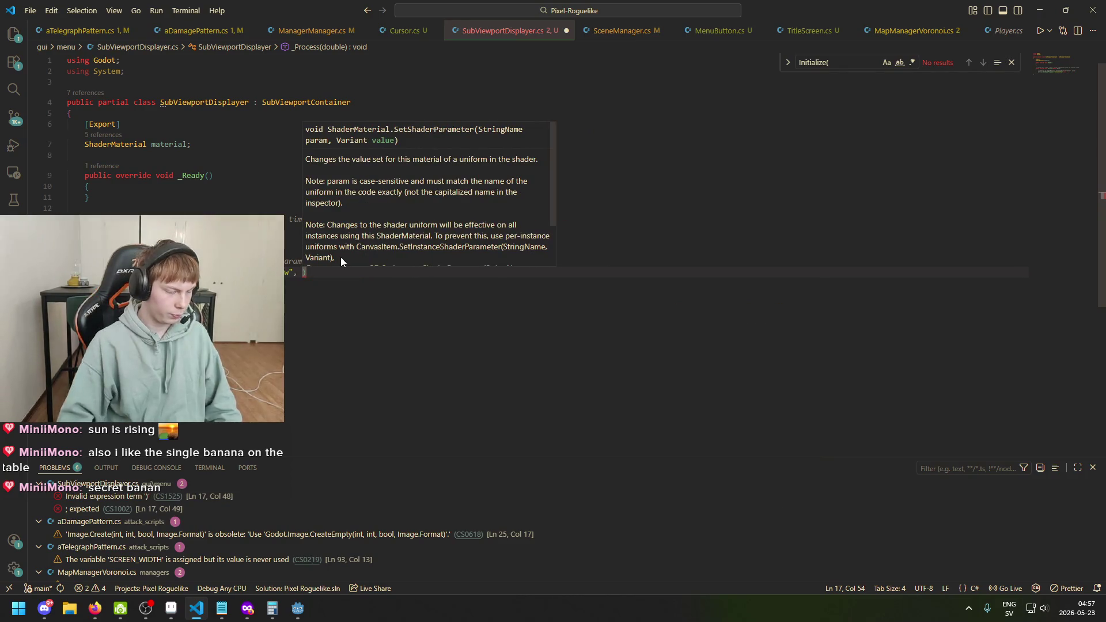
pyautogui.click(230, 144)
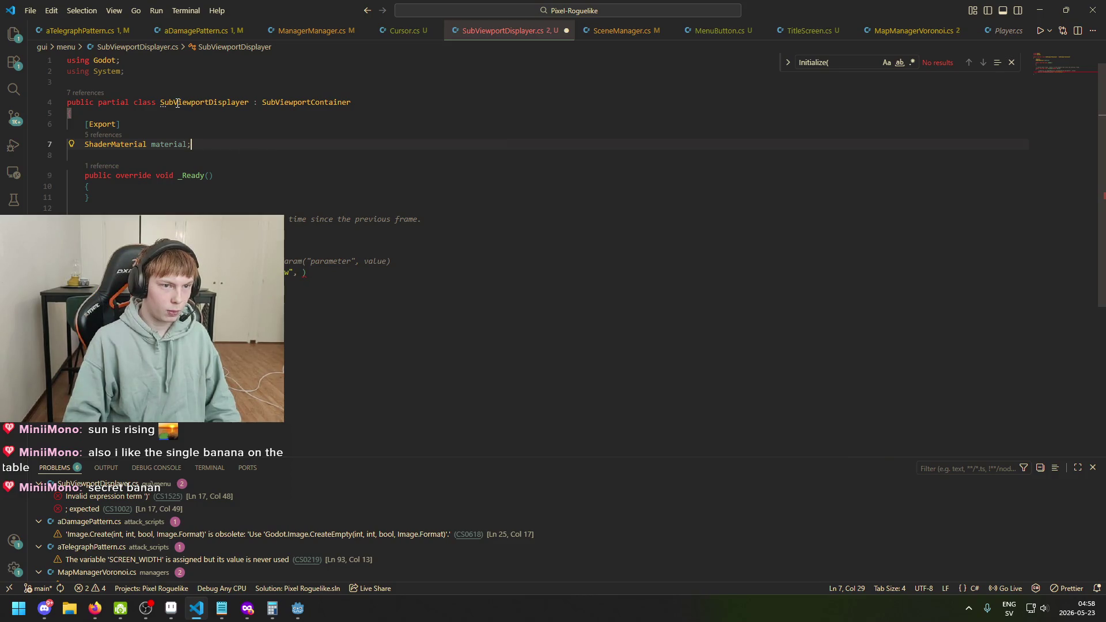
# Step: Declare a 'SubViewport subViewport;' field below the material field
pyautogui.moveTo(294, 107)
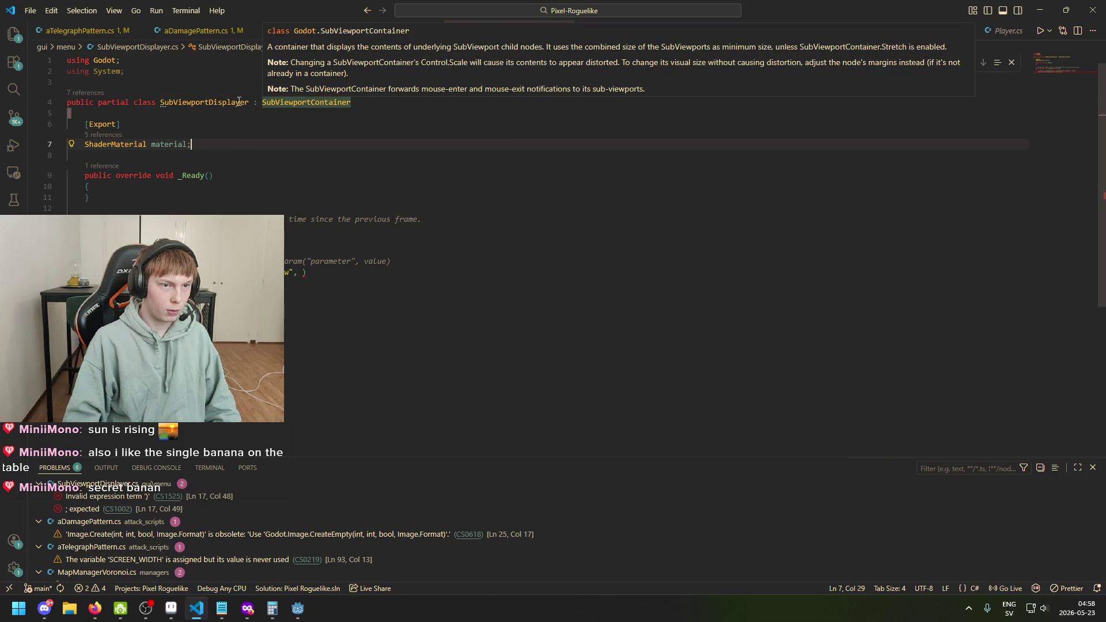
pyautogui.press('Up')
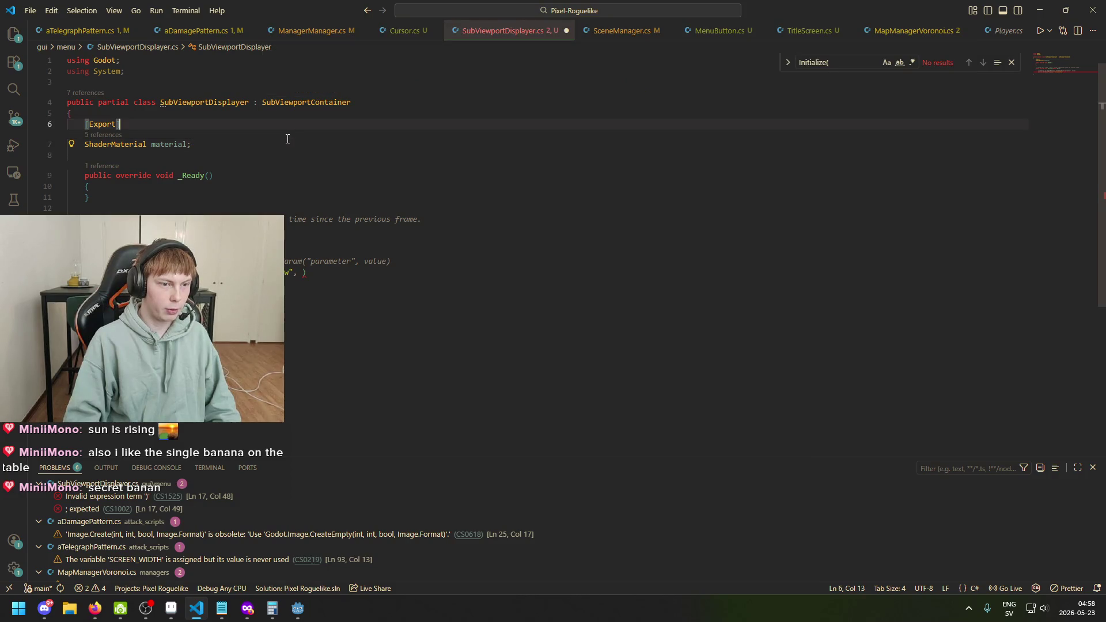
pyautogui.click(290, 146)
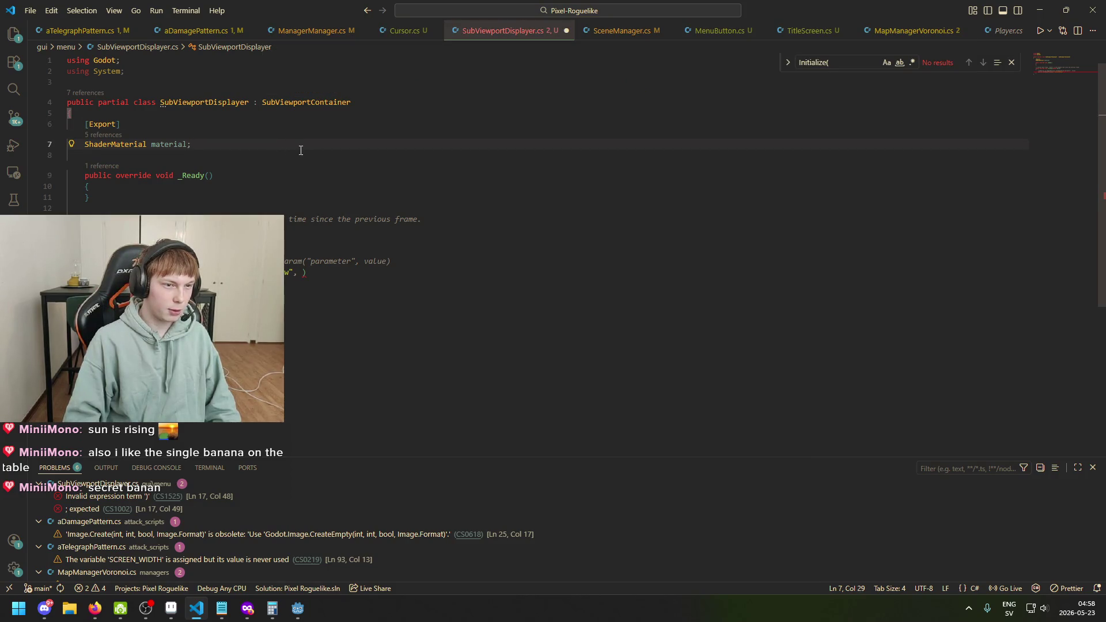
pyautogui.press('Return')
pyautogui.press('Return')
pyautogui.write('SubV')
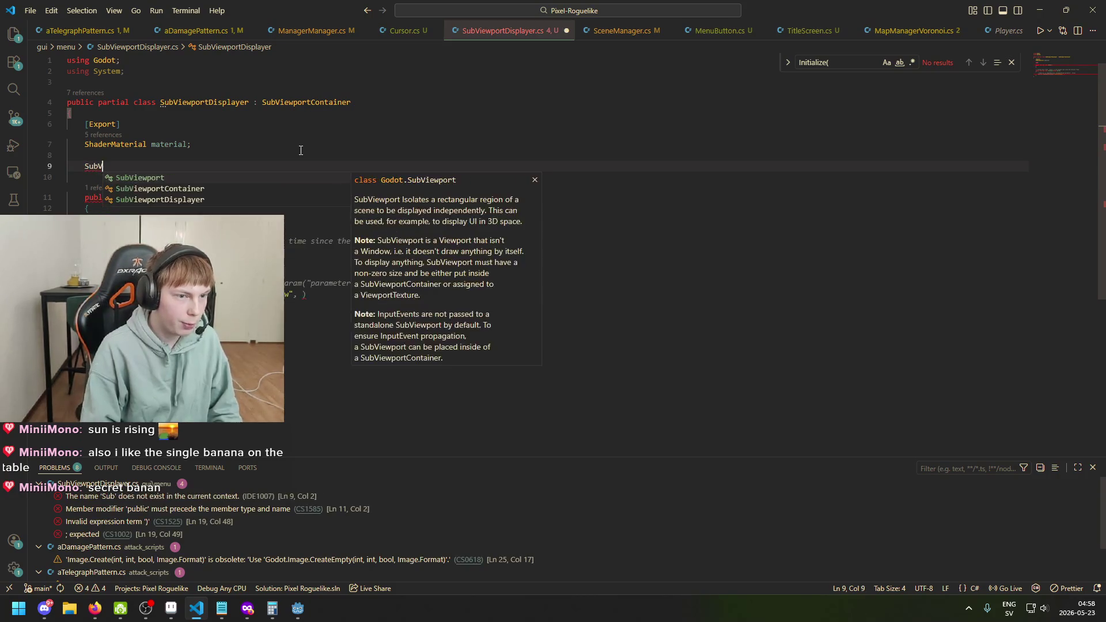
pyautogui.write('ie')
pyautogui.press('Tab')
pyautogui.write('sub')
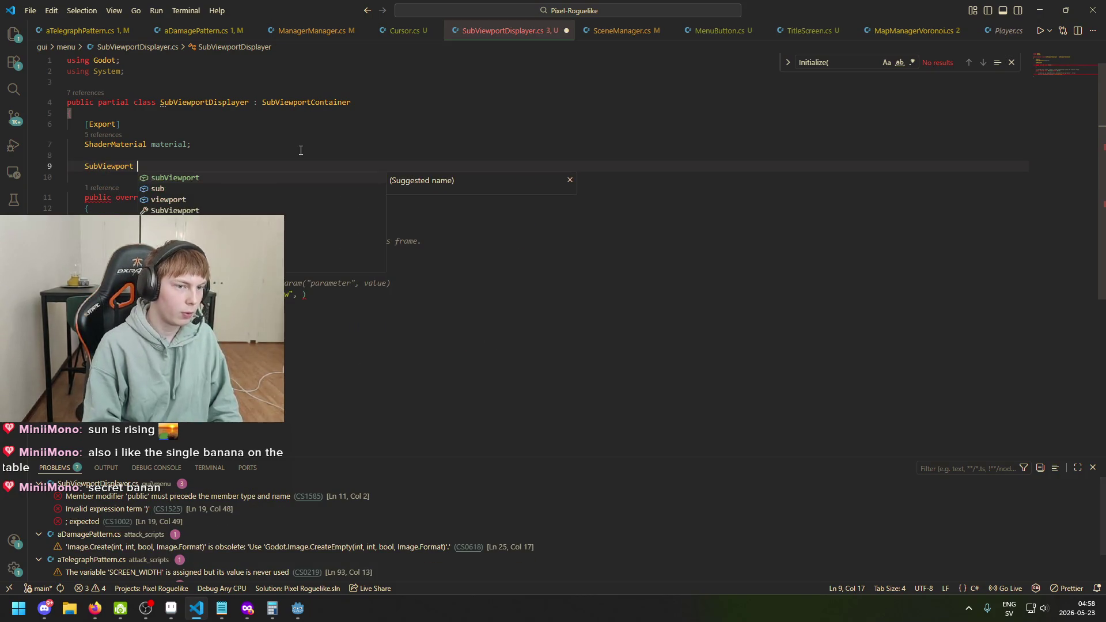
pyautogui.press('Down')
pyautogui.press('Tab')
pyautogui.write(';')
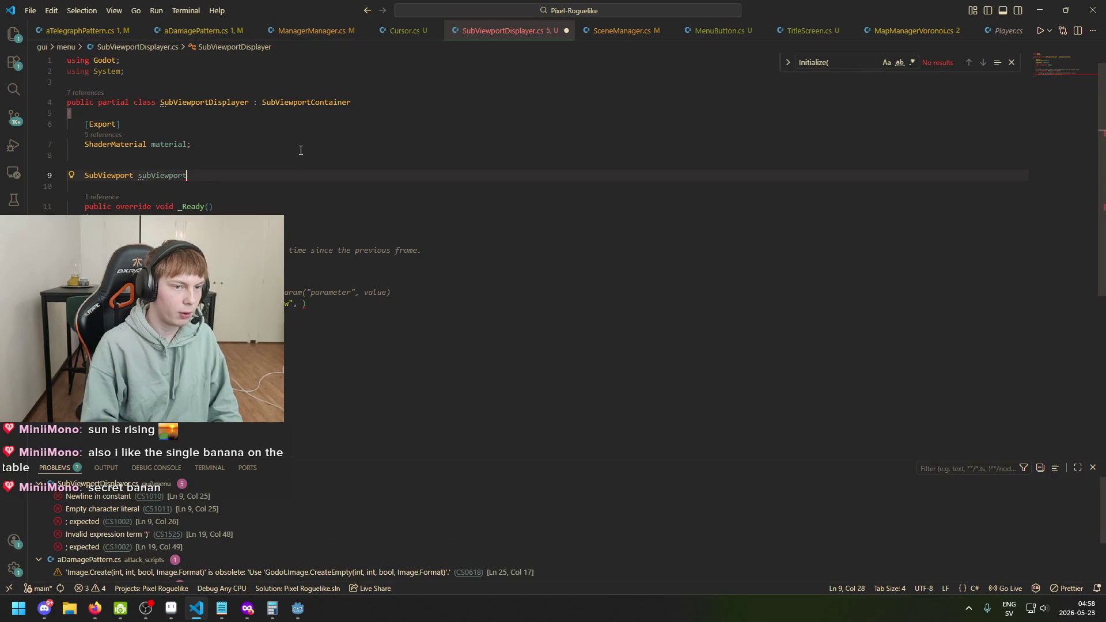
# Step: Pass subViewport.GetTexture() as the SetShaderParameter value argument
pyautogui.click(302, 304)
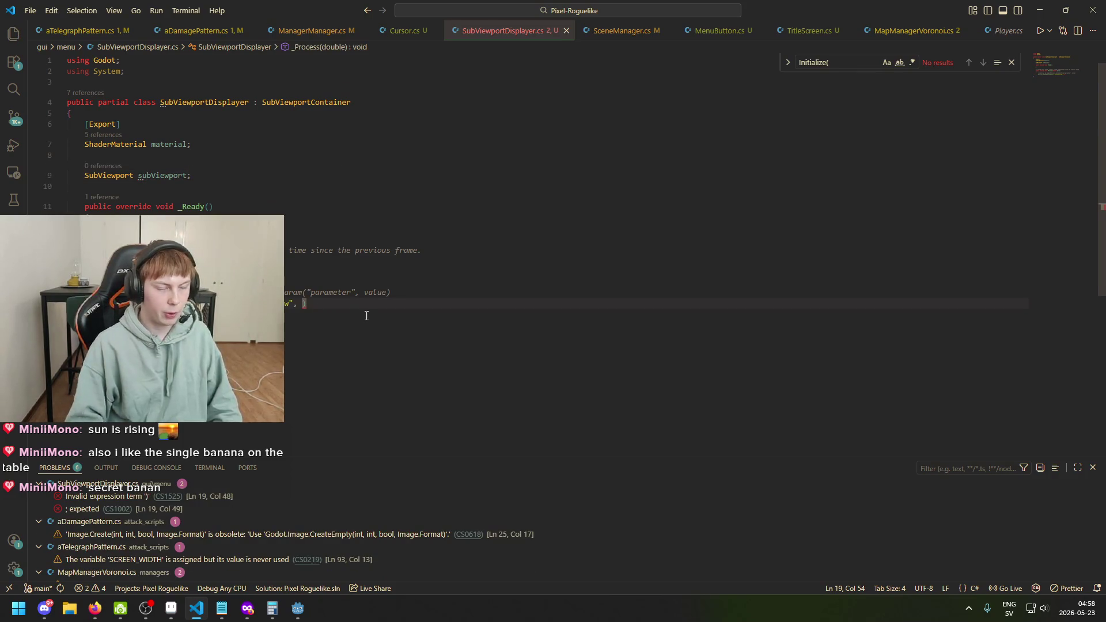
pyautogui.write('sub')
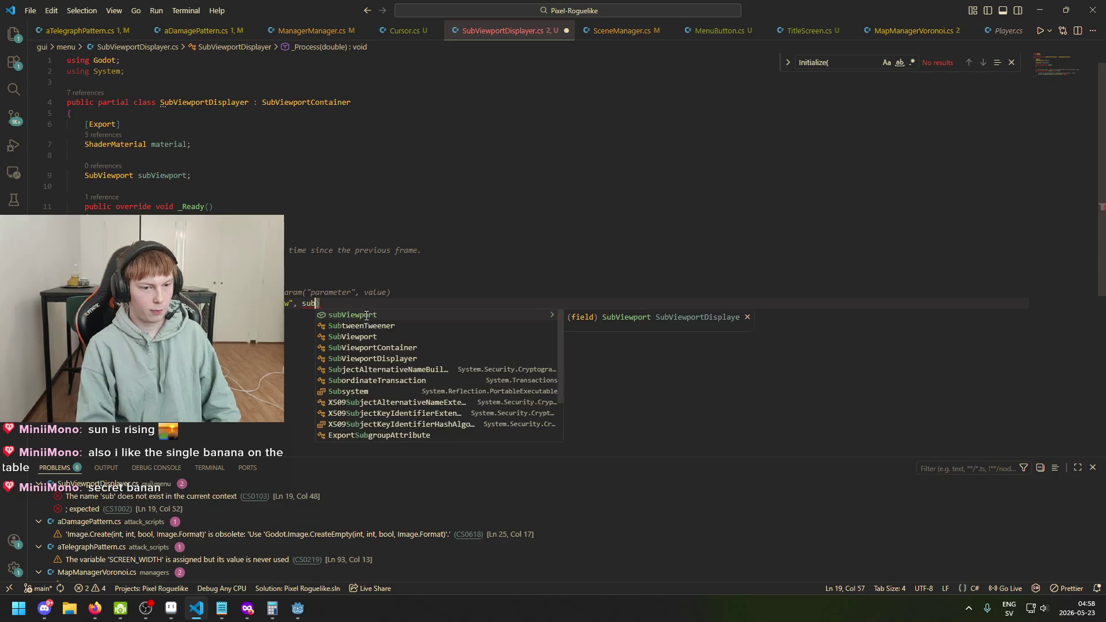
pyautogui.press('Tab')
pyautogui.write('.vie')
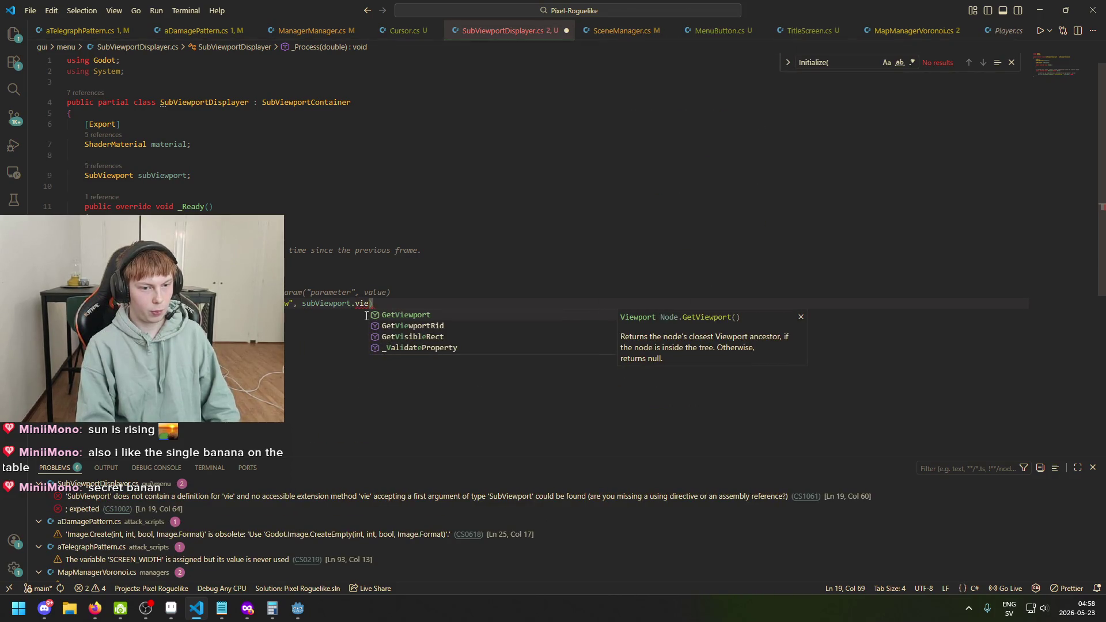
pyautogui.press('BackSpace')
pyautogui.press('BackSpace')
pyautogui.press('BackSpace')
pyautogui.write('gette')
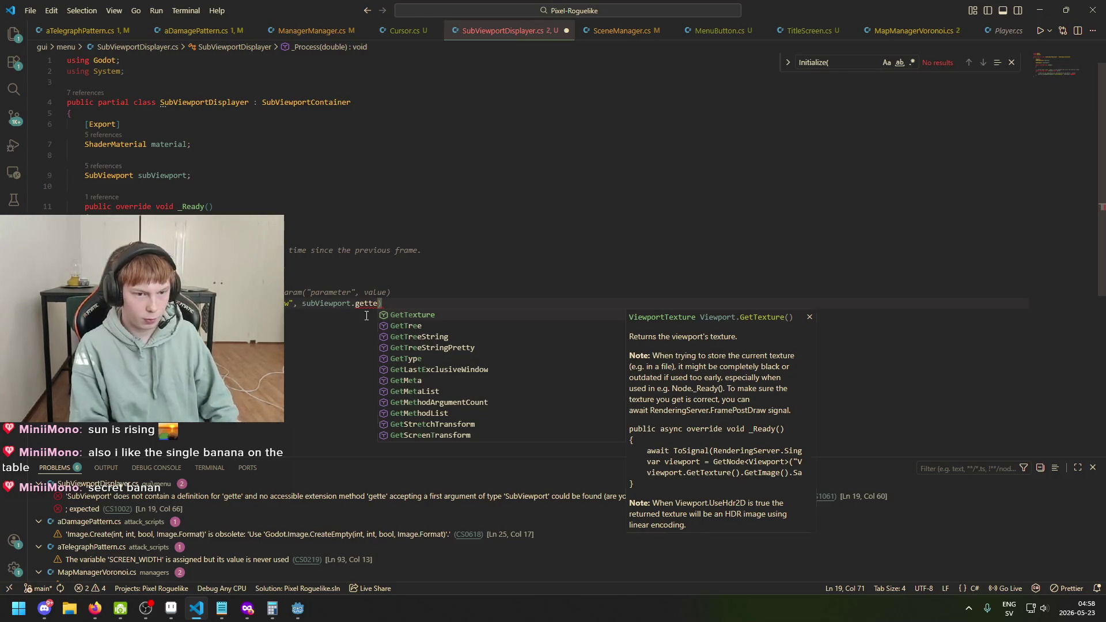
pyautogui.press('Tab')
pyautogui.write('()')
pyautogui.press('Right')
pyautogui.write(';')
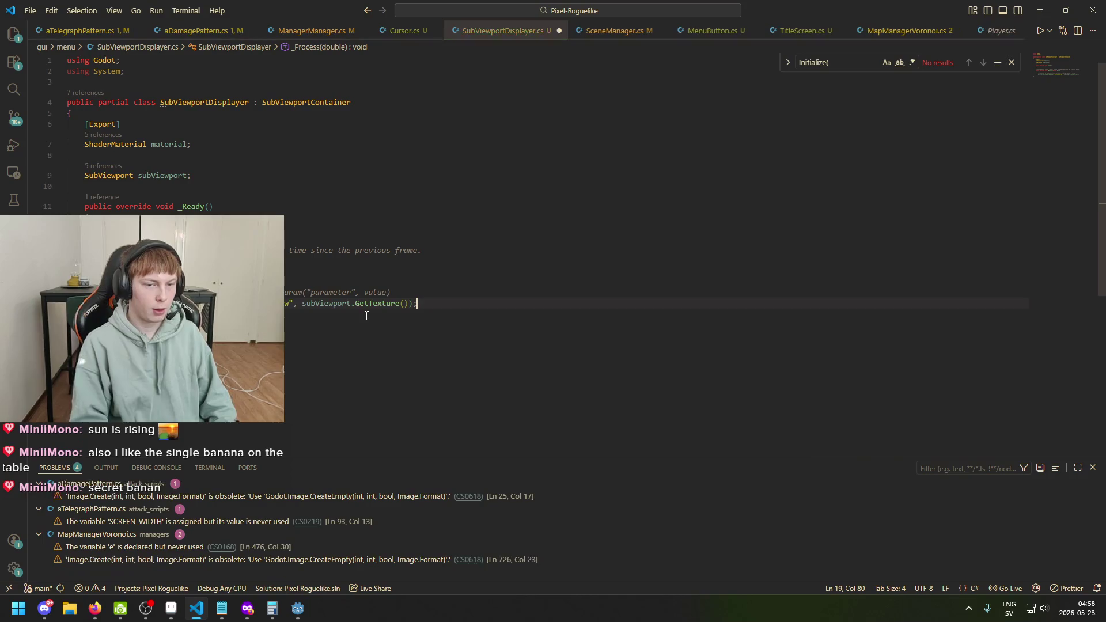
# Step: Assign subViewport from (SubViewport)GetChild(0) in _Ready and save the script
pyautogui.click(274, 215)
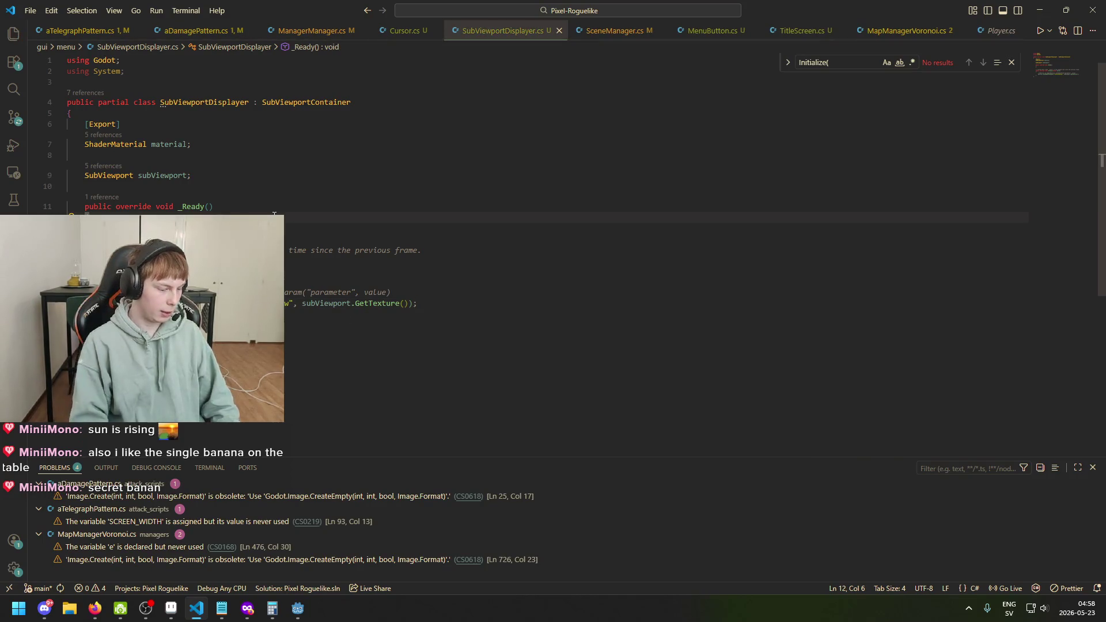
pyautogui.press('Return')
pyautogui.write('subViewport.Si')
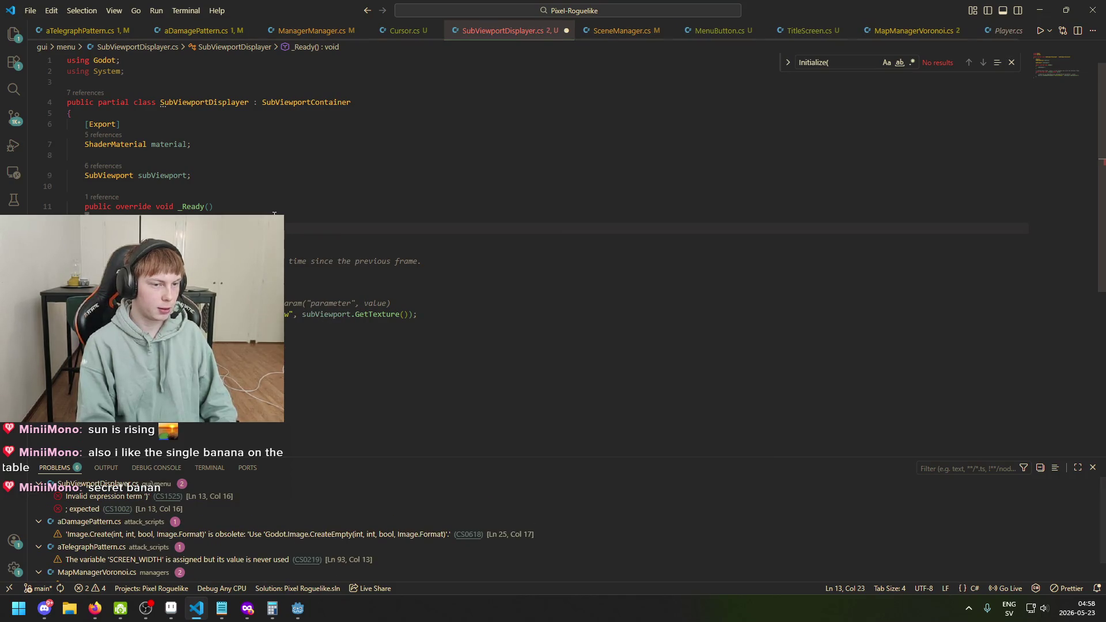
pyautogui.write('GetN')
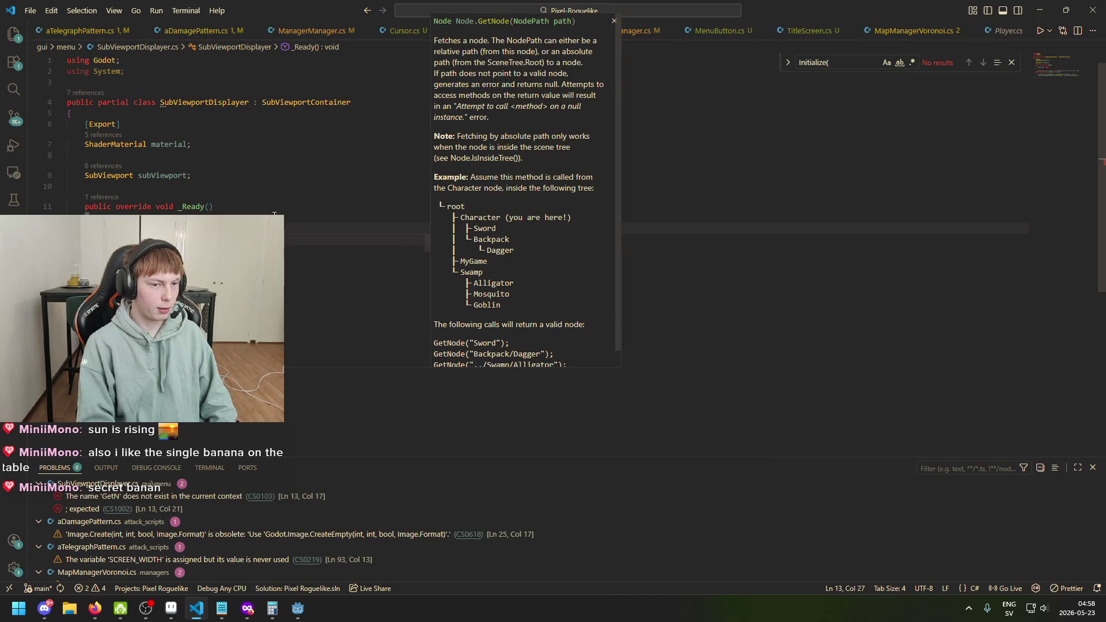
pyautogui.press('BackSpace')
pyautogui.write('Chil')
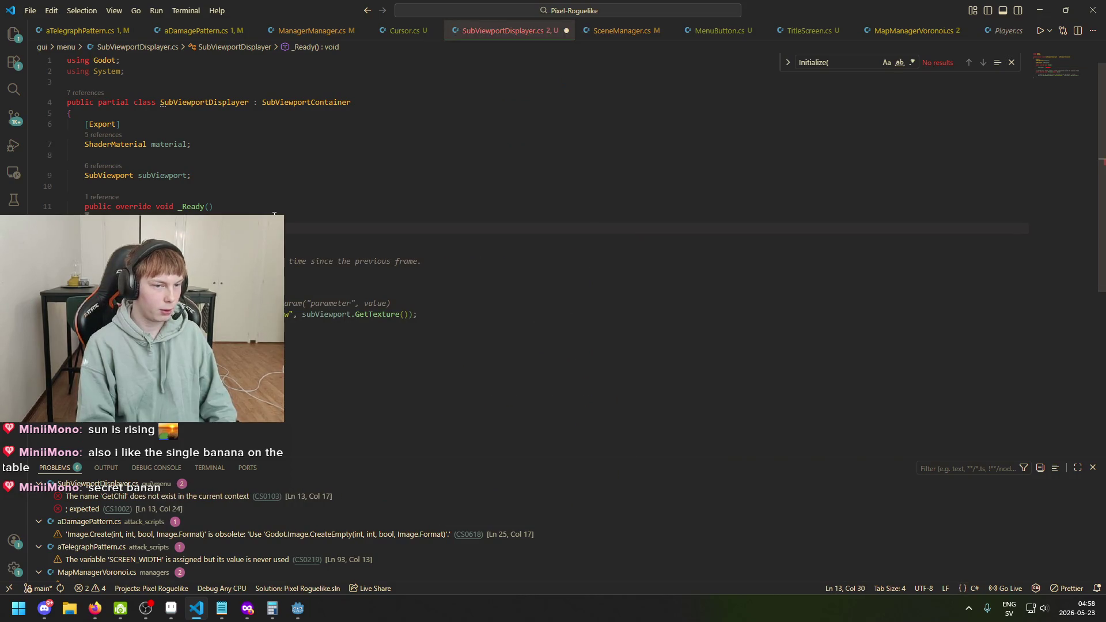
pyautogui.write('d[0')
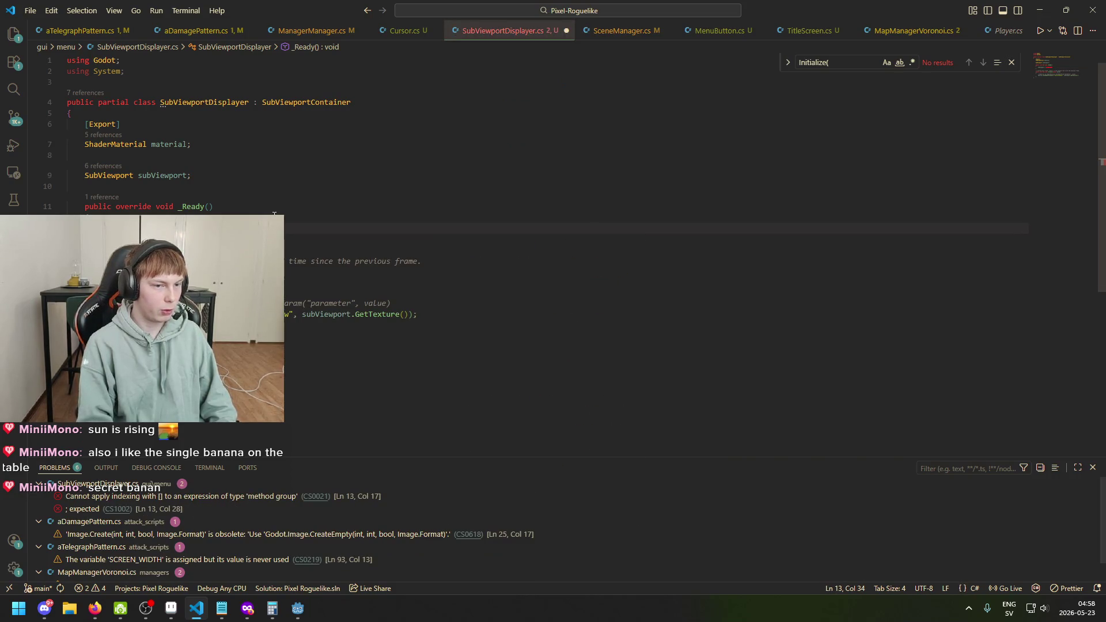
pyautogui.write(';')
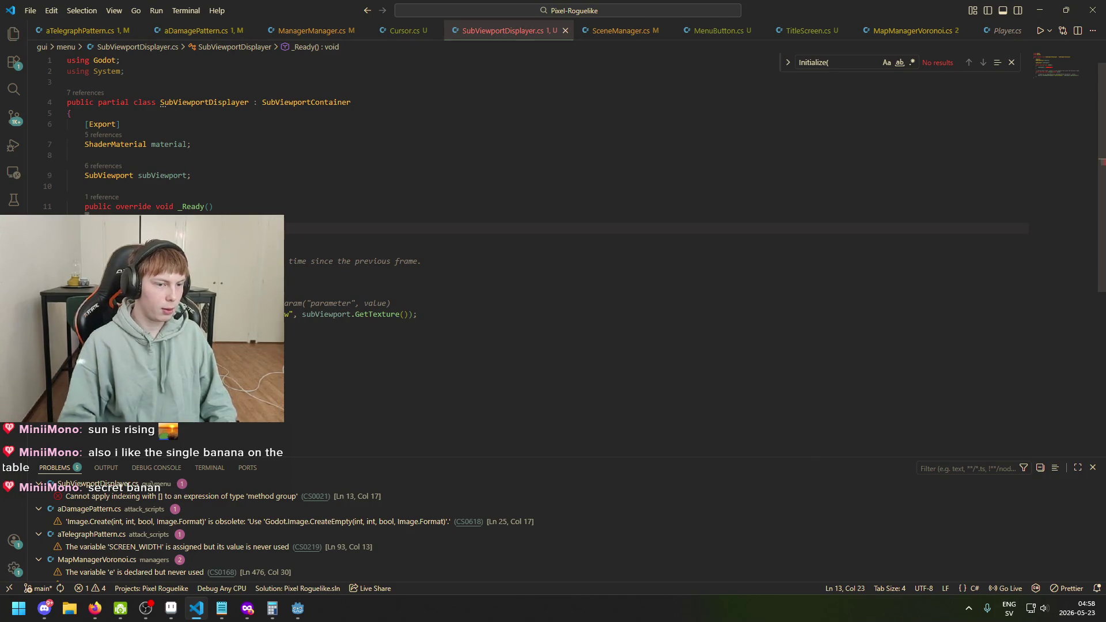
pyautogui.write('(SubV')
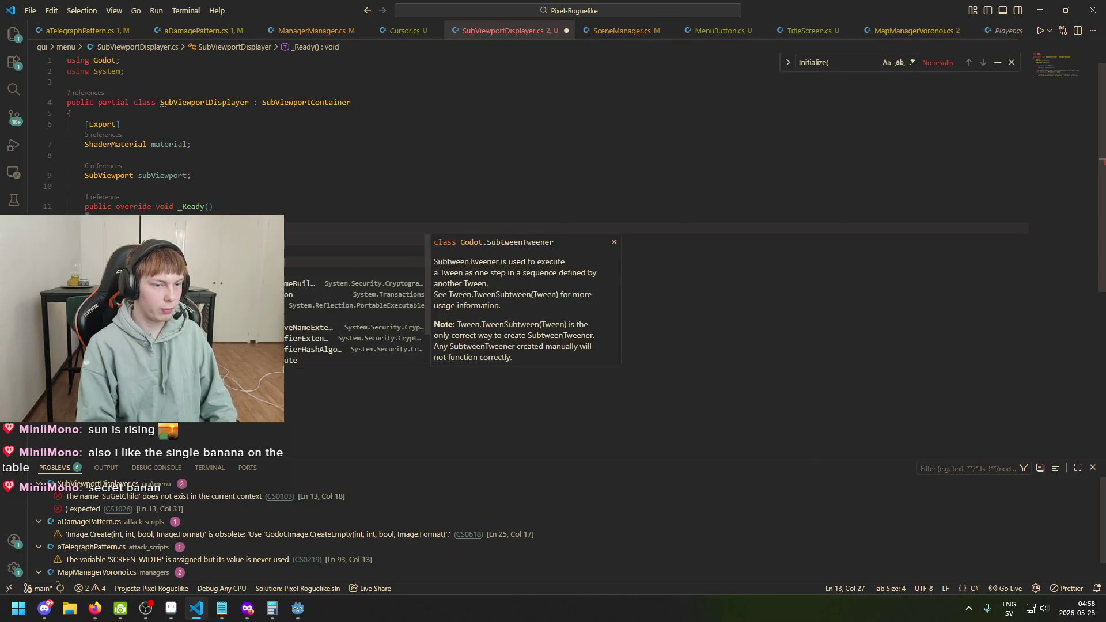
pyautogui.write('iewport)')
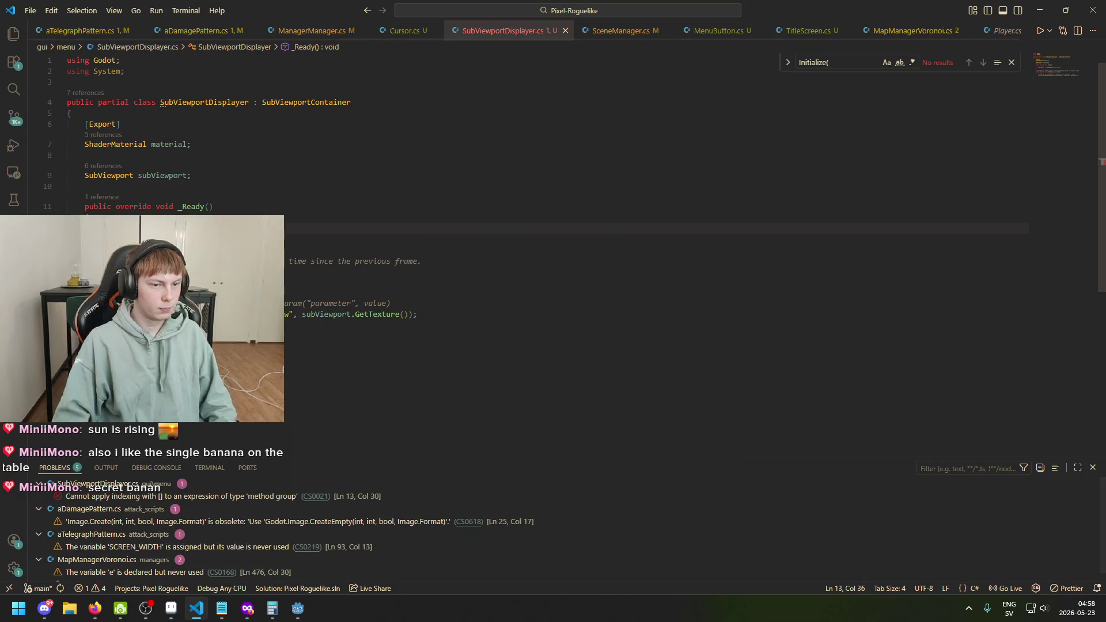
pyautogui.click(271, 228)
pyautogui.press('Left')
pyautogui.press('Left')
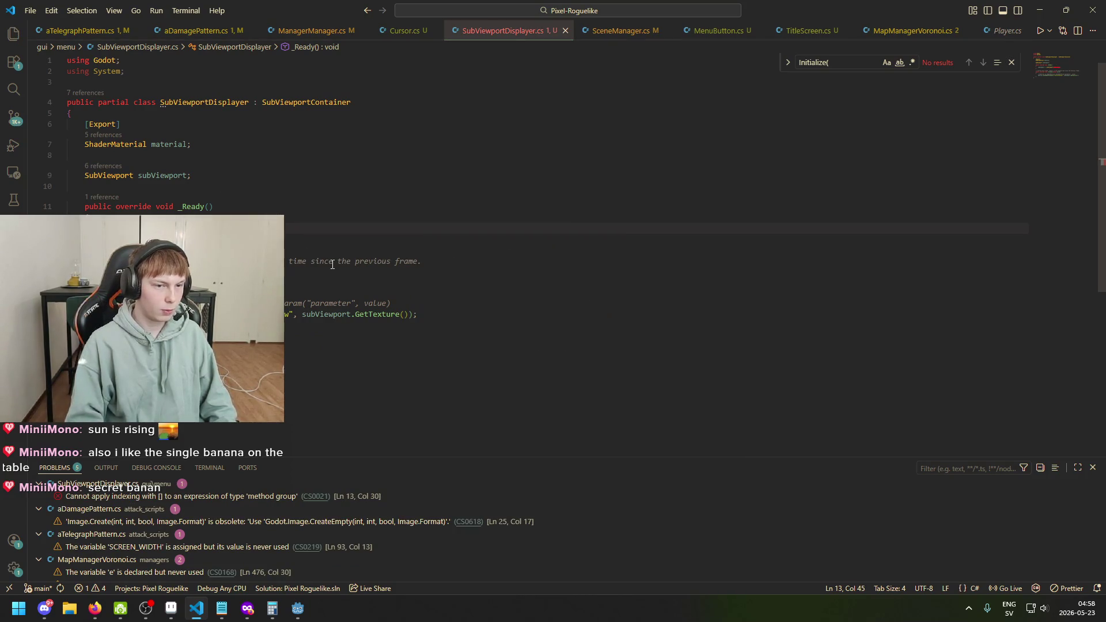
pyautogui.press('Delete')
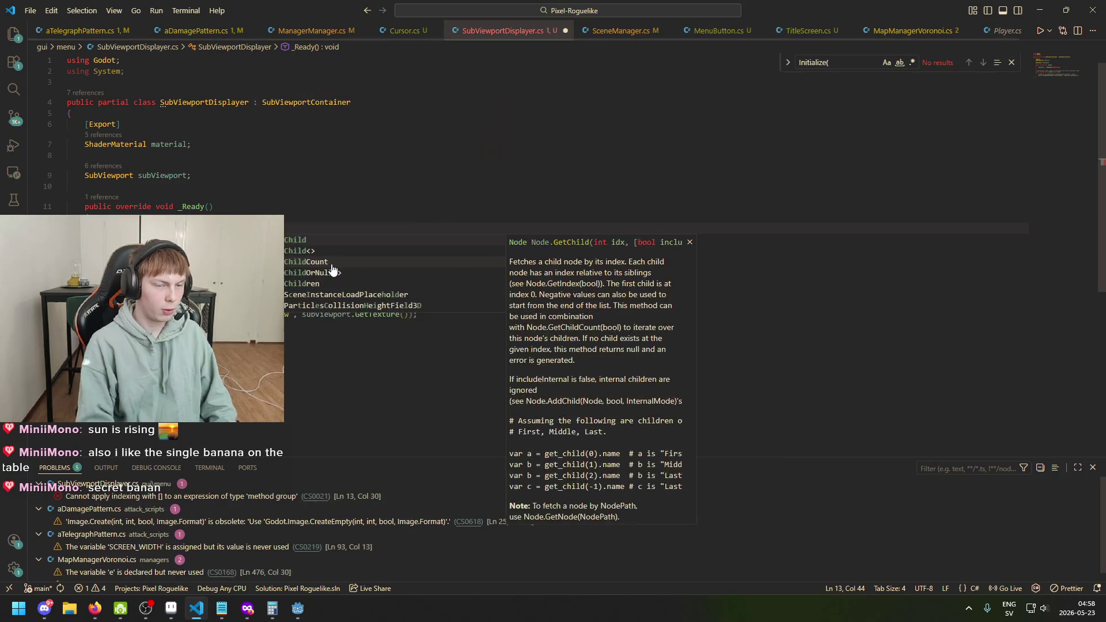
pyautogui.write('(')
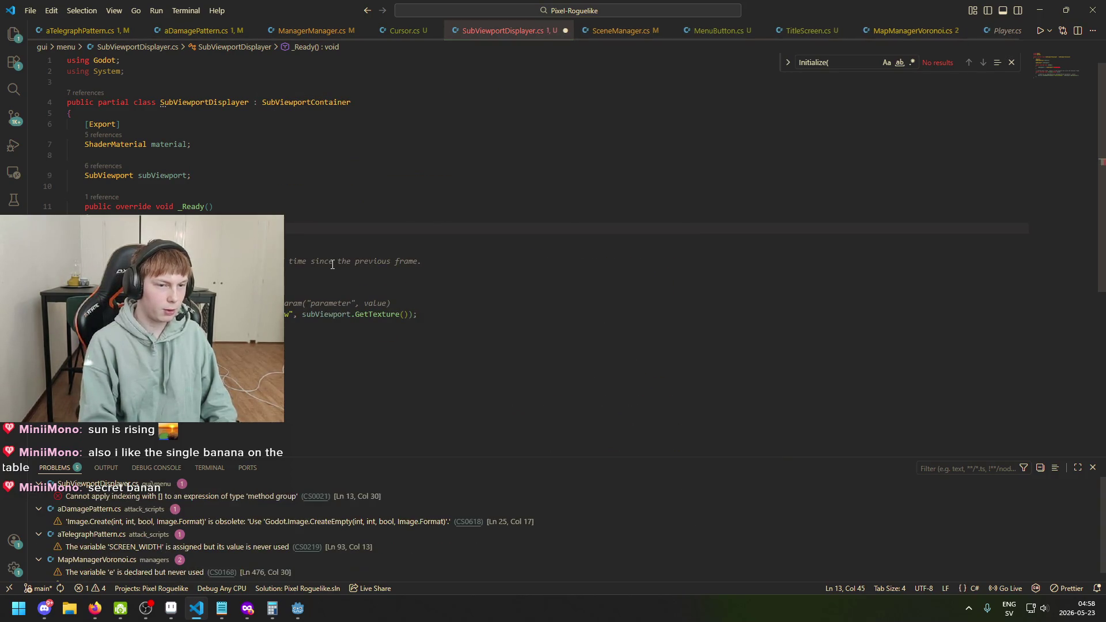
pyautogui.write('0)')
pyautogui.hotkey('ctrl', 's')
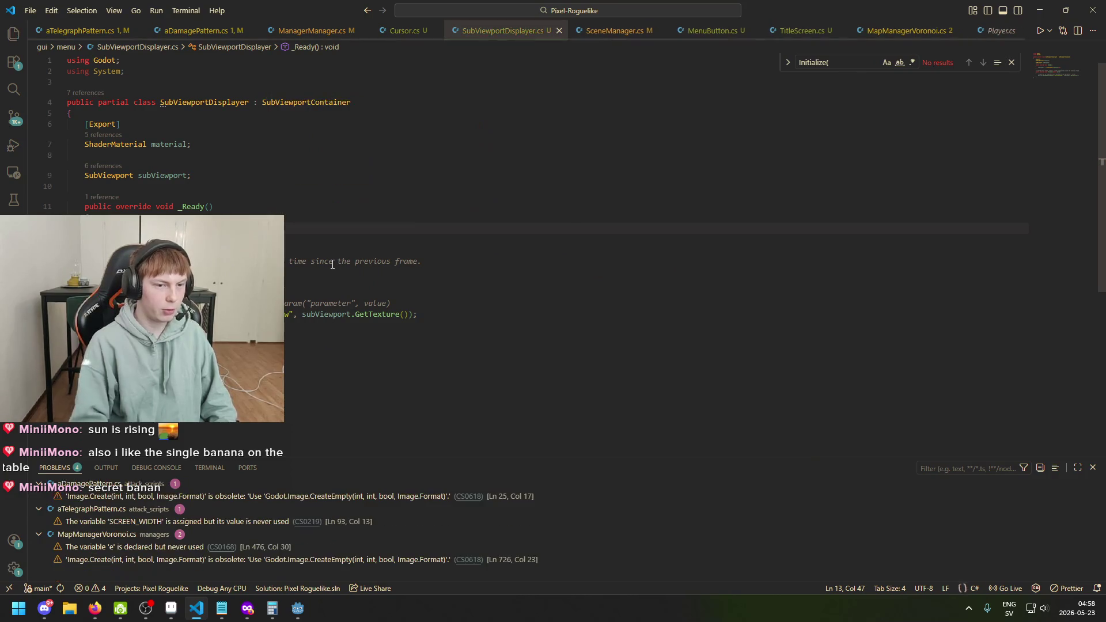
pyautogui.click(298, 608)
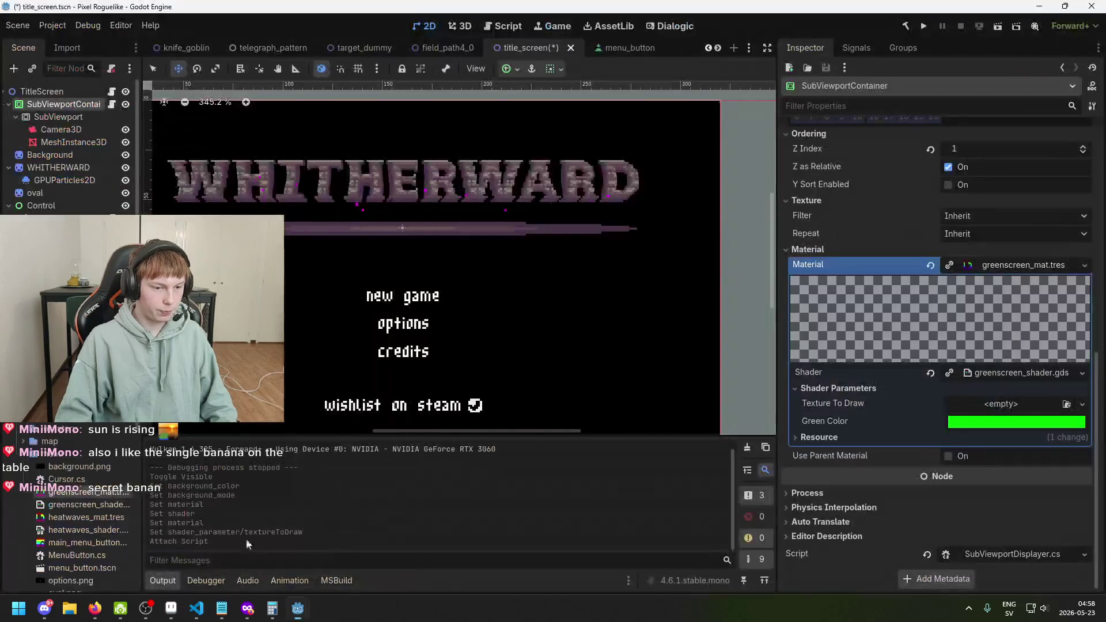
# Step: Save title_screen twice while checking the SubViewport and SubViewportContainer, then return to SubViewportDisplayer.cs
pyautogui.hotkey('ctrl', 's')
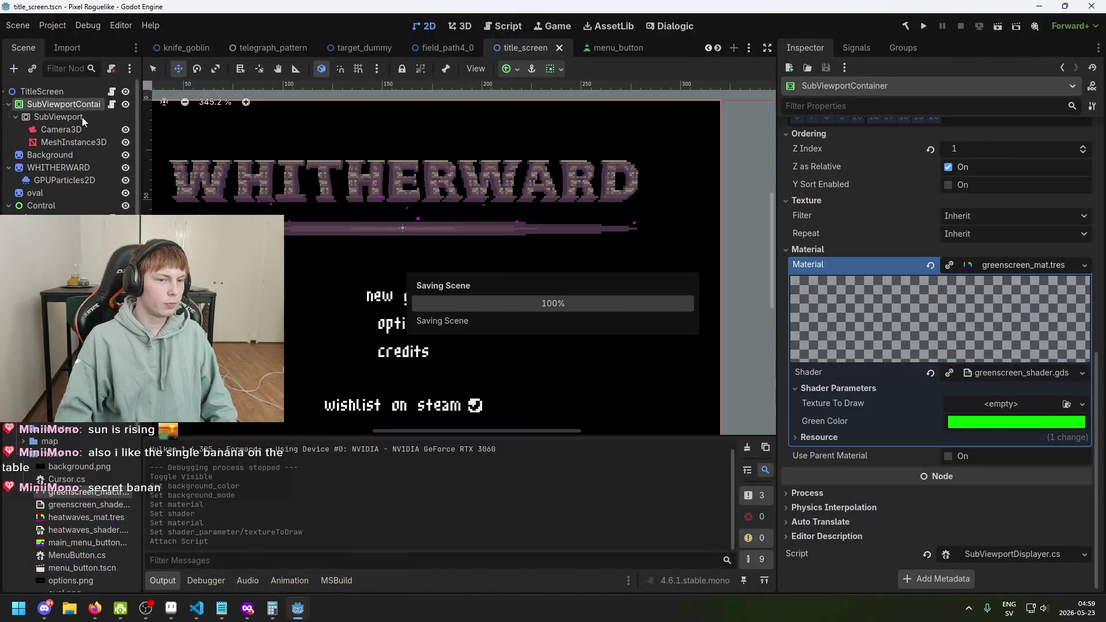
pyautogui.click(64, 117)
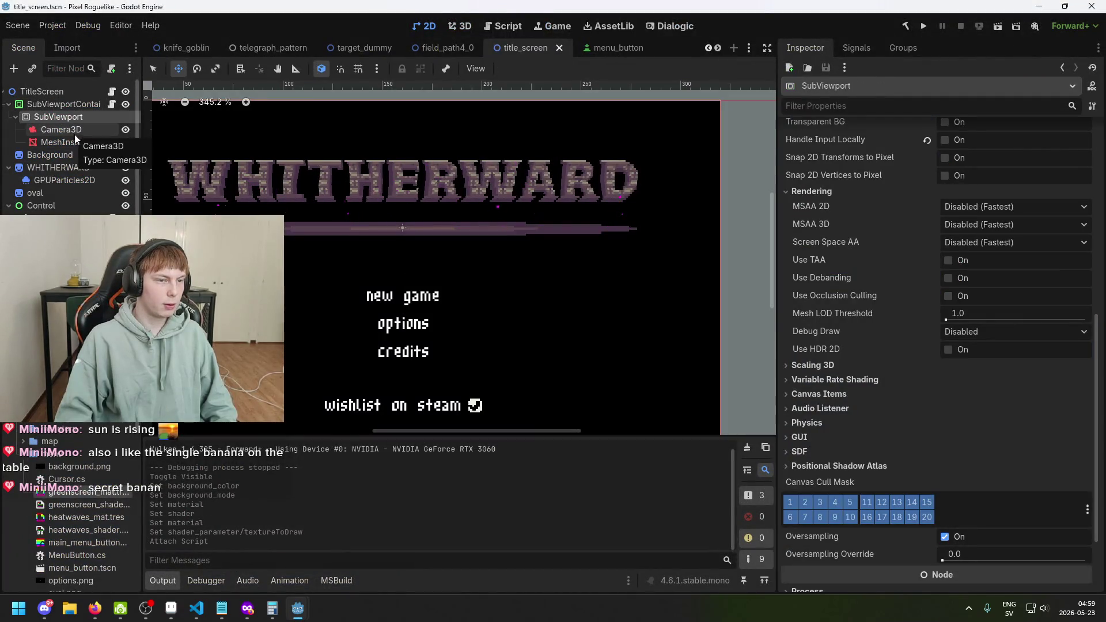
pyautogui.click(73, 105)
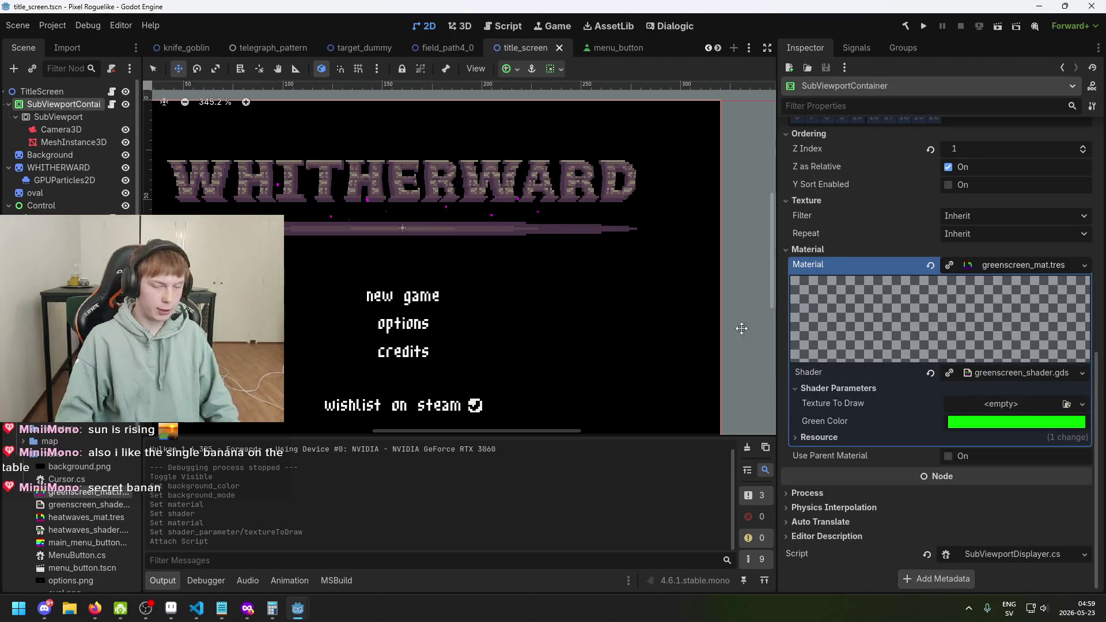
pyautogui.hotkey('ctrl', 's')
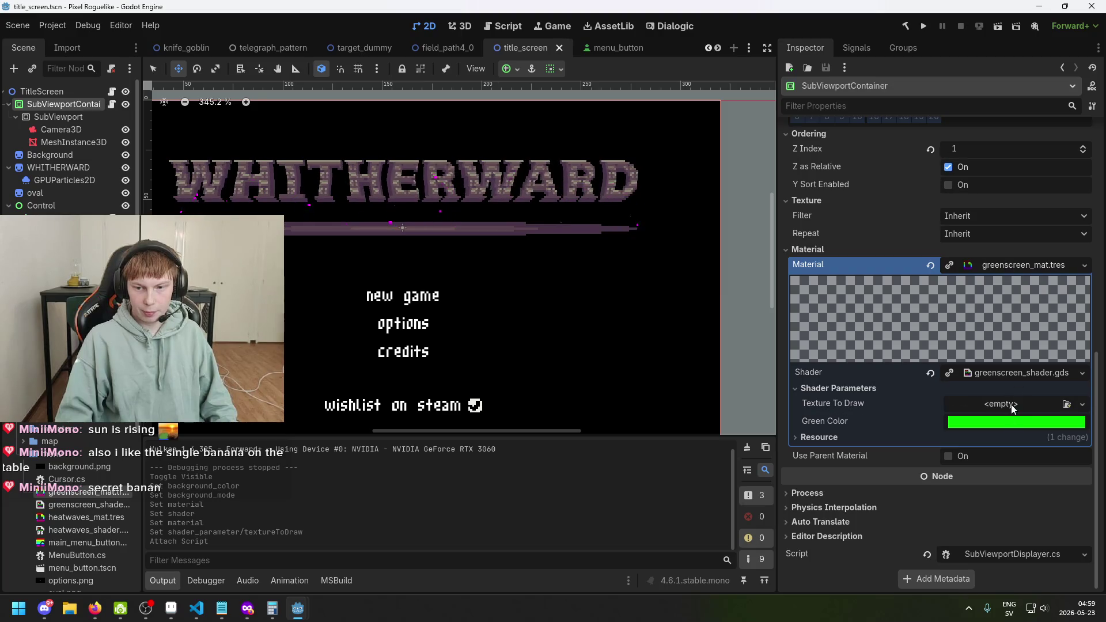
pyautogui.click(197, 608)
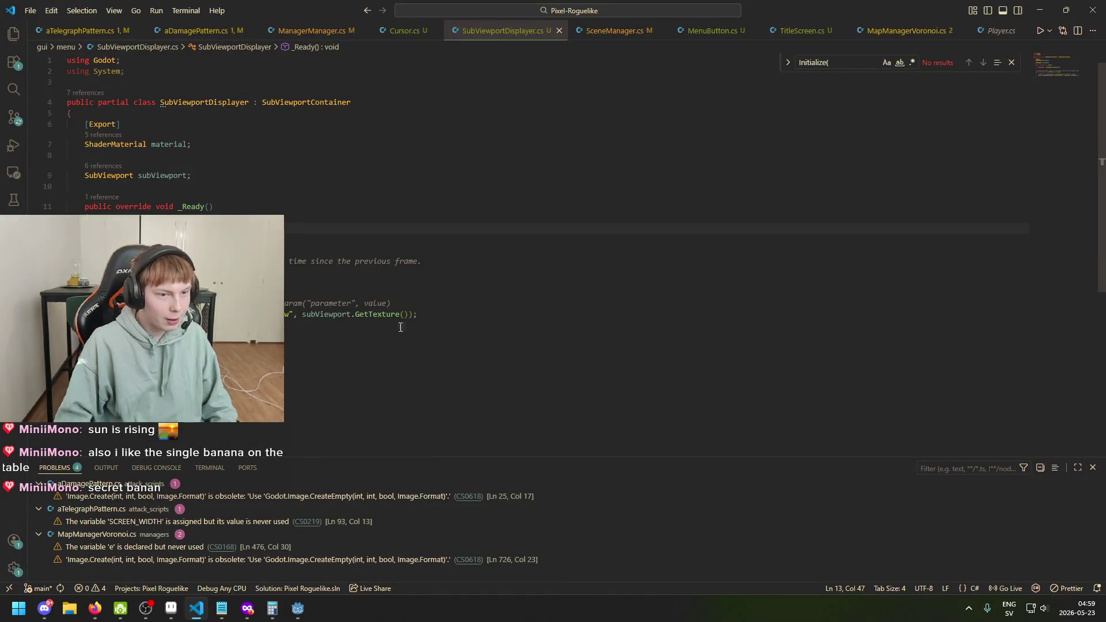
# Step: Move the two SetShaderParameter lines from _Process into _Ready and fix their indentation
pyautogui.hotkey('shift', 'Home')
pyautogui.hotkey('shift', 'Home')
pyautogui.hotkey('shift', 'Up')
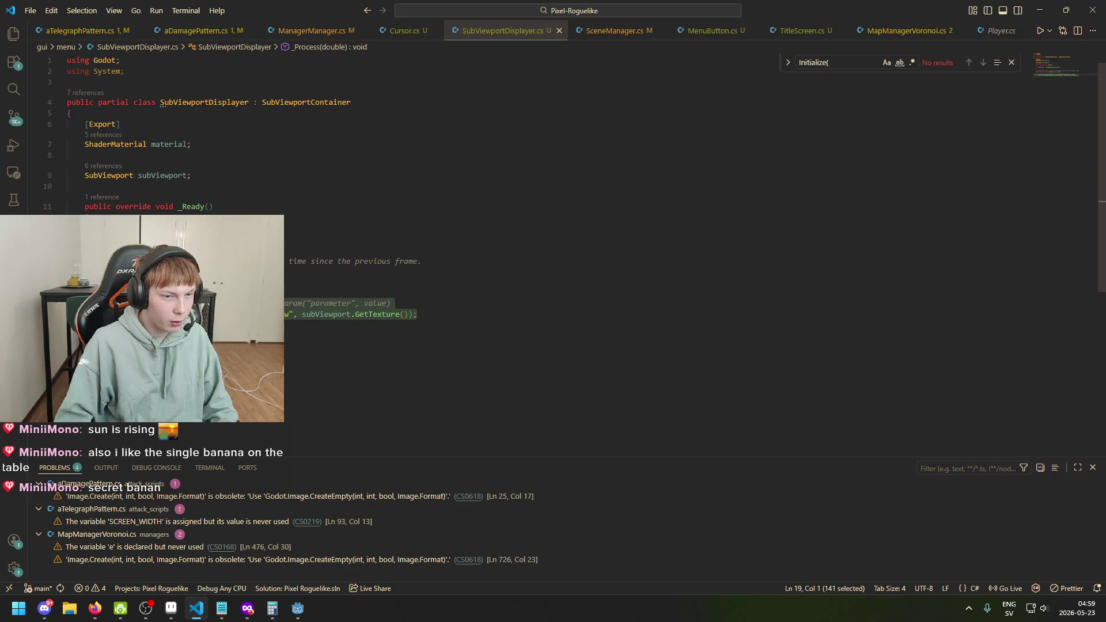
pyautogui.hotkey('ctrl', 'x')
pyautogui.click(369, 228)
pyautogui.hotkey('ctrl', 'v')
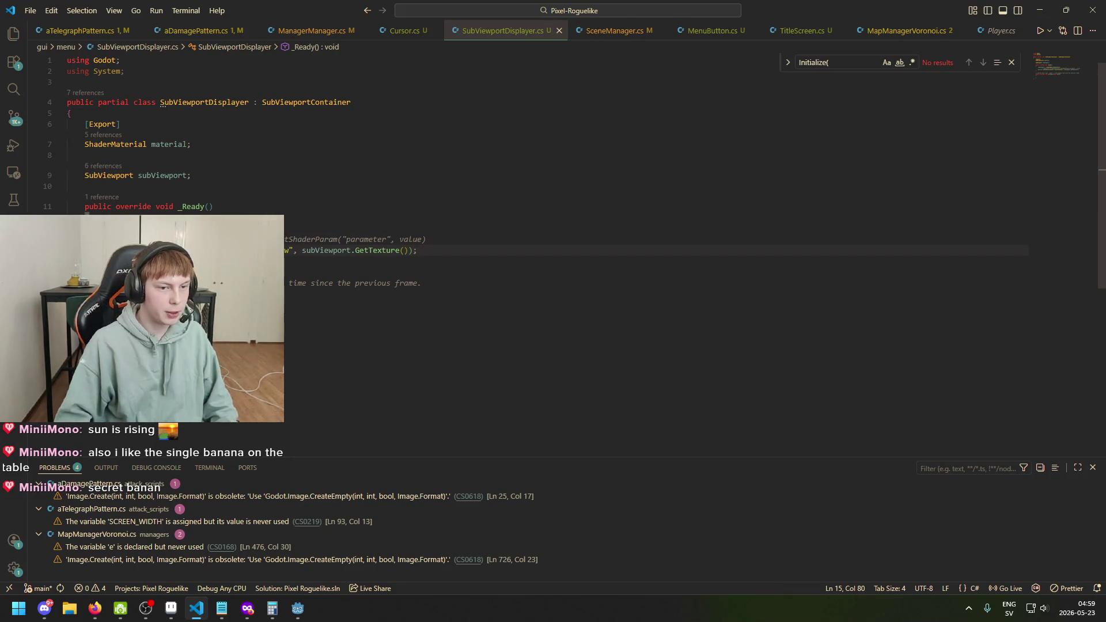
pyautogui.press('Up')
pyautogui.press('Home')
pyautogui.press('BackSpace')
pyautogui.press('BackSpace')
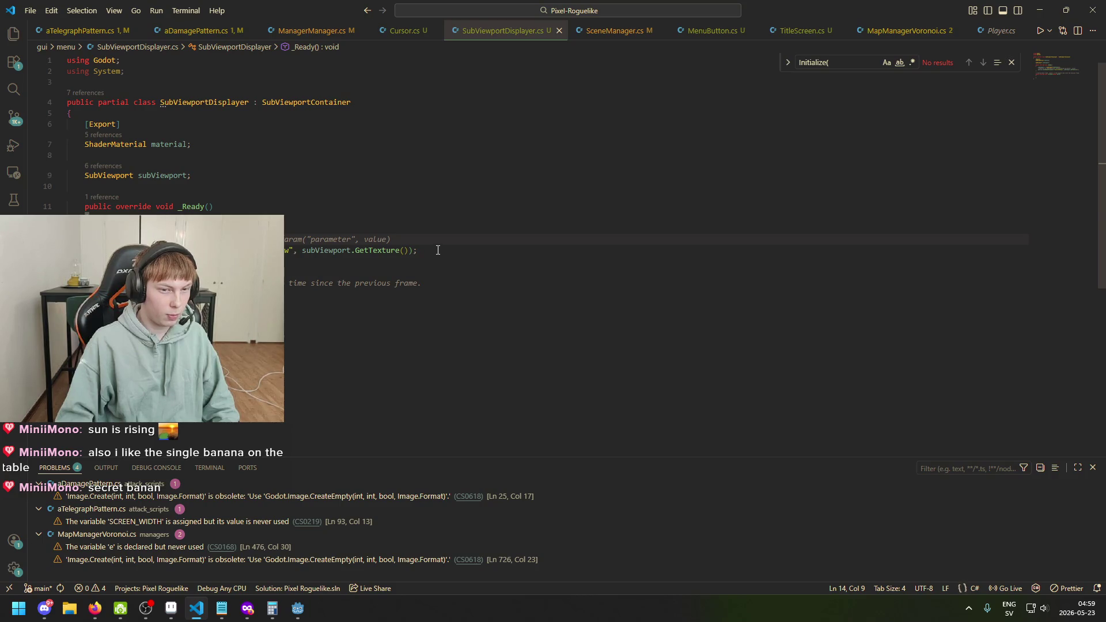
# Step: Move the SetShaderParameter lines back into _Process
pyautogui.hotkey('shift', 'Up')
pyautogui.hotkey('ctrl', 'x')
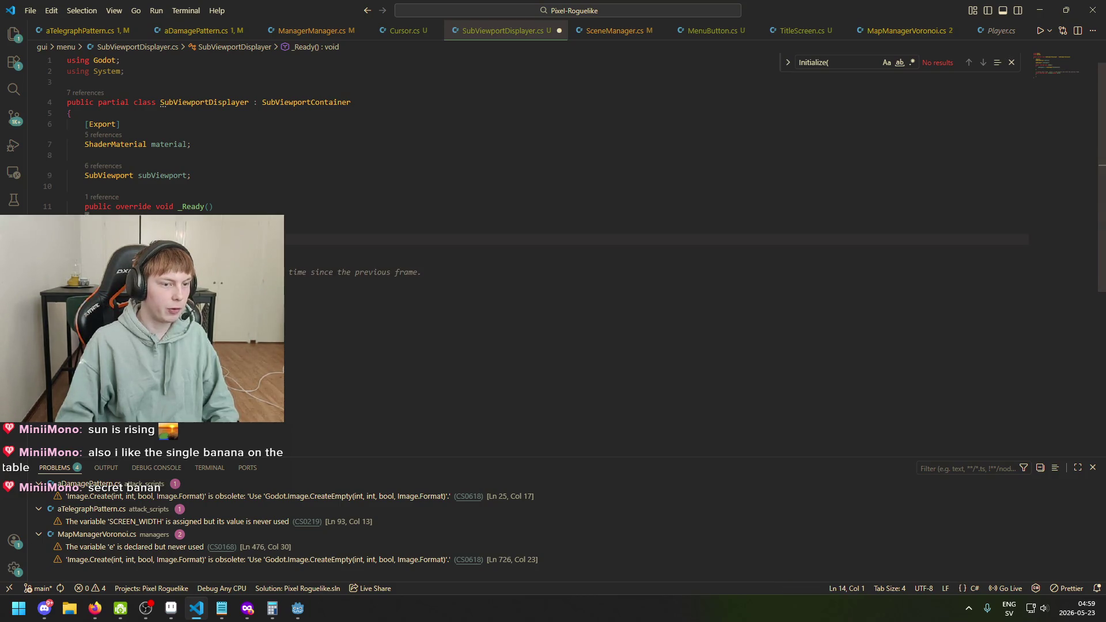
pyautogui.press('Down')
pyautogui.press('Down')
pyautogui.press('Down')
pyautogui.hotkey('ctrl', 'v')
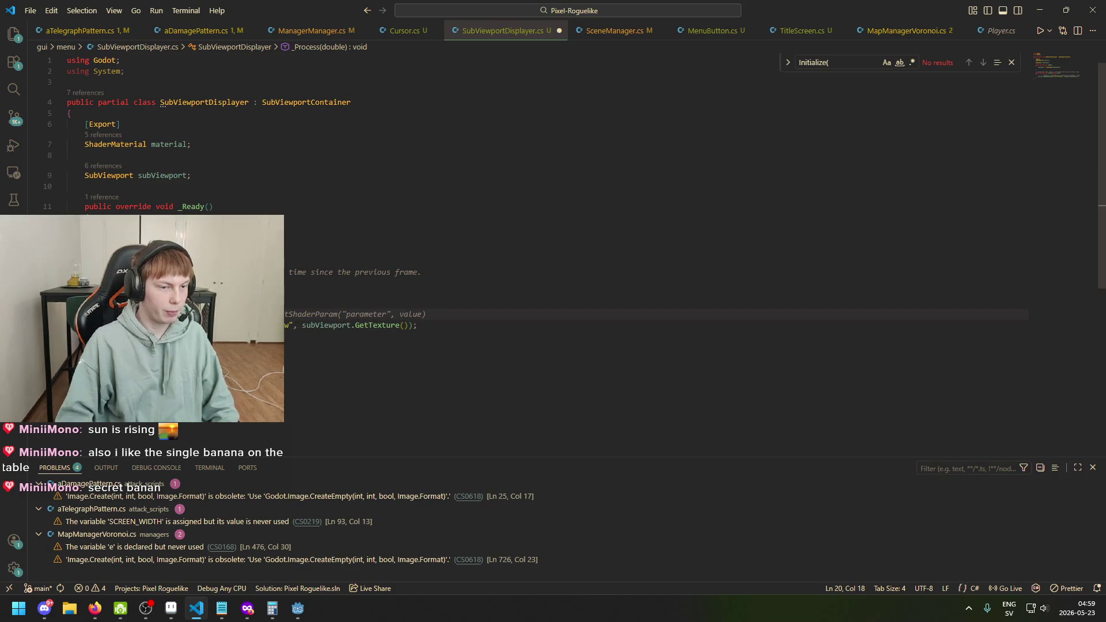
pyautogui.hotkey('ctrl', 'BackSpace')
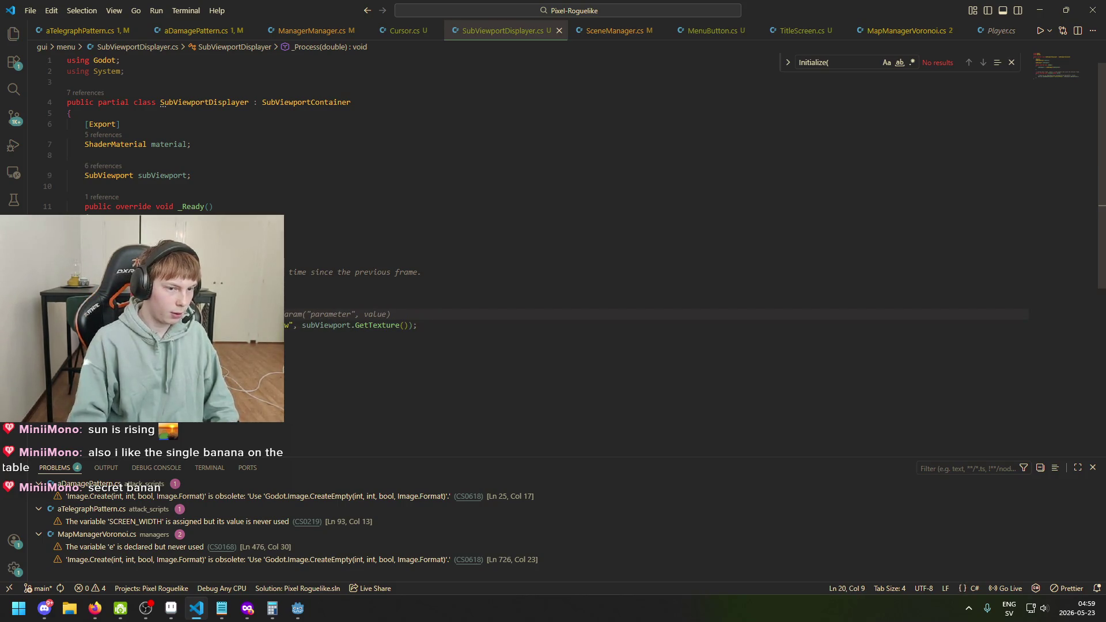
# Step: Move the SetShaderParameter lines into _Ready again, save the script, and return to Godot
pyautogui.moveTo(300, 613)
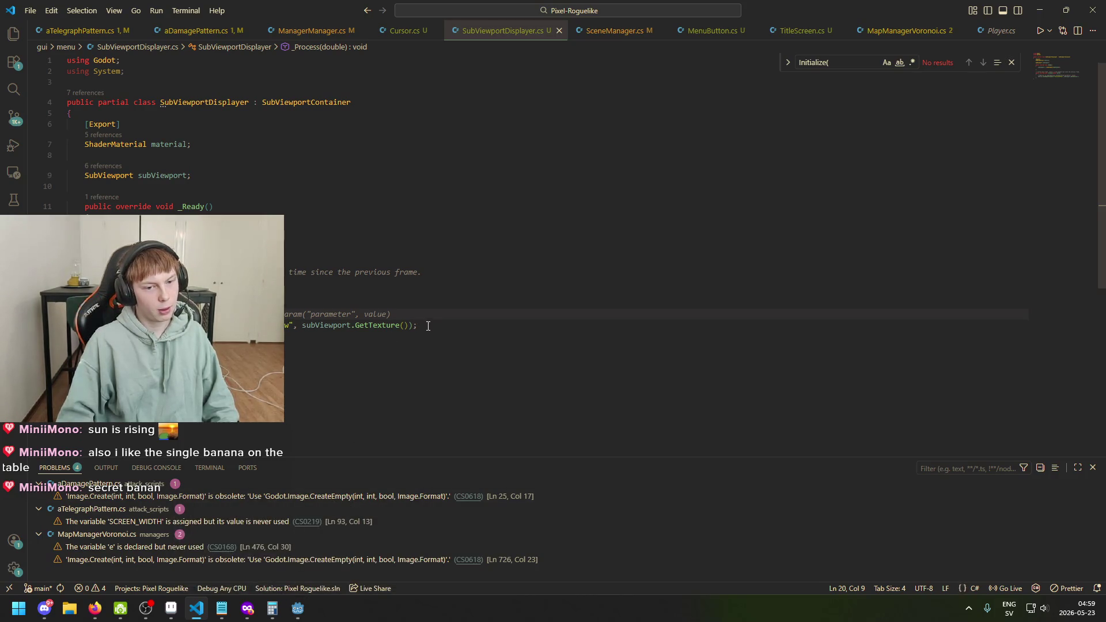
pyautogui.moveTo(417, 325); pyautogui.dragTo(85, 314)
pyautogui.hotkey('ctrl', 'x')
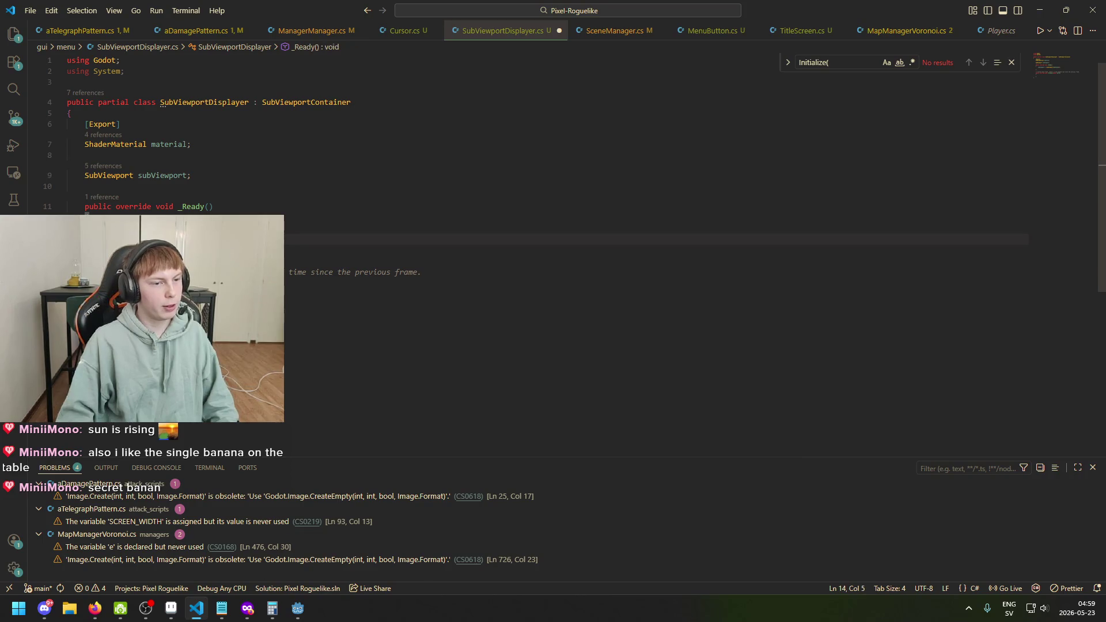
pyautogui.hotkey('ctrl', 'v')
pyautogui.hotkey('ctrl', 's')
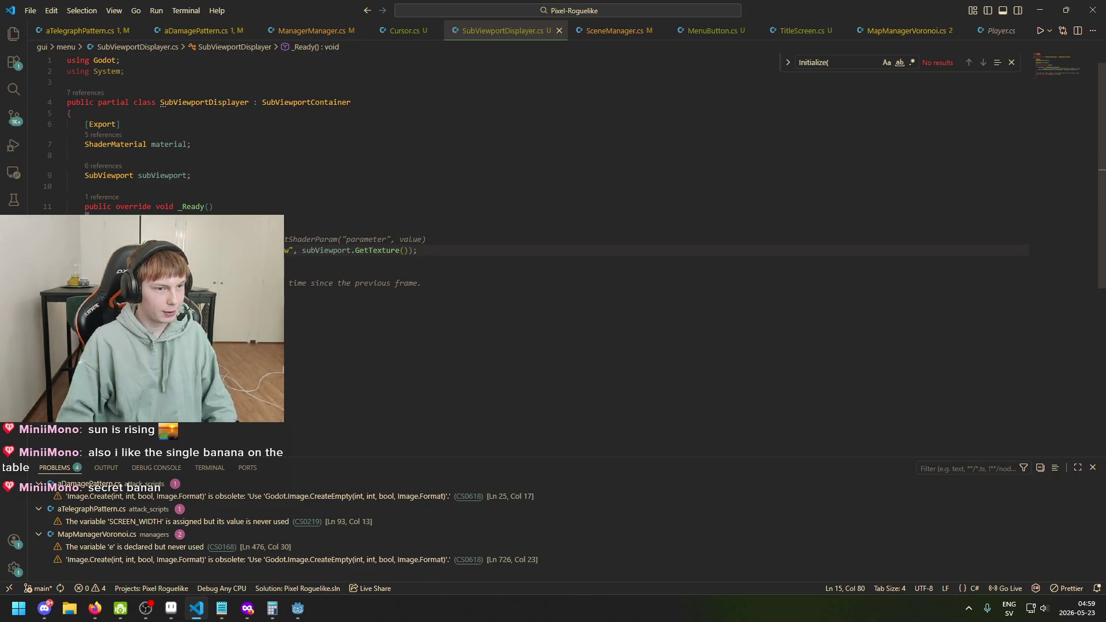
pyautogui.click(298, 608)
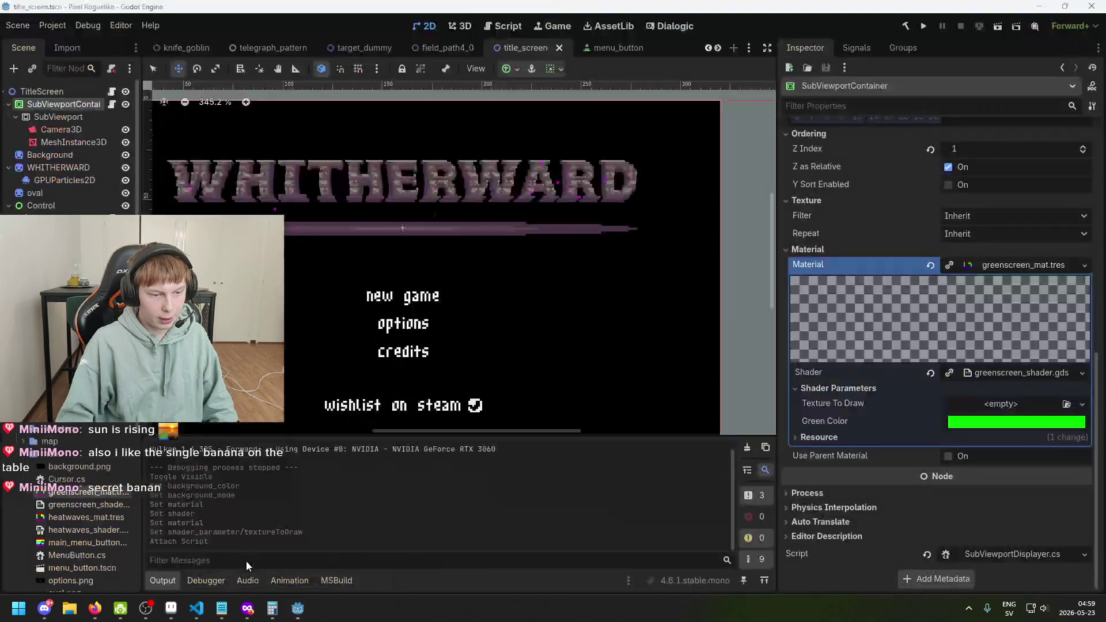
# Step: Run and close the title screen, revealing a NullReferenceException in SubViewportDisplayer._Ready
pyautogui.click(924, 26)
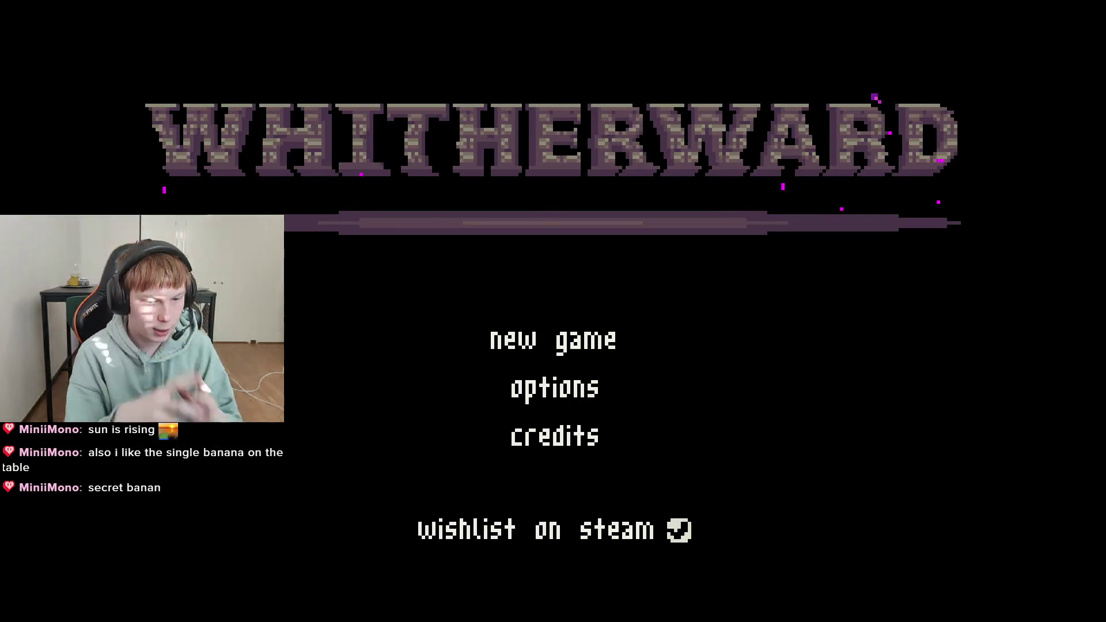
pyautogui.hotkey('alt', 'F4')
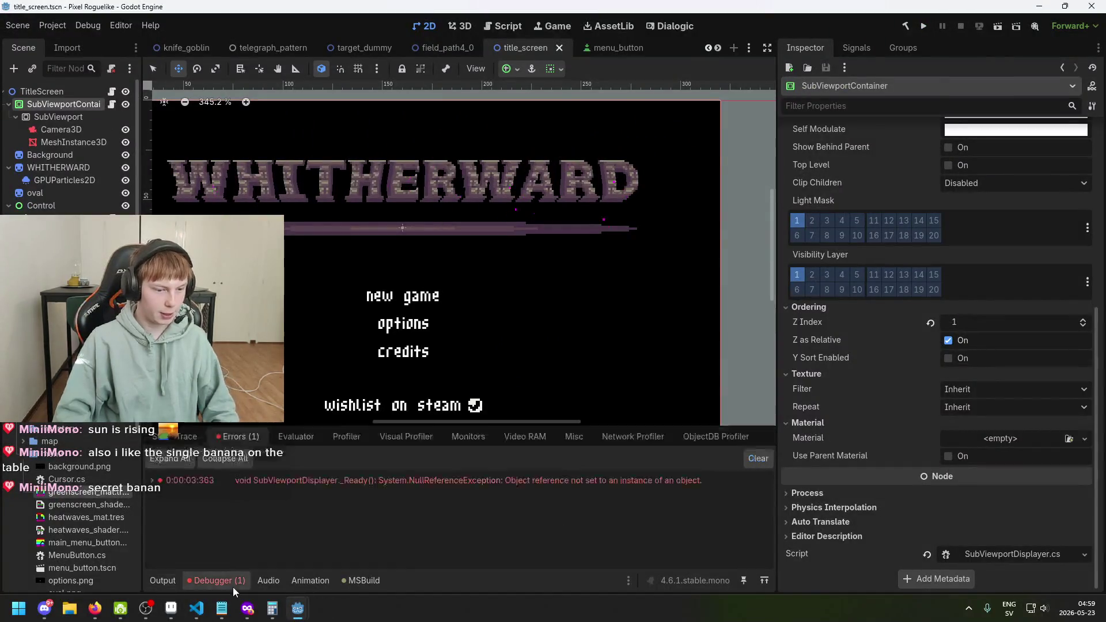
# Step: Inspect the NullReferenceException, then check the Background, SubViewportContainer and SubViewport properties
pyautogui.click(308, 482)
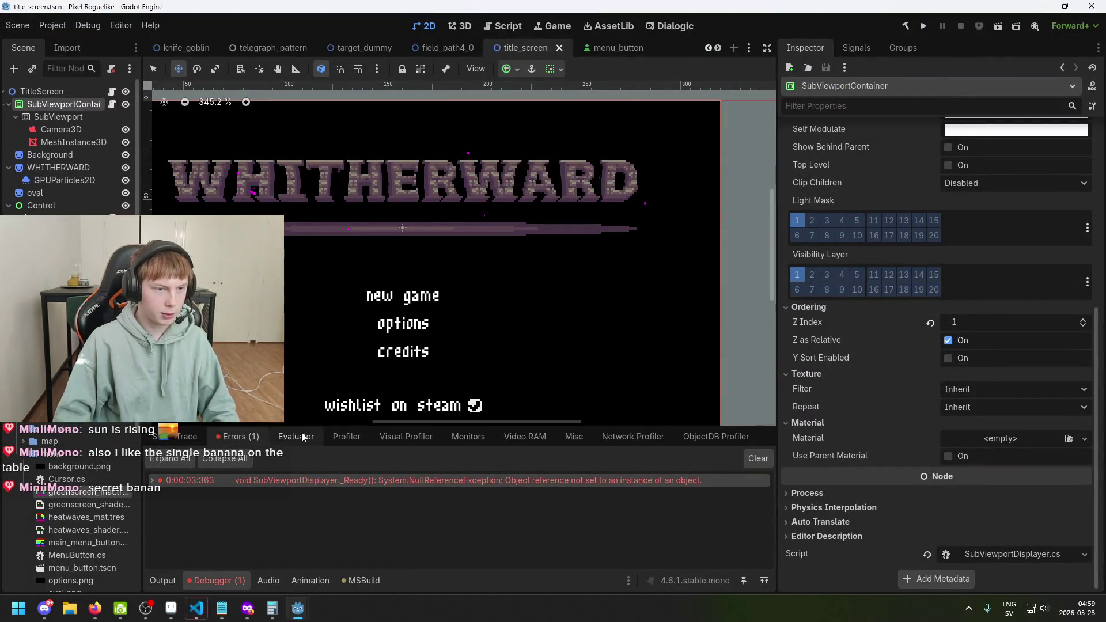
pyautogui.click(50, 155)
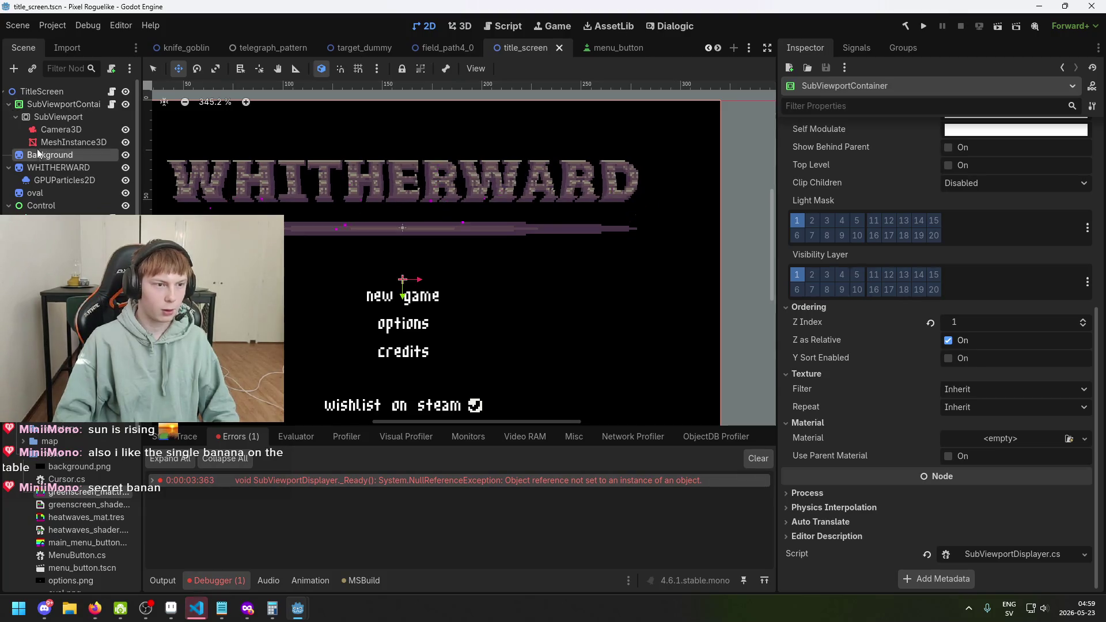
pyautogui.click(46, 104)
pyautogui.scroll(3, 997, 461)
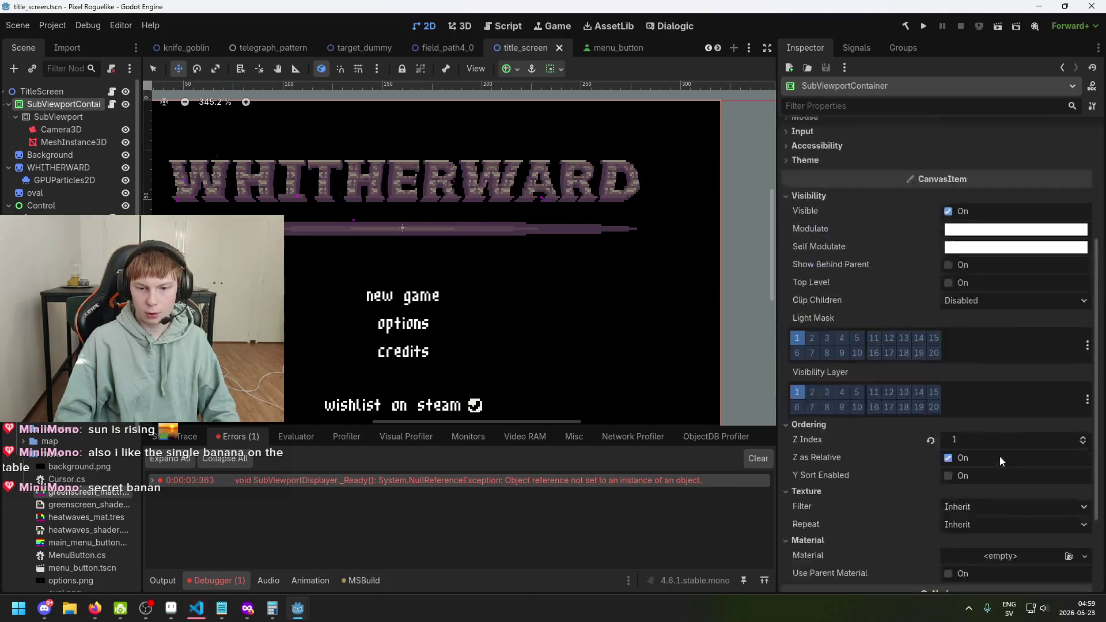
pyautogui.scroll(-5, 989, 427)
pyautogui.scroll(5, 983, 427)
pyautogui.scroll(-5, 982, 428)
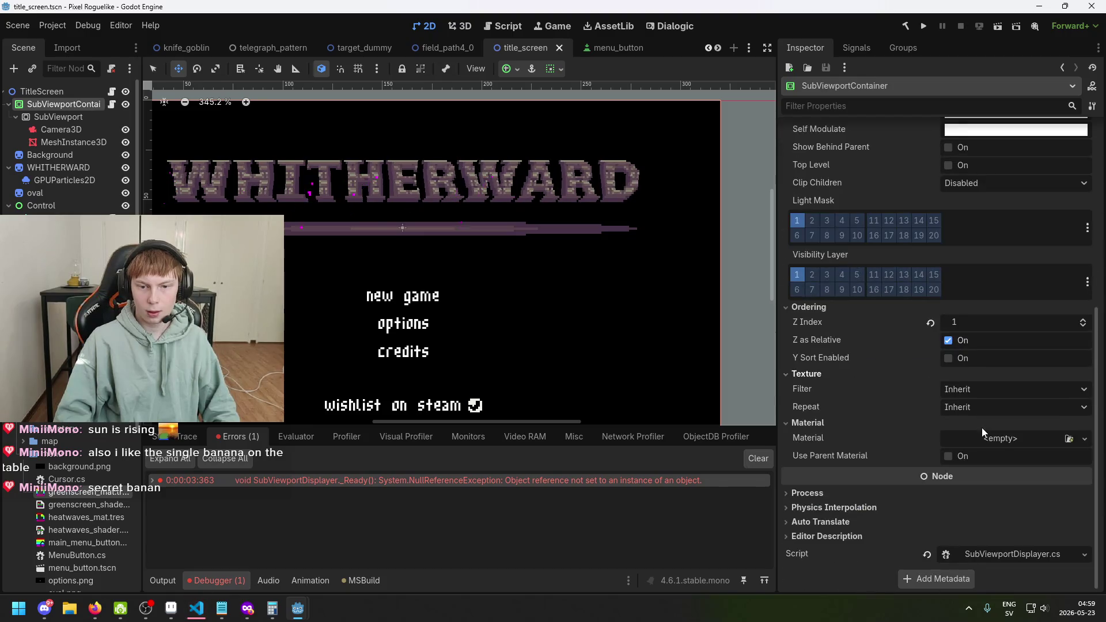
pyautogui.scroll(5, 957, 375)
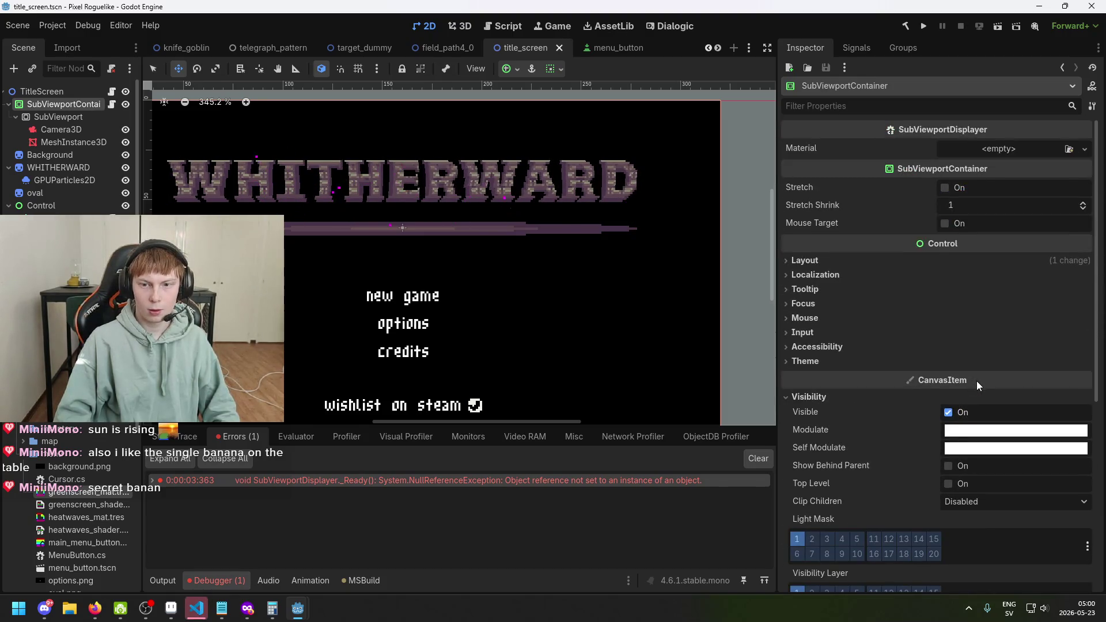
pyautogui.scroll(-5, 973, 385)
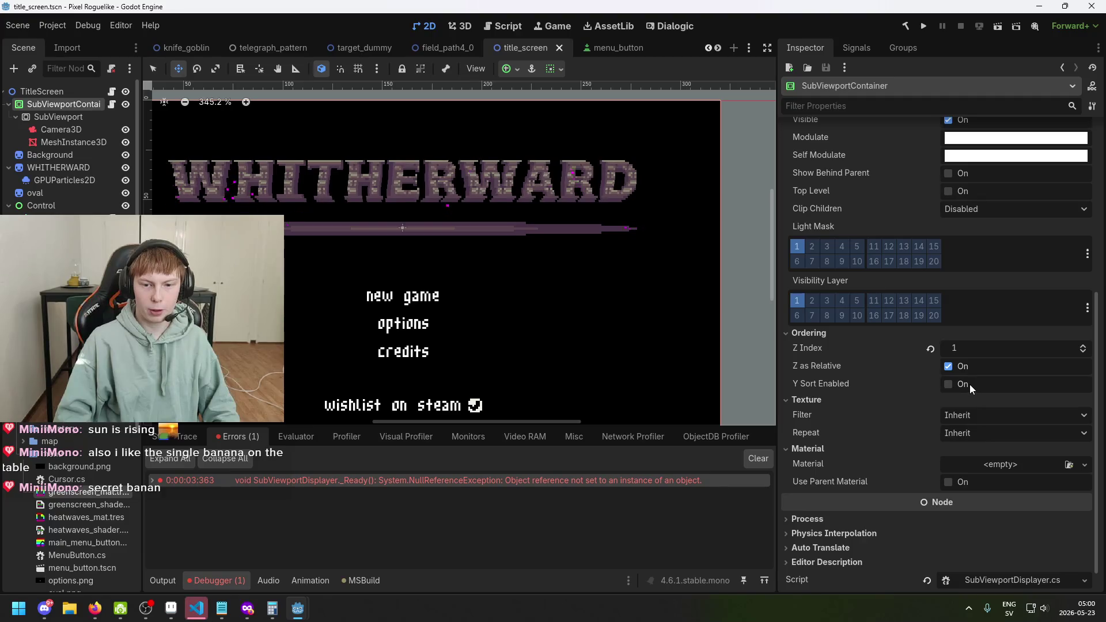
pyautogui.click(74, 118)
pyautogui.scroll(-3, 973, 339)
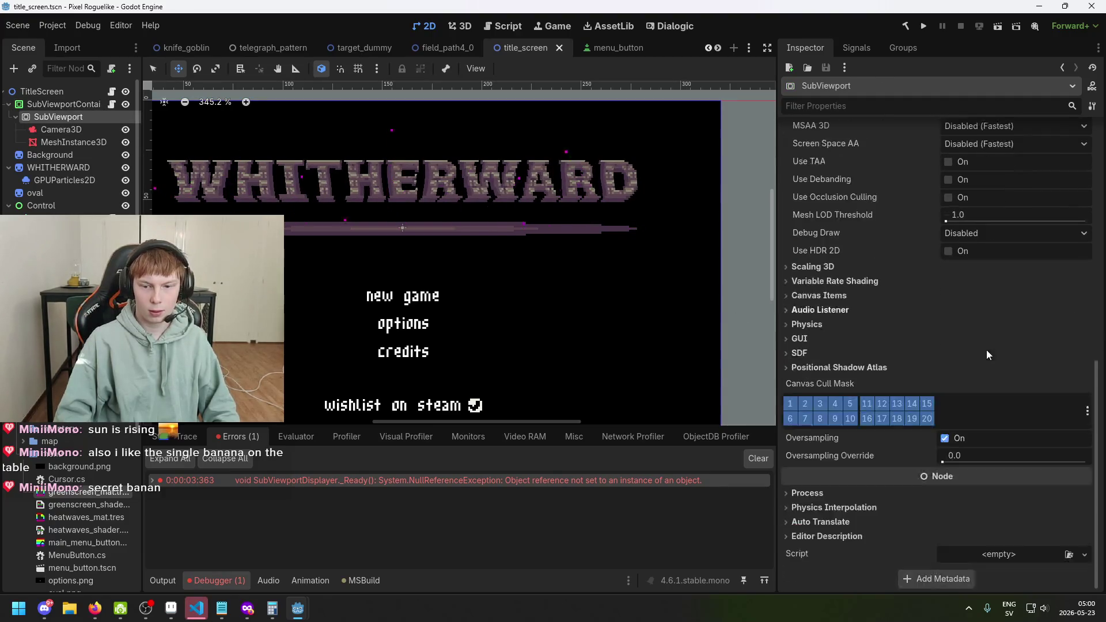
pyautogui.scroll(10, 987, 350)
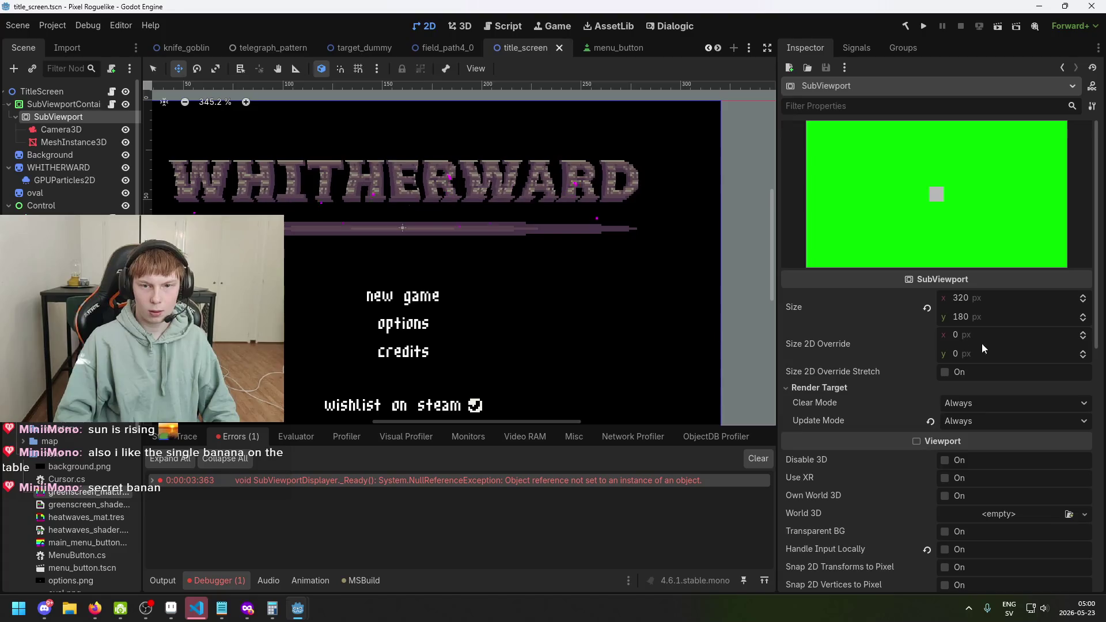
pyautogui.click(58, 105)
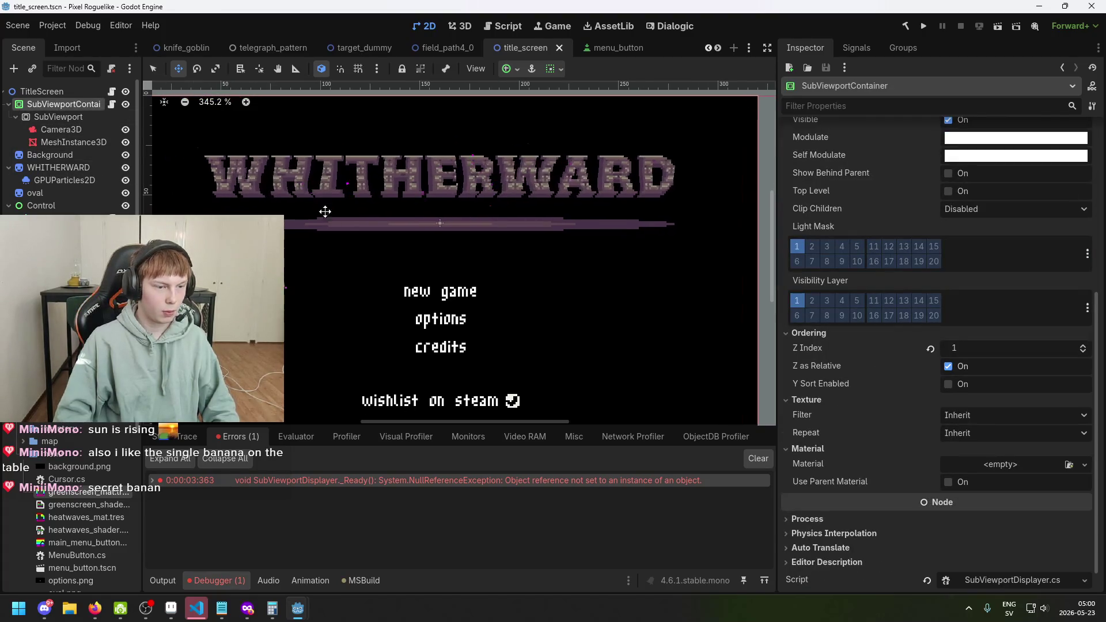
# Step: Assign greenscreen_mat.tres as the SubViewportContainer's material and save the scene
pyautogui.hotkey('ctrl', 's')
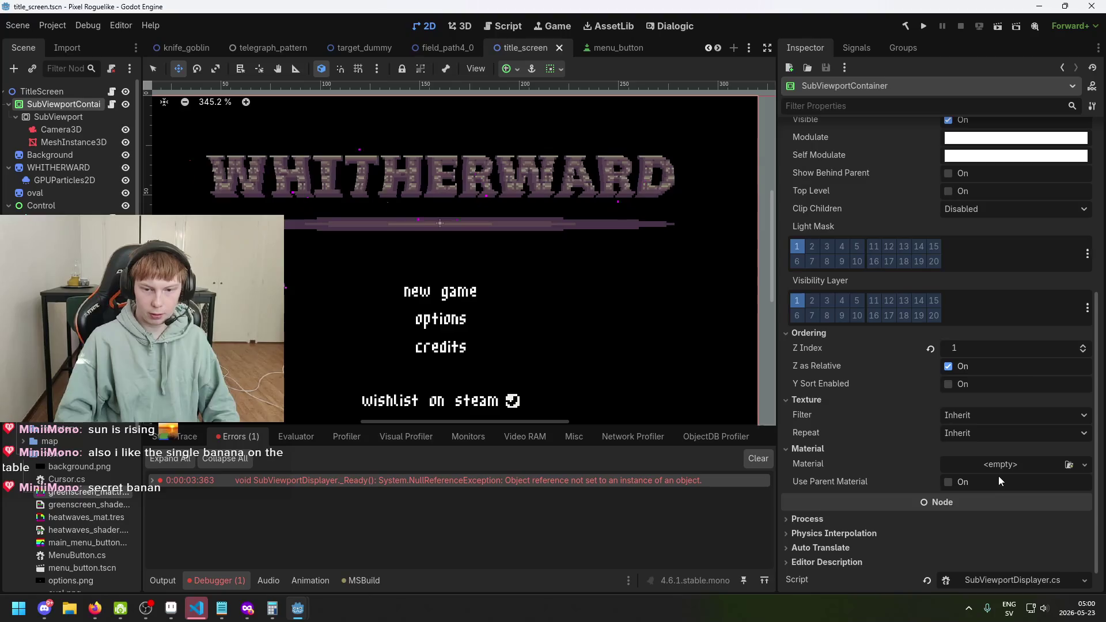
pyautogui.scroll(5, 1013, 328)
pyautogui.scroll(-5, 1006, 369)
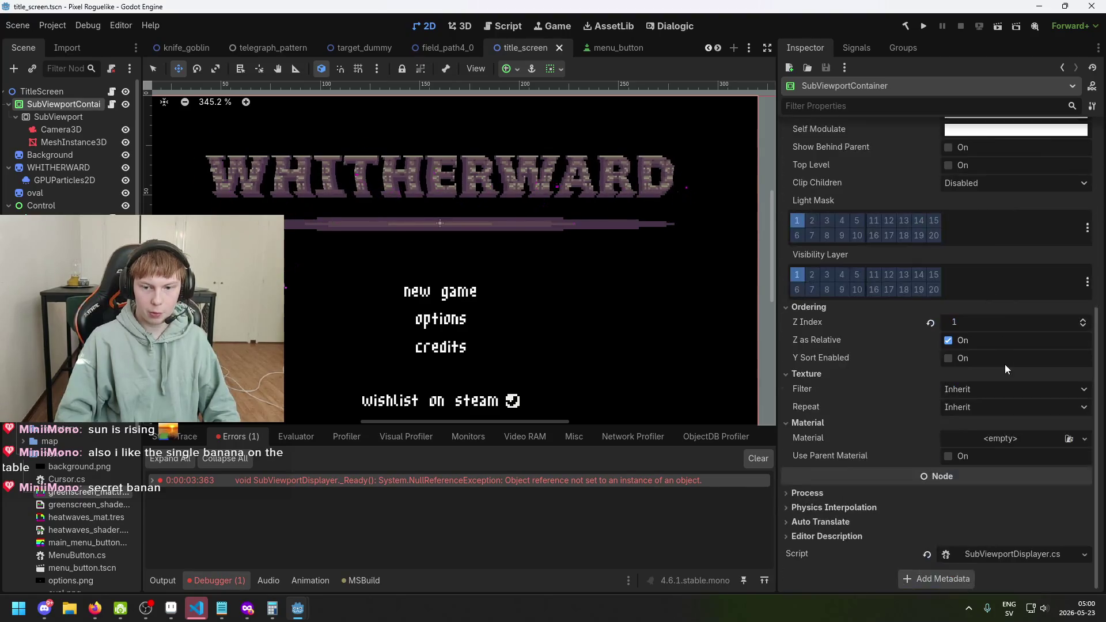
pyautogui.moveTo(411, 282); pyautogui.dragTo(474, 290)
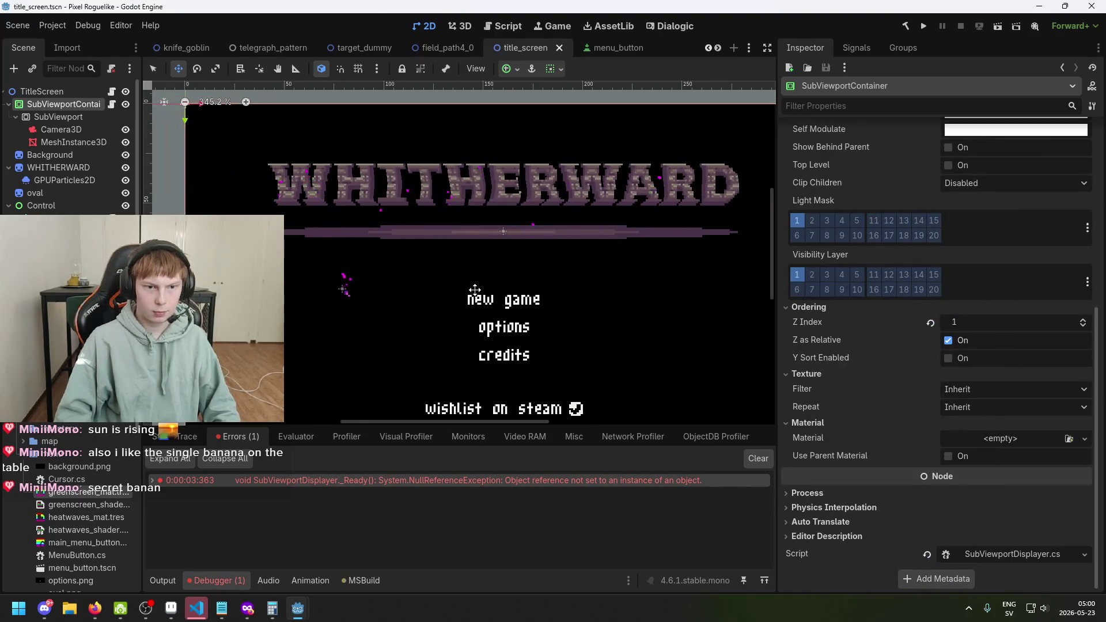
pyautogui.moveTo(96, 498)
pyautogui.mouseDown()
pyautogui.moveTo(942, 545)
pyautogui.moveTo(1017, 442)
pyautogui.mouseUp()
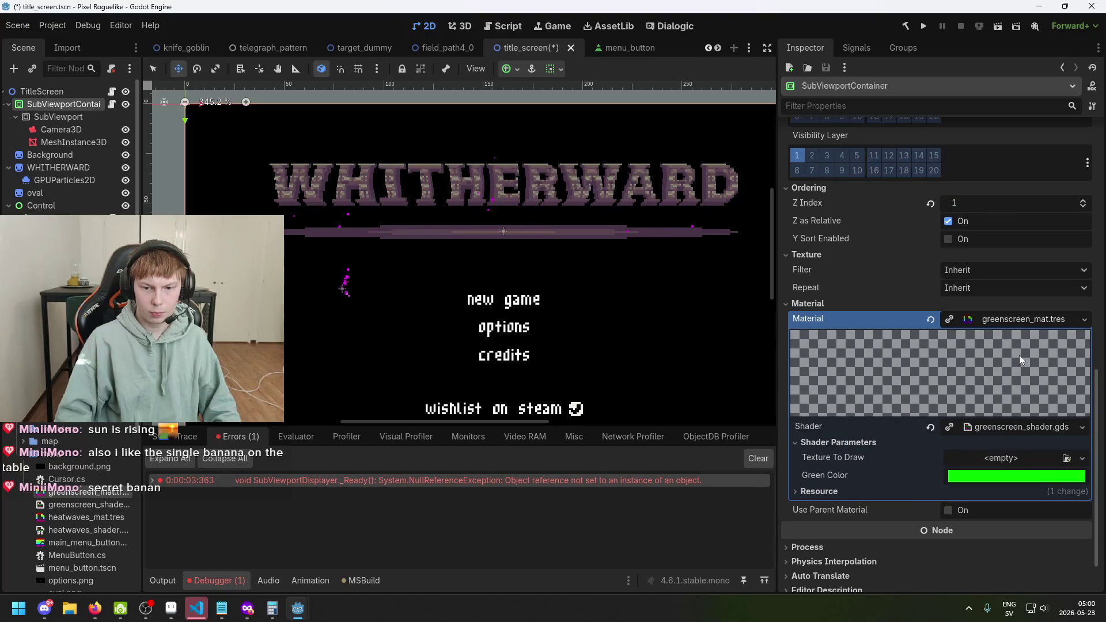
pyautogui.scroll(10, 1019, 355)
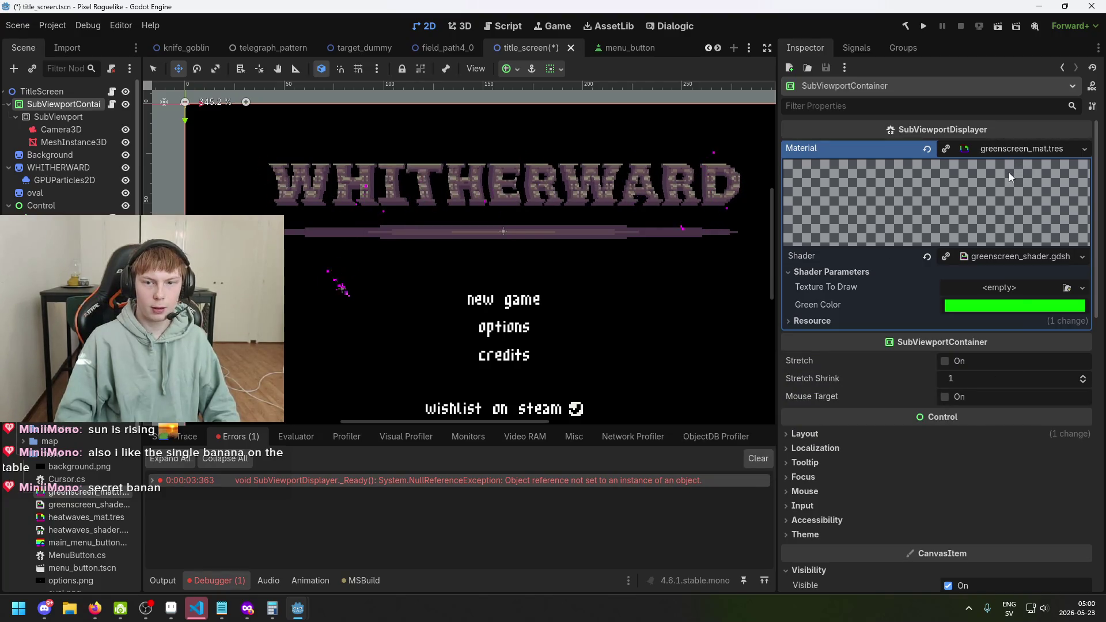
pyautogui.hotkey('ctrl', 's')
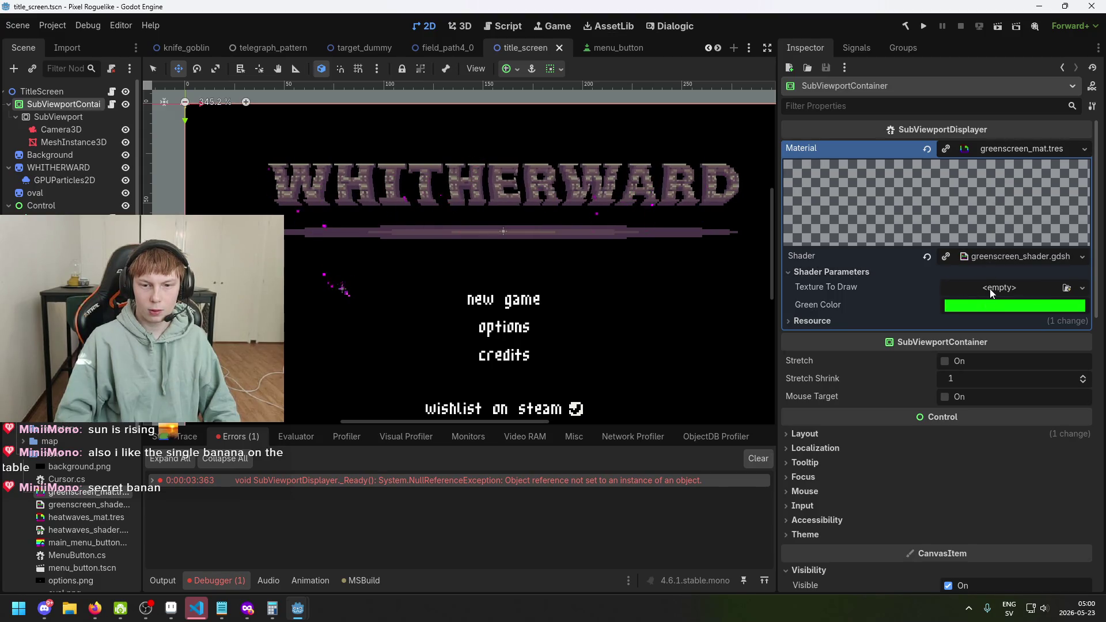
# Step: Collapse the material details, save again, and go back to SubViewportDisplayer.cs
pyautogui.click(1004, 150)
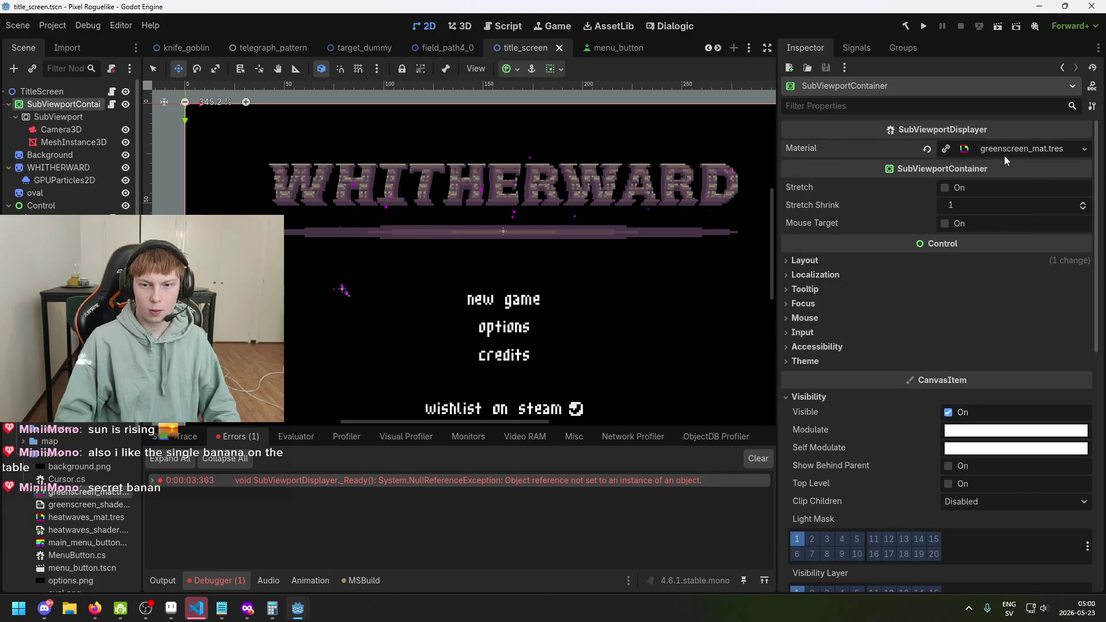
pyautogui.hotkey('ctrl', 's')
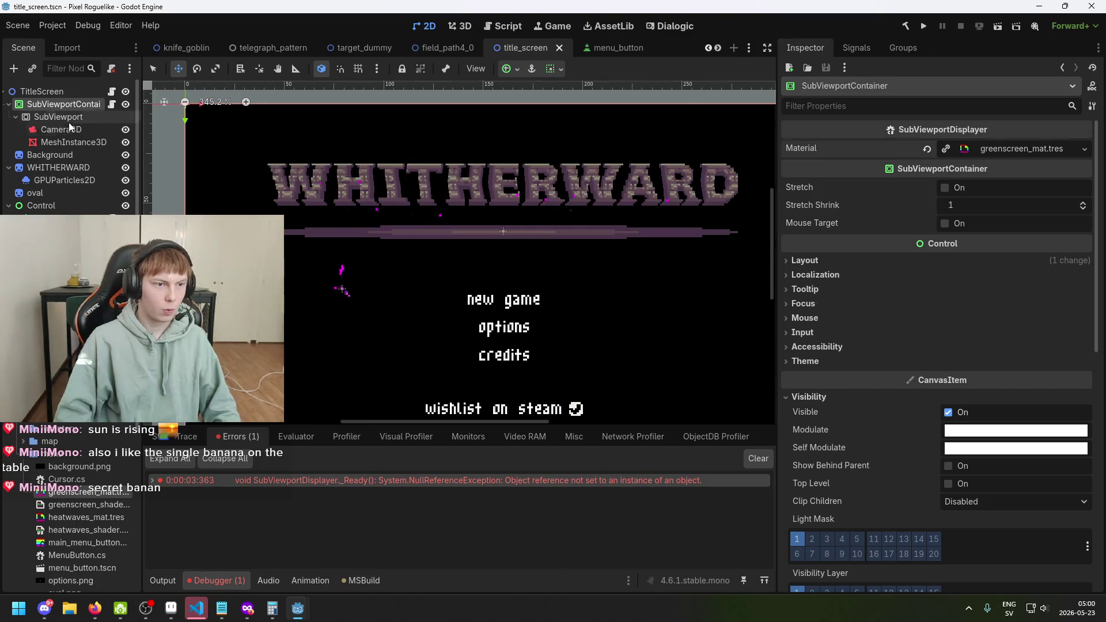
pyautogui.click(65, 118)
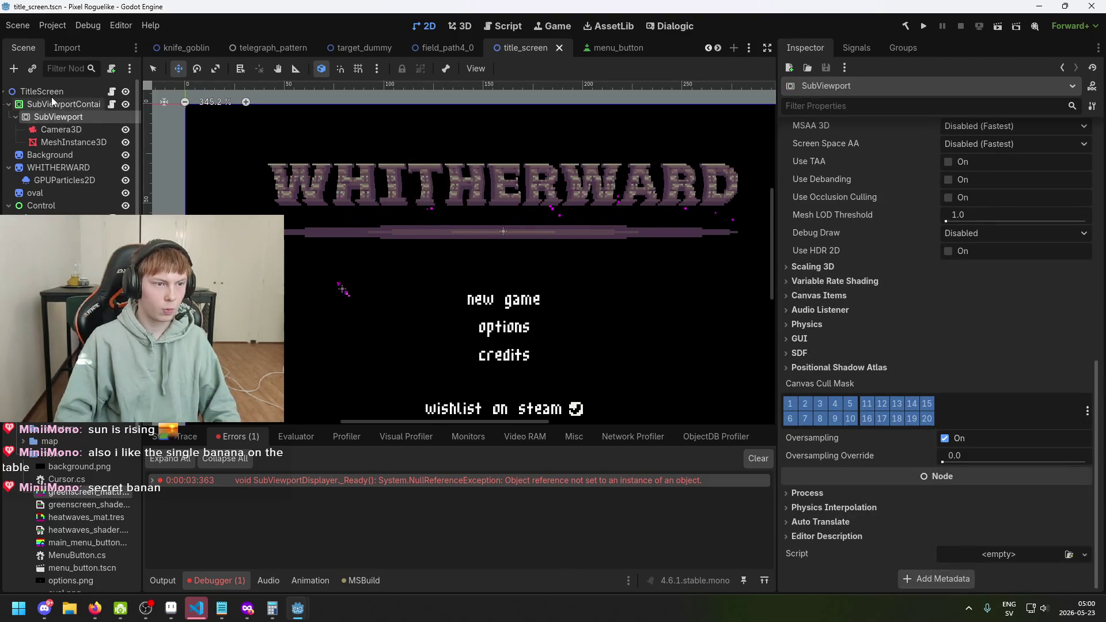
pyautogui.click(52, 97)
pyautogui.click(67, 105)
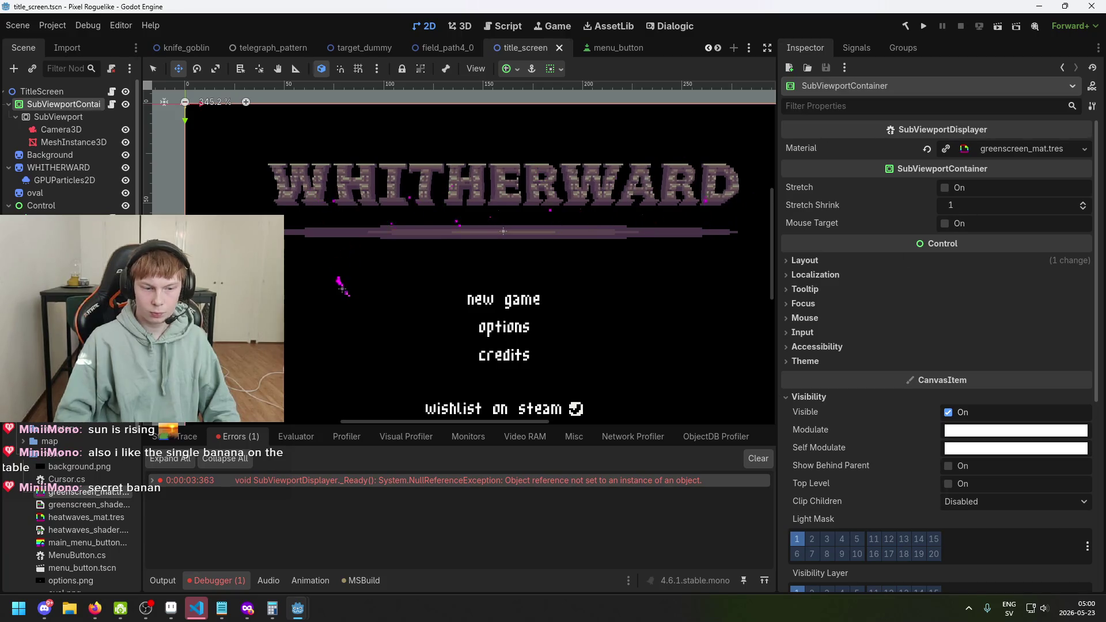
pyautogui.click(196, 609)
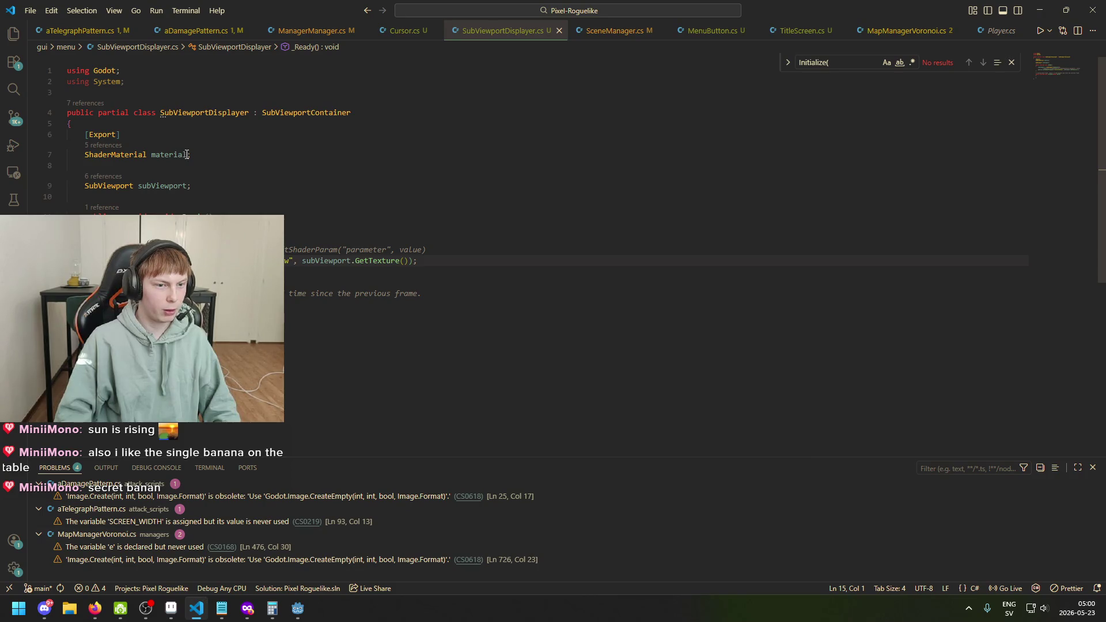
# Step: Review the [Export] ShaderMaterial material field and how _Ready uses it, then return to Godot
pyautogui.moveTo(188, 154); pyautogui.dragTo(83, 155)
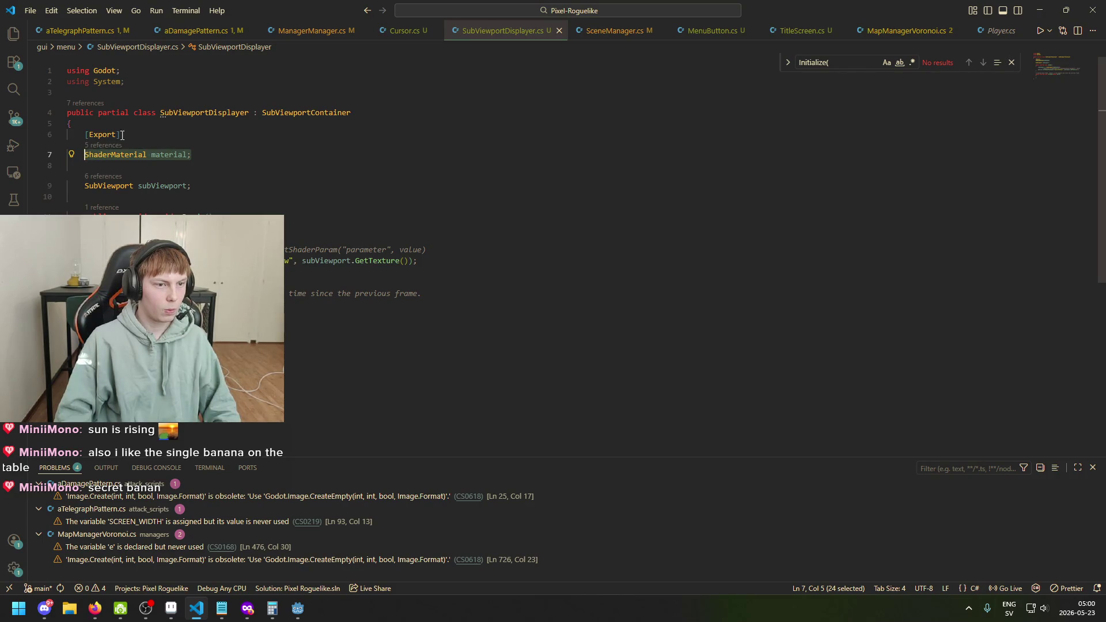
pyautogui.moveTo(121, 134); pyautogui.dragTo(72, 137)
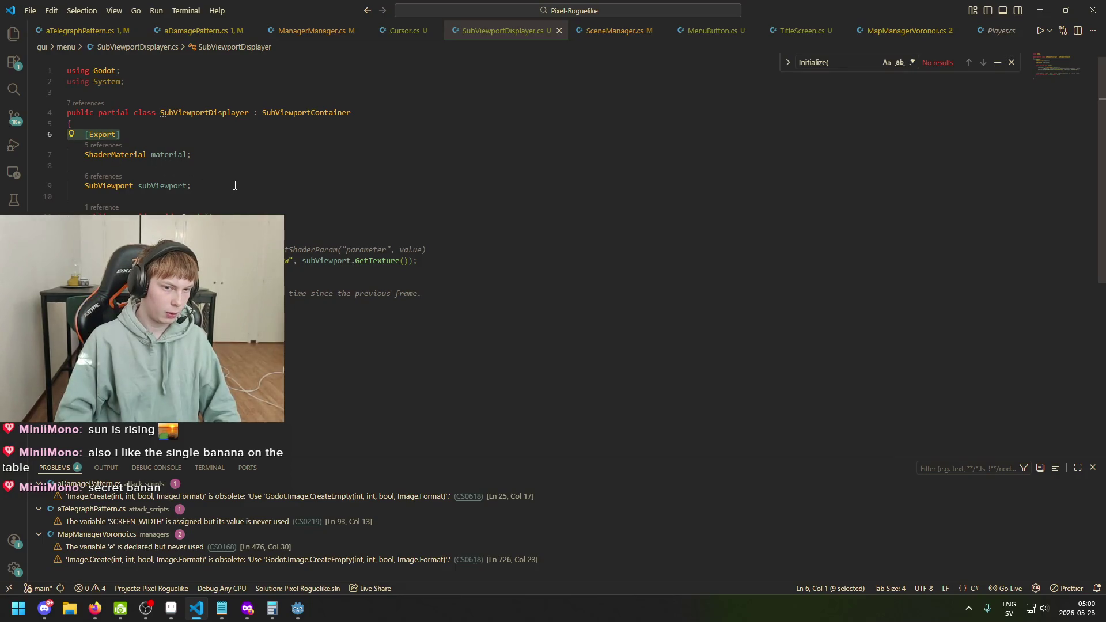
pyautogui.click(147, 260)
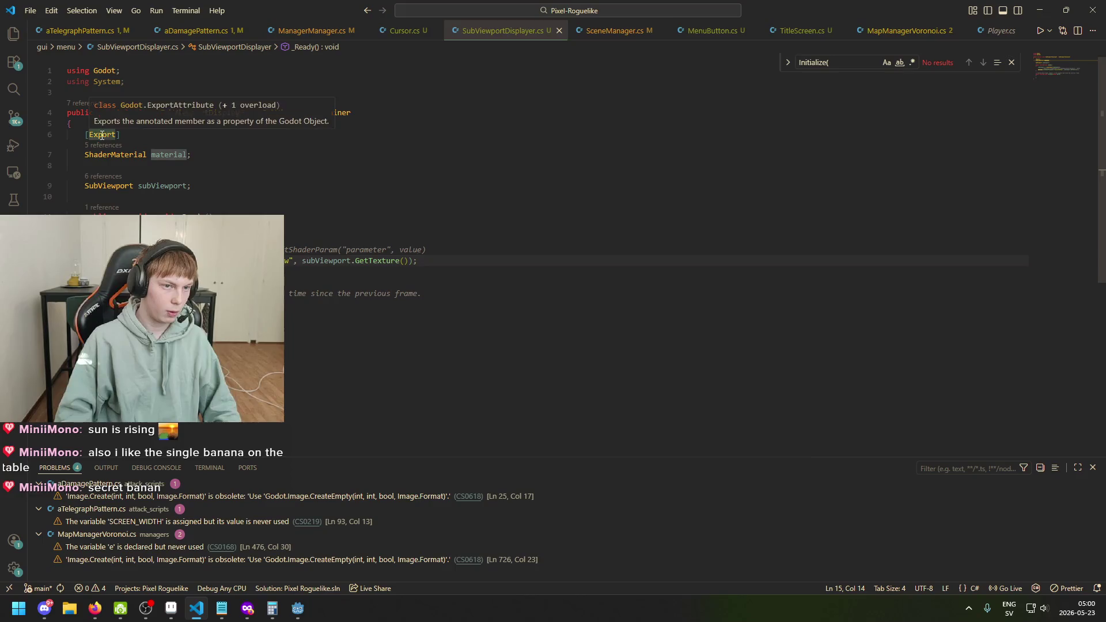
pyautogui.click(298, 609)
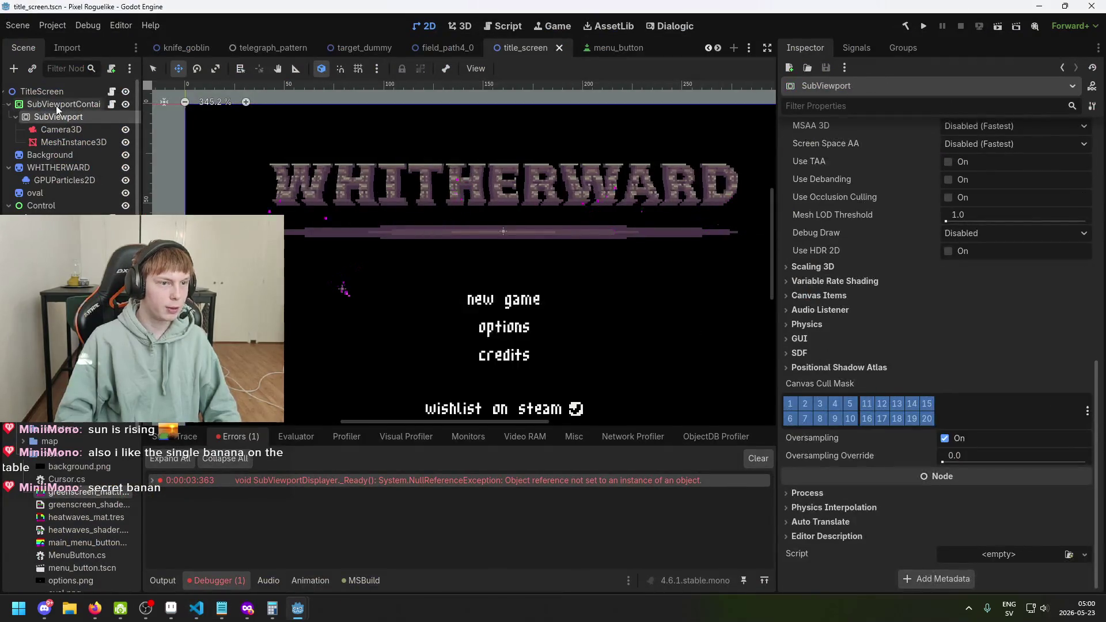
# Step: Clear the container's material, drag greenscreen_mat.tres into the CanvasItem Material slot, and run with F5
pyautogui.click(57, 104)
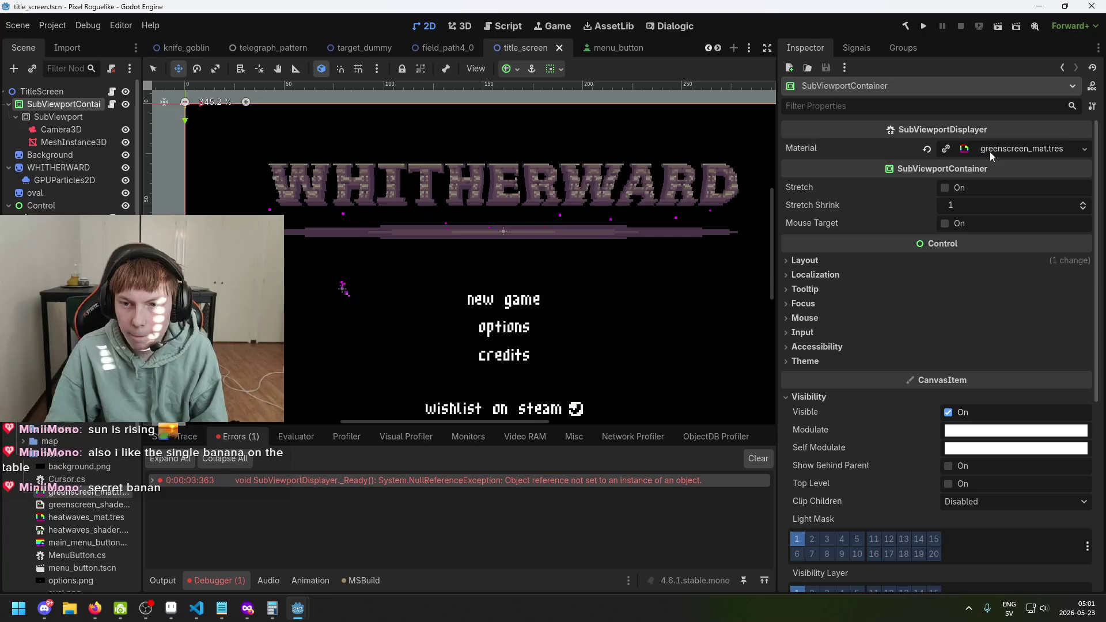
pyautogui.click(927, 149)
pyautogui.scroll(-5, 983, 277)
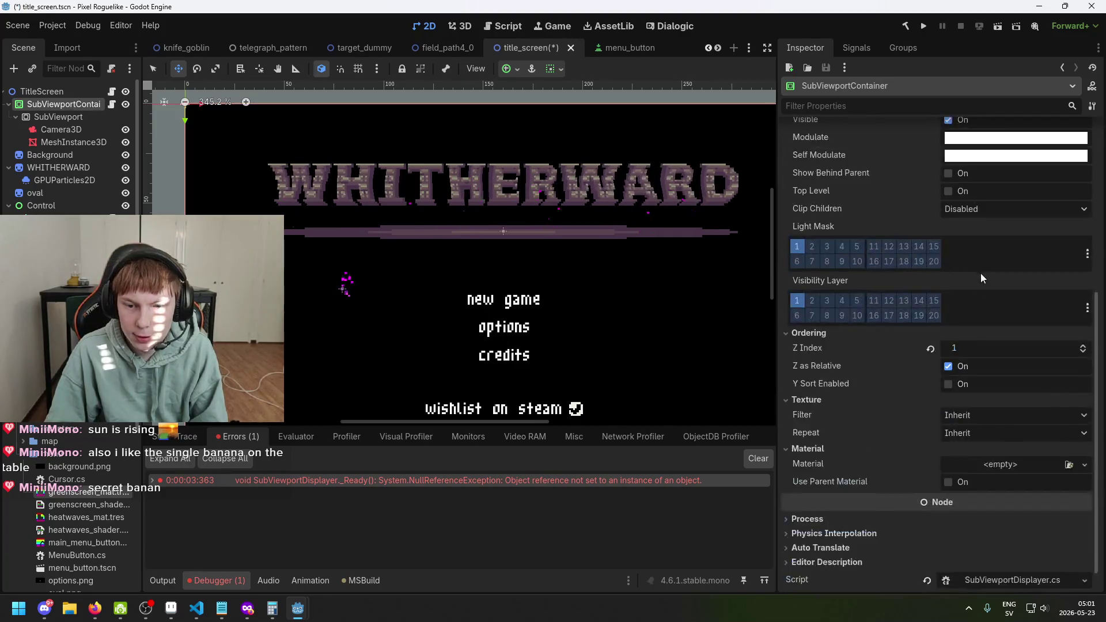
pyautogui.moveTo(86, 492)
pyautogui.mouseDown()
pyautogui.moveTo(700, 487)
pyautogui.moveTo(1005, 446)
pyautogui.mouseUp()
pyautogui.scroll(5, 1005, 420)
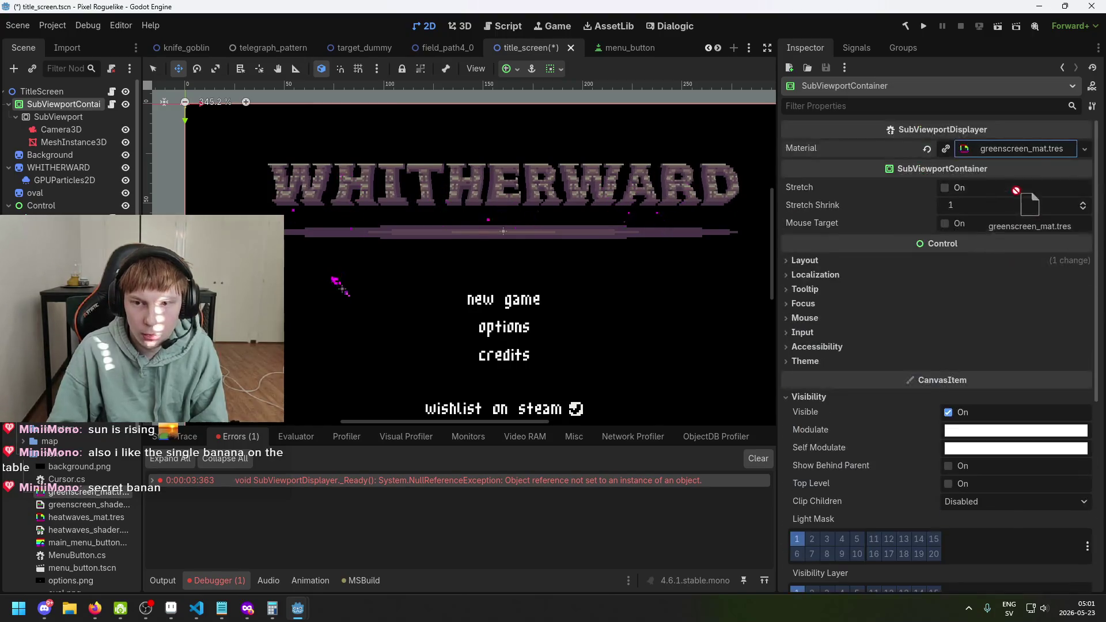
pyautogui.scroll(-3, 1032, 395)
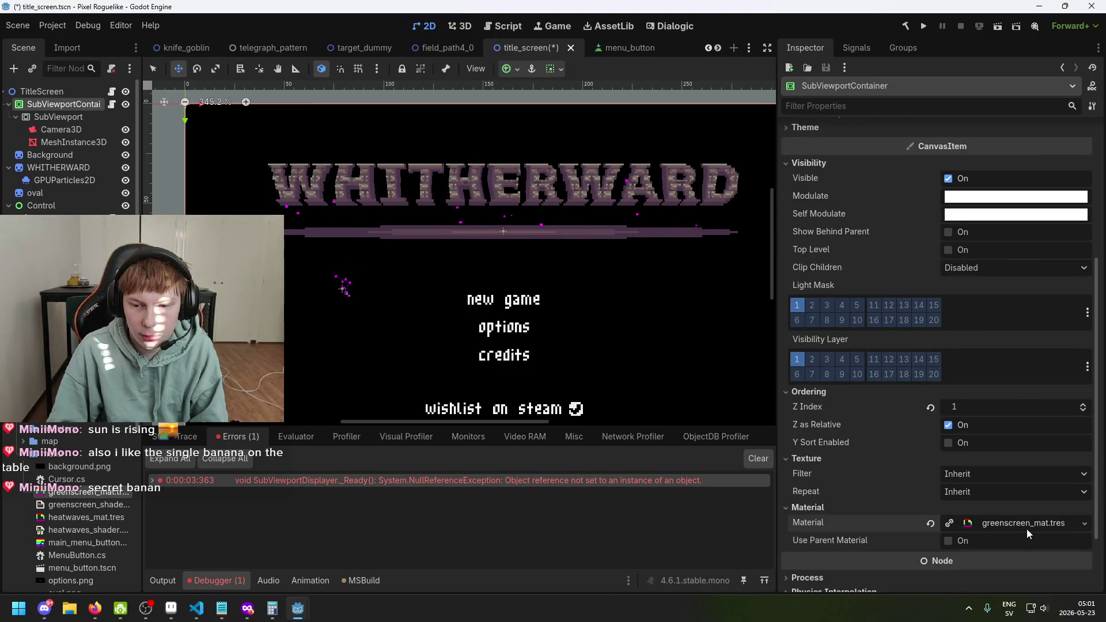
pyautogui.scroll(3, 988, 289)
pyautogui.press('F5')
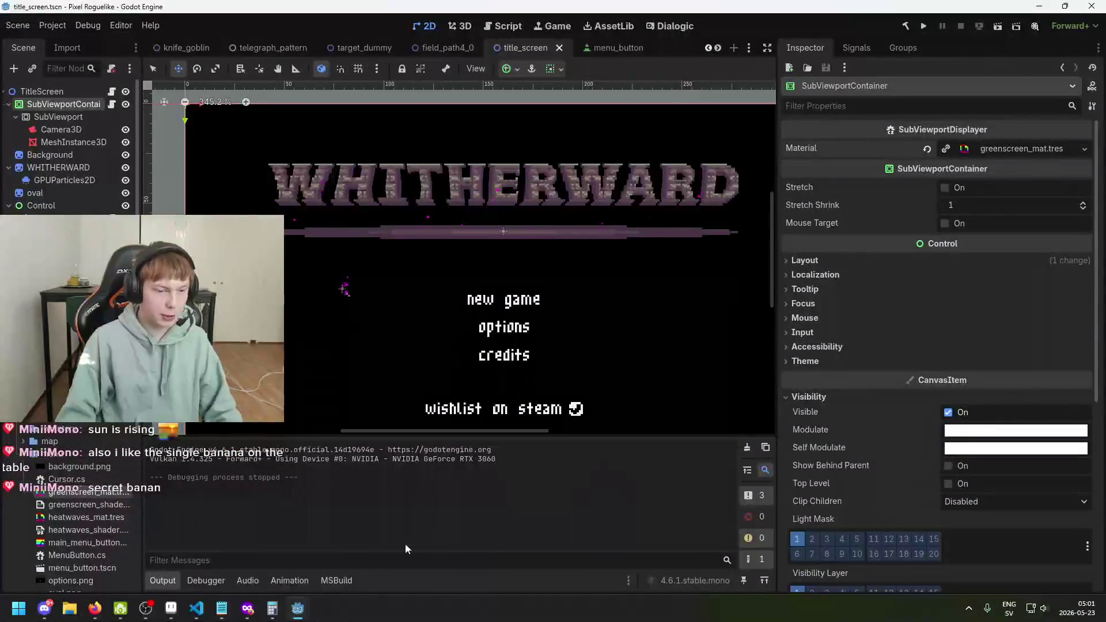
# Step: Add and then remove a blank line in the shader's fragment() function
pyautogui.moveTo(297, 608)
pyautogui.click(346, 544)
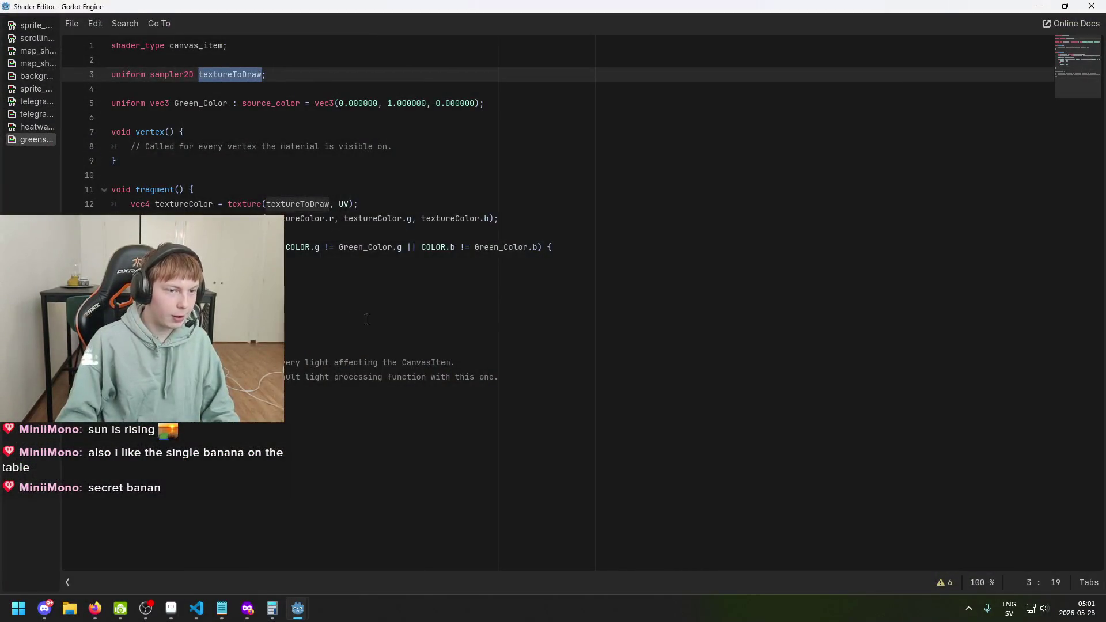
pyautogui.click(208, 262)
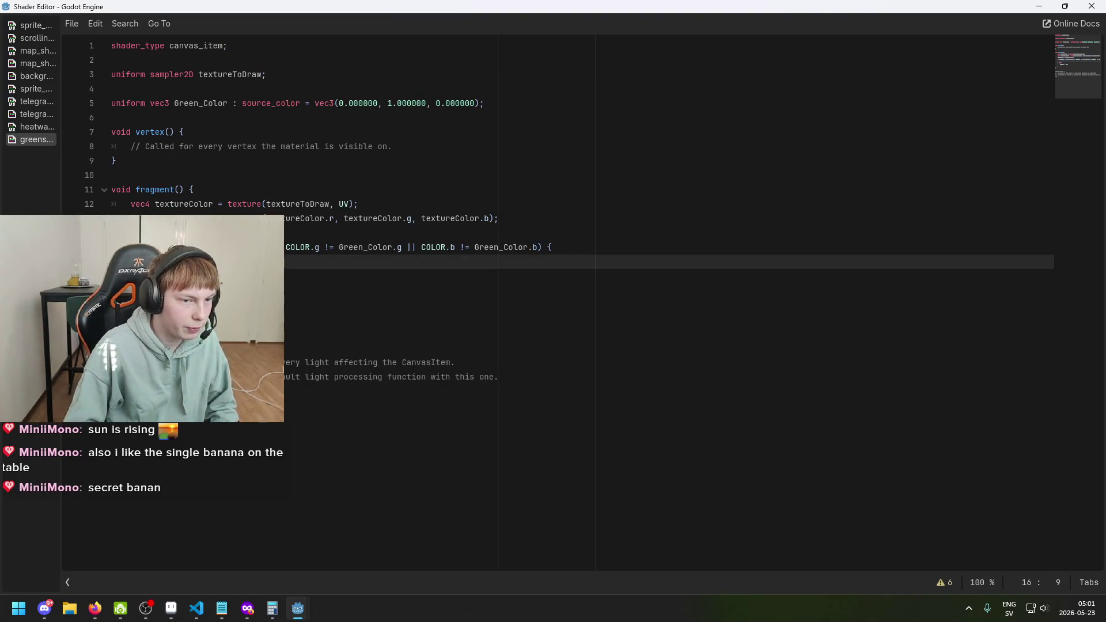
pyautogui.press('Down')
pyautogui.press('Down')
pyautogui.press('Return')
pyautogui.press('Up')
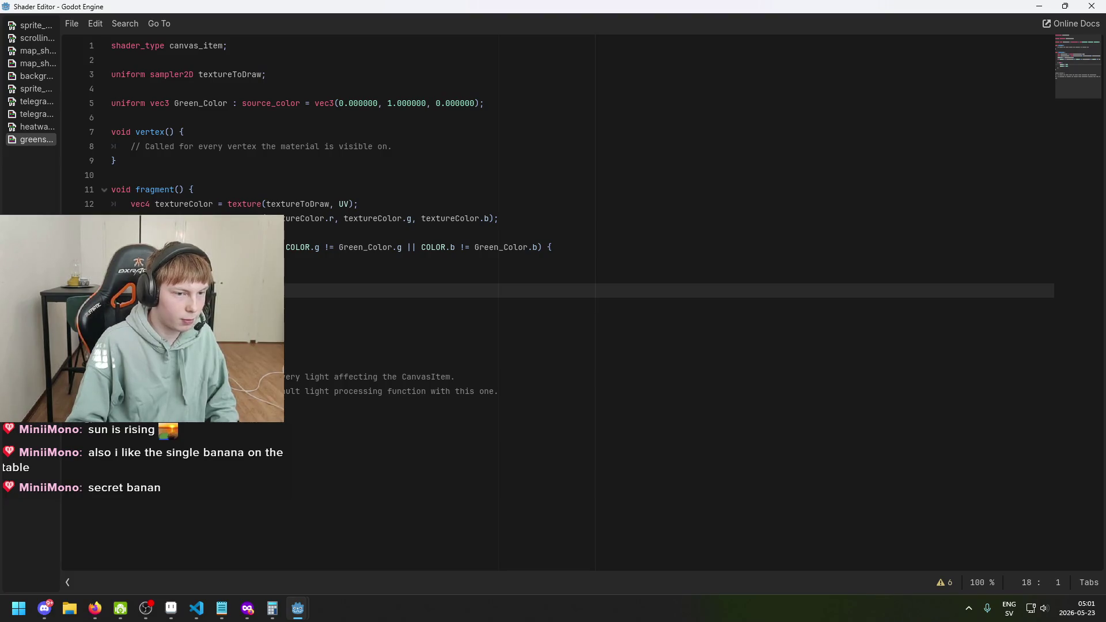
pyautogui.press('BackSpace')
pyautogui.press('Up')
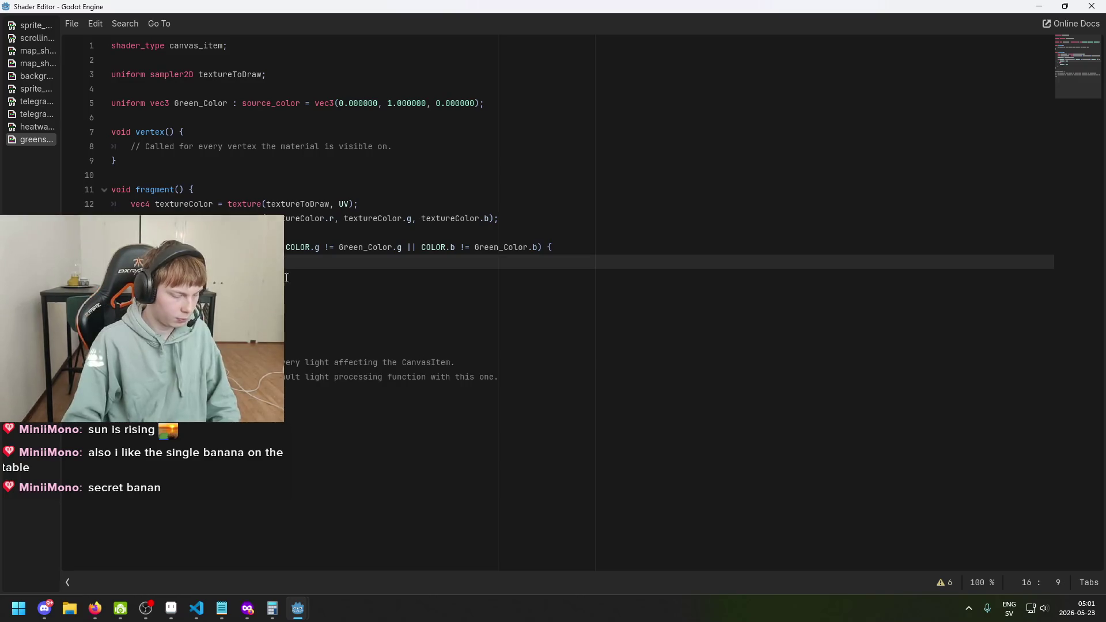
# Step: Return to the title_screen scene and run the game
pyautogui.moveTo(298, 611)
pyautogui.click(243, 572)
pyautogui.click(924, 28)
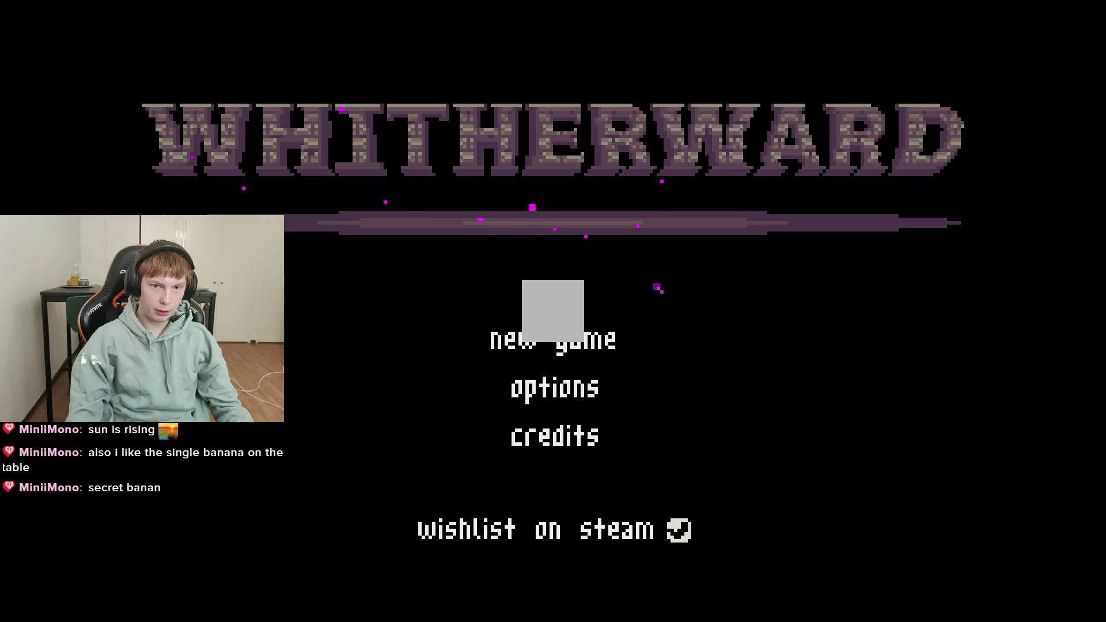
# Step: Stop the game, save, and toggle the SubViewportContainer's visibility off and back on to compare
pyautogui.press('F8')
pyautogui.hotkey('ctrl', 's')
pyautogui.scroll(-2, 428, 257)
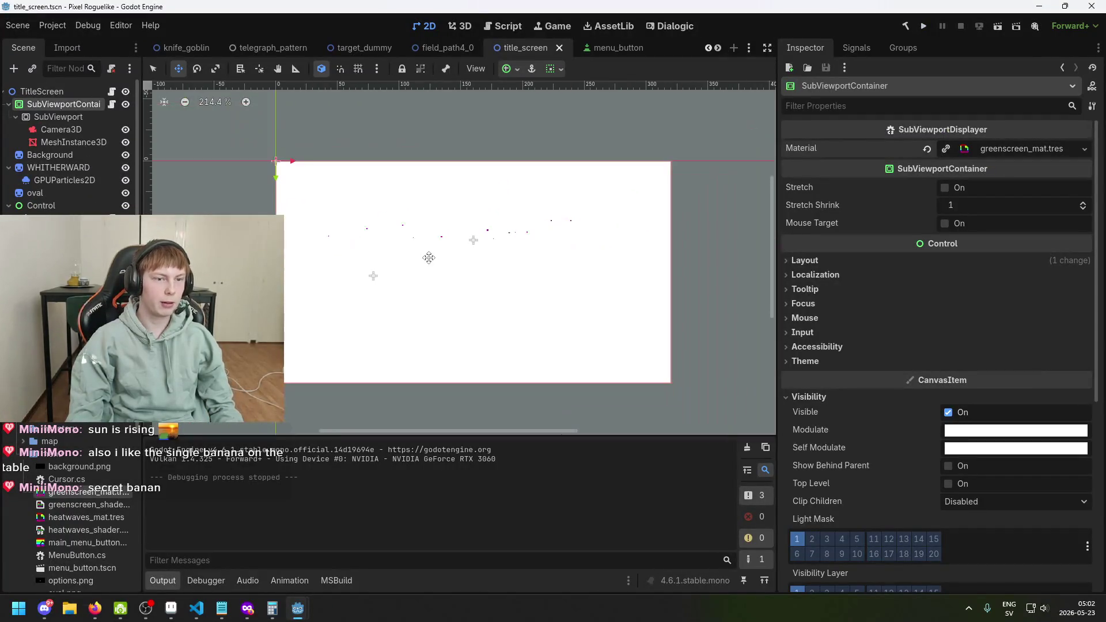
pyautogui.scroll(2, 423, 211)
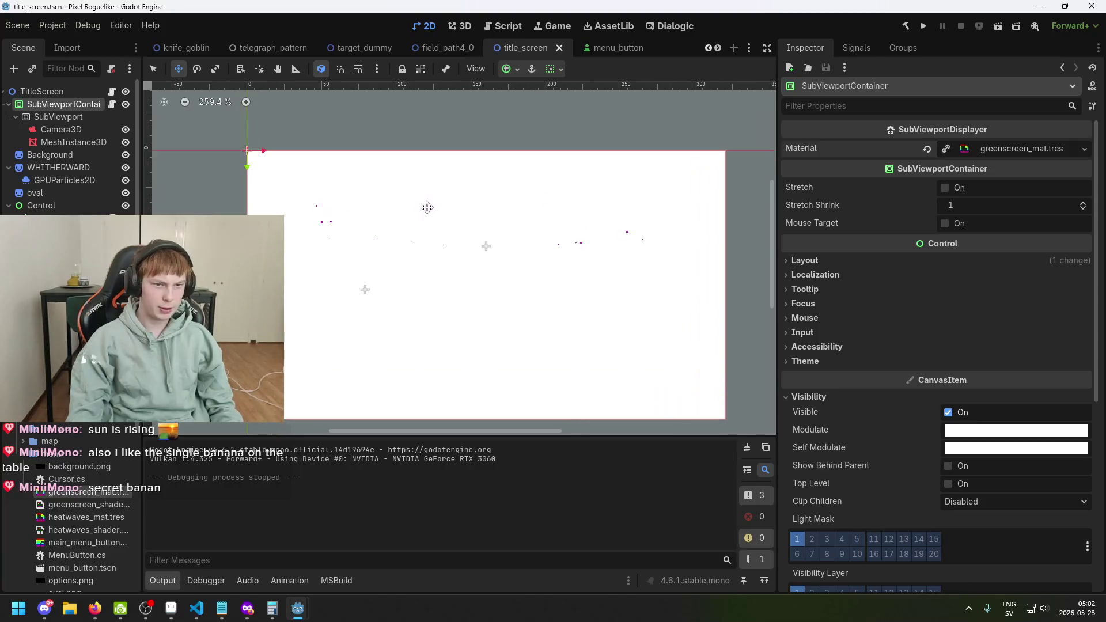
pyautogui.click(125, 105)
pyautogui.click(125, 105)
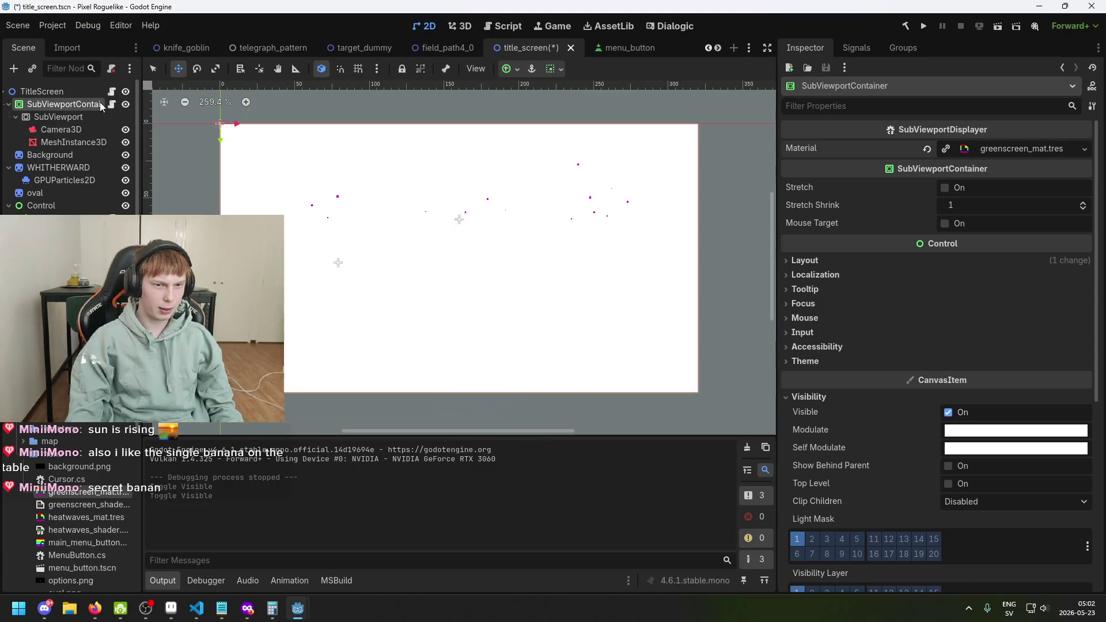
pyautogui.hotkey('ctrl', 's')
pyautogui.hotkey('ctrl', 's')
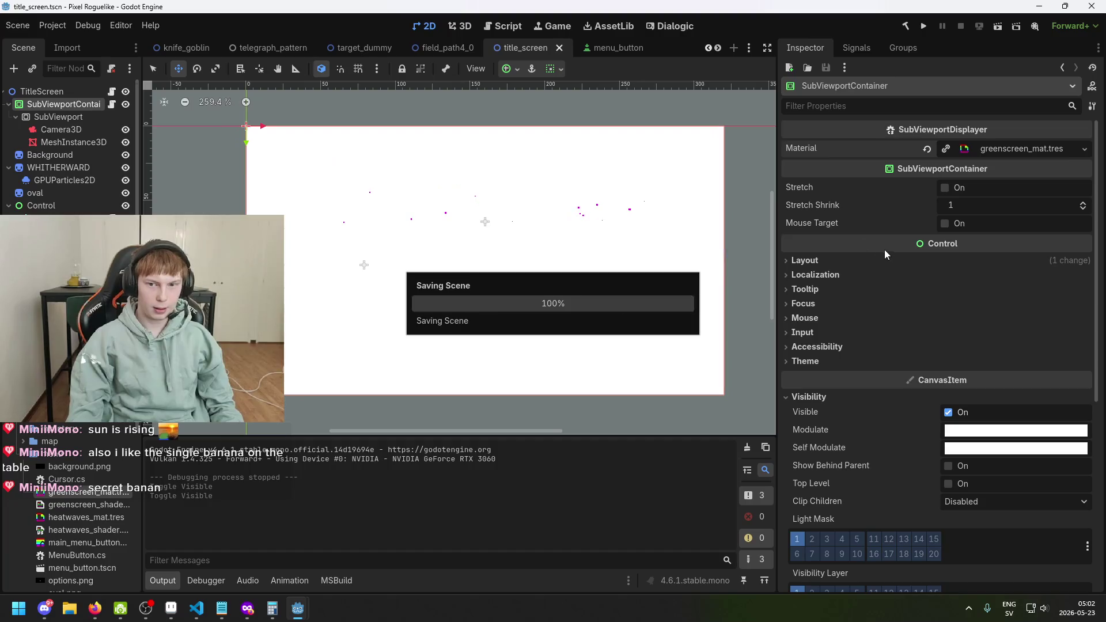
# Step: Hide the SubViewportContainer, save the scene, and switch to SubViewportDisplayer.cs
pyautogui.scroll(-3, 957, 259)
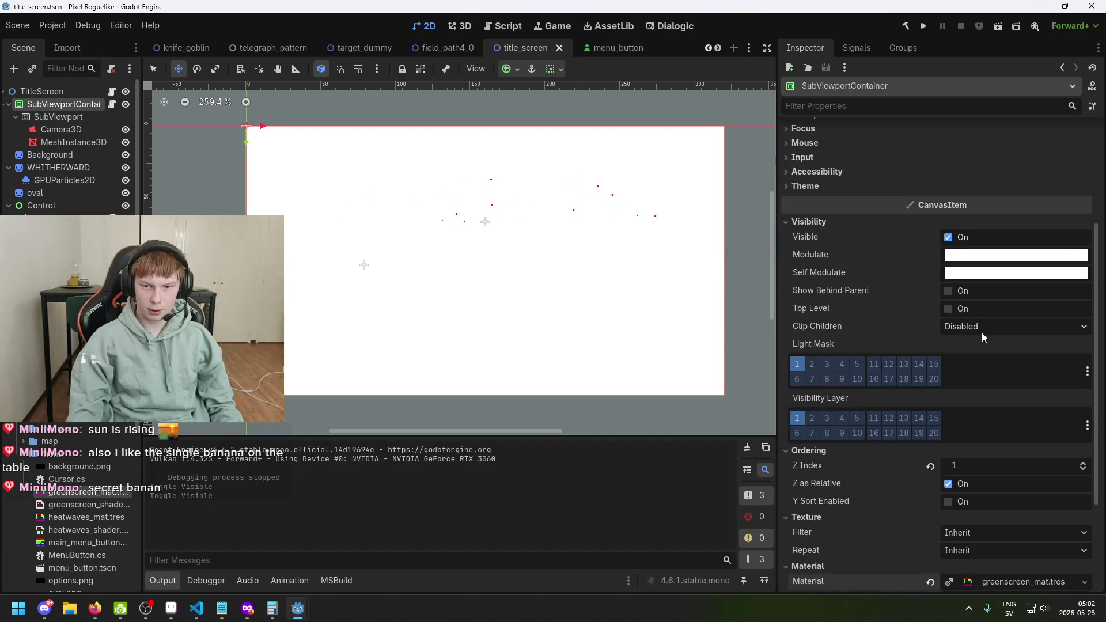
pyautogui.scroll(-3, 979, 334)
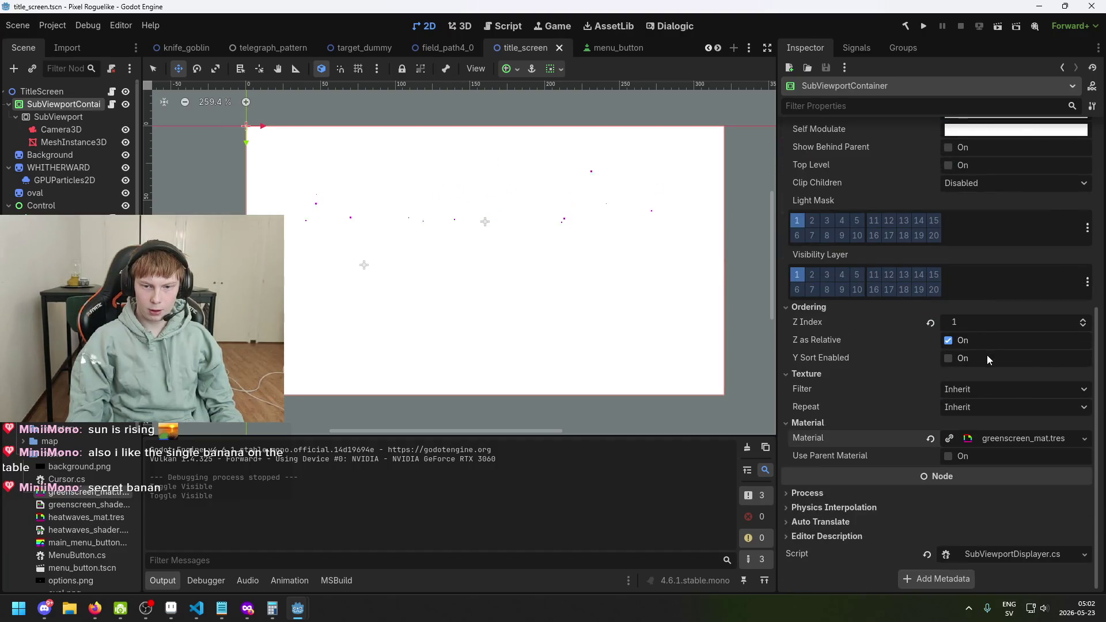
pyautogui.scroll(5, 995, 372)
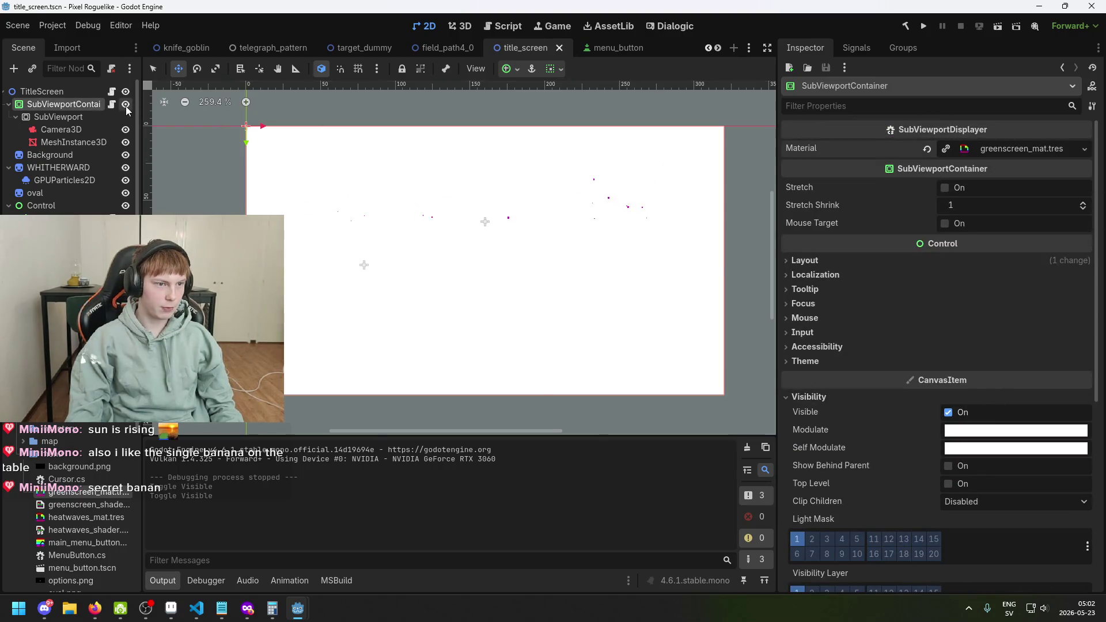
pyautogui.click(126, 105)
pyautogui.hotkey('ctrl', 's')
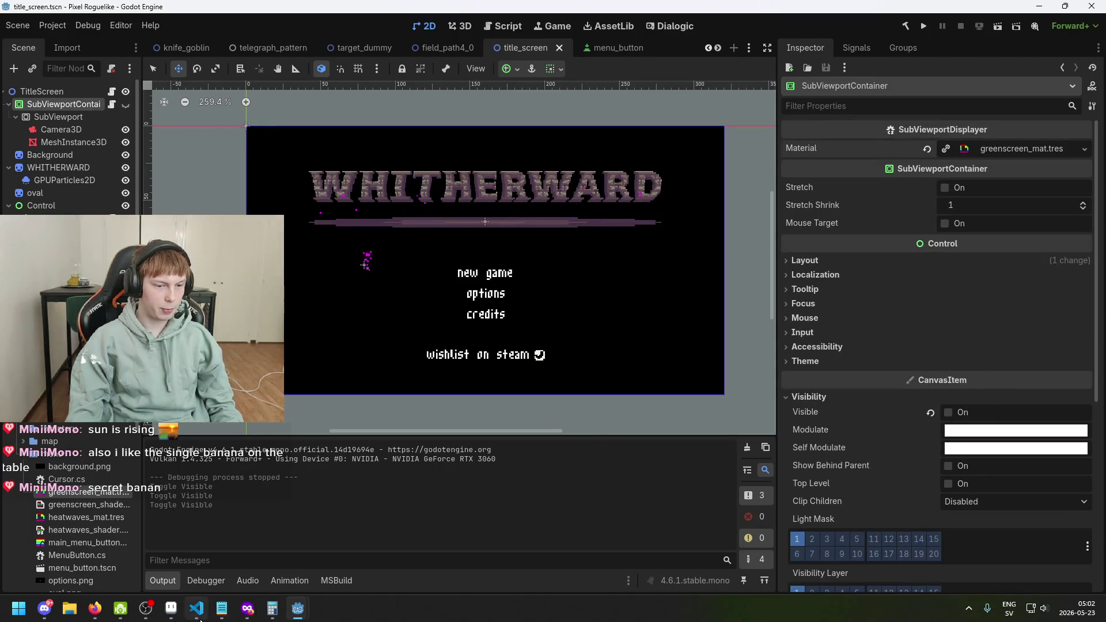
pyautogui.click(197, 609)
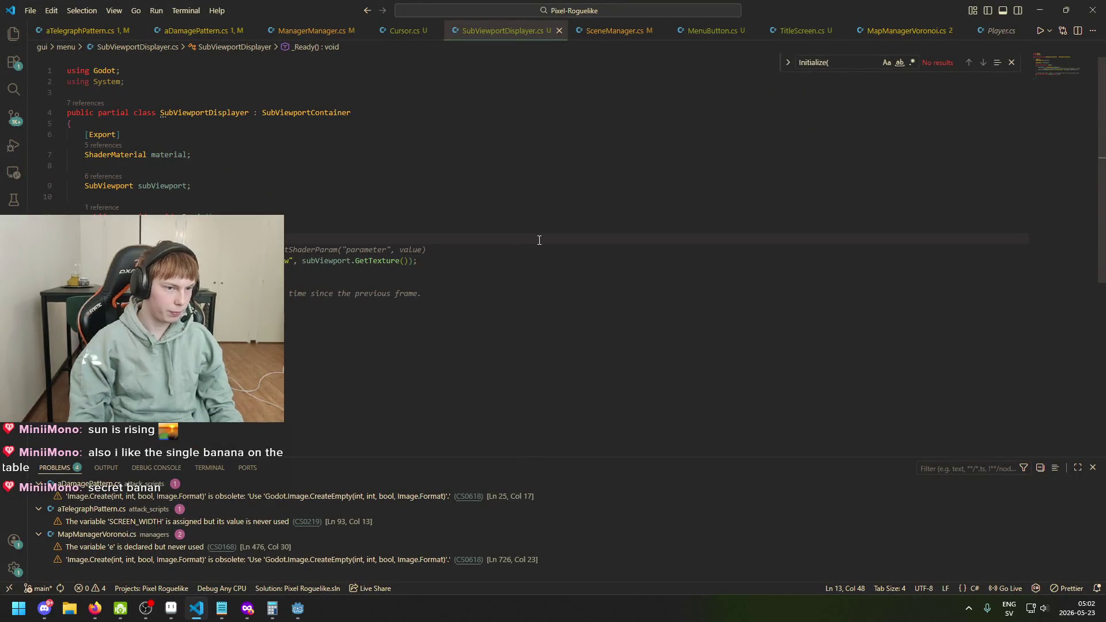
# Step: Add a 'Visible = true;' line in _Ready, tidy blank lines, and re-save title_screen in Godot
pyautogui.press('Return')
pyautogui.write('setvisi')
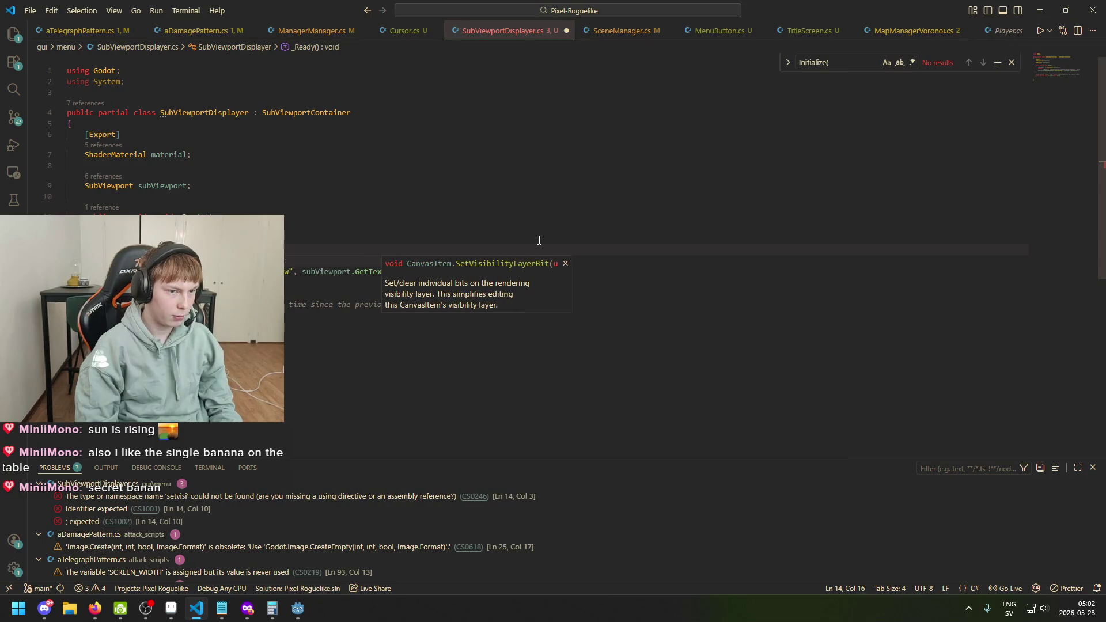
pyautogui.press('BackSpace')
pyautogui.press('BackSpace')
pyautogui.press('BackSpace')
pyautogui.write('Visibl')
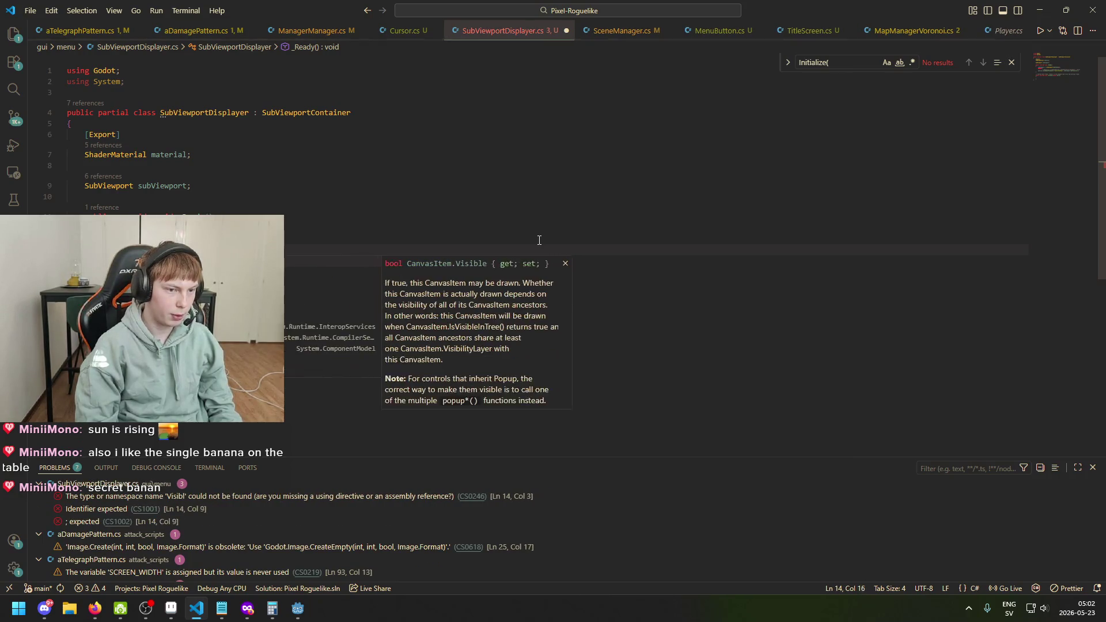
pyautogui.write(' = true;')
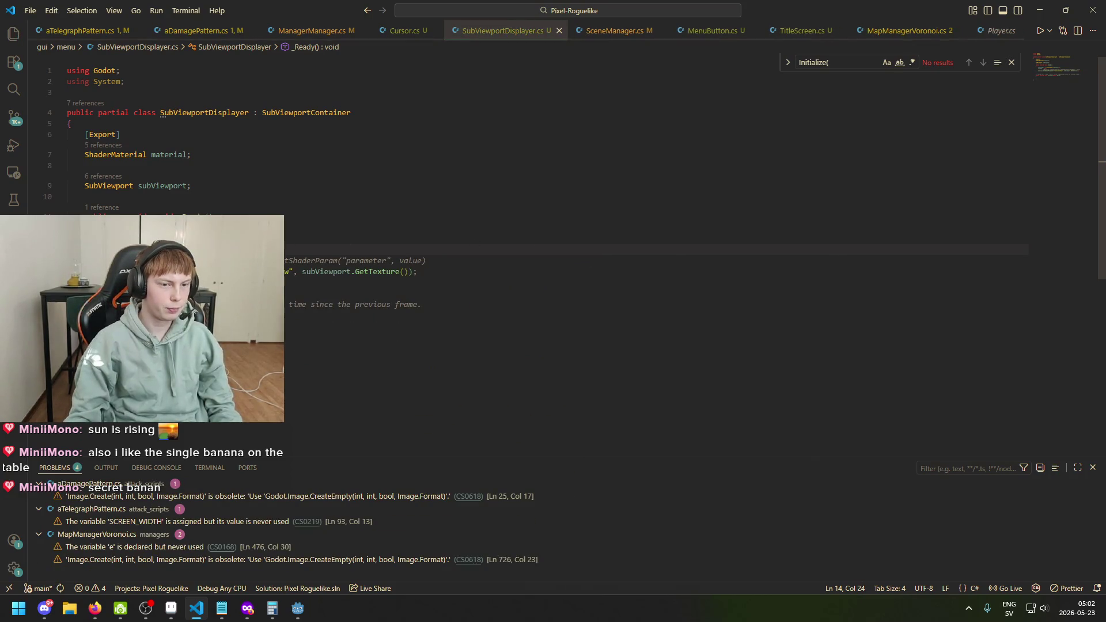
pyautogui.press('BackSpace')
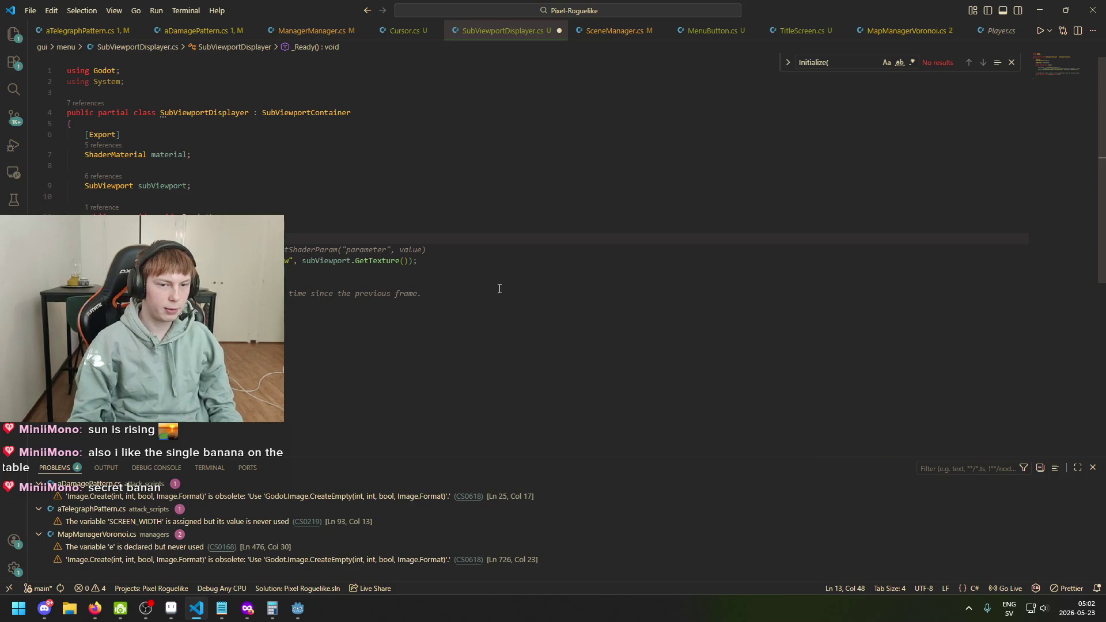
pyautogui.press('Return')
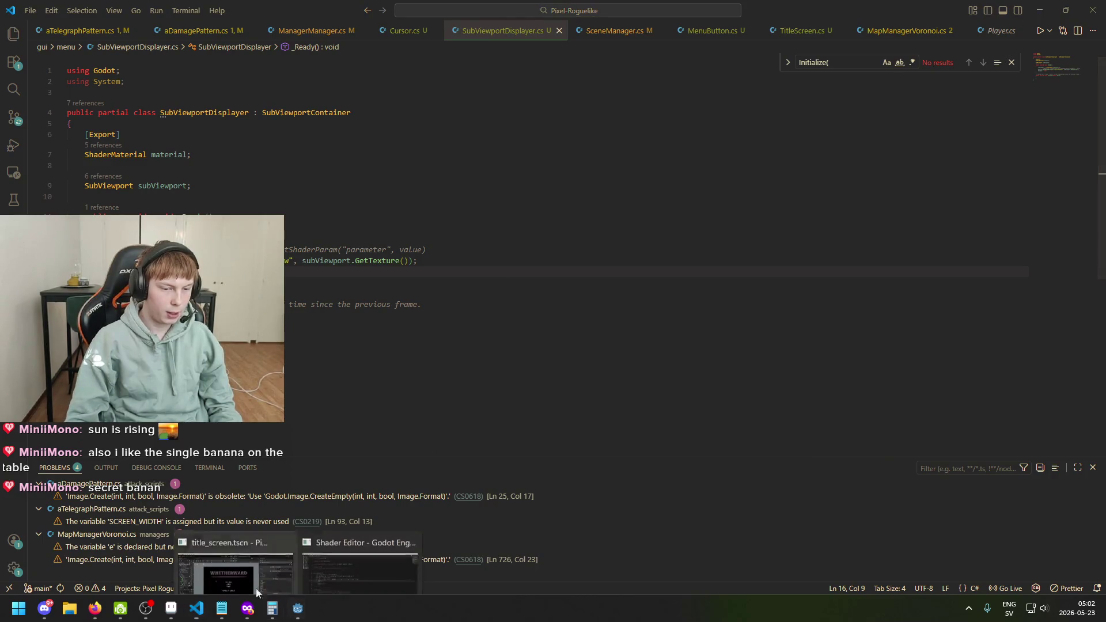
pyautogui.click(298, 608)
pyautogui.hotkey('ctrl', 's')
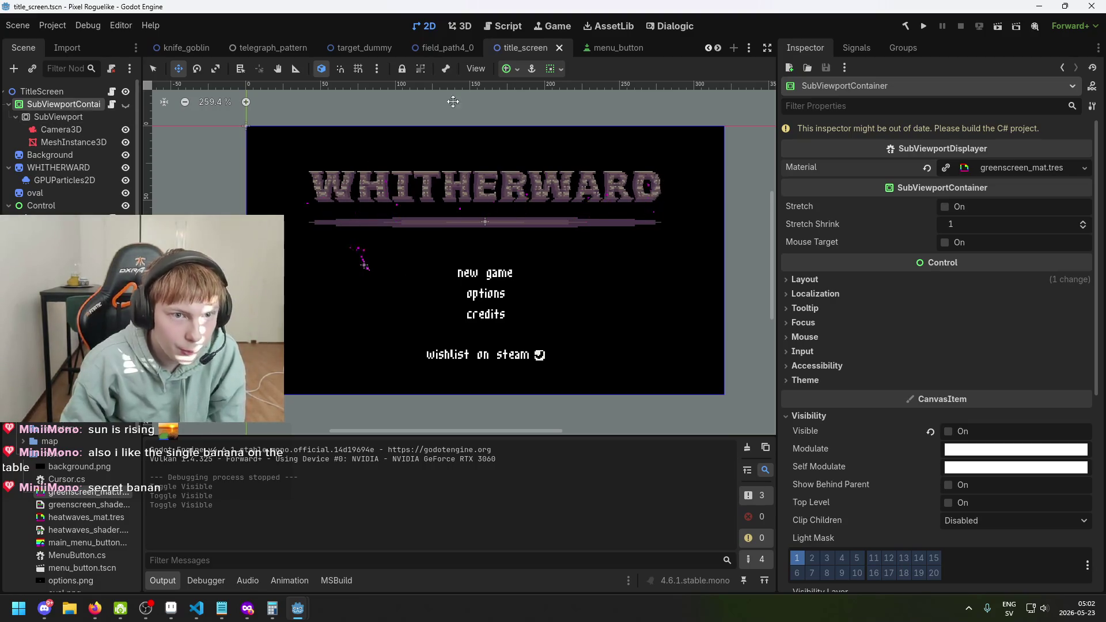
# Step: Check the Camera3D settings, then focus on the cube and tilt it to about -40 degrees
pyautogui.click(84, 133)
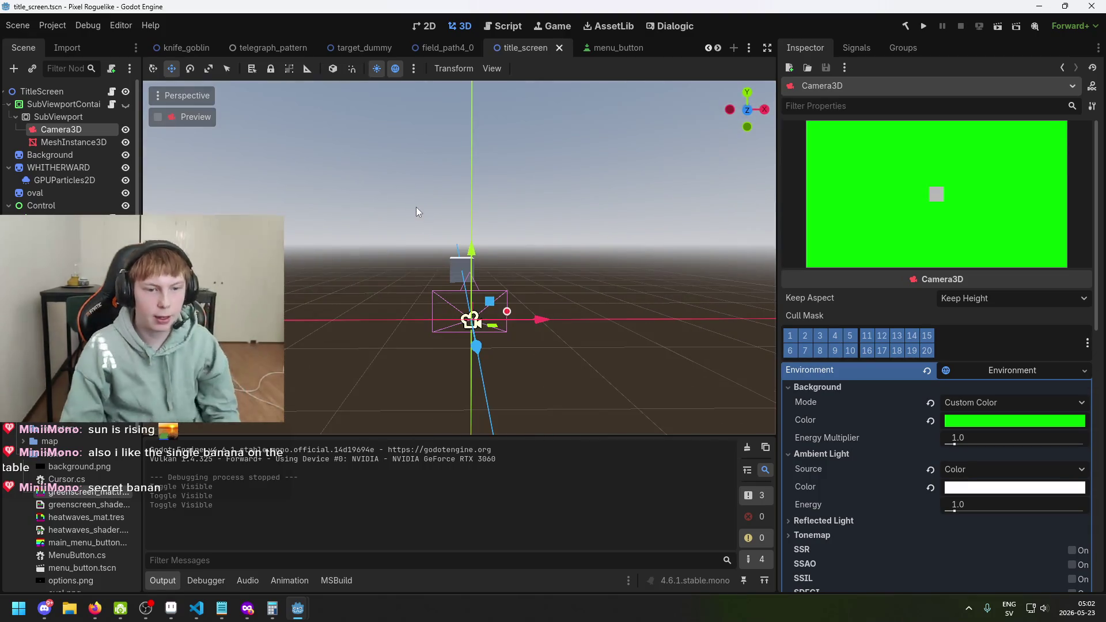
pyautogui.scroll(5, 423, 208)
pyautogui.scroll(-5, 429, 226)
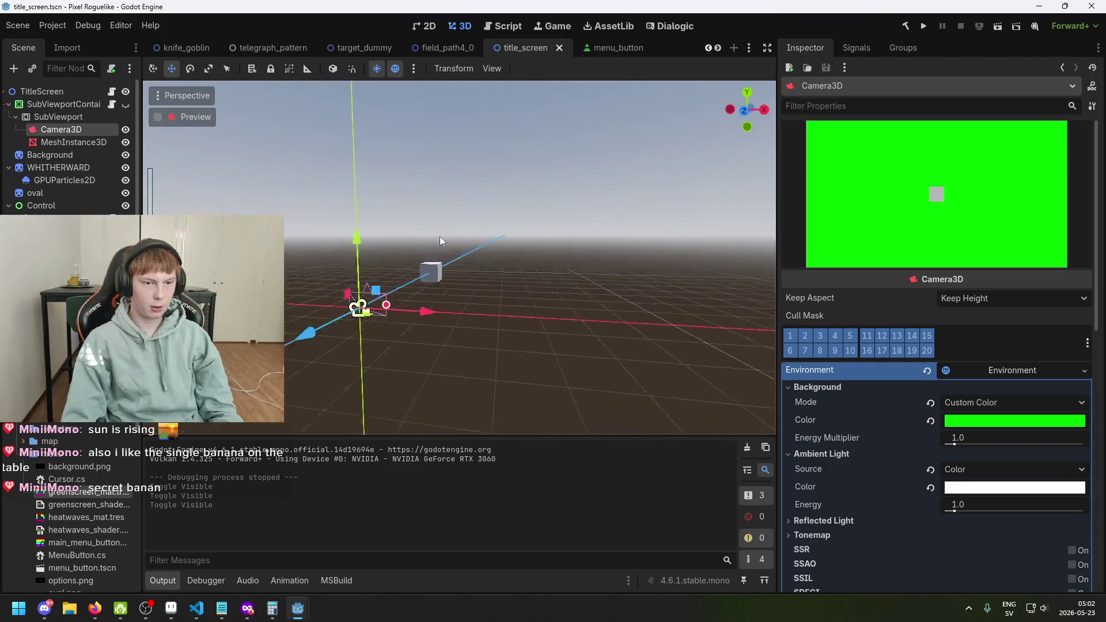
pyautogui.click(71, 142)
pyautogui.moveTo(424, 285)
pyautogui.mouseDown()
pyautogui.moveTo(479, 288)
pyautogui.moveTo(460, 281)
pyautogui.mouseUp()
pyautogui.click(71, 131)
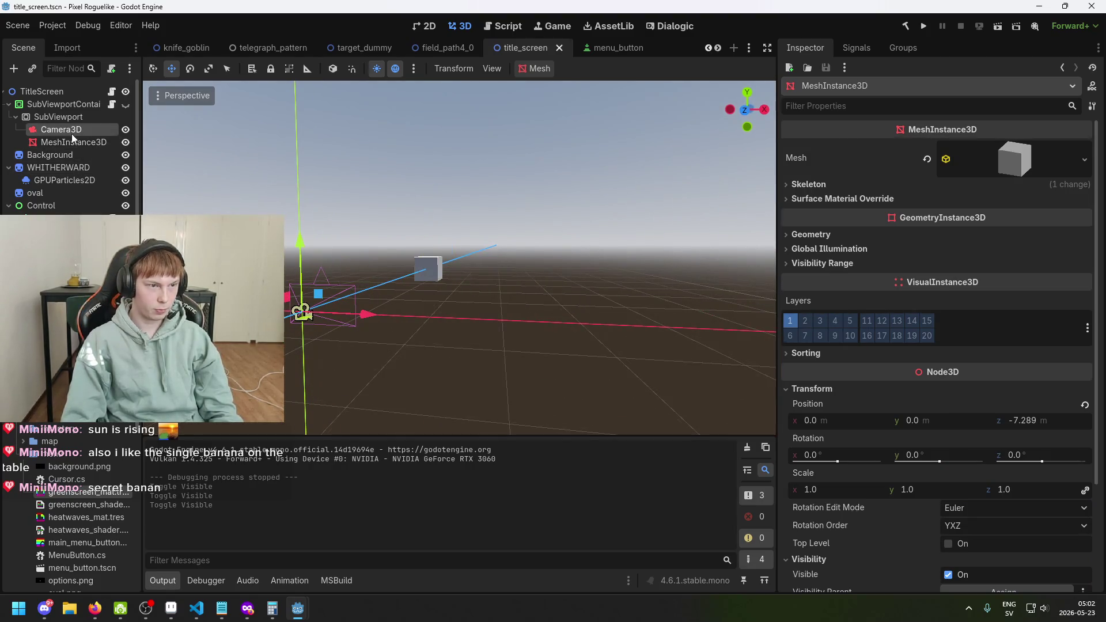
pyautogui.click(86, 144)
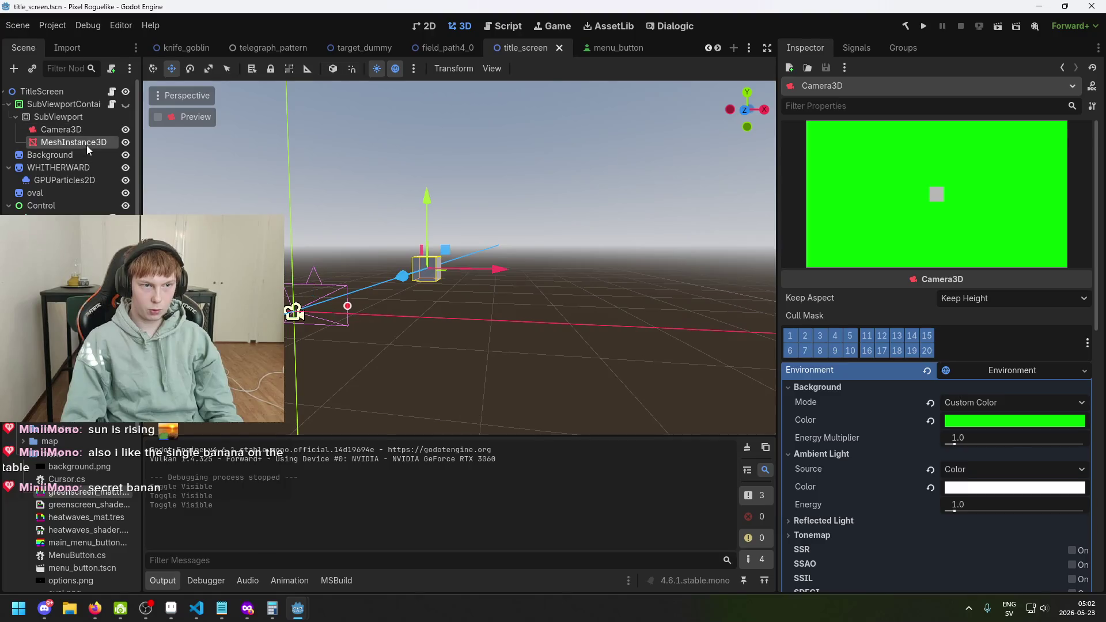
pyautogui.press('f')
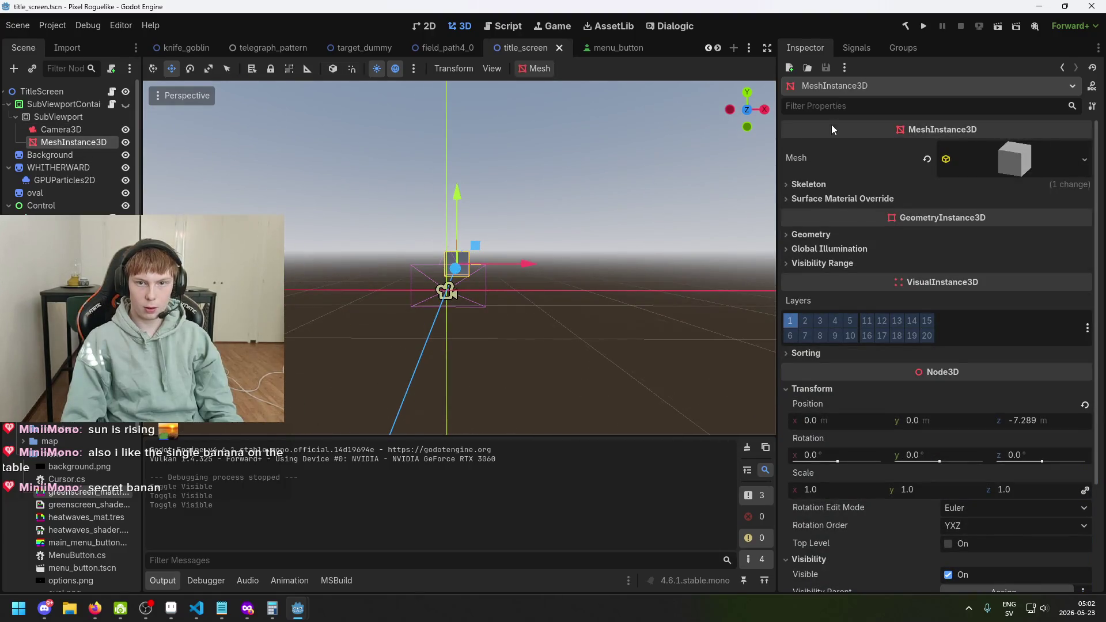
pyautogui.scroll(-2, 918, 138)
pyautogui.moveTo(613, 232); pyautogui.dragTo(557, 271)
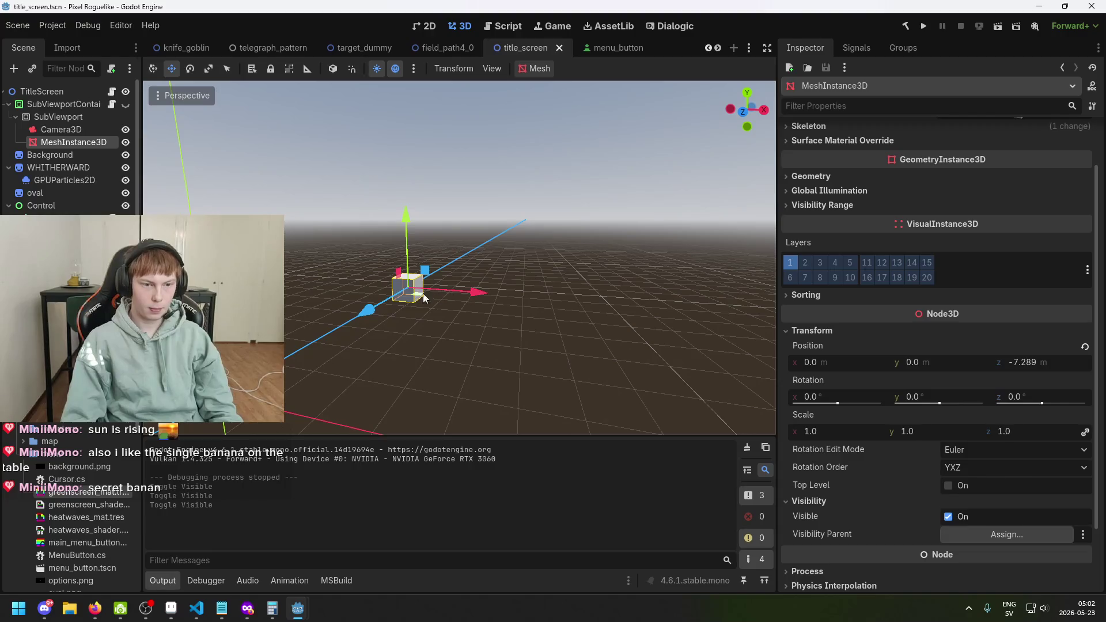
pyautogui.press('e')
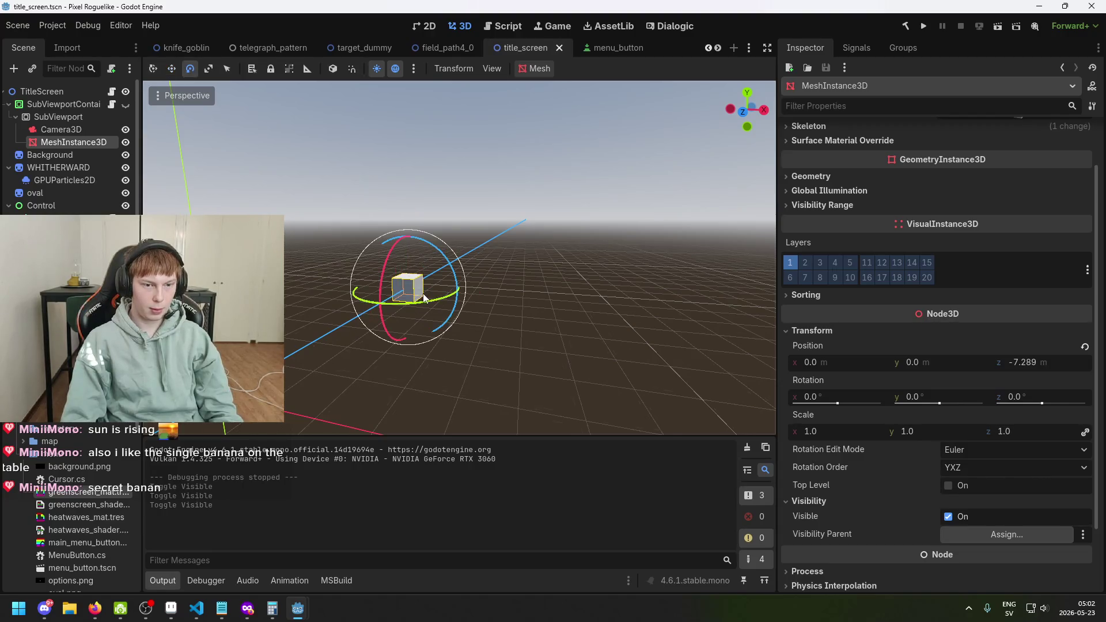
pyautogui.moveTo(423, 293)
pyautogui.mouseDown()
pyautogui.moveTo(462, 271)
pyautogui.moveTo(462, 286)
pyautogui.moveTo(452, 277)
pyautogui.mouseUp()
pyautogui.click(438, 323)
# Step: Move the cube along Z toward the camera
pyautogui.click(75, 133)
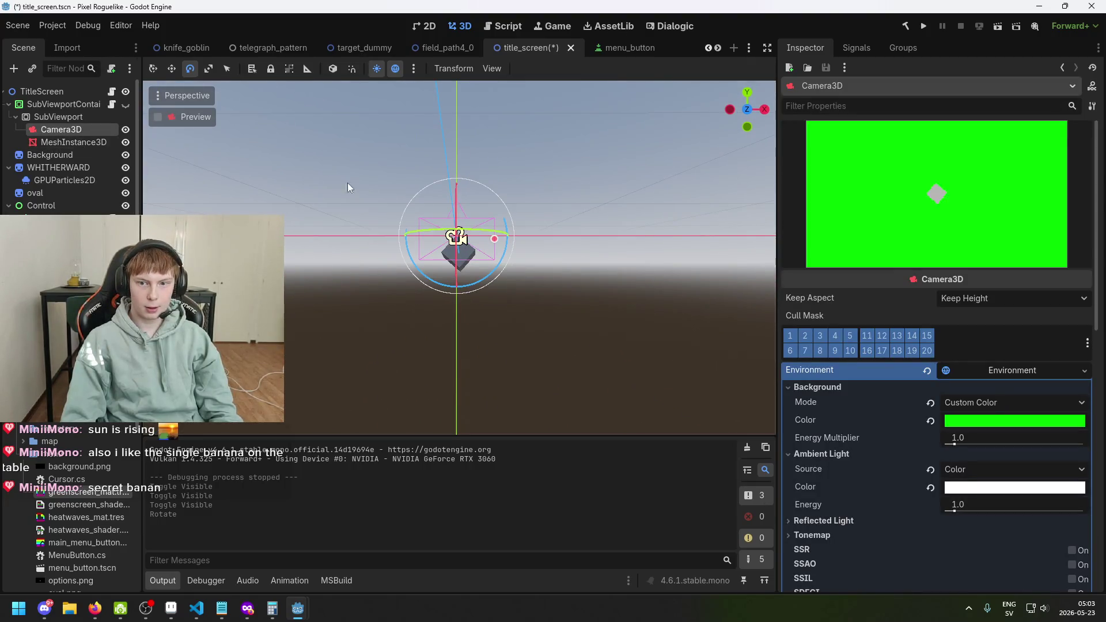
pyautogui.moveTo(347, 182)
pyautogui.mouseDown()
pyautogui.moveTo(455, 264)
pyautogui.moveTo(283, 225)
pyautogui.moveTo(316, 235)
pyautogui.moveTo(288, 257)
pyautogui.moveTo(324, 295)
pyautogui.moveTo(291, 340)
pyautogui.moveTo(290, 323)
pyautogui.mouseUp()
pyautogui.press('w')
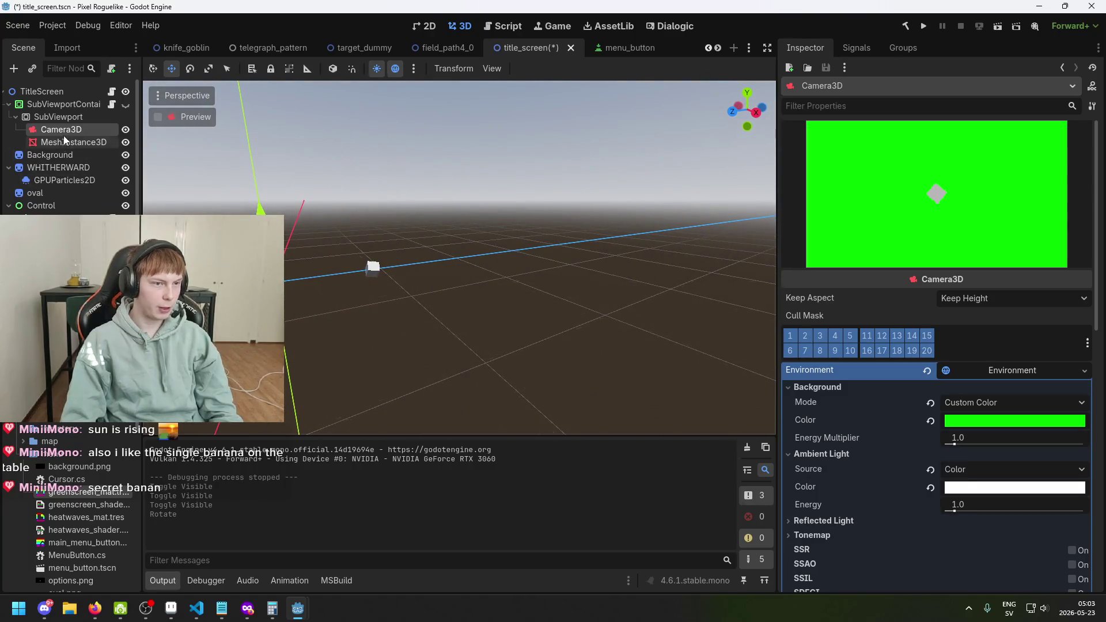
pyautogui.click(68, 142)
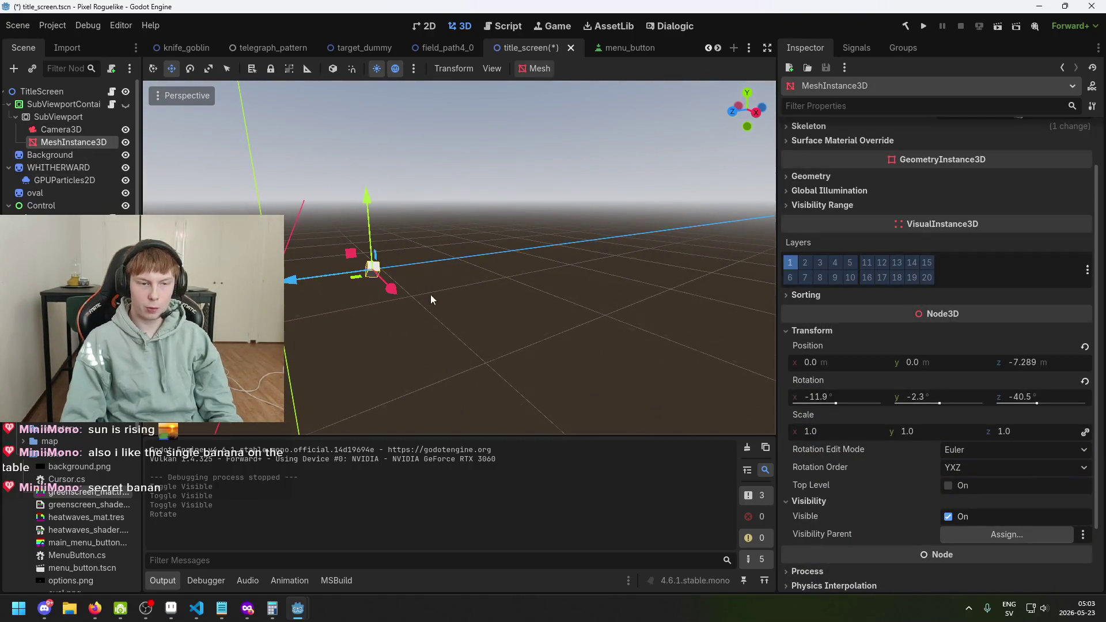
pyautogui.moveTo(431, 298); pyautogui.dragTo(390, 307)
pyautogui.click(344, 310)
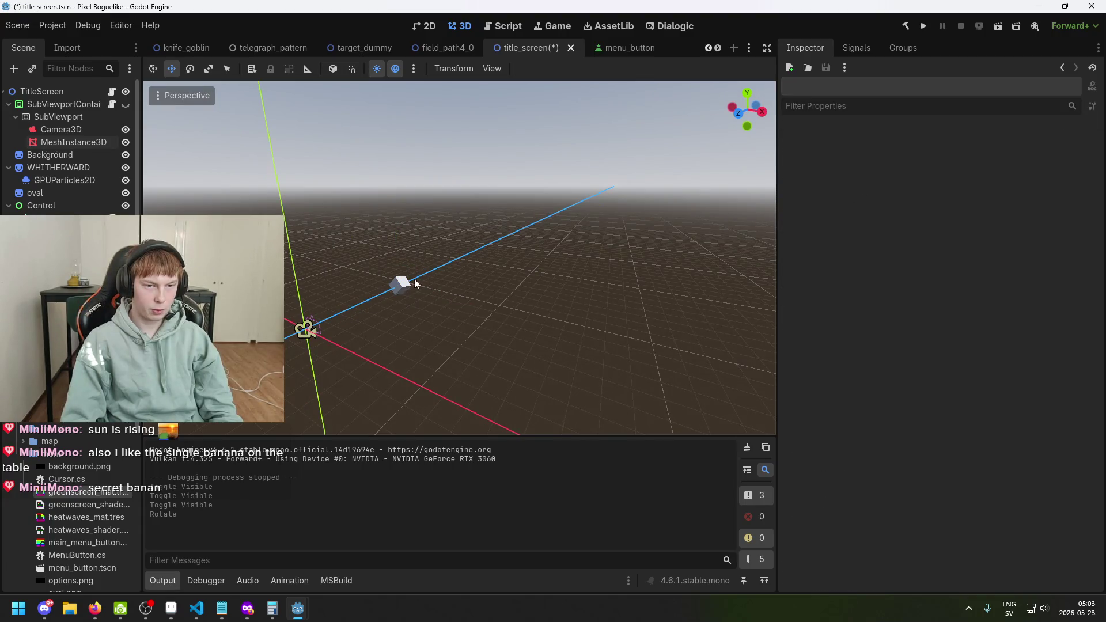
pyautogui.click(388, 289)
pyautogui.moveTo(337, 316); pyautogui.dragTo(282, 344)
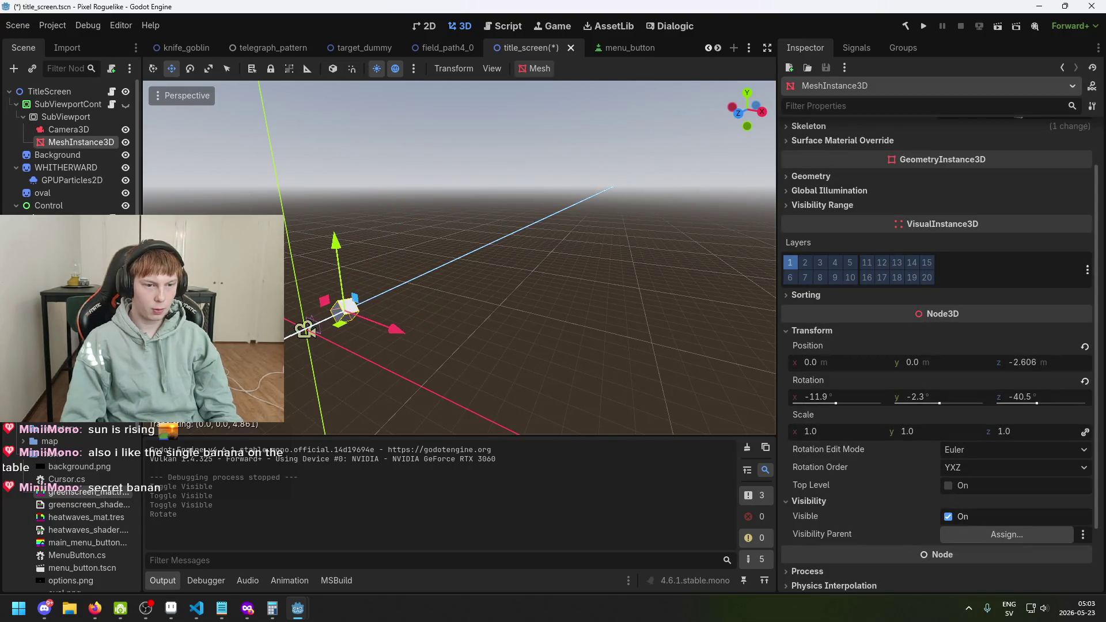
# Step: Rotate the cube slightly further, confirm it in the camera preview, and save the scene
pyautogui.click(59, 127)
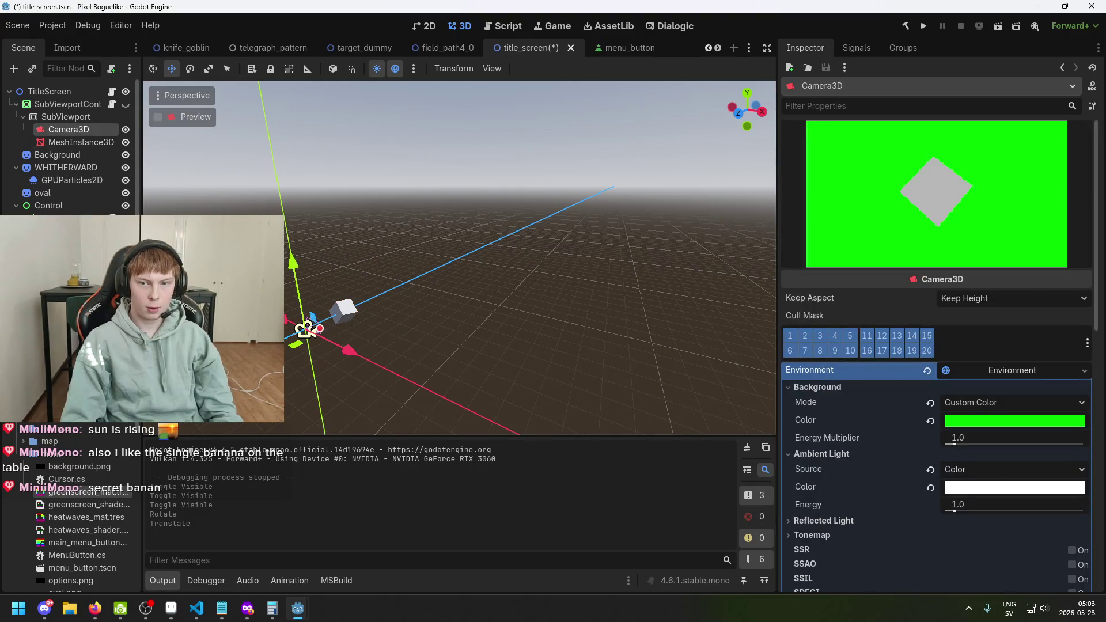
pyautogui.click(349, 316)
pyautogui.press('e')
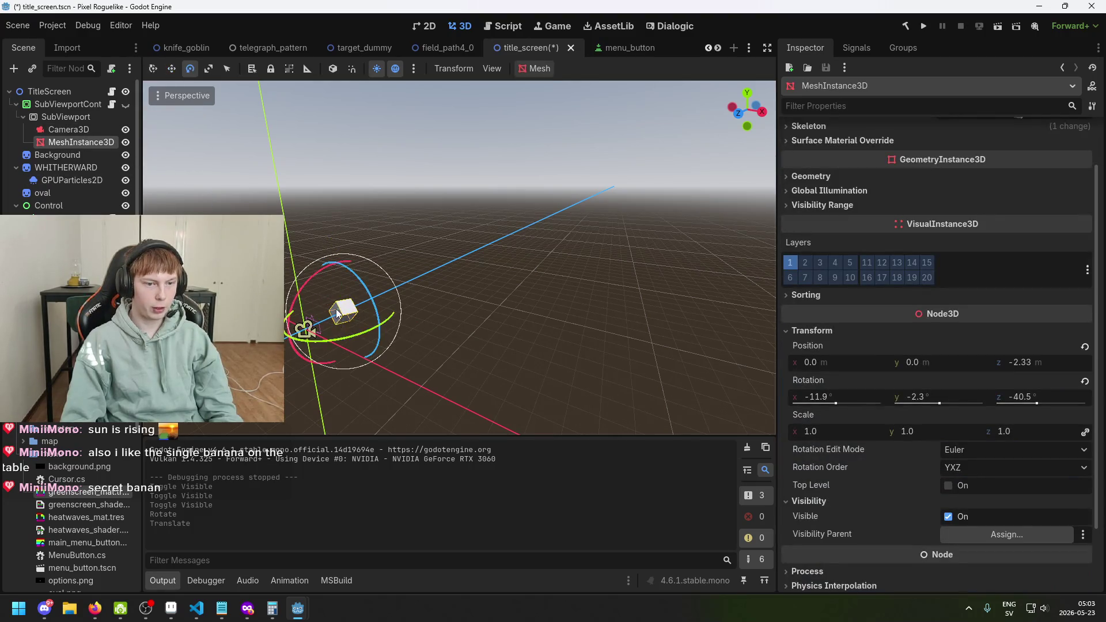
pyautogui.moveTo(343, 314); pyautogui.dragTo(339, 315)
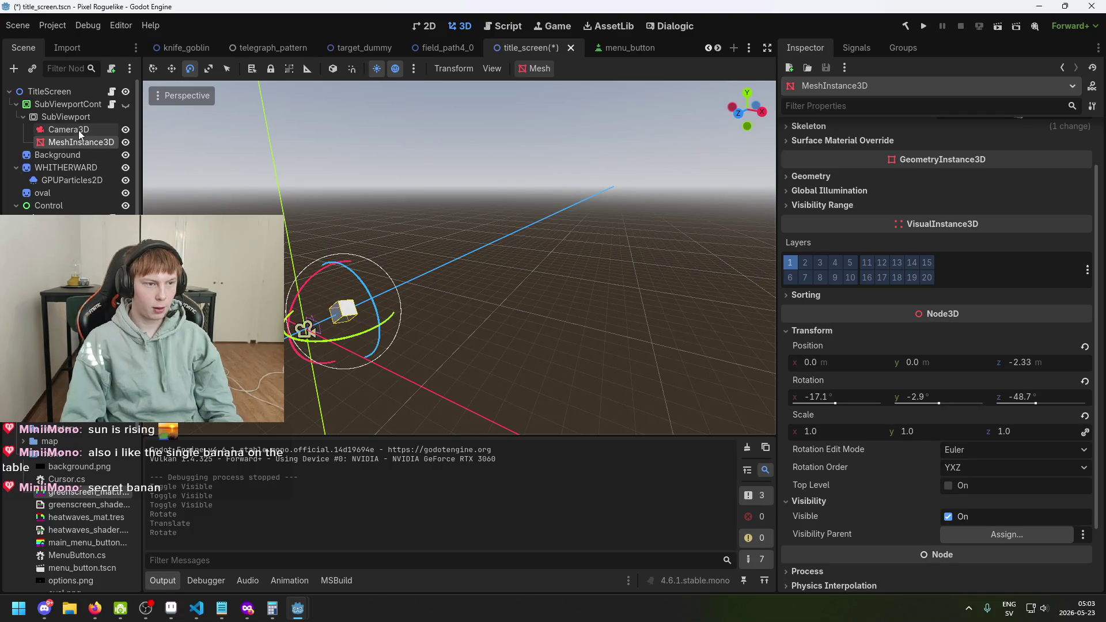
pyautogui.click(78, 128)
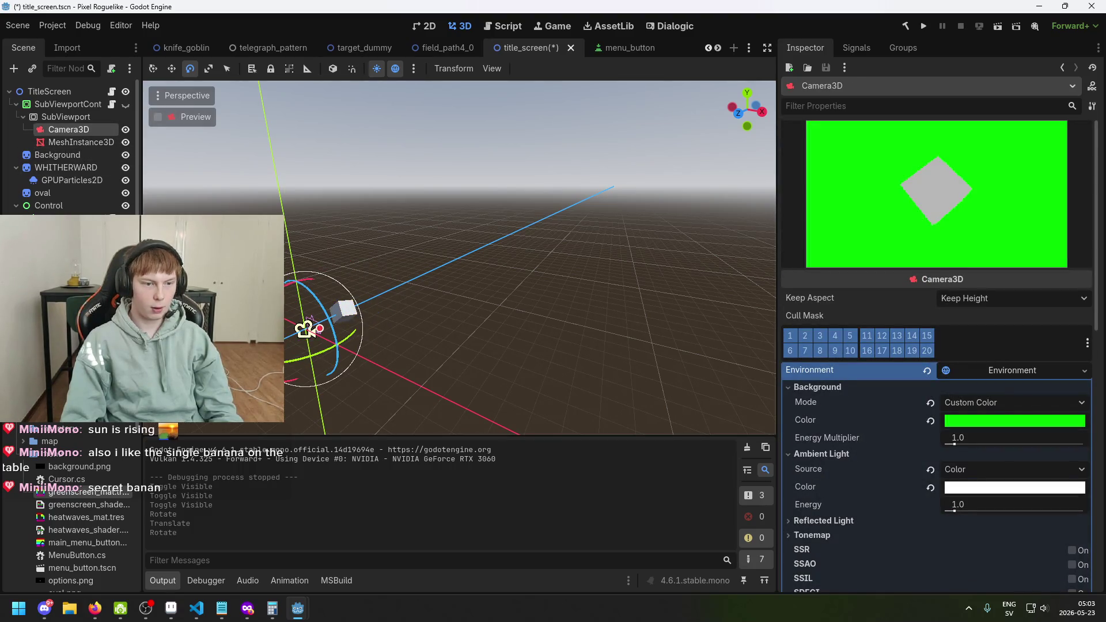
pyautogui.click(81, 142)
pyautogui.hotkey('ctrl', 's')
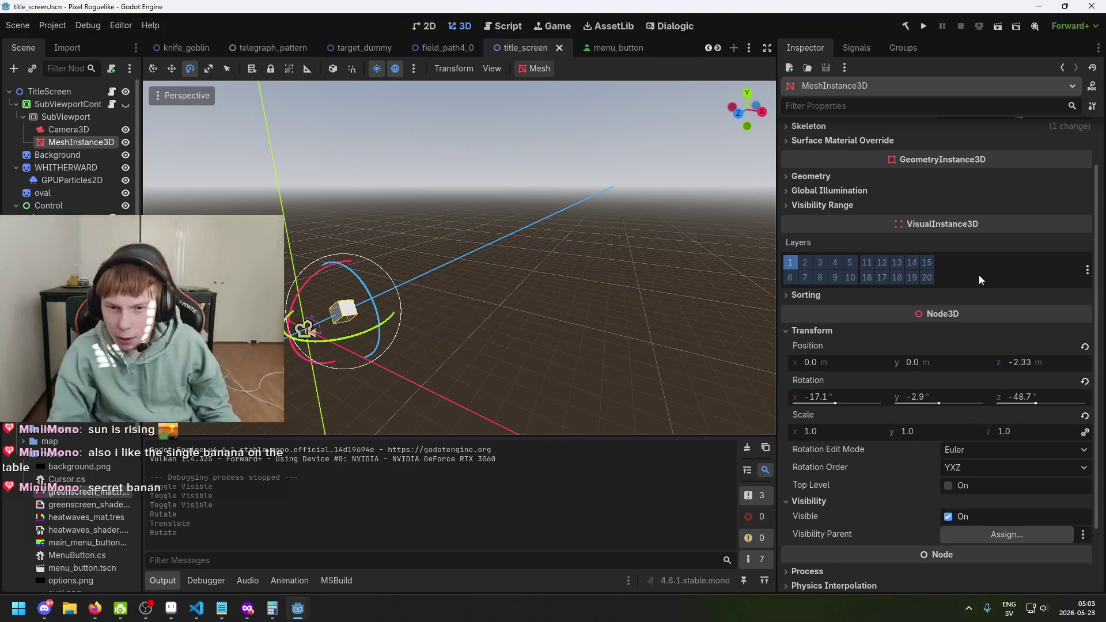
pyautogui.scroll(-3, 979, 282)
pyautogui.scroll(5, 956, 386)
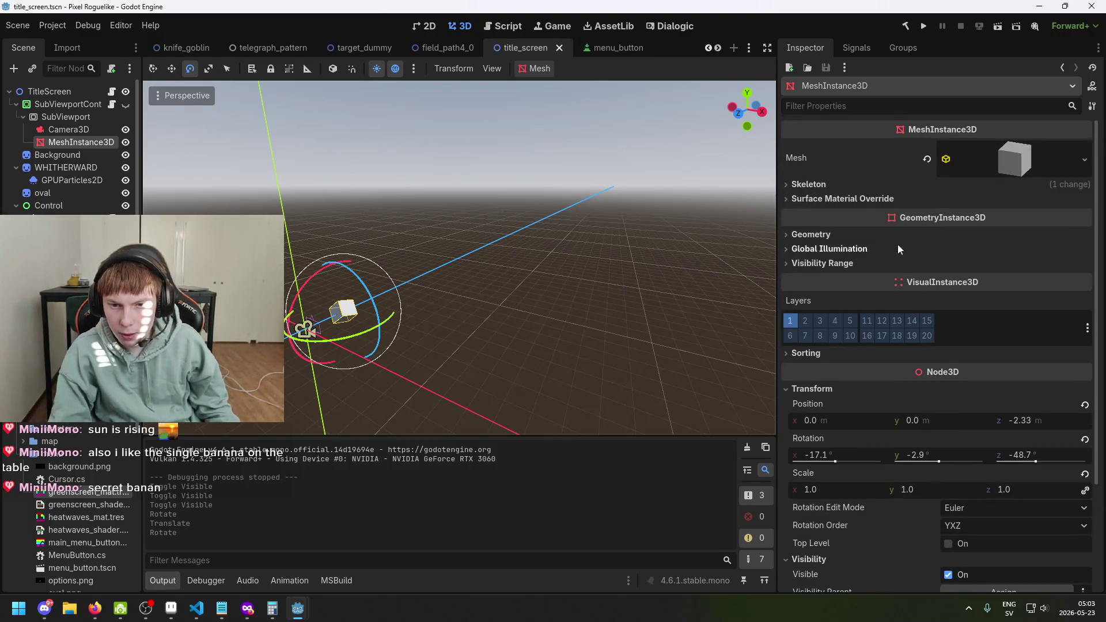
# Step: Centre the view on the camera and orbit to look toward the cube
pyautogui.click(80, 130)
pyautogui.press('f')
pyautogui.moveTo(547, 286)
pyautogui.mouseDown()
pyautogui.moveTo(605, 272)
pyautogui.moveTo(562, 275)
pyautogui.mouseUp()
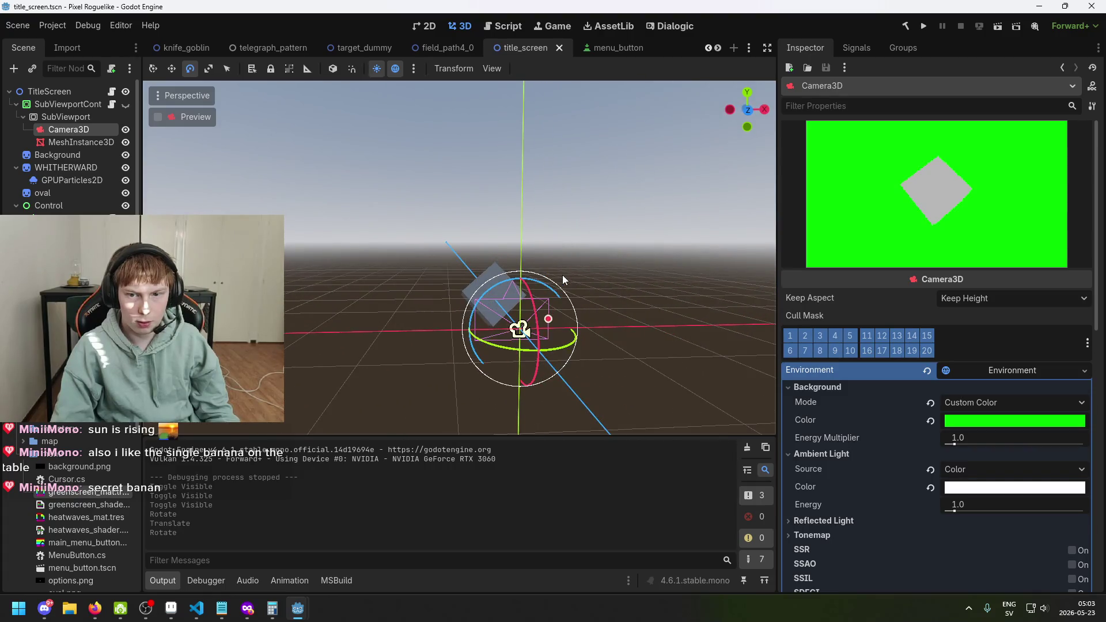
pyautogui.moveTo(638, 250)
pyautogui.mouseDown()
pyautogui.moveTo(582, 252)
pyautogui.moveTo(587, 261)
pyautogui.moveTo(556, 268)
pyautogui.mouseUp()
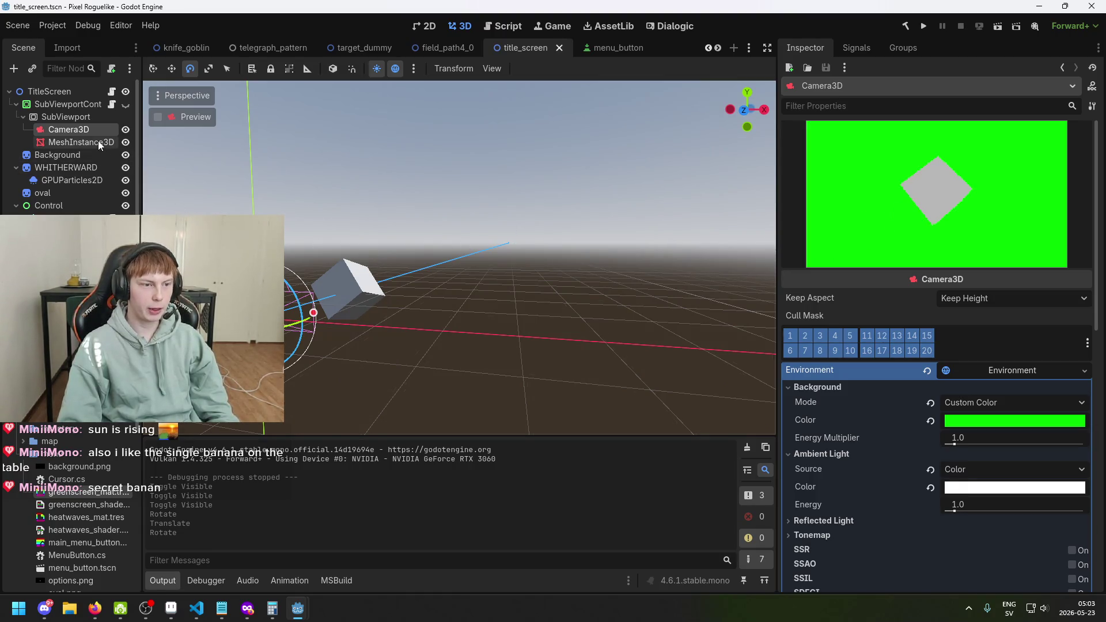
pyautogui.scroll(-3, 920, 357)
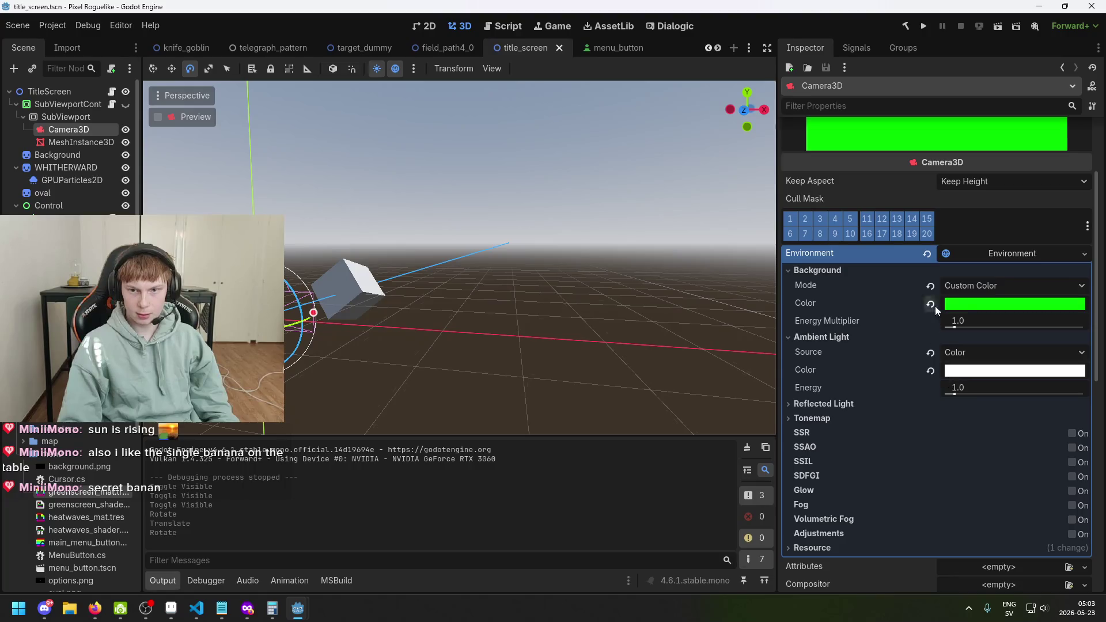
# Step: Try Sky and then Background as the camera environment's ambient light source
pyautogui.scroll(3, 945, 297)
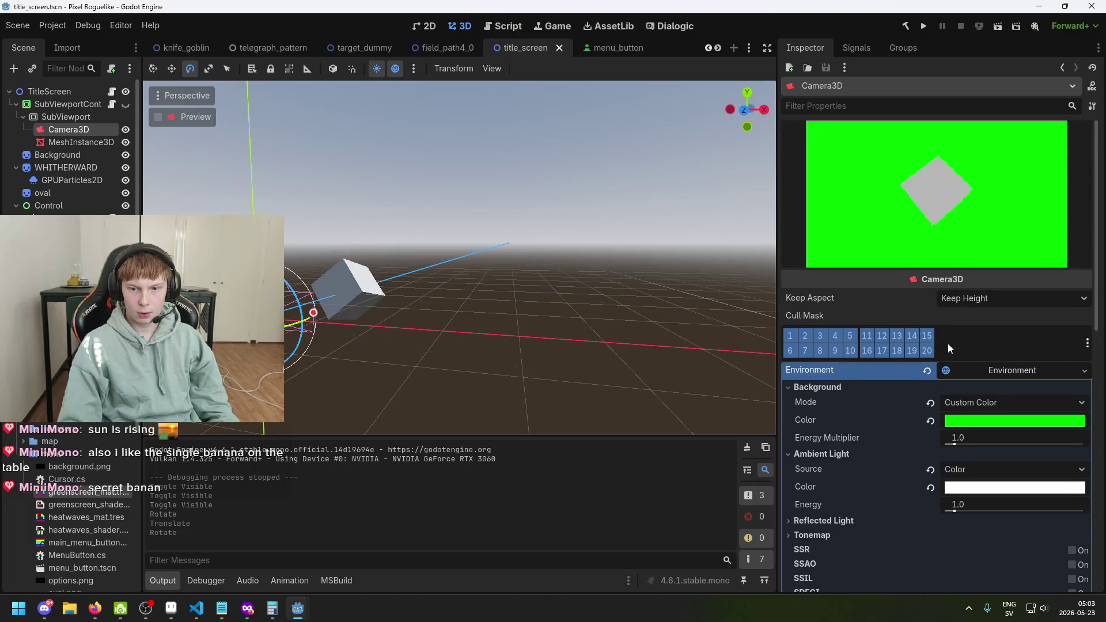
pyautogui.scroll(-2, 957, 368)
pyautogui.click(984, 412)
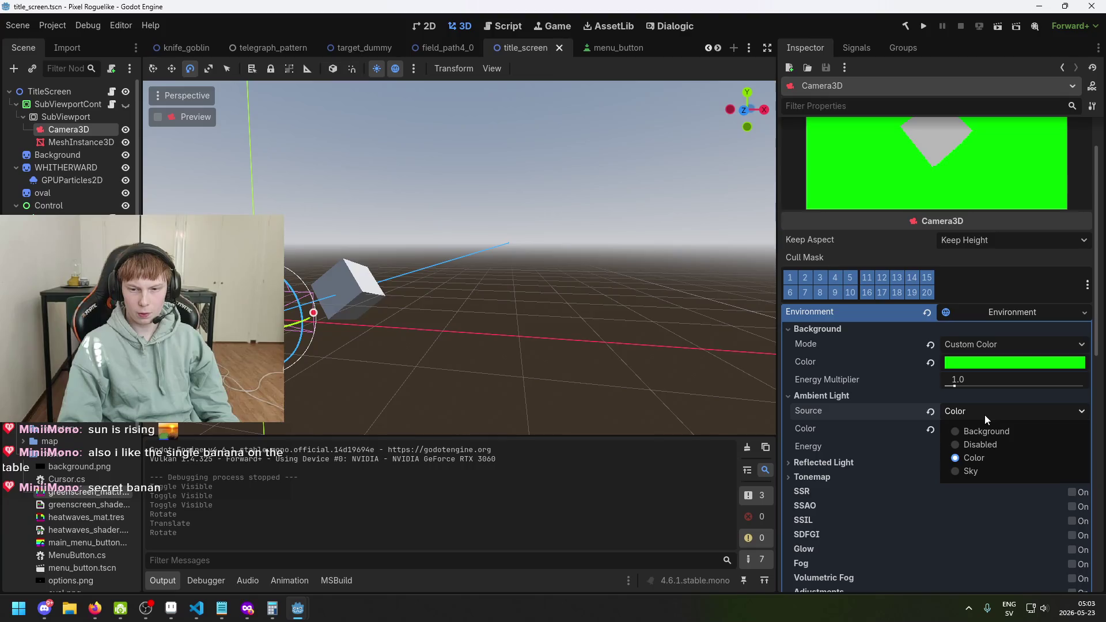
pyautogui.click(984, 473)
pyautogui.scroll(2, 982, 351)
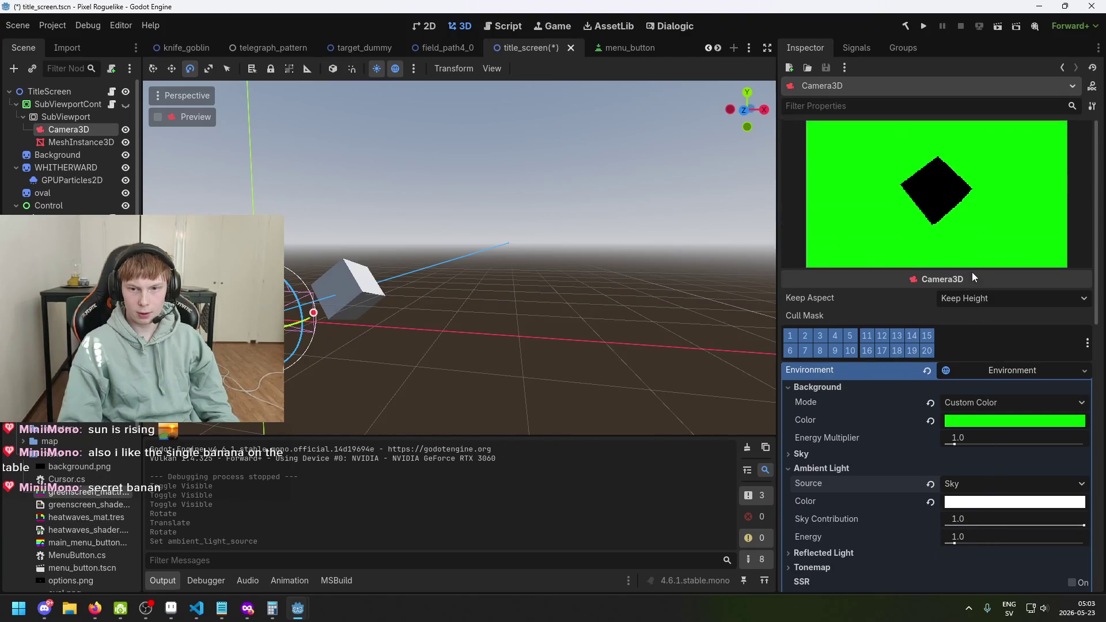
pyautogui.click(989, 489)
pyautogui.click(986, 504)
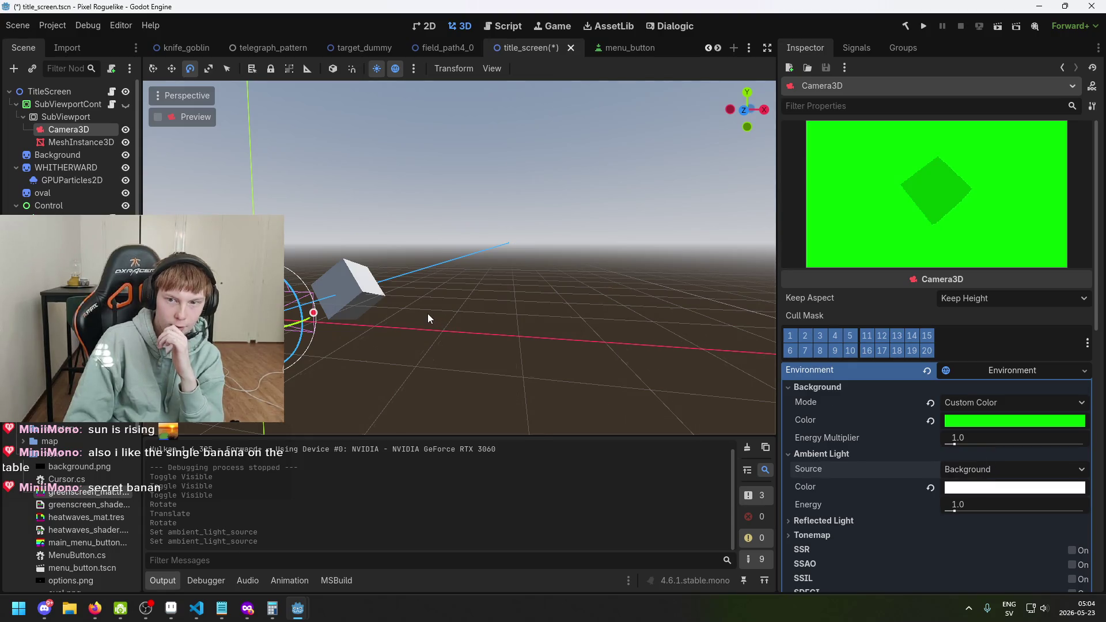
# Step: Rotate the cube slightly, then set Camera3D's ambient light source to Color and save
pyautogui.click(363, 277)
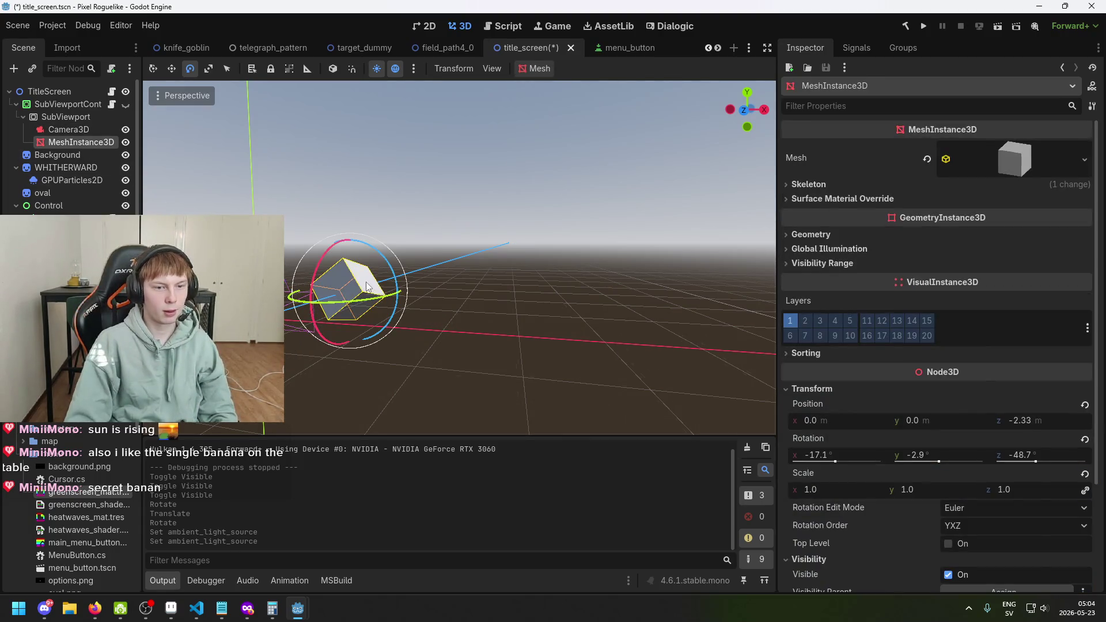
pyautogui.moveTo(368, 283)
pyautogui.mouseDown()
pyautogui.moveTo(359, 271)
pyautogui.moveTo(312, 303)
pyautogui.moveTo(310, 291)
pyautogui.mouseUp()
pyautogui.click(60, 128)
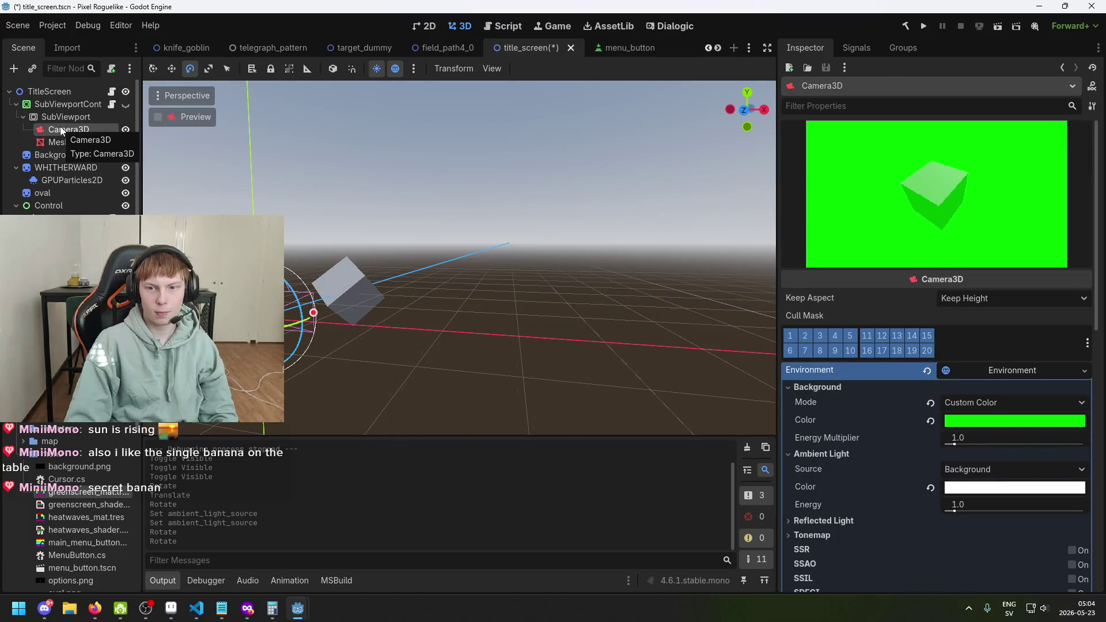
pyautogui.click(972, 402)
pyautogui.click(992, 437)
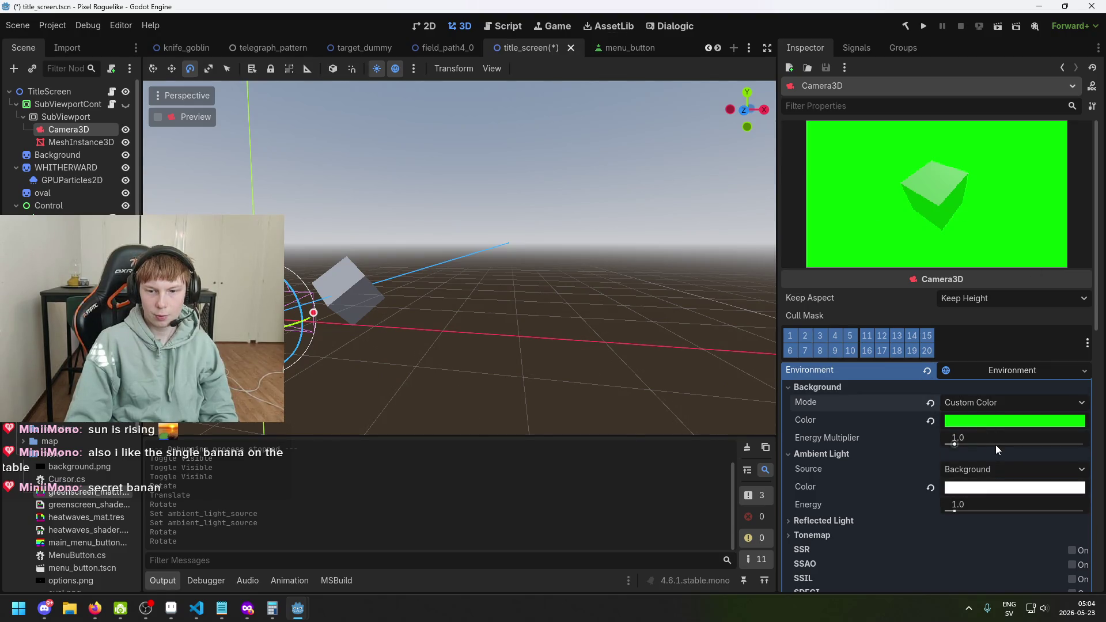
pyautogui.click(996, 468)
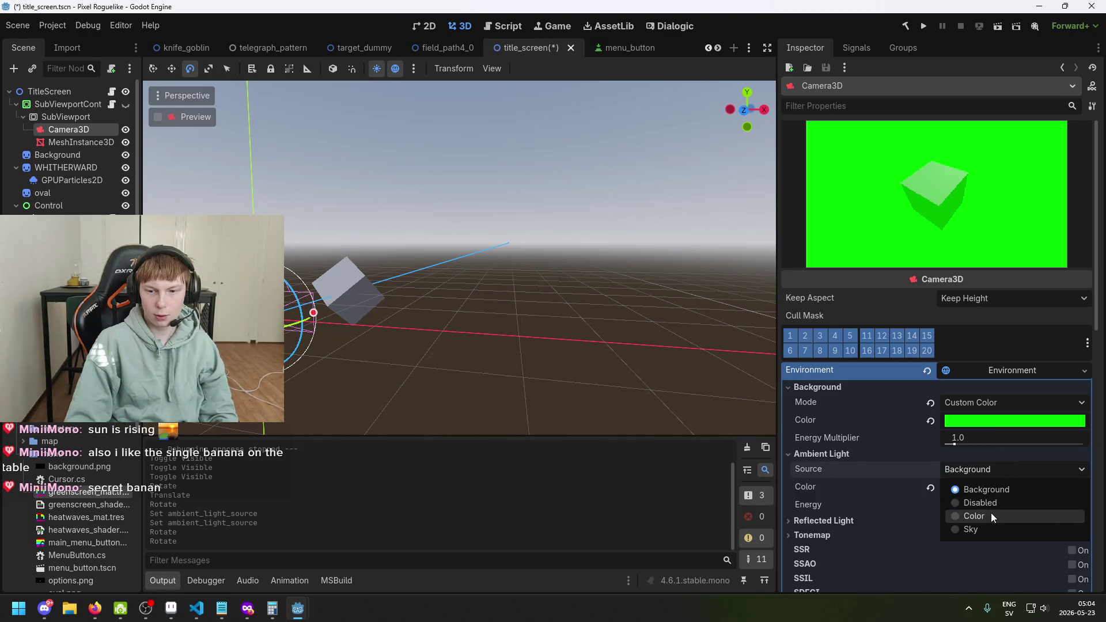
pyautogui.click(992, 514)
pyautogui.hotkey('ctrl', 's')
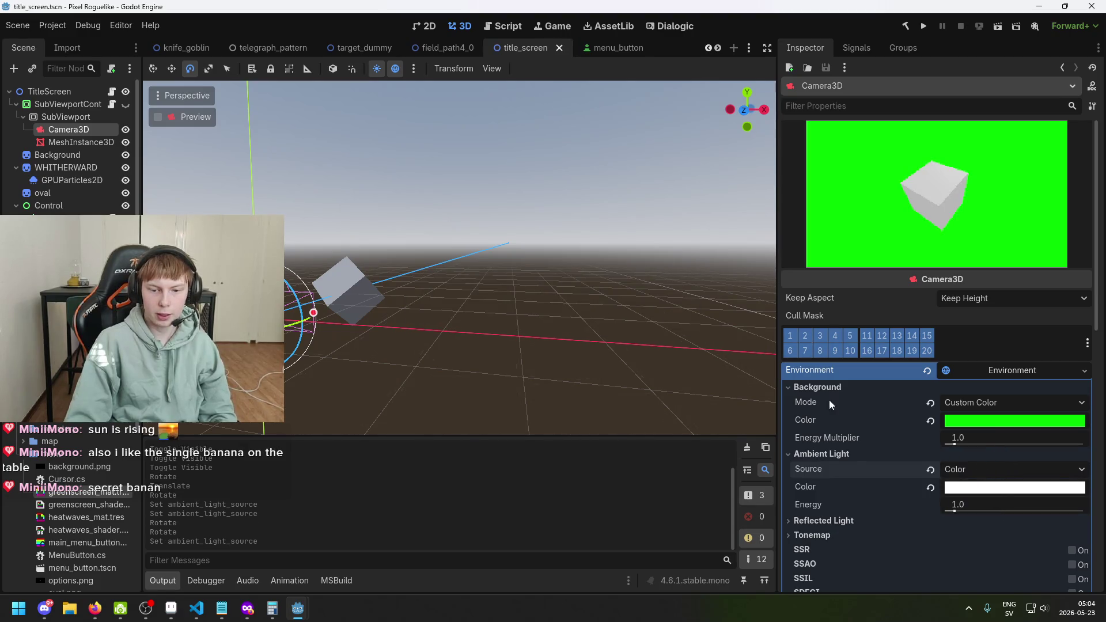
pyautogui.scroll(-3, 437, 262)
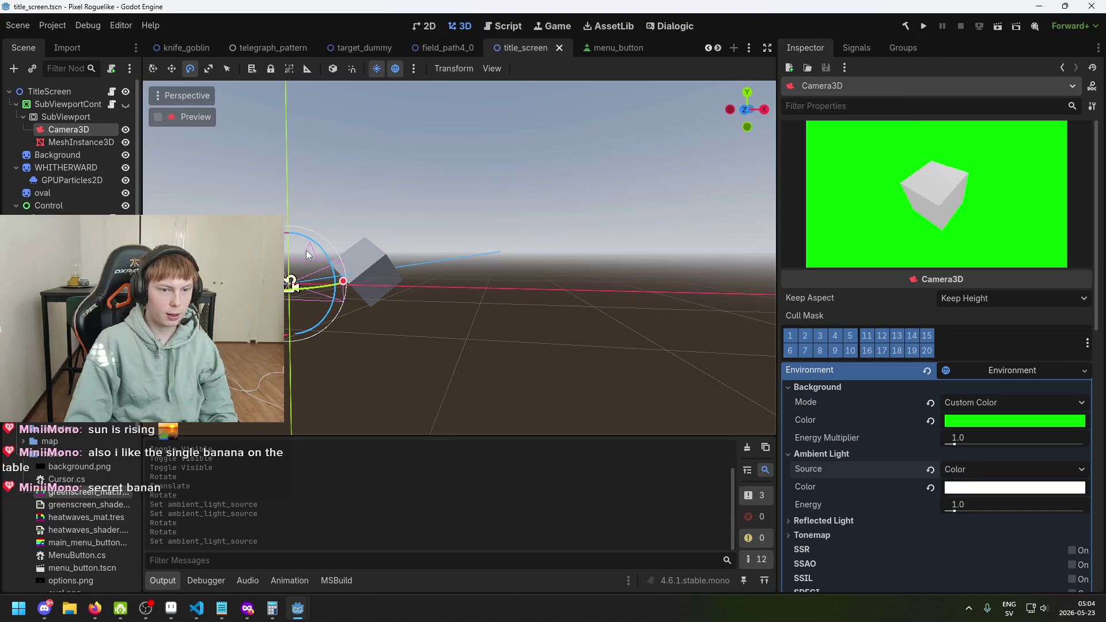
# Step: Move the MeshInstance3D cube to the right along the X axis
pyautogui.press('f')
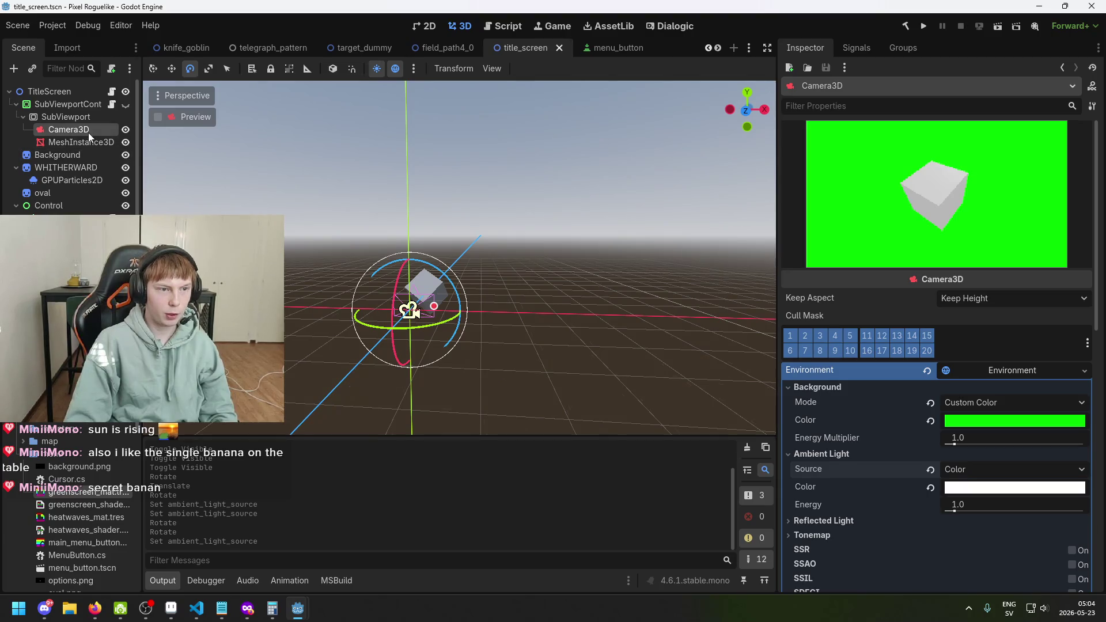
pyautogui.press('w')
pyautogui.click(89, 144)
pyautogui.press('f')
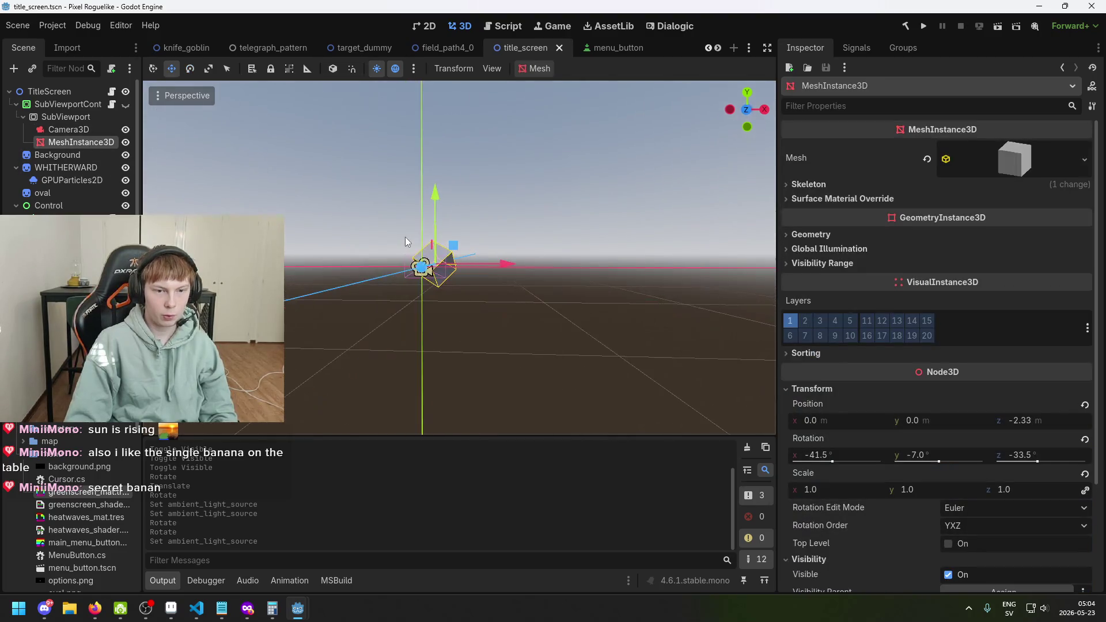
pyautogui.moveTo(520, 278); pyautogui.dragTo(552, 281)
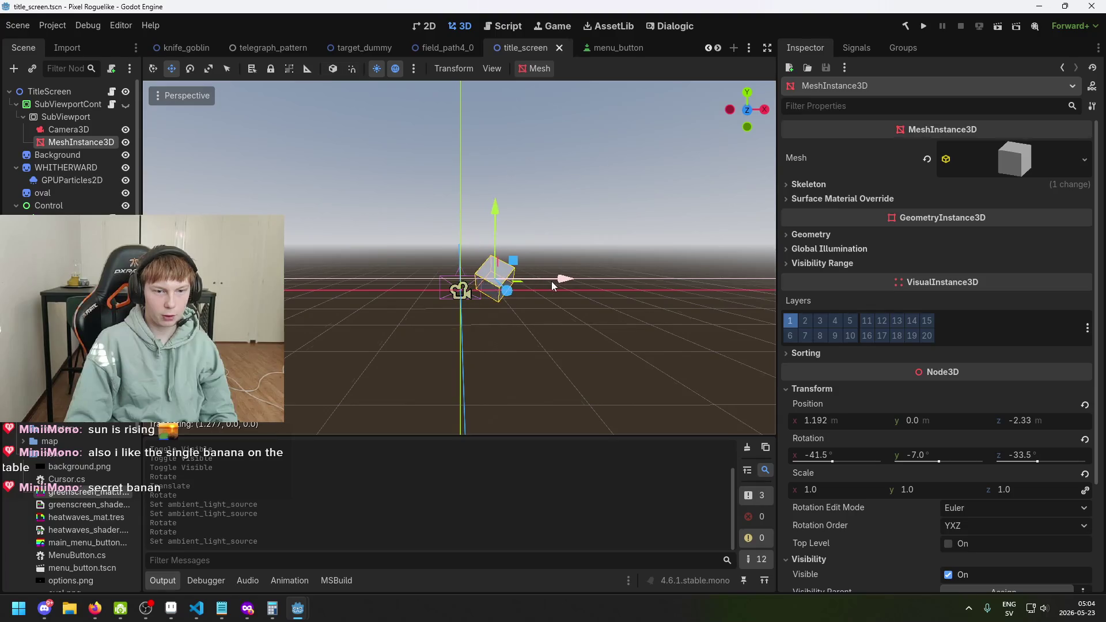
# Step: Reselect Camera3D, save the scene, and test-run the game's title screen
pyautogui.click(75, 130)
pyautogui.hotkey('ctrl', 's')
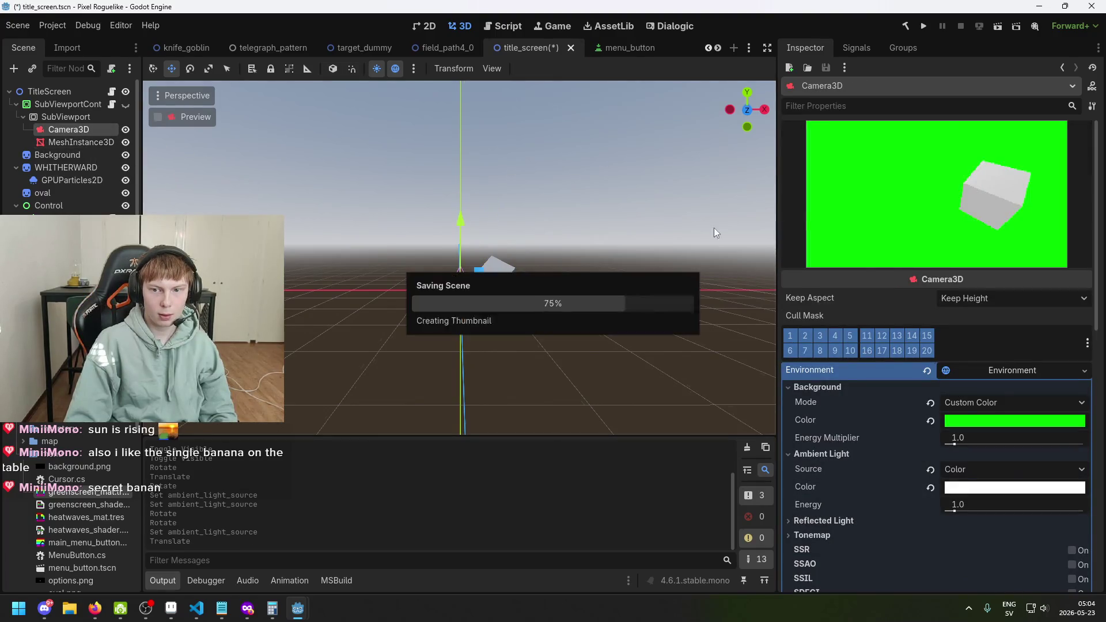
pyautogui.click(930, 27)
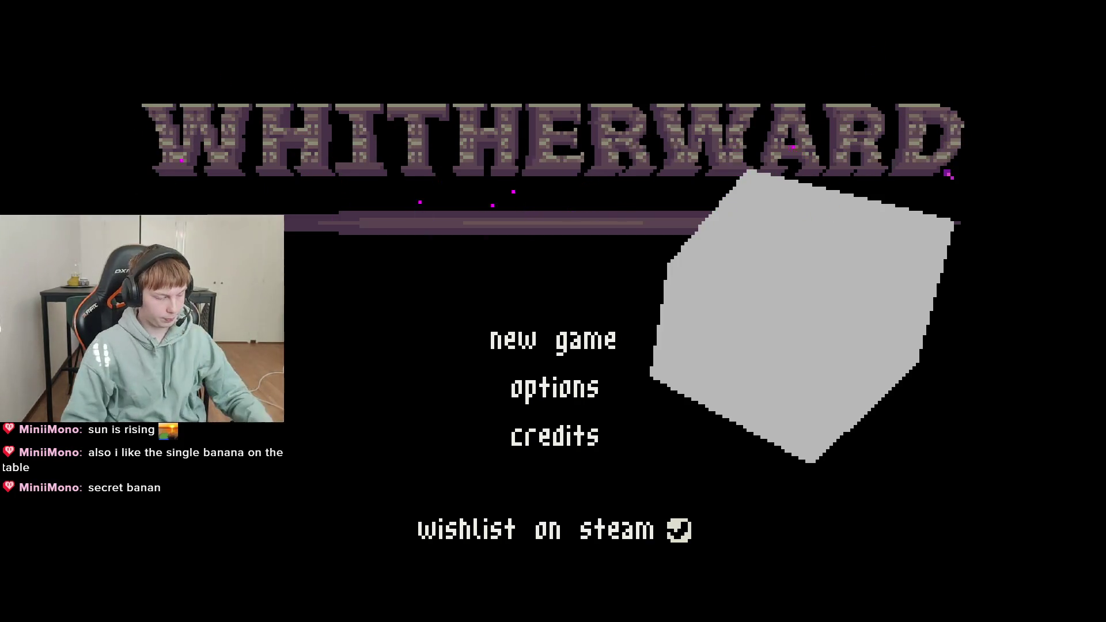
pyautogui.hotkey('alt', 'F4')
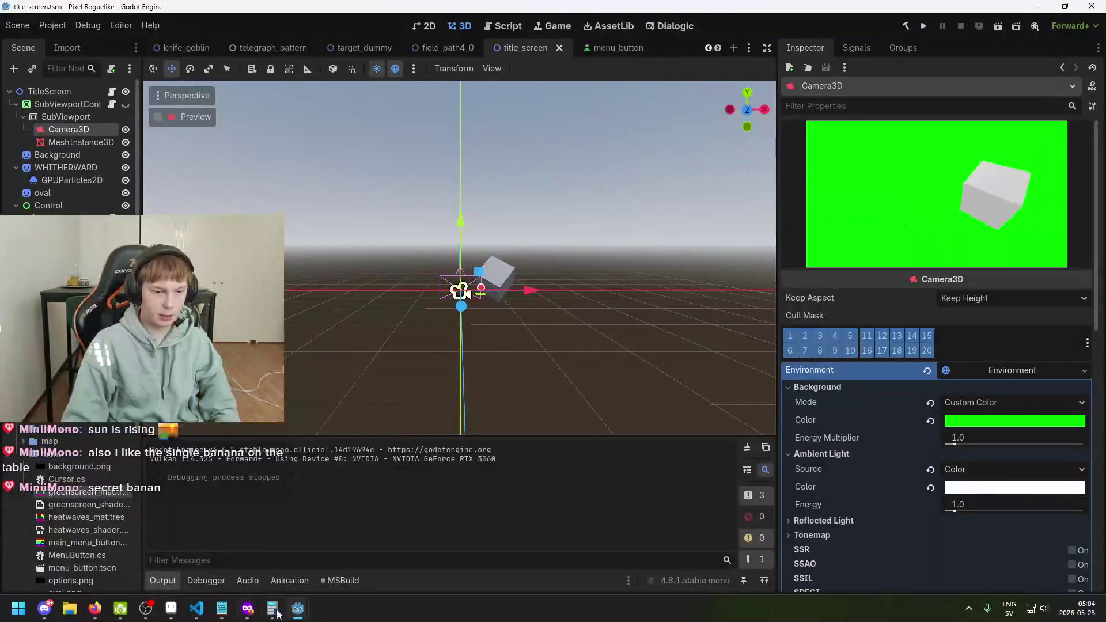
# Step: Copy the SetShaderParameter texture line from _Ready into _Process in Visual Studio Code
pyautogui.moveTo(298, 608)
pyautogui.click(191, 608)
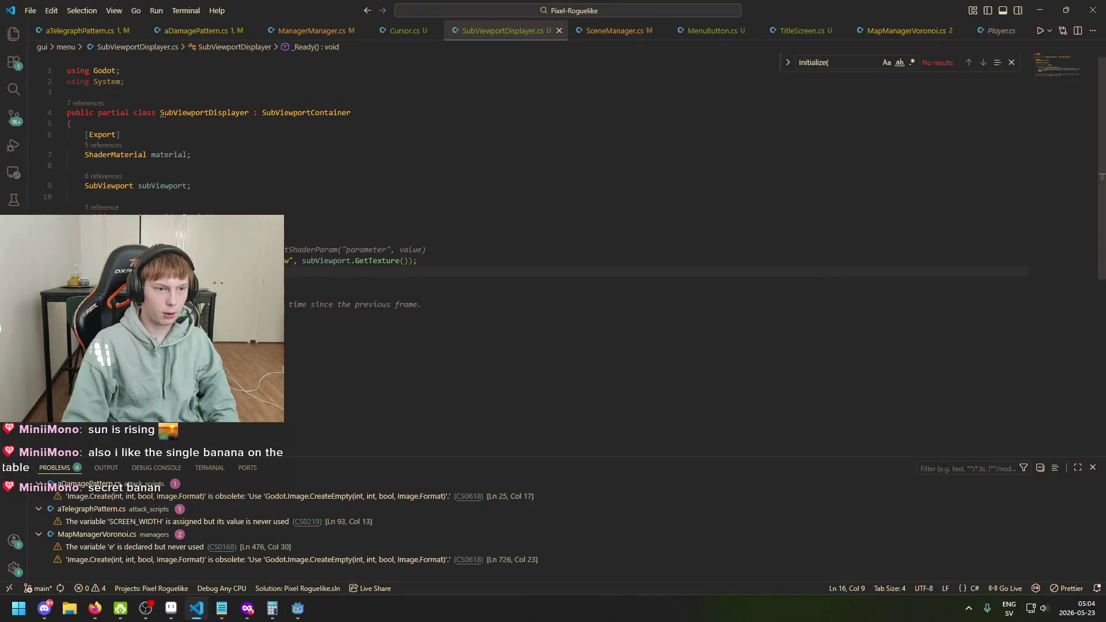
pyautogui.press('Home')
pyautogui.hotkey('shift', 'End')
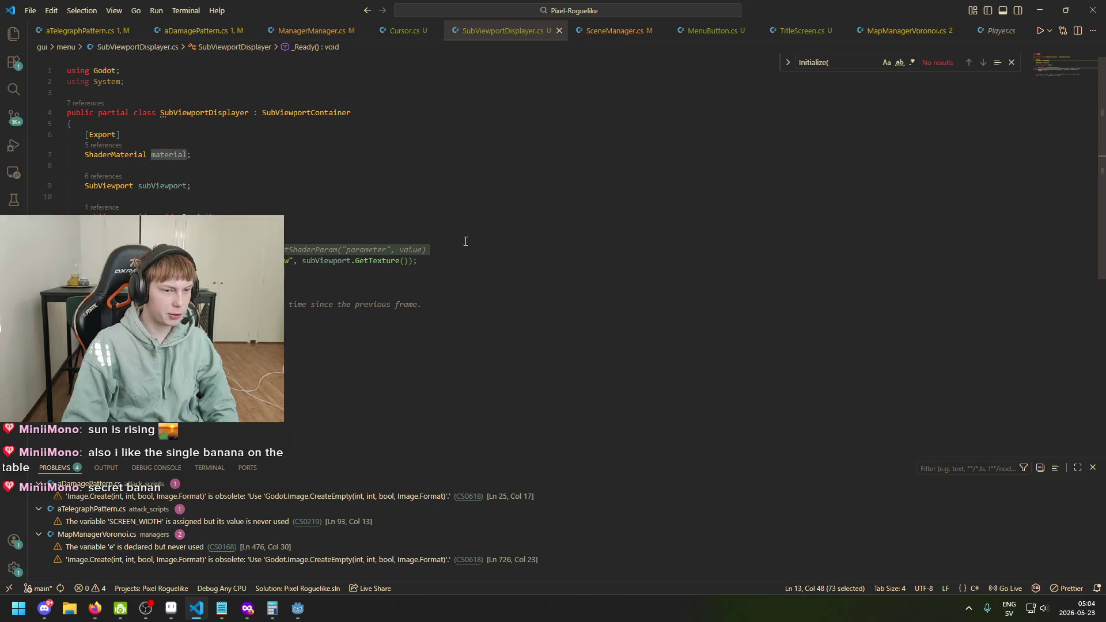
pyautogui.click(458, 342)
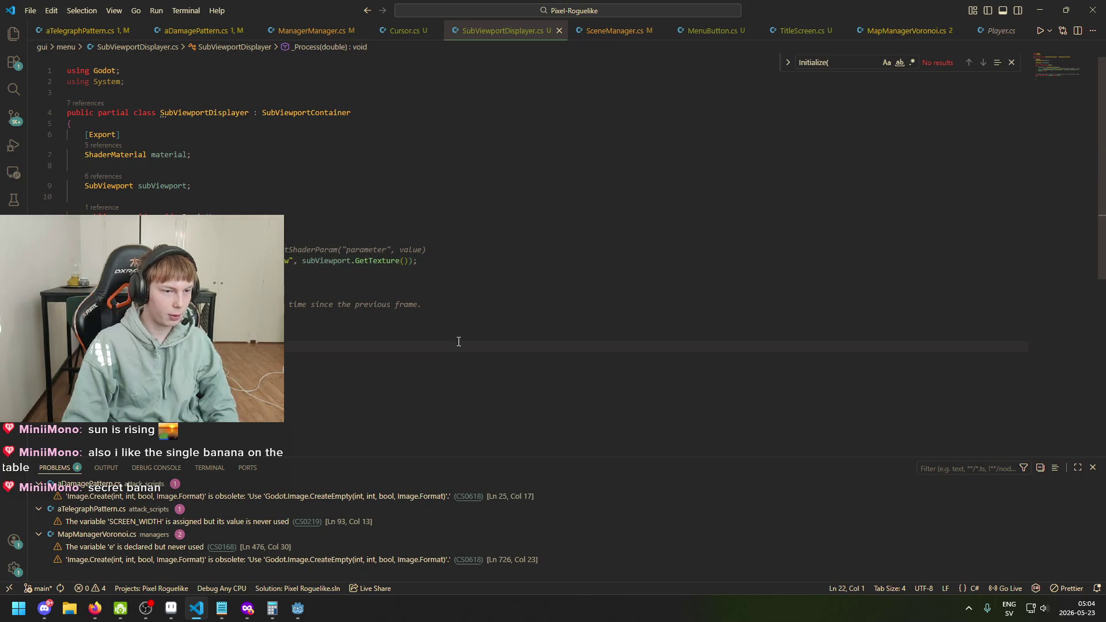
pyautogui.hotkey('ctrl', 'v')
# Step: Switch back to Godot and run the game
pyautogui.moveTo(289, 616)
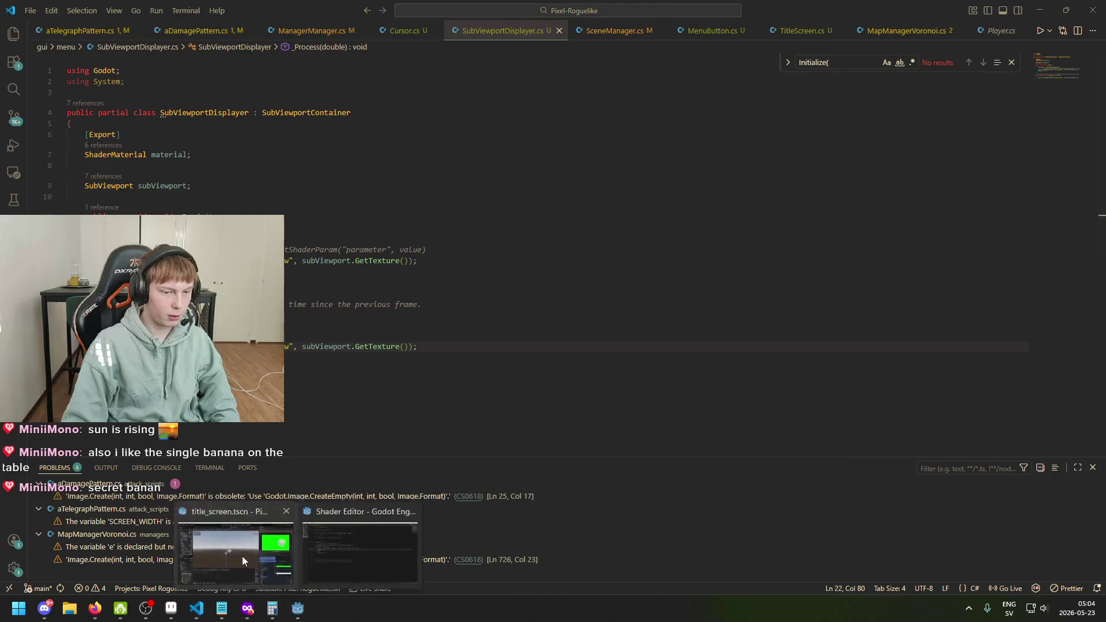
pyautogui.click(242, 555)
pyautogui.click(918, 23)
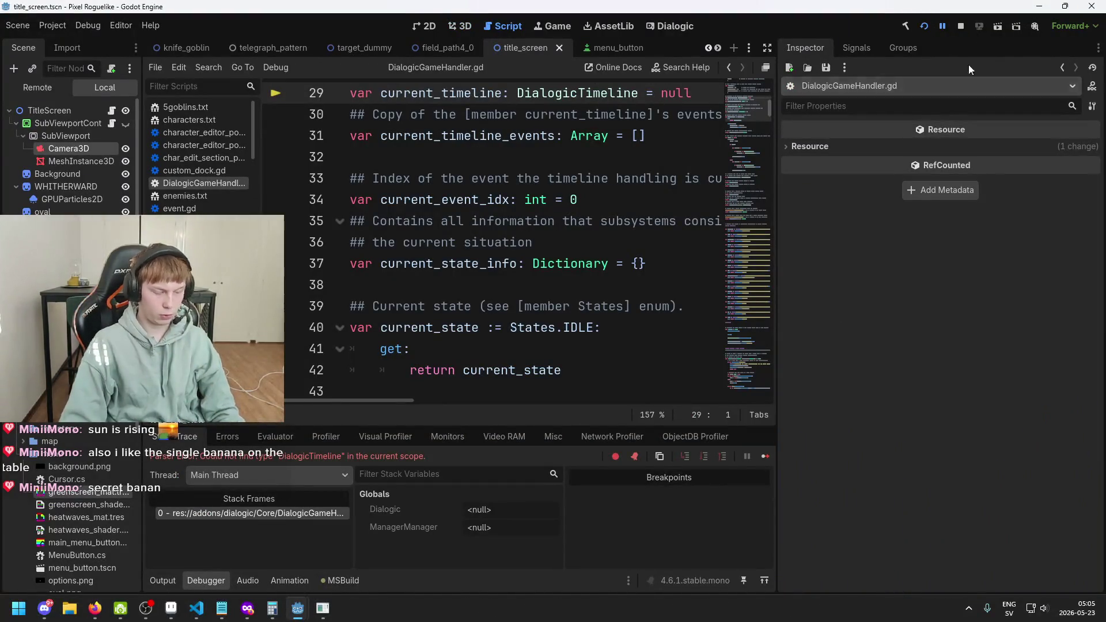
# Step: Stop the stalled debug session and rerun the game to view the cube beside the menu
pyautogui.click(964, 26)
pyautogui.click(926, 27)
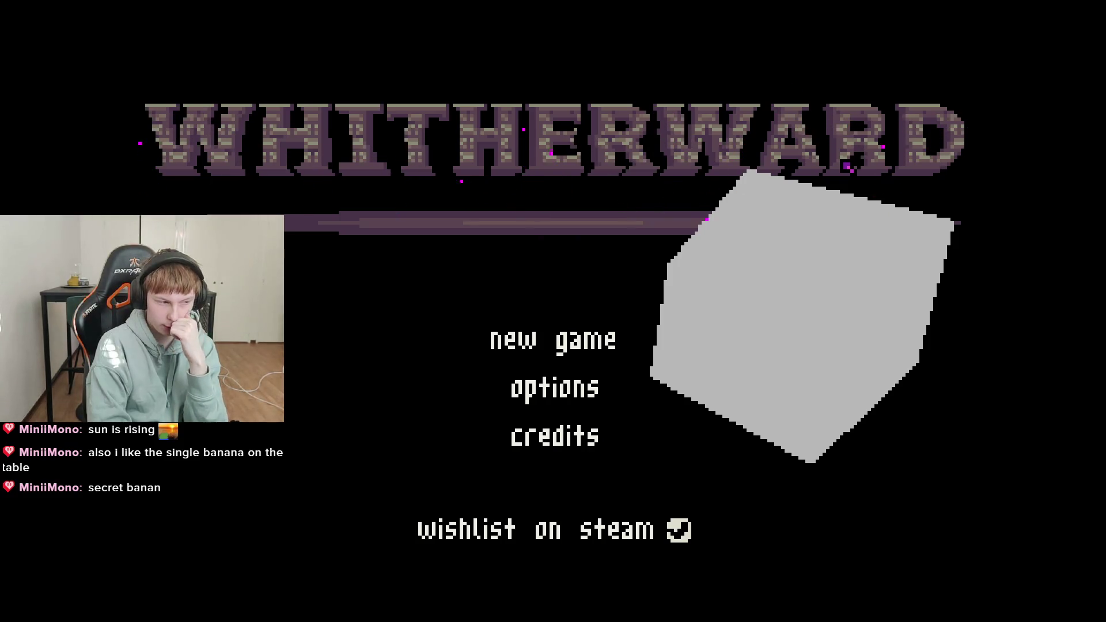
pyautogui.hotkey('alt', 'F4')
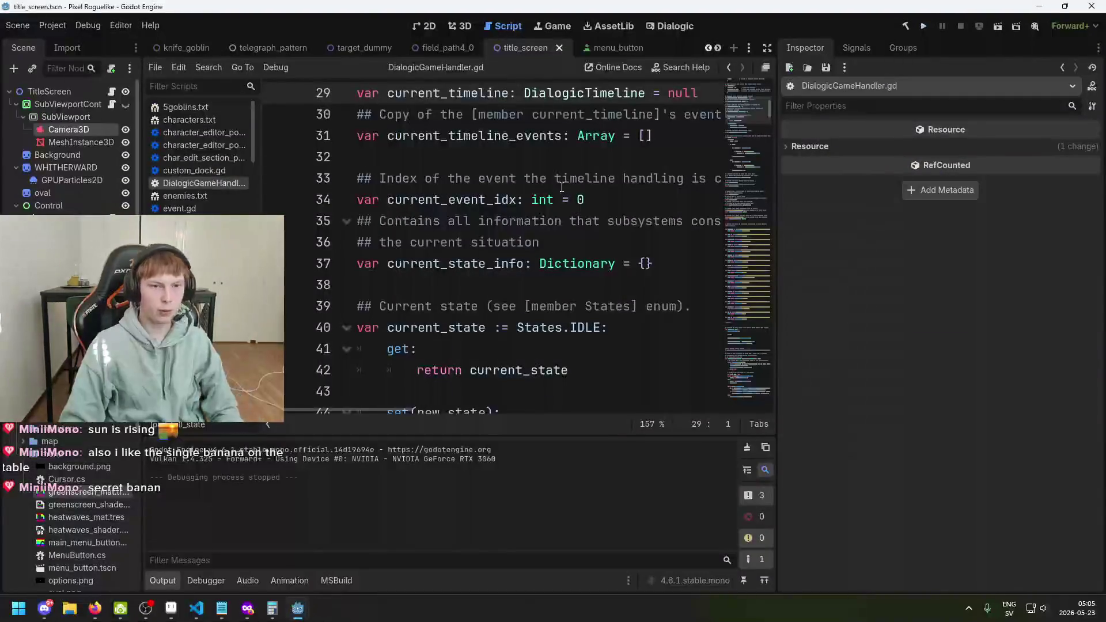
# Step: Save, return to the title_screen 3D scene, and select the cube then Camera3D
pyautogui.hotkey('ctrl', 's')
pyautogui.click(434, 29)
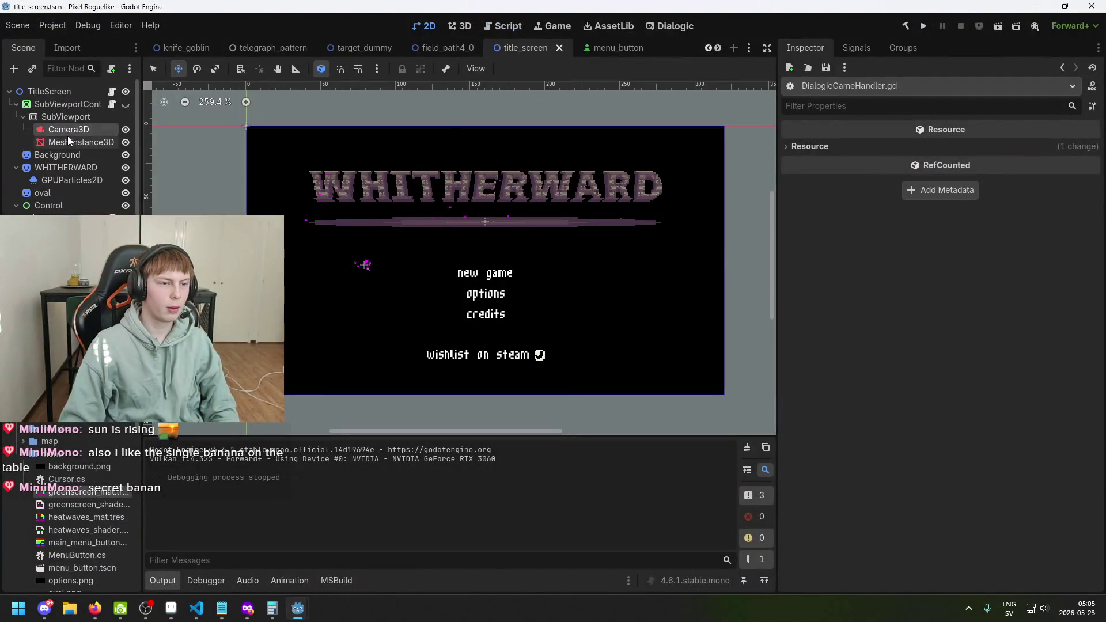
pyautogui.click(68, 138)
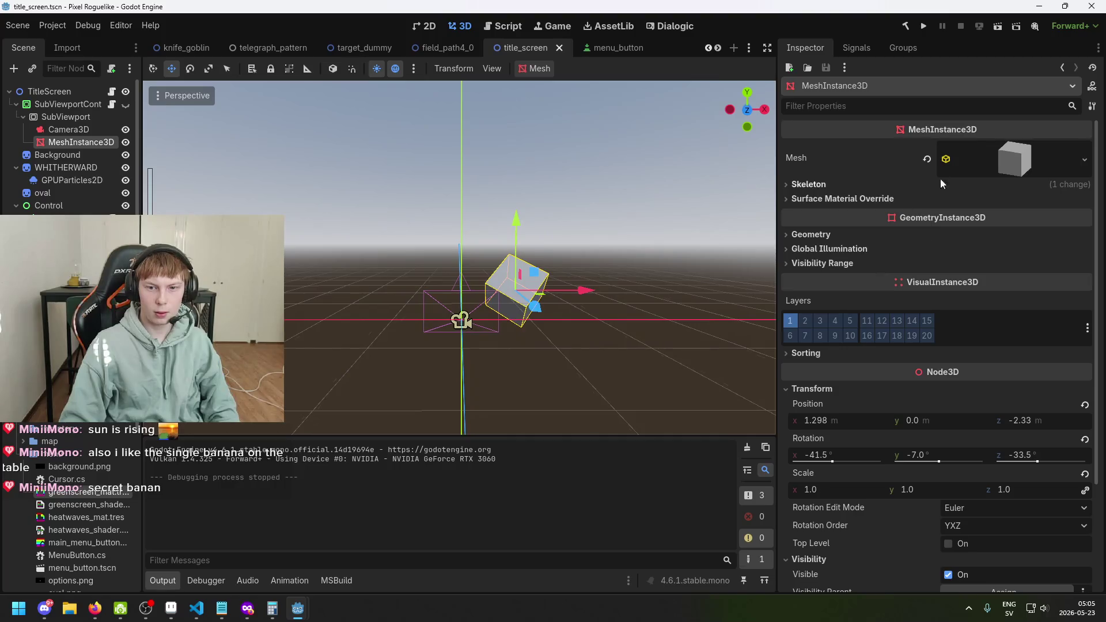
pyautogui.click(81, 131)
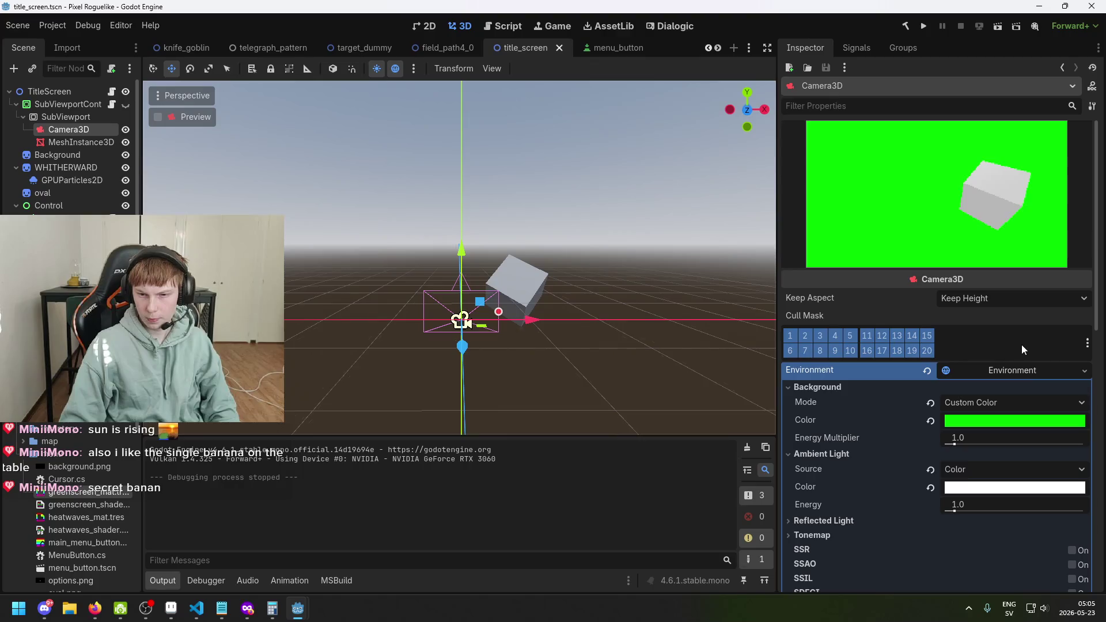
# Step: Set ambient light energy to 0.0, save, and run the game to see the darker cube
pyautogui.scroll(-2, 1021, 345)
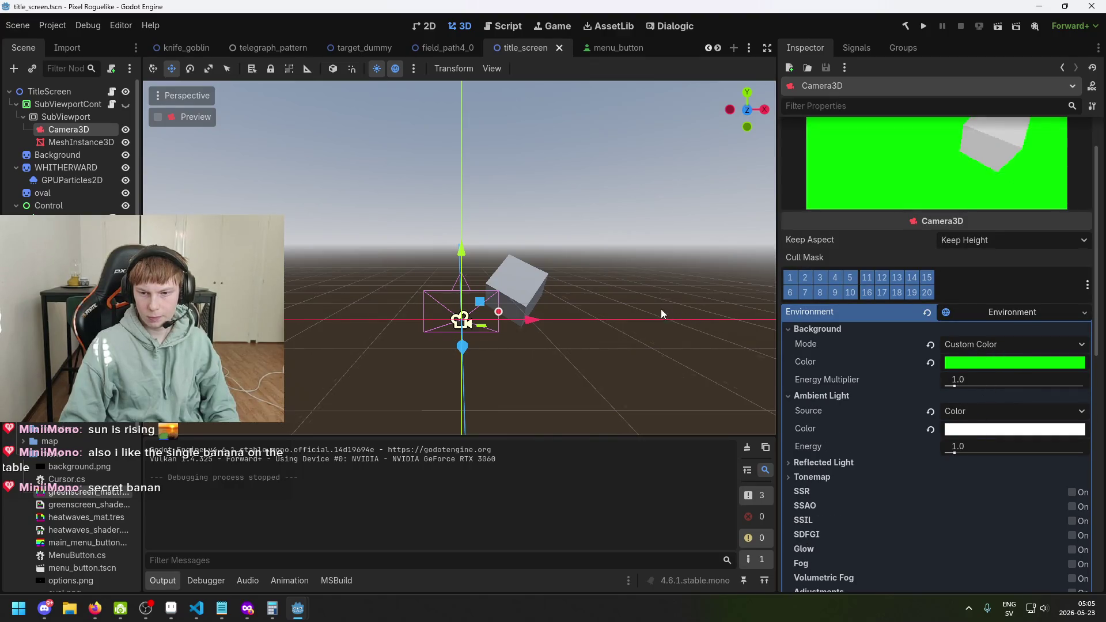
pyautogui.moveTo(662, 314)
pyautogui.mouseDown()
pyautogui.moveTo(627, 311)
pyautogui.moveTo(636, 316)
pyautogui.mouseUp()
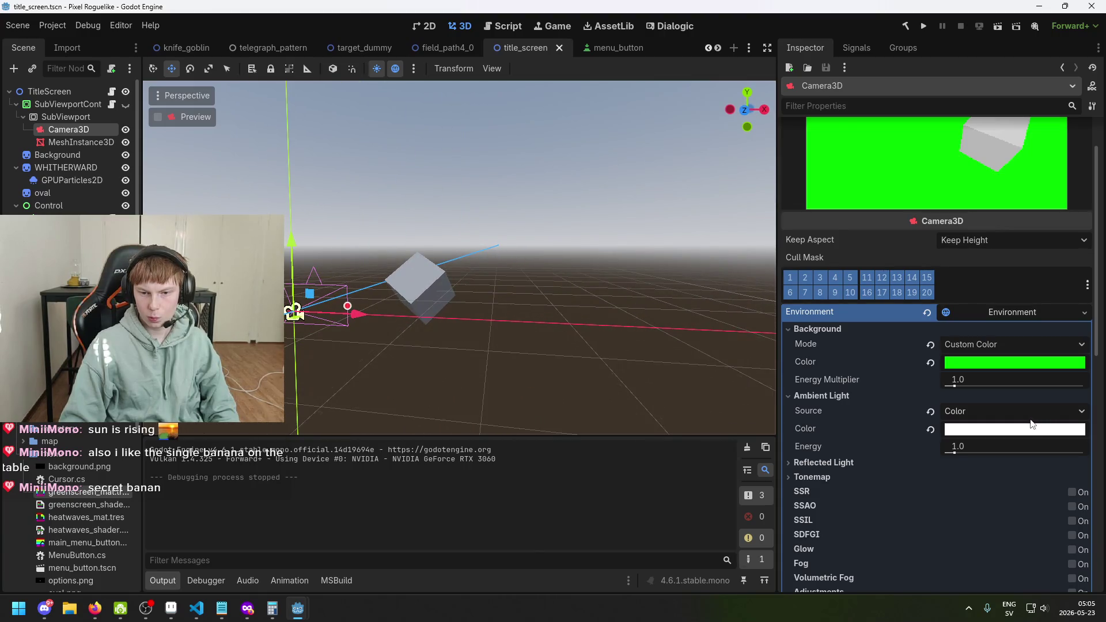
pyautogui.moveTo(965, 452)
pyautogui.mouseDown()
pyautogui.moveTo(981, 452)
pyautogui.moveTo(931, 452)
pyautogui.moveTo(957, 452)
pyautogui.moveTo(947, 453)
pyautogui.mouseUp()
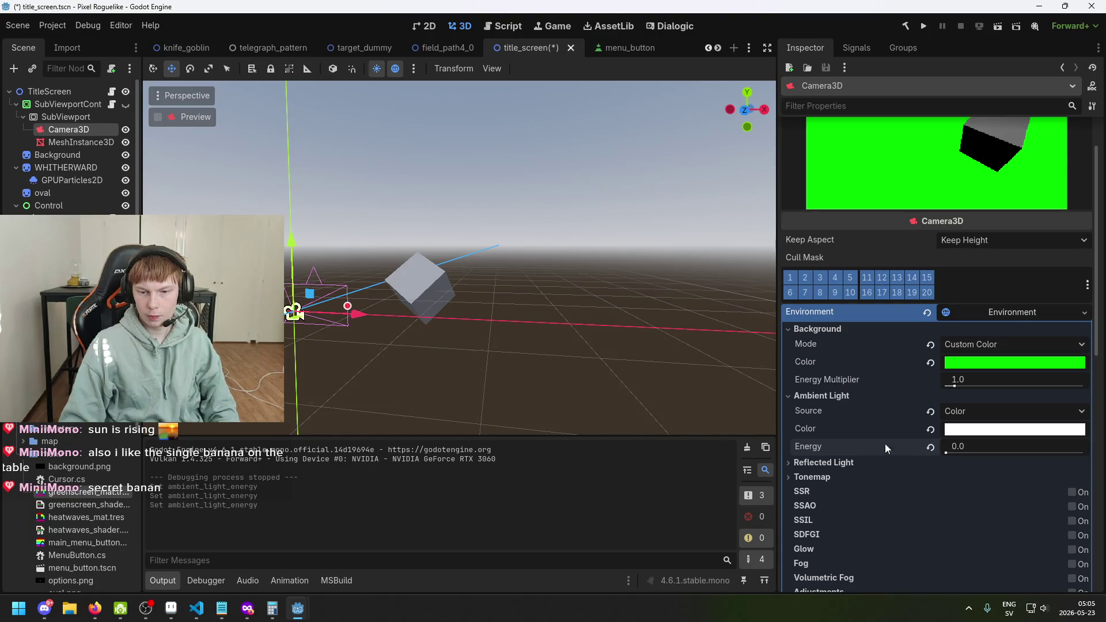
pyautogui.scroll(-8, 653, 302)
pyautogui.hotkey('ctrl', 's')
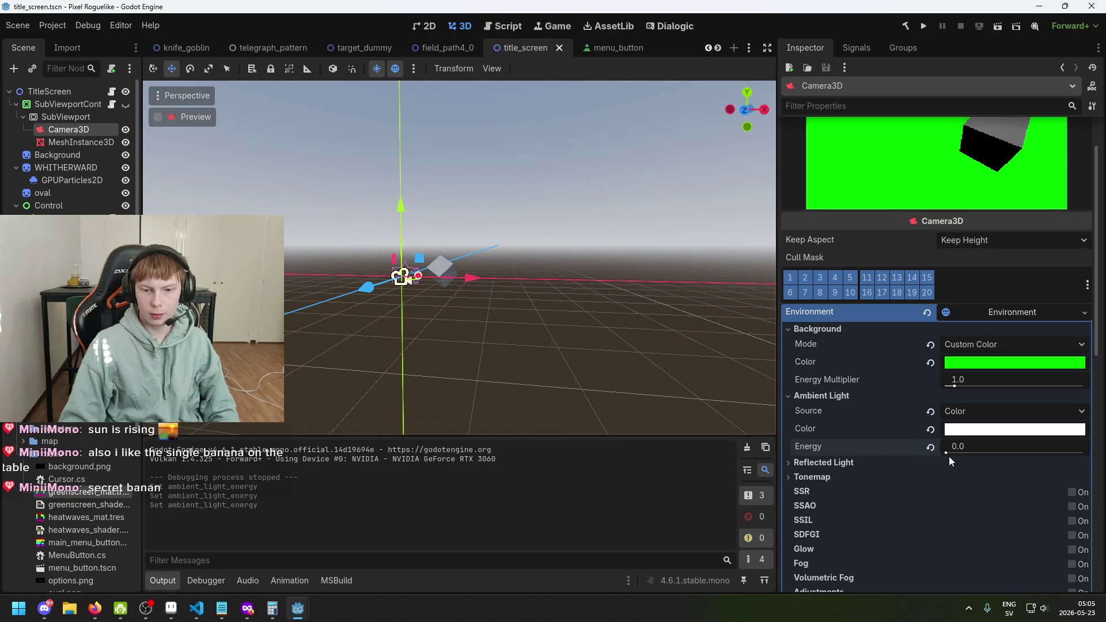
pyautogui.scroll(2, 949, 456)
pyautogui.click(924, 29)
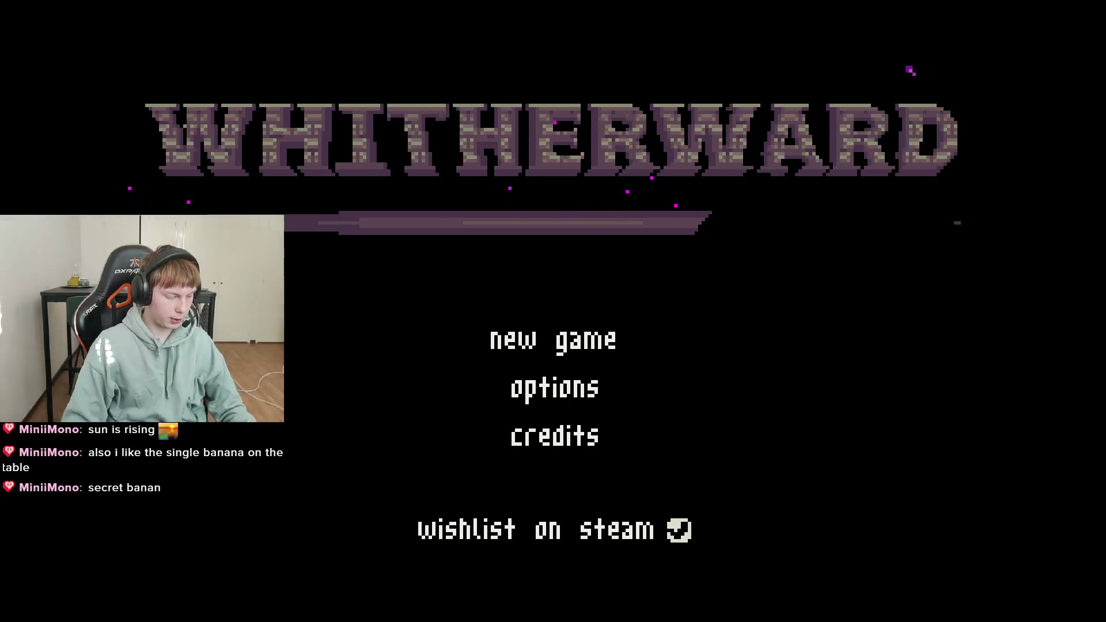
pyautogui.hotkey('alt', 'F4')
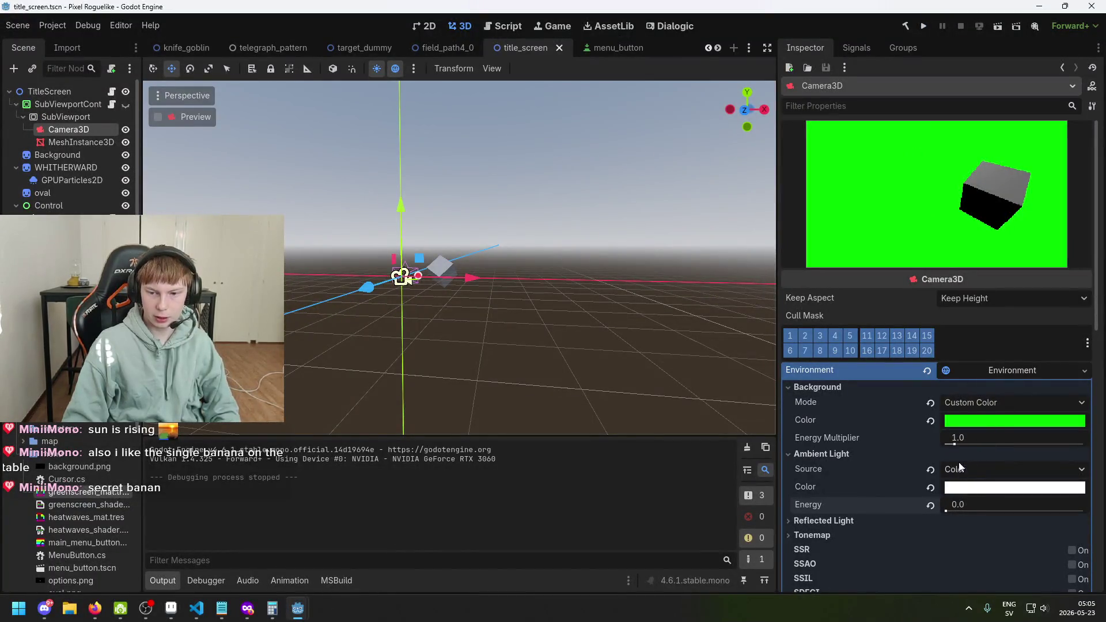
# Step: Set ambient light energy to 0.5, save, and relaunch the game
pyautogui.click(971, 504)
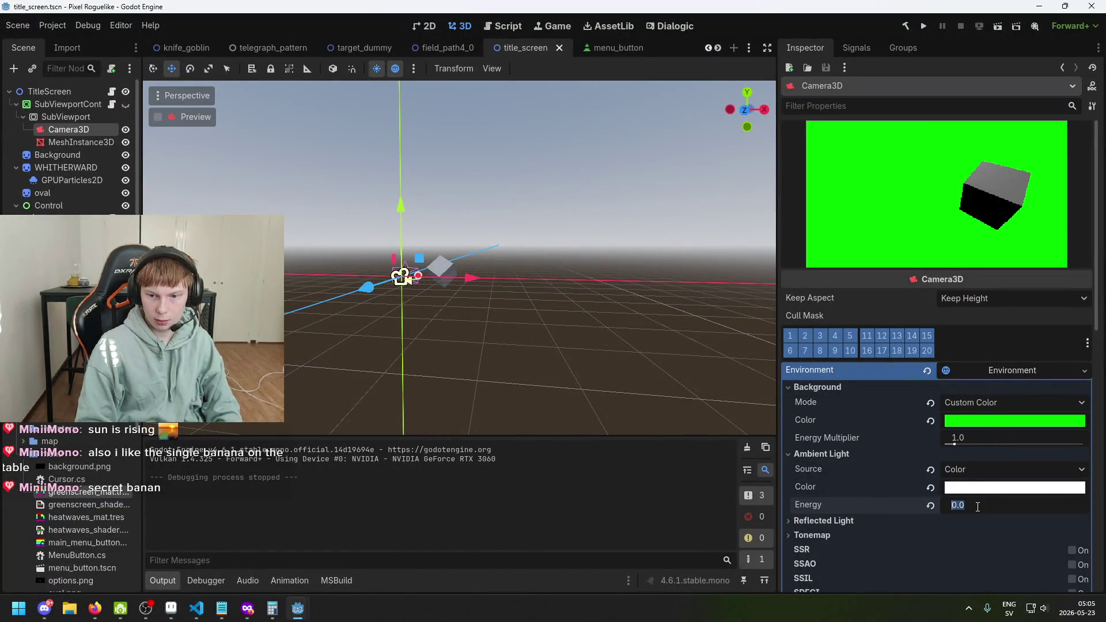
pyautogui.write('.5')
pyautogui.press('Return')
pyautogui.hotkey('ctrl', 's')
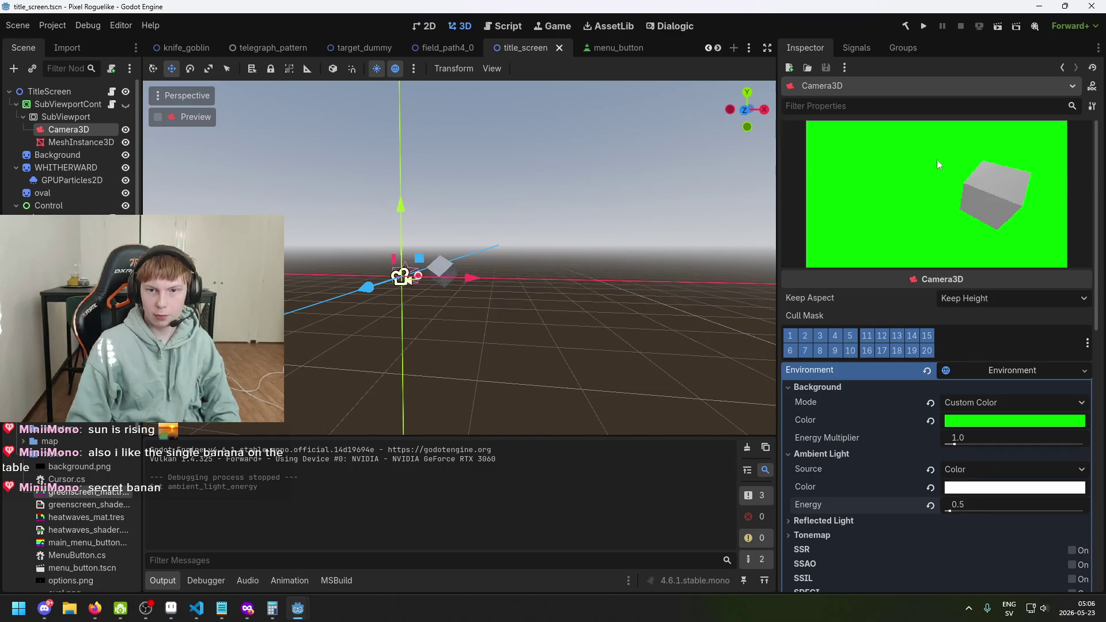
pyautogui.click(924, 26)
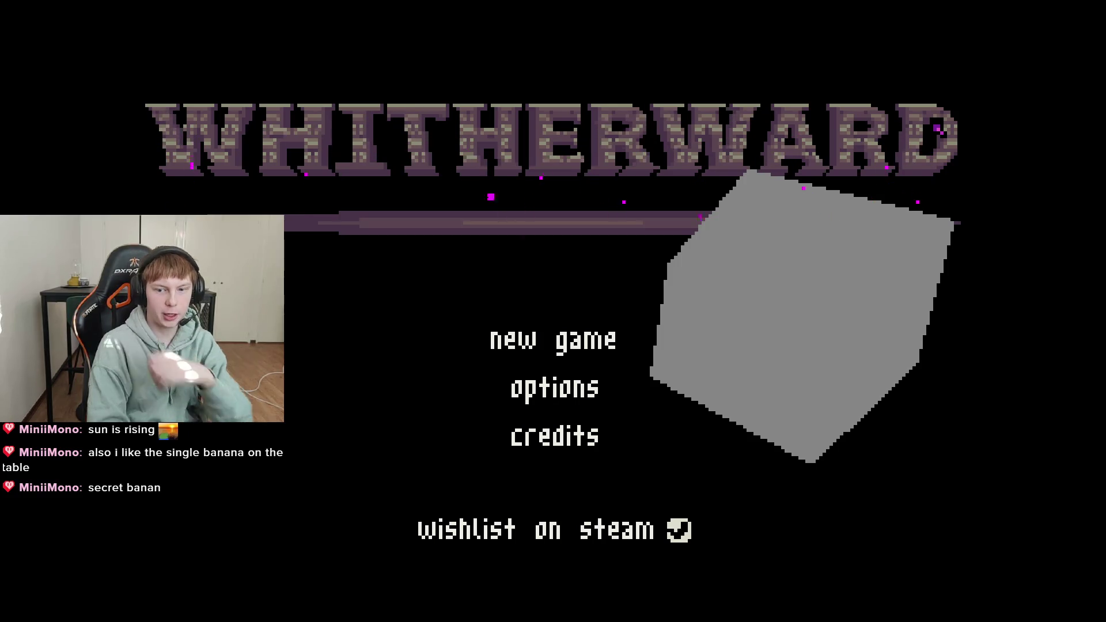
# Step: Set ambient light energy to 5.0, save, and run the game with F5
pyautogui.hotkey('alt', 'F4')
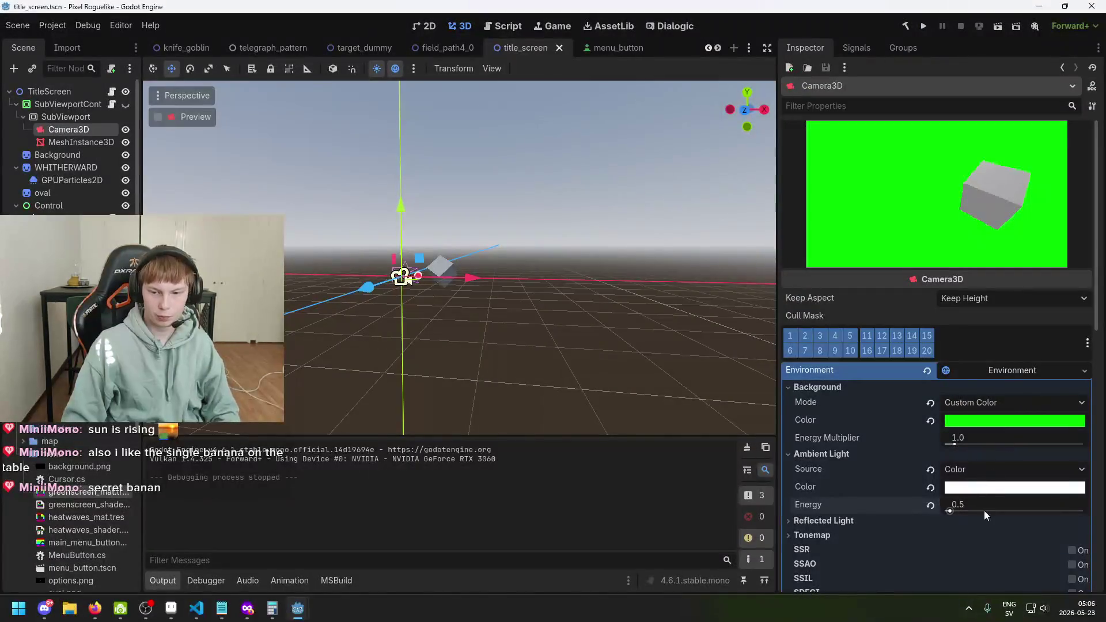
pyautogui.click(979, 502)
pyautogui.write('5')
pyautogui.press('Return')
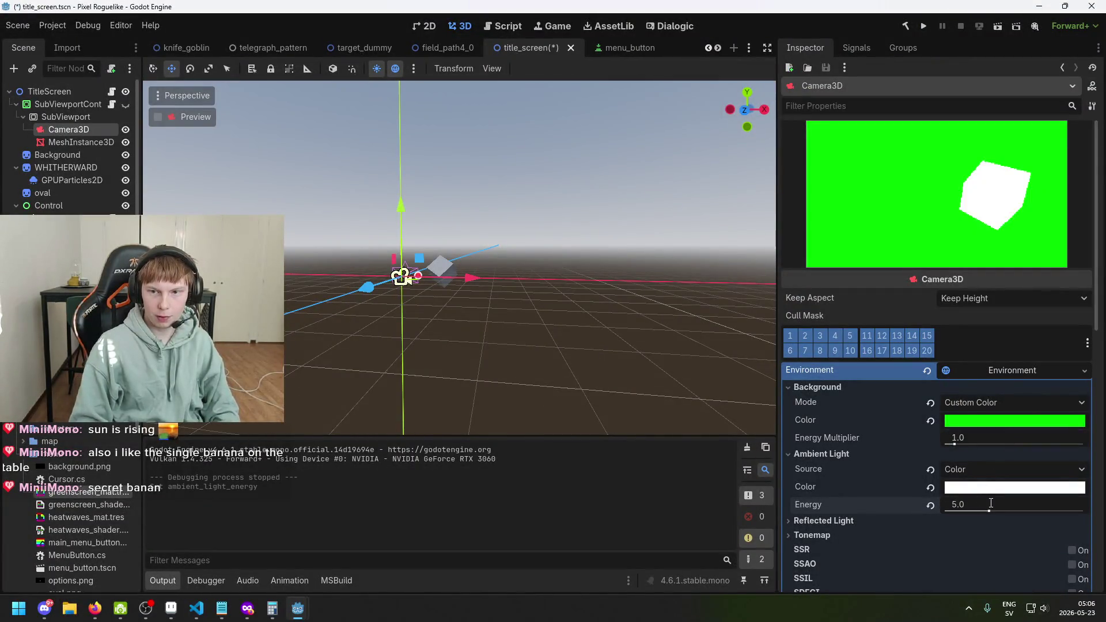
pyautogui.hotkey('ctrl', 's')
pyautogui.press('F5')
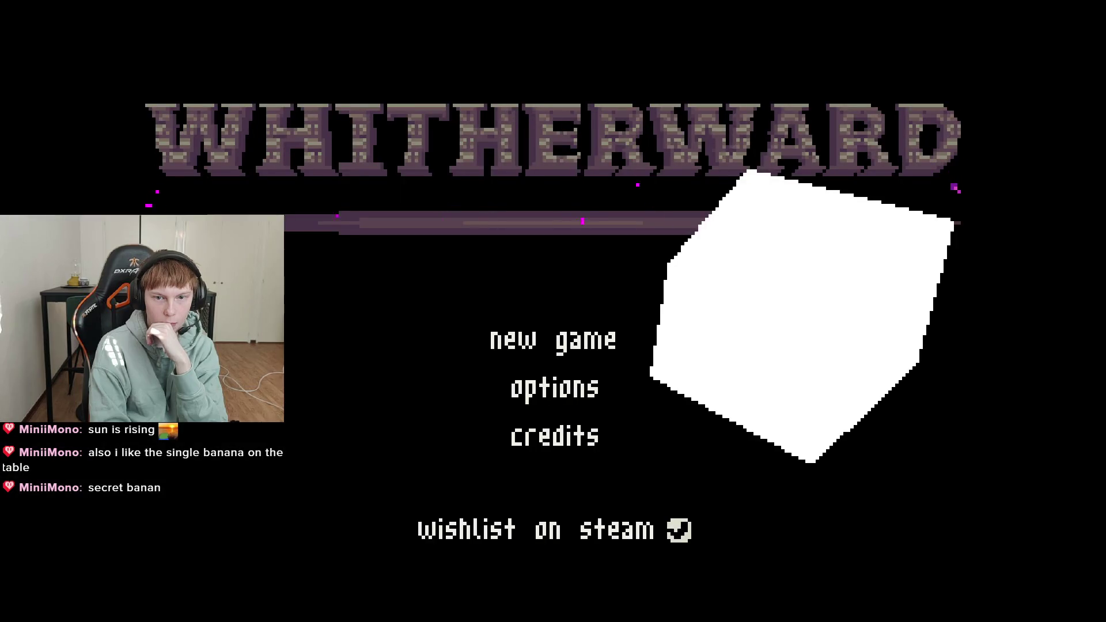
# Step: Stop the game, set ambient light energy to 1, and briefly inspect Reflected Light settings
pyautogui.hotkey('alt', 'F4')
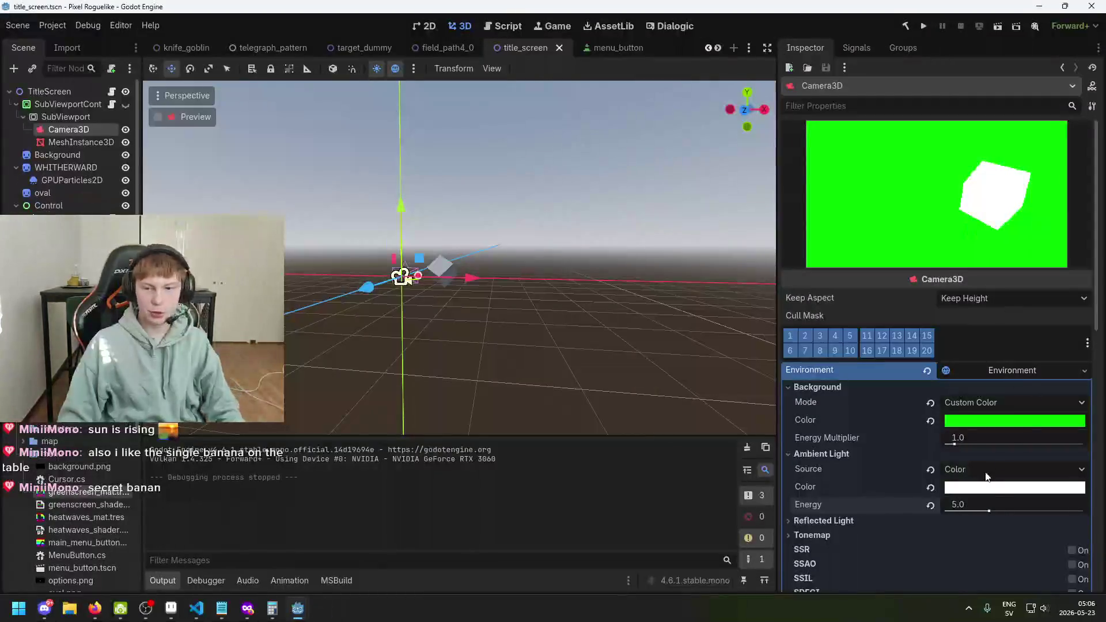
pyautogui.click(1000, 504)
pyautogui.write('1')
pyautogui.press('Return')
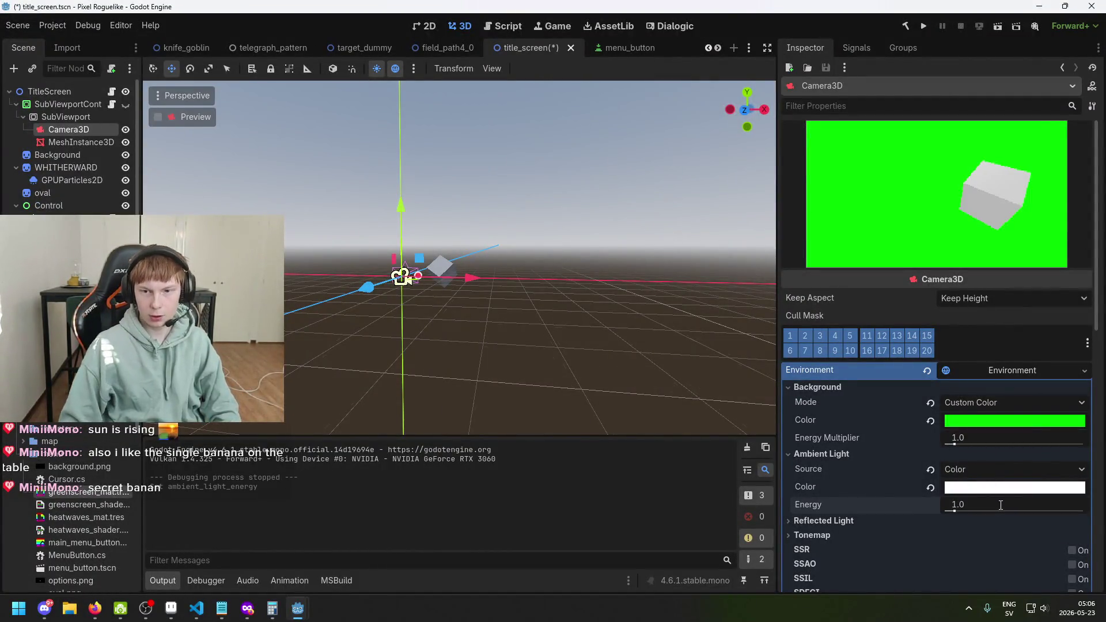
pyautogui.scroll(3, 580, 320)
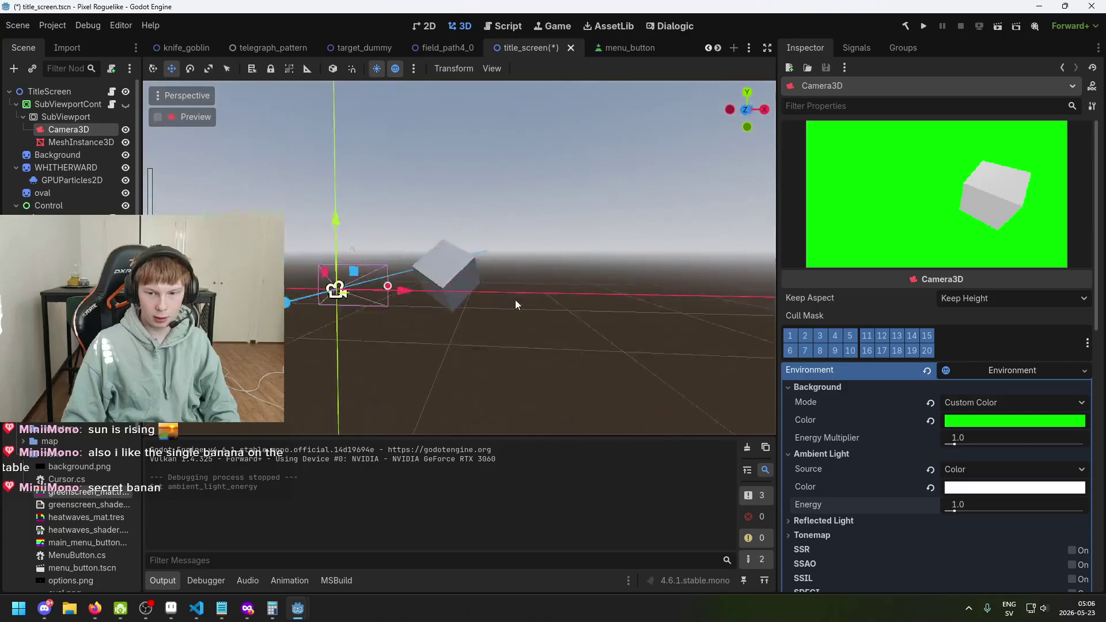
pyautogui.scroll(-3, 515, 299)
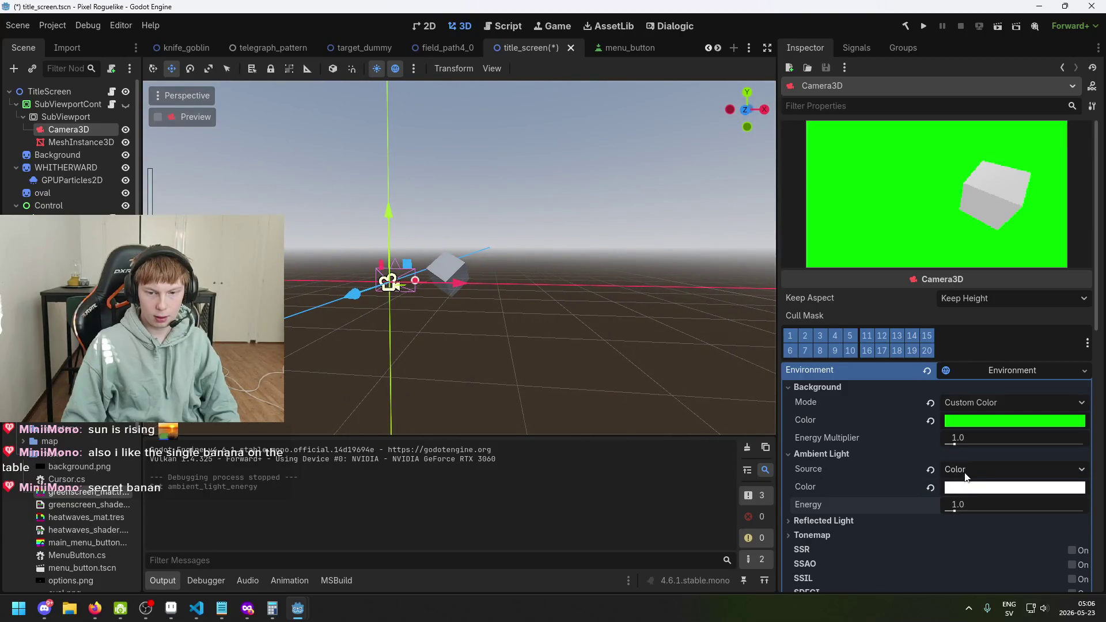
pyautogui.click(880, 520)
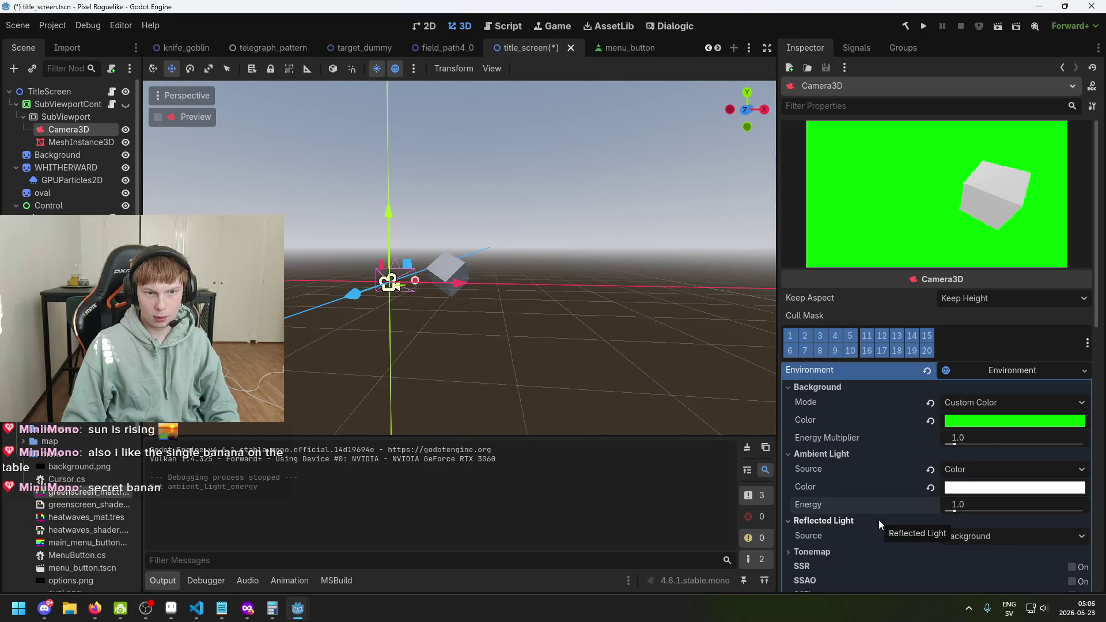
pyautogui.click(879, 520)
pyautogui.scroll(-2, 874, 518)
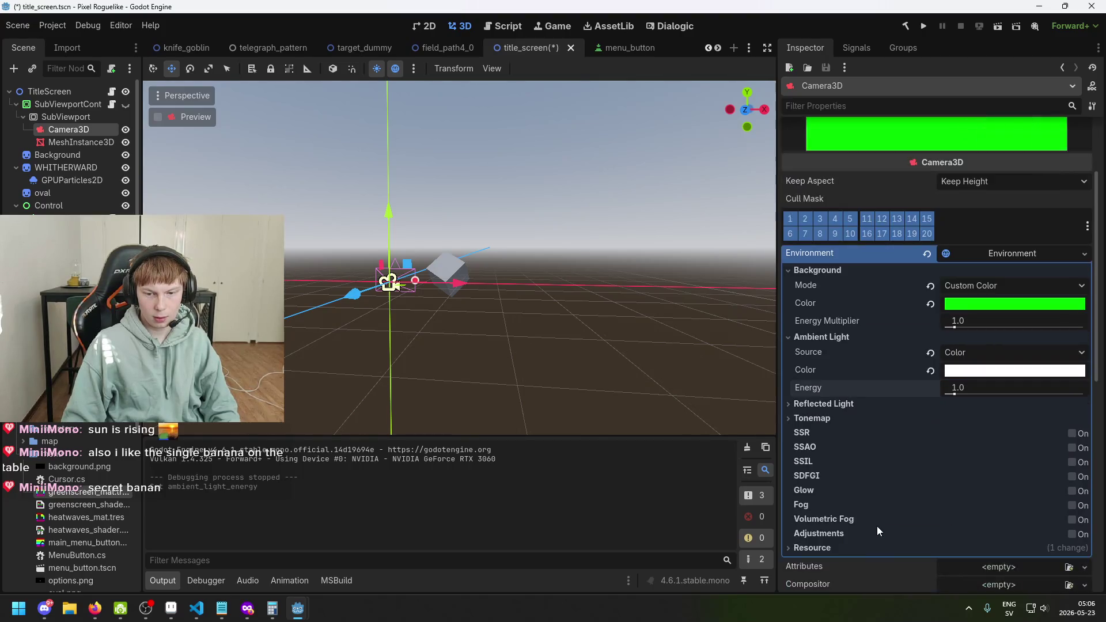
pyautogui.click(85, 120)
# Step: Search 'light' to add a child under SubViewport, then delete the mistaken PointLight2D
pyautogui.rightClick(85, 120)
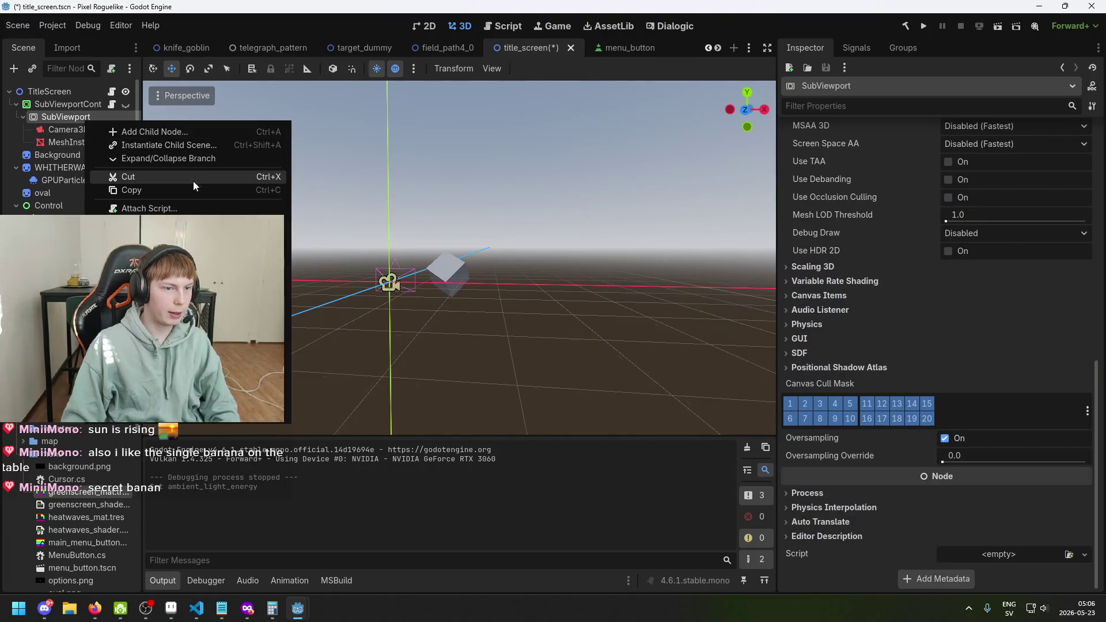
pyautogui.click(168, 131)
pyautogui.write('lig')
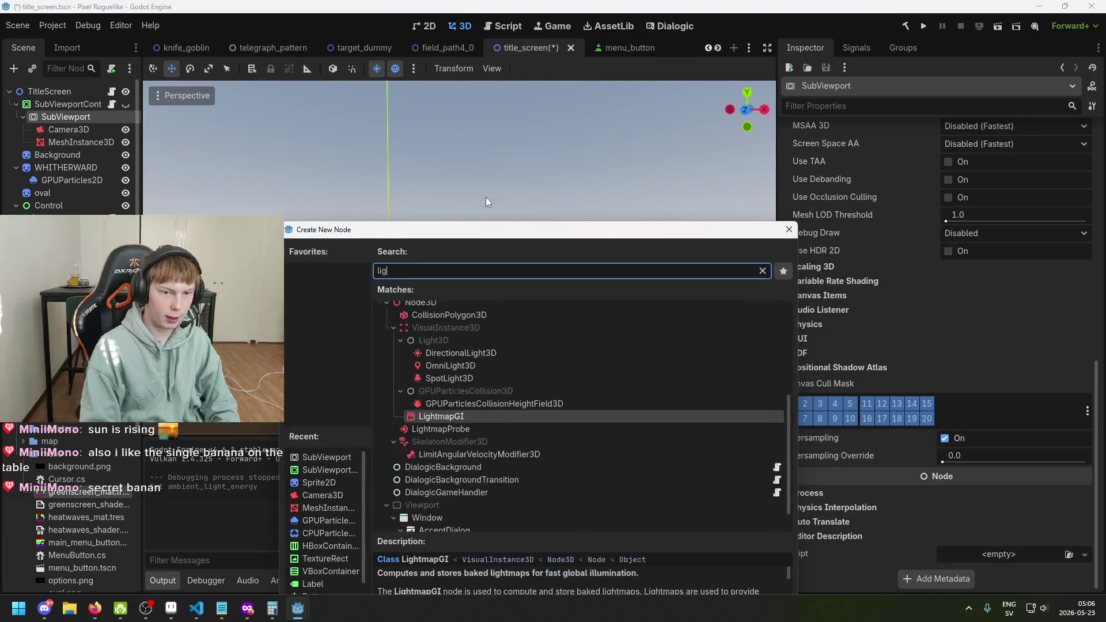
pyautogui.write('ht')
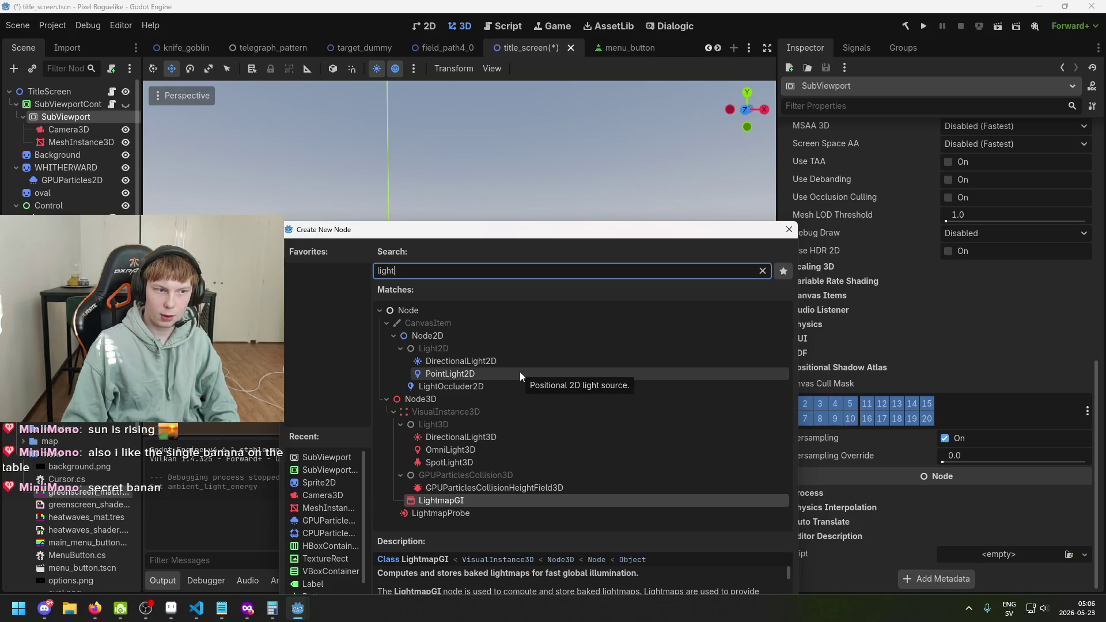
pyautogui.doubleClick(520, 372)
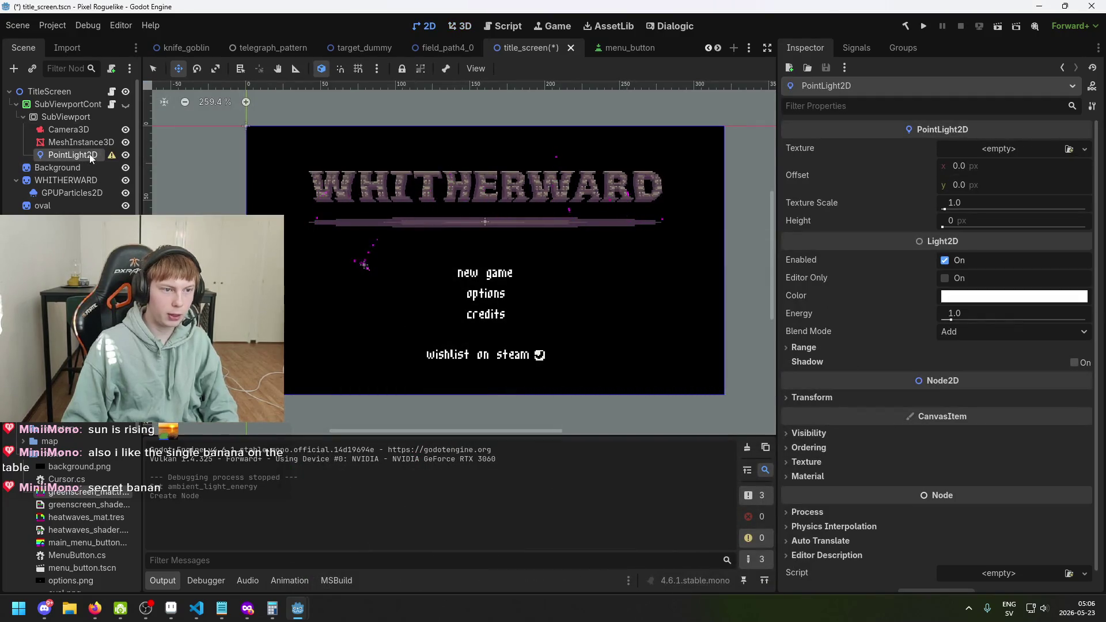
pyautogui.press('Delete')
pyautogui.press('Return')
# Step: Attempt to add an OmniLight3D as a child of SubViewport
pyautogui.rightClick(74, 119)
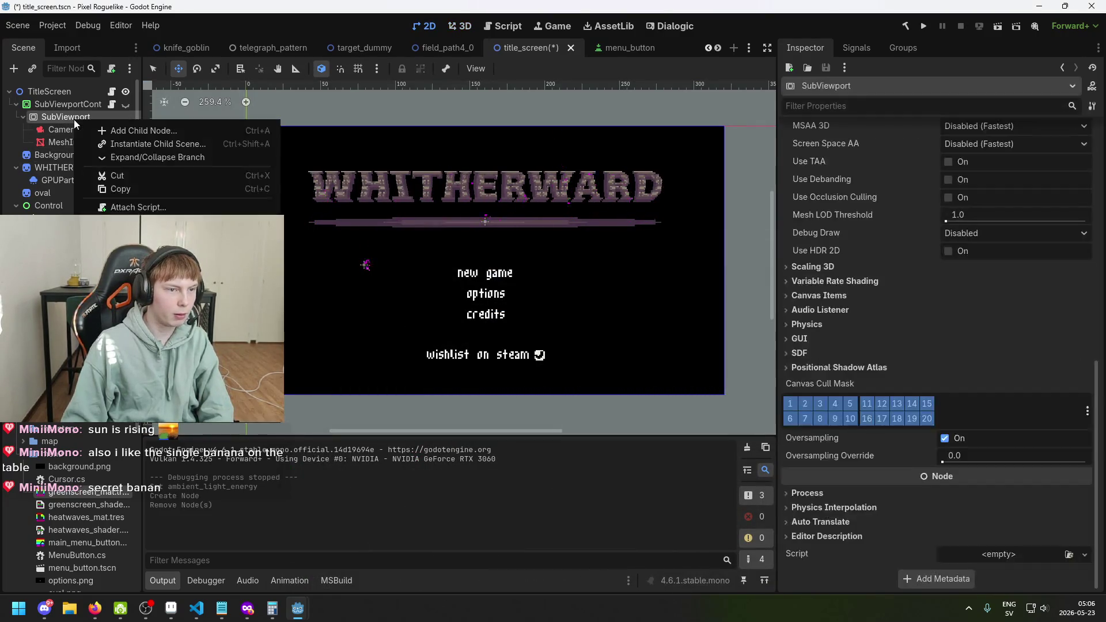
pyautogui.click(147, 130)
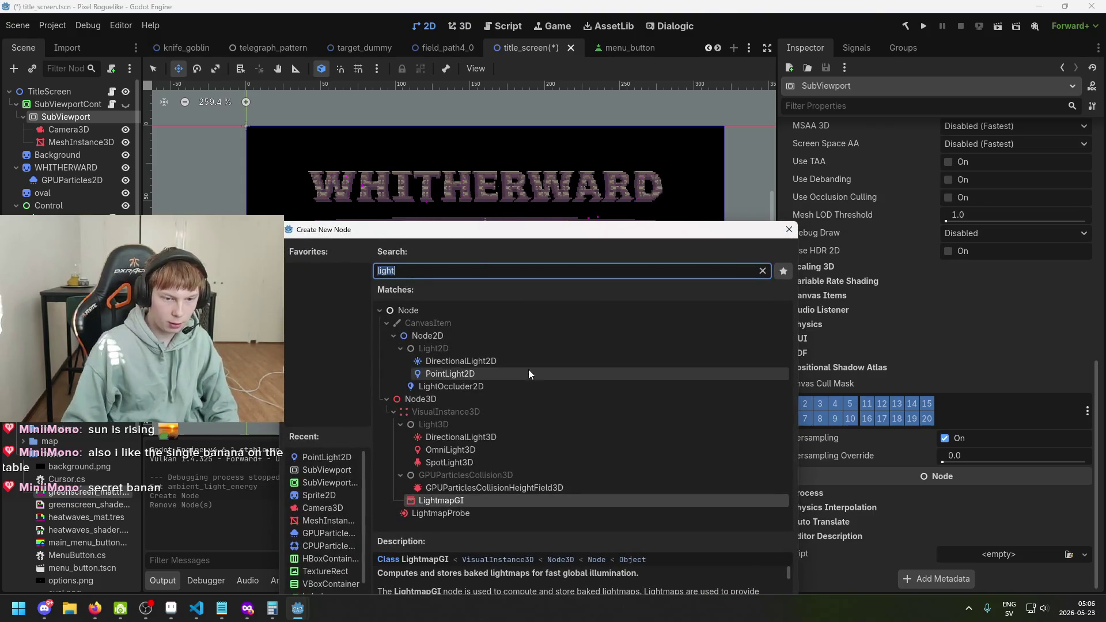
pyautogui.click(528, 450)
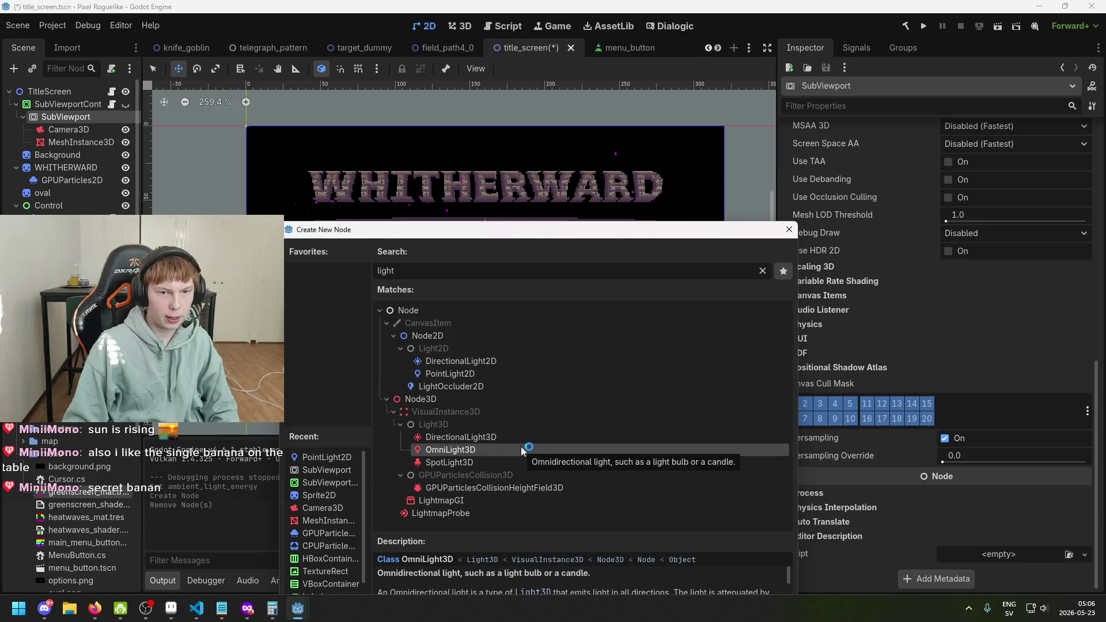
pyautogui.hotkey('alt', 'Tab')
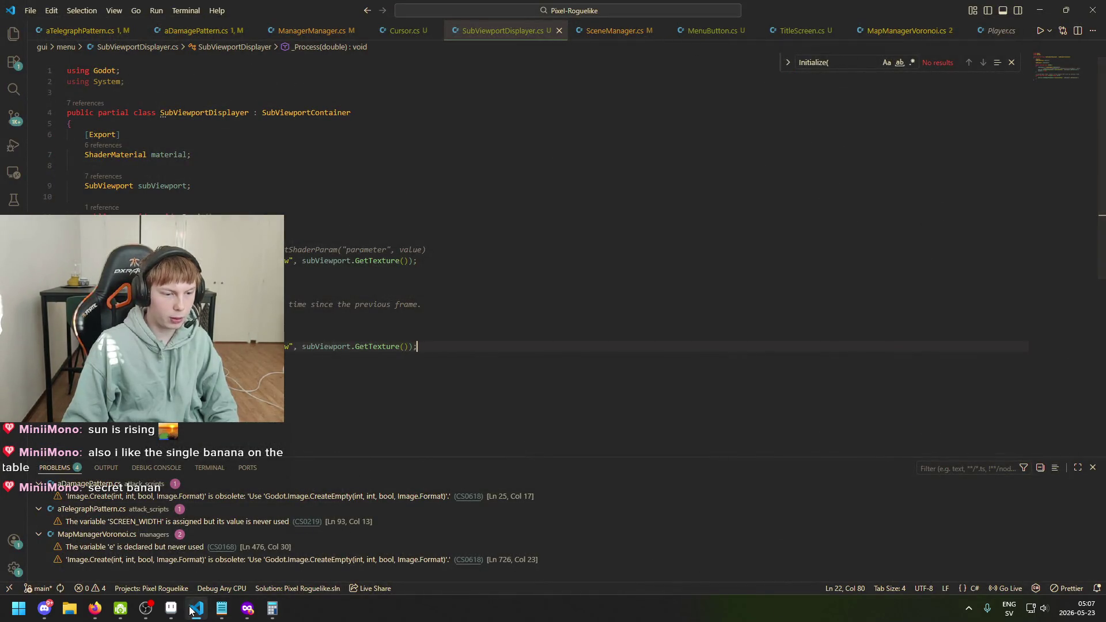
# Step: Launch Godot from system search and open the Pixel Roguelike project
pyautogui.press('super')
pyautogui.write('godot')
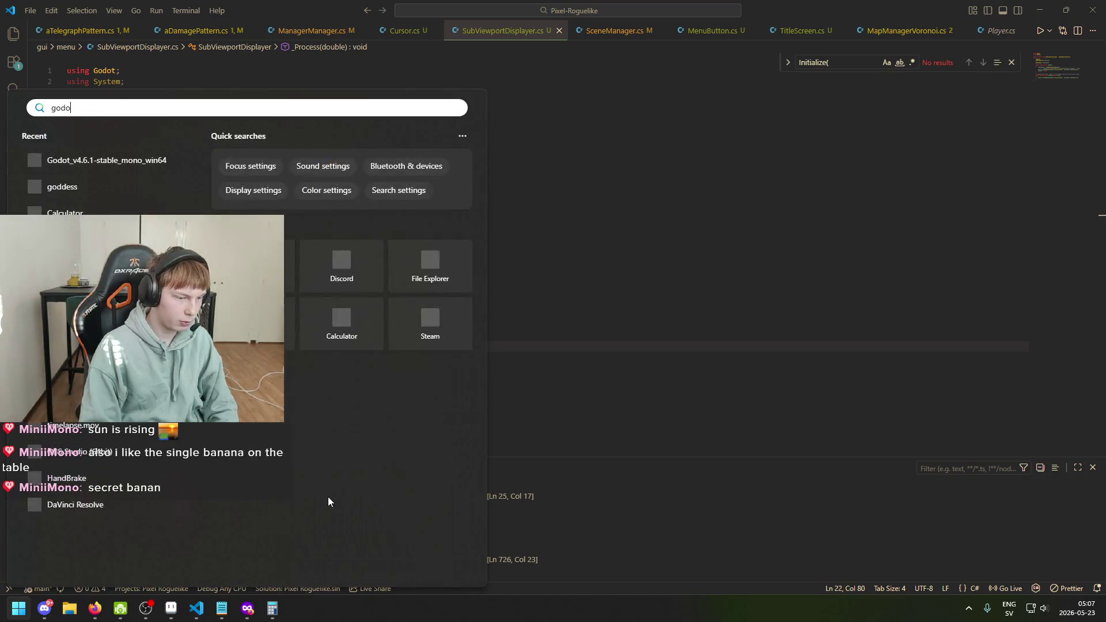
pyautogui.press('Return')
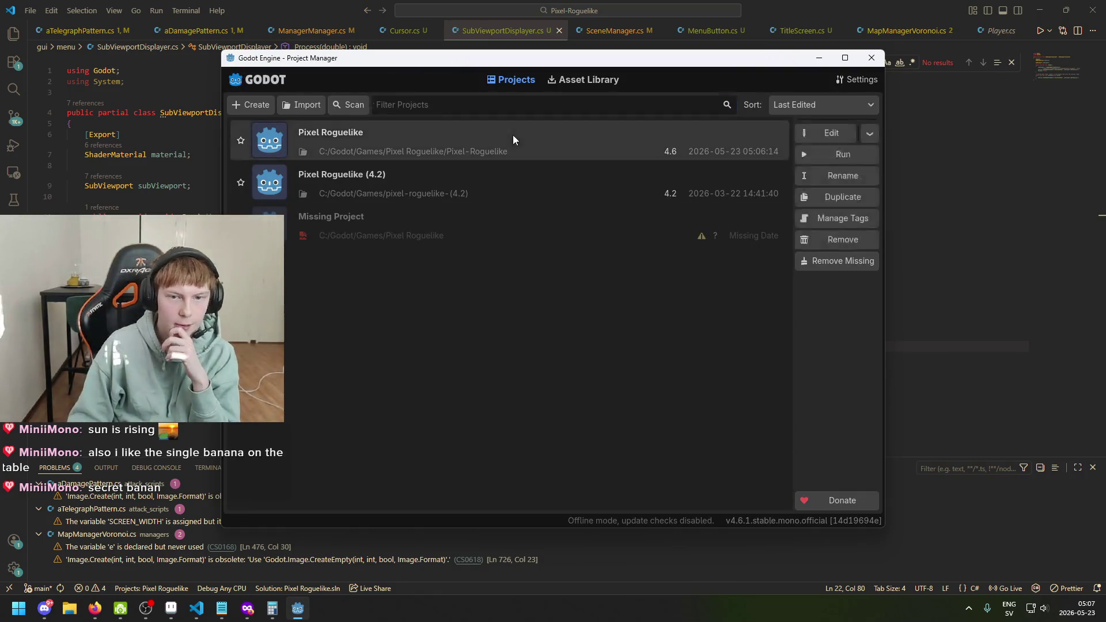
pyautogui.click(832, 132)
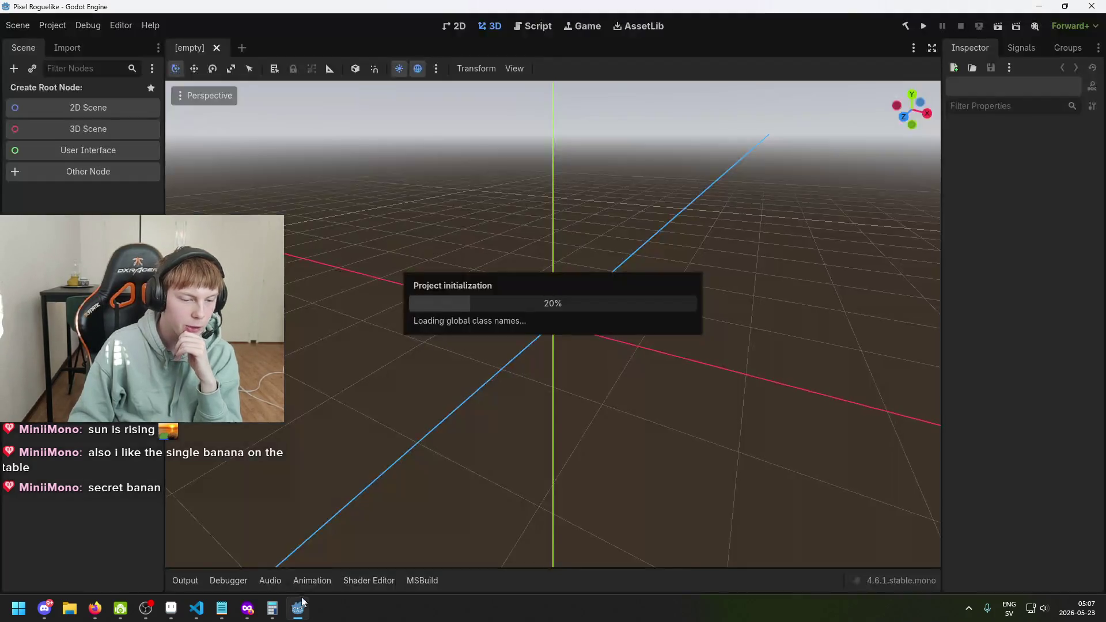
# Step: Switch from the Shader Editor window to the main scene editor window
pyautogui.moveTo(298, 608)
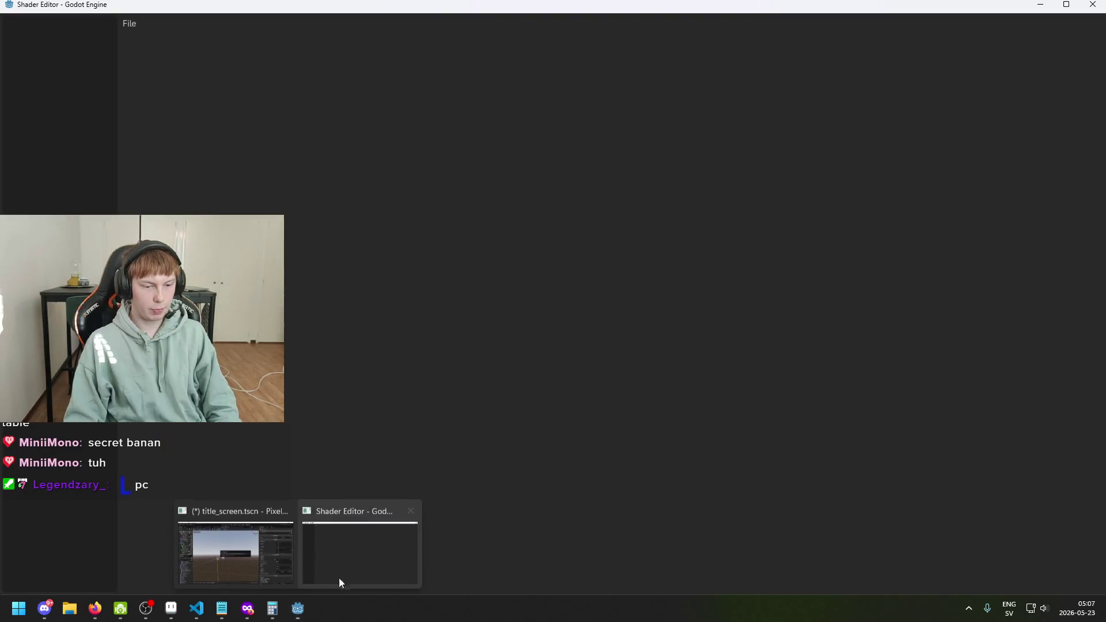
pyautogui.click(389, 529)
pyautogui.click(240, 551)
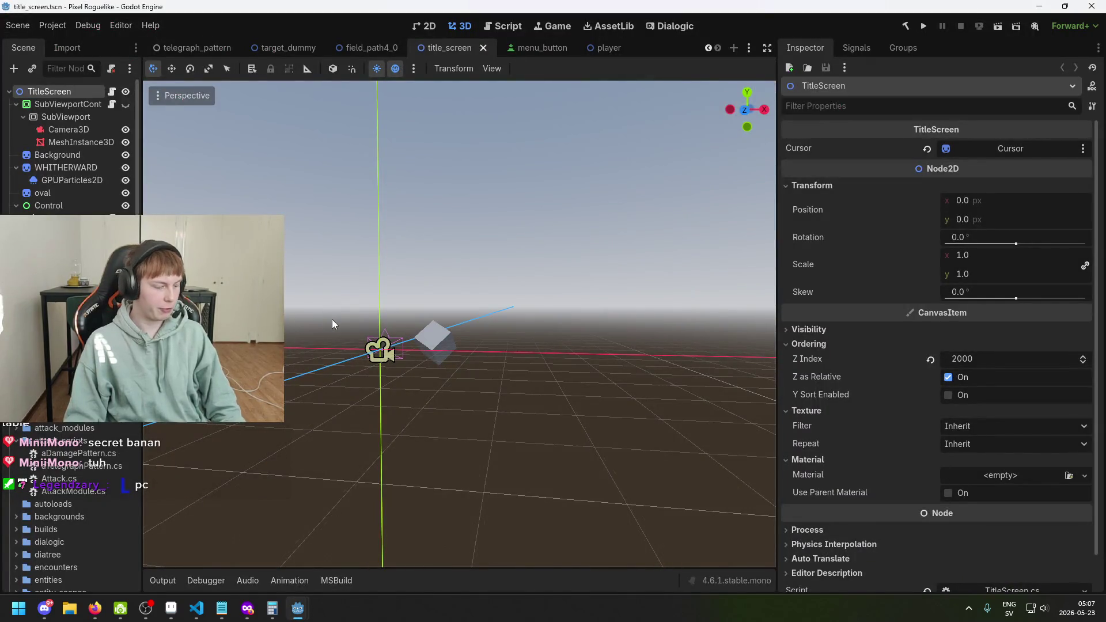
pyautogui.click(417, 356)
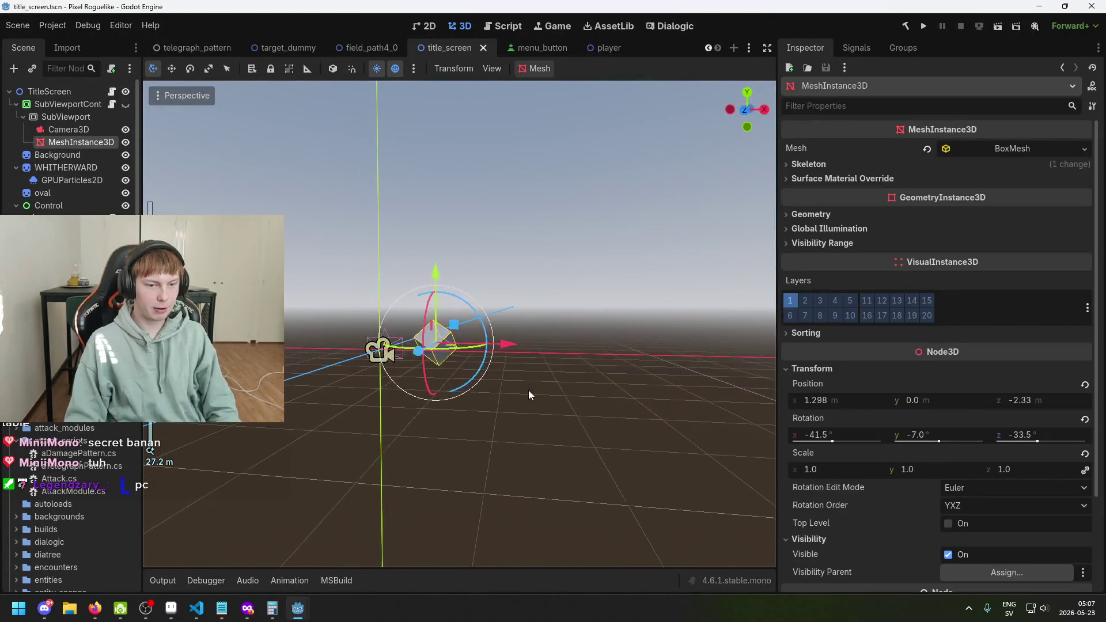
pyautogui.moveTo(549, 397); pyautogui.dragTo(534, 391)
pyautogui.click(529, 422)
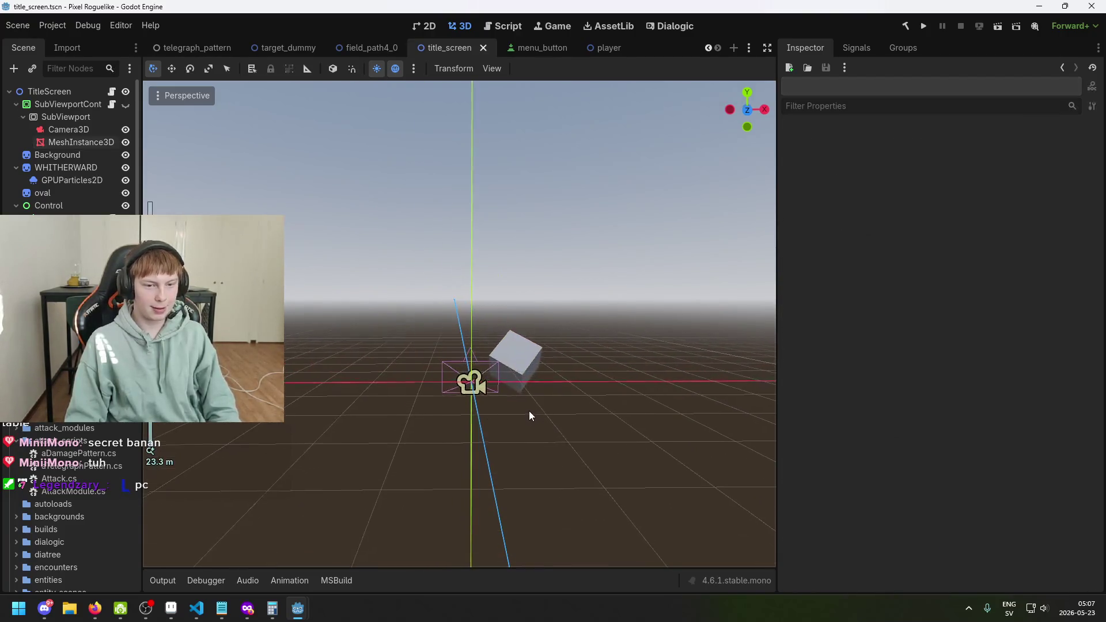
pyautogui.click(521, 380)
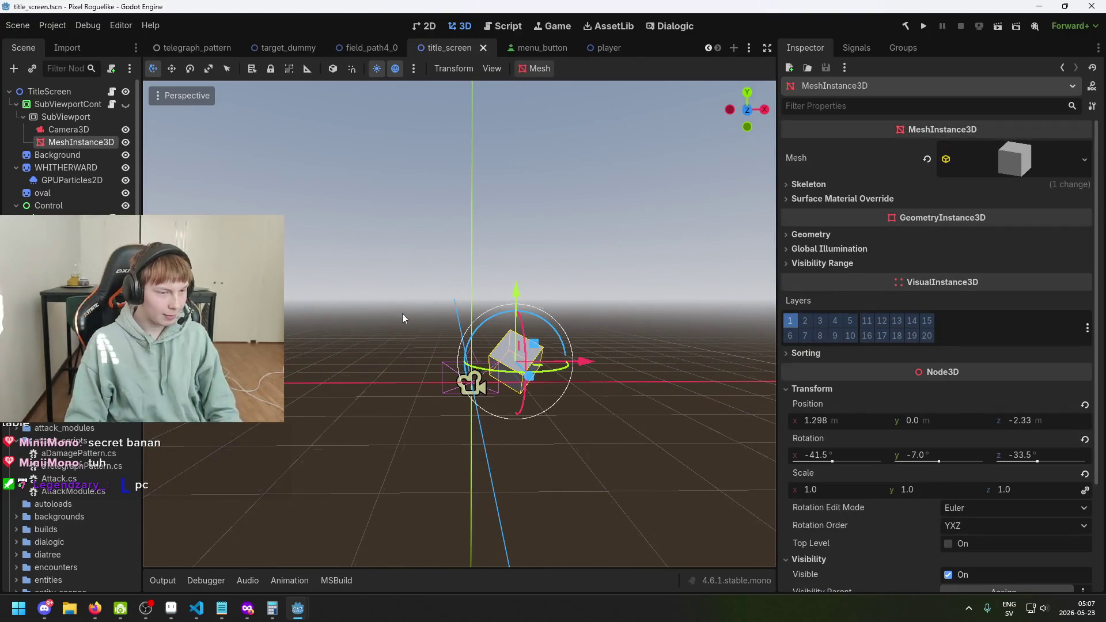
pyautogui.click(68, 129)
pyautogui.rightClick(75, 118)
pyautogui.click(139, 131)
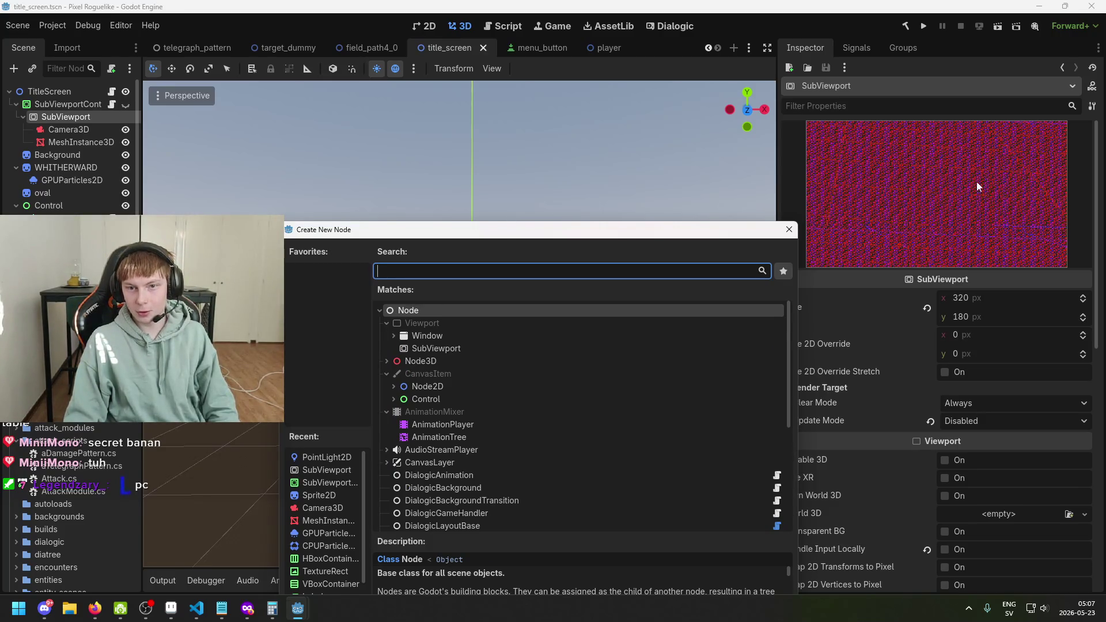
pyautogui.moveTo(724, 231); pyautogui.dragTo(646, 218)
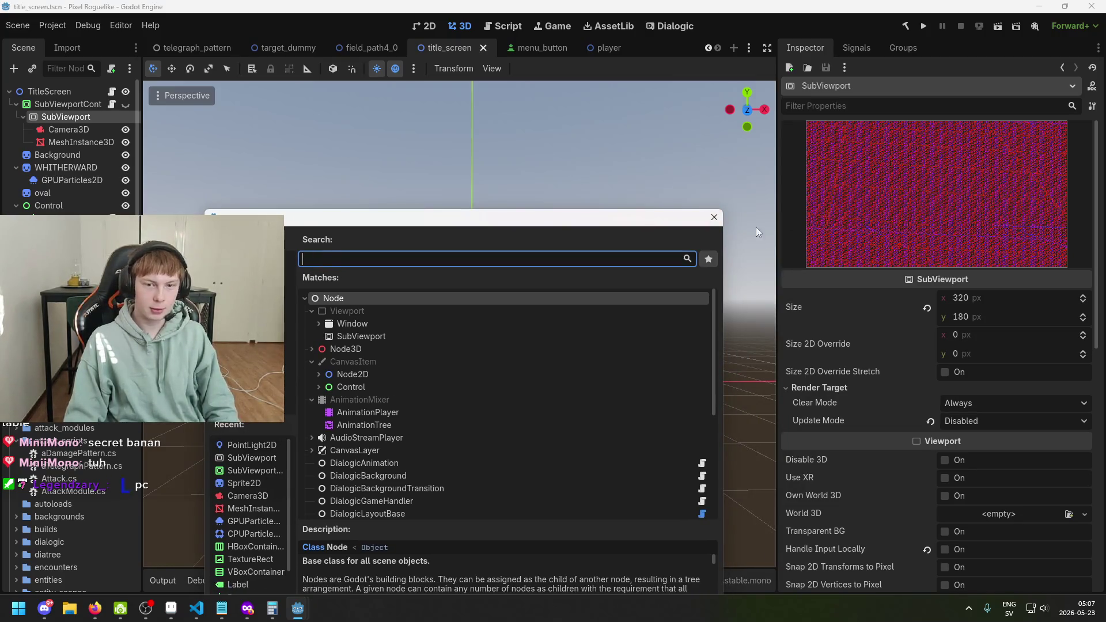
pyautogui.click(714, 217)
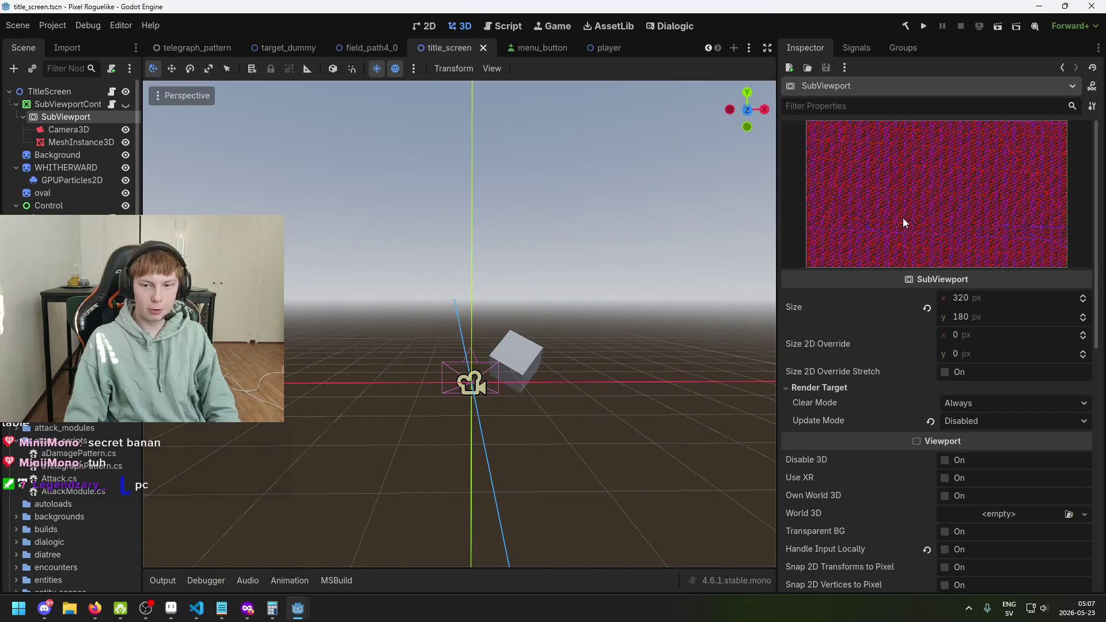
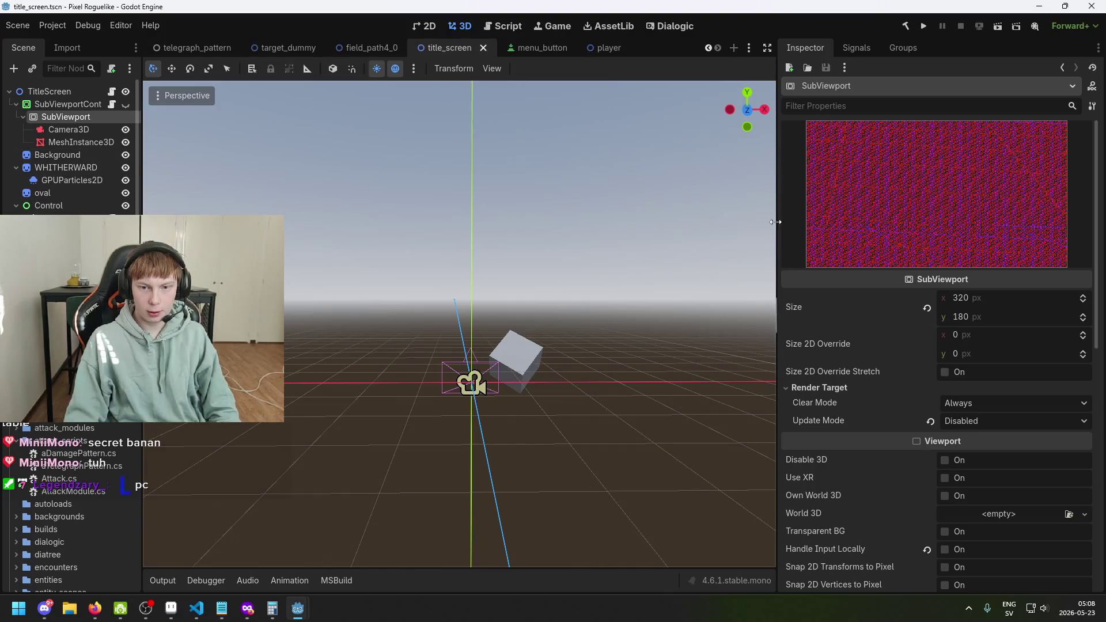
# Step: Add an OmniLight3D as a child of the SubViewport and save the scene
pyautogui.moveTo(776, 221)
pyautogui.mouseDown()
pyautogui.moveTo(582, 242)
pyautogui.moveTo(806, 253)
pyautogui.moveTo(788, 261)
pyautogui.mouseUp()
pyautogui.rightClick(110, 117)
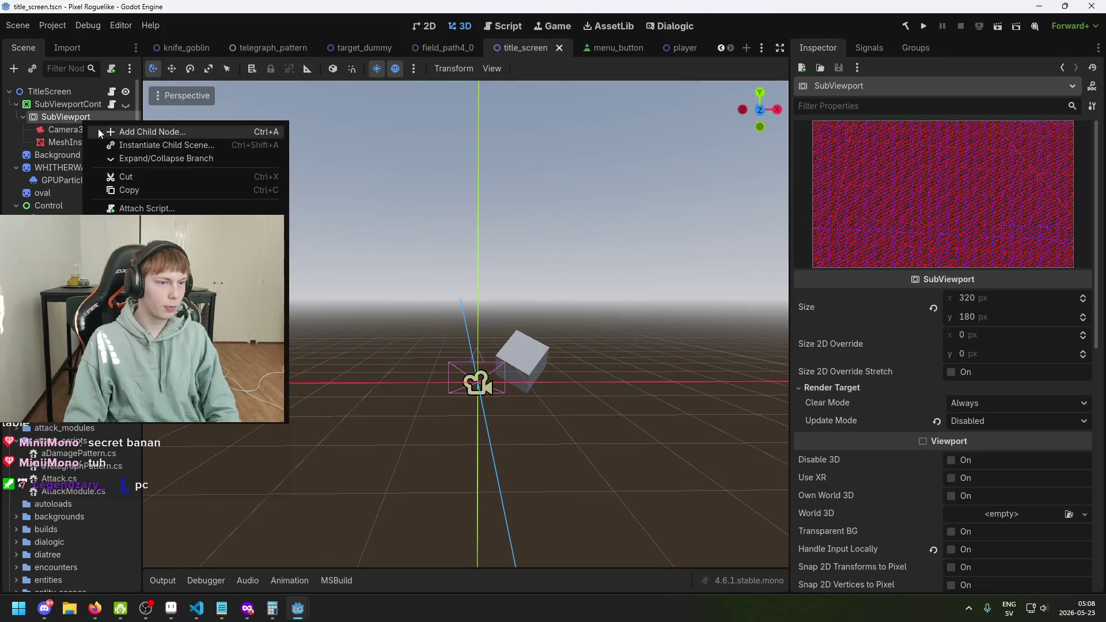
pyautogui.click(144, 129)
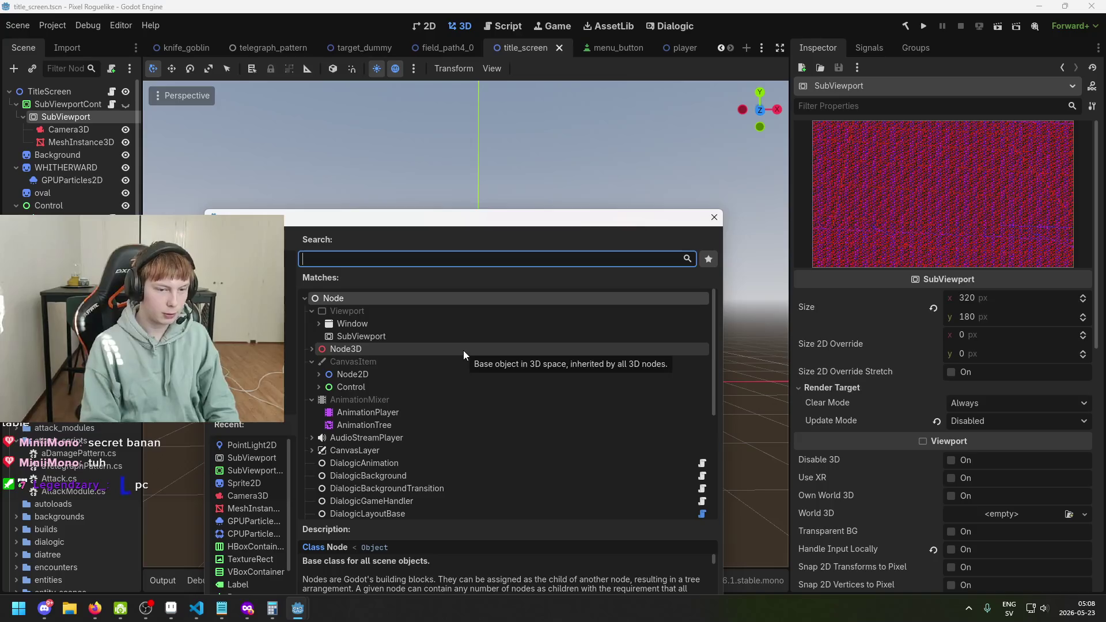
pyautogui.write('light')
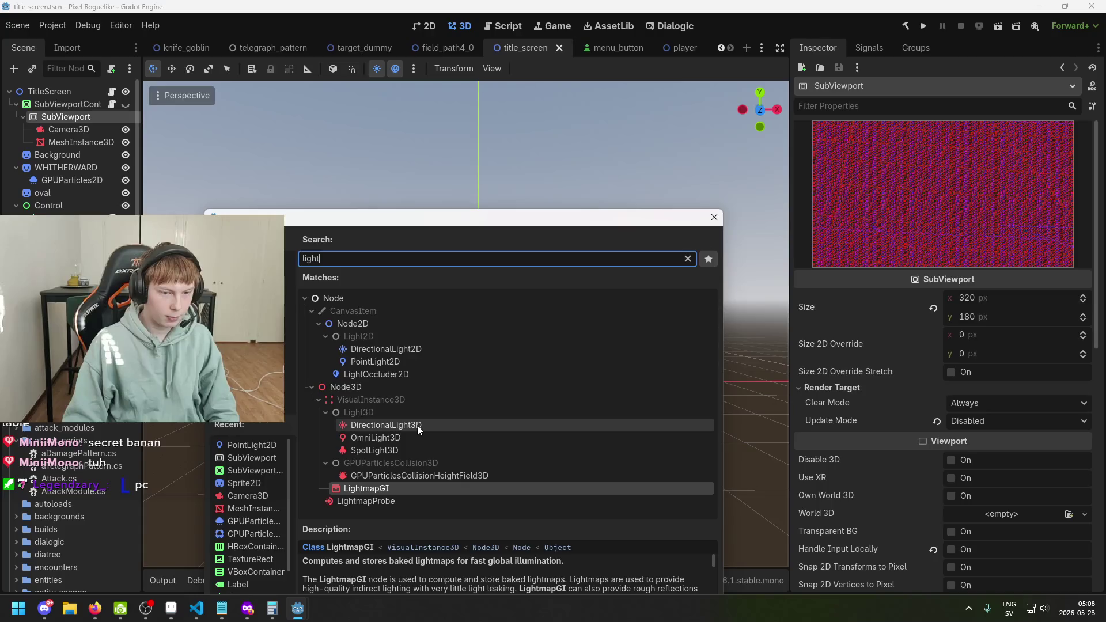
pyautogui.click(422, 438)
pyautogui.doubleClick(422, 438)
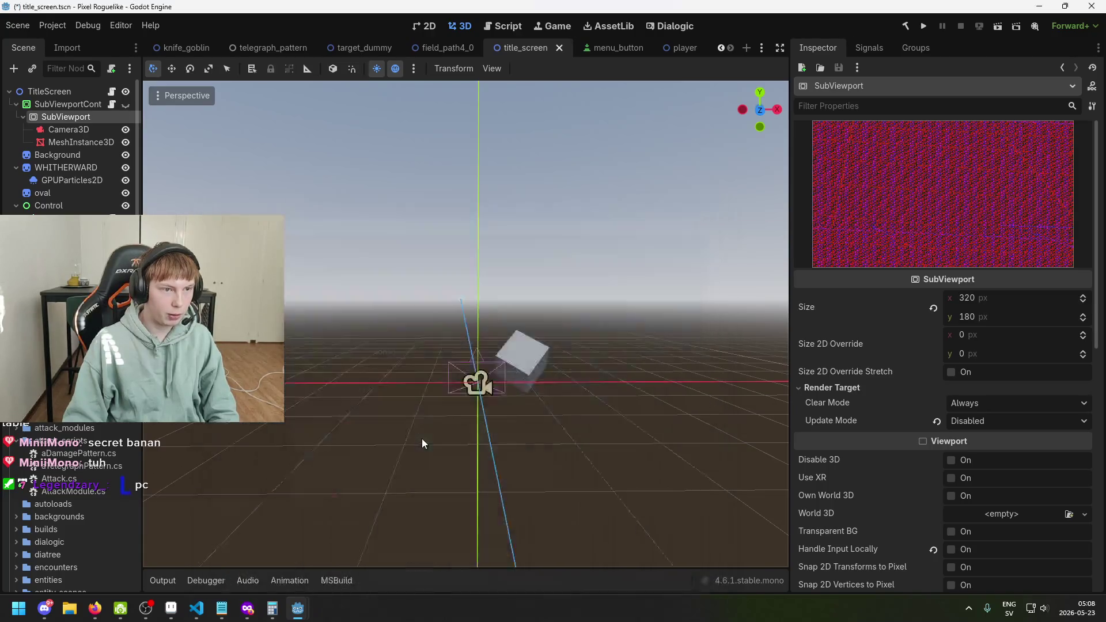
pyautogui.hotkey('ctrl', 's')
# Step: Move the omni light along Z and raise it along Y so it sits above the cube
pyautogui.scroll(-3, 540, 401)
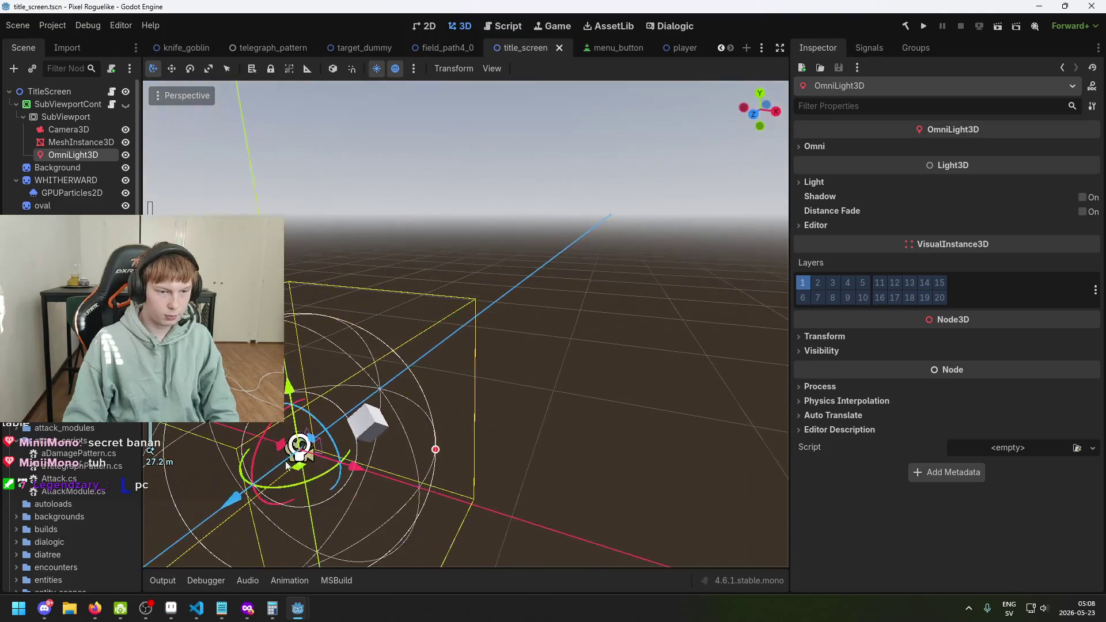
pyautogui.moveTo(241, 497); pyautogui.dragTo(365, 421)
pyautogui.press('f')
pyautogui.moveTo(512, 308); pyautogui.dragTo(526, 240)
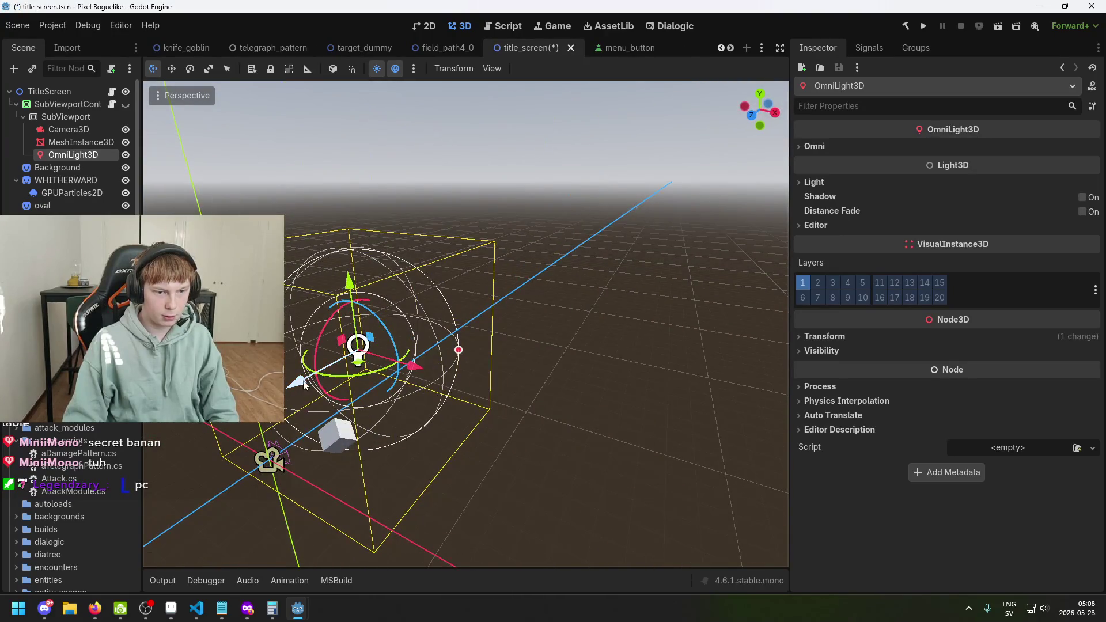
pyautogui.moveTo(349, 284)
pyautogui.mouseDown()
pyautogui.moveTo(310, 304)
pyautogui.moveTo(320, 317)
pyautogui.mouseUp()
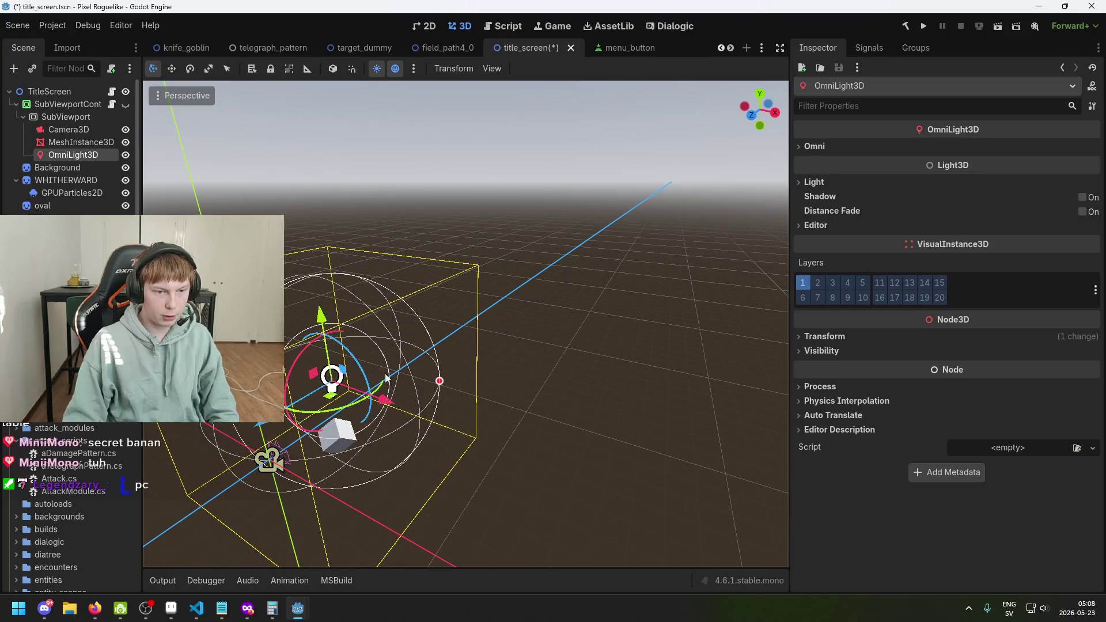
pyautogui.click(79, 144)
pyautogui.click(69, 129)
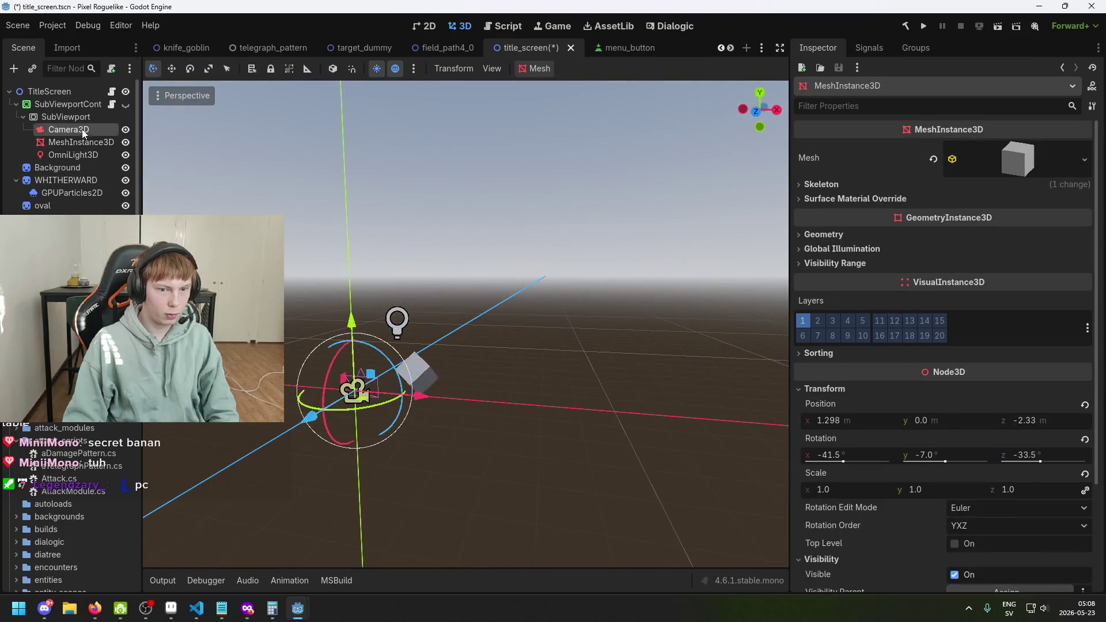
# Step: Set the Camera3D environment's ambient light source to Disabled and save
pyautogui.hotkey('ctrl', 's')
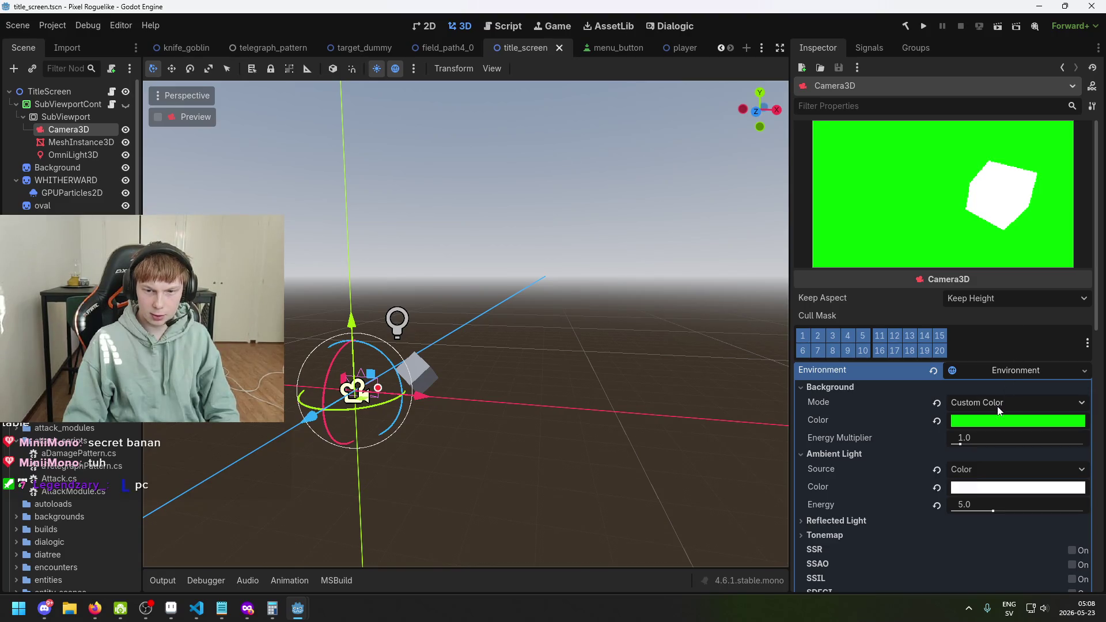
pyautogui.click(1007, 468)
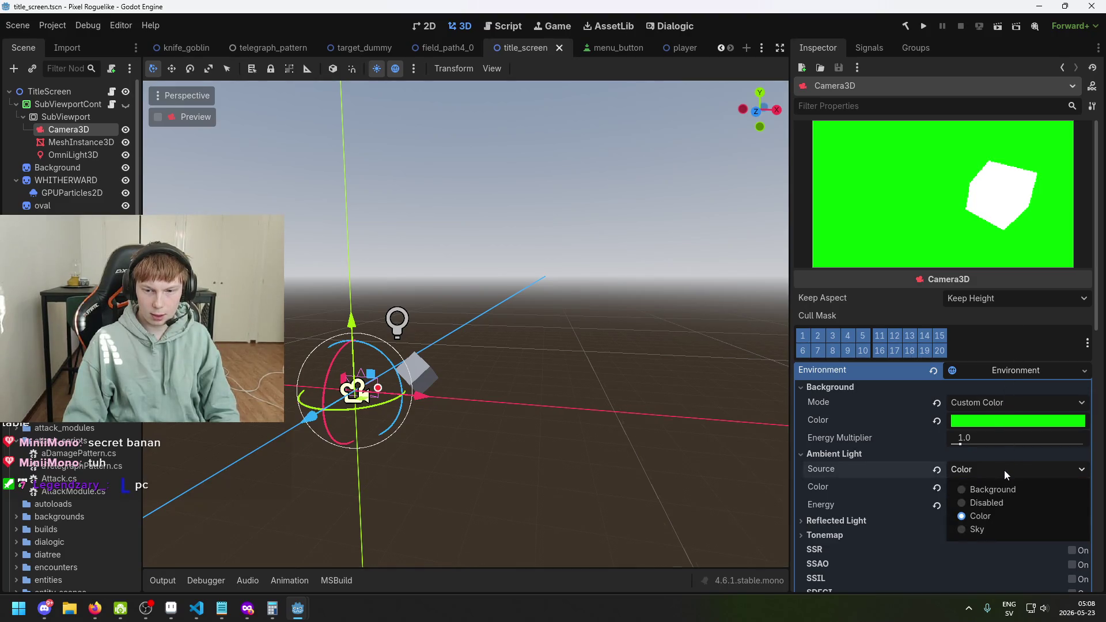
pyautogui.click(1000, 503)
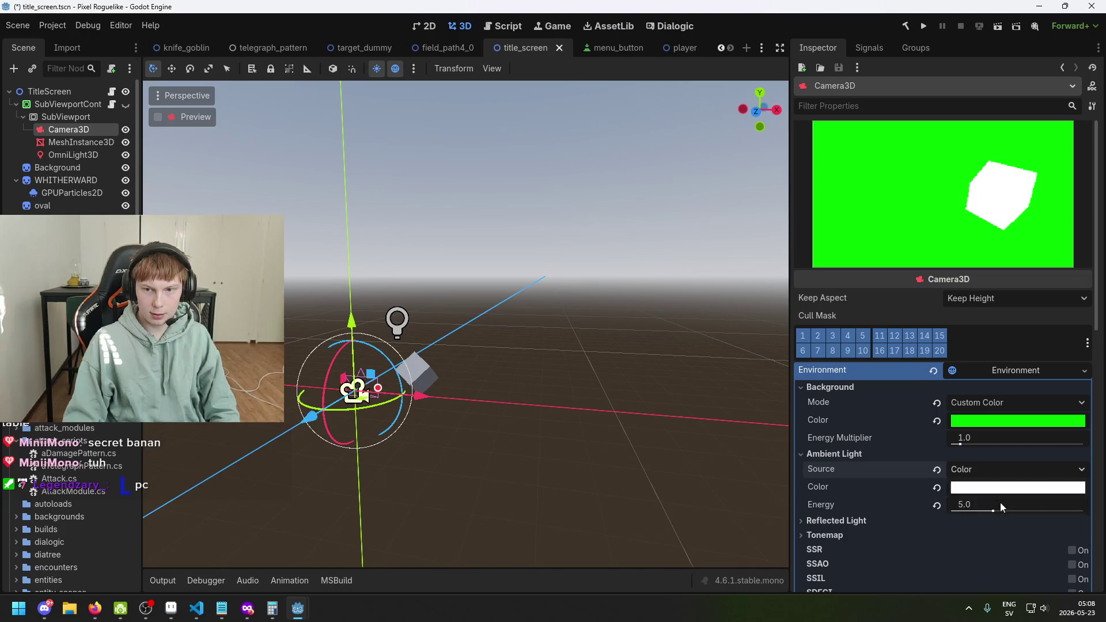
pyautogui.hotkey('ctrl', 's')
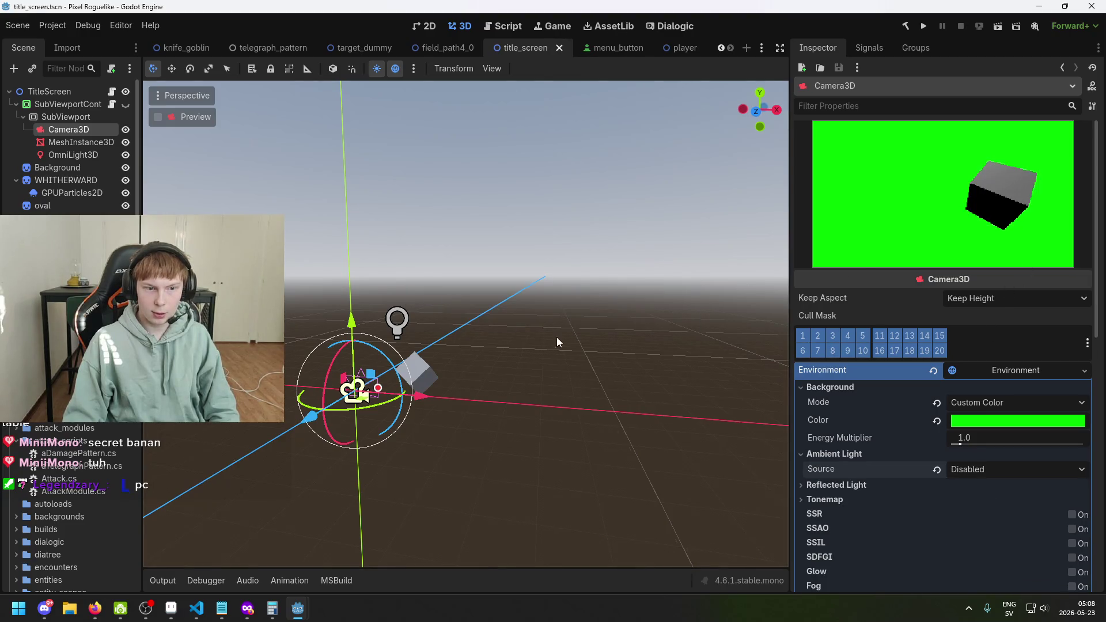
# Step: Try shifting the omni light along X, check the camera preview, then undo the move and save
pyautogui.click(71, 153)
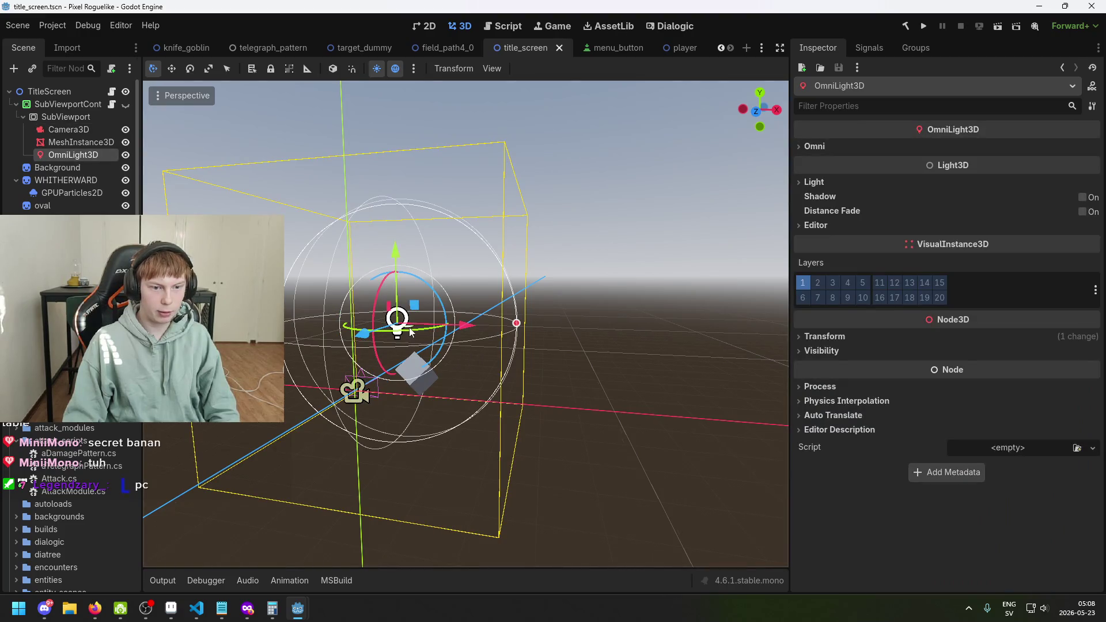
pyautogui.moveTo(465, 326); pyautogui.dragTo(503, 334)
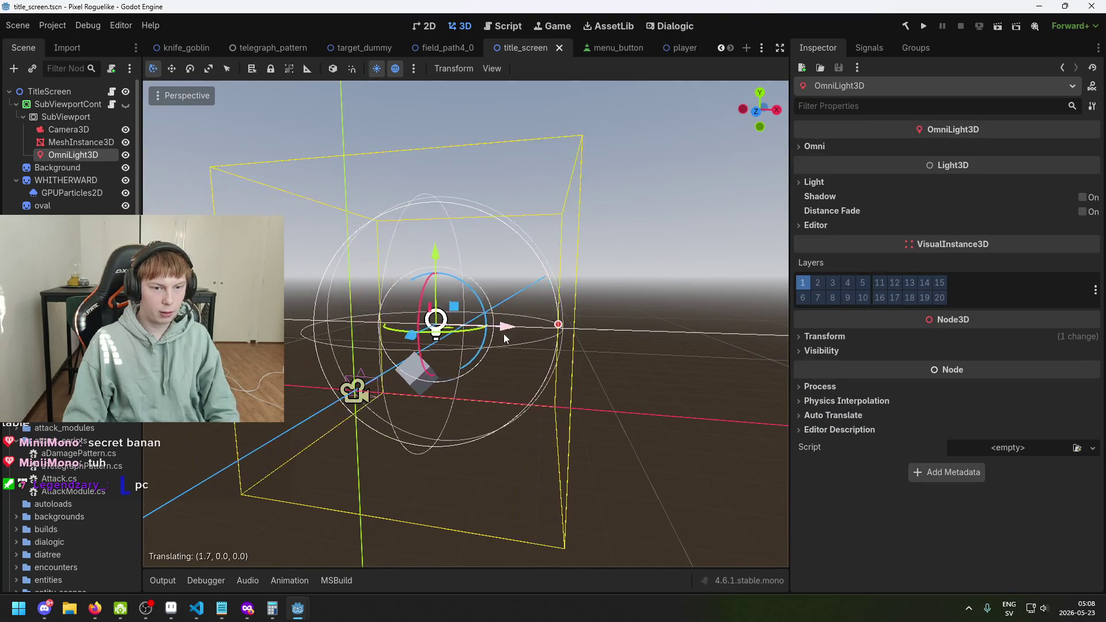
pyautogui.click(80, 131)
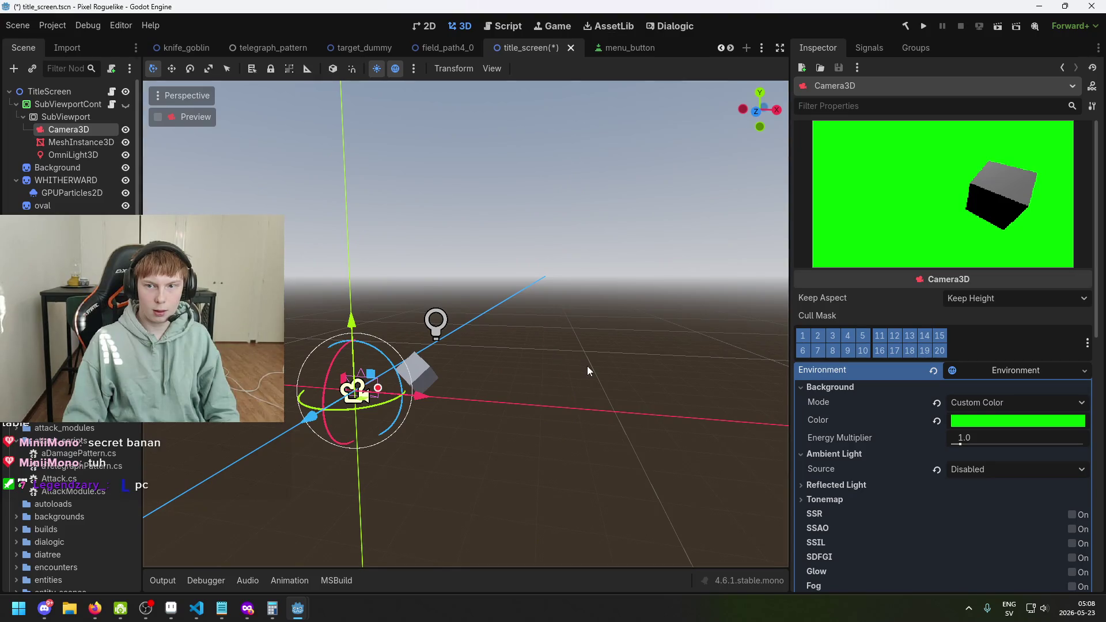
pyautogui.hotkey('ctrl', 'z')
pyautogui.hotkey('ctrl', 's')
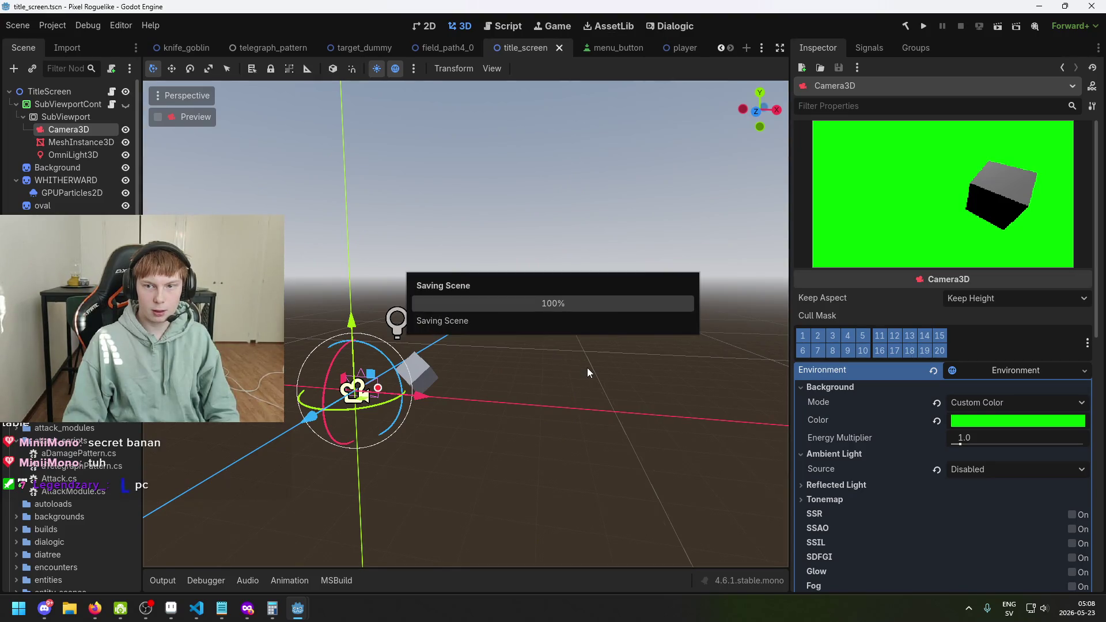
pyautogui.click(80, 142)
pyautogui.click(83, 129)
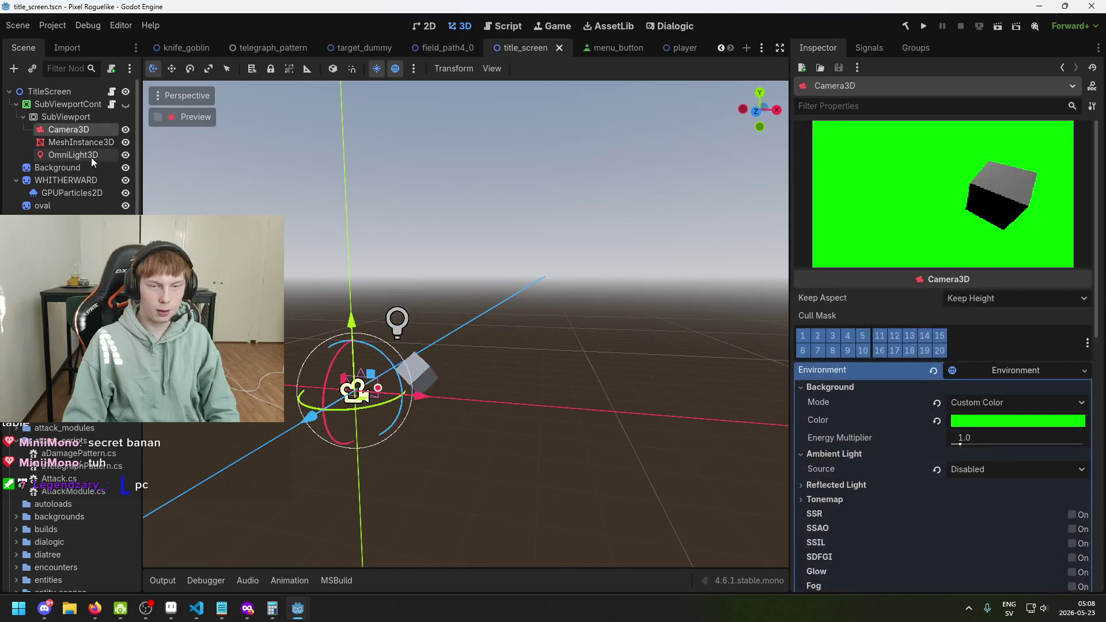
# Step: Orbit around the omni light, check the viewport view options, and save with Camera3D selected
pyautogui.click(102, 155)
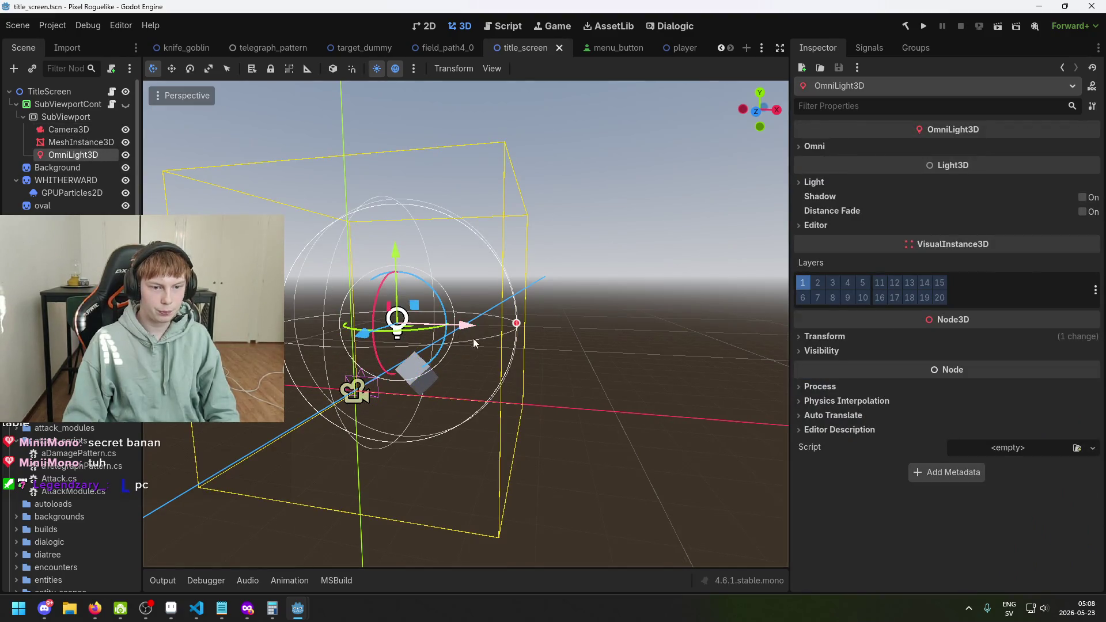
pyautogui.moveTo(473, 337)
pyautogui.mouseDown()
pyautogui.moveTo(503, 364)
pyautogui.moveTo(503, 339)
pyautogui.mouseUp()
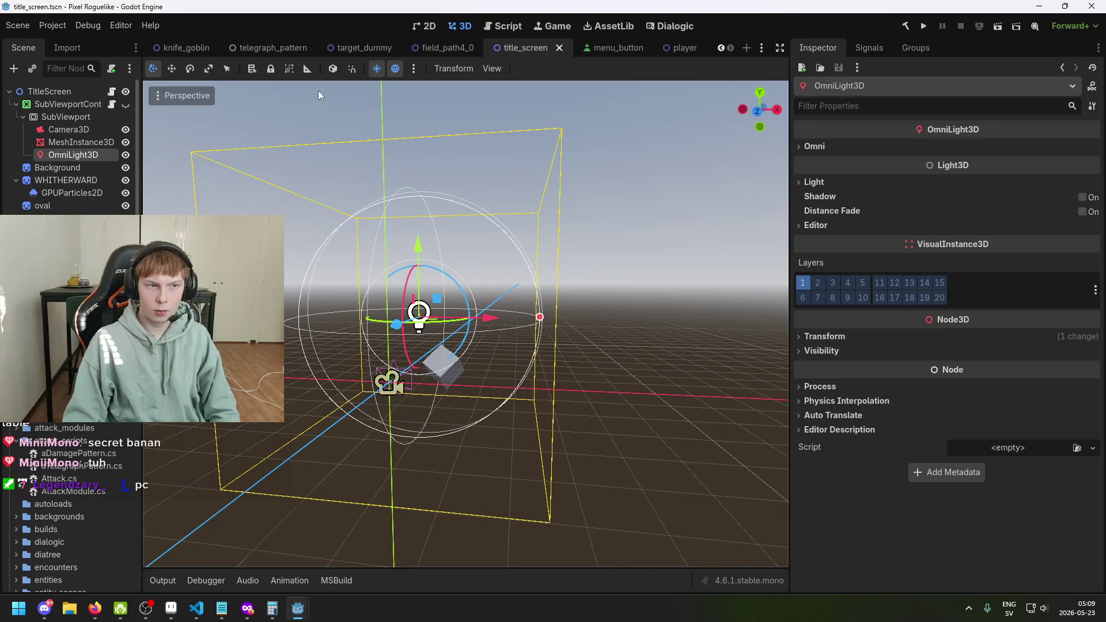
pyautogui.click(488, 70)
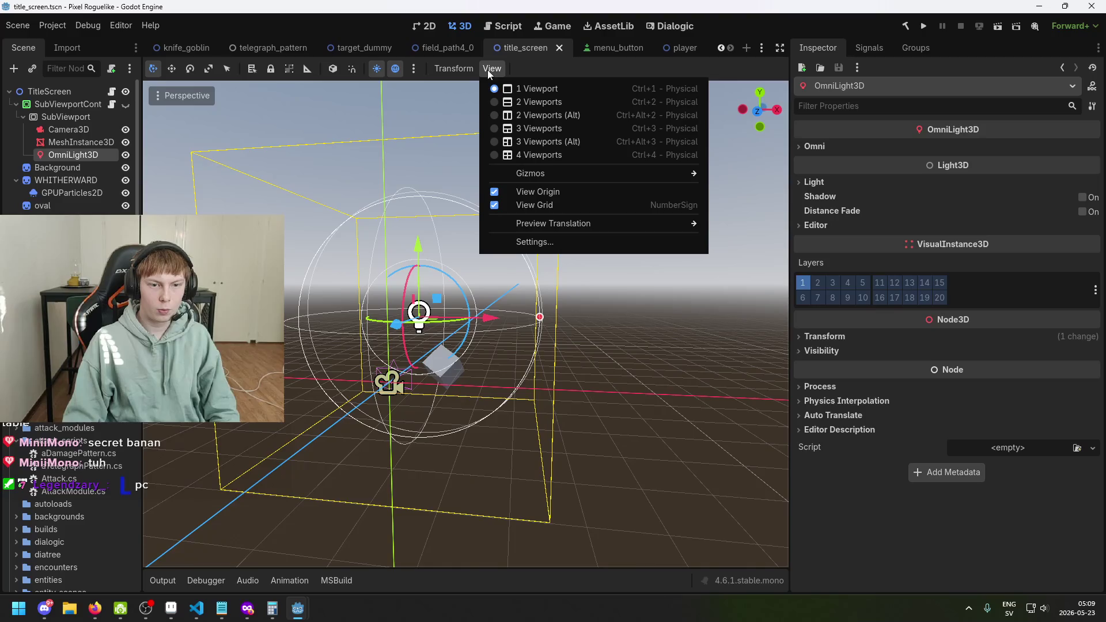
pyautogui.moveTo(600, 229)
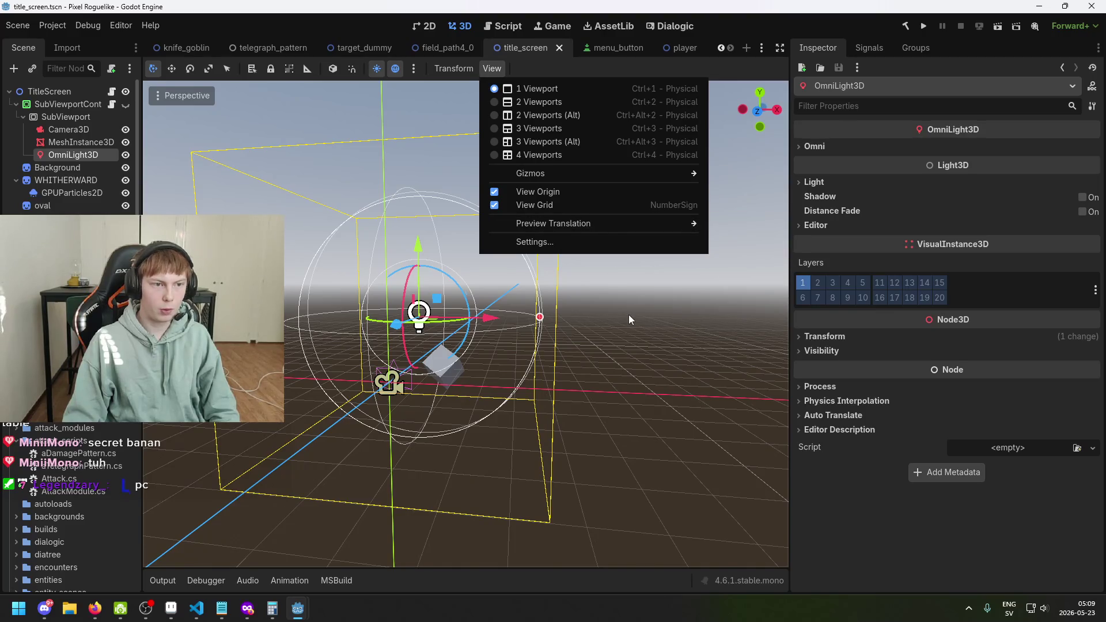
pyautogui.click(599, 302)
pyautogui.hotkey('ctrl', 's')
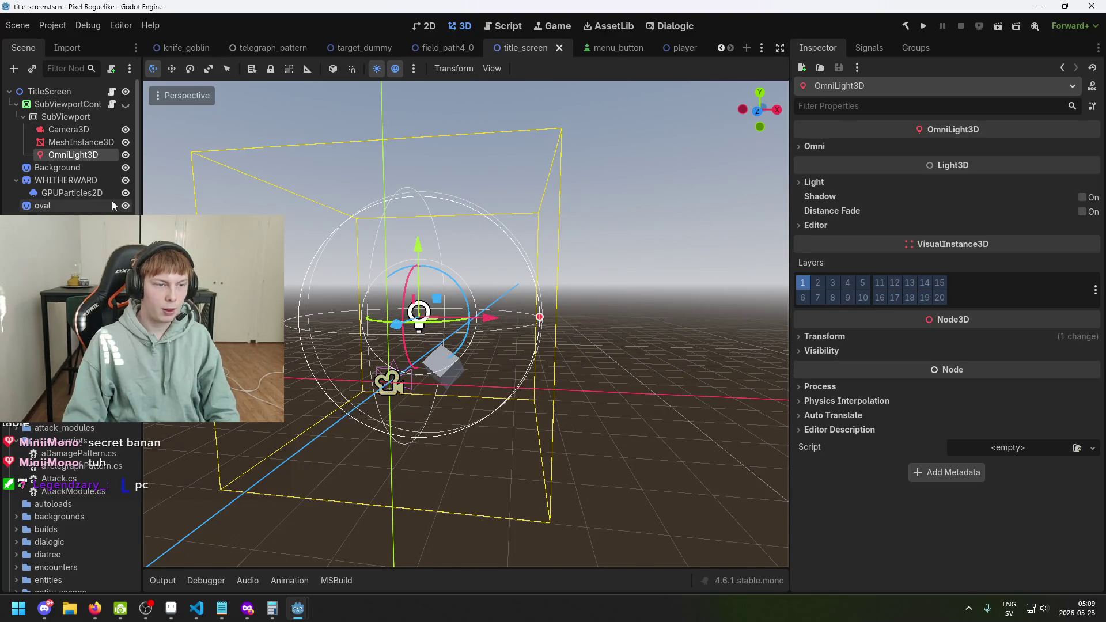
pyautogui.click(72, 142)
pyautogui.click(77, 129)
pyautogui.hotkey('ctrl', 's')
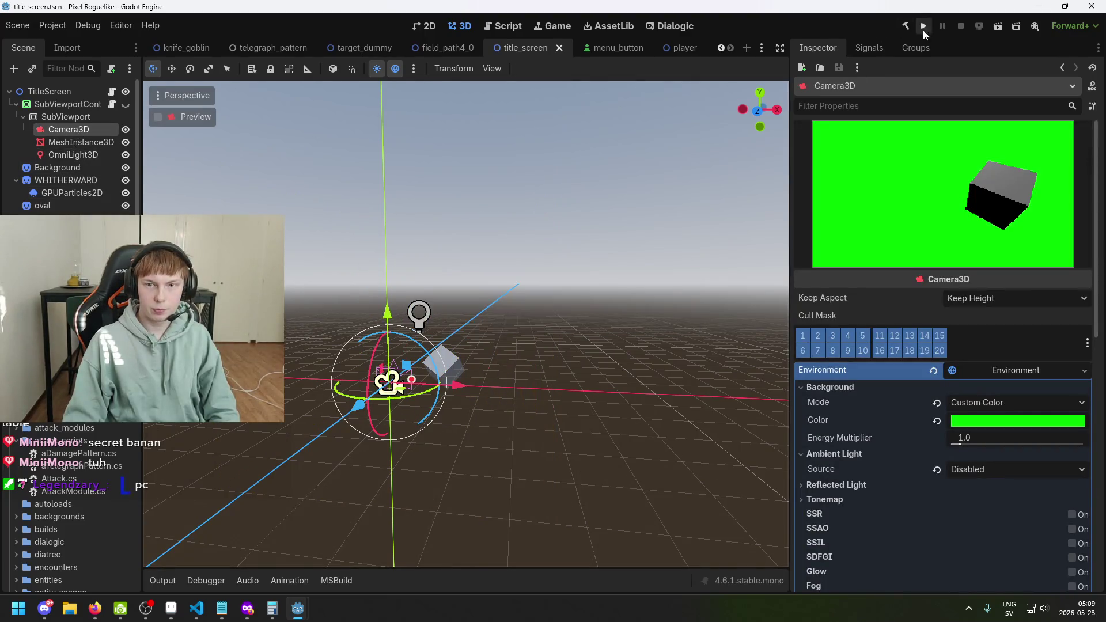
# Step: Test-run the project to view the WHITHERWARD title menu, close the game, and save
pyautogui.click(923, 26)
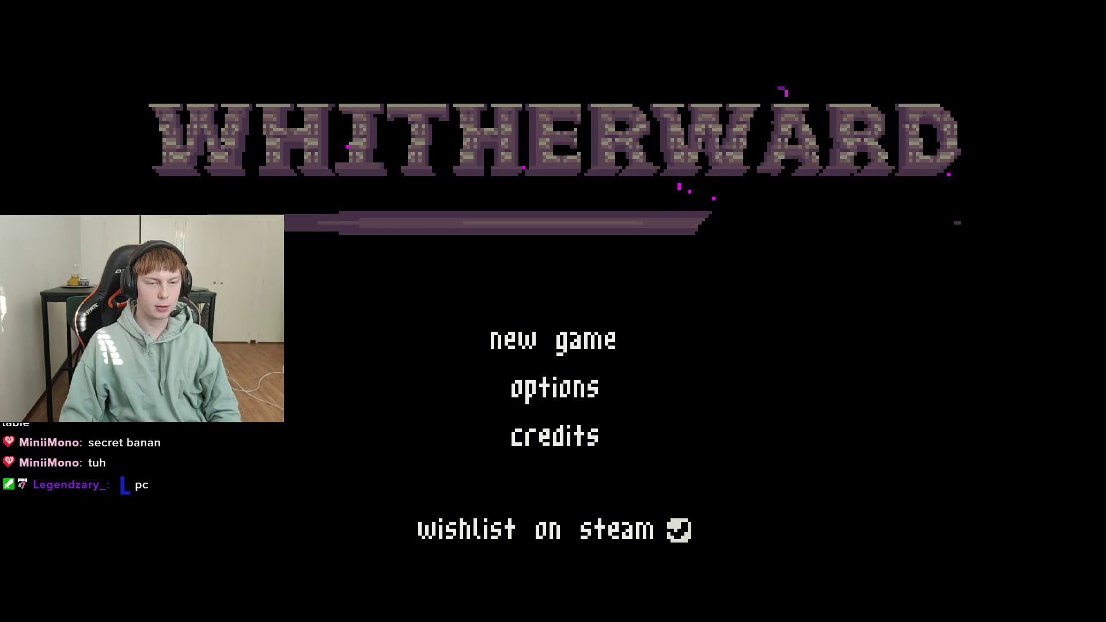
pyautogui.hotkey('alt', 'F4')
pyautogui.hotkey('ctrl', 's')
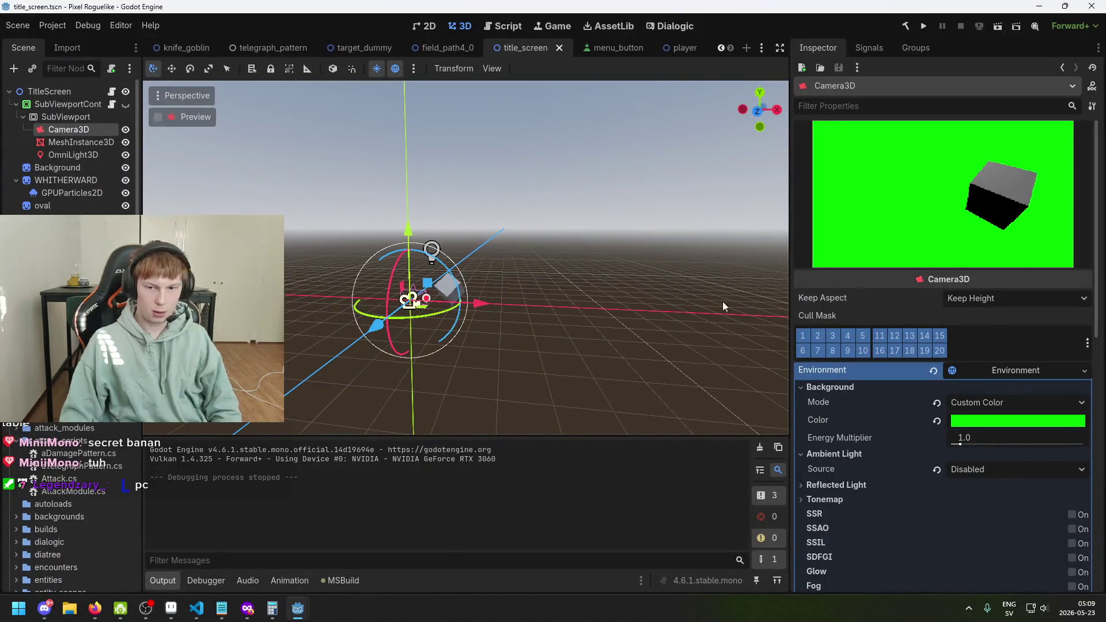
# Step: Save, then open Project Settings and browse the Physics 3D settings
pyautogui.hotkey('ctrl', 's')
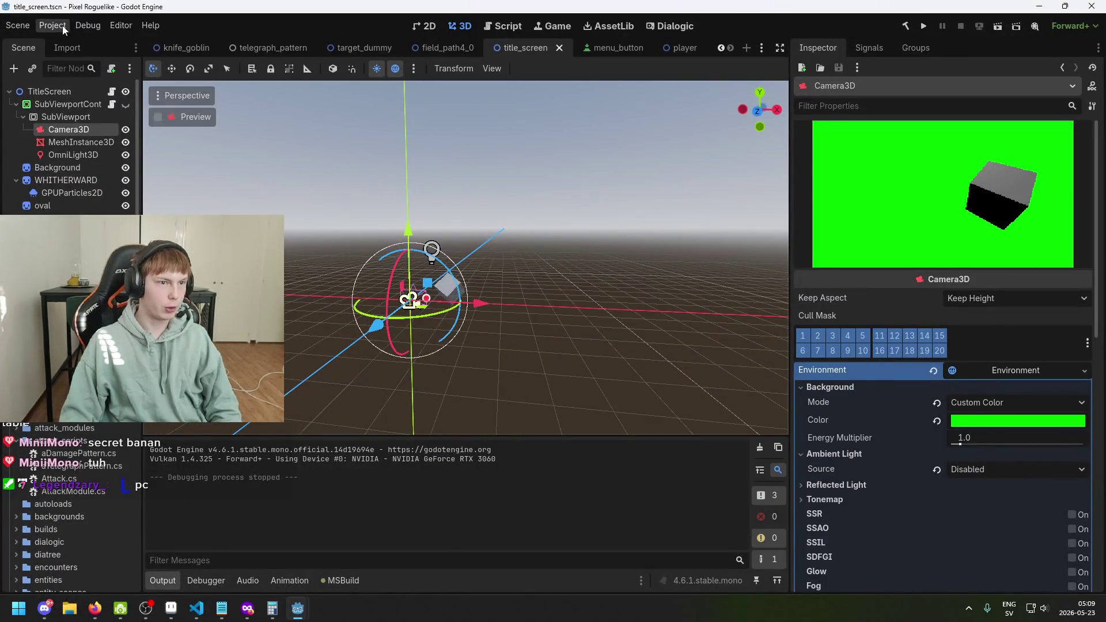
pyautogui.click(62, 25)
pyautogui.click(74, 44)
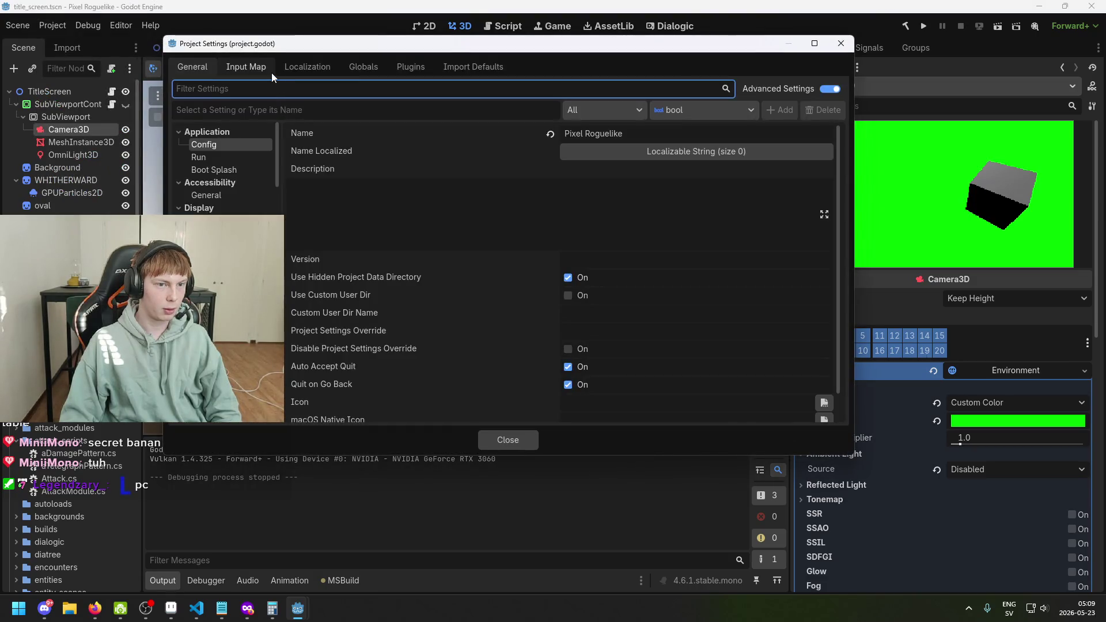
pyautogui.scroll(-5, 225, 208)
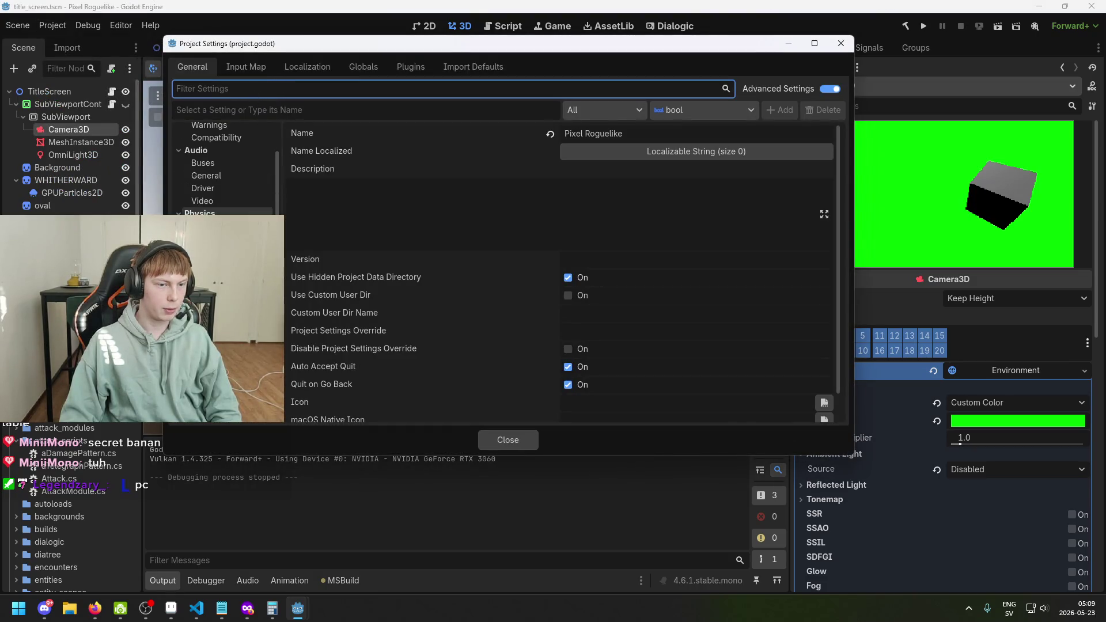
pyautogui.click(203, 251)
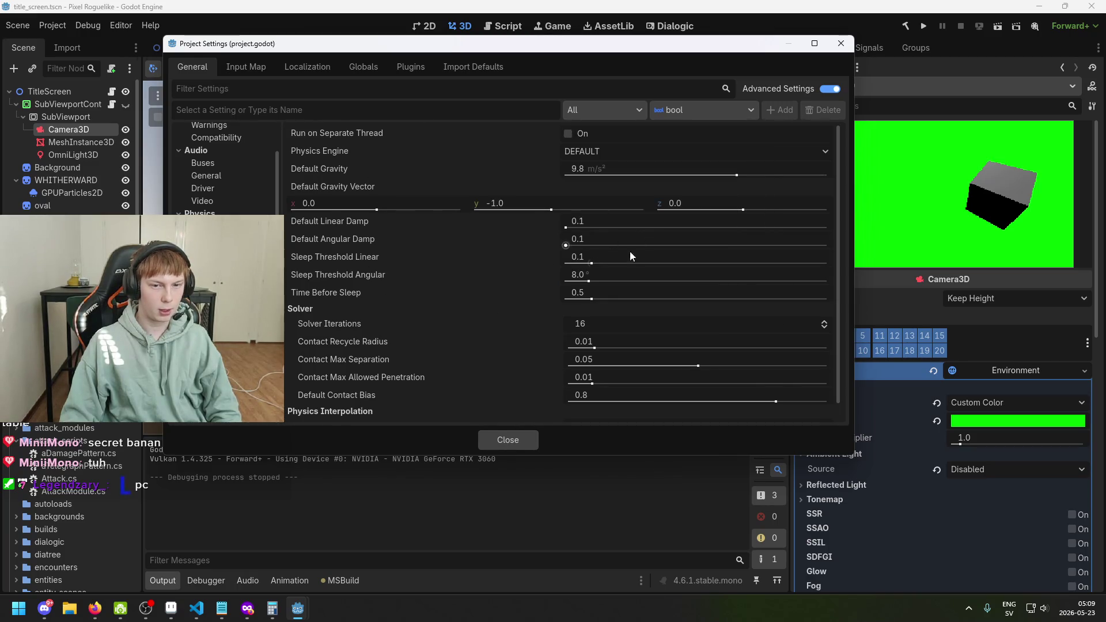
pyautogui.scroll(-1, 514, 315)
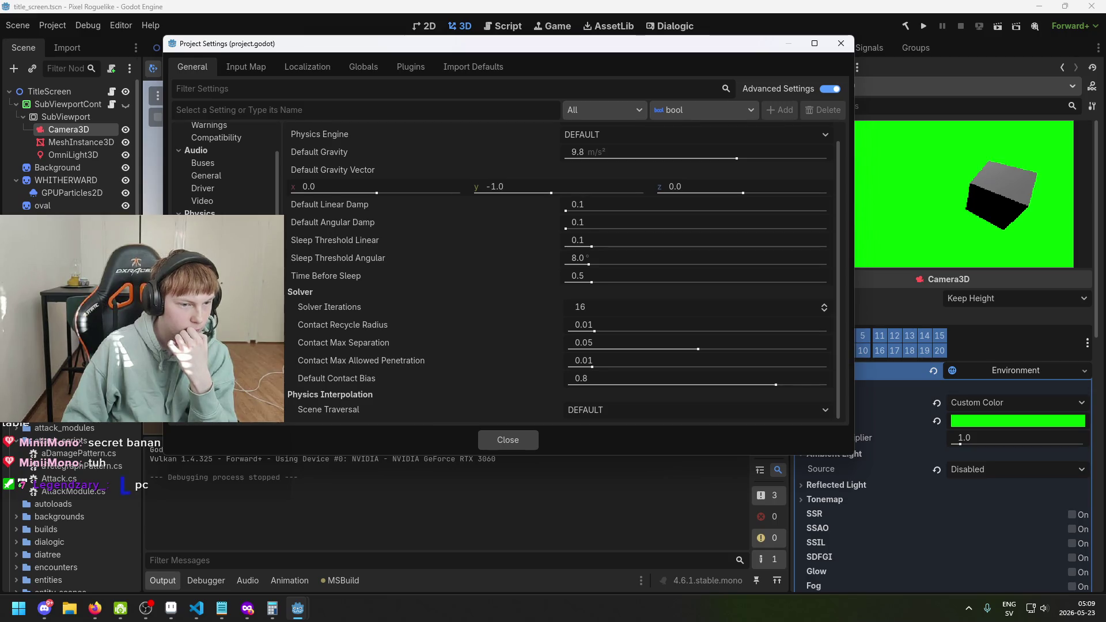
pyautogui.scroll(5, 224, 167)
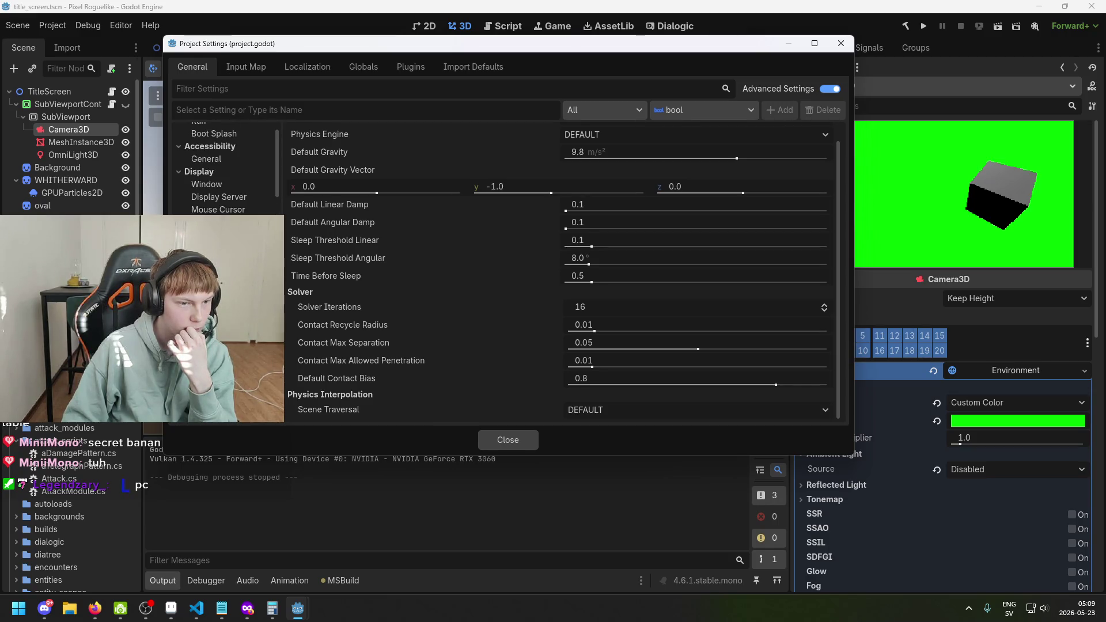
pyautogui.scroll(-5, 230, 189)
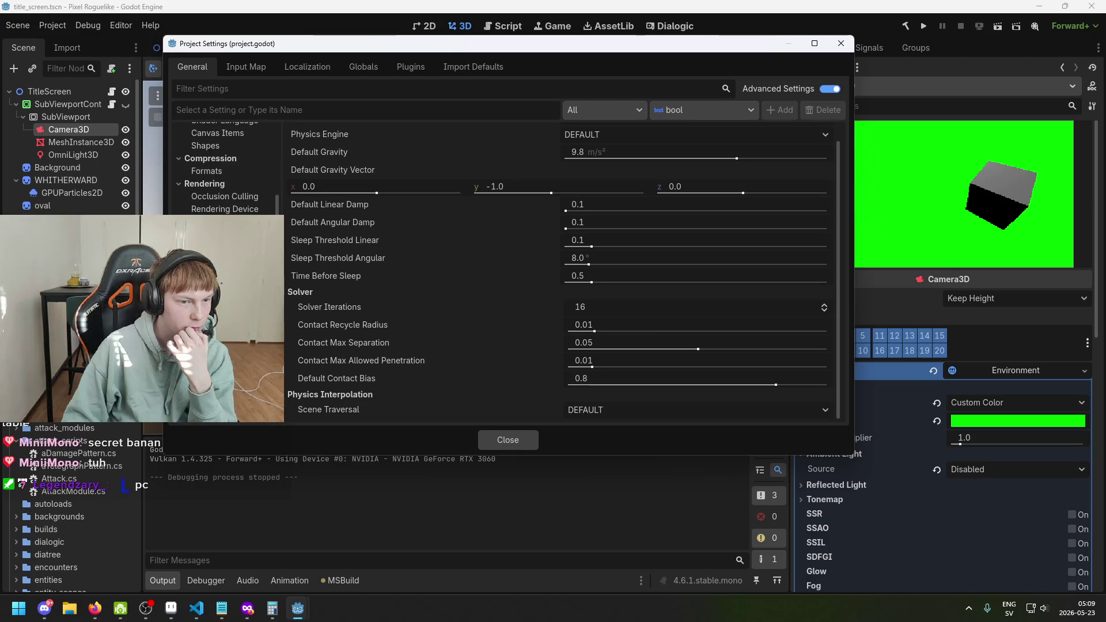
# Step: Browse the occlusion culling, global illumination, shading and anti-aliasing rendering settings, then close Project Settings
pyautogui.click(234, 198)
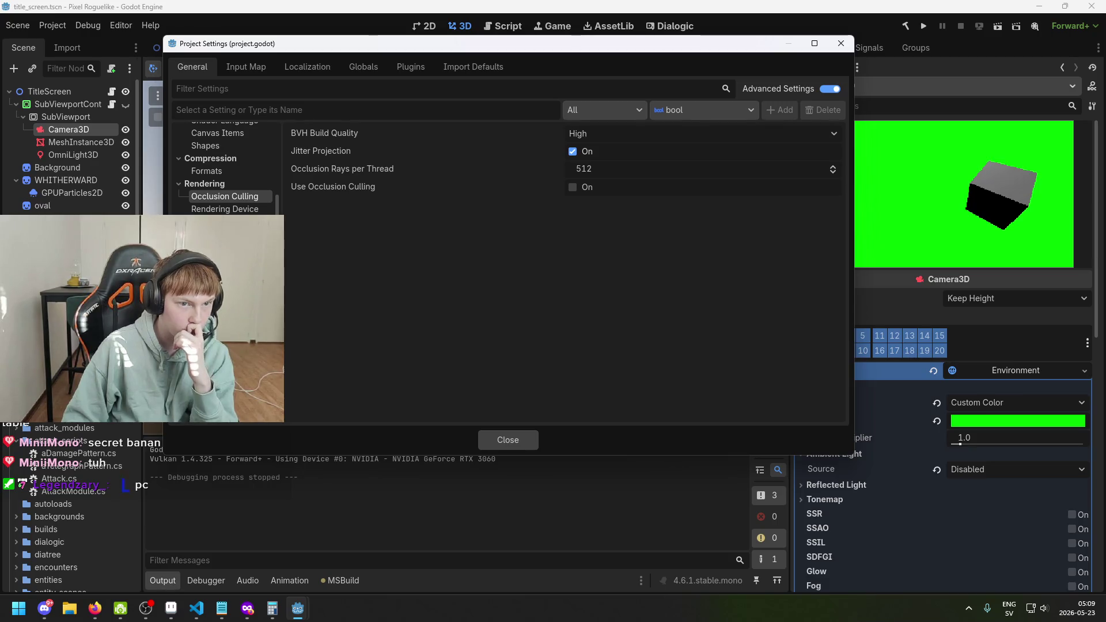
pyautogui.scroll(-1, 224, 168)
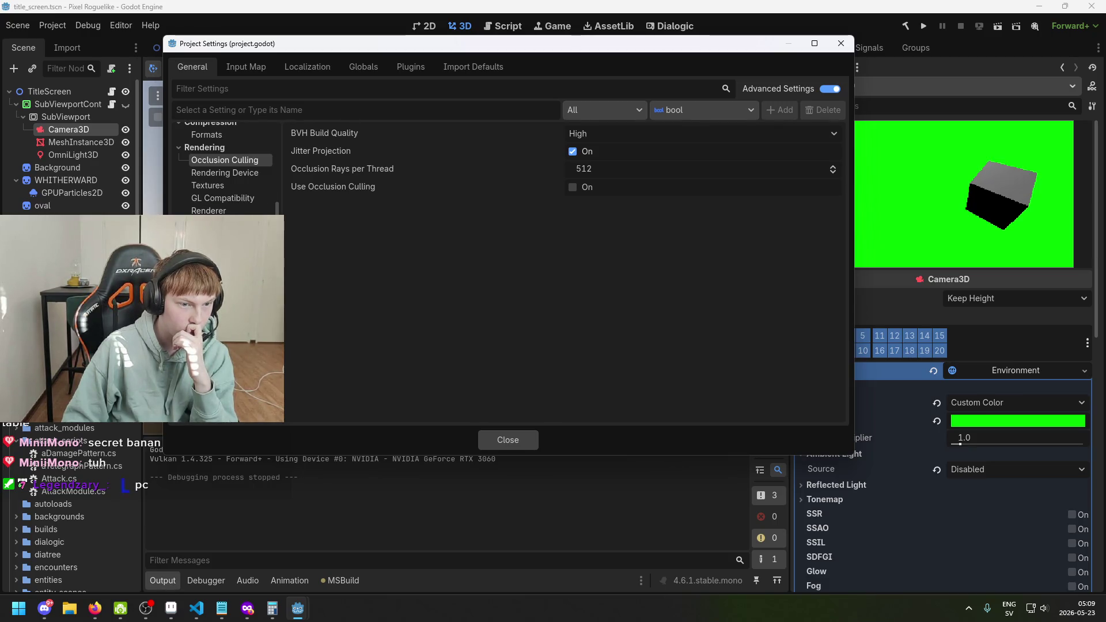
pyautogui.click(219, 236)
pyautogui.click(277, 297)
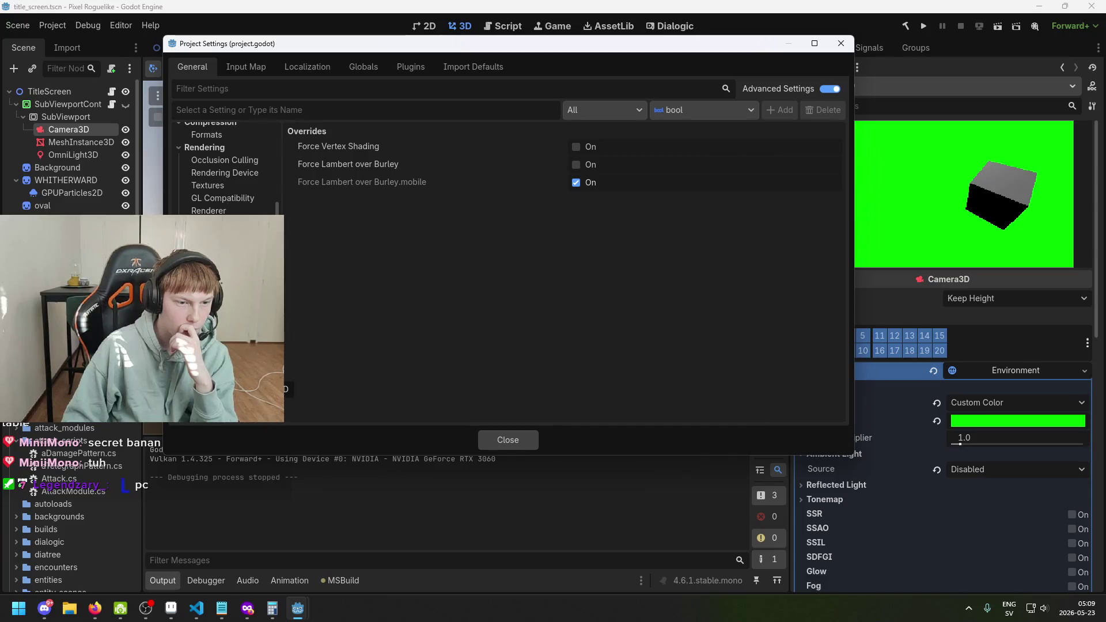
pyautogui.press('Down')
pyautogui.press('Down')
pyautogui.press('Down')
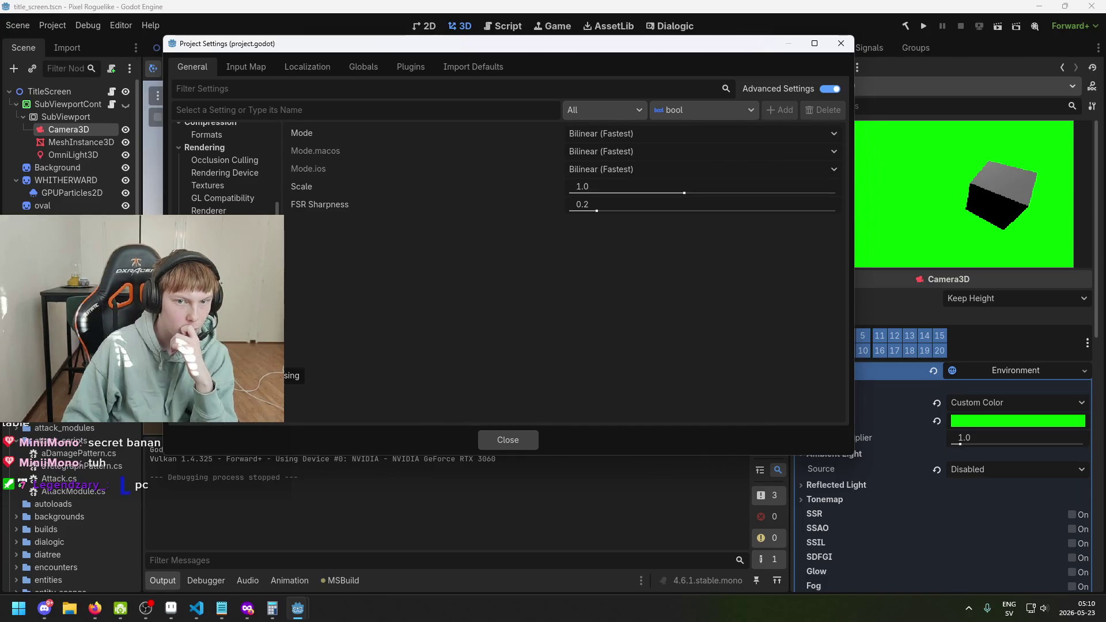
pyautogui.press('Down')
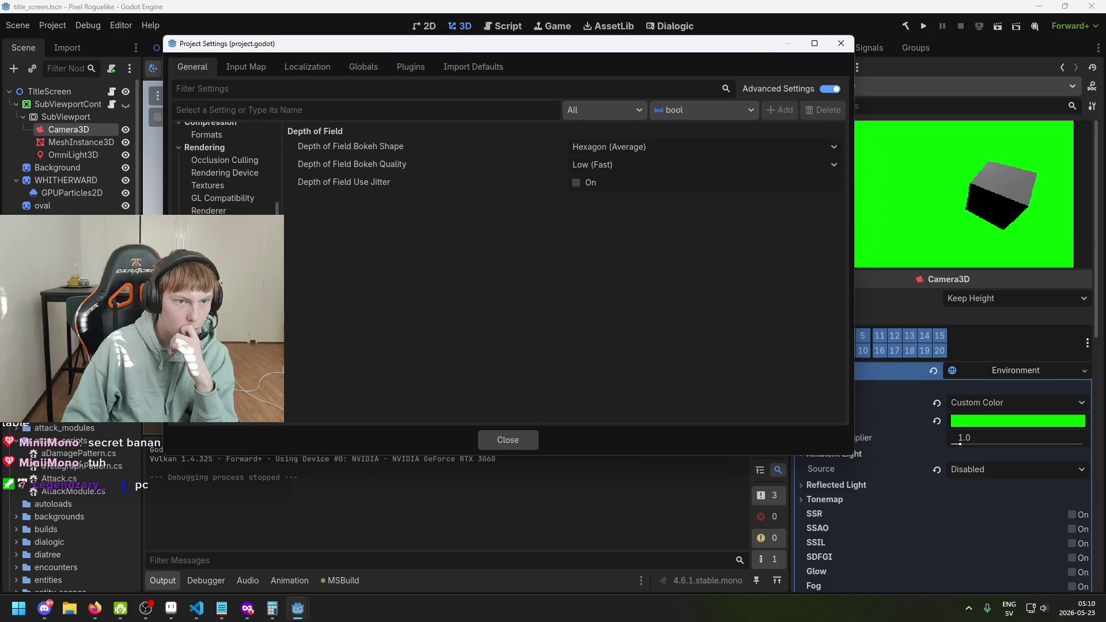
pyautogui.click(508, 439)
pyautogui.click(58, 117)
pyautogui.click(56, 105)
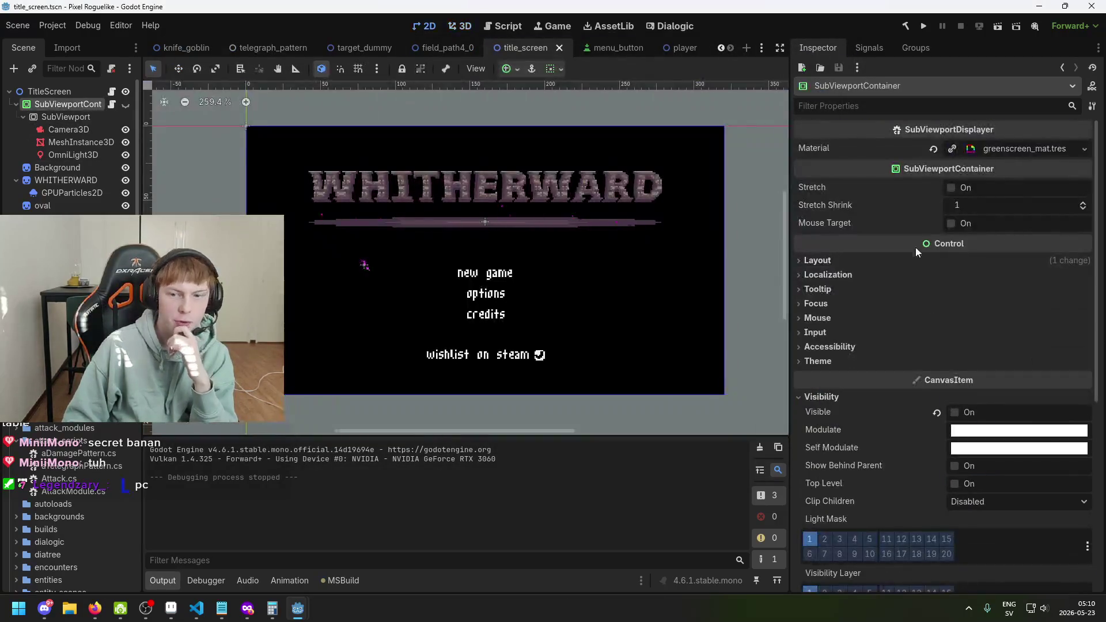
# Step: Turn on Transparent BG for the SubViewport and save
pyautogui.click(57, 116)
pyautogui.scroll(-1, 1007, 357)
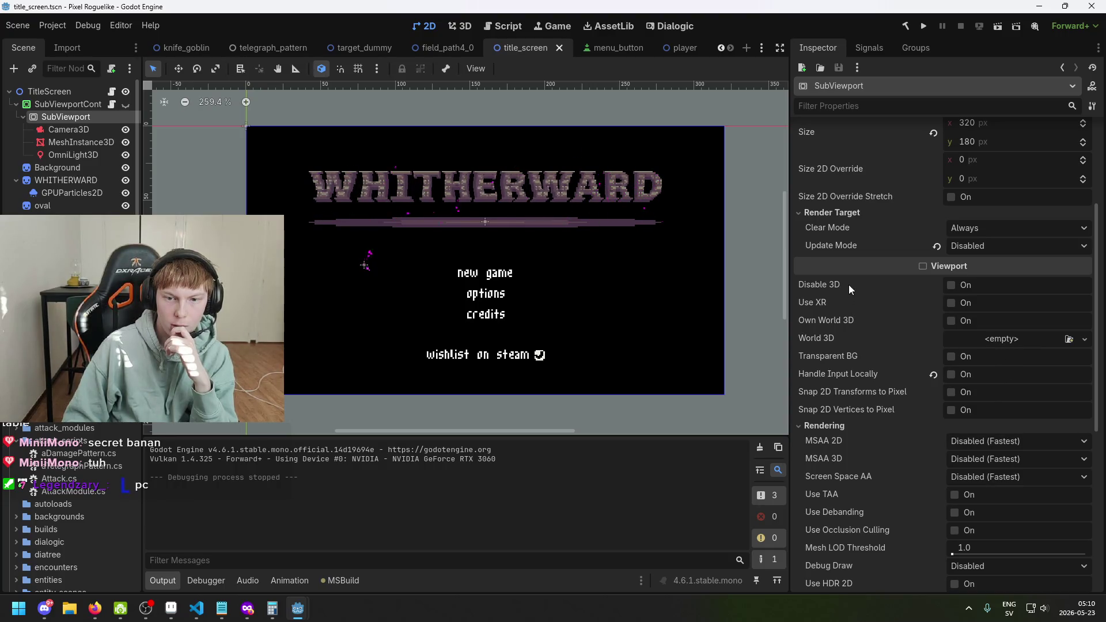
pyautogui.moveTo(835, 302)
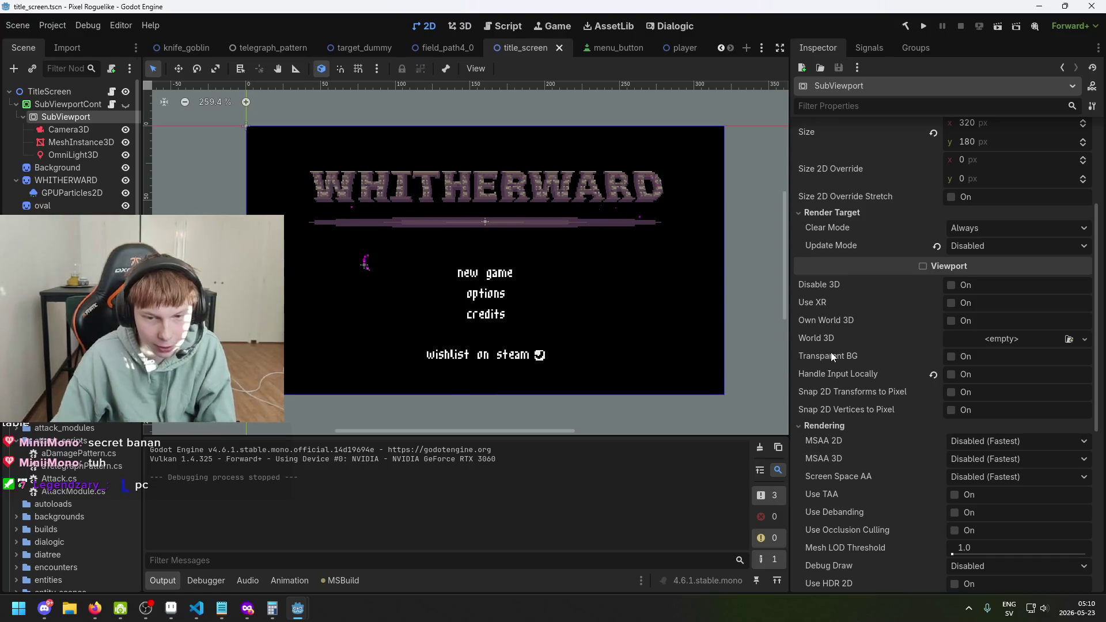
pyautogui.moveTo(844, 371)
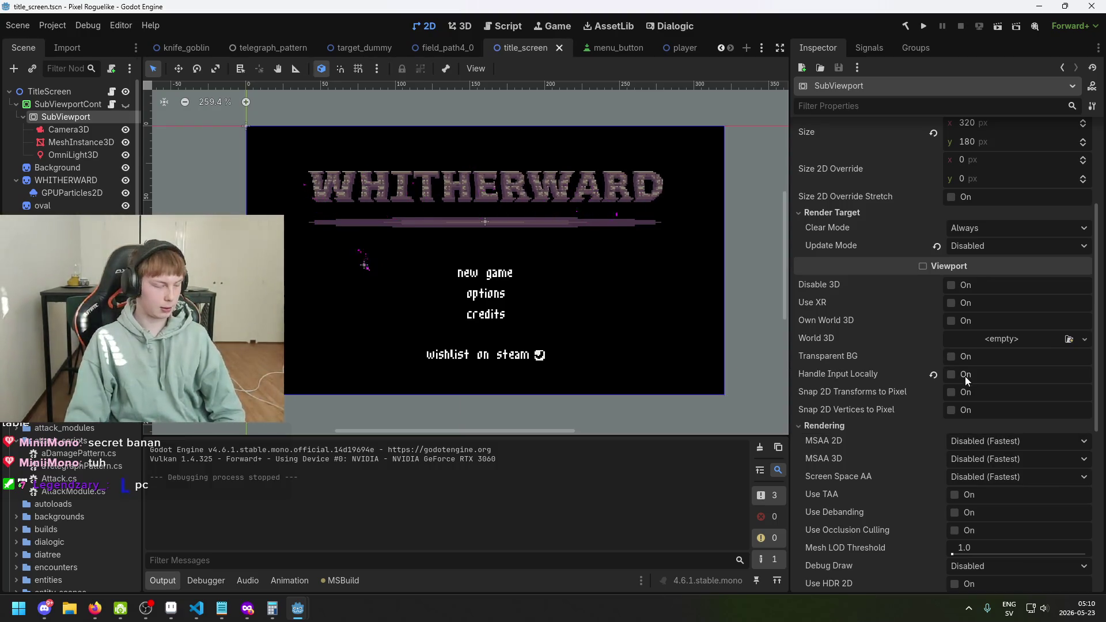
pyautogui.click(952, 358)
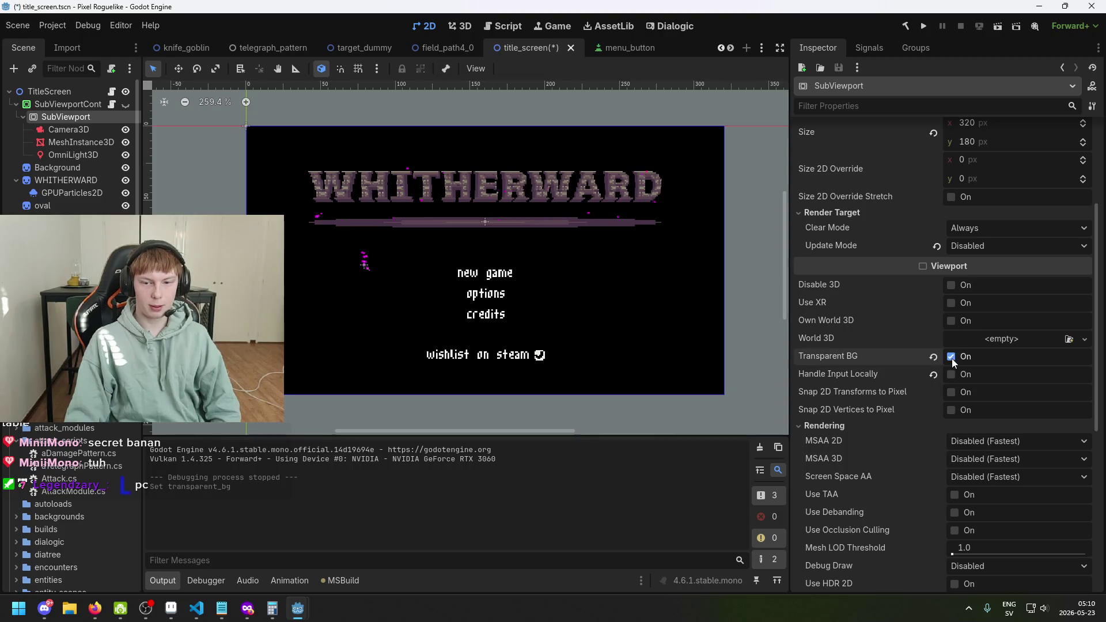
pyautogui.moveTo(888, 367)
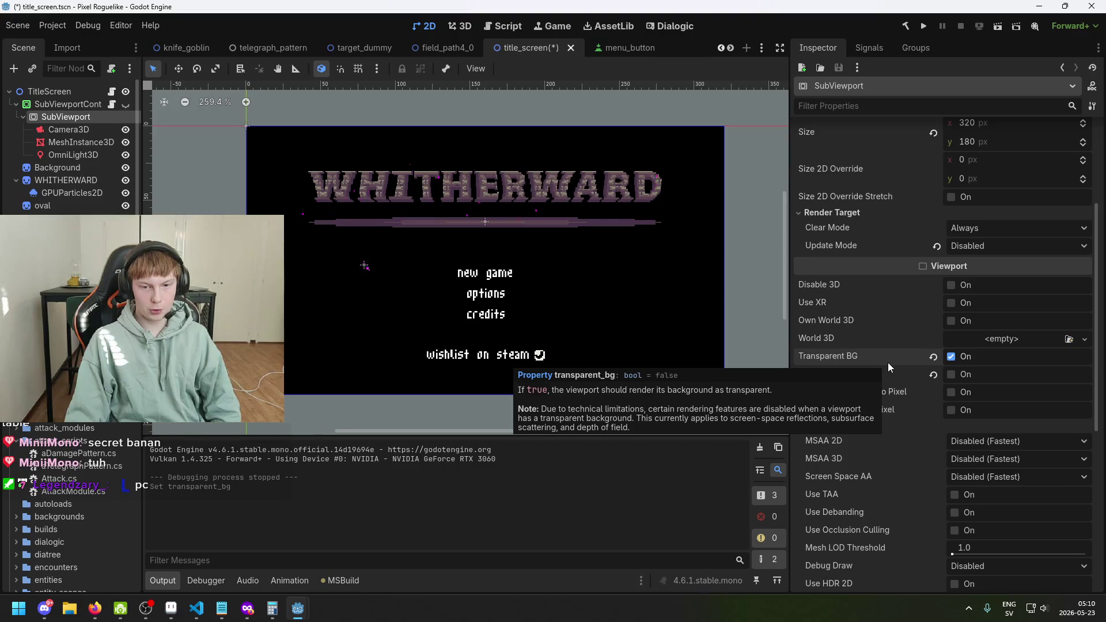
pyautogui.hotkey('ctrl', 's')
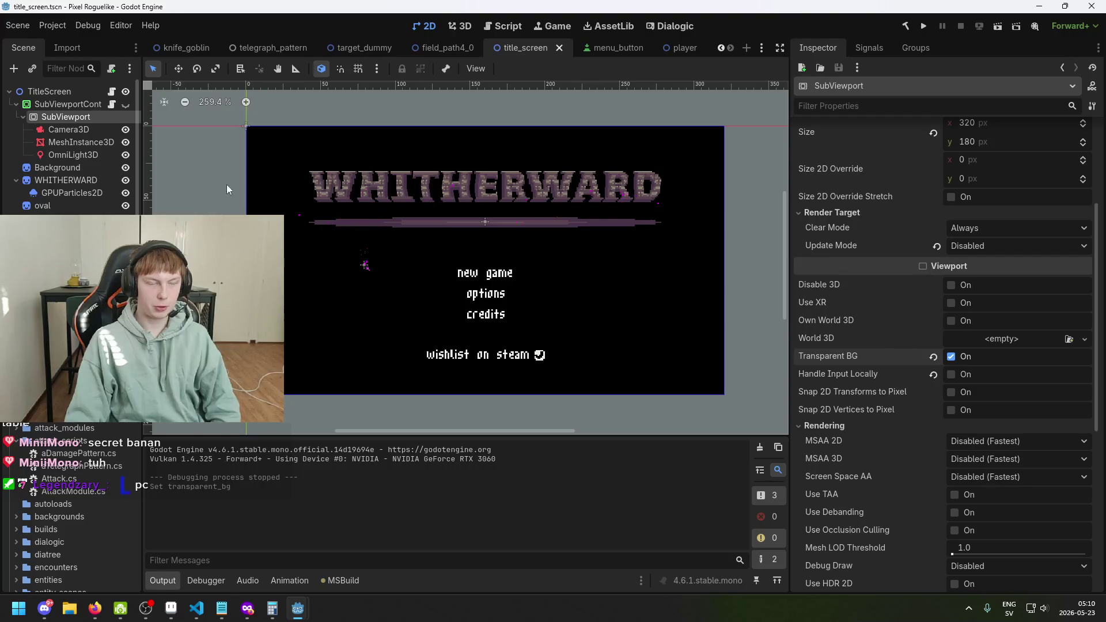
# Step: Remove the script and the greenscreen_mat.tres material from the SubViewportContainer and save
pyautogui.click(70, 104)
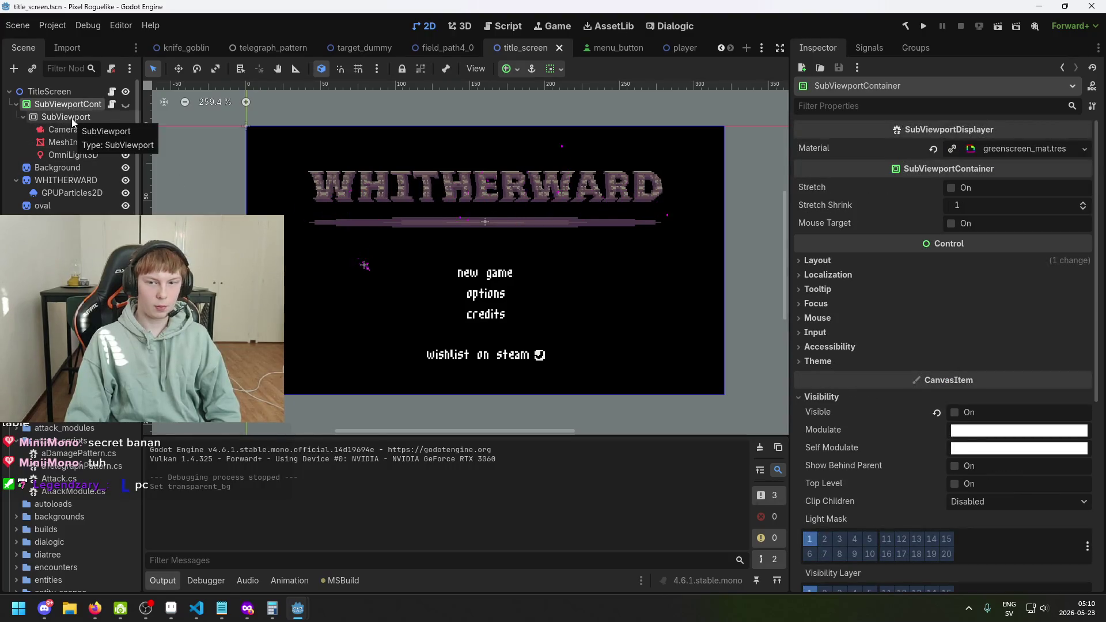
pyautogui.scroll(-5, 980, 299)
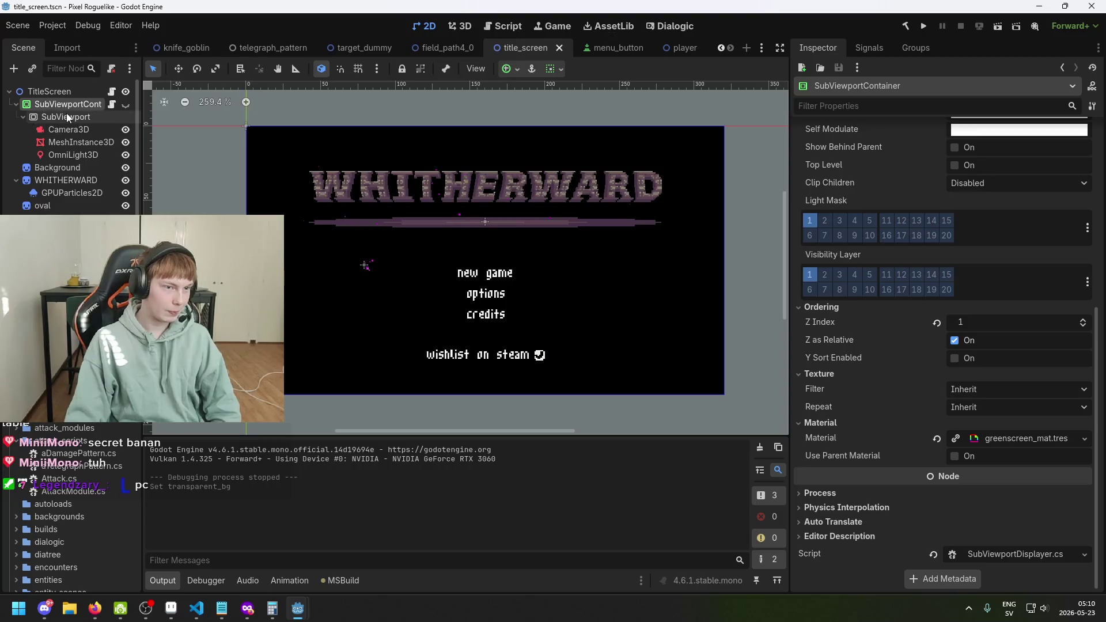
pyautogui.click(67, 116)
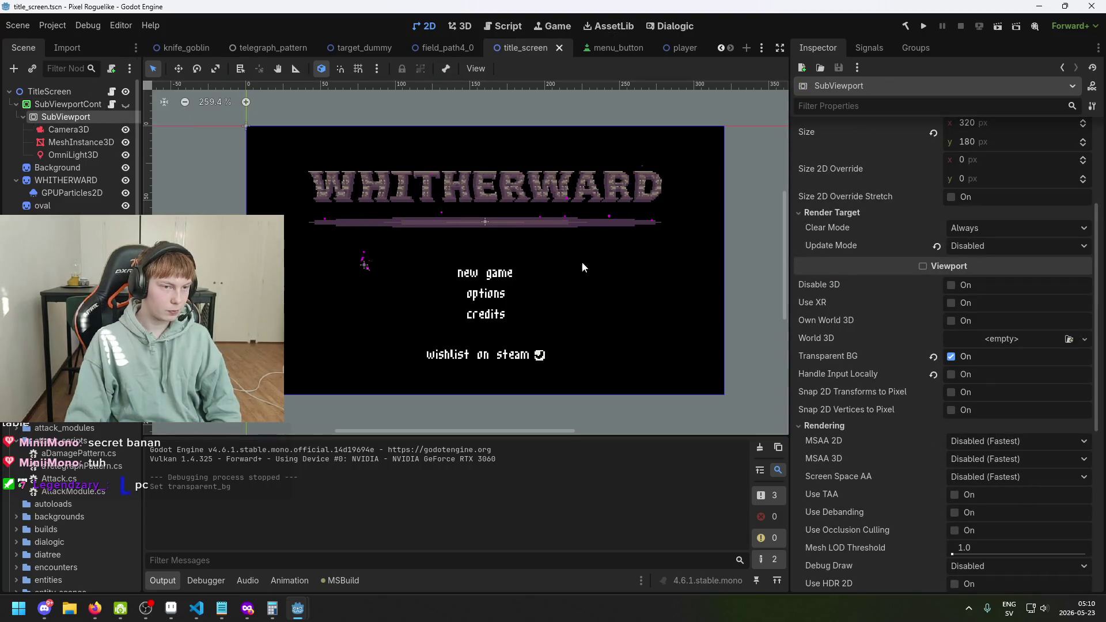
pyautogui.scroll(-5, 937, 375)
pyautogui.press('Up')
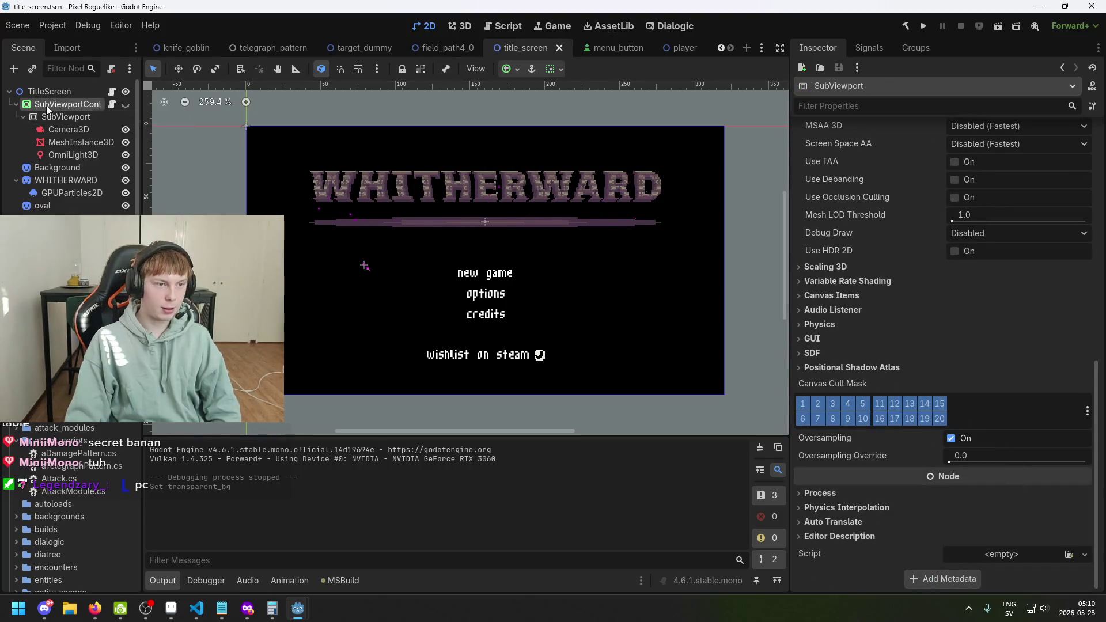
pyautogui.click(934, 555)
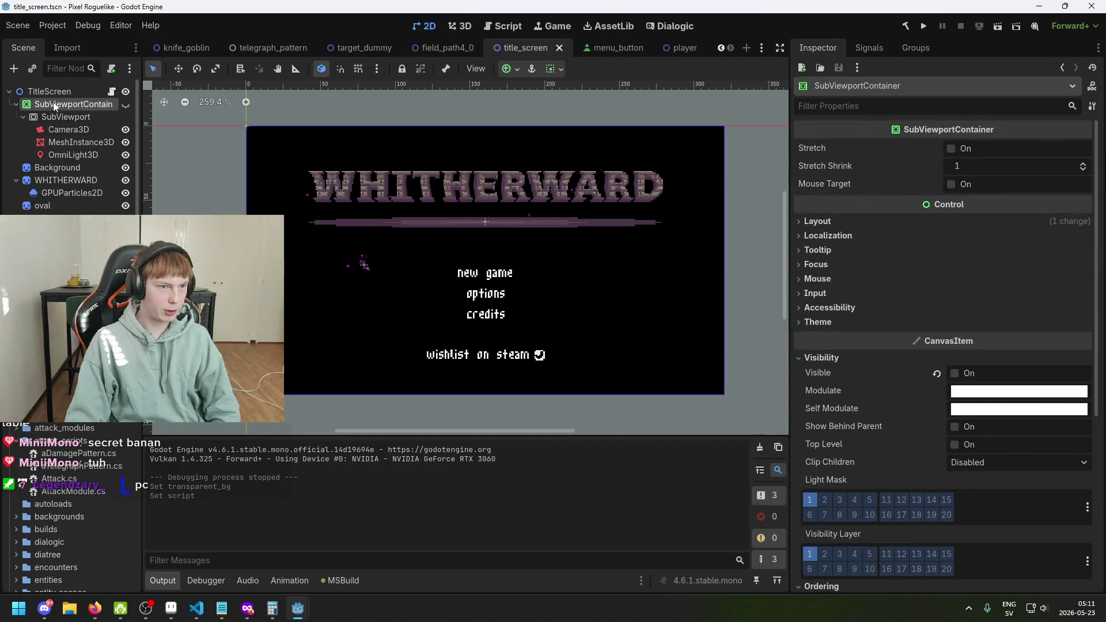
pyautogui.scroll(-5, 959, 403)
pyautogui.click(939, 440)
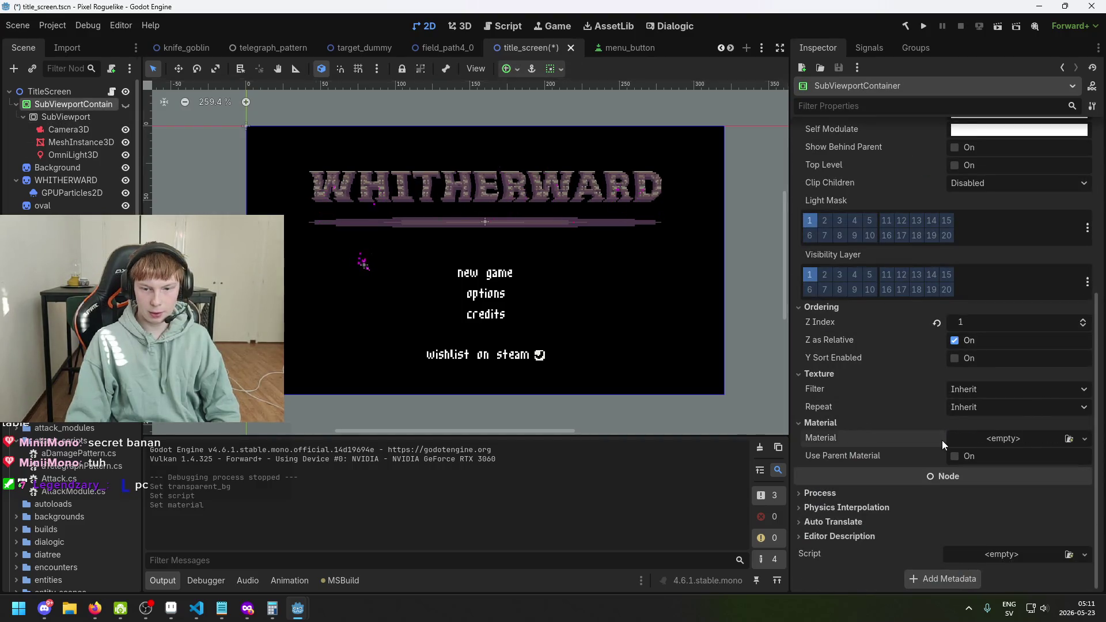
pyautogui.hotkey('ctrl', 's')
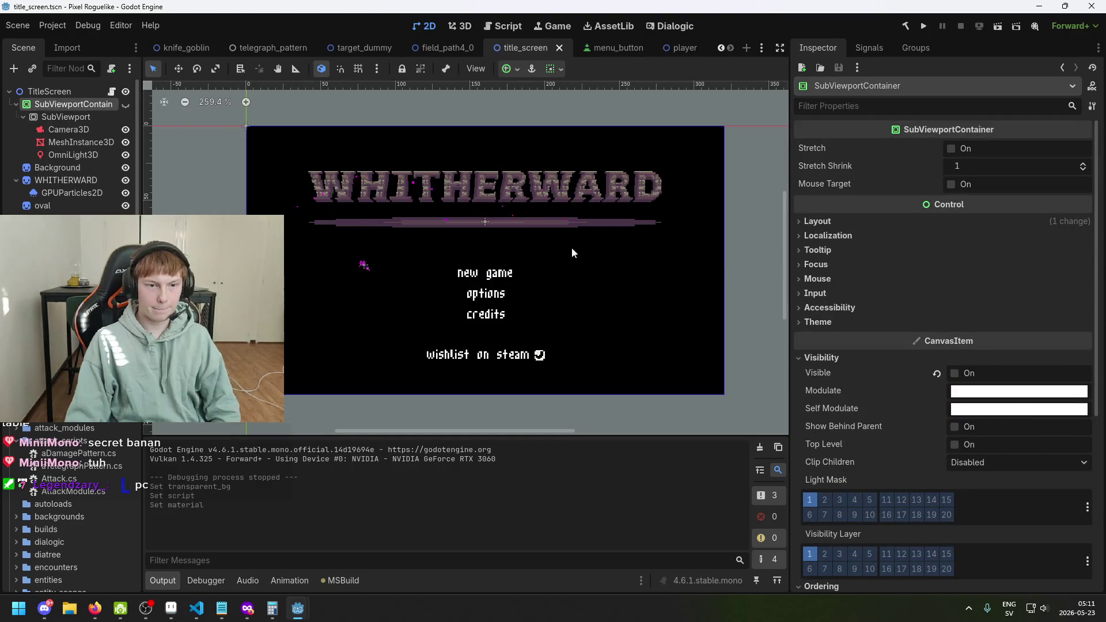
# Step: Reselect the SubViewport in the 3D view and save the scene again
pyautogui.click(71, 118)
pyautogui.scroll(10, 1001, 265)
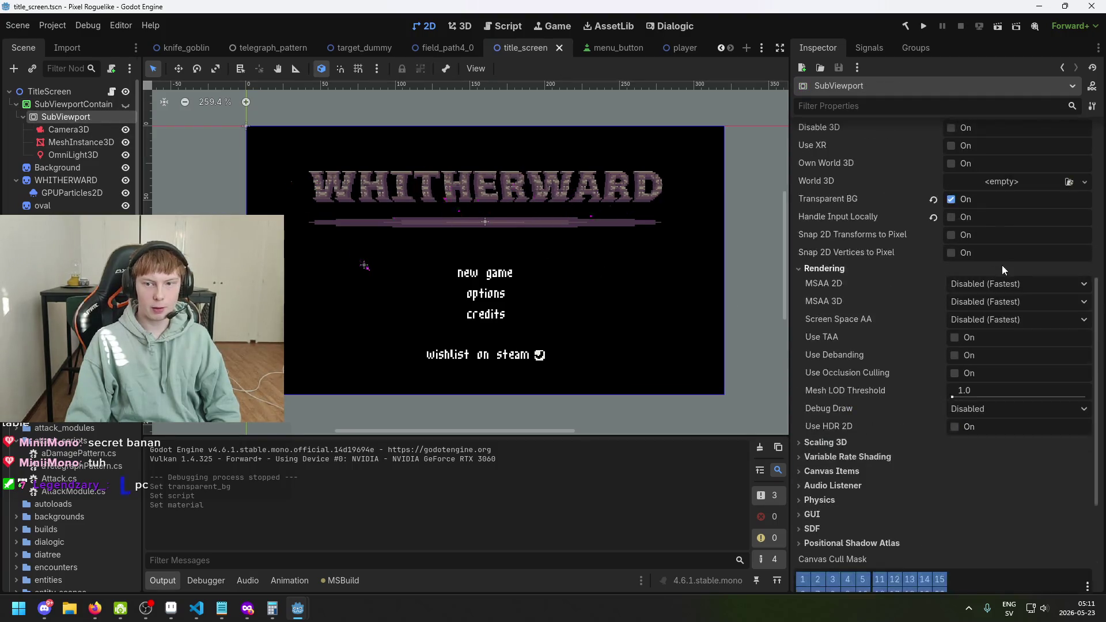
pyautogui.press('Down')
pyautogui.press('Down')
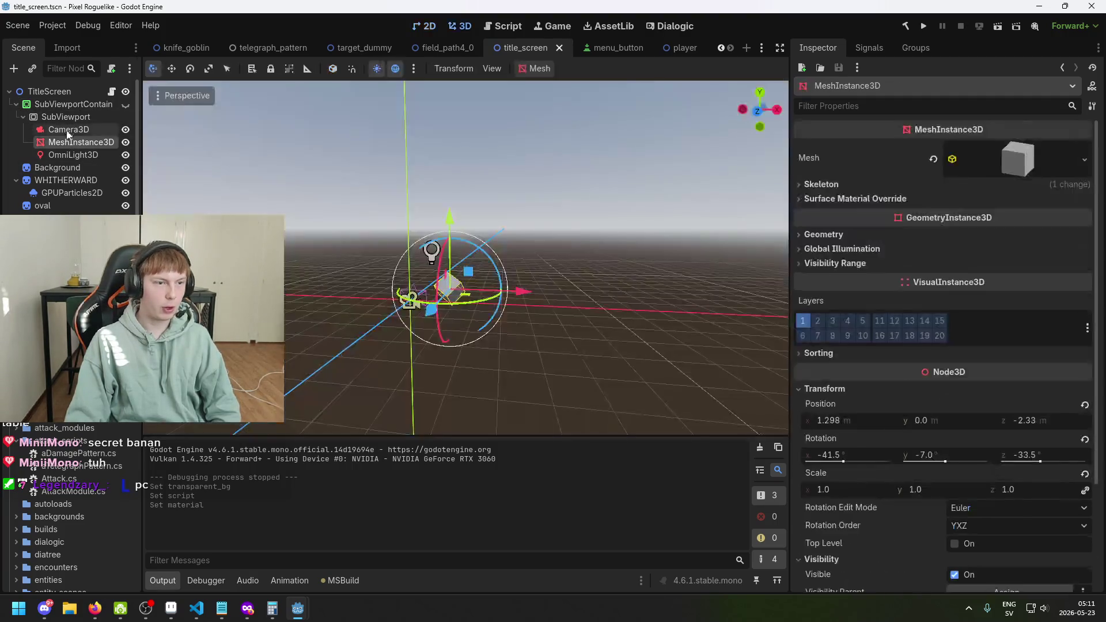
pyautogui.press('Up')
pyautogui.press('Up')
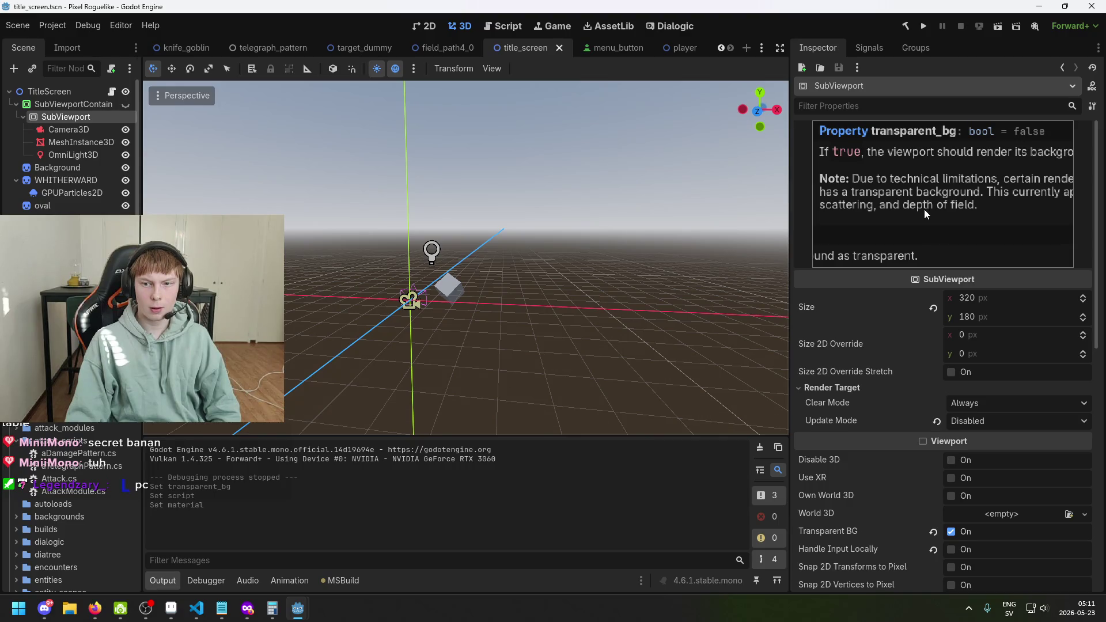
pyautogui.hotkey('ctrl', 's')
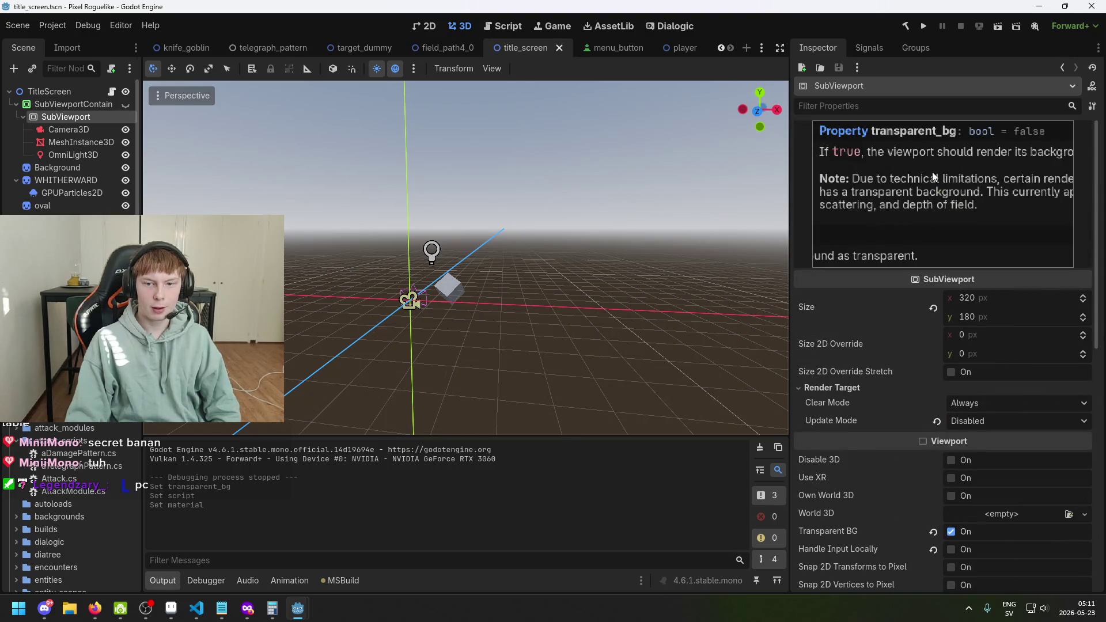
pyautogui.hotkey('ctrl', 's')
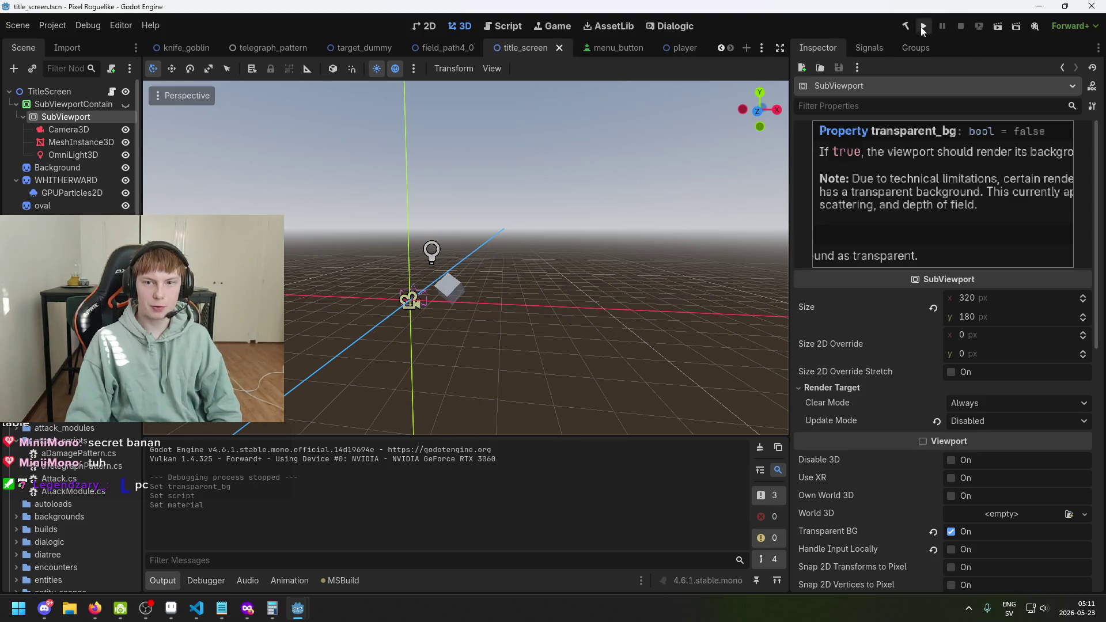
pyautogui.click(924, 27)
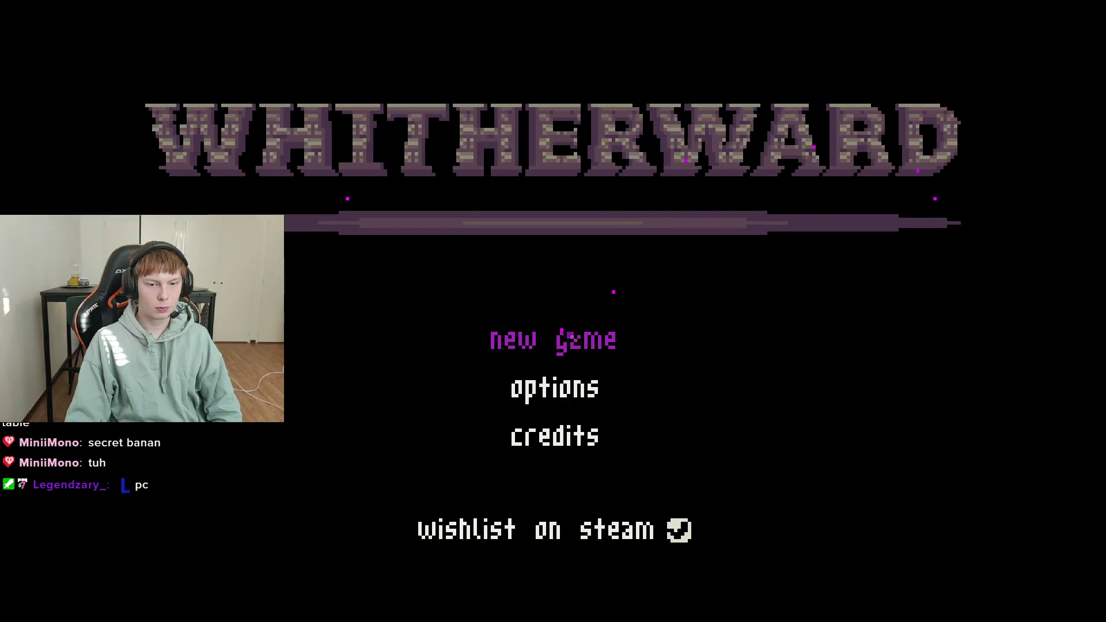
pyautogui.hotkey('alt', 'F4')
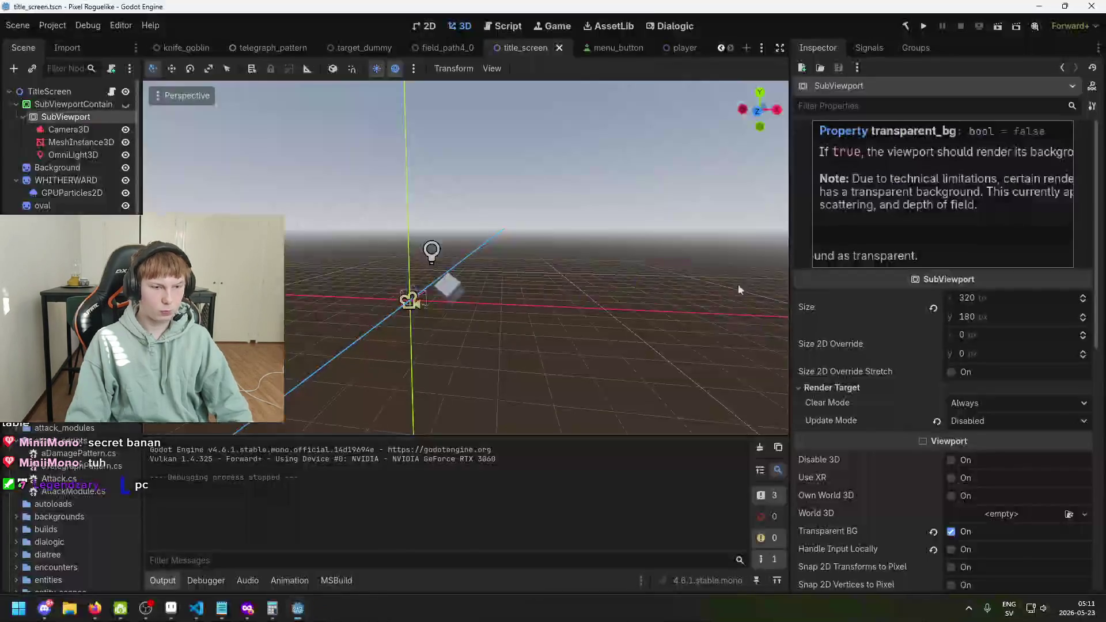
pyautogui.click(78, 104)
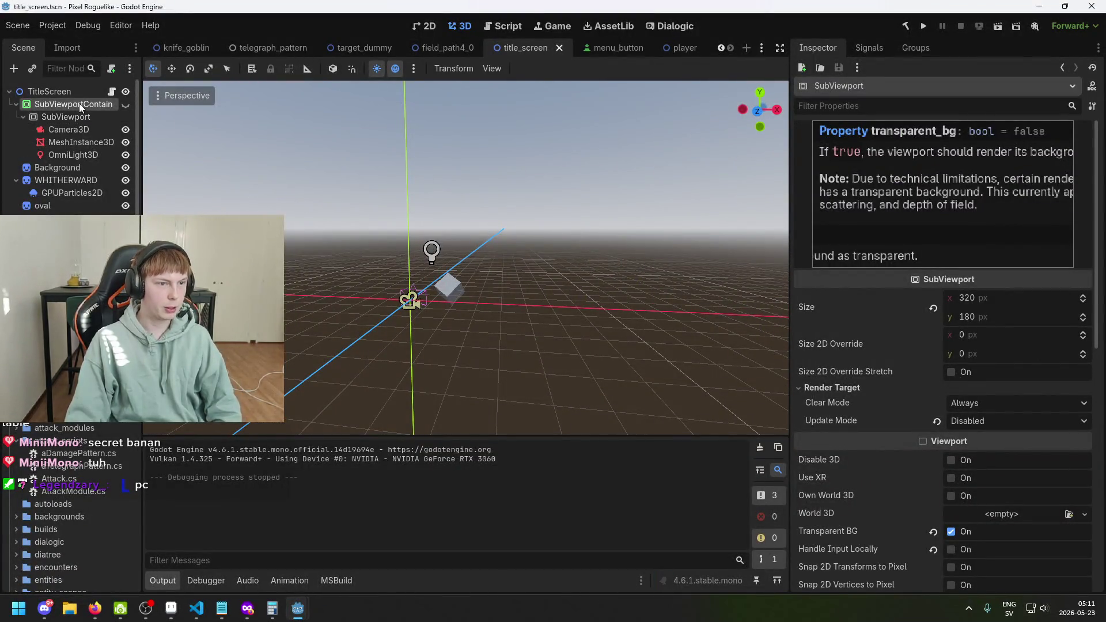
pyautogui.click(76, 119)
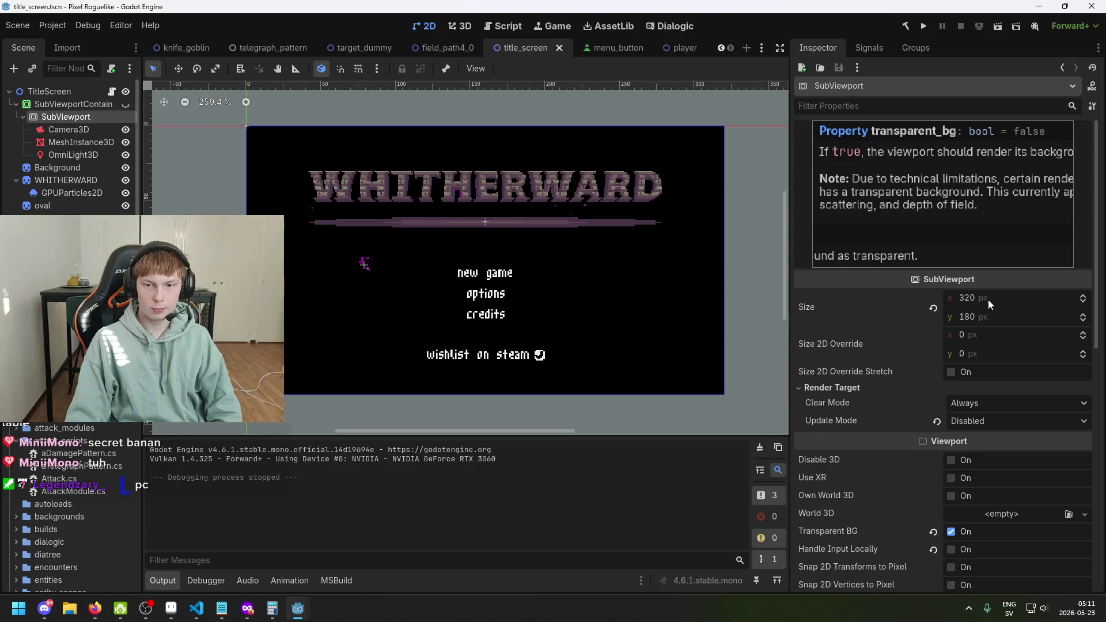
pyautogui.scroll(-2, 988, 305)
pyautogui.hotkey('ctrl', 's')
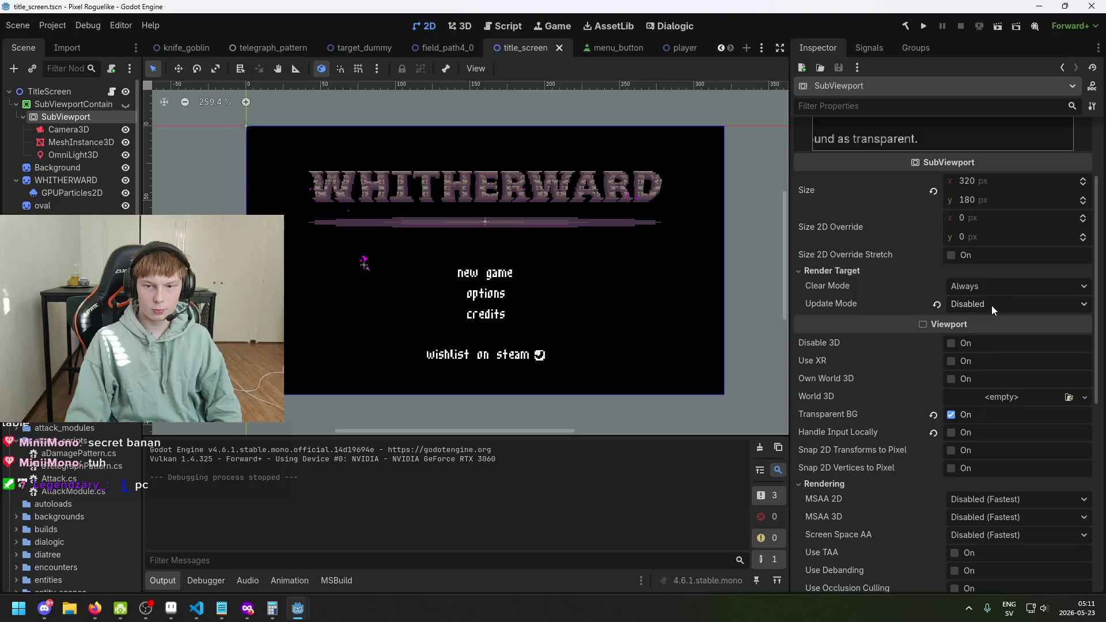
pyautogui.click(991, 310)
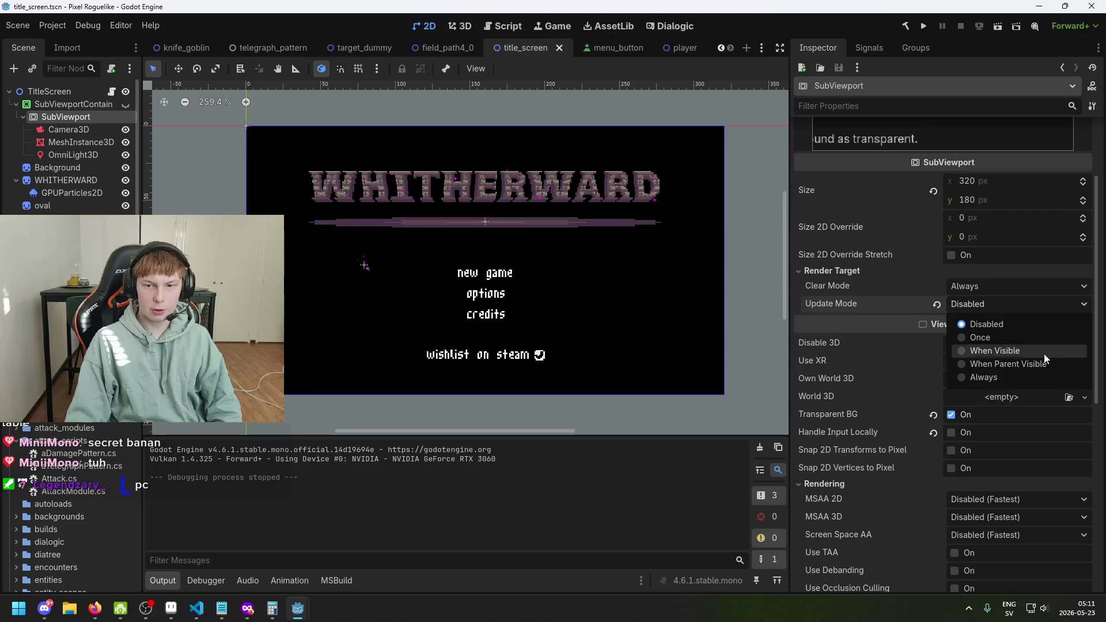
pyautogui.click(1032, 378)
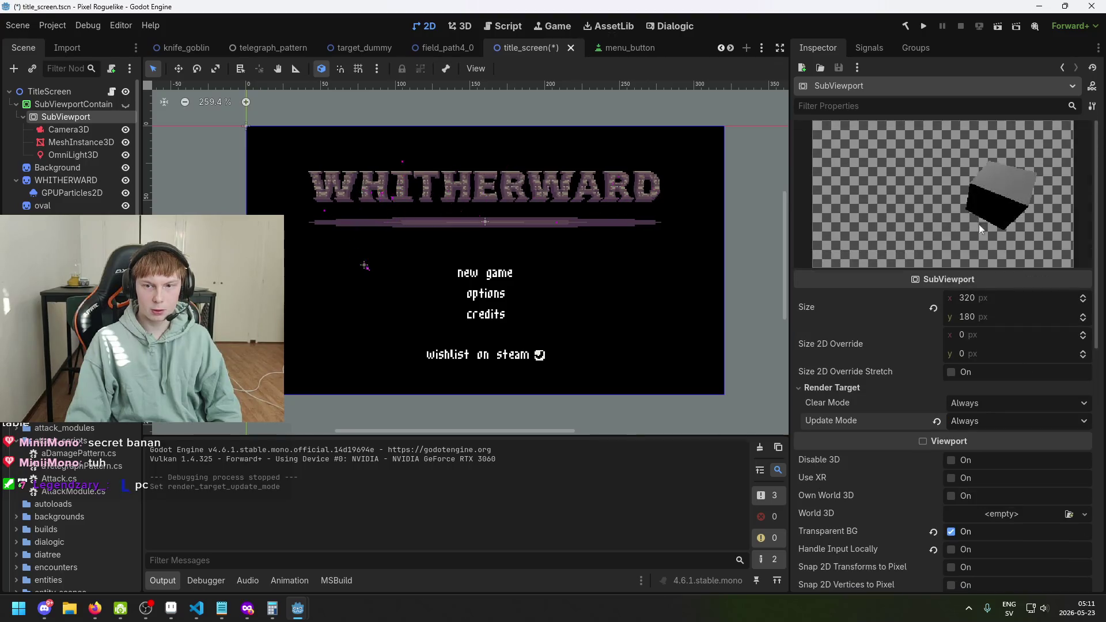
pyautogui.hotkey('ctrl', 's')
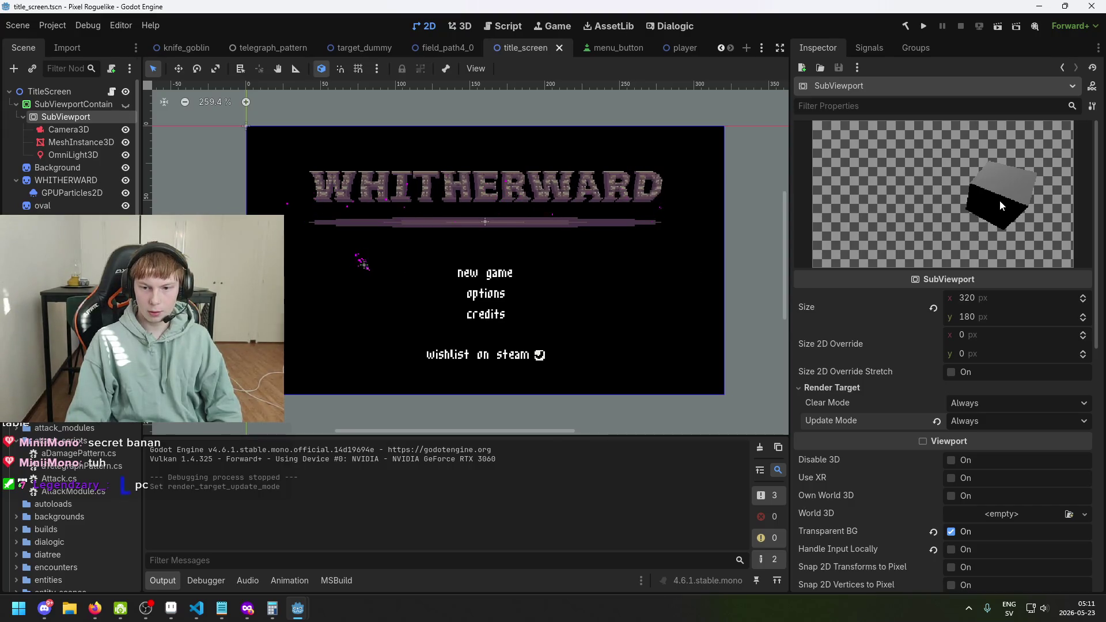
pyautogui.click(924, 26)
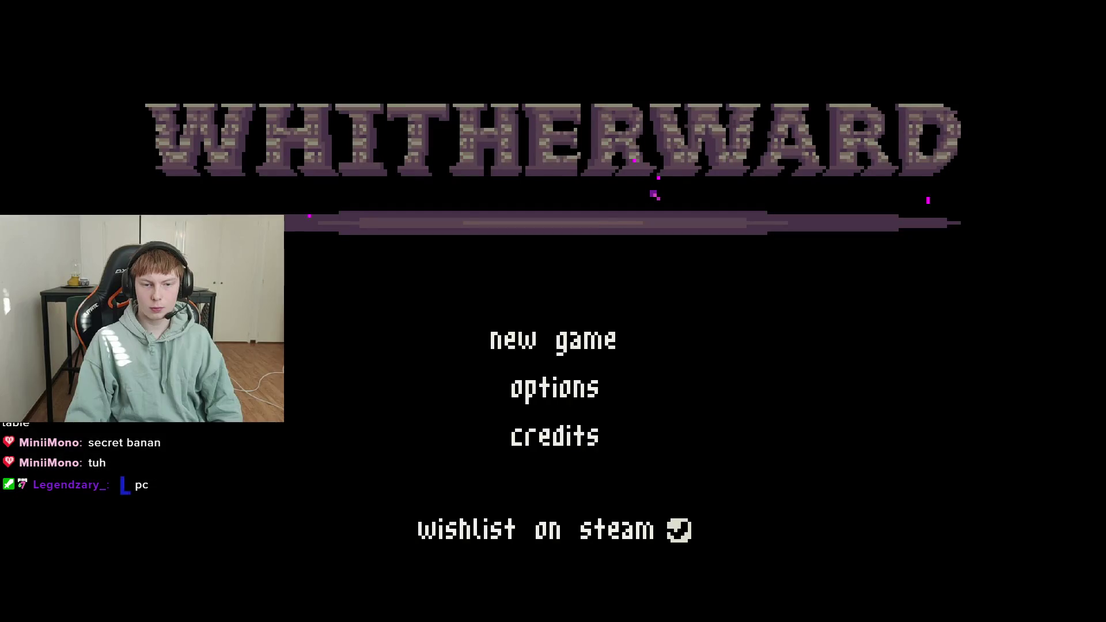
pyautogui.hotkey('alt', 'F4')
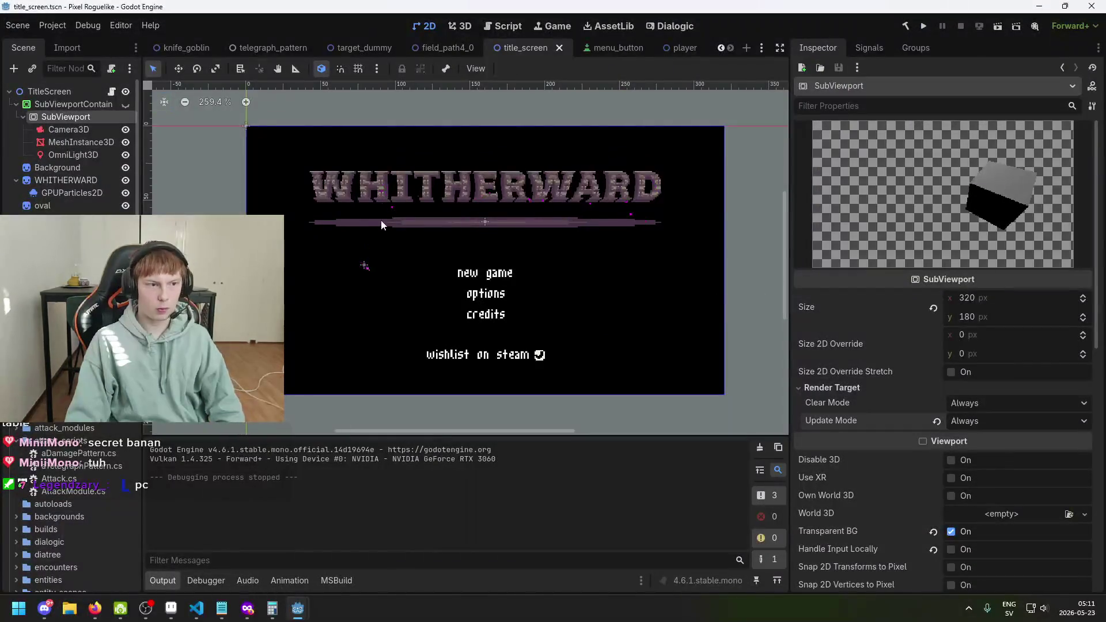
# Step: Unhide the SubViewportContainer, save, and test-run the project to see the cube
pyautogui.click(84, 106)
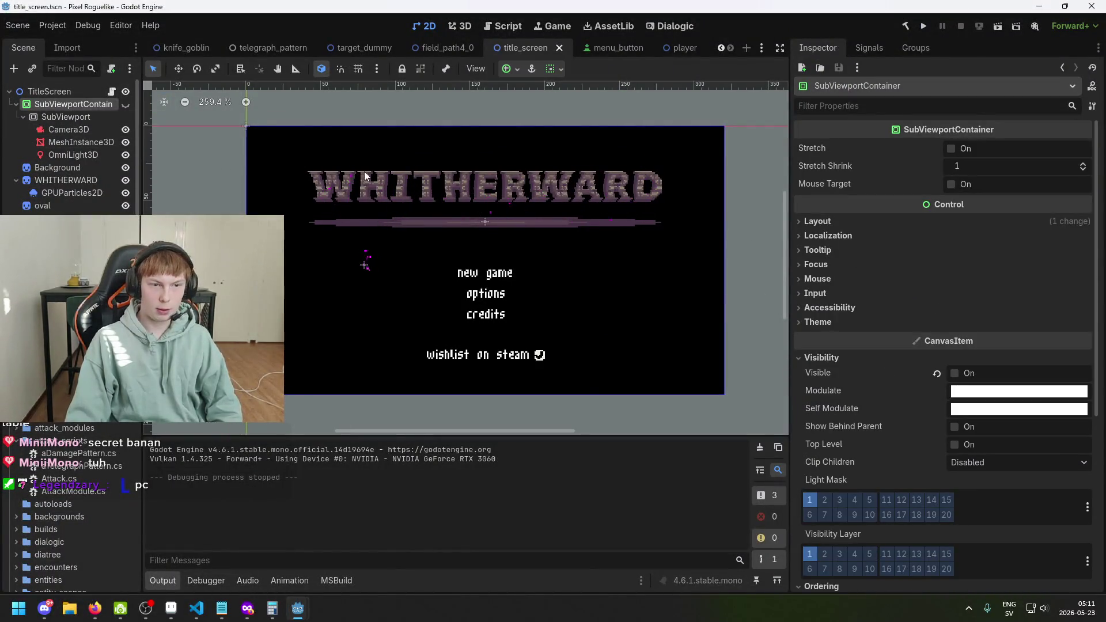
pyautogui.click(125, 105)
pyautogui.hotkey('ctrl', 's')
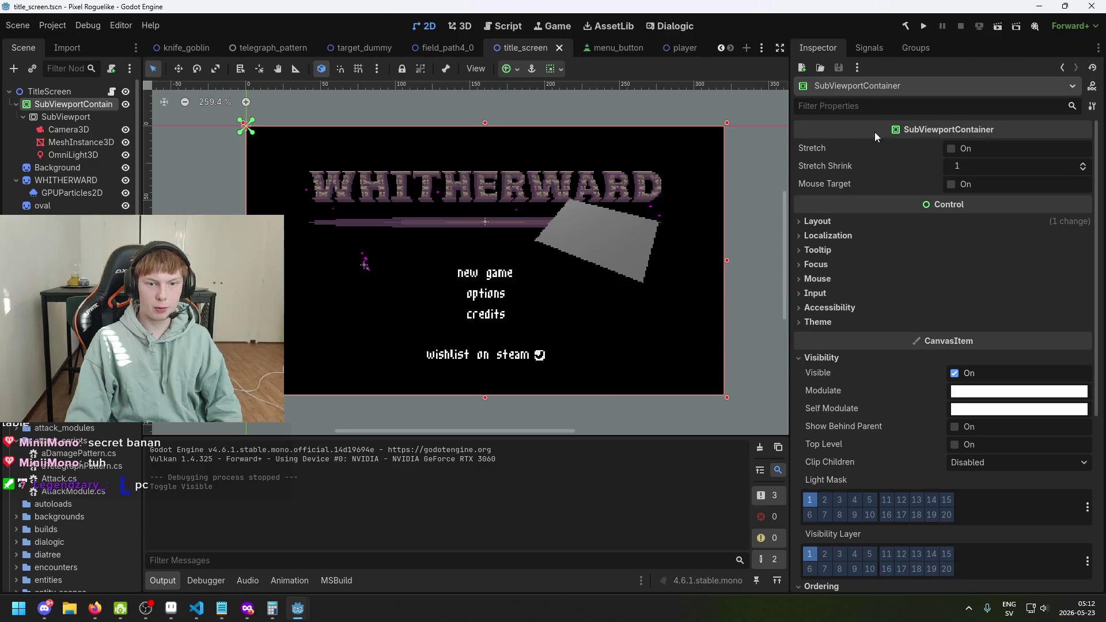
pyautogui.click(925, 27)
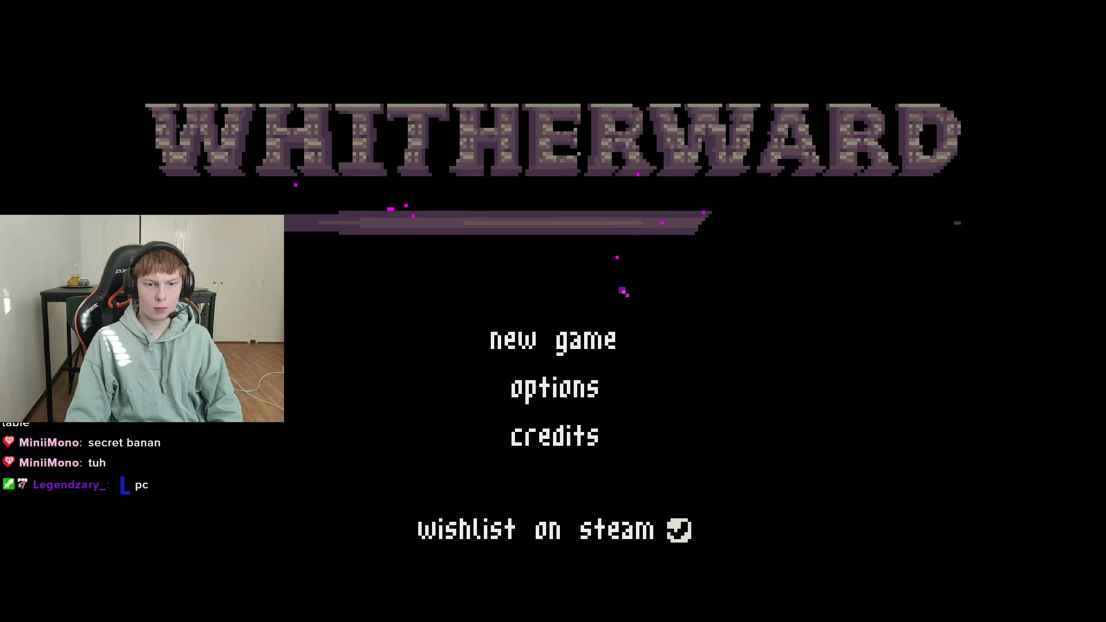
pyautogui.hotkey('alt', 'F4')
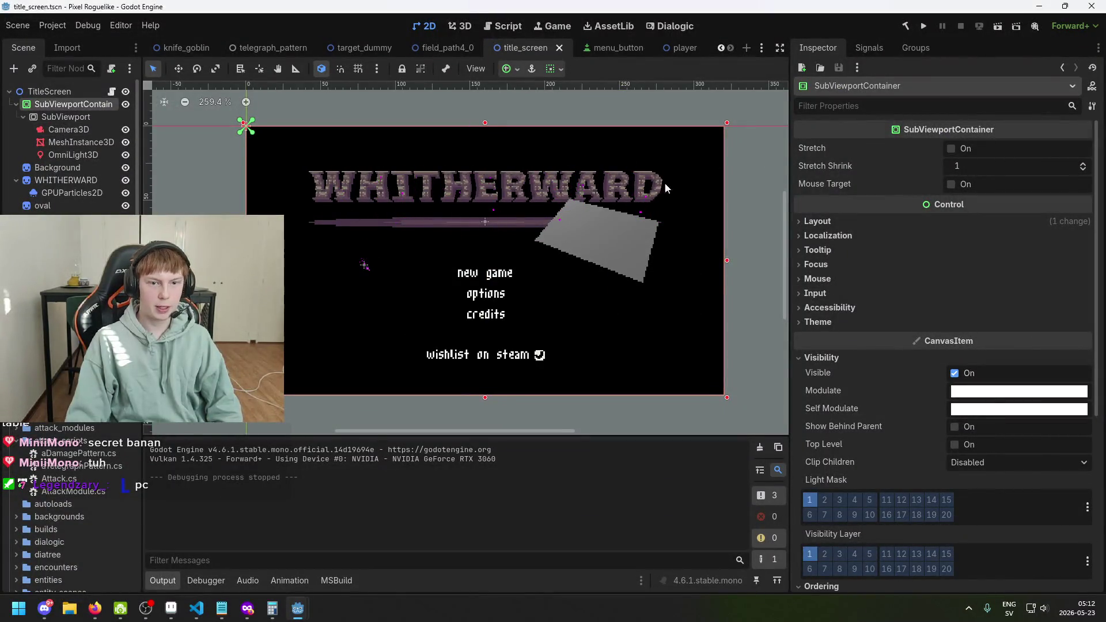
pyautogui.click(78, 115)
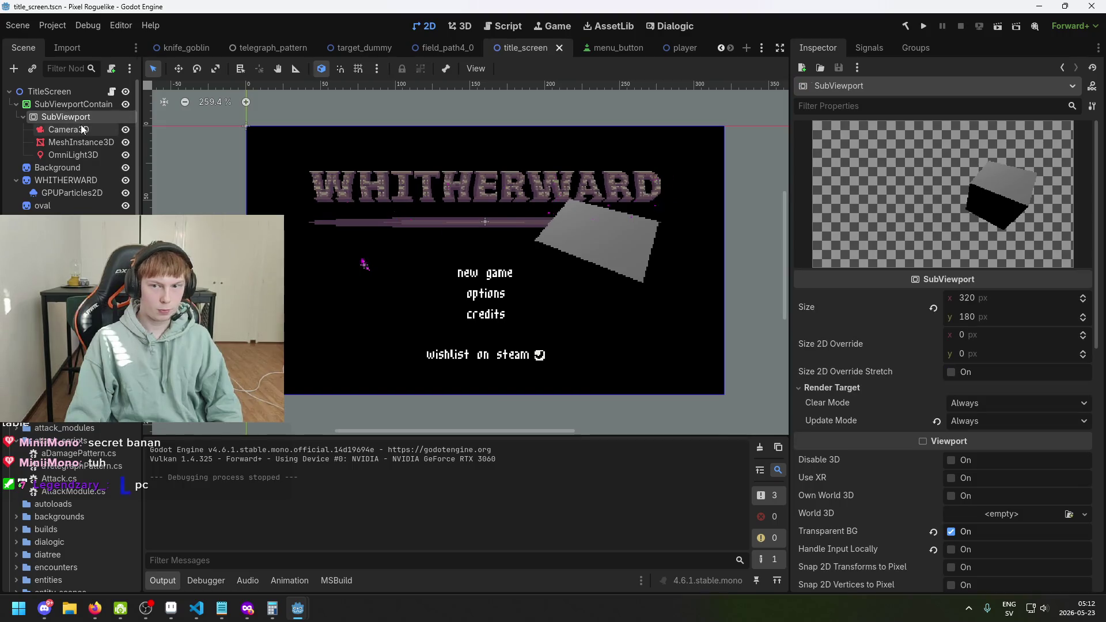
# Step: Reset the Camera3D environment's background mode to Clear Color and save
pyautogui.click(82, 130)
pyautogui.click(82, 117)
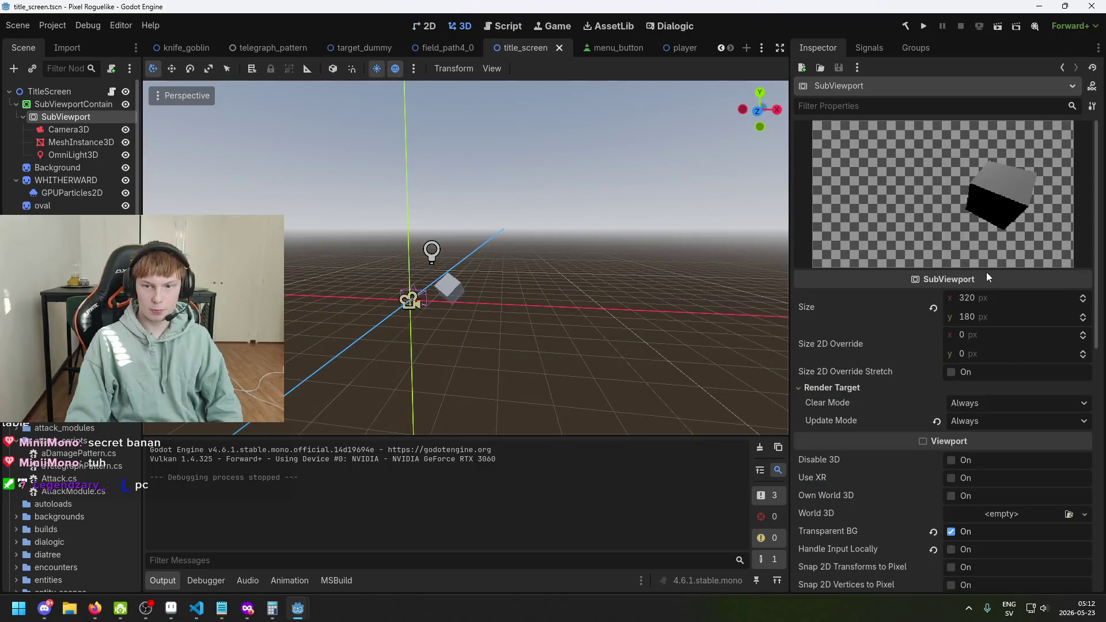
pyautogui.scroll(-3, 987, 282)
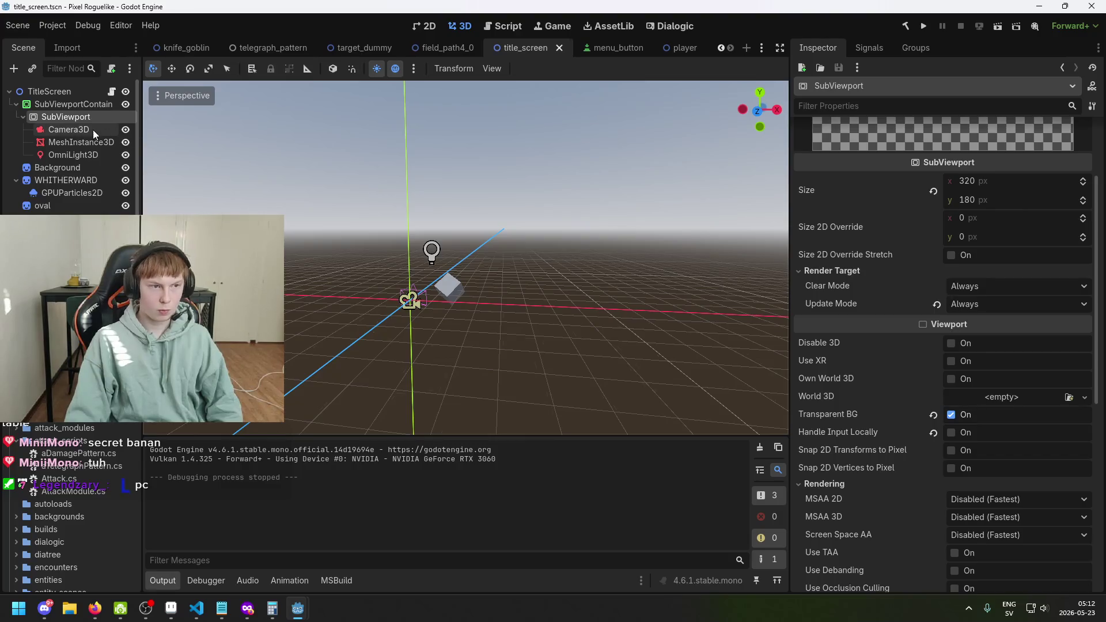
pyautogui.click(91, 129)
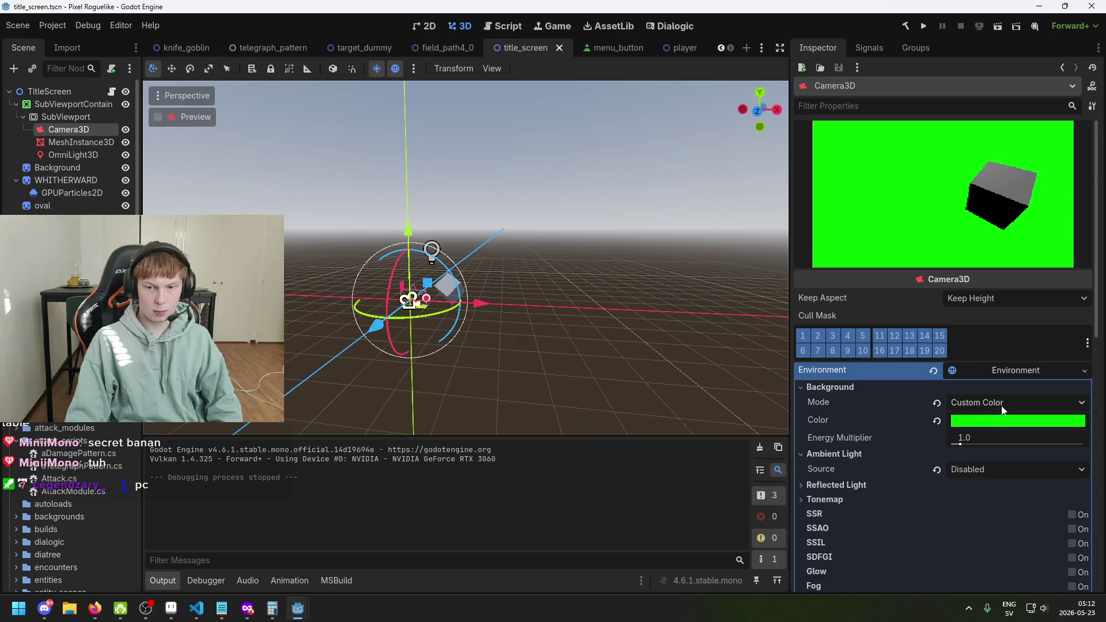
pyautogui.click(981, 424)
pyautogui.click(982, 425)
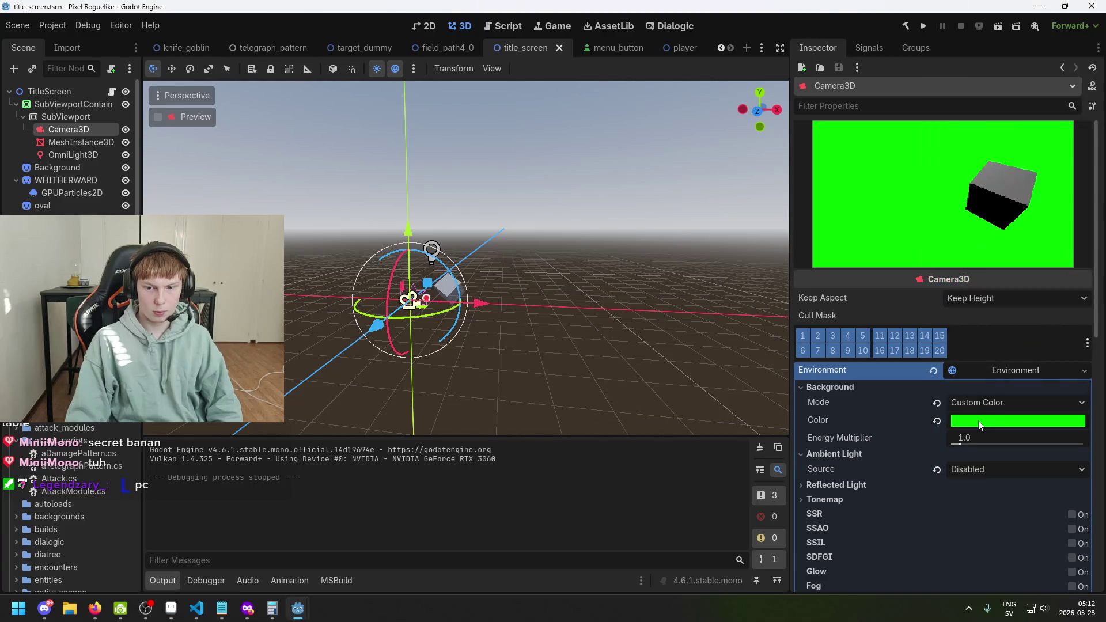
pyautogui.click(937, 402)
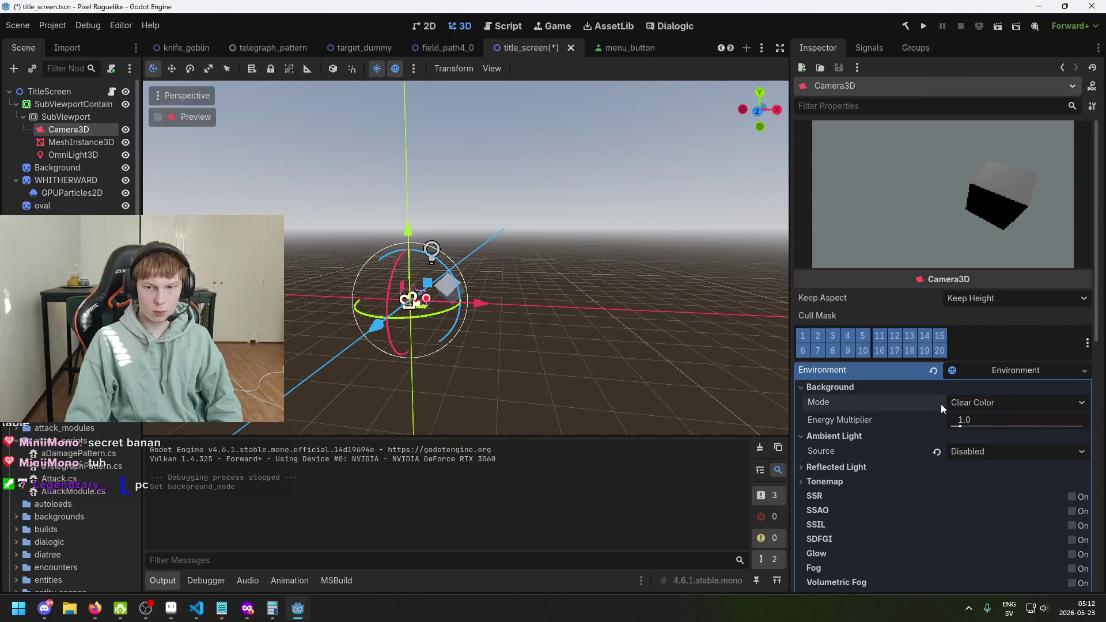
pyautogui.hotkey('ctrl', 's')
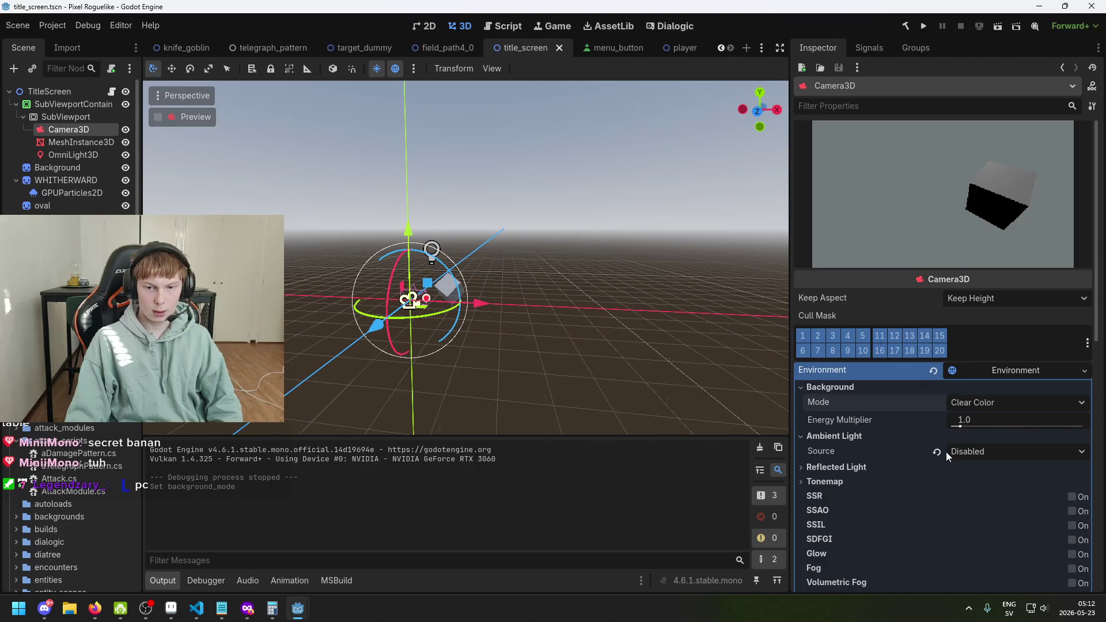
# Step: Set the ambient light source to Color and run the project to see the white cube
pyautogui.click(954, 452)
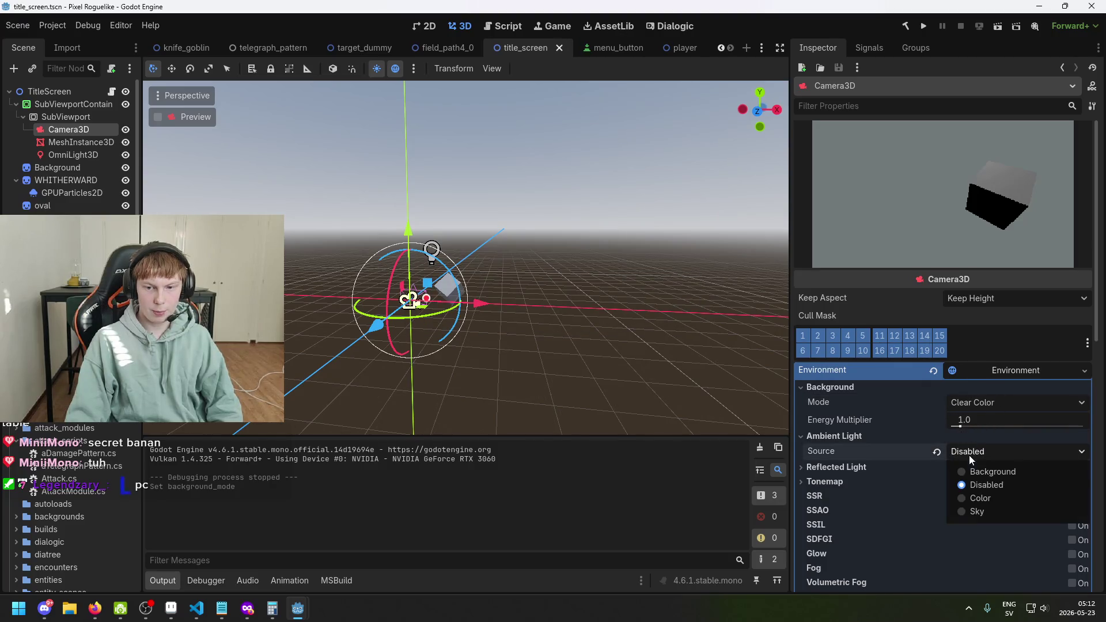
pyautogui.click(993, 498)
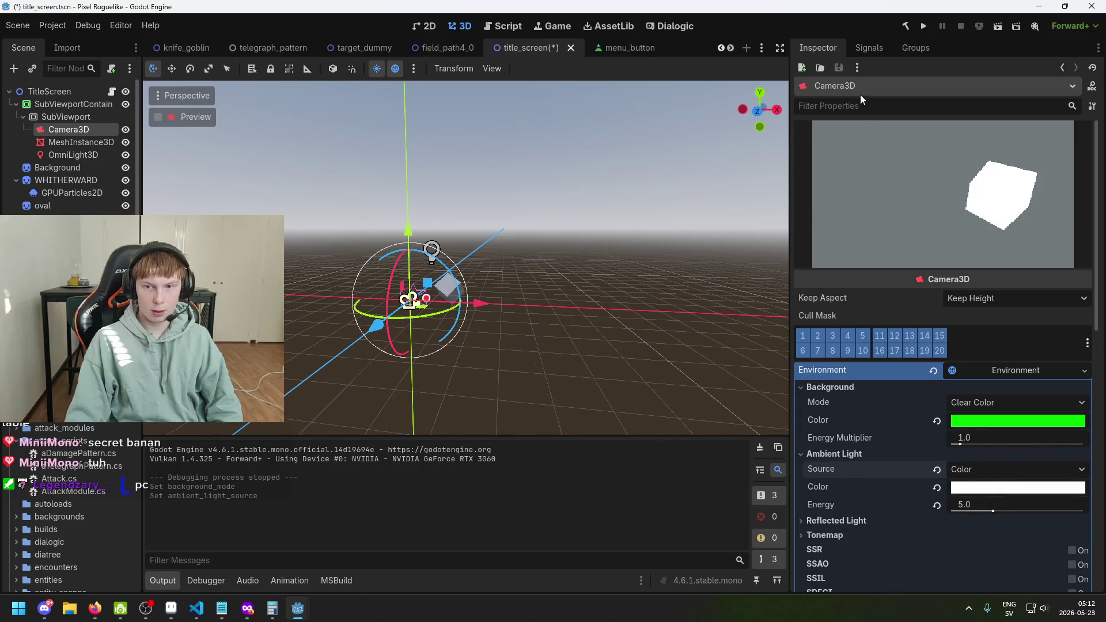
pyautogui.click(921, 26)
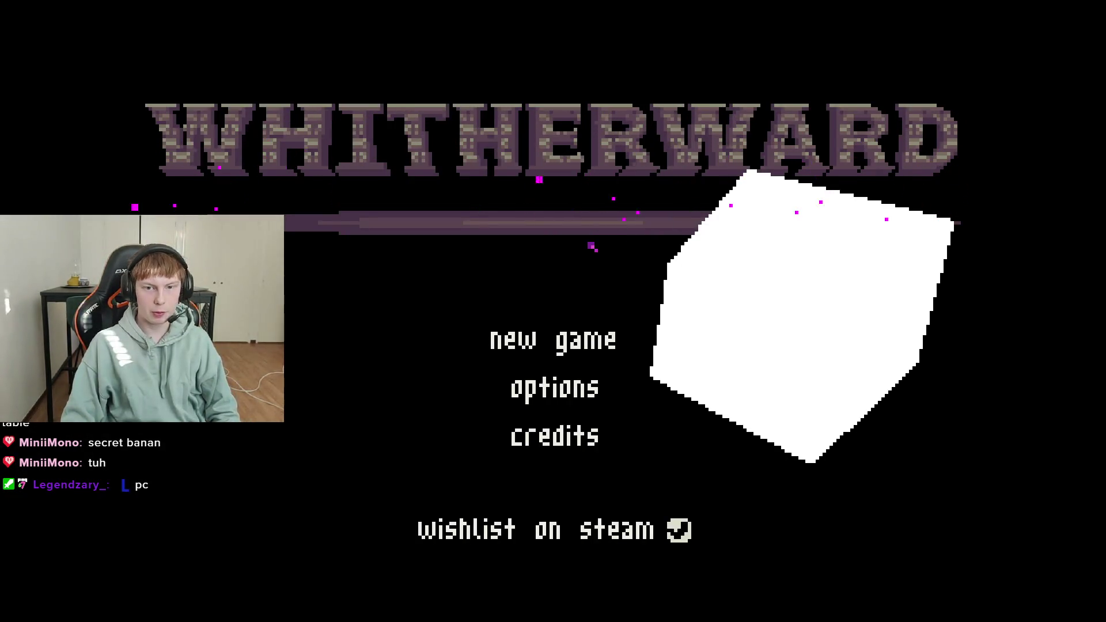
pyautogui.hotkey('alt', 'F4')
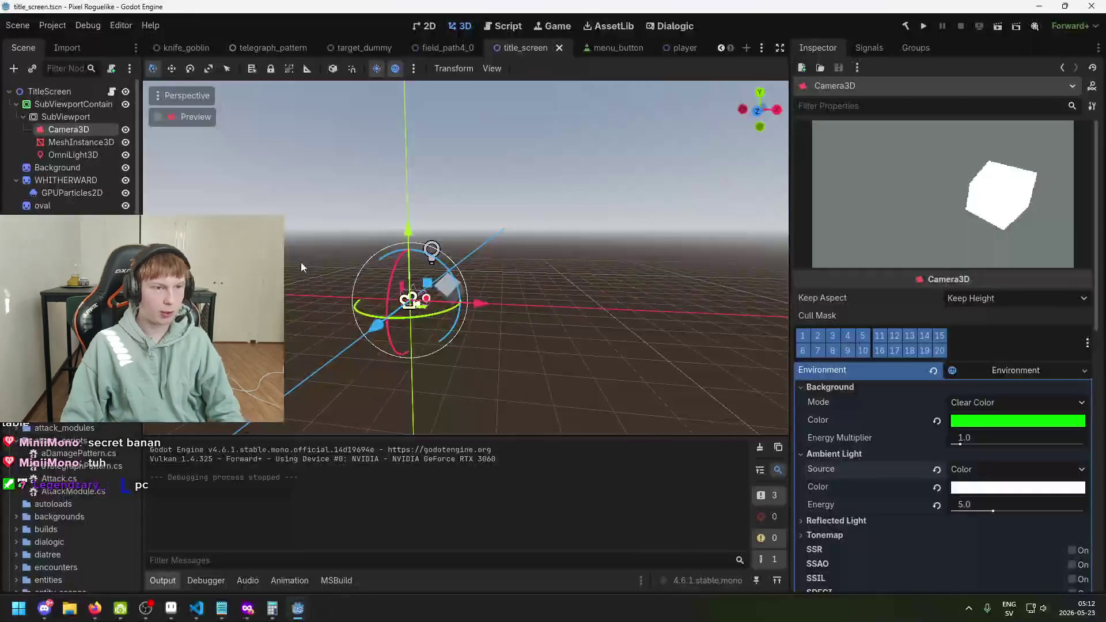
# Step: Delete greenscreen_mat.tres and greenscreen_shader.gdshader from the FileSystem and save
pyautogui.hotkey('ctrl', 's')
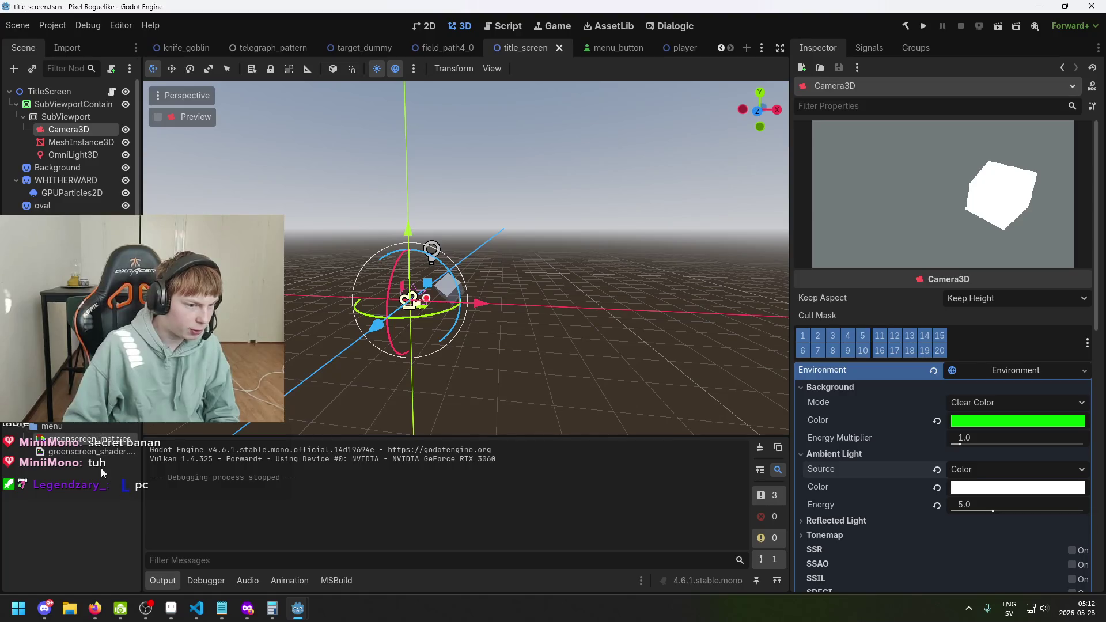
pyautogui.press('Delete')
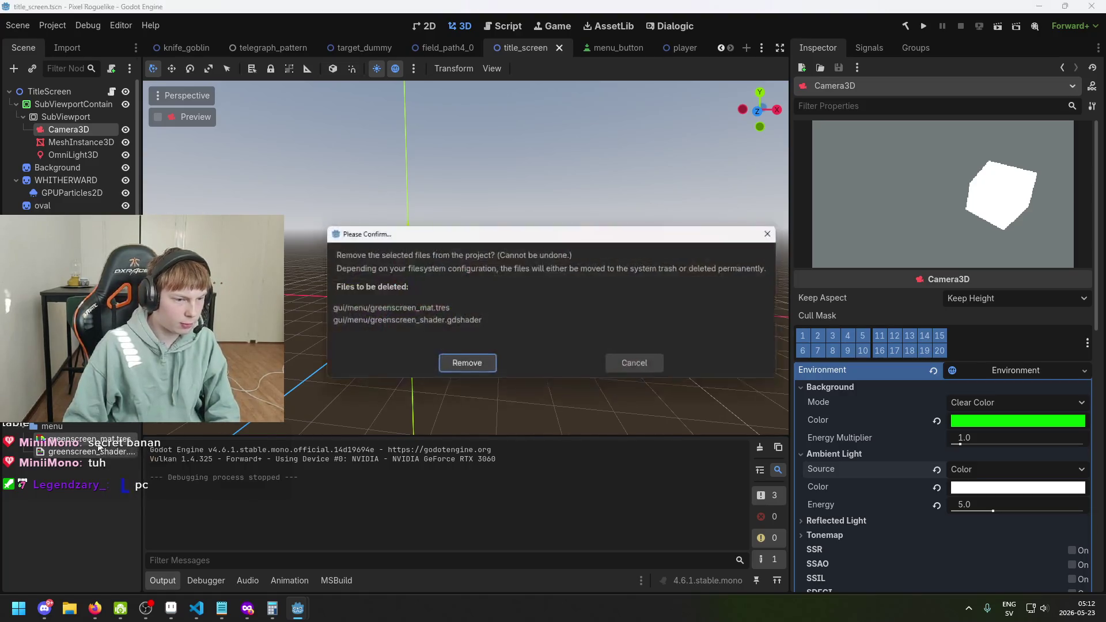
pyautogui.click(478, 372)
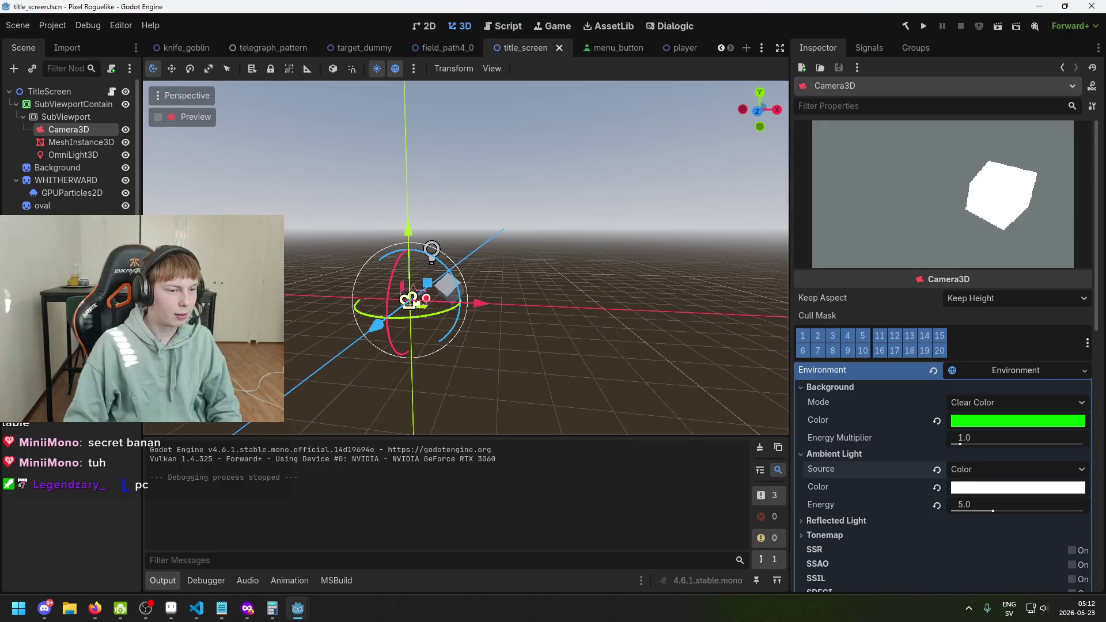
pyautogui.hotkey('ctrl', 's')
# Step: Review the SubViewport and SubViewportContainer properties in the Inspector
pyautogui.click(78, 129)
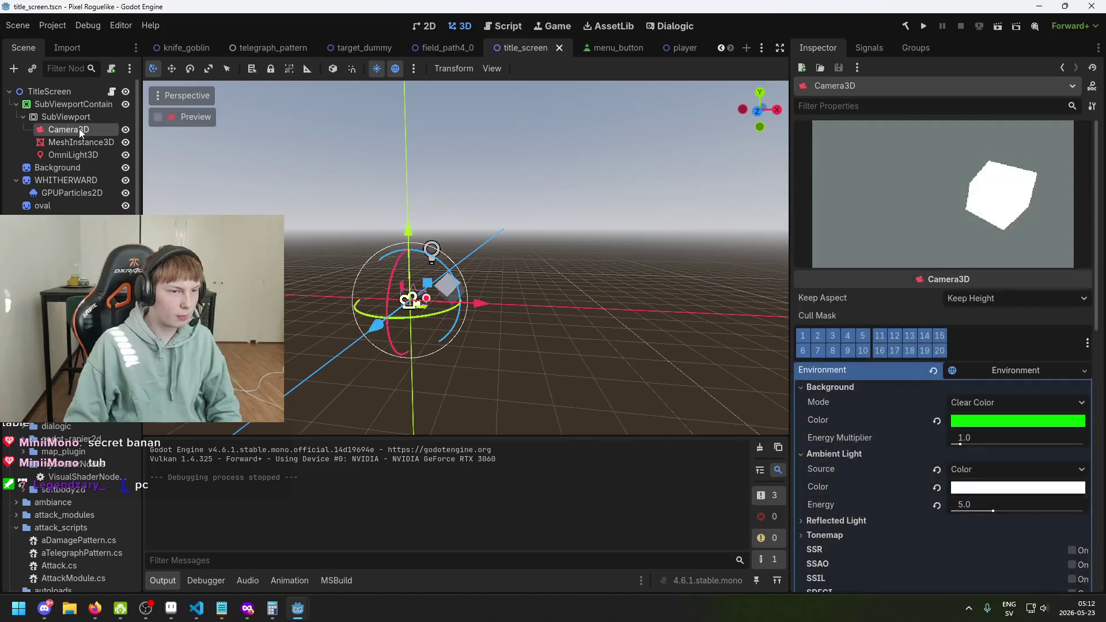
pyautogui.click(78, 116)
pyautogui.click(79, 104)
pyautogui.scroll(-5, 919, 334)
pyautogui.scroll(5, 920, 334)
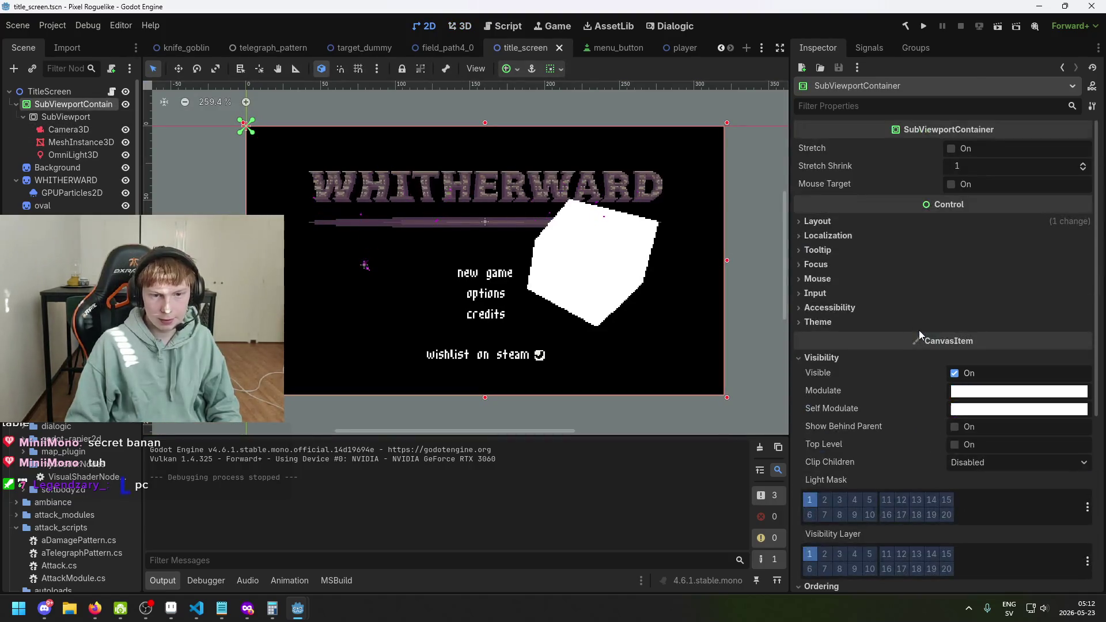
pyautogui.click(74, 118)
pyautogui.scroll(1, 495, 196)
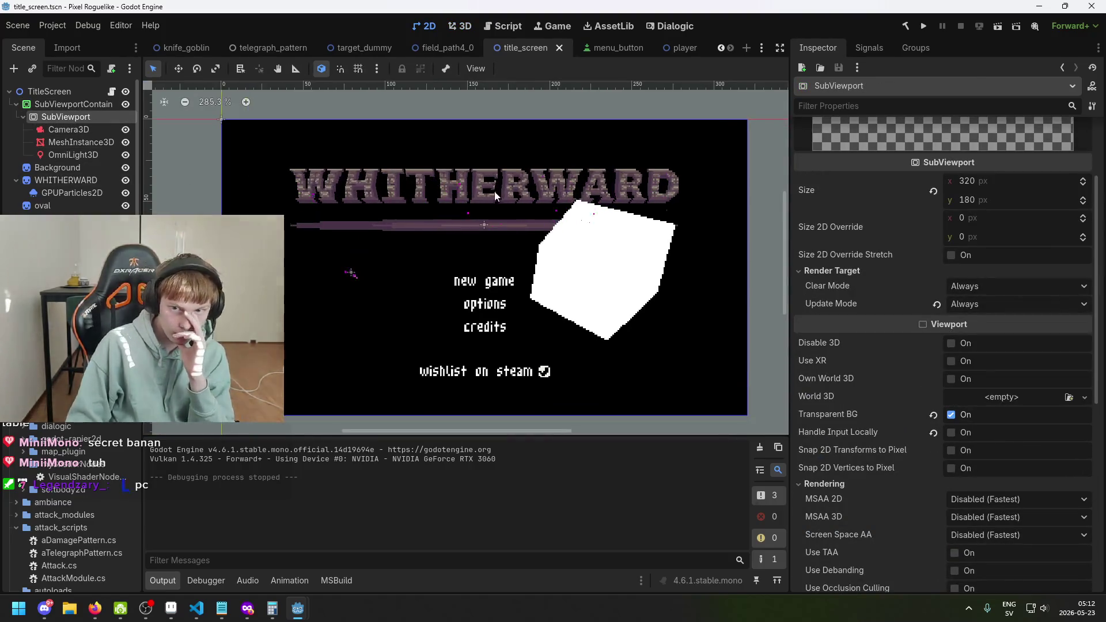
pyautogui.scroll(3, 495, 225)
pyautogui.click(558, 304)
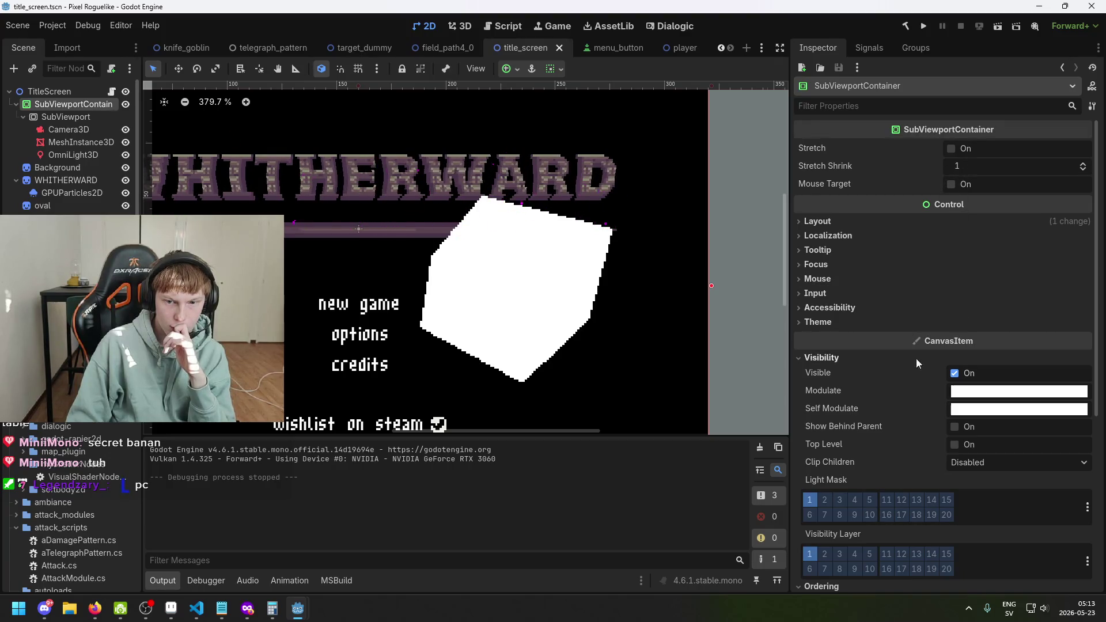
pyautogui.scroll(-3, 916, 358)
pyautogui.scroll(-2, 922, 384)
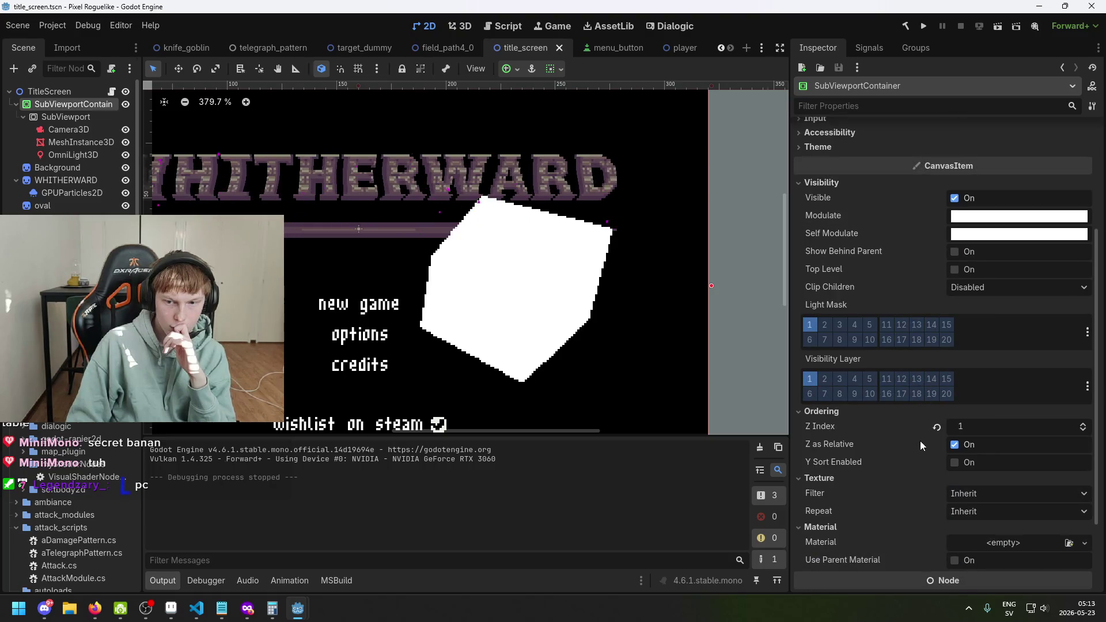
pyautogui.scroll(3, 949, 427)
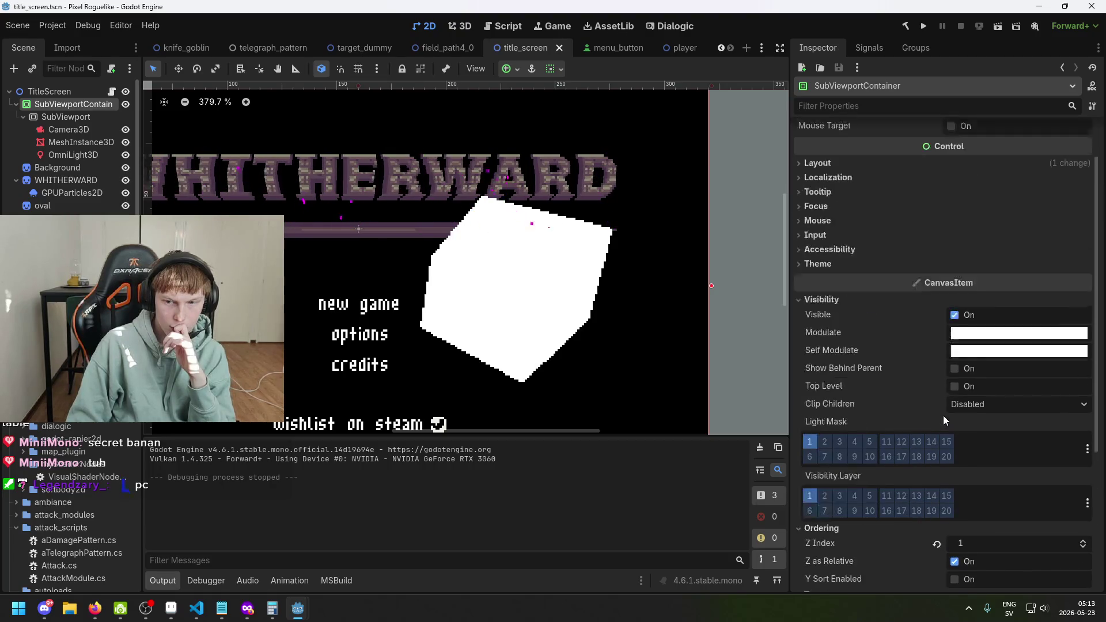
# Step: Select Camera3D and set its ambient light source to Background
pyautogui.click(78, 119)
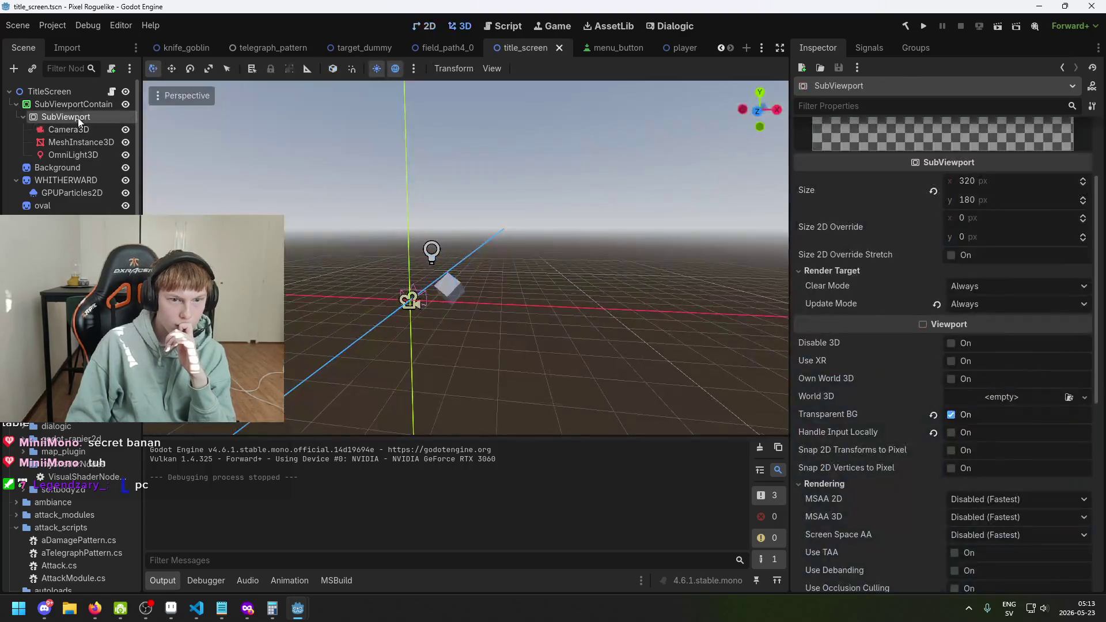
pyautogui.click(78, 128)
pyautogui.click(86, 142)
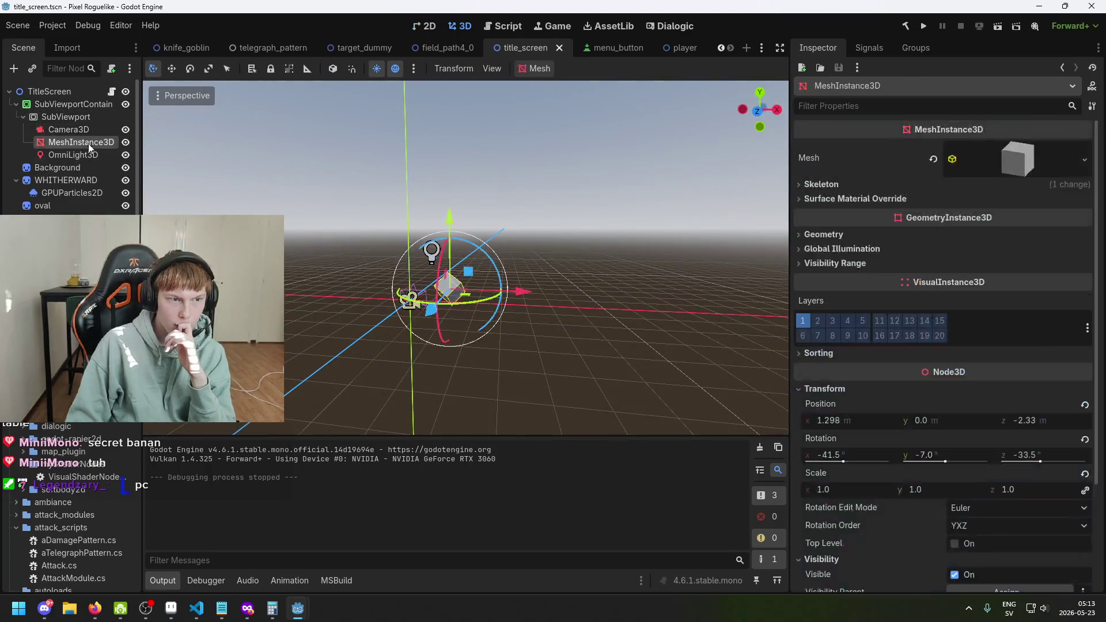
pyautogui.press('Down')
pyautogui.click(94, 142)
pyautogui.click(95, 130)
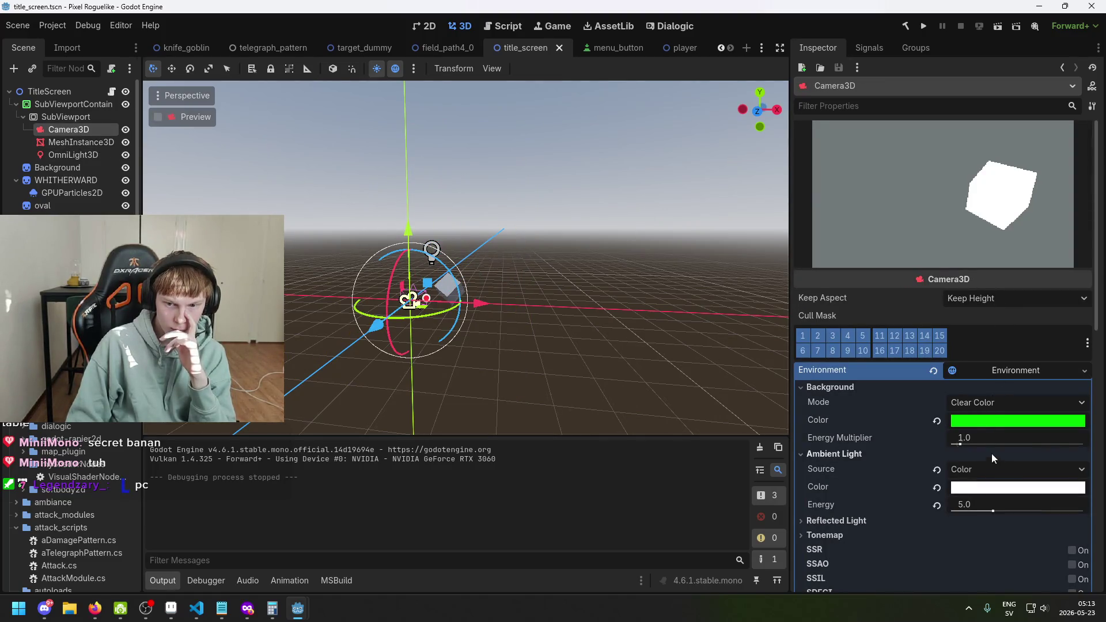
pyautogui.click(938, 470)
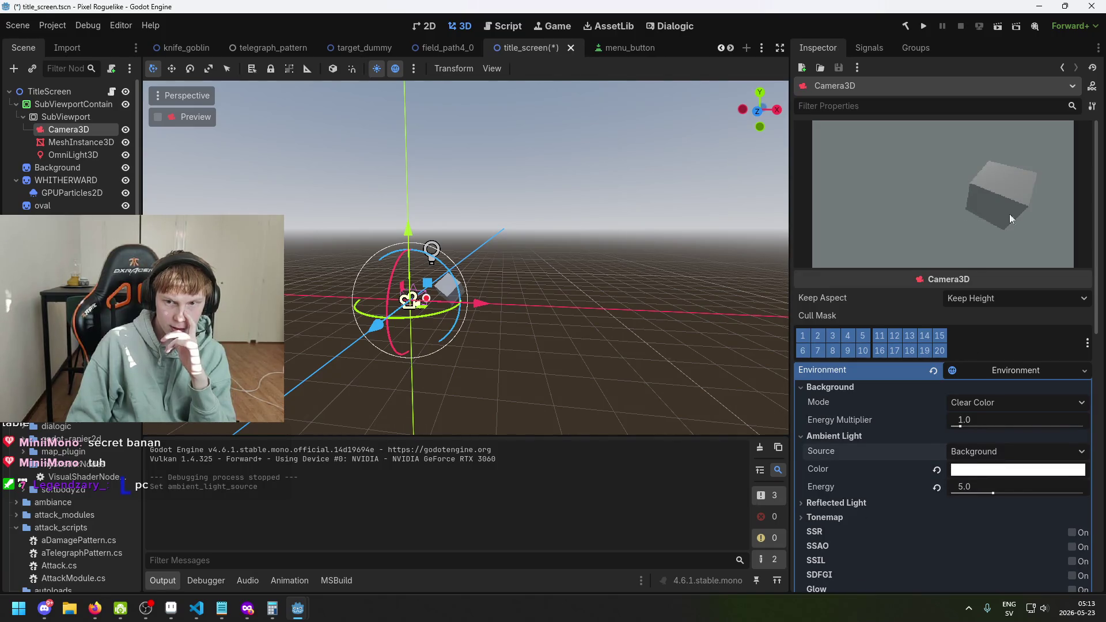
# Step: Frame the SubViewportContainer on the title-screen canvas and save the scene
pyautogui.click(88, 117)
pyautogui.scroll(3, 983, 191)
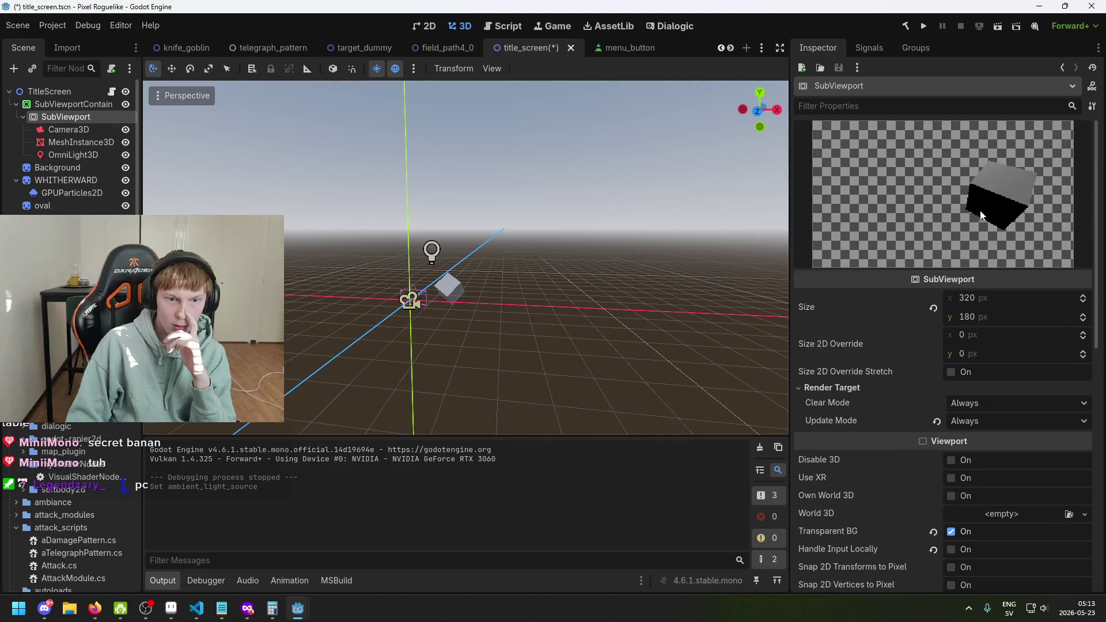
pyautogui.click(73, 103)
pyautogui.hotkey('ctrl', 's')
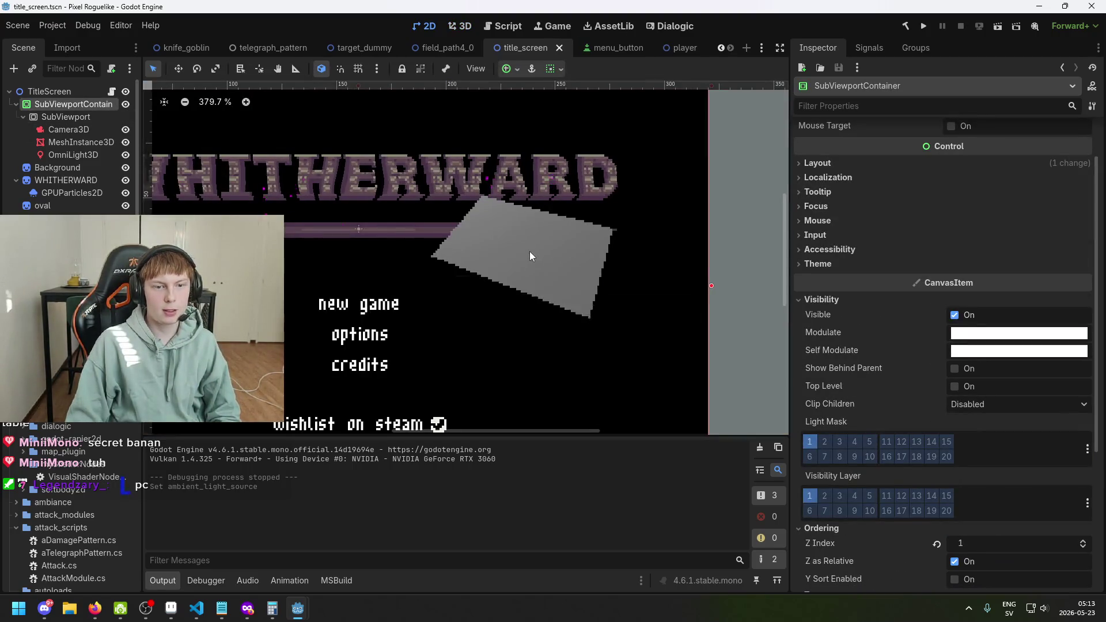
pyautogui.press('f')
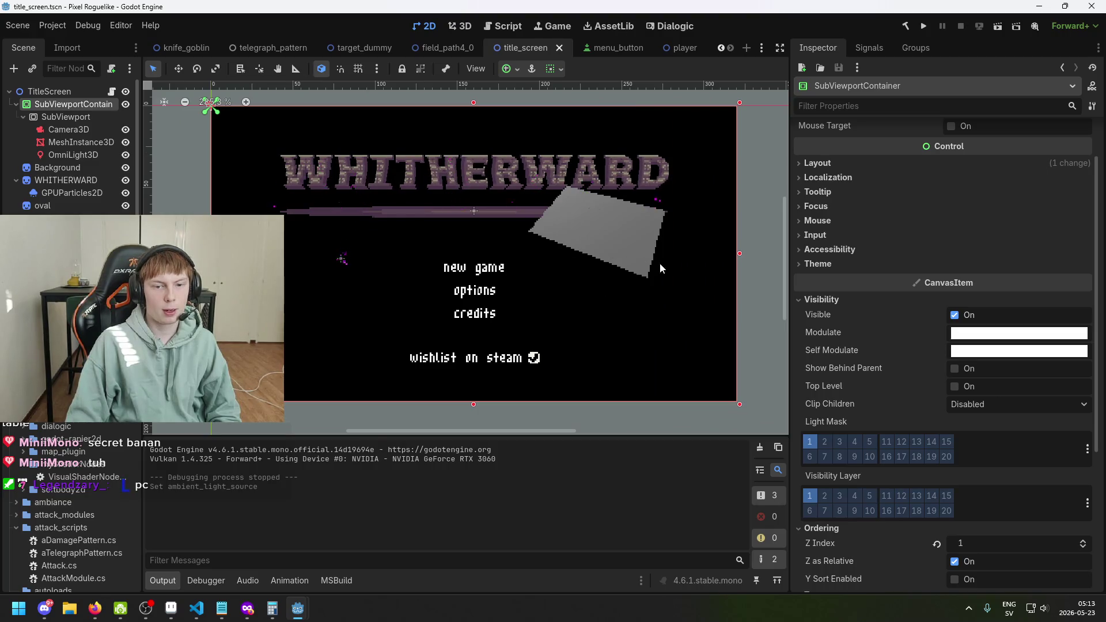
pyautogui.scroll(2, 659, 262)
pyautogui.scroll(-2, 611, 228)
pyautogui.hotkey('ctrl', 's')
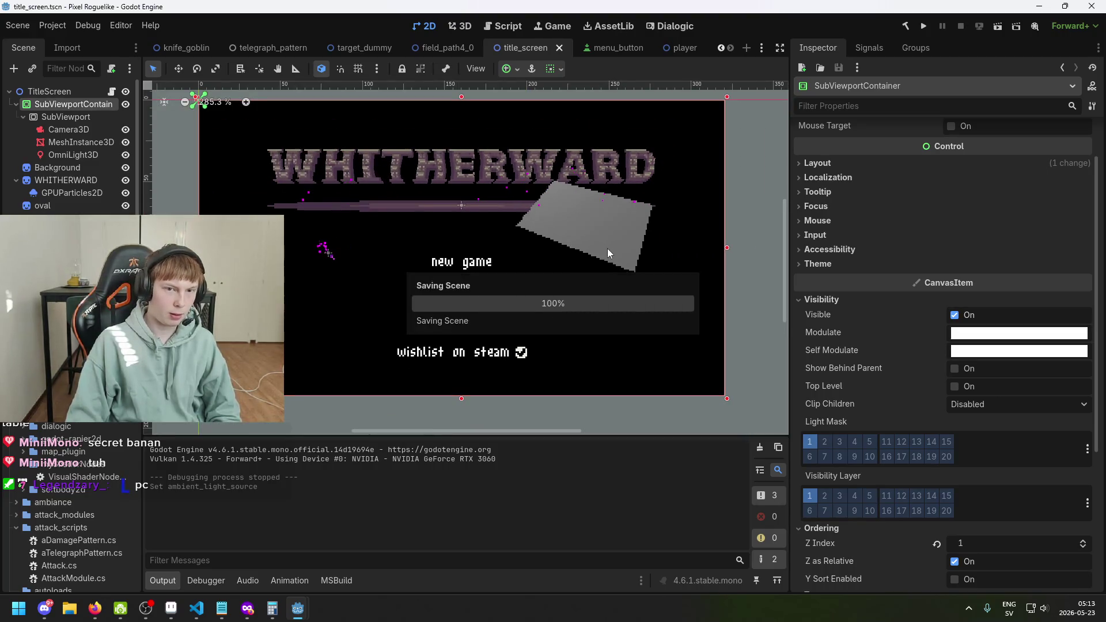
pyautogui.scroll(-2, 566, 241)
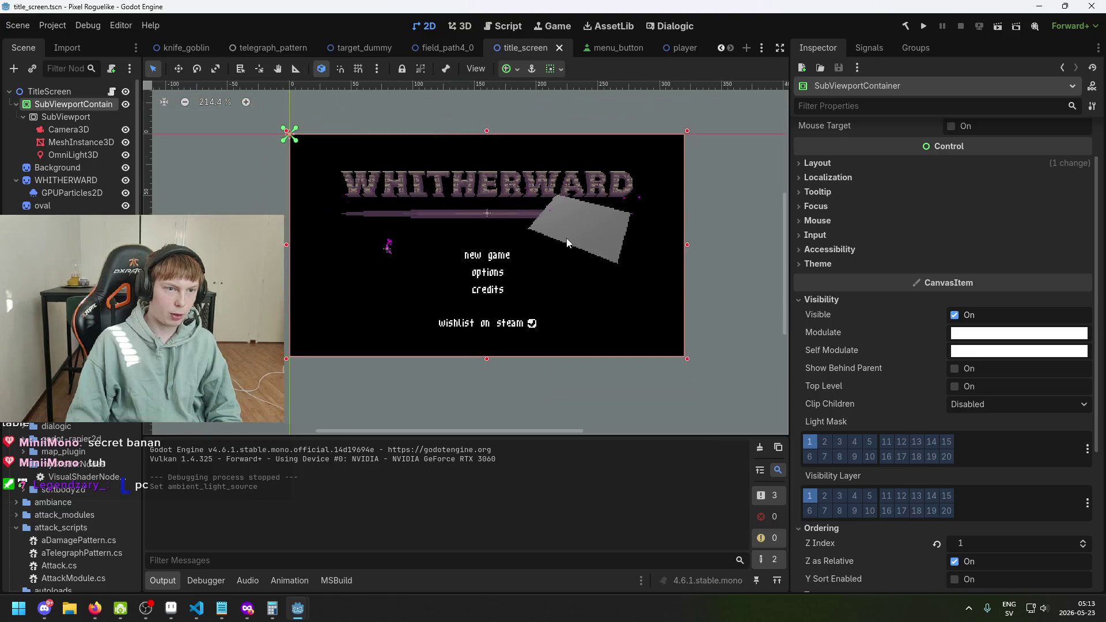
pyautogui.click(65, 116)
pyautogui.click(64, 102)
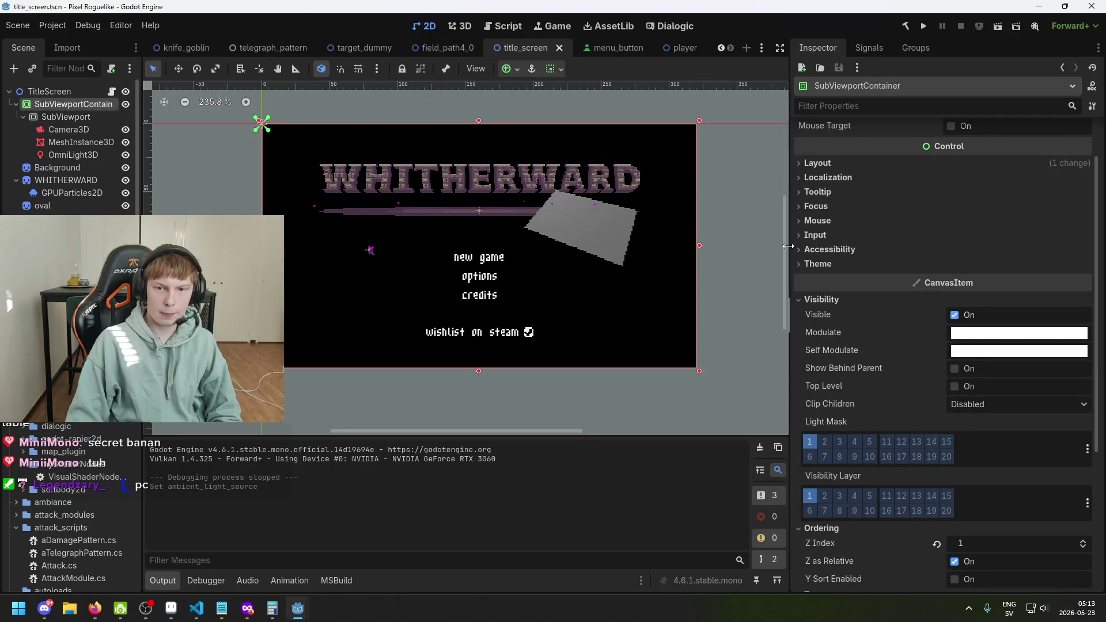
pyautogui.hotkey('ctrl', 's')
pyautogui.scroll(2, 848, 267)
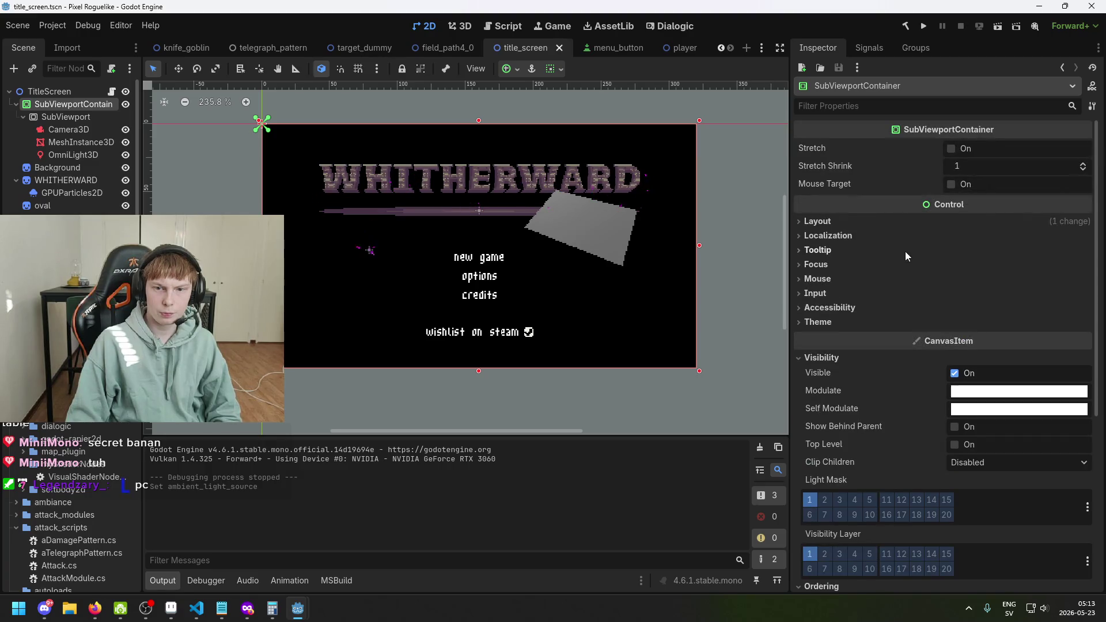
# Step: Inspect the OmniLight3D and cube, then show Camera3D's Environment: Clear Color background, Background ambient at 5.0
pyautogui.click(55, 115)
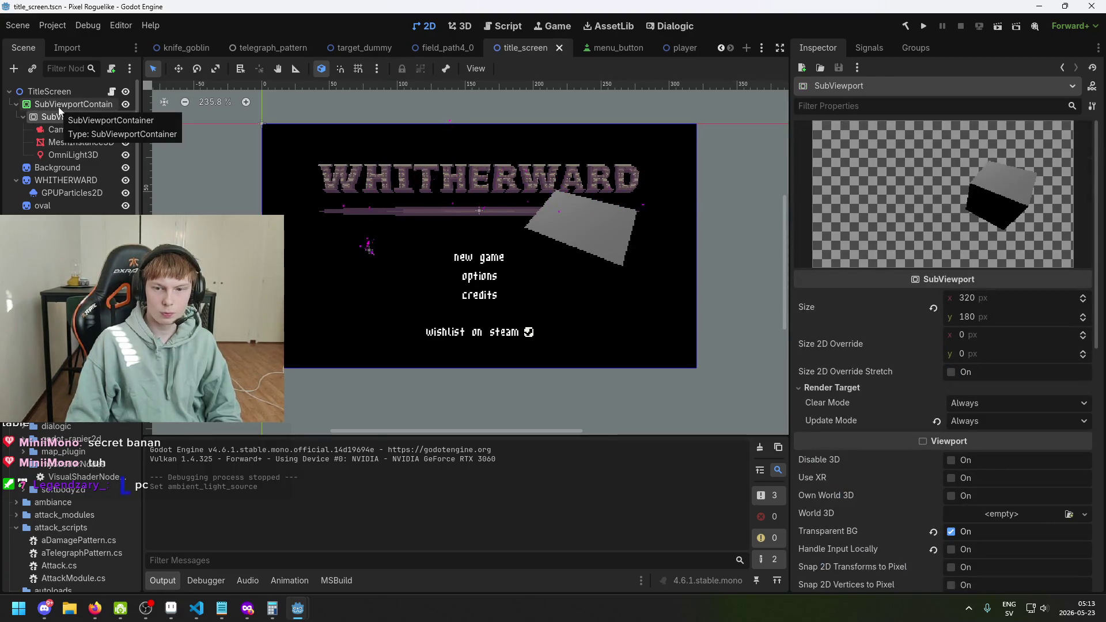
pyautogui.click(85, 156)
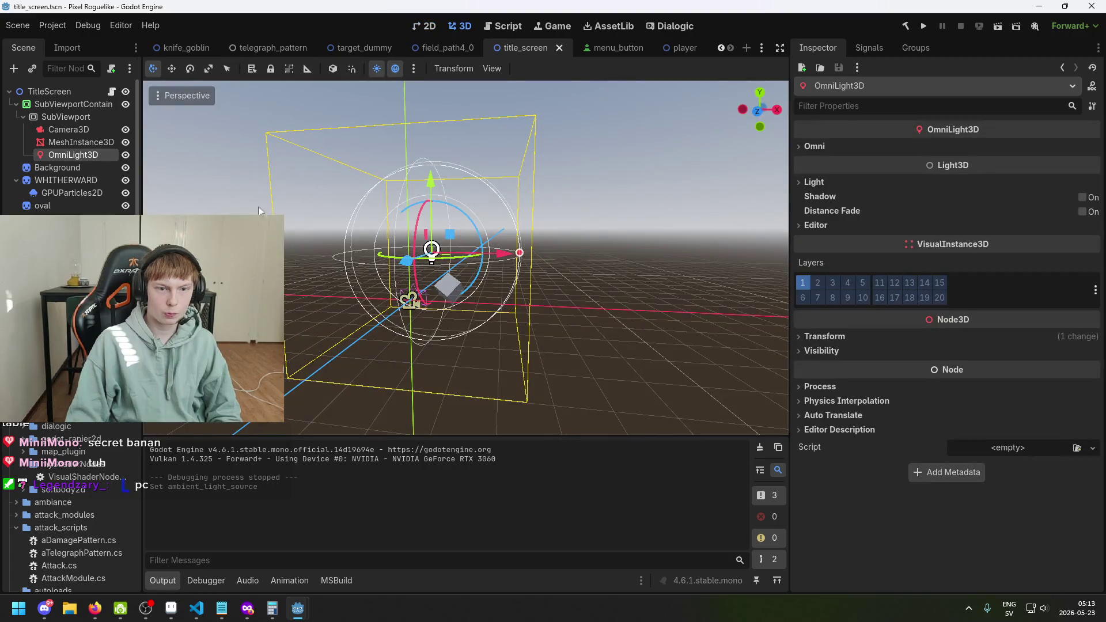
pyautogui.click(79, 142)
pyautogui.click(80, 130)
pyautogui.click(80, 143)
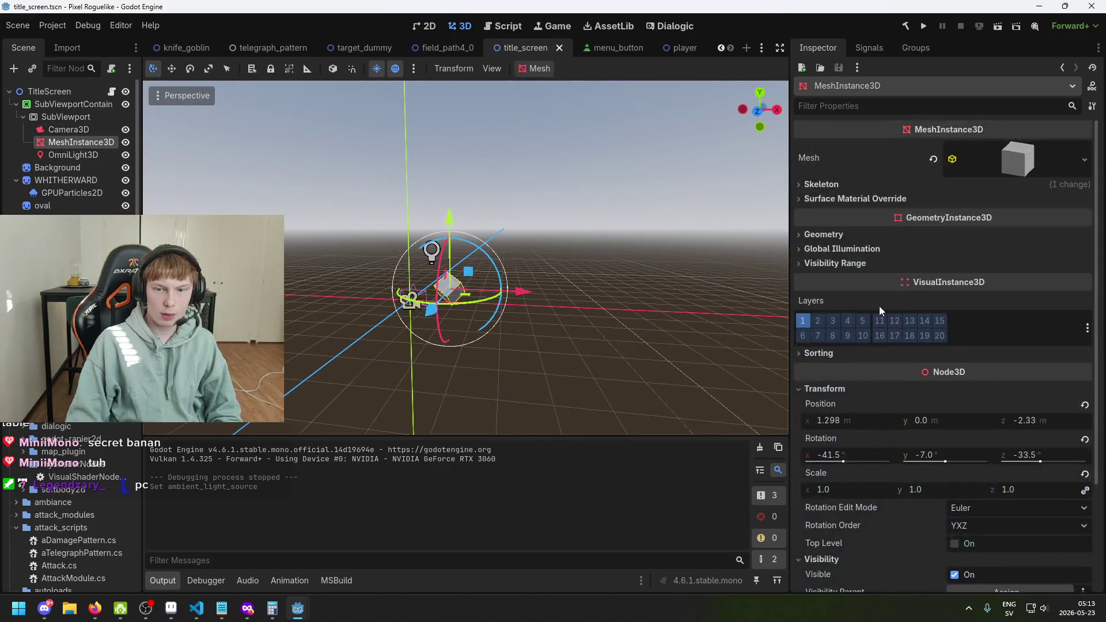
pyautogui.click(81, 130)
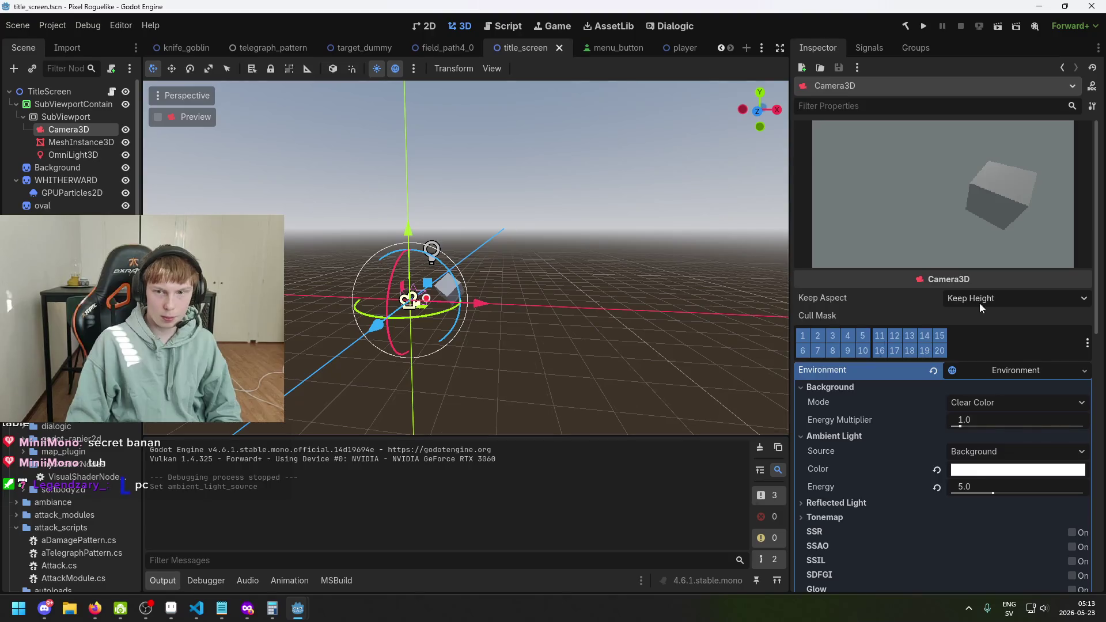
pyautogui.click(86, 156)
pyautogui.click(62, 131)
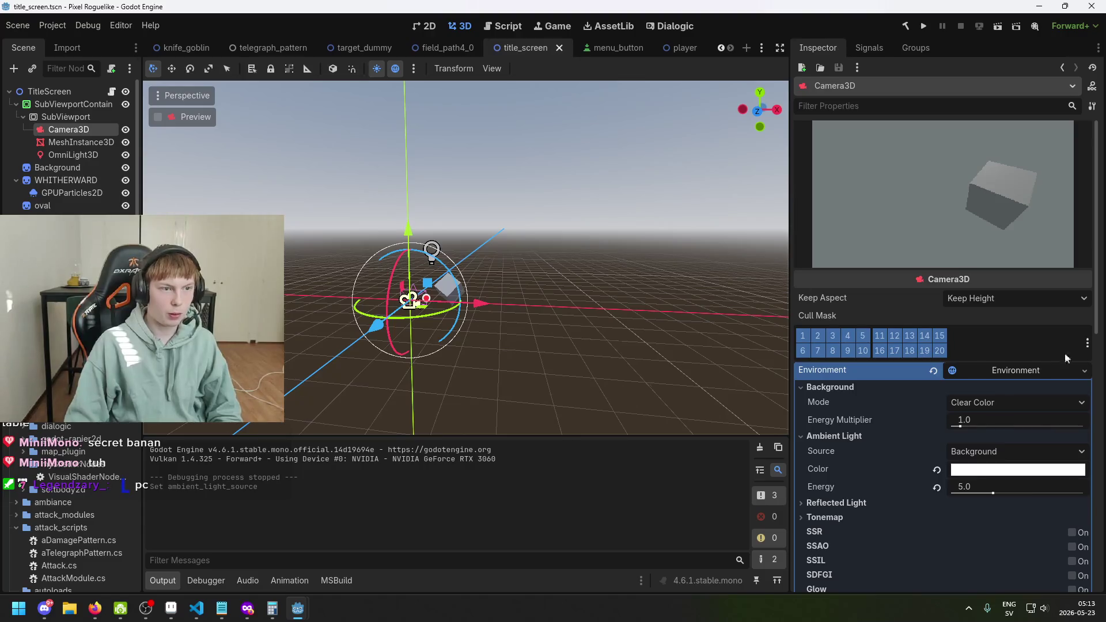
pyautogui.scroll(-2, 990, 438)
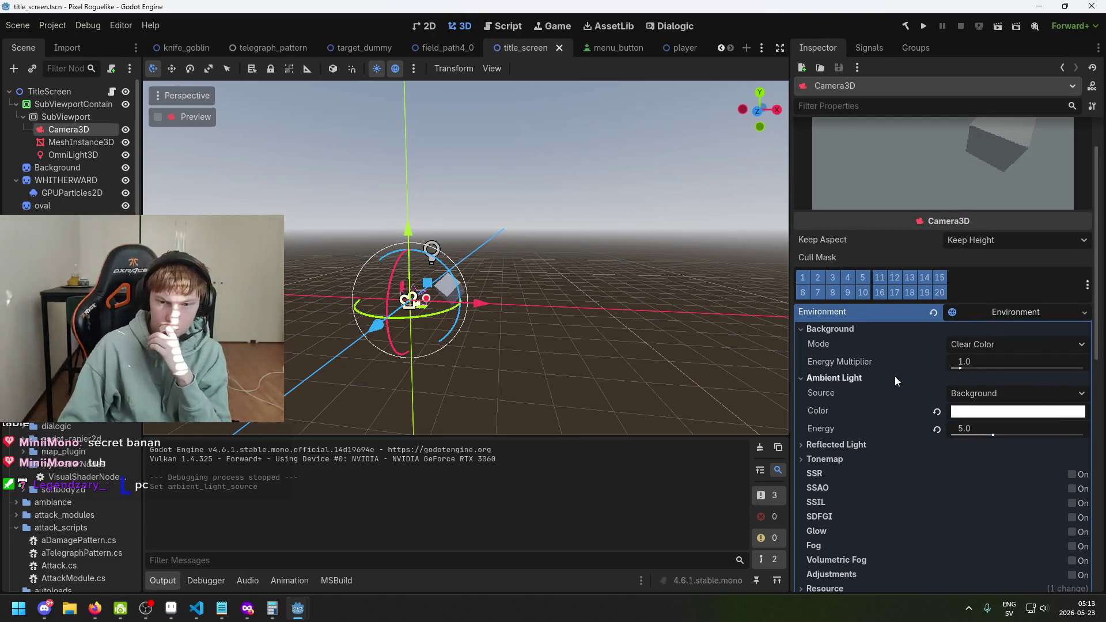
# Step: Set the Camera3D environment's ambient light source to Color with energy 1.0
pyautogui.click(972, 398)
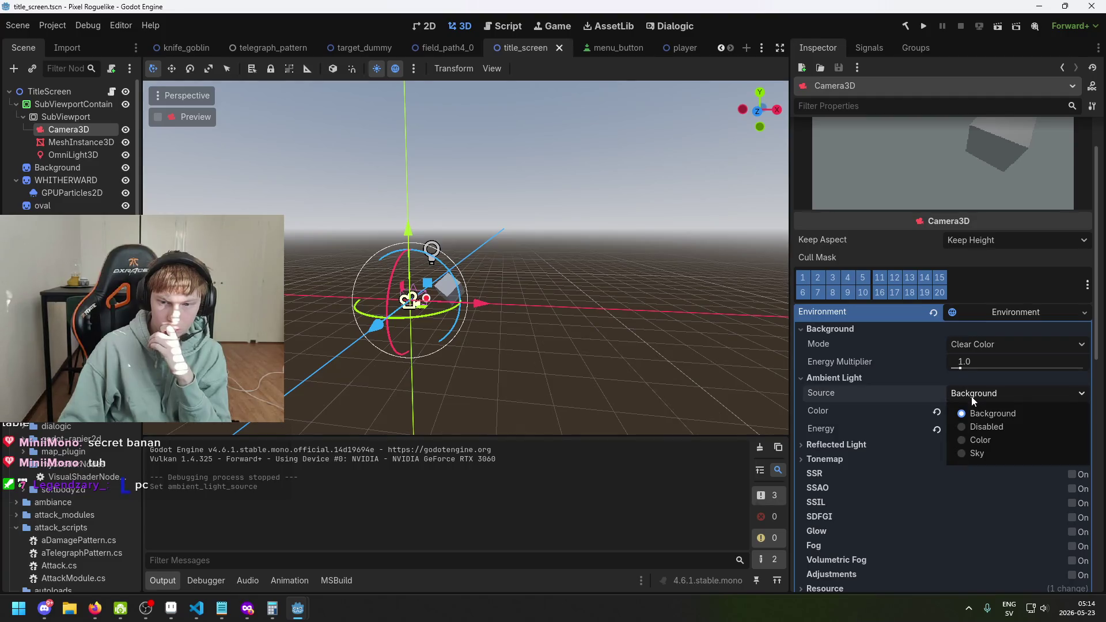
pyautogui.click(981, 440)
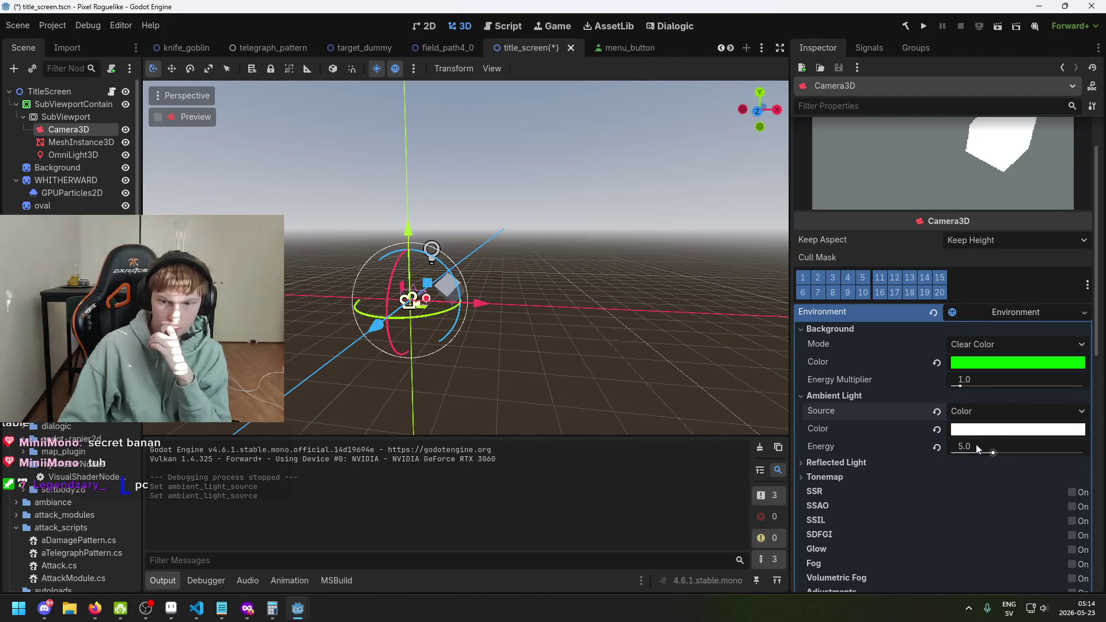
pyautogui.click(977, 445)
pyautogui.write('0')
pyautogui.press('Return')
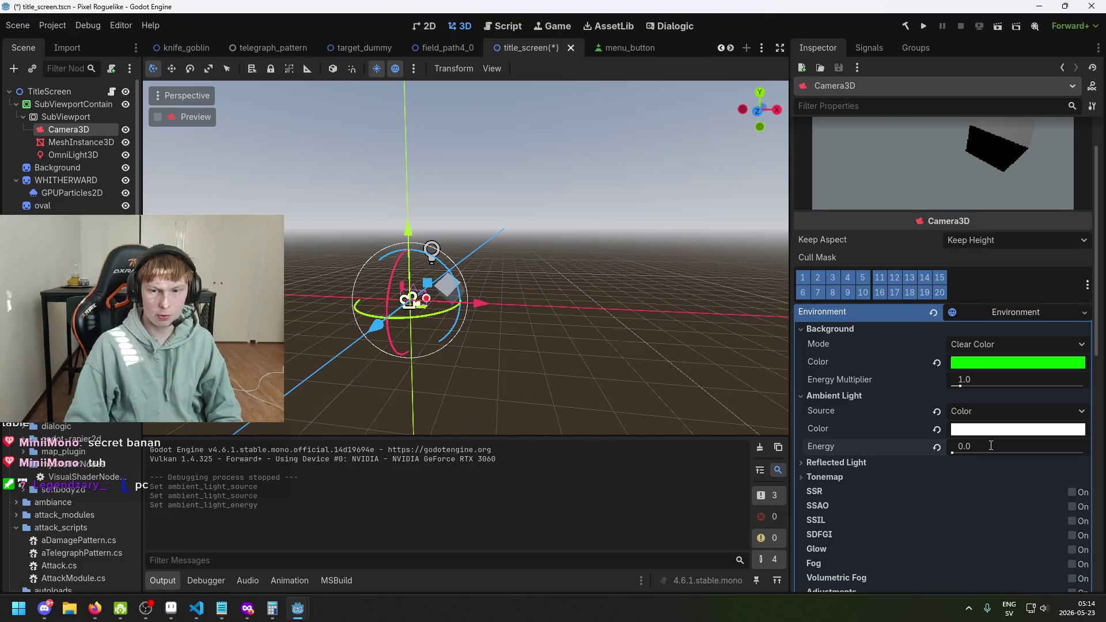
pyautogui.click(991, 445)
pyautogui.write('1')
pyautogui.press('Return')
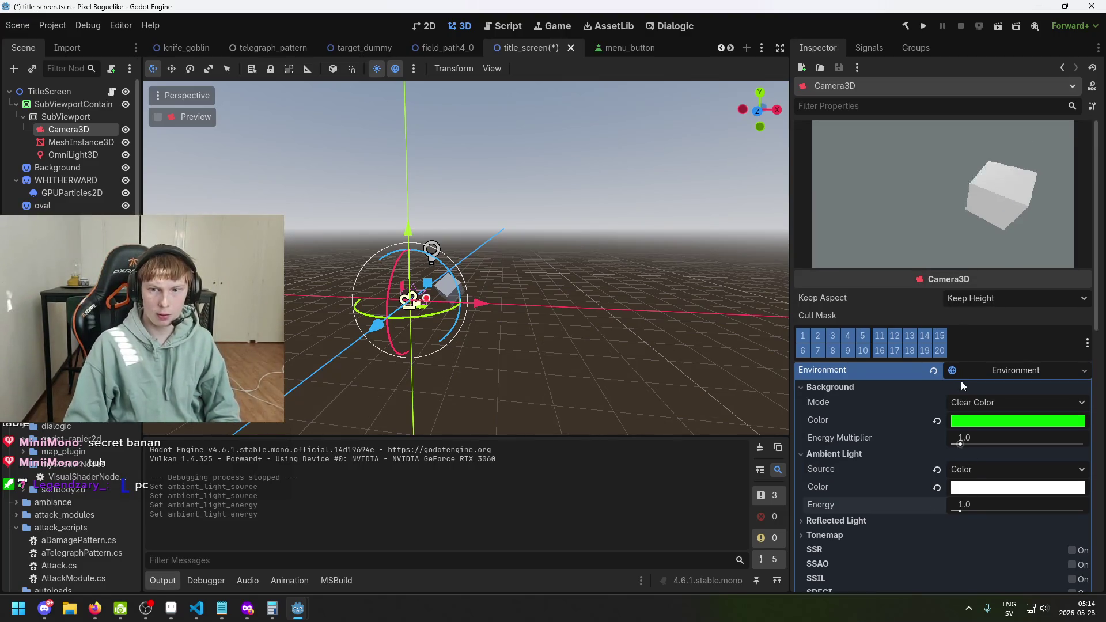
# Step: Save the scene and select the SubViewportContainer back in the 2D view
pyautogui.hotkey('ctrl', 's')
pyautogui.click(82, 117)
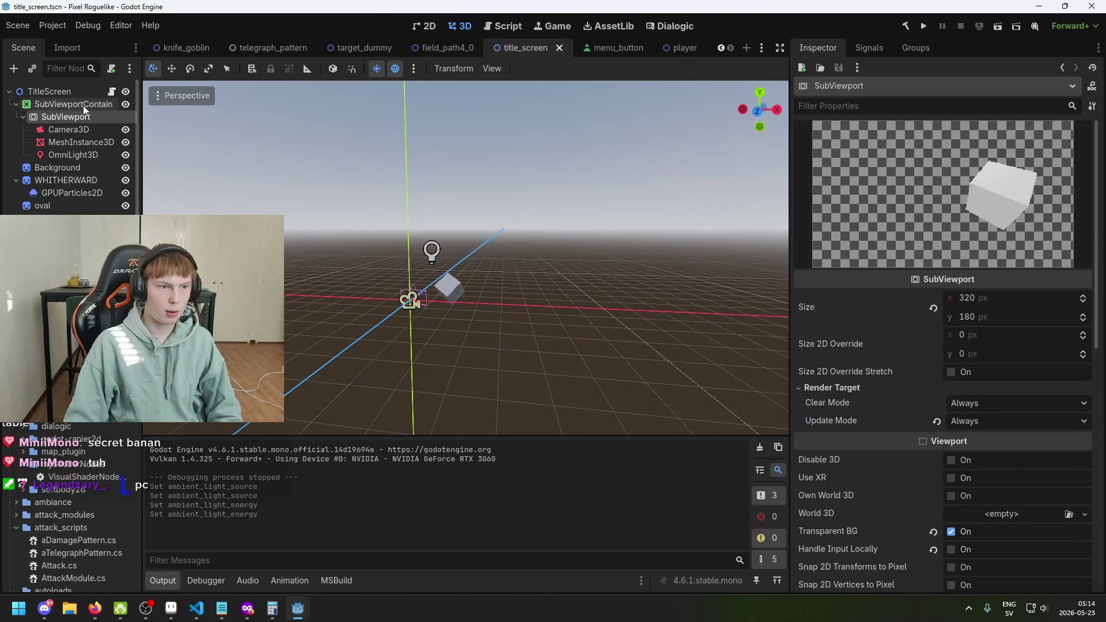
pyautogui.click(83, 106)
pyautogui.hotkey('ctrl', 's')
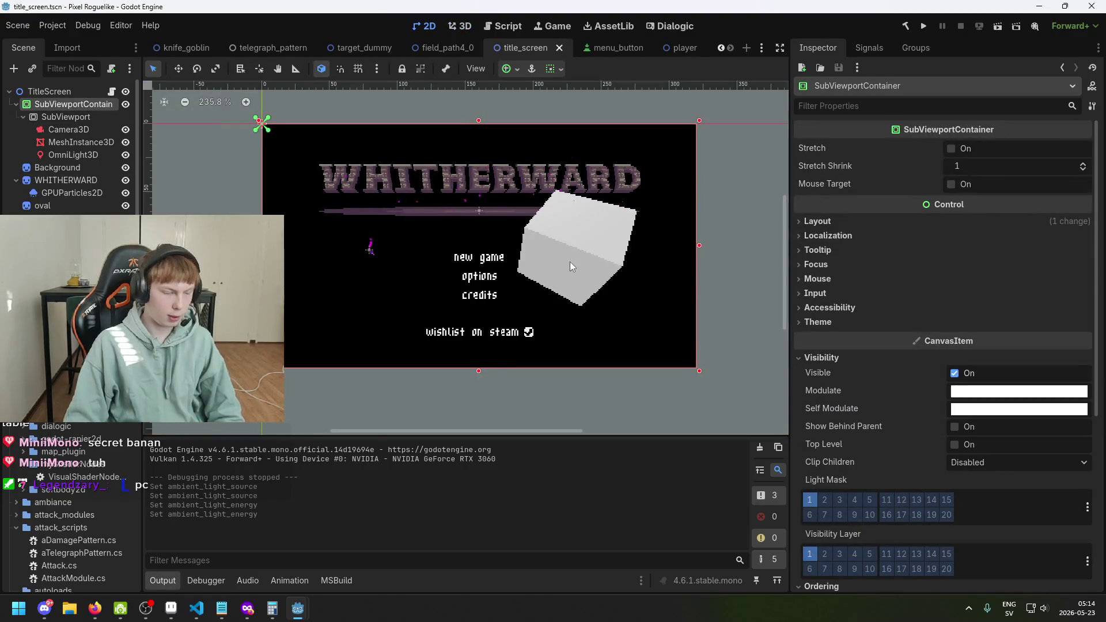
pyautogui.scroll(3, 589, 266)
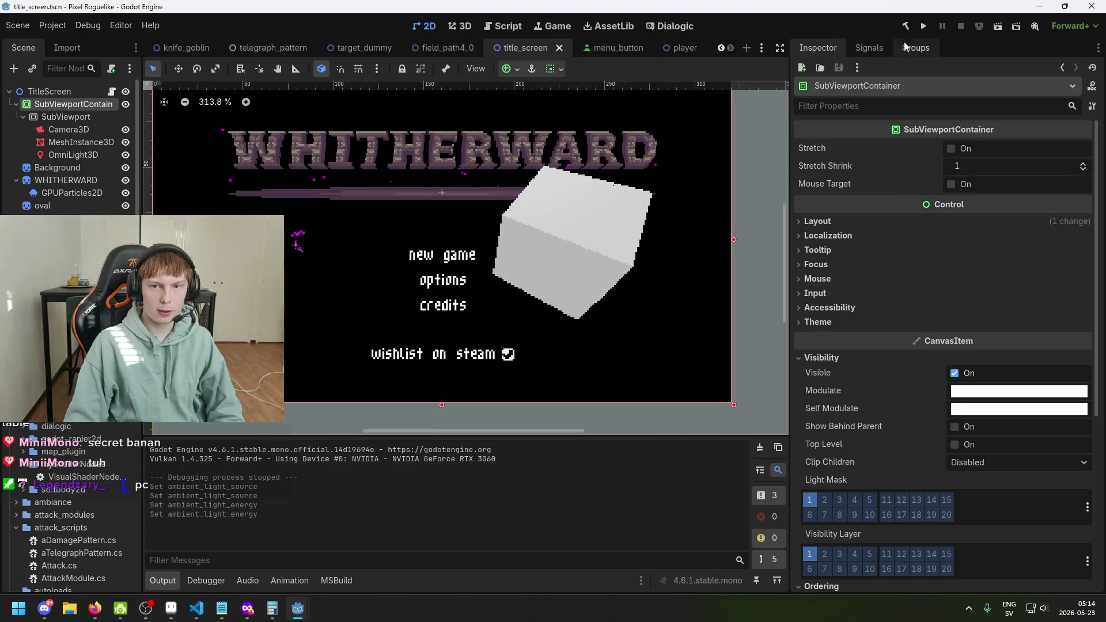
pyautogui.scroll(-2, 530, 273)
pyautogui.hotkey('ctrl', 's')
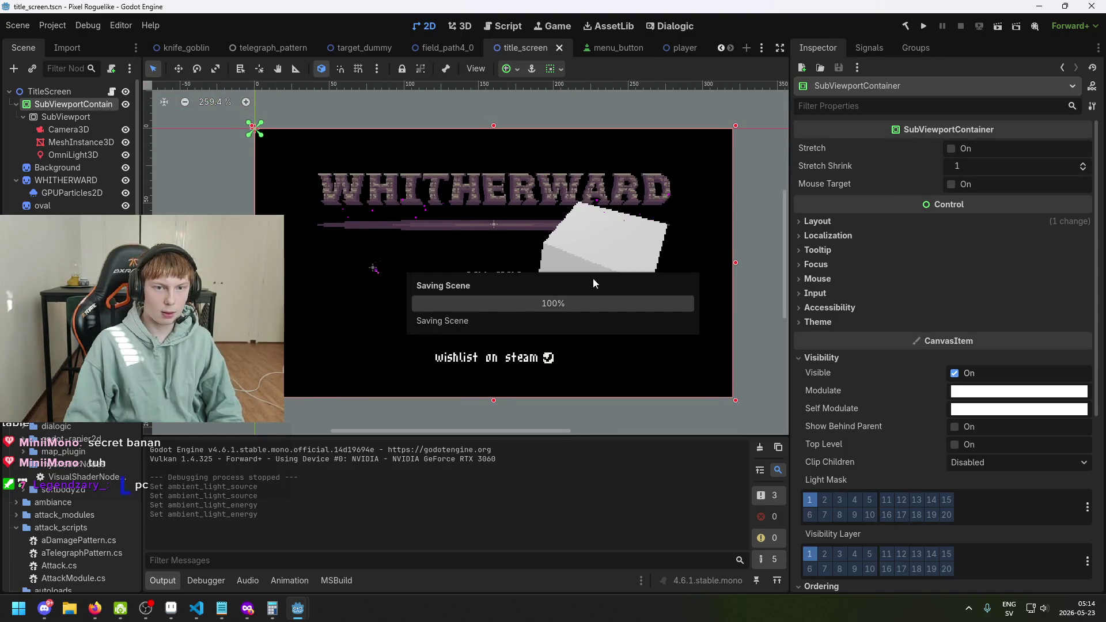
pyautogui.hotkey('ctrl', 's')
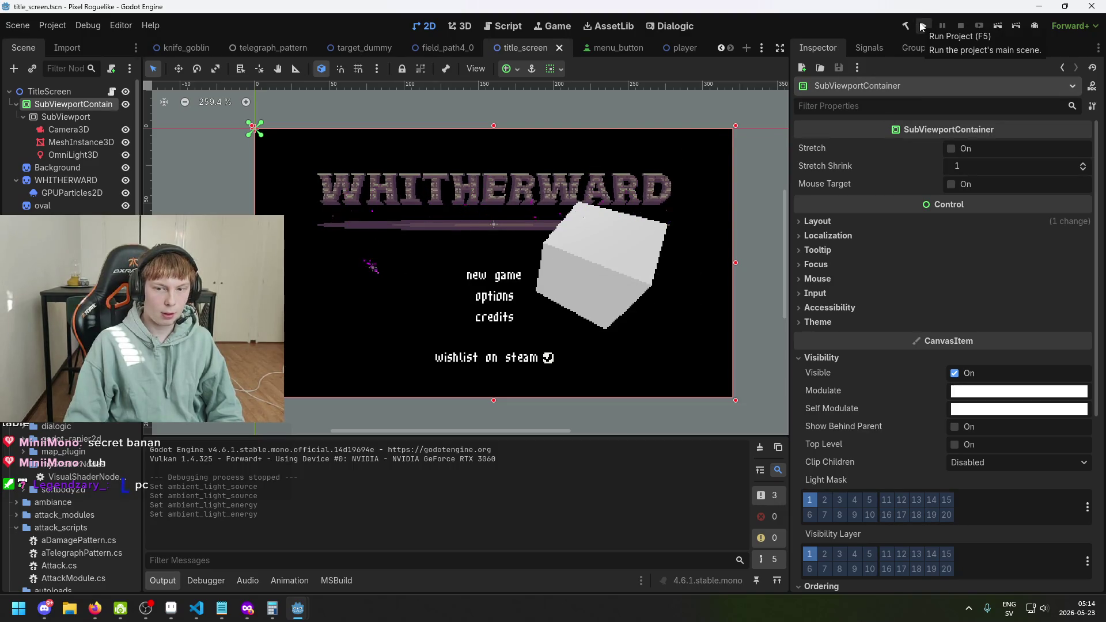
pyautogui.click(922, 26)
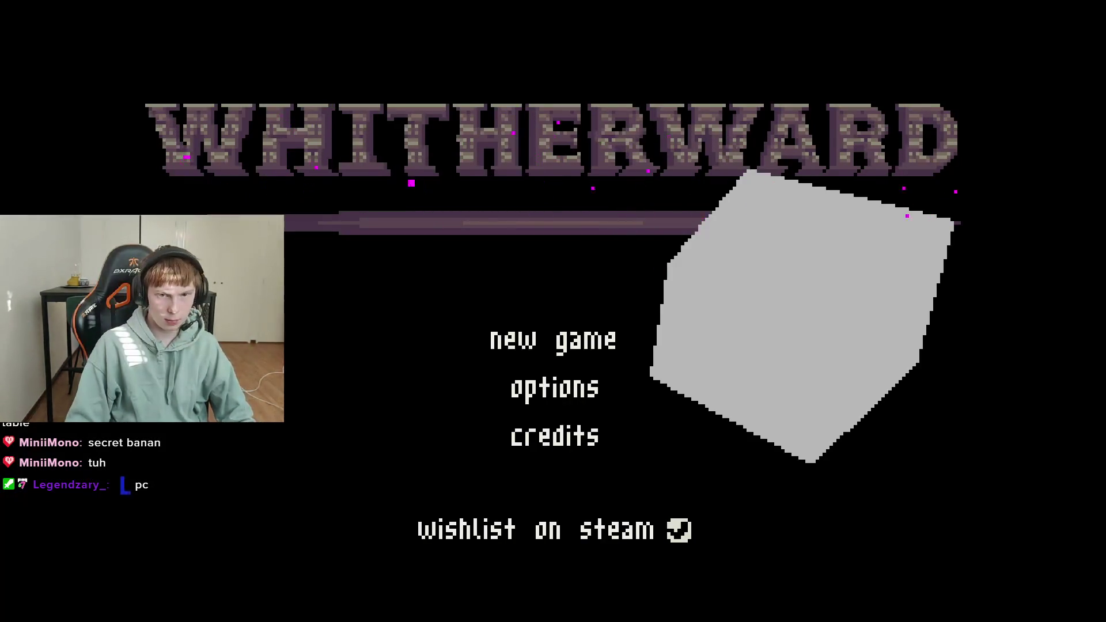
pyautogui.hotkey('alt', 'F4')
pyautogui.hotkey('ctrl', 's')
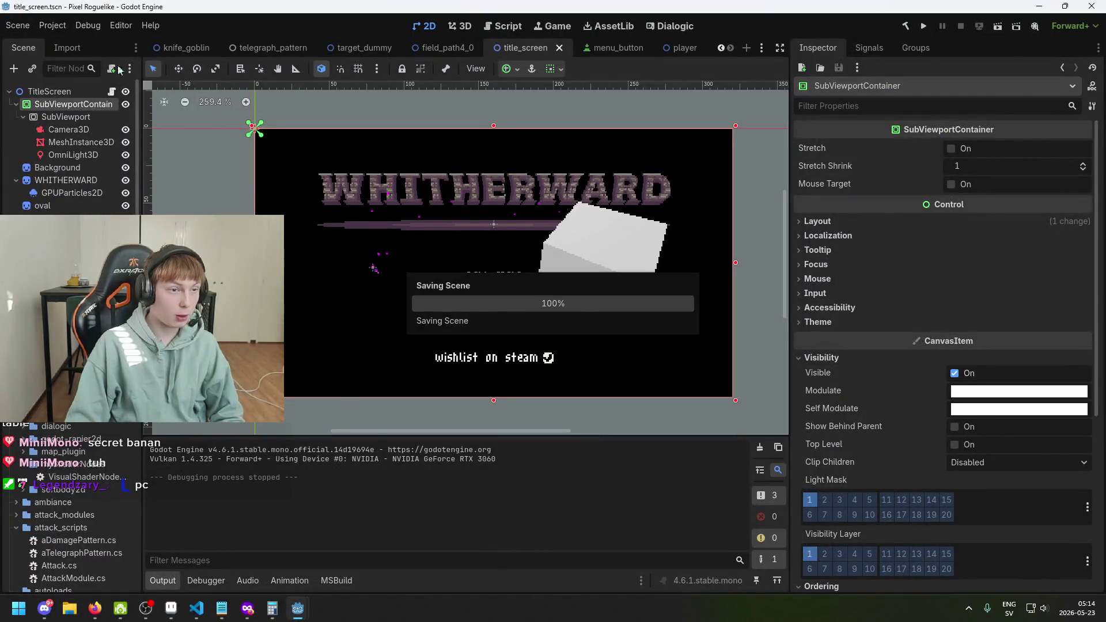
pyautogui.click(53, 26)
# Step: Open Project Settings, filter for '3d' and view the Animation Compatibility and D3D12 settings
pyautogui.click(63, 42)
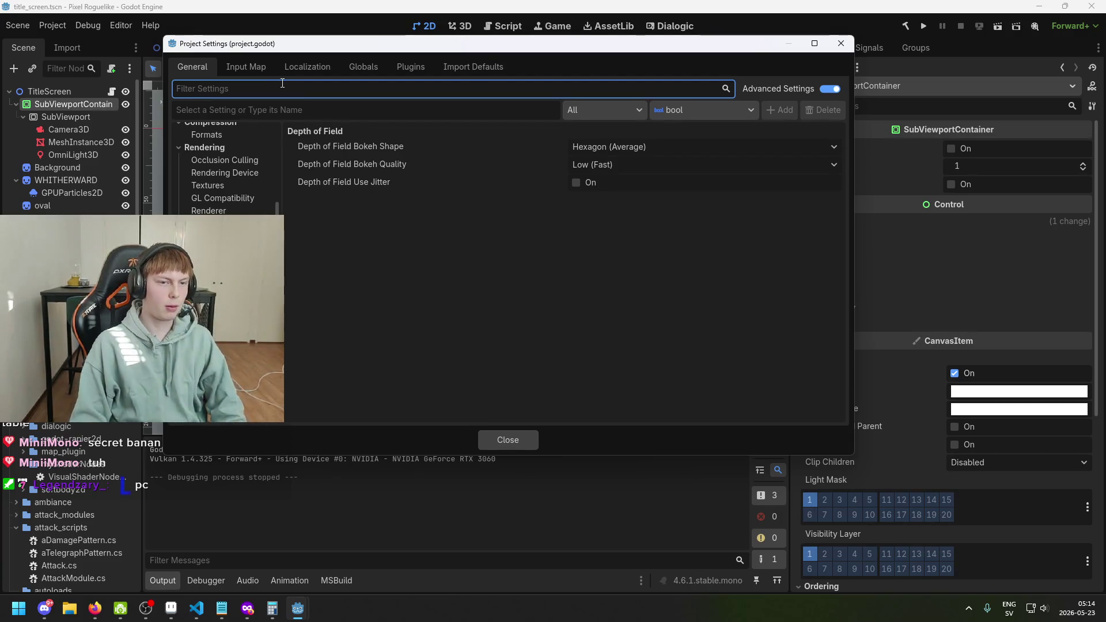
pyautogui.write('3d')
pyautogui.click(243, 144)
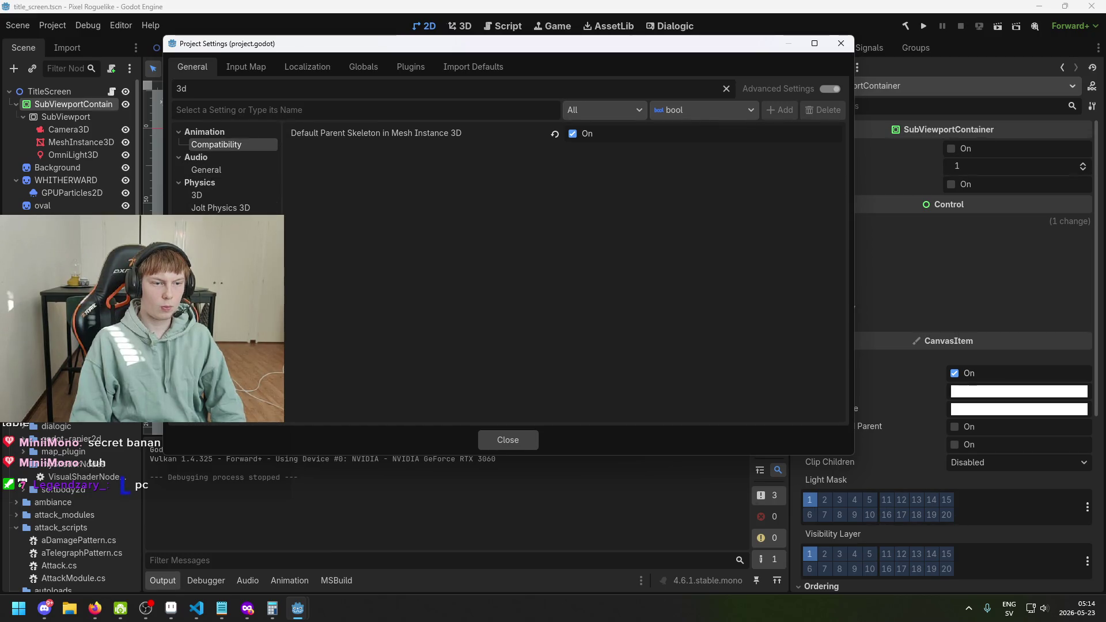
pyautogui.click(271, 233)
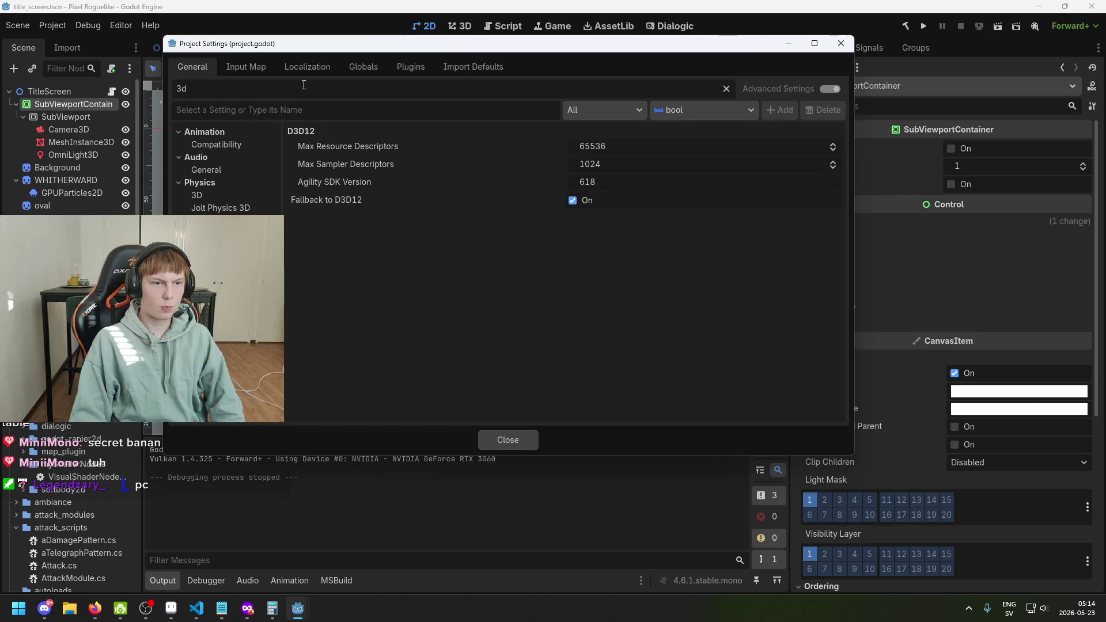
pyautogui.press('BackSpace')
pyautogui.write('3d')
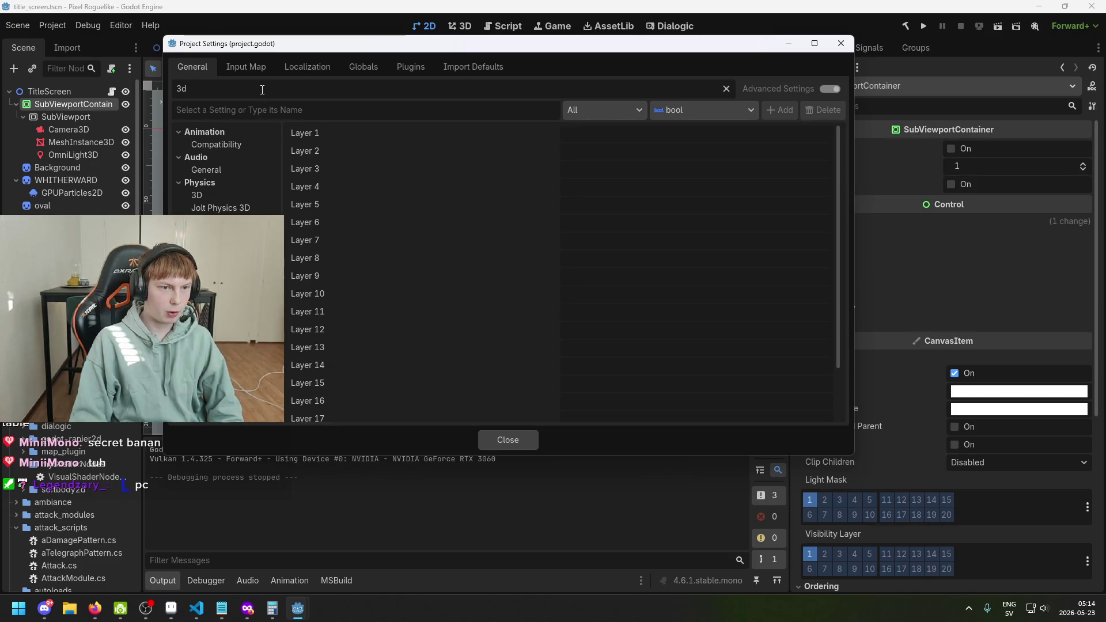
# Step: Clear the settings filter and switch to the Firefox window
pyautogui.hotkey('ctrl', 'a')
pyautogui.press('BackSpace')
pyautogui.moveTo(302, 611)
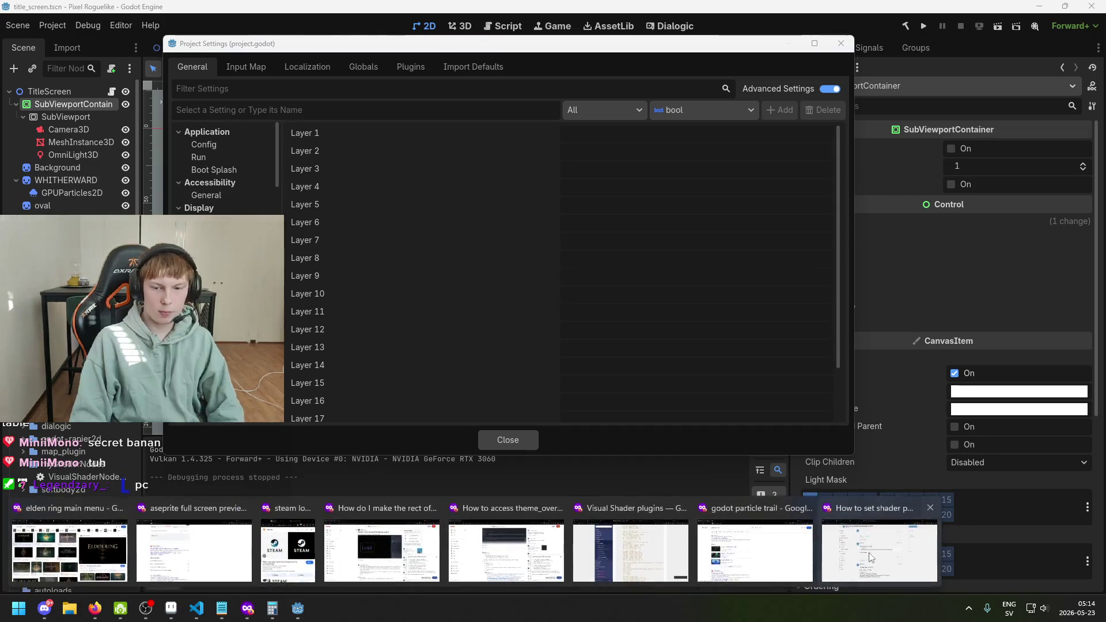
pyautogui.click(880, 561)
# Step: Search 'godot how enable 3d lighting in 2d game' and read the expanded AI overview
pyautogui.click(530, 5)
pyautogui.write('godot h')
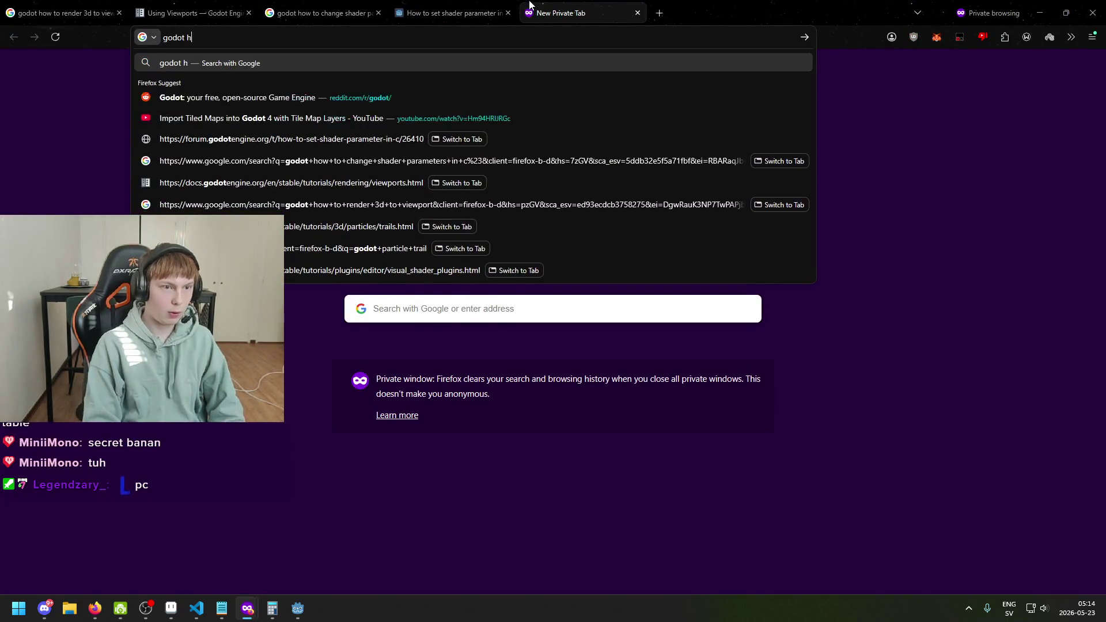
pyautogui.write('ow enable 3d l')
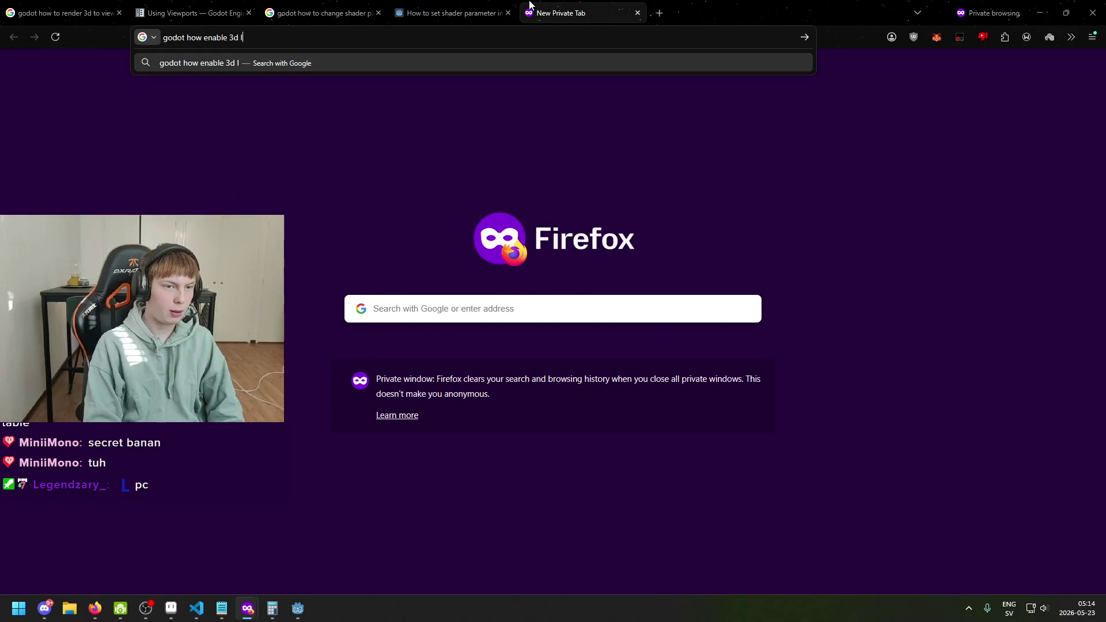
pyautogui.write('ighting in 2d game')
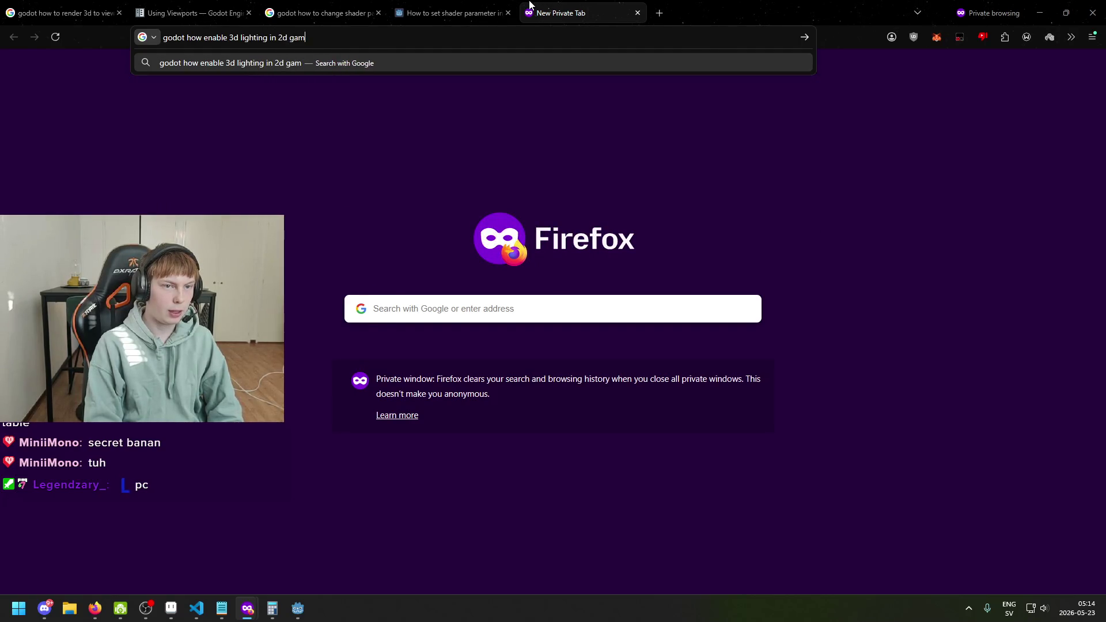
pyautogui.press('Return')
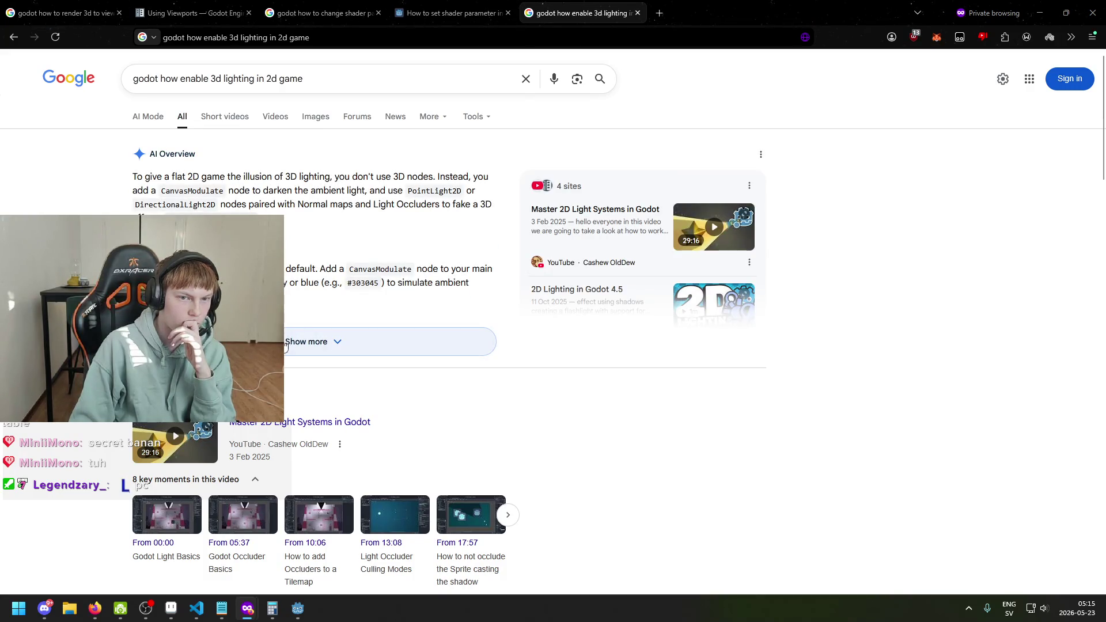
pyautogui.moveTo(146, 191); pyautogui.dragTo(316, 291)
pyautogui.click(314, 341)
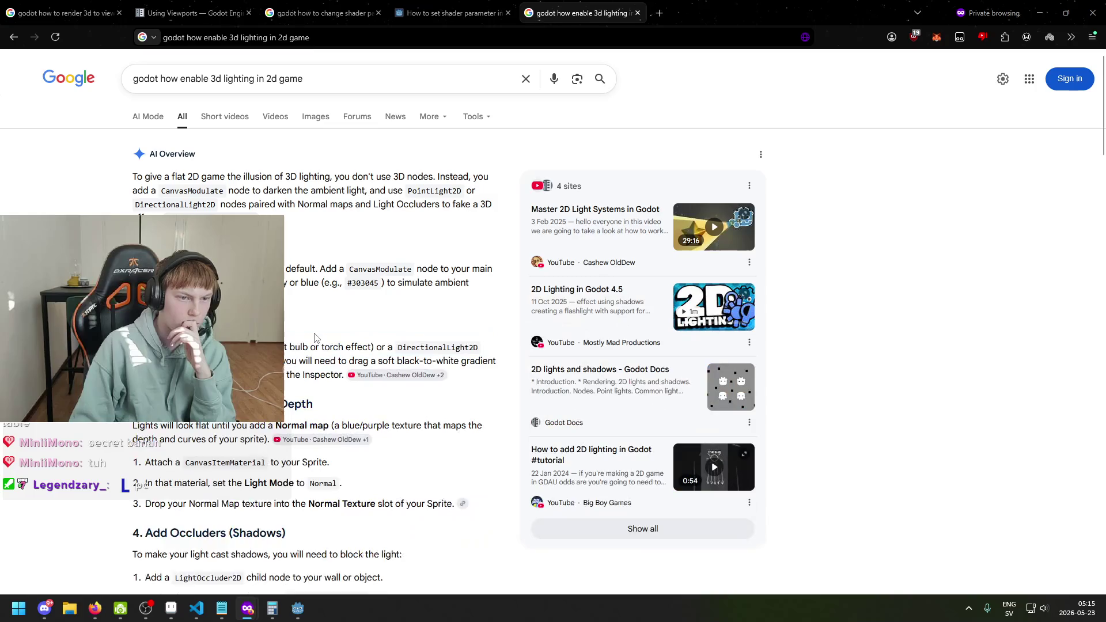
pyautogui.scroll(-1, 288, 294)
pyautogui.scroll(-20, 323, 295)
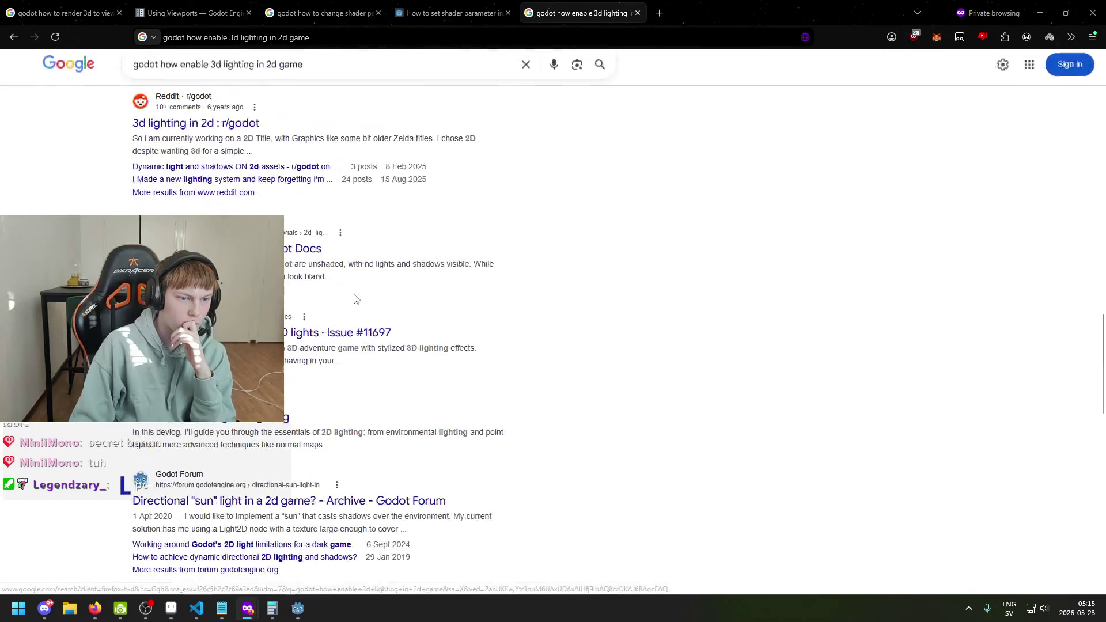
pyautogui.scroll(1, 425, 328)
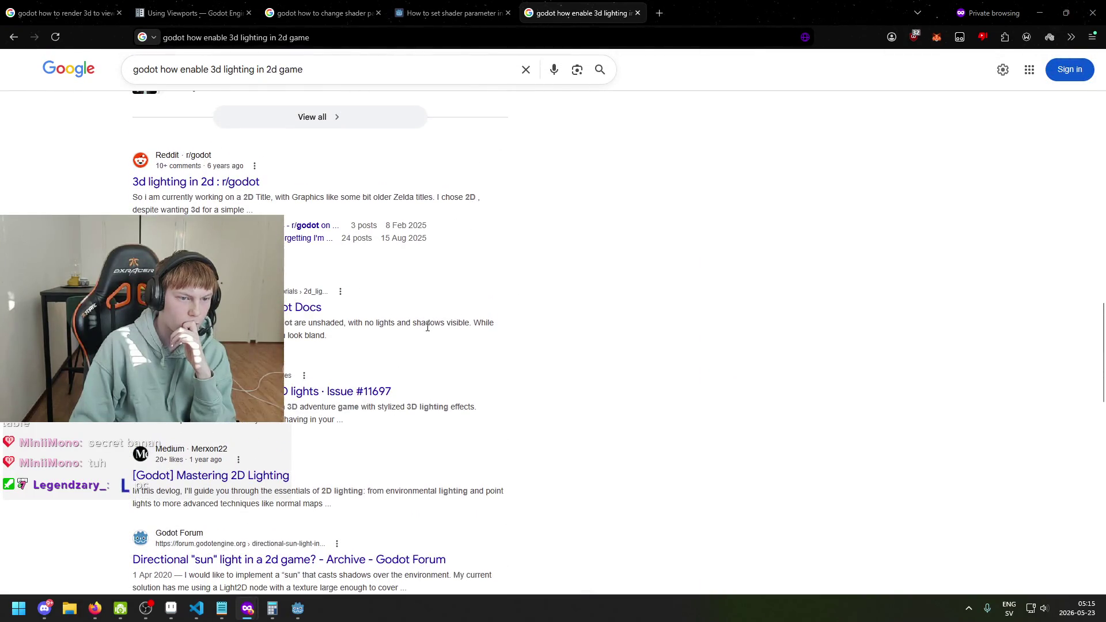
# Step: Search 'godot 3d lighting works in editor but not when run game' and read the Reddit thread
pyautogui.tripleClick(314, 71)
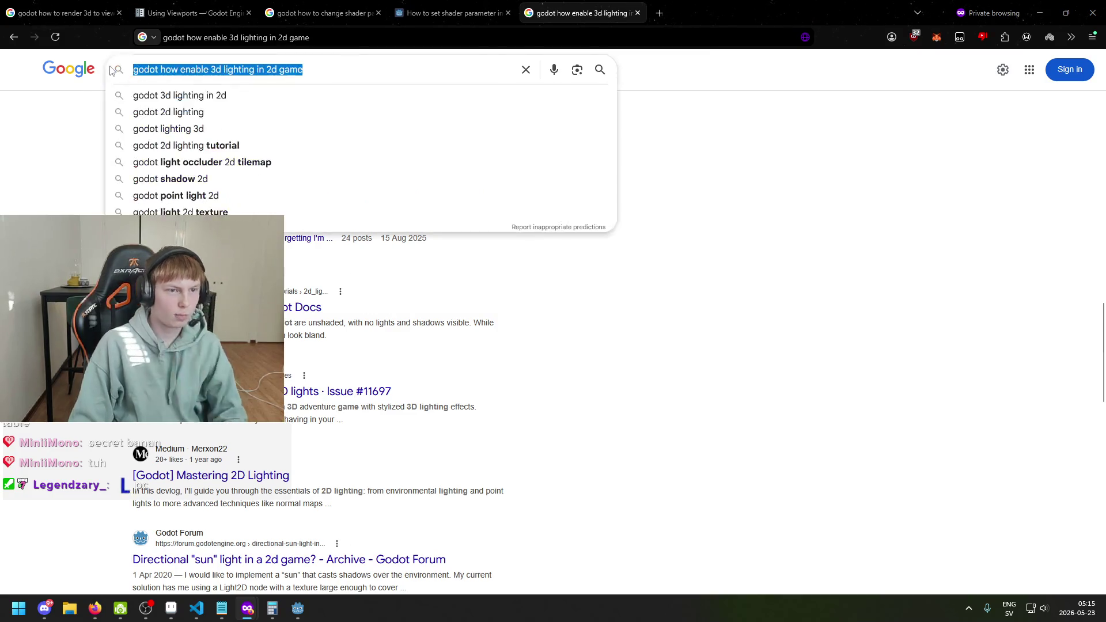
pyautogui.write('godot 3d lighting works ')
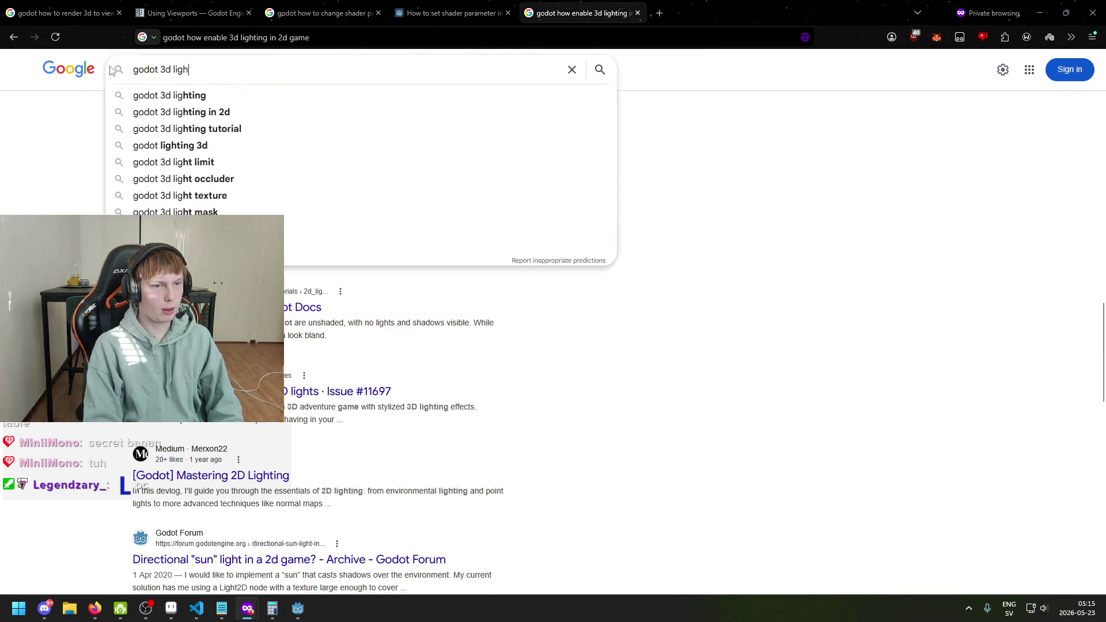
pyautogui.write('in ed')
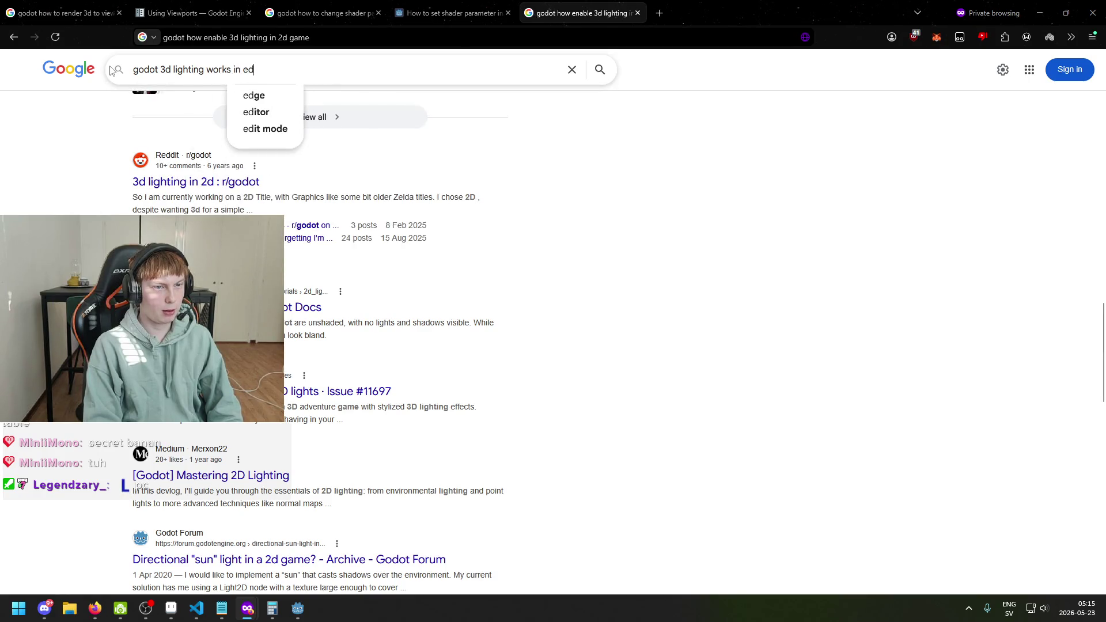
pyautogui.write('itor but not ')
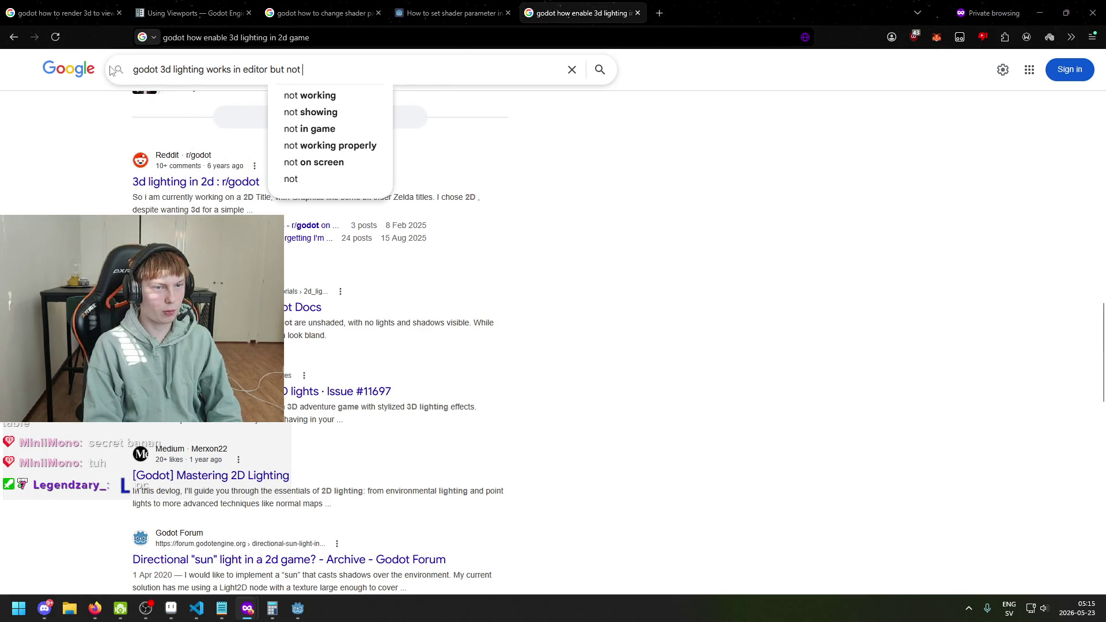
pyautogui.write('when run game')
pyautogui.press('Return')
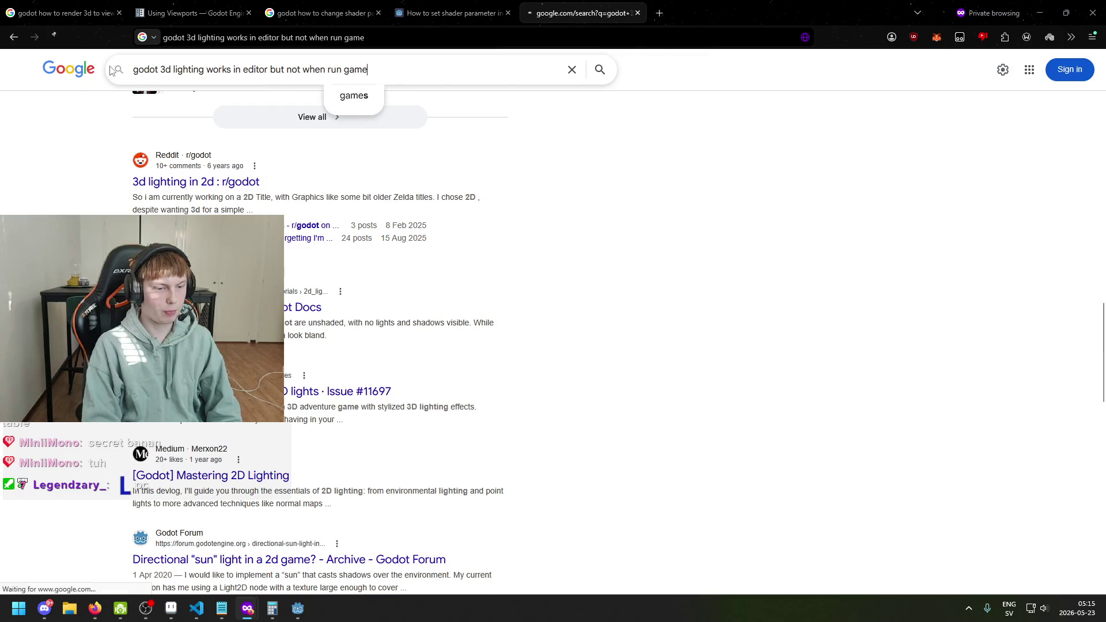
pyautogui.click(171, 178)
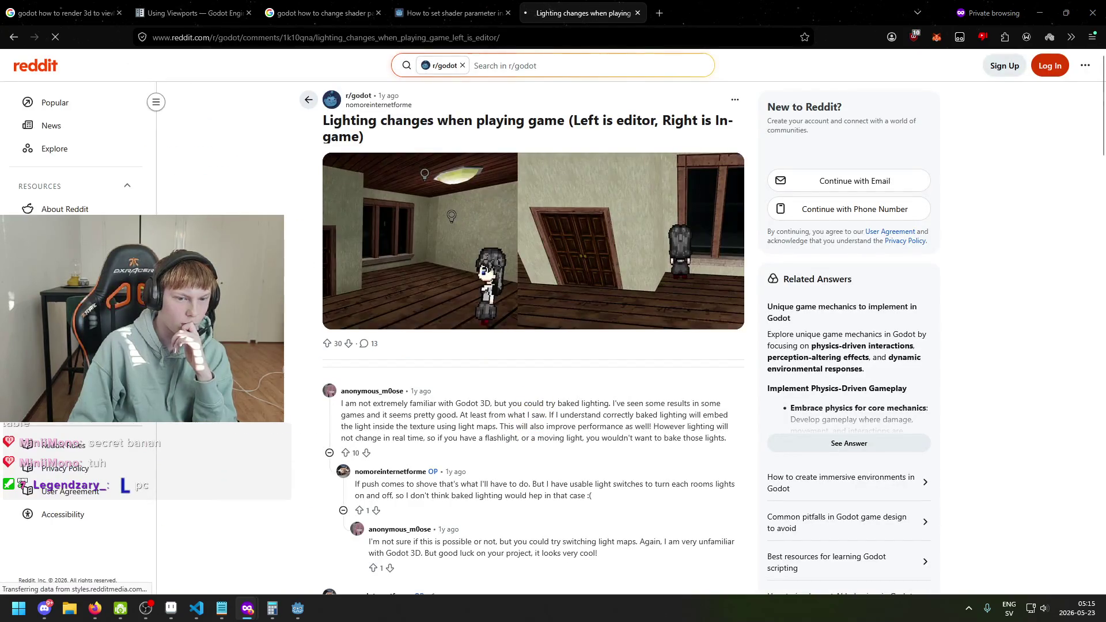
pyautogui.scroll(-2, 293, 266)
pyautogui.scroll(-3, 533, 340)
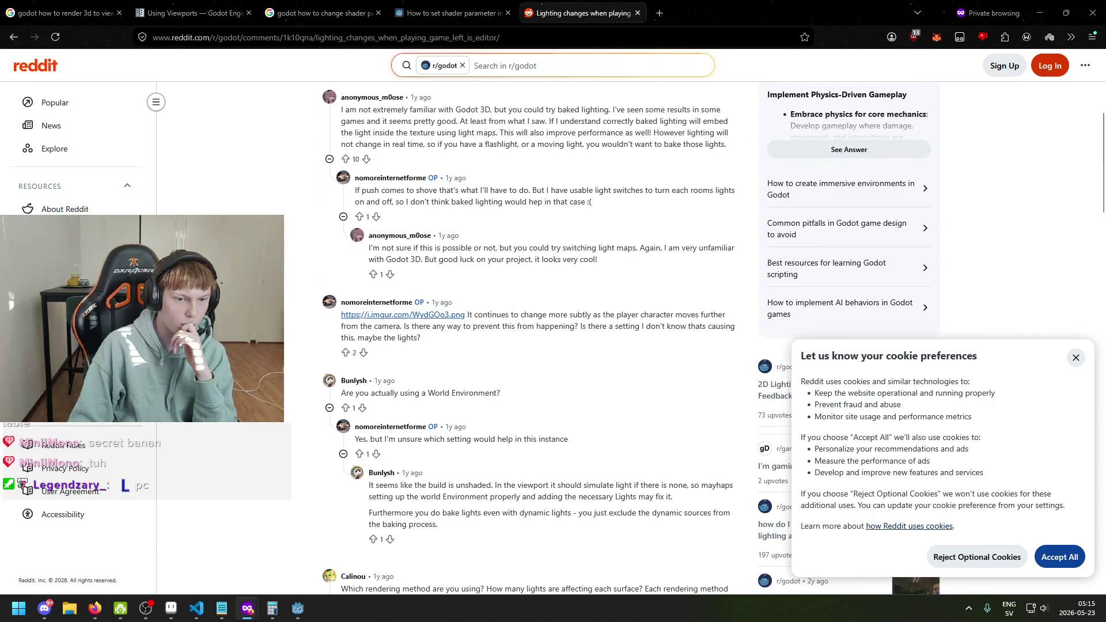
pyautogui.scroll(-2, 518, 278)
pyautogui.moveTo(393, 275); pyautogui.dragTo(518, 278)
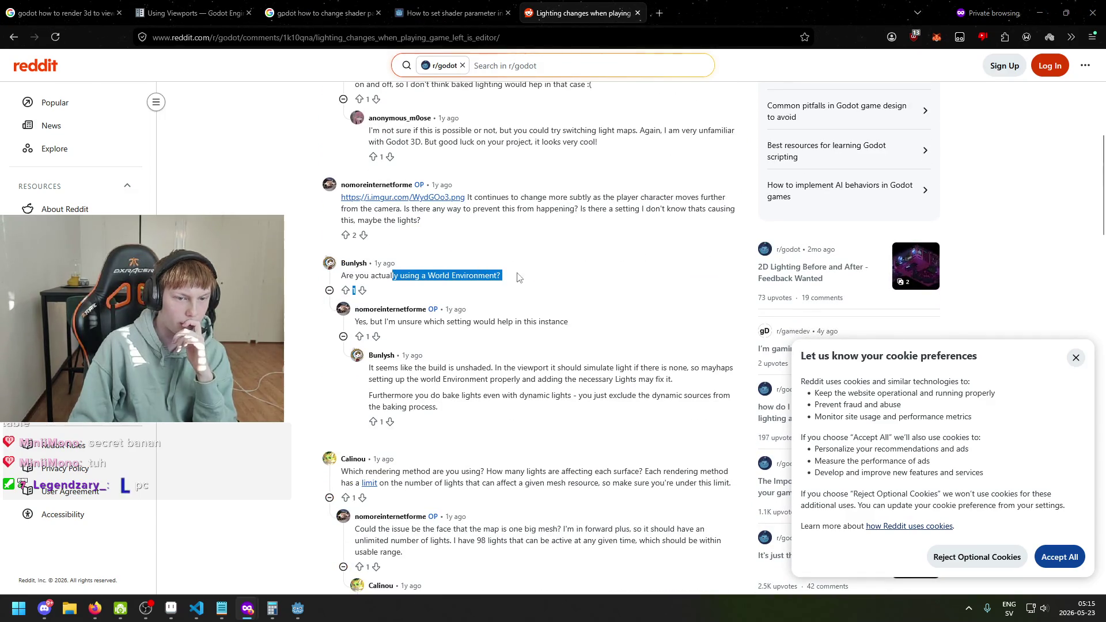
pyautogui.moveTo(298, 609)
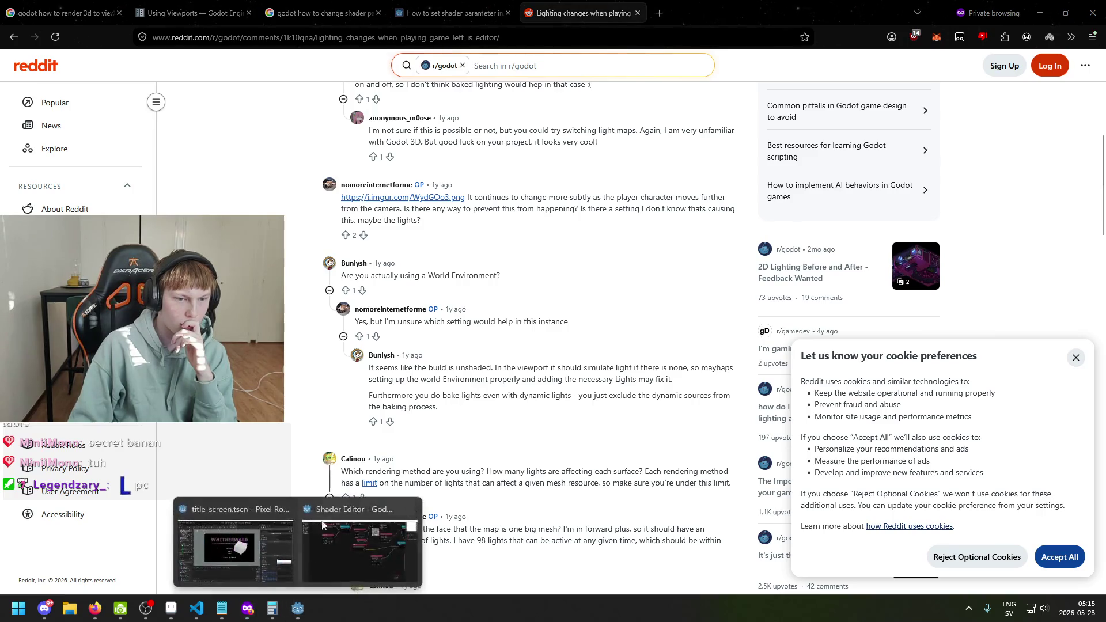
pyautogui.click(221, 544)
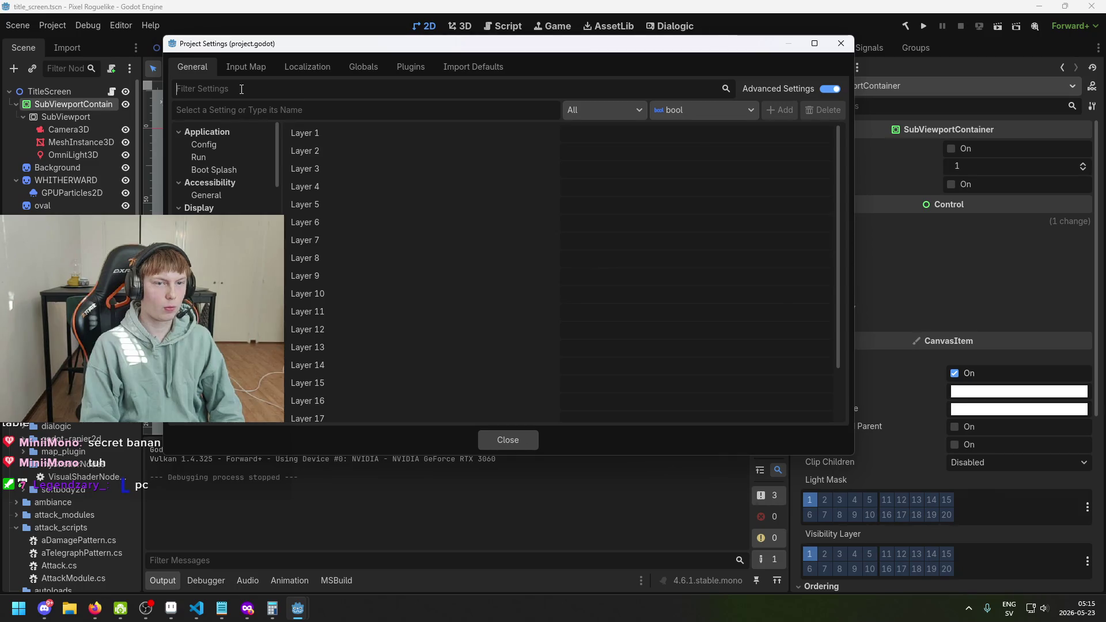
# Step: Filter settings by 'world', then 'enviro', and inspect Rendering > Environment's Default Environment
pyautogui.write('world')
pyautogui.click(245, 148)
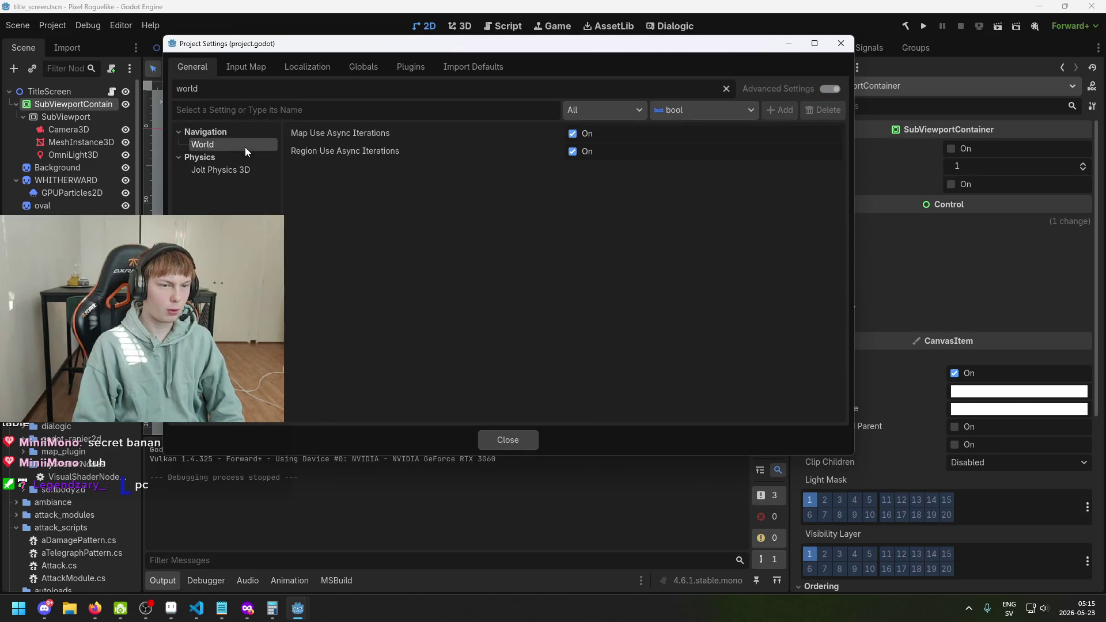
pyautogui.hotkey('ctrl', 'a')
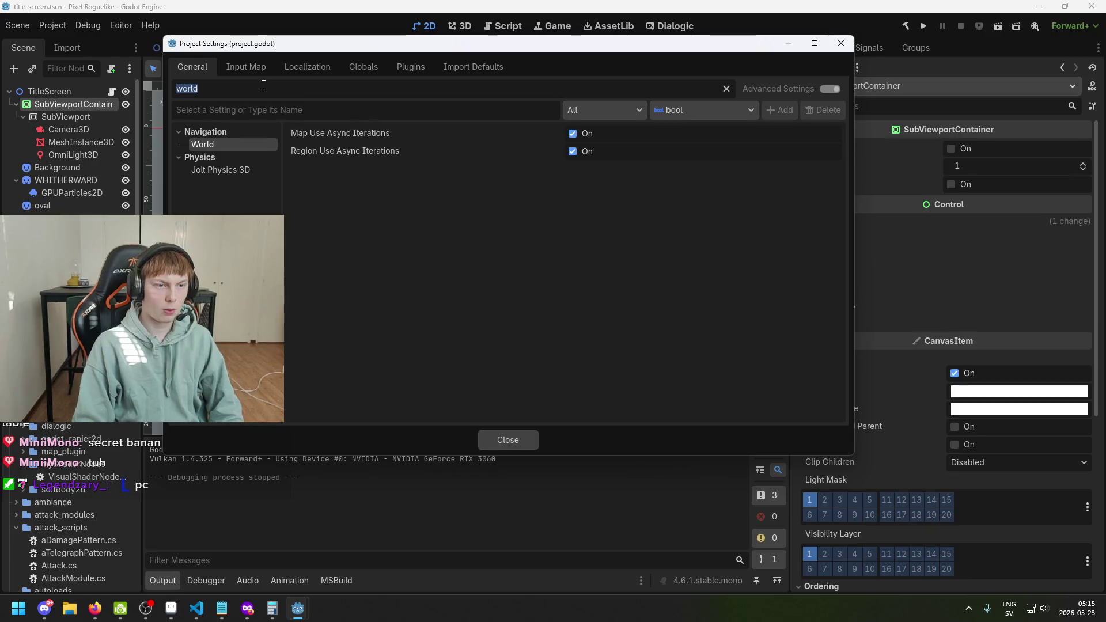
pyautogui.write('environ')
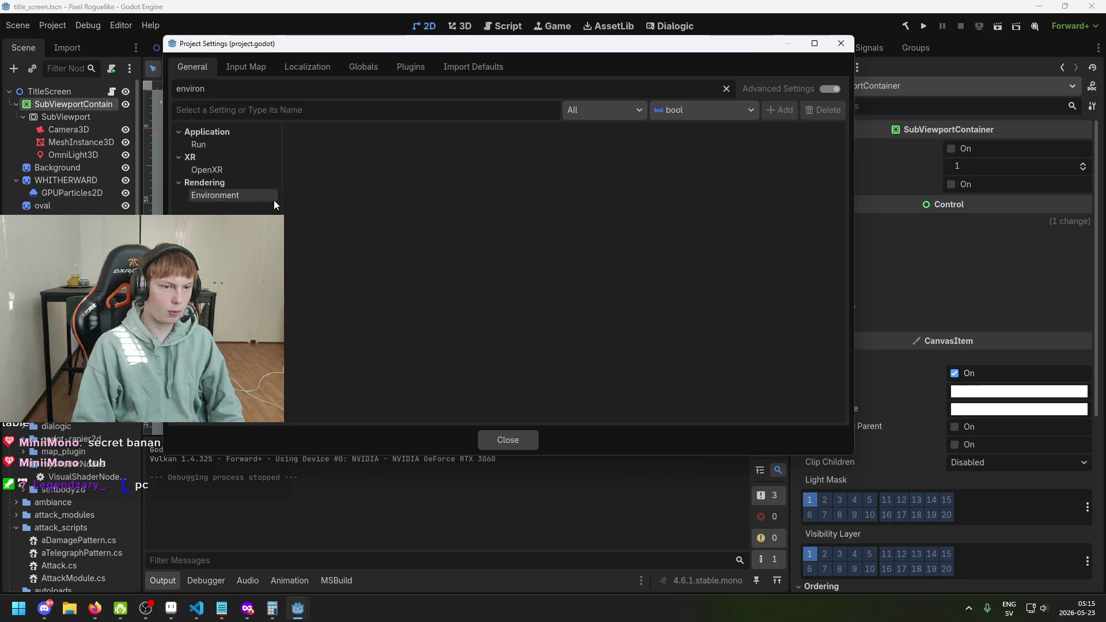
pyautogui.click(273, 198)
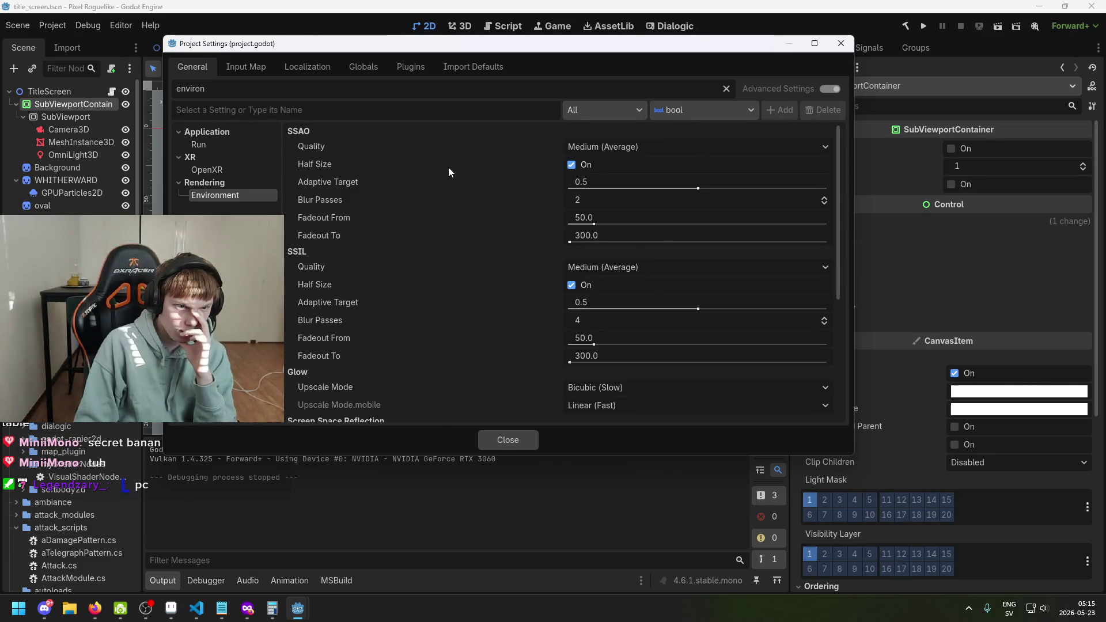
pyautogui.scroll(-5, 469, 203)
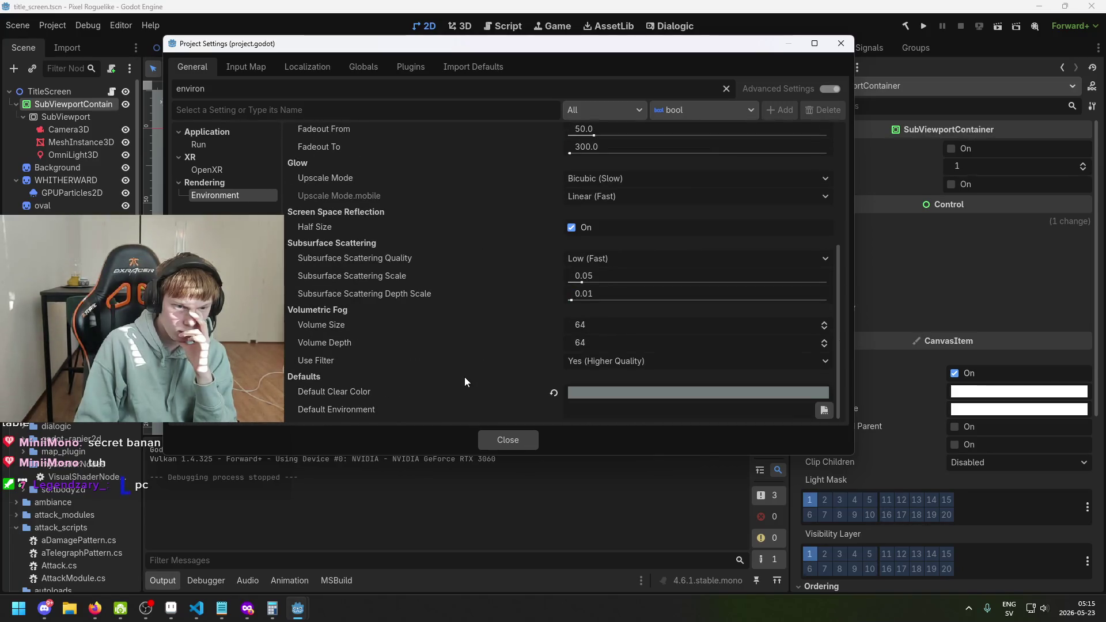
pyautogui.click(600, 411)
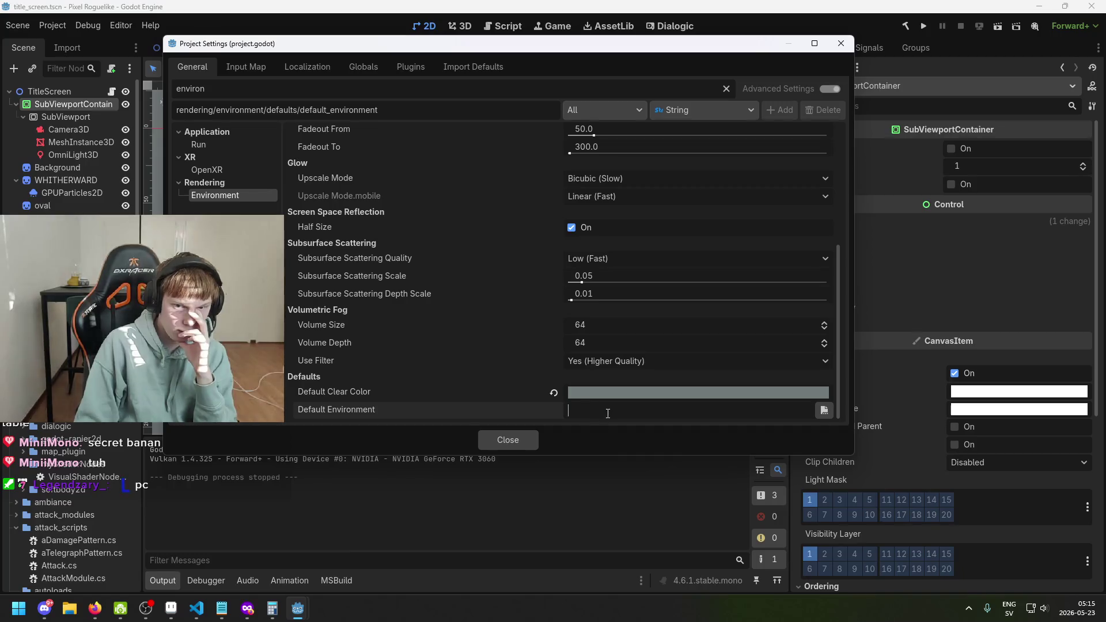
pyautogui.scroll(4, 598, 340)
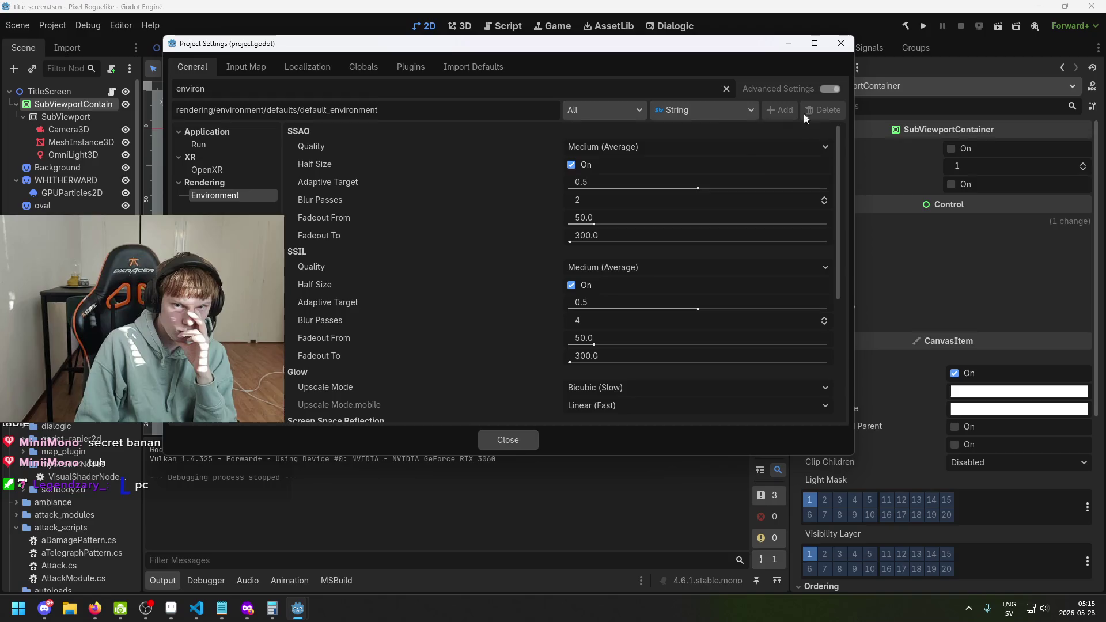
# Step: Browse the other Project Settings tabs, including Autoload, and close the window
pyautogui.click(450, 68)
pyautogui.click(412, 67)
pyautogui.click(360, 67)
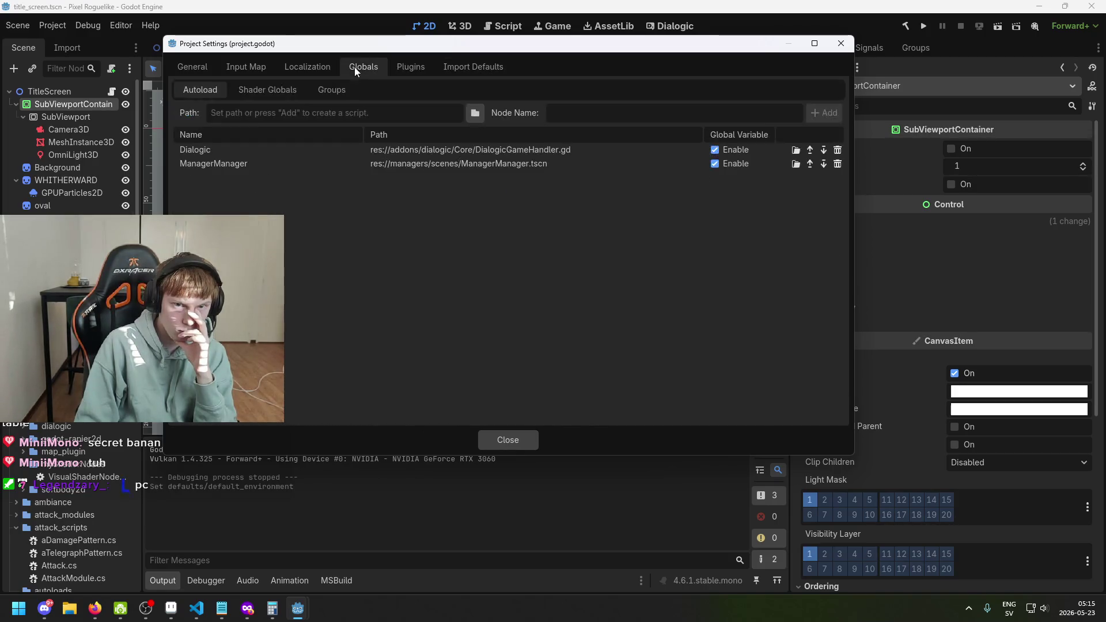
pyautogui.click(270, 67)
pyautogui.click(841, 44)
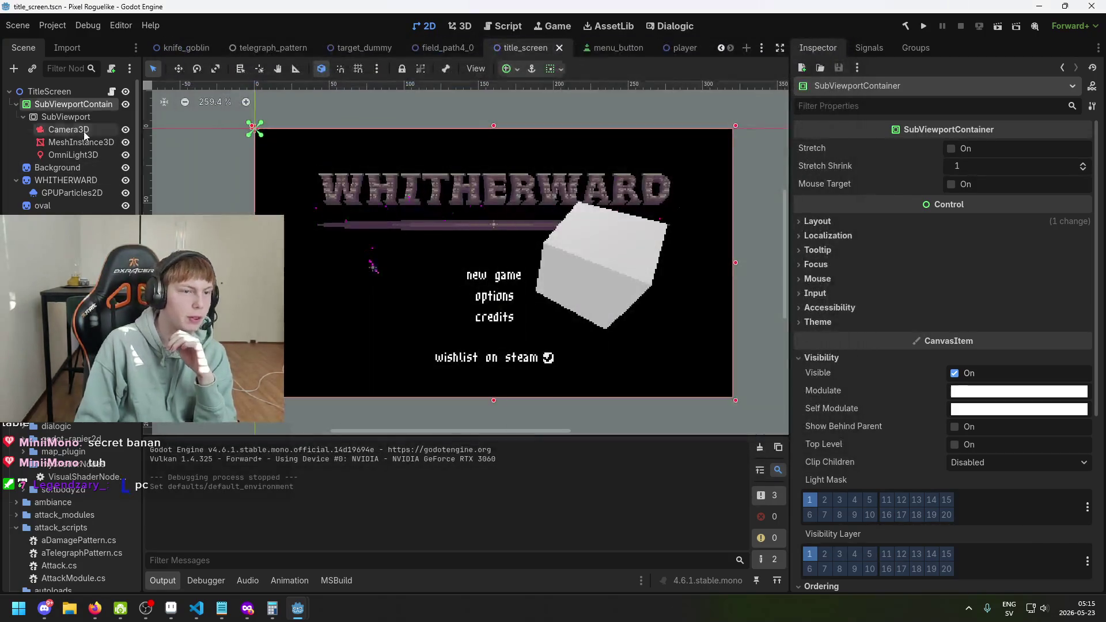
pyautogui.click(83, 118)
pyautogui.scroll(-3, 980, 334)
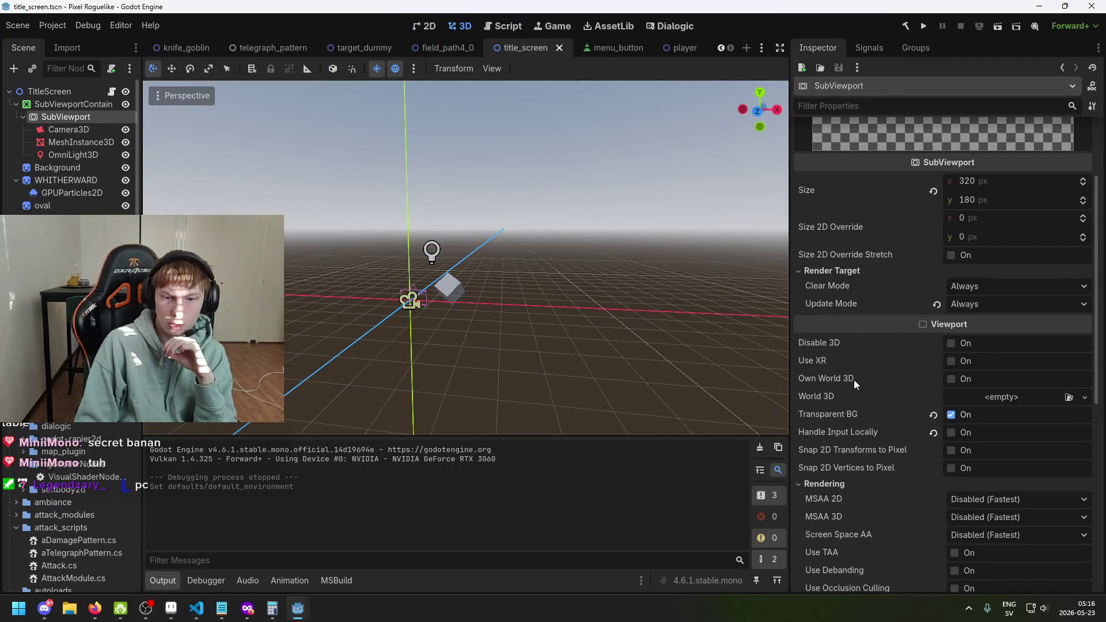
pyautogui.moveTo(854, 379)
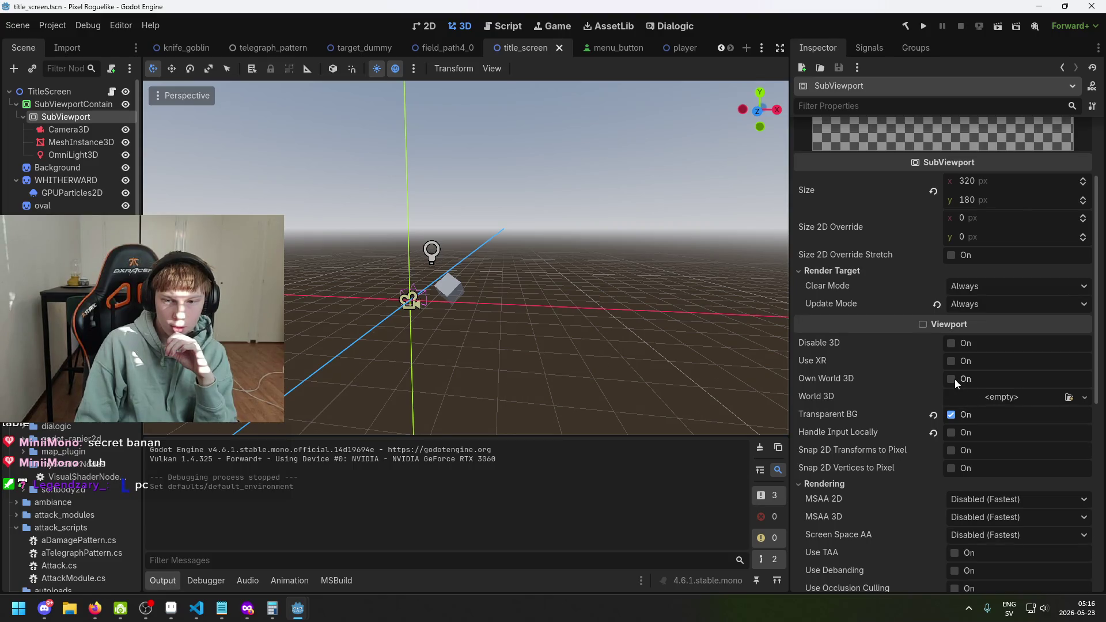
pyautogui.scroll(-5, 1002, 405)
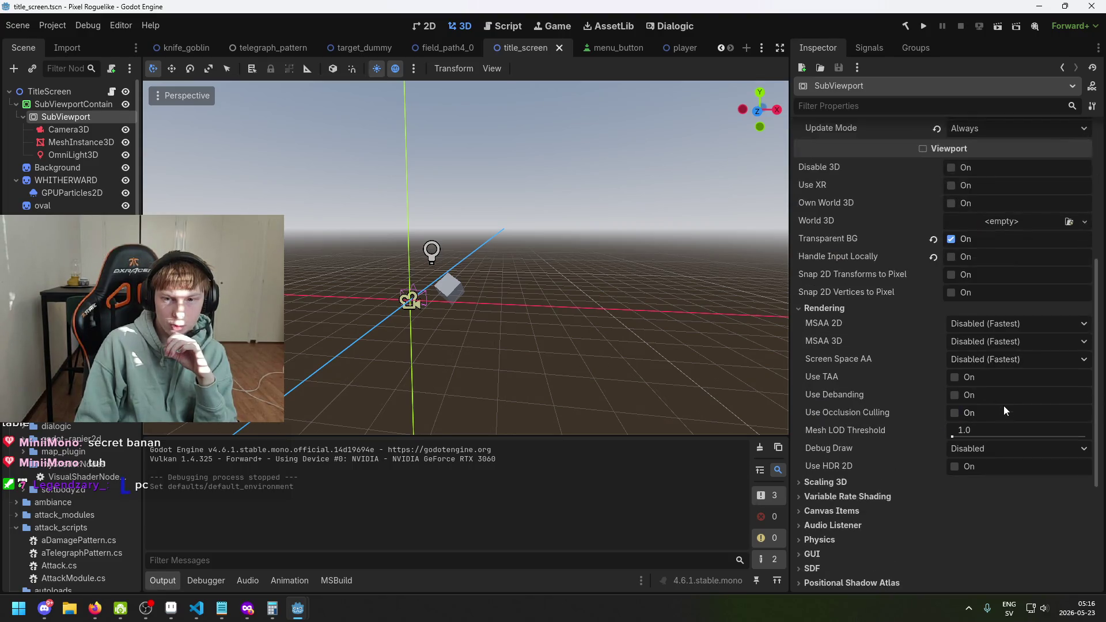
pyautogui.click(1016, 223)
pyautogui.click(1027, 255)
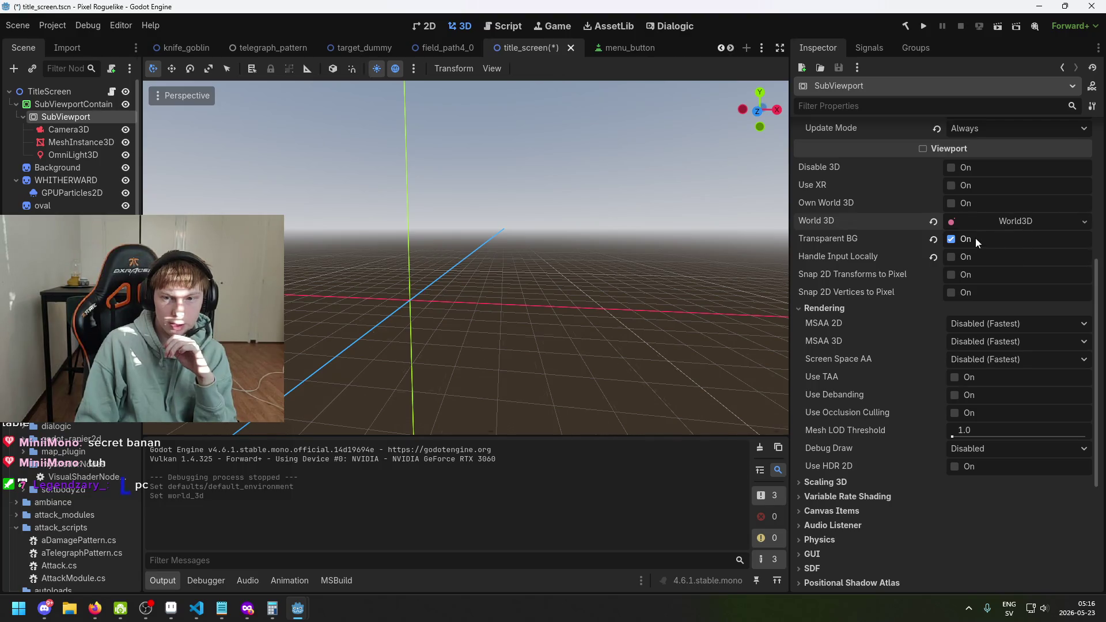
pyautogui.scroll(-2, 977, 237)
pyautogui.scroll(-3, 683, 264)
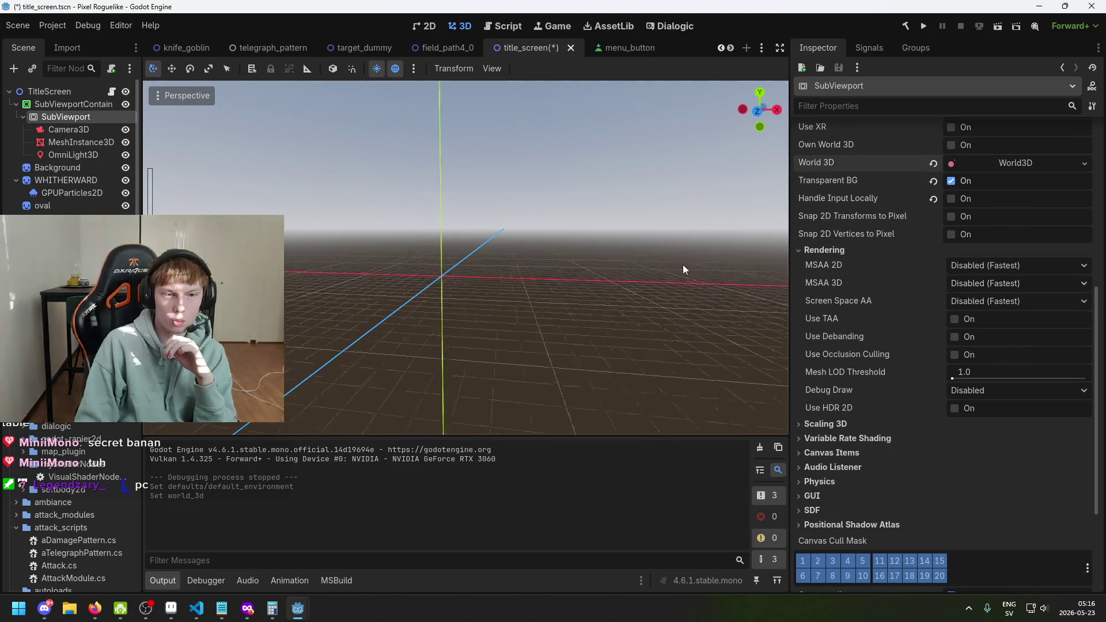
pyautogui.scroll(-3, 682, 264)
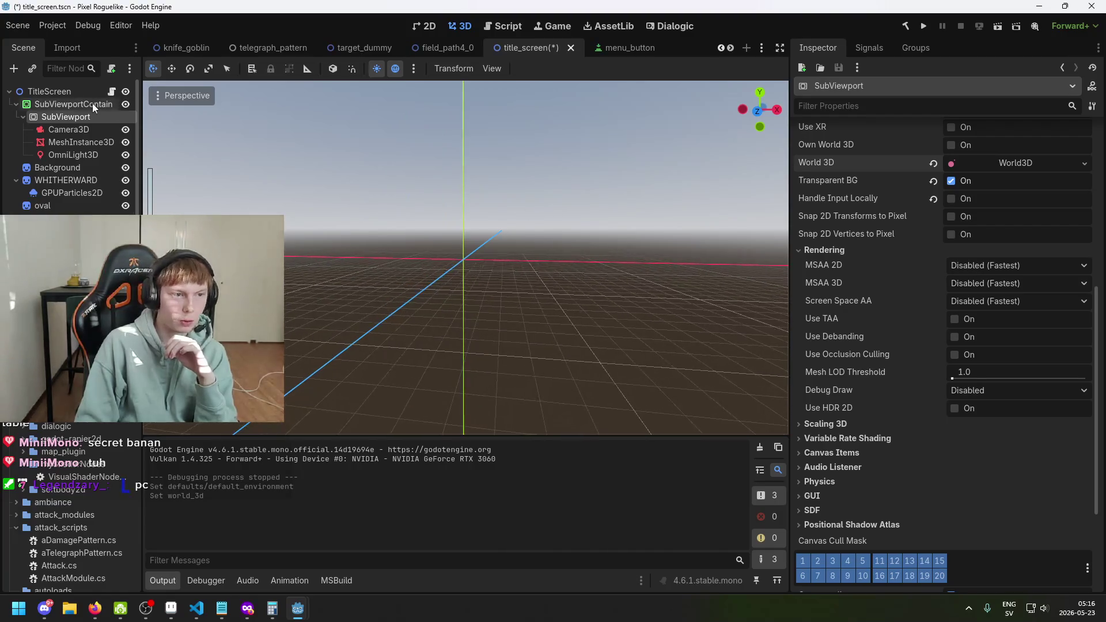
pyautogui.click(92, 104)
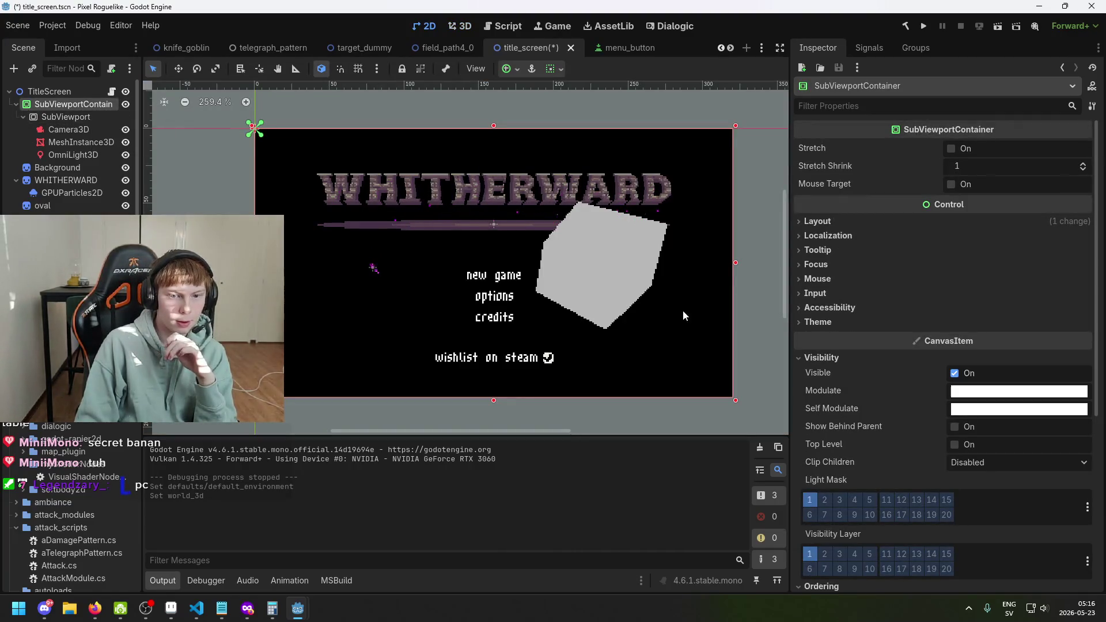
pyautogui.click(66, 117)
pyautogui.scroll(5, 1020, 282)
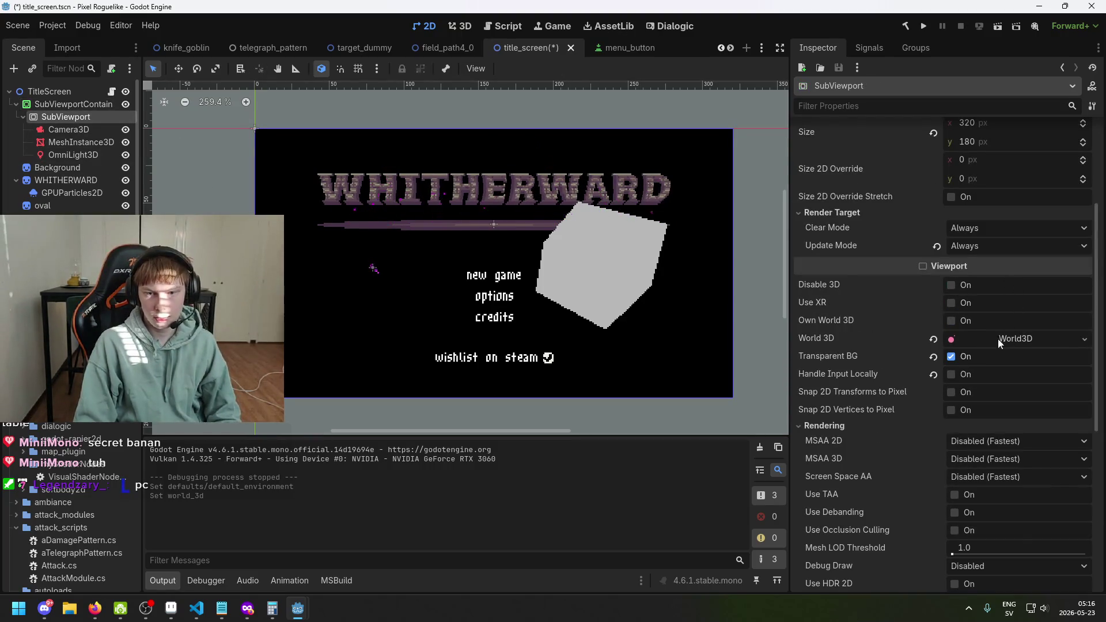
pyautogui.click(934, 339)
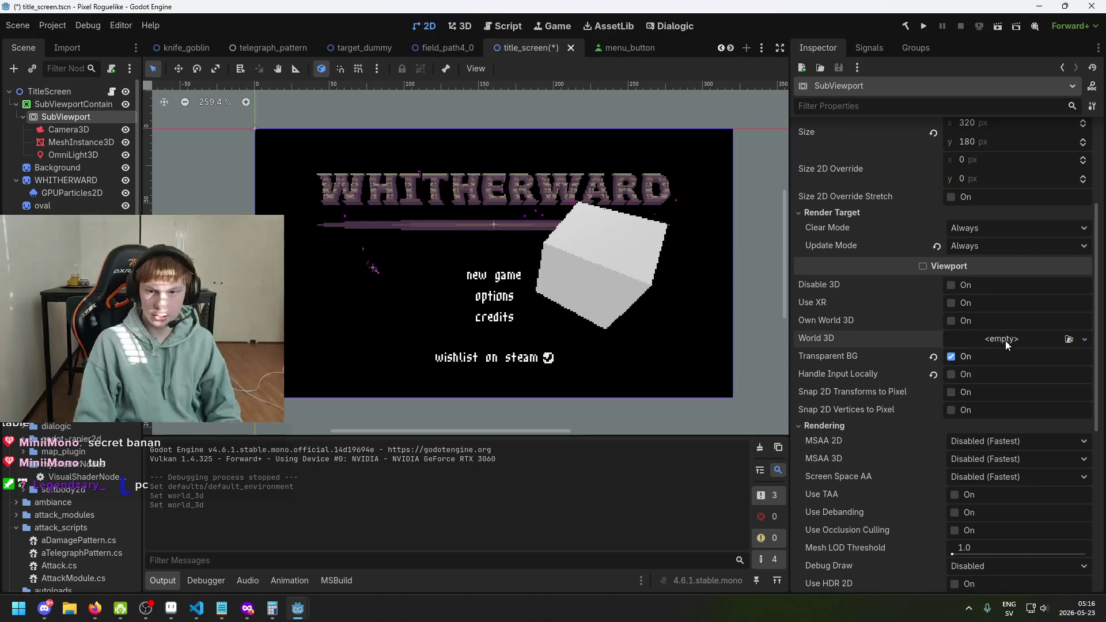
pyautogui.click(1021, 345)
pyautogui.click(1031, 365)
# Step: Create a New Environment resource on the SubViewport's World3D and expand it
pyautogui.click(1027, 340)
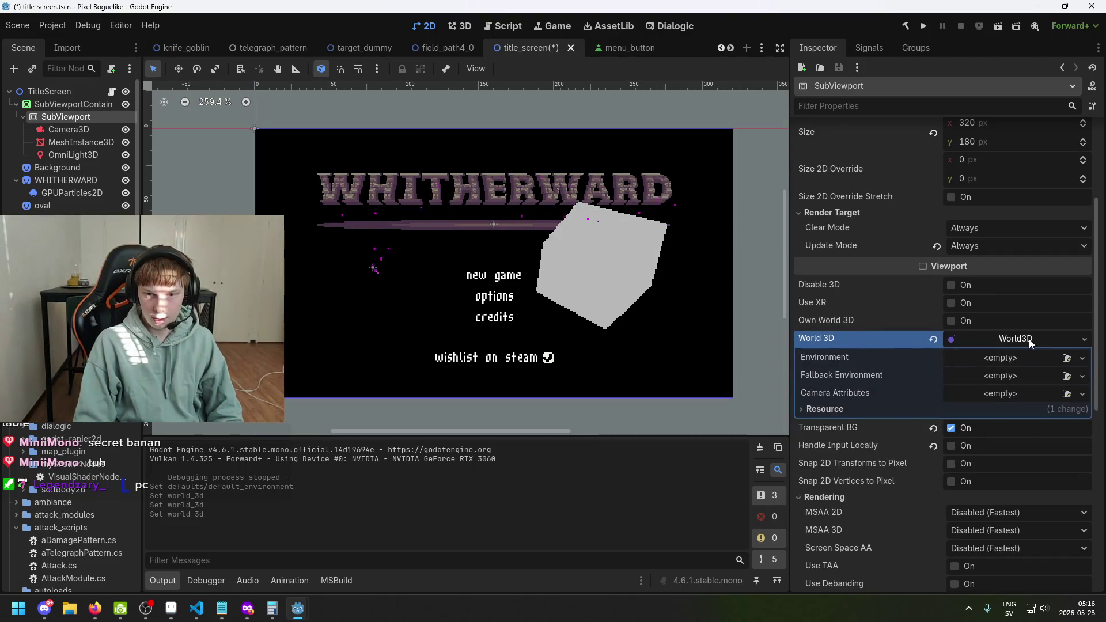
pyautogui.click(1014, 359)
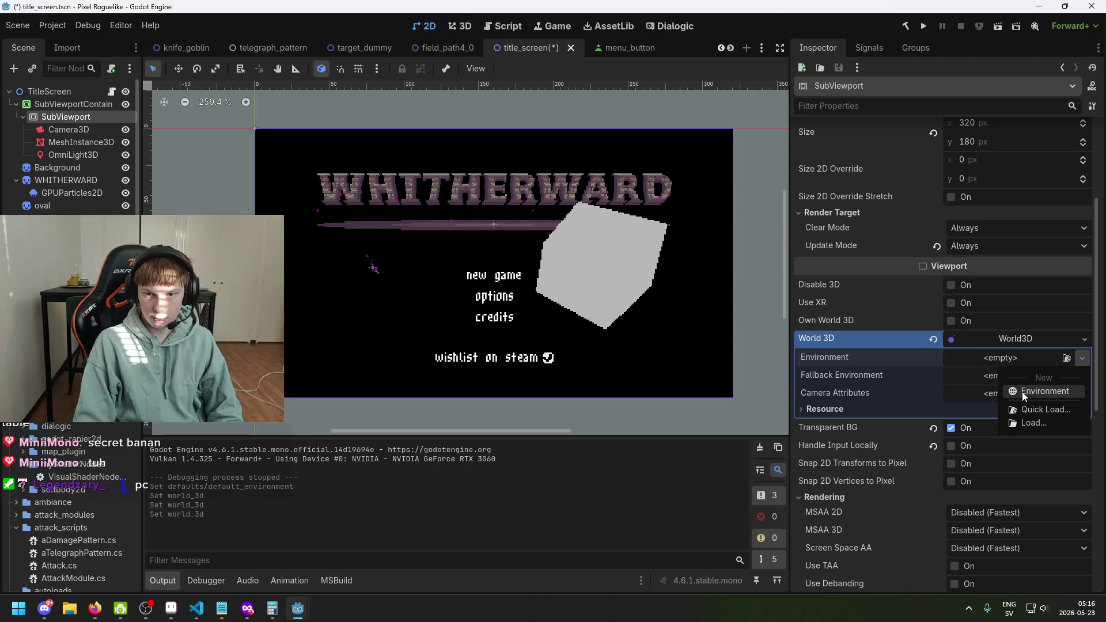
pyautogui.click(1022, 392)
pyautogui.click(1018, 360)
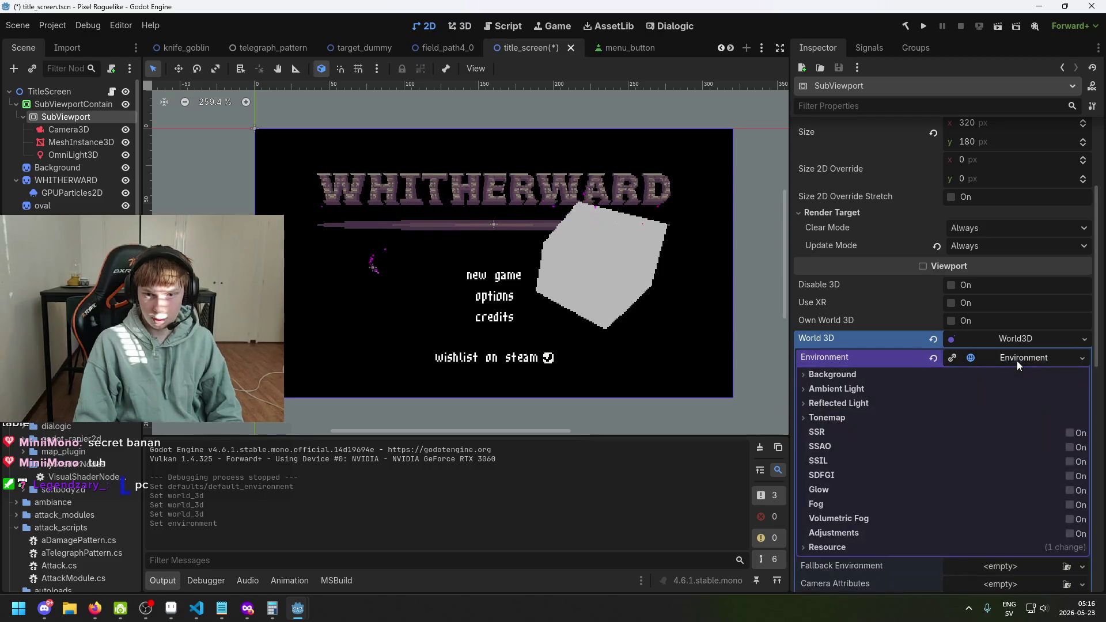
pyautogui.click(1017, 360)
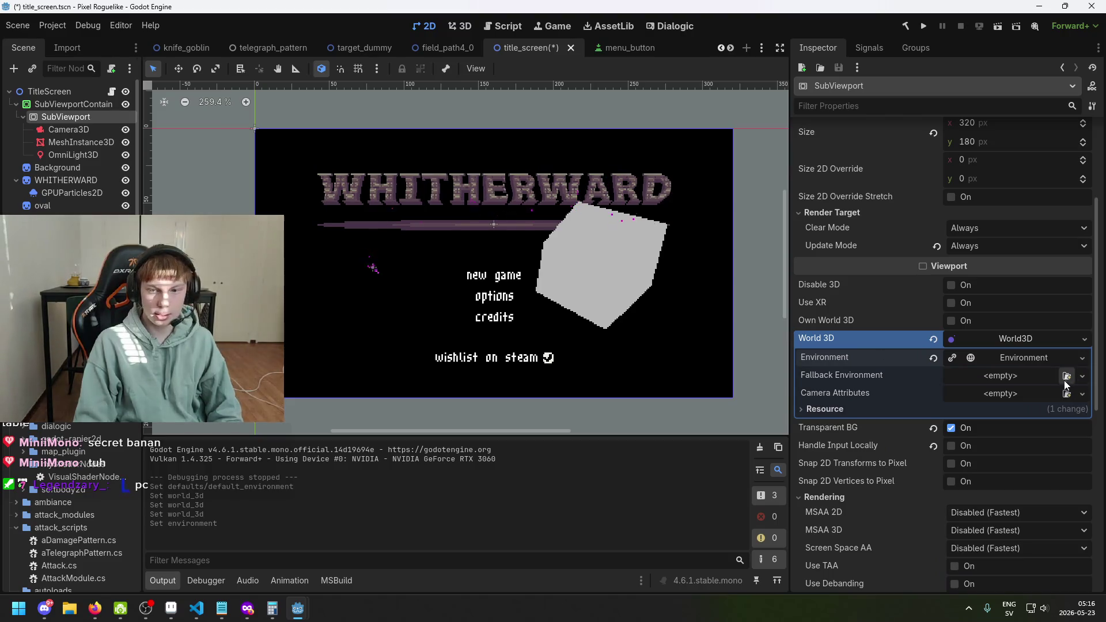
pyautogui.click(1023, 361)
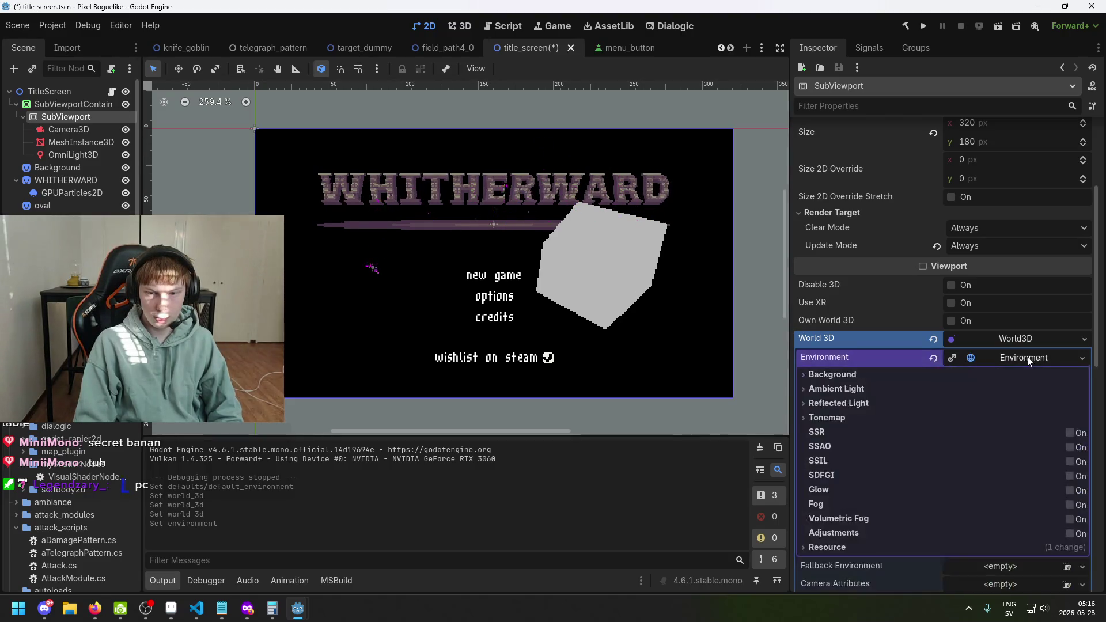
# Step: Look through the Environment's Background and Ambient Light sections
pyautogui.click(881, 375)
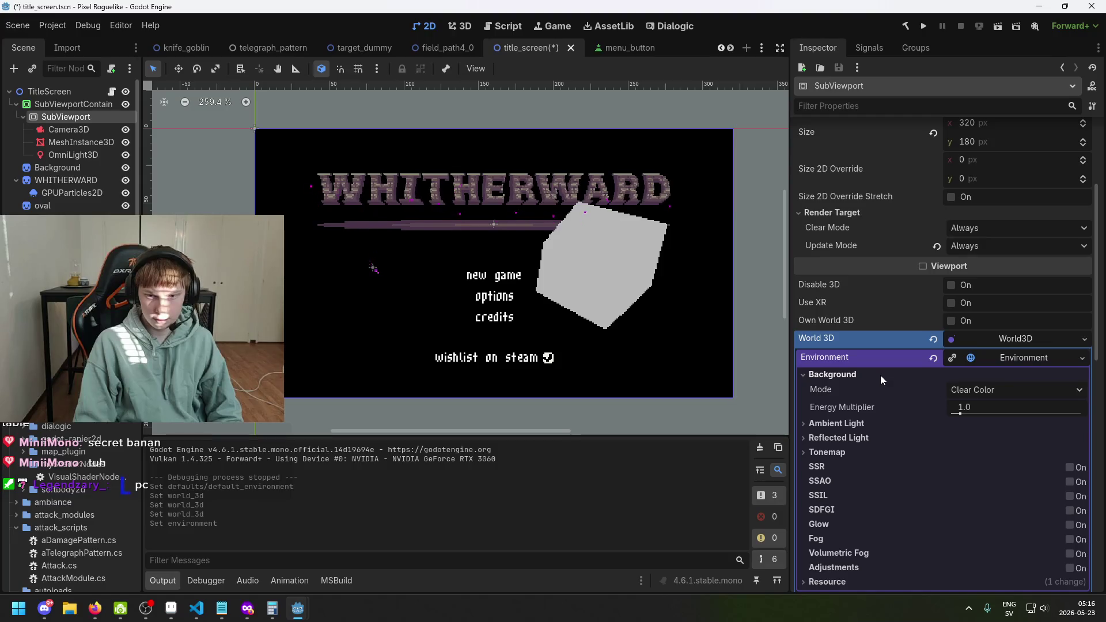
pyautogui.click(881, 375)
pyautogui.click(878, 385)
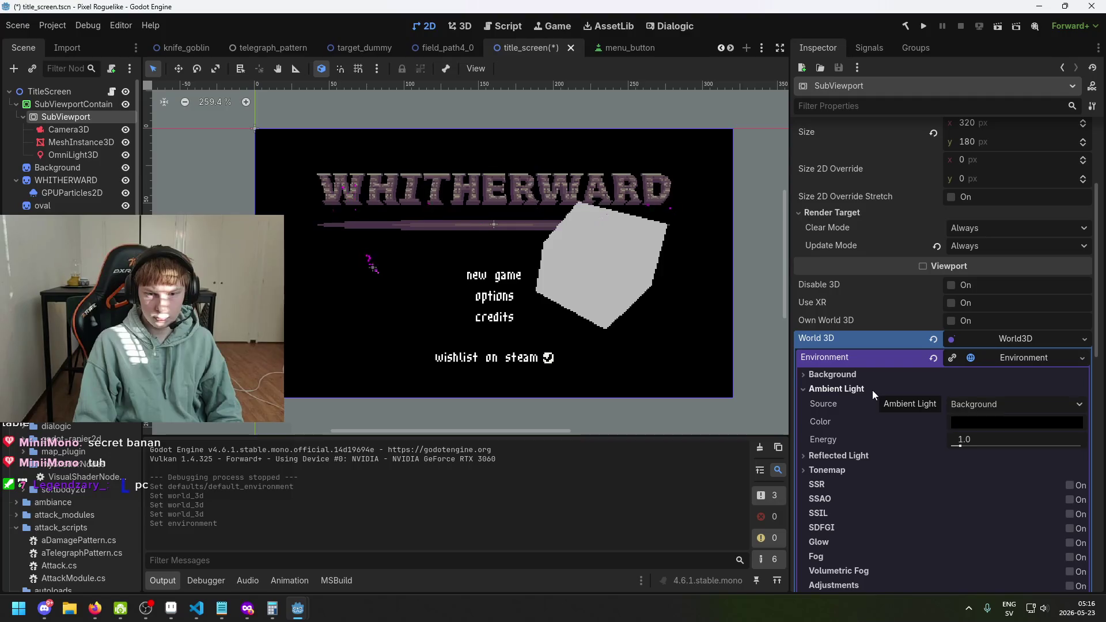
pyautogui.click(872, 390)
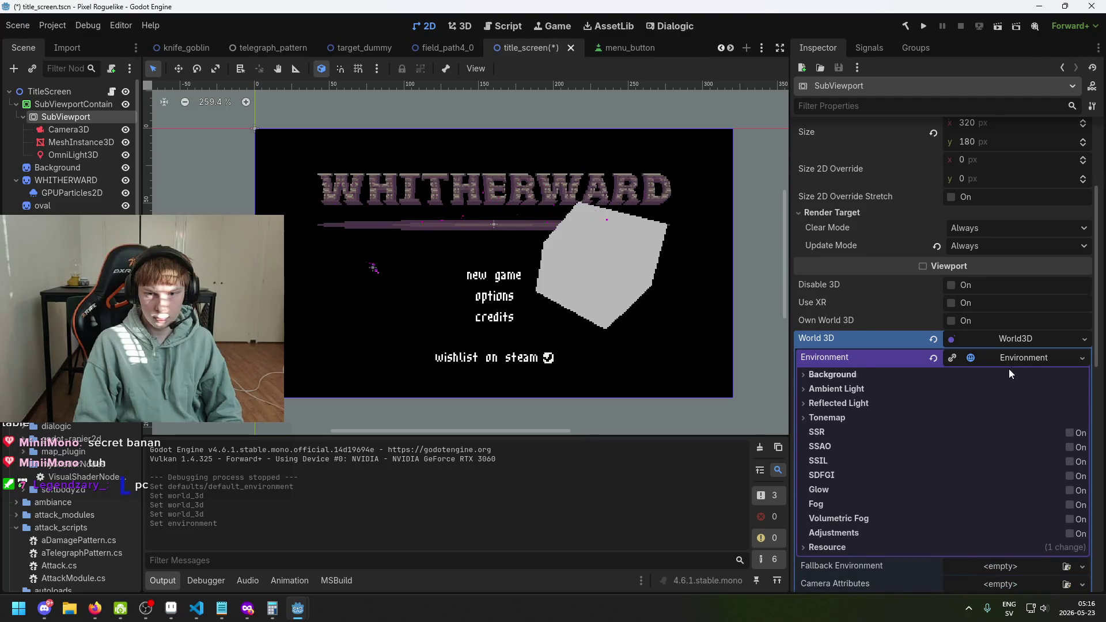
pyautogui.scroll(-1, 1009, 369)
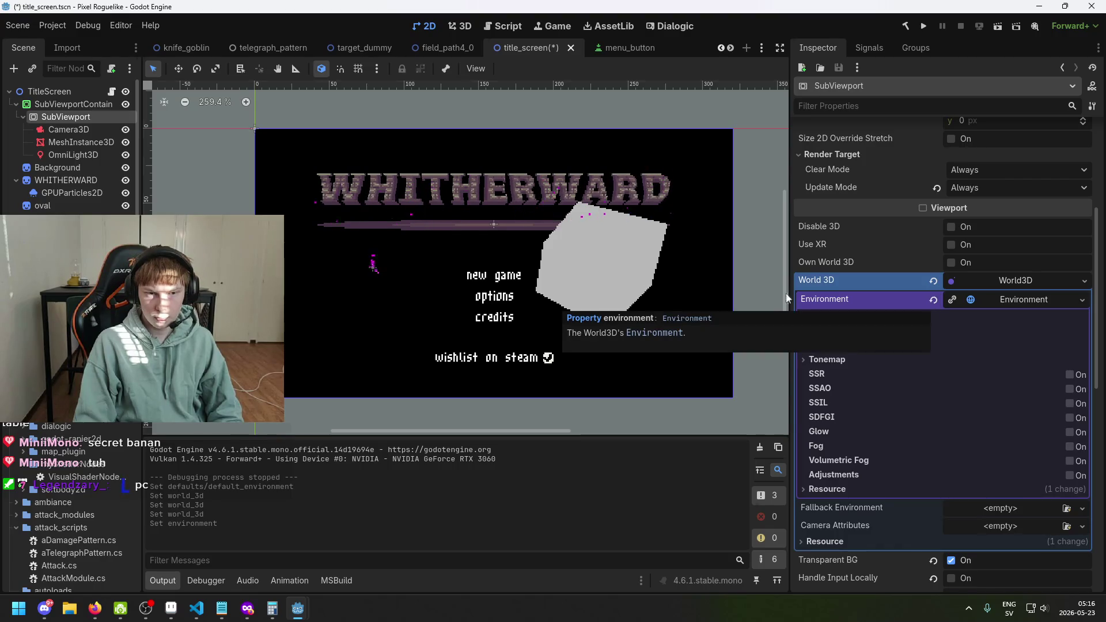
pyautogui.moveTo(71, 130)
pyautogui.mouseDown()
pyautogui.moveTo(548, 244)
pyautogui.moveTo(1023, 303)
pyautogui.mouseUp()
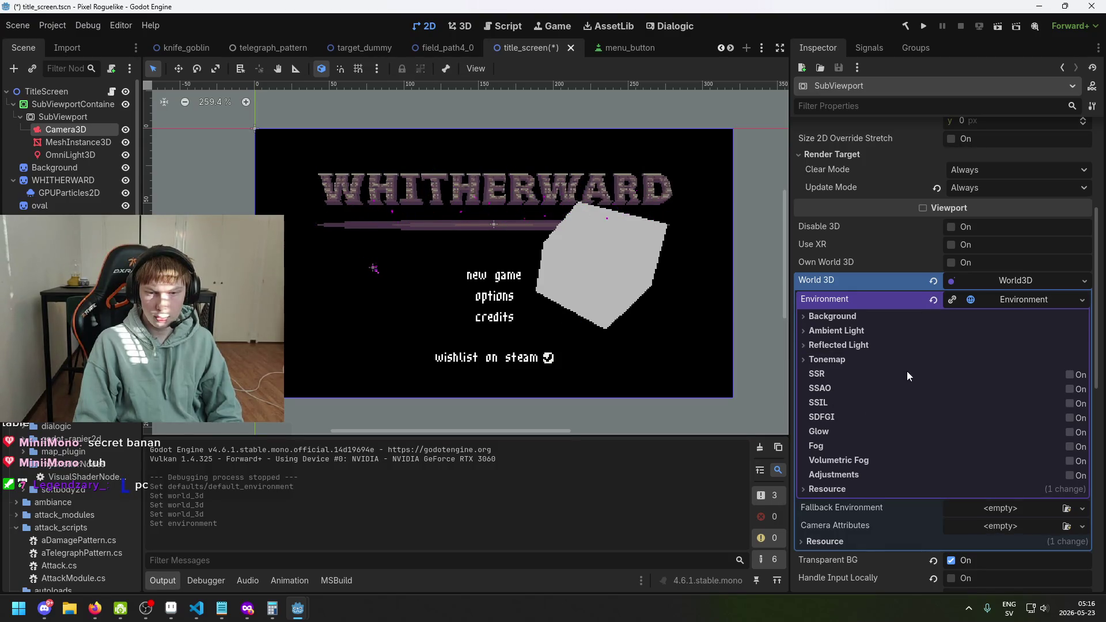
pyautogui.click(1031, 303)
pyautogui.click(1032, 302)
# Step: Set the Environment's ambient light source to Color and begin editing its colour
pyautogui.click(806, 330)
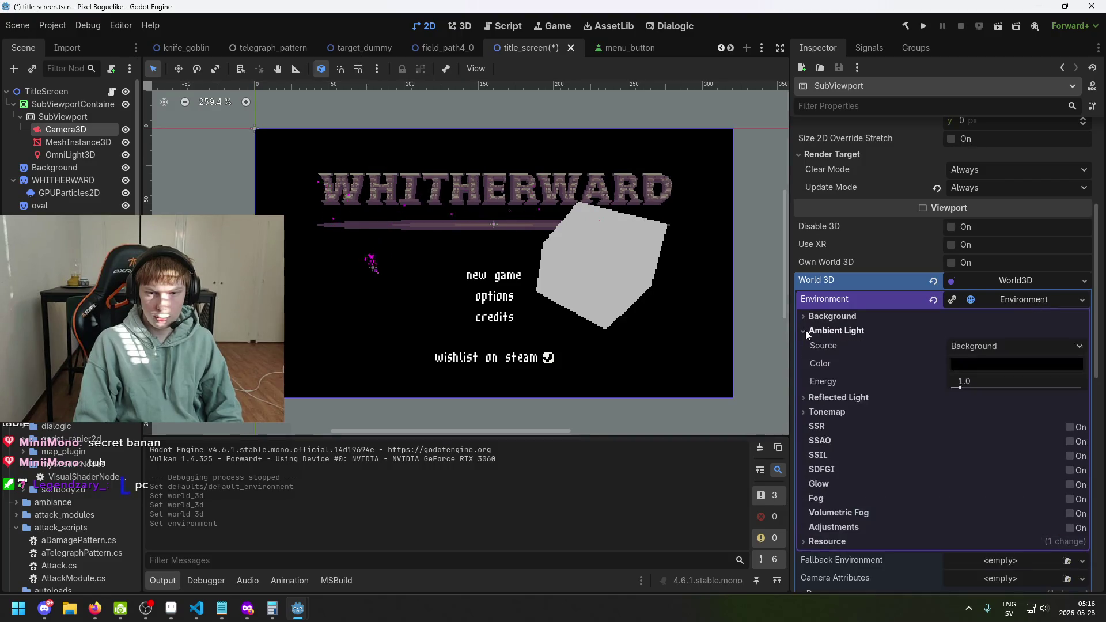
pyautogui.click(977, 348)
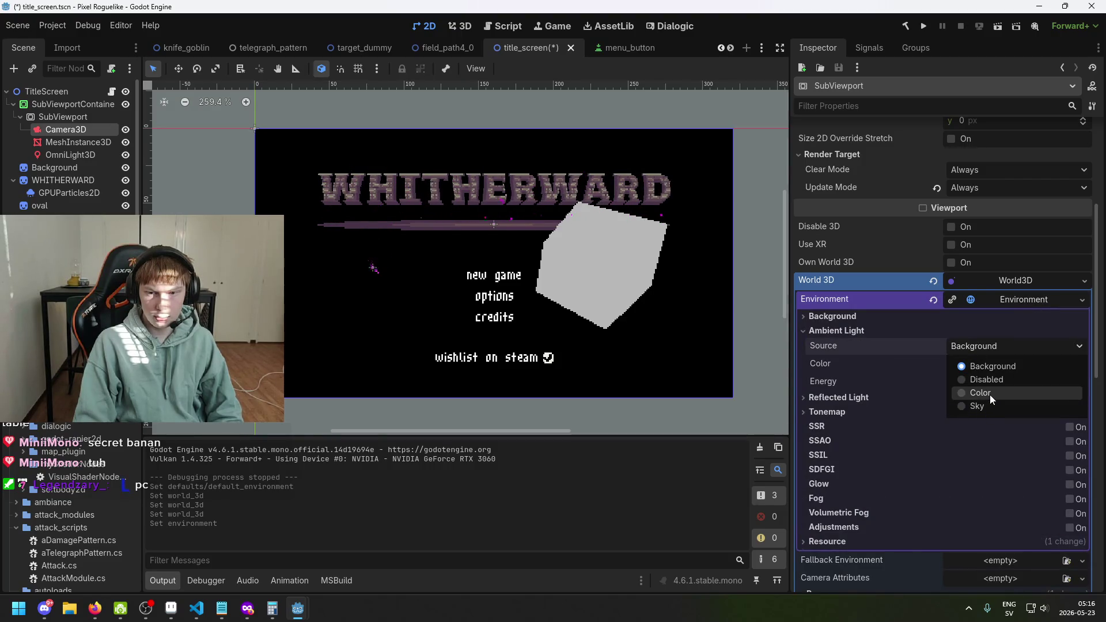
pyautogui.click(990, 395)
pyautogui.click(989, 369)
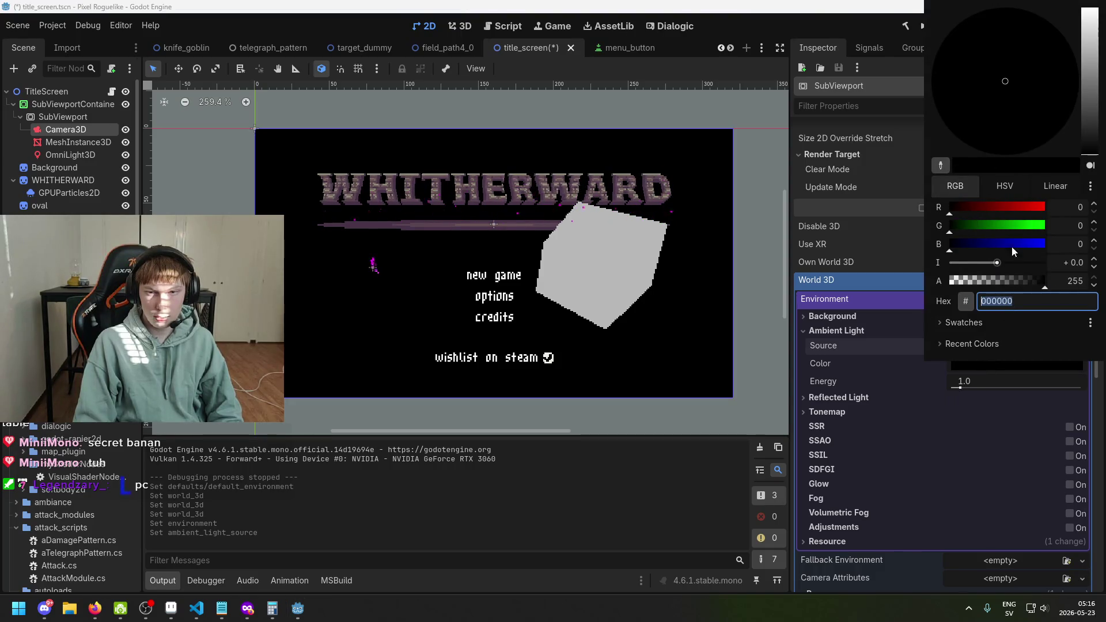
# Step: Set the ambient colour to white, save, and lower ambient energy to 0.72
pyautogui.moveTo(1089, 151); pyautogui.dragTo(1089, 9)
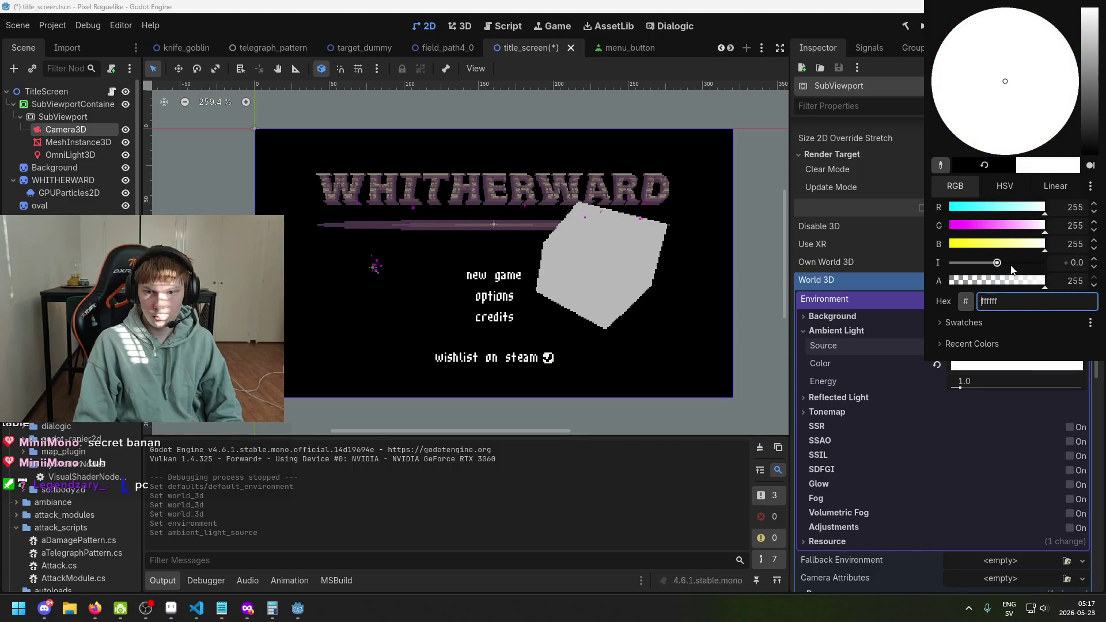
pyautogui.click(1011, 393)
pyautogui.hotkey('ctrl', 's')
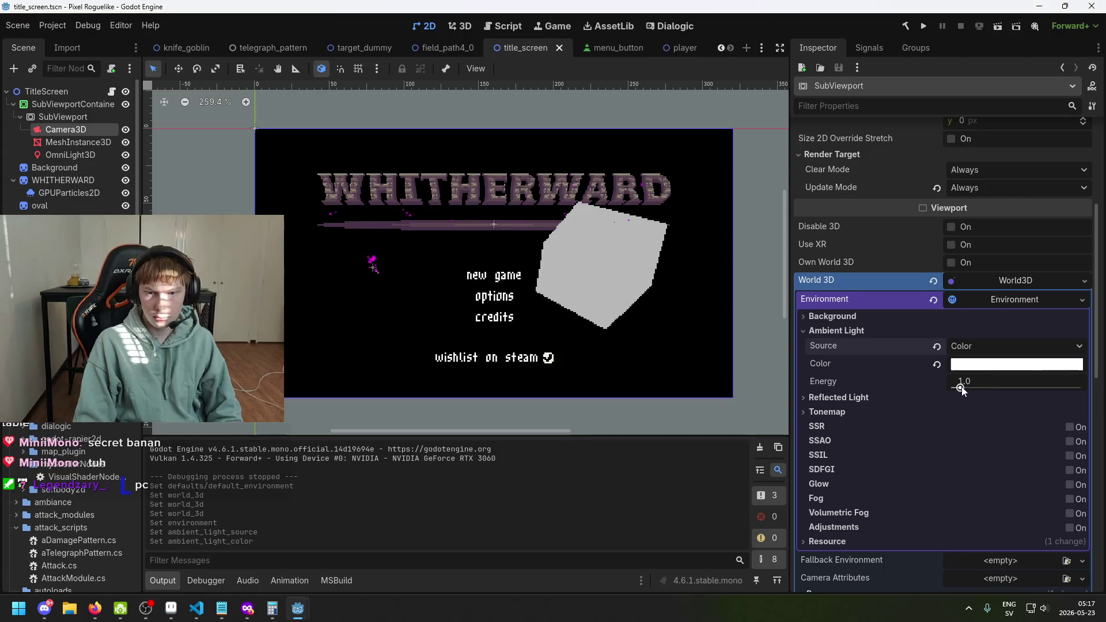
pyautogui.moveTo(960, 387); pyautogui.dragTo(967, 391)
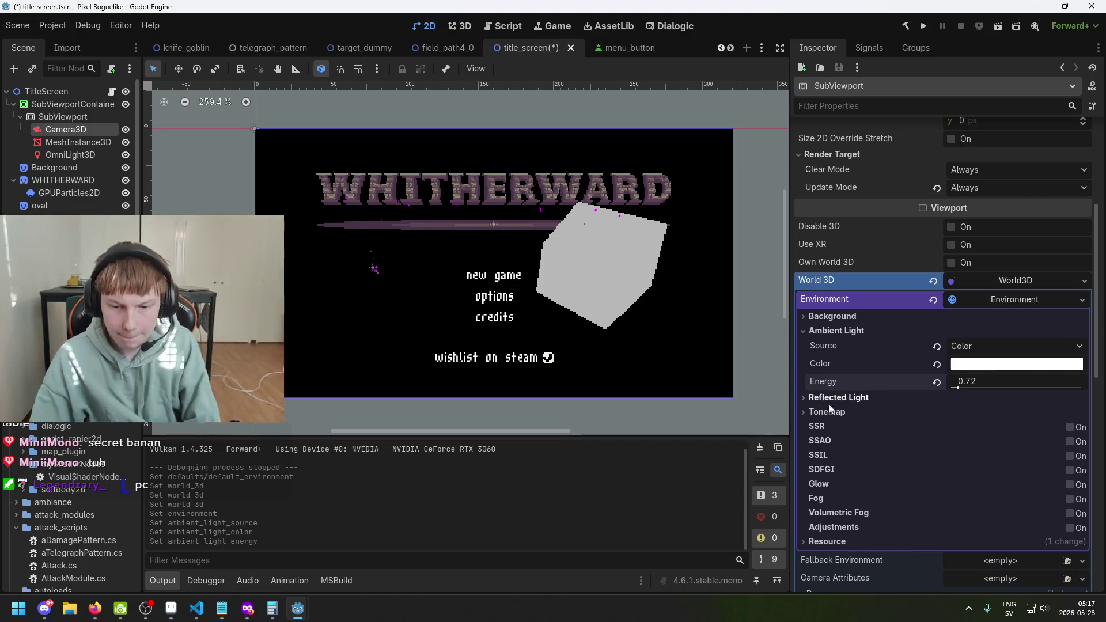
pyautogui.scroll(-1, 835, 426)
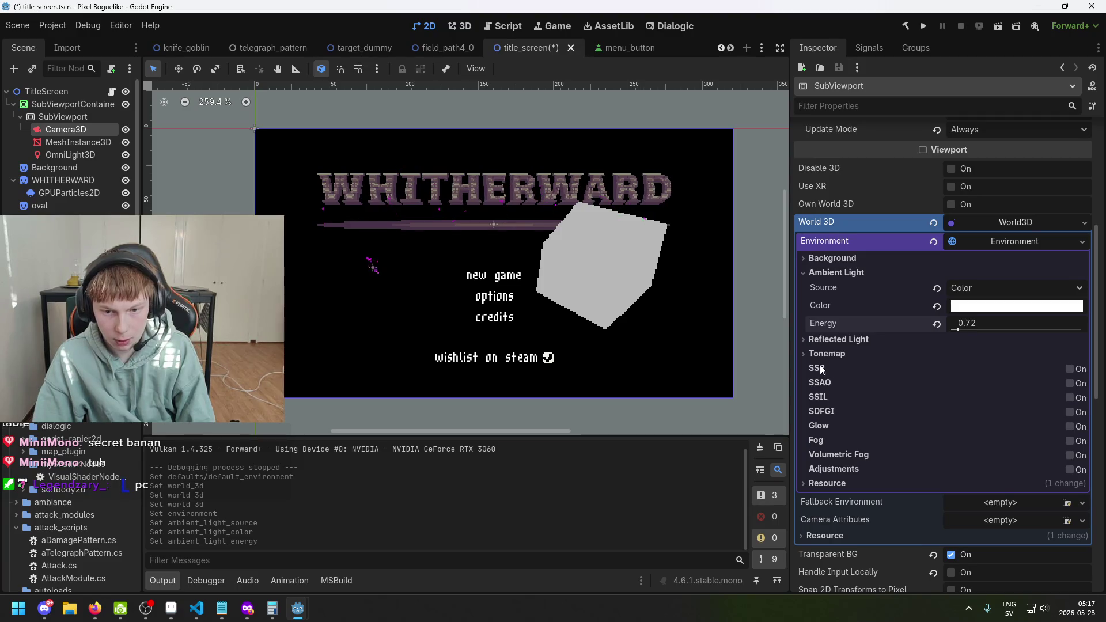
pyautogui.click(1070, 369)
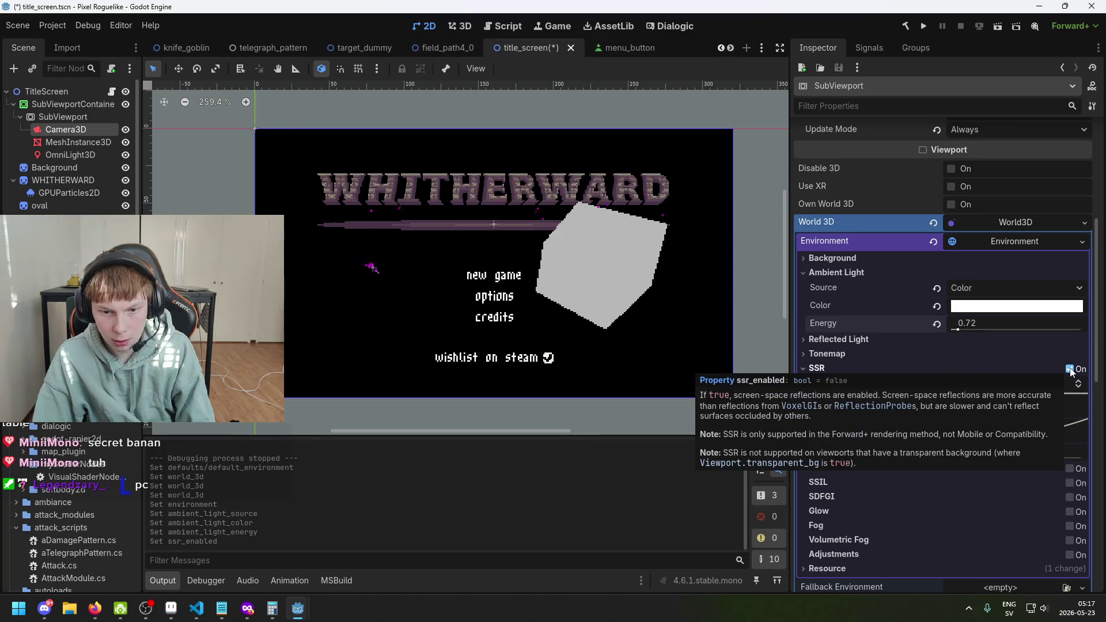
pyautogui.click(1070, 368)
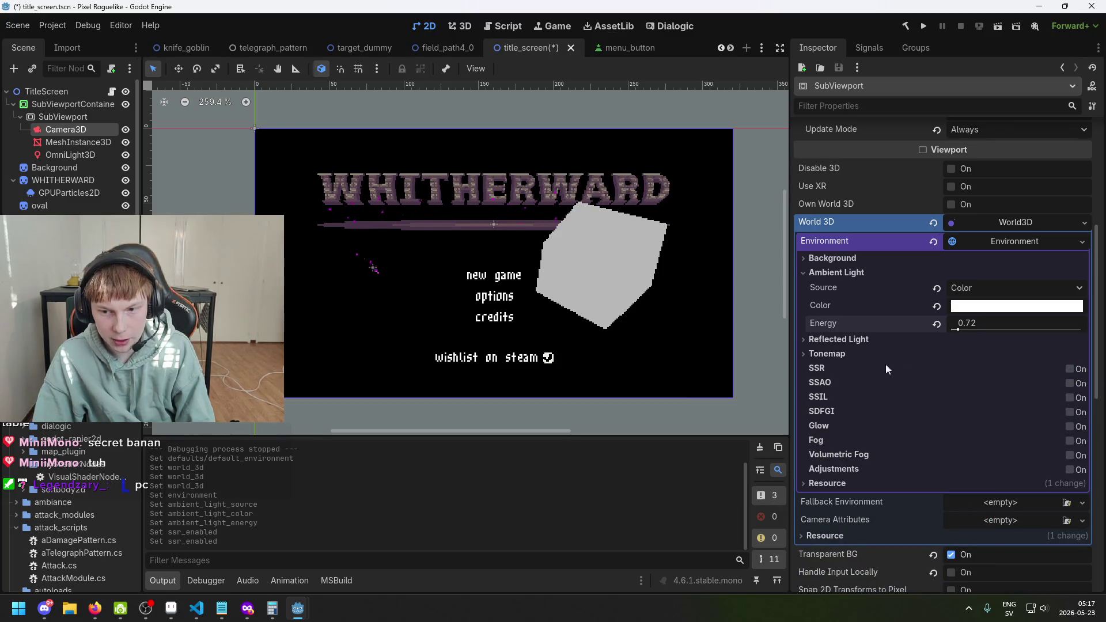
pyautogui.moveTo(831, 380)
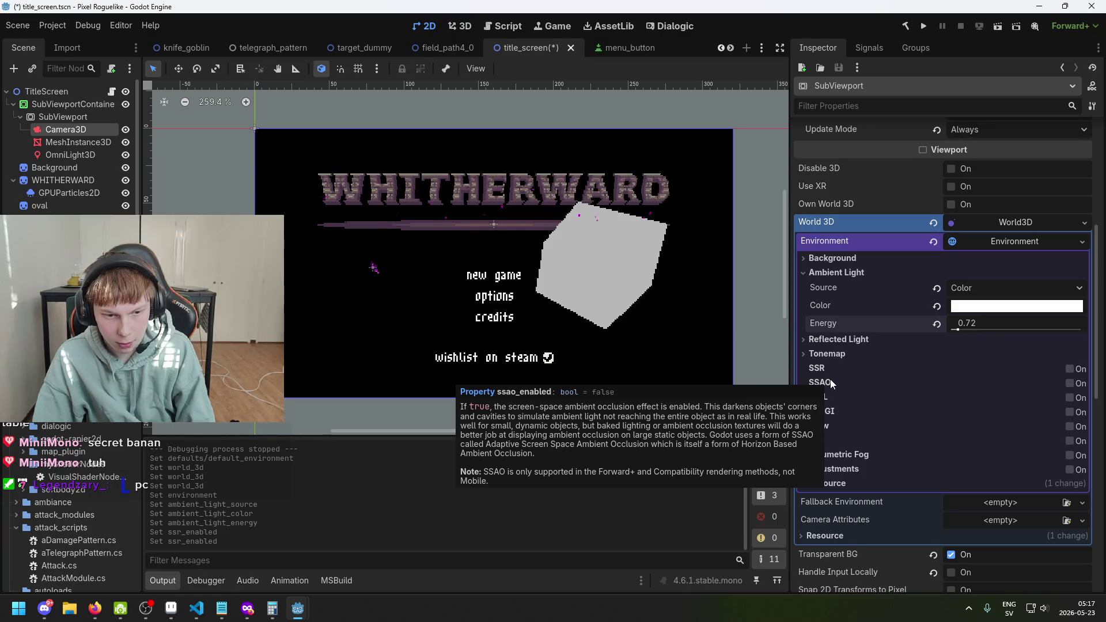
pyautogui.click(1069, 384)
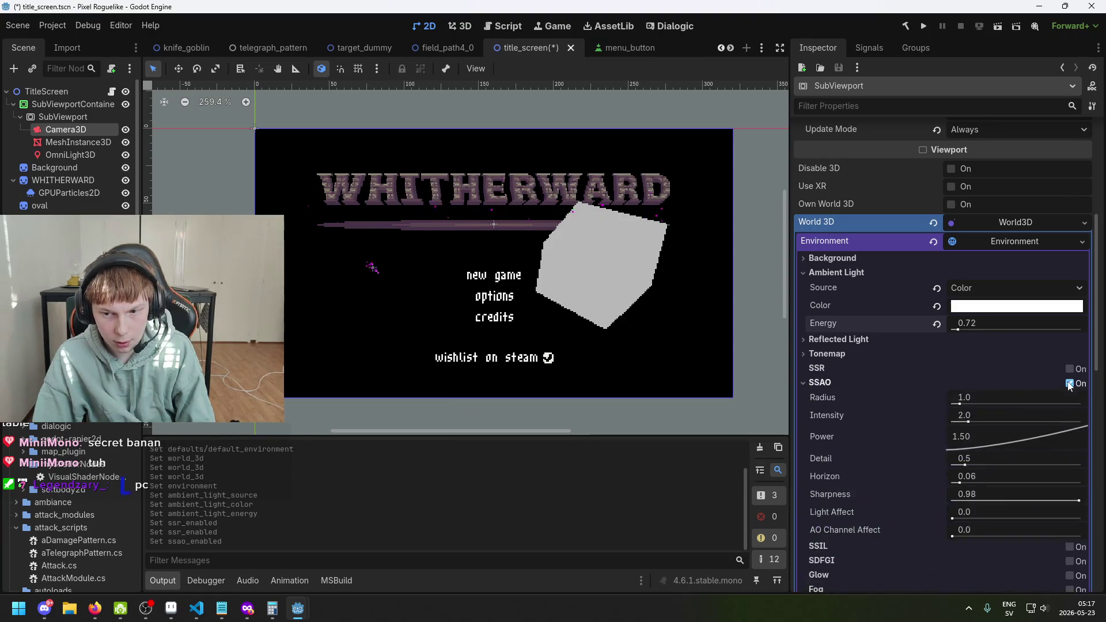
pyautogui.click(1069, 383)
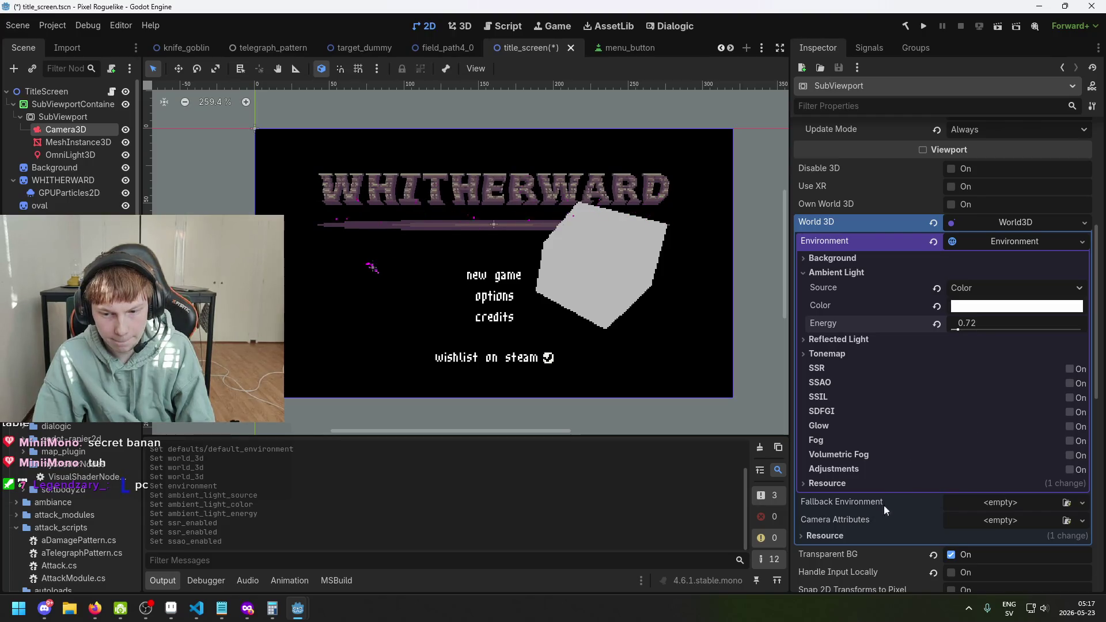
pyautogui.click(989, 243)
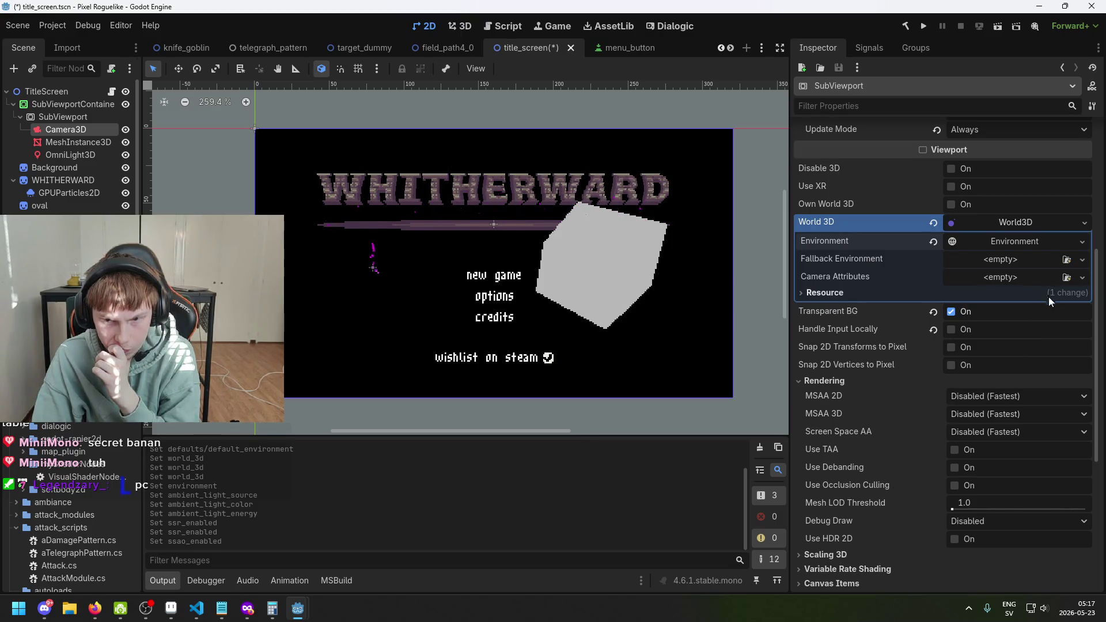
# Step: Revert the SubViewport's World 3D and assign a New World3D
pyautogui.scroll(2, 1049, 296)
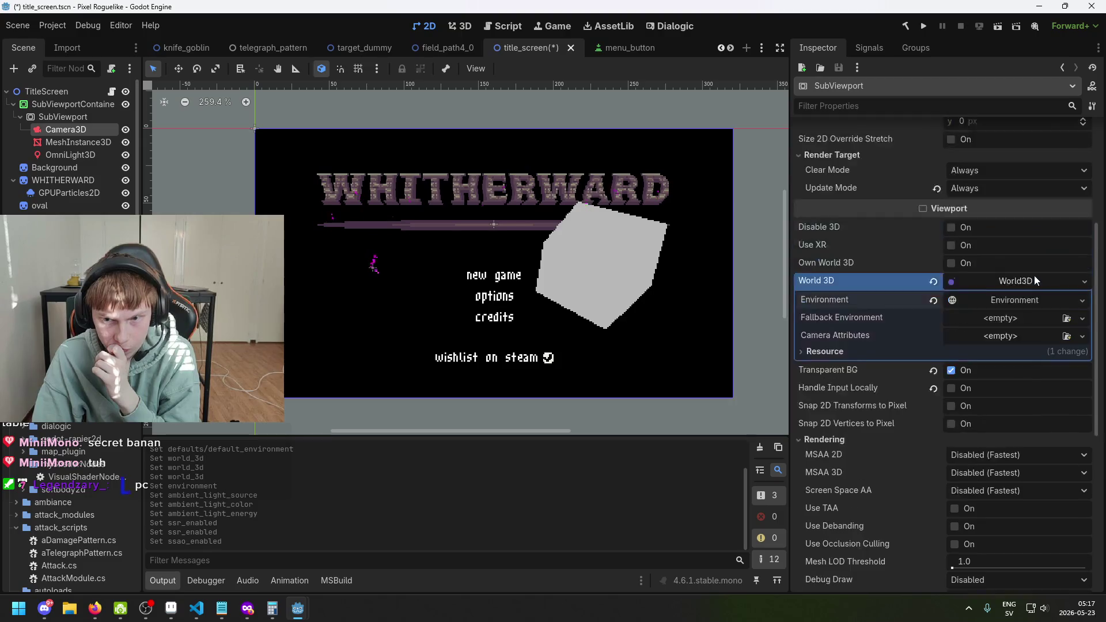
pyautogui.click(933, 282)
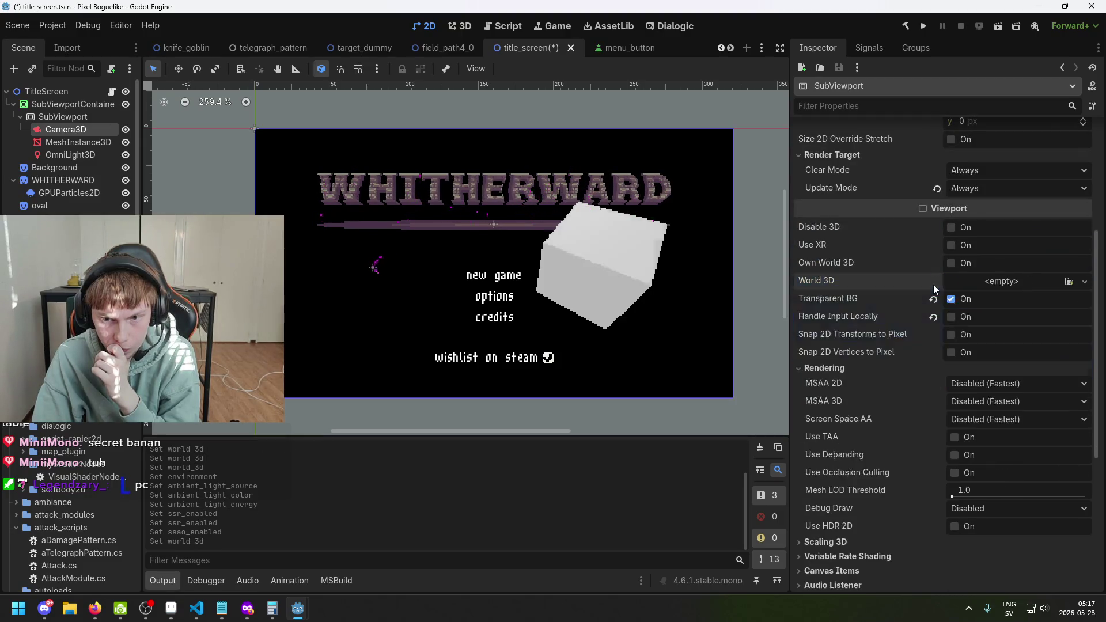
pyautogui.click(1000, 282)
pyautogui.click(1039, 316)
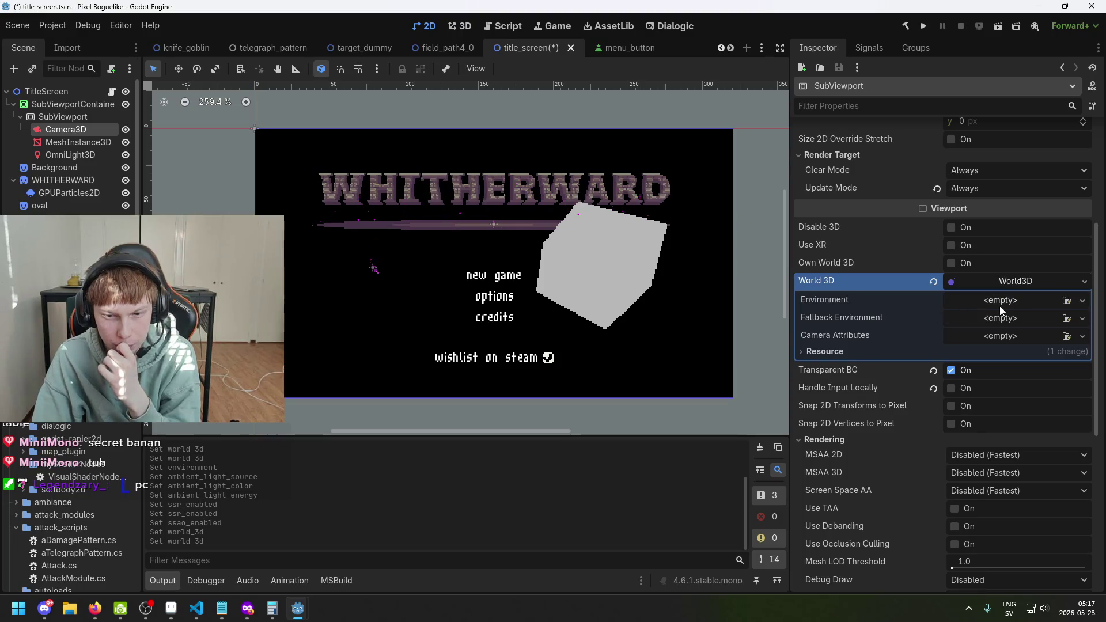
# Step: Check the new World3D's Camera Attributes and Environment options
pyautogui.click(1008, 338)
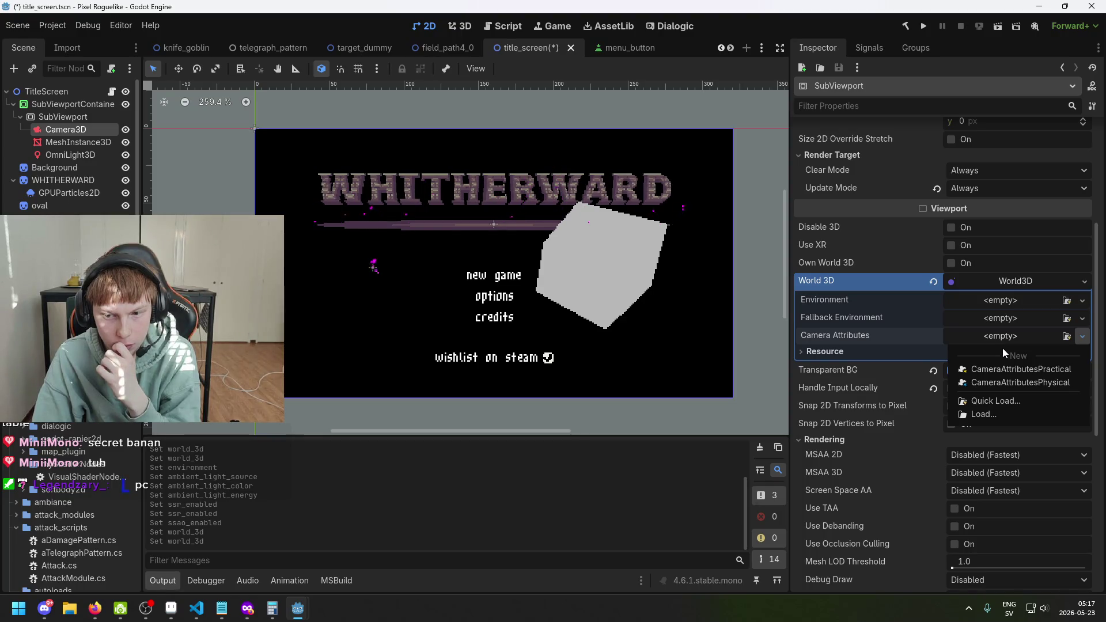
pyautogui.click(847, 353)
pyautogui.click(844, 354)
pyautogui.click(843, 353)
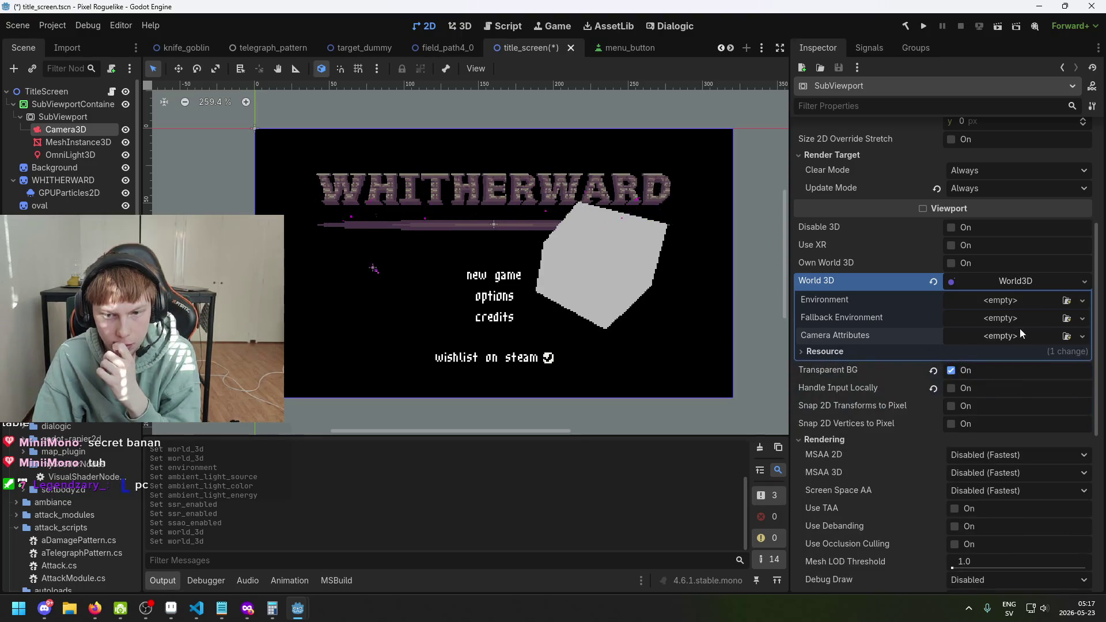
pyautogui.click(1056, 302)
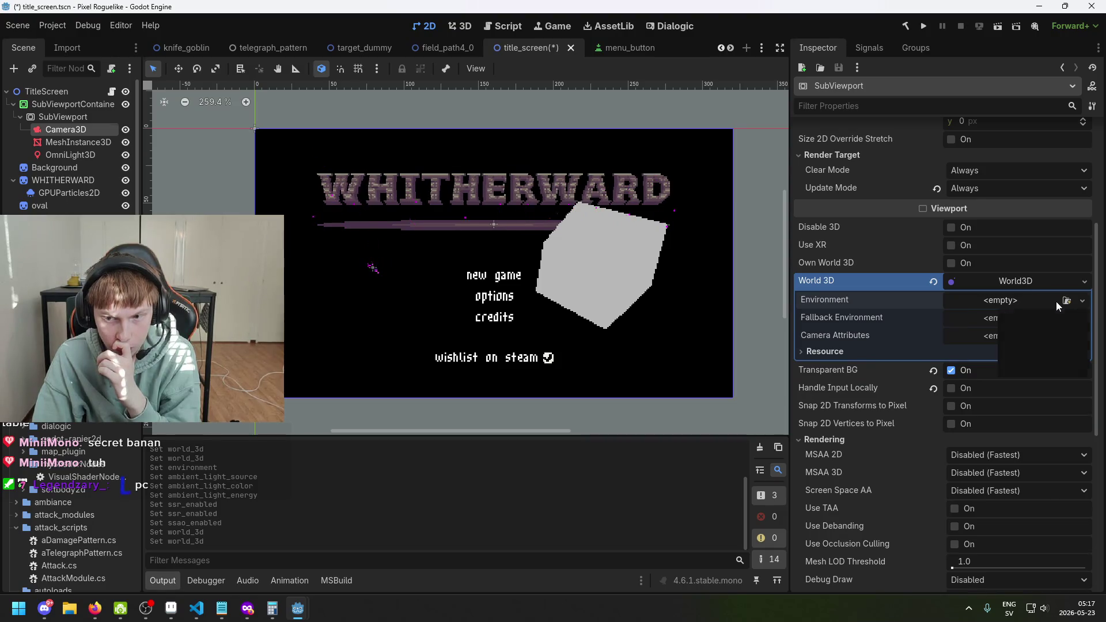
pyautogui.click(1083, 300)
pyautogui.click(1083, 300)
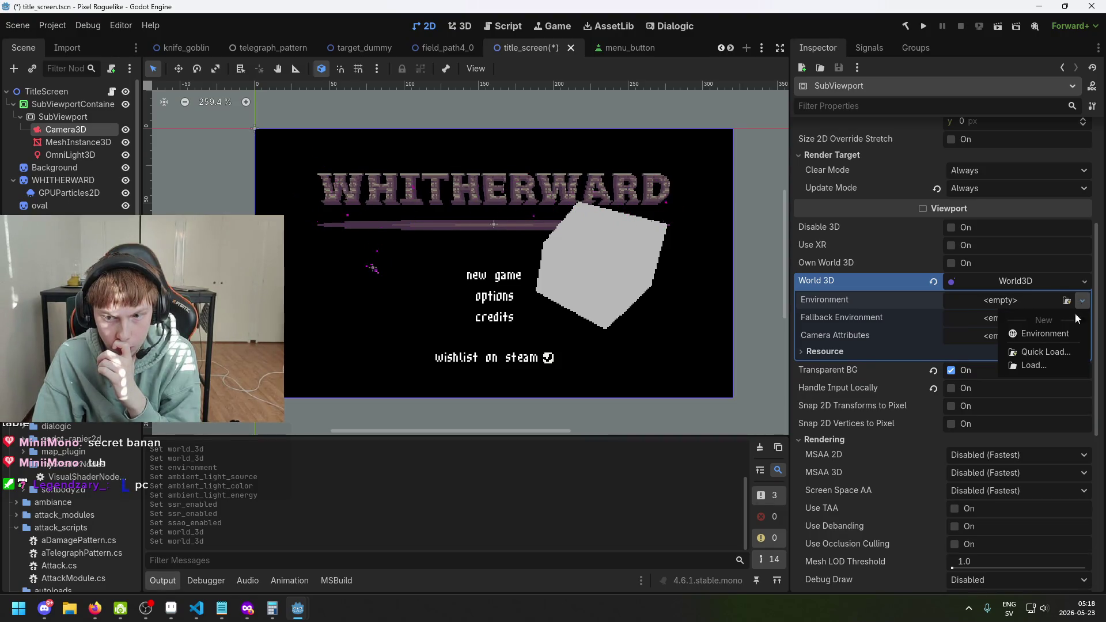
# Step: Create a New Environment for the World3D instead of loading an existing one
pyautogui.click(1054, 350)
pyautogui.click(769, 115)
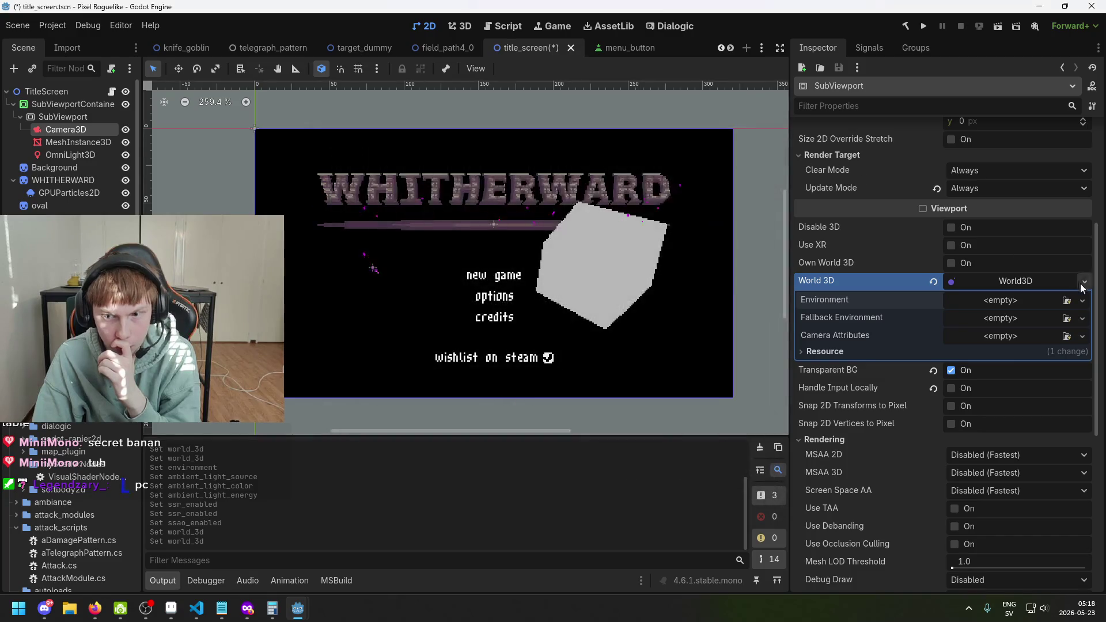
pyautogui.click(1083, 300)
pyautogui.click(1075, 334)
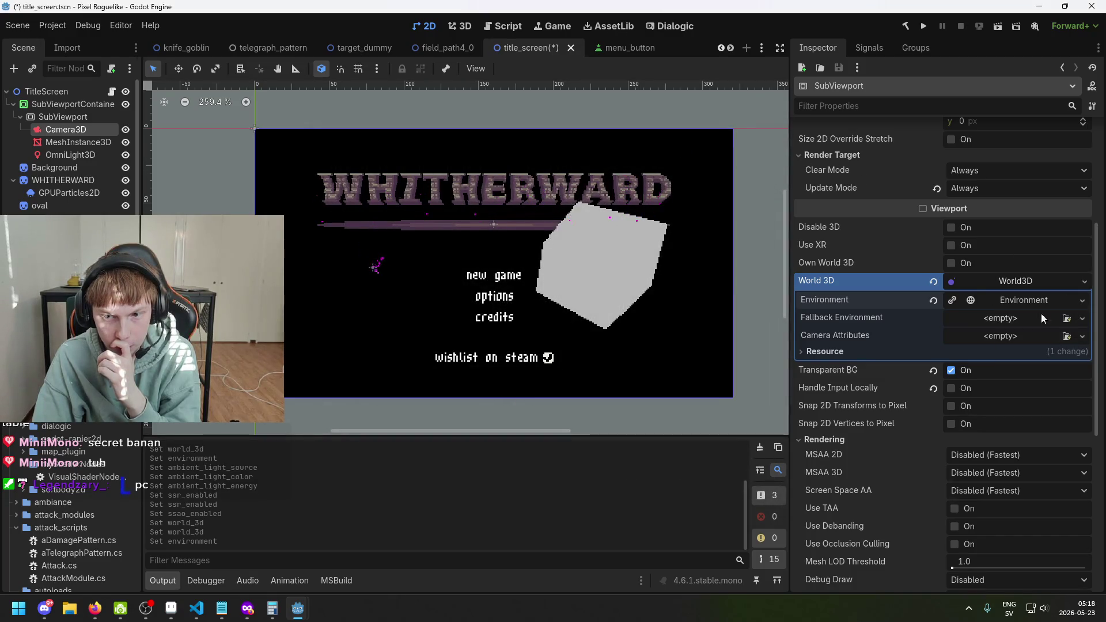
# Step: Keep Background Mode at Clear Color and set the ambient light source to Color
pyautogui.click(833, 318)
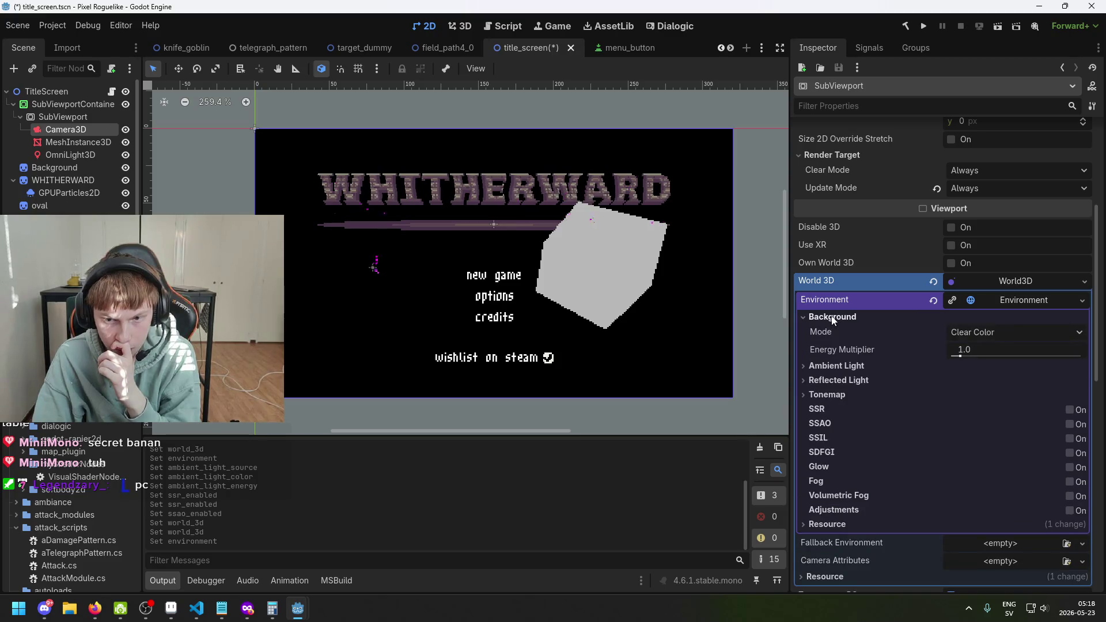
pyautogui.click(968, 334)
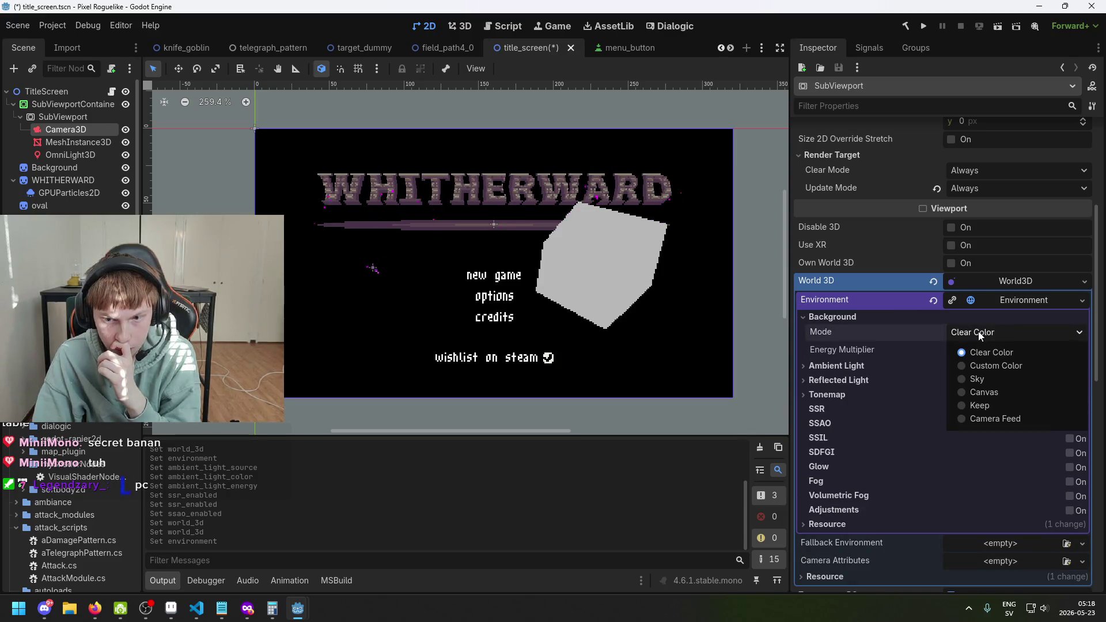
pyautogui.click(981, 369)
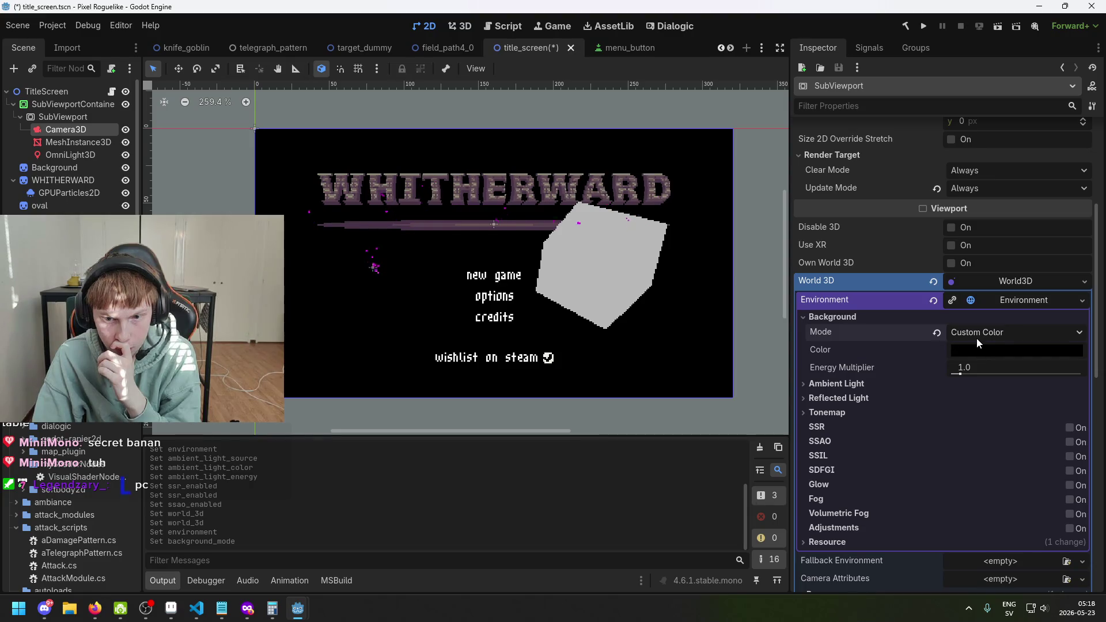
pyautogui.click(977, 338)
pyautogui.click(952, 349)
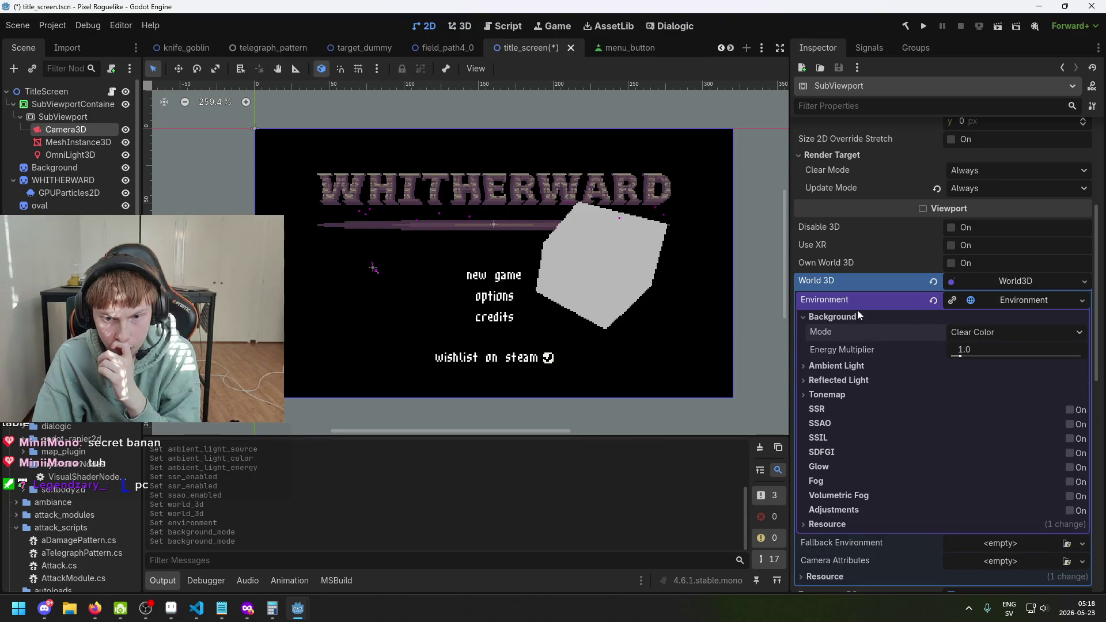
pyautogui.click(925, 367)
pyautogui.click(973, 382)
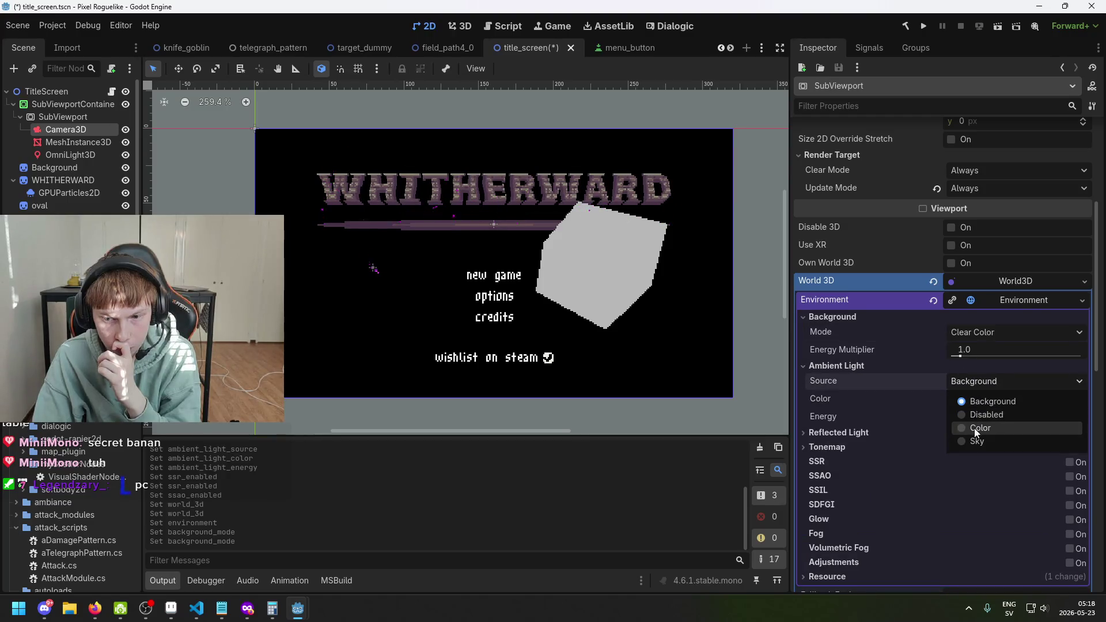
pyautogui.click(975, 442)
pyautogui.click(971, 396)
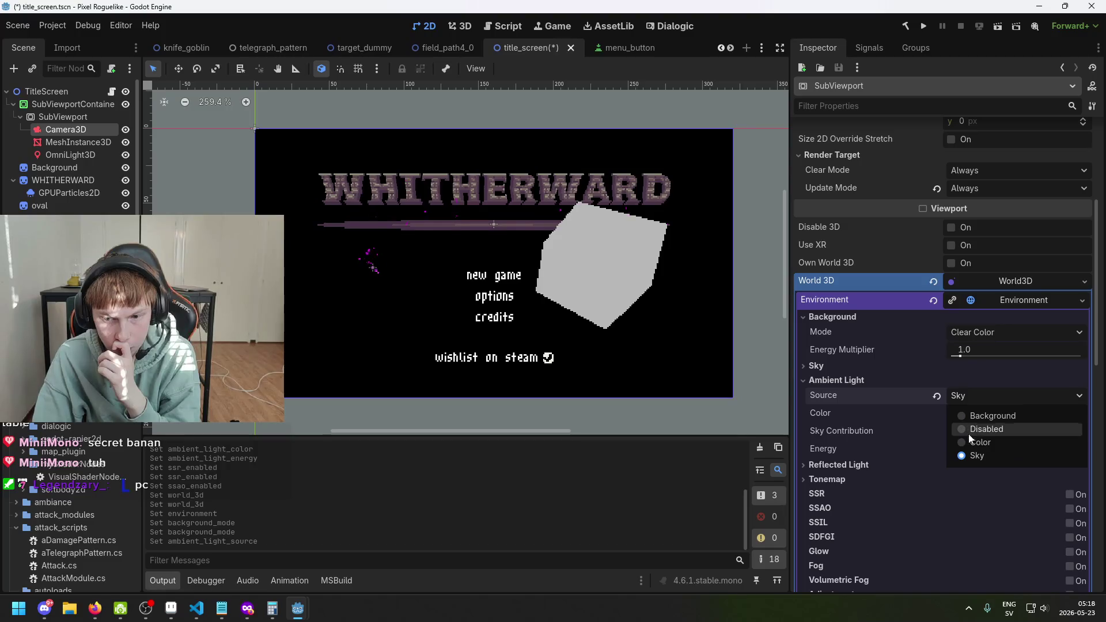
pyautogui.click(974, 441)
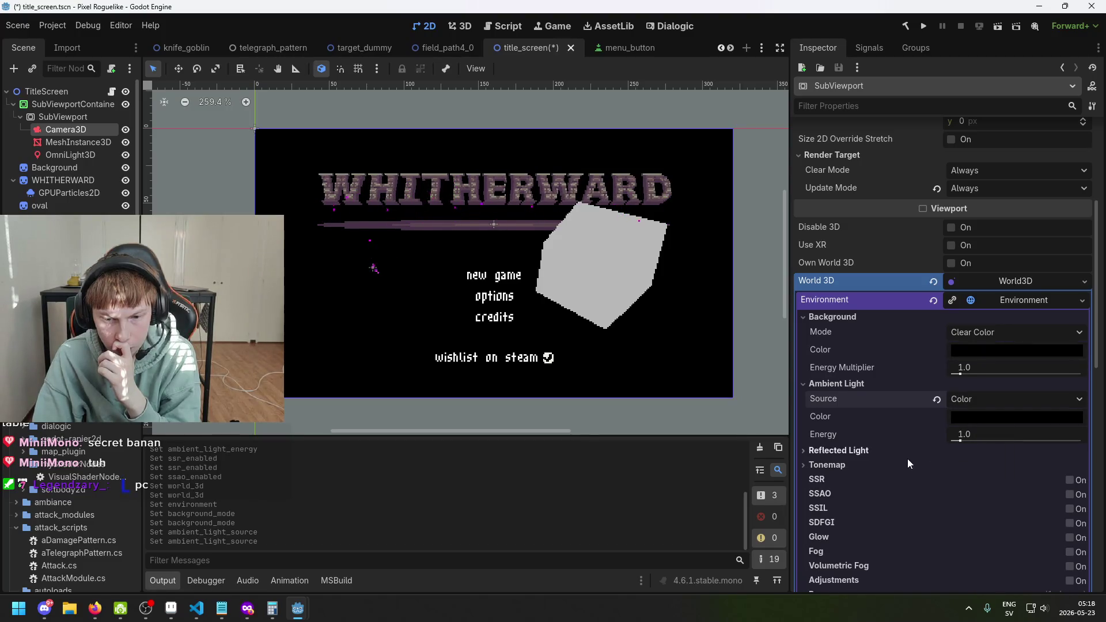
# Step: Set the reflected light source to Sky
pyautogui.click(882, 452)
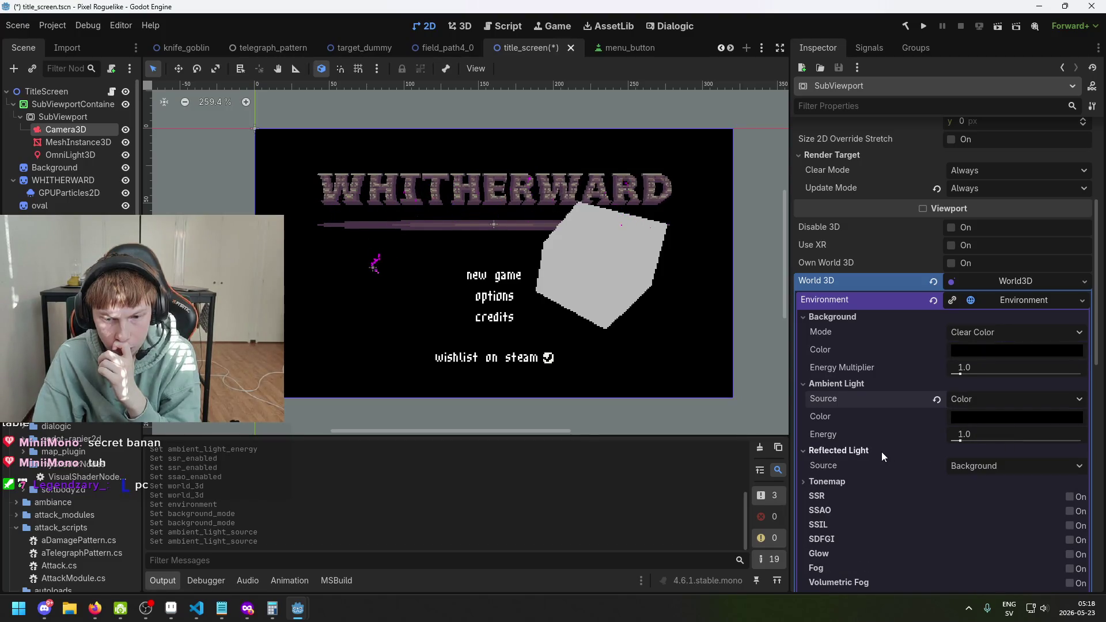
pyautogui.click(959, 466)
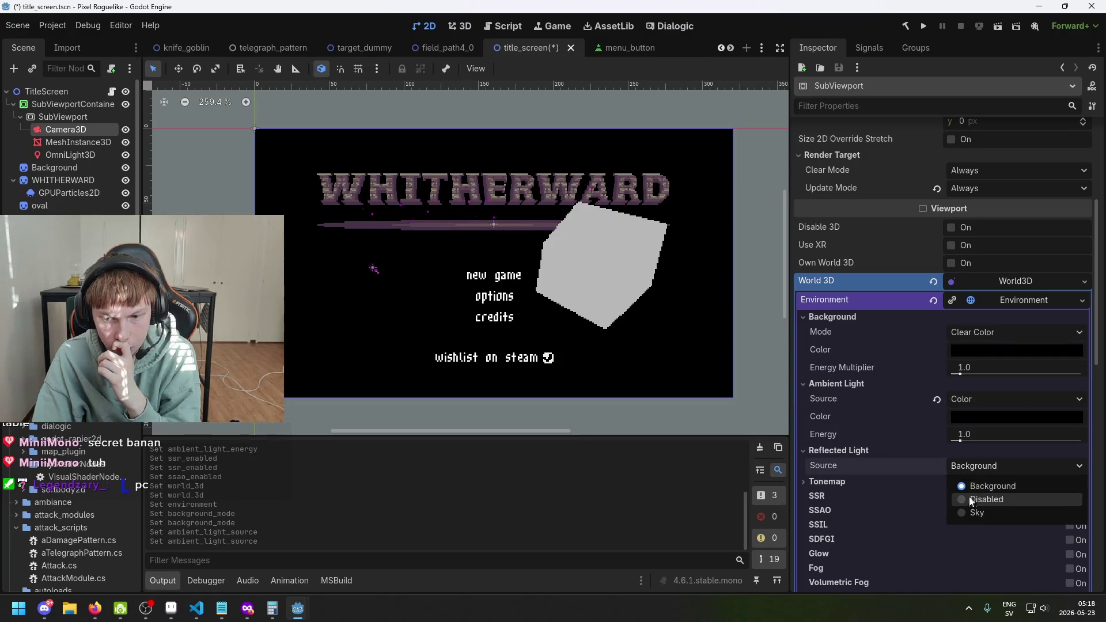
pyautogui.click(969, 513)
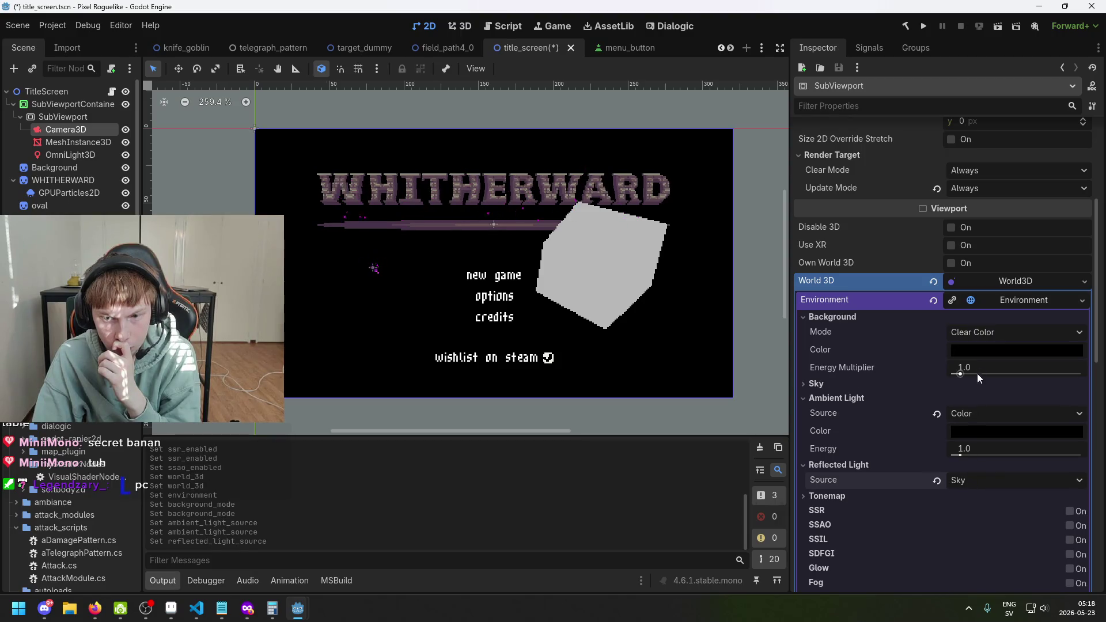
pyautogui.click(934, 383)
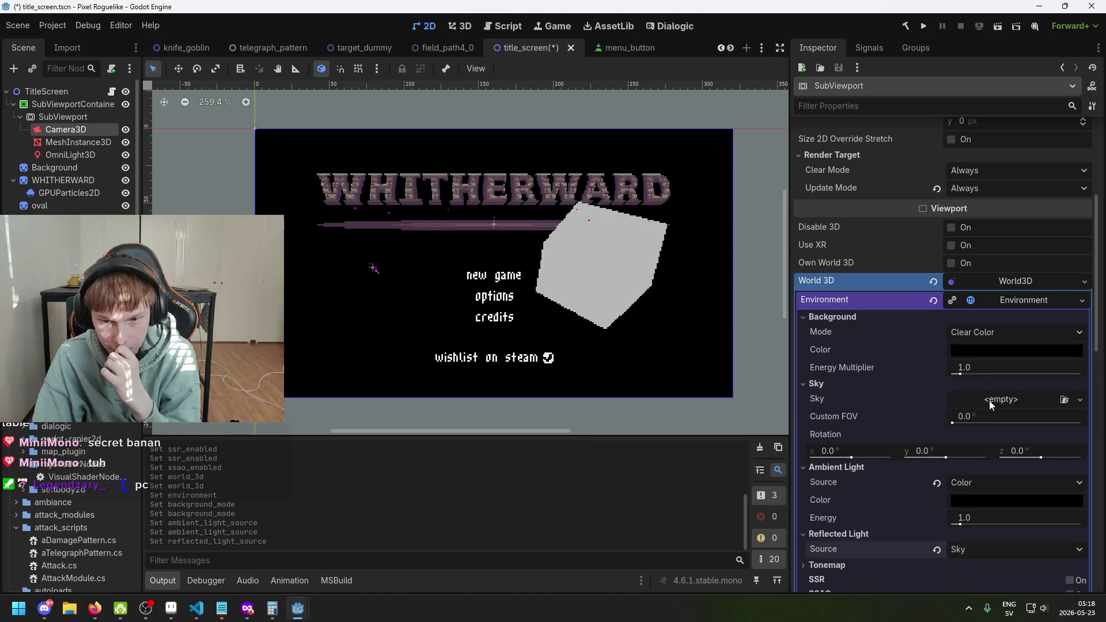
# Step: Assign a New Sky to the Environment and look at its sky material choices
pyautogui.scroll(-2, 989, 400)
pyautogui.click(1025, 346)
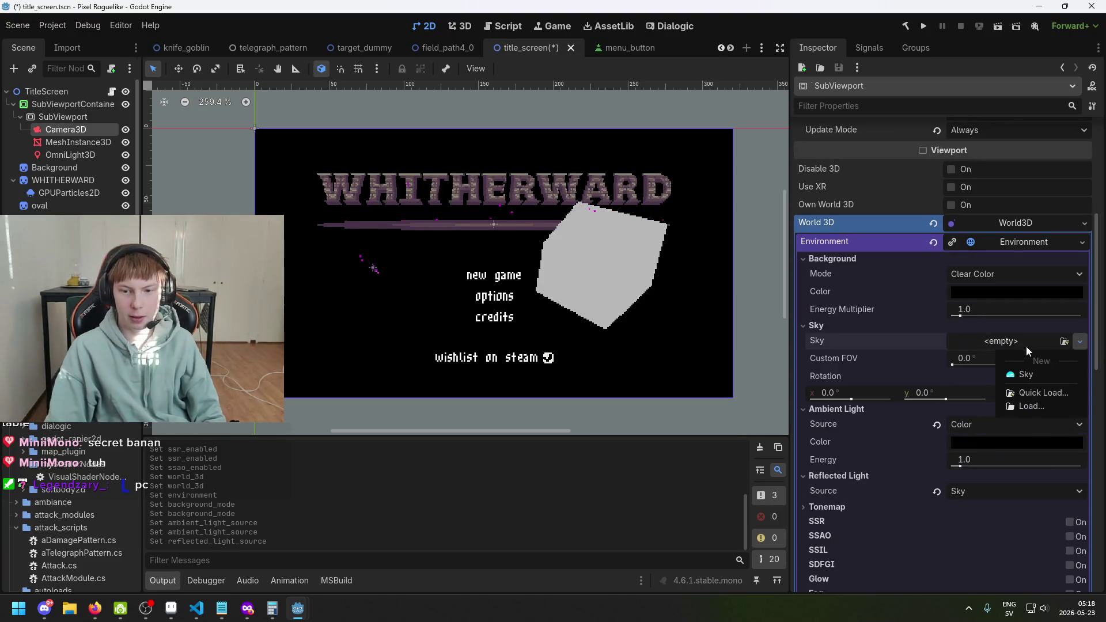
pyautogui.click(1040, 373)
pyautogui.click(1009, 341)
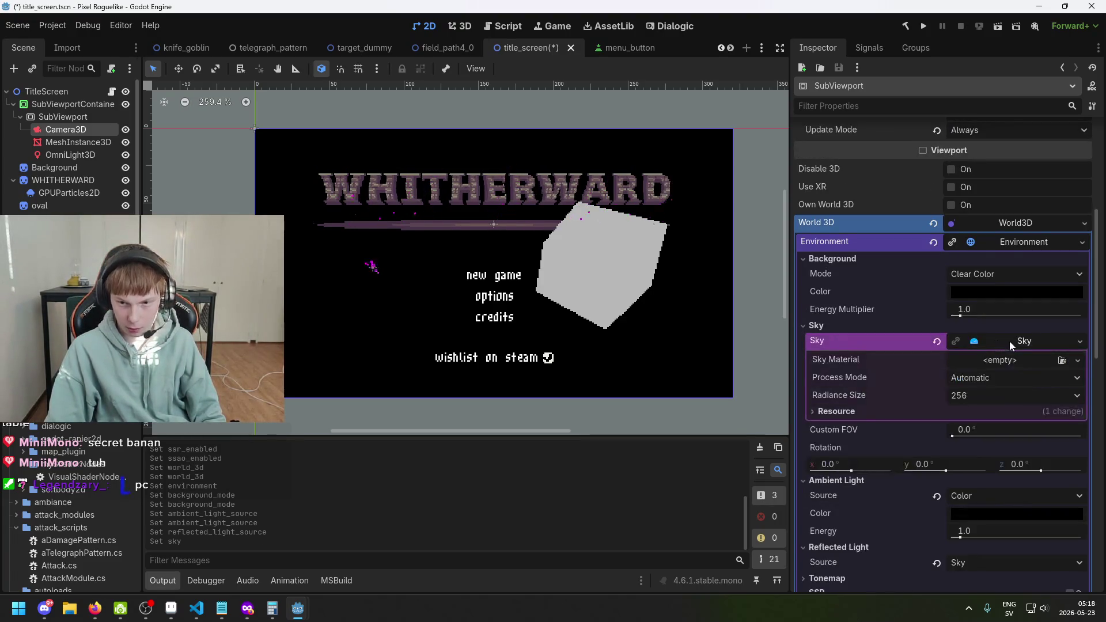
pyautogui.click(1012, 341)
pyautogui.click(1011, 341)
pyautogui.click(1008, 360)
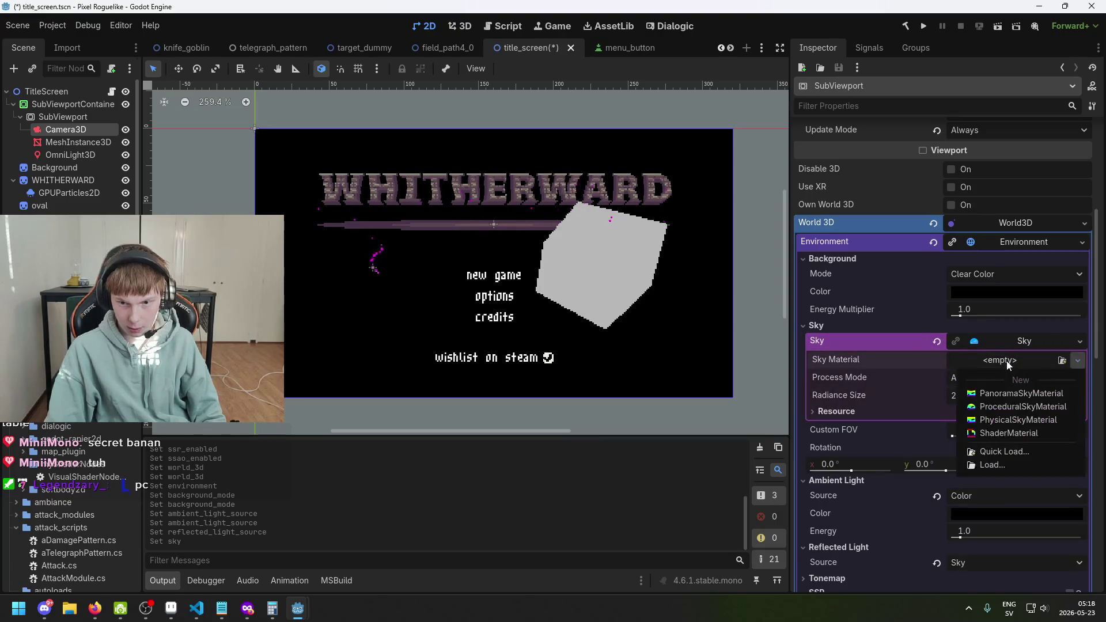
pyautogui.click(1017, 362)
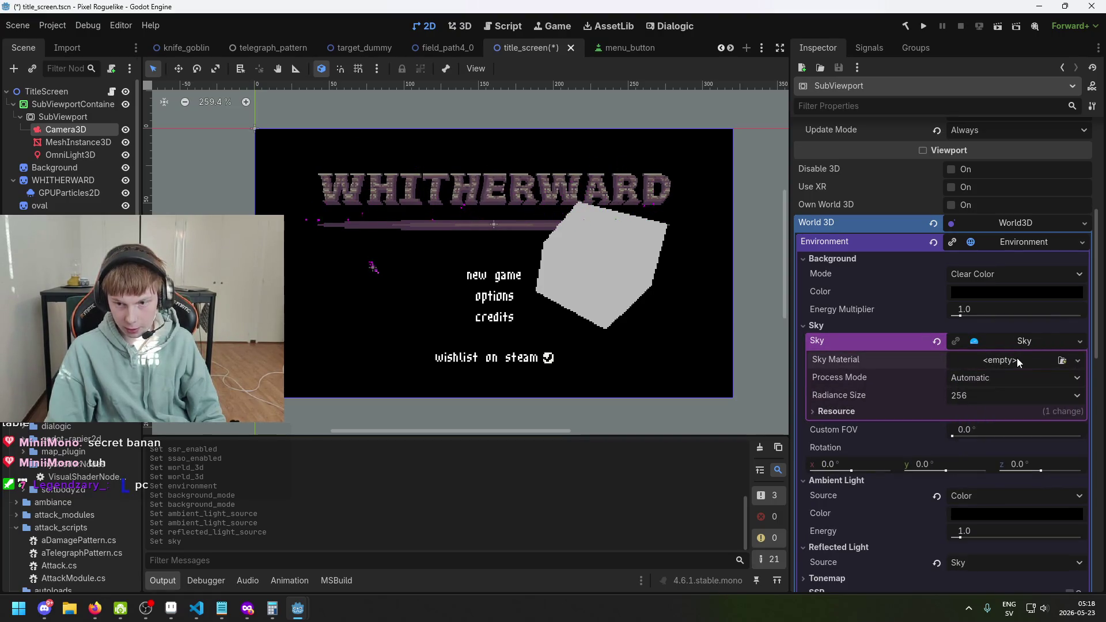
pyautogui.scroll(-1, 1014, 344)
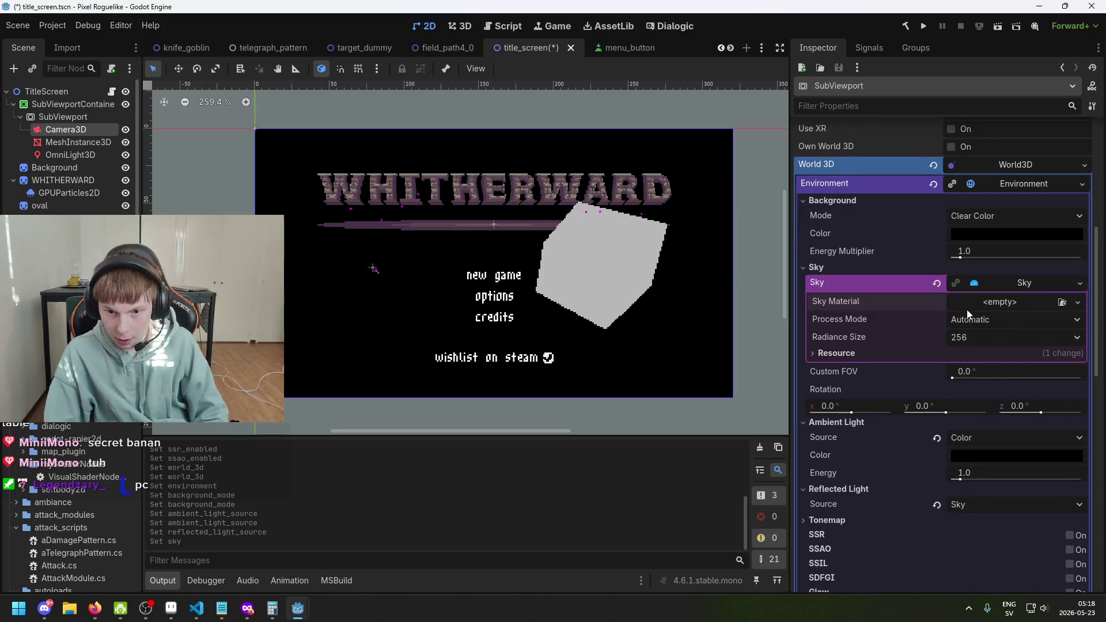
pyautogui.click(959, 288)
# Step: Revert the Environment and the World 3D properties back to empty
pyautogui.scroll(1, 945, 274)
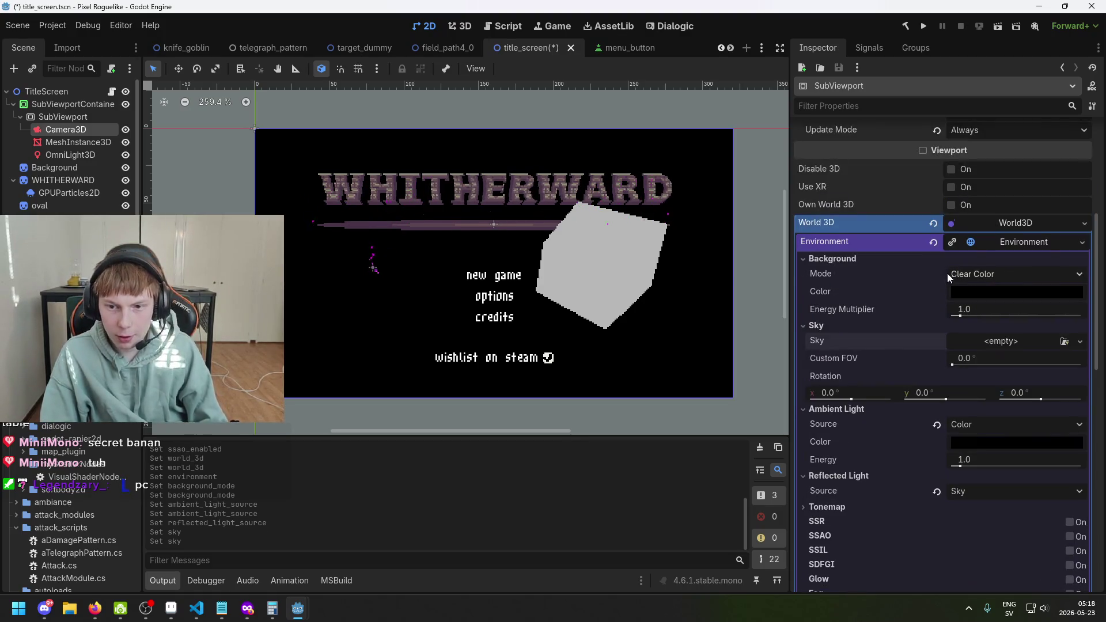
pyautogui.click(933, 246)
pyautogui.scroll(1, 979, 271)
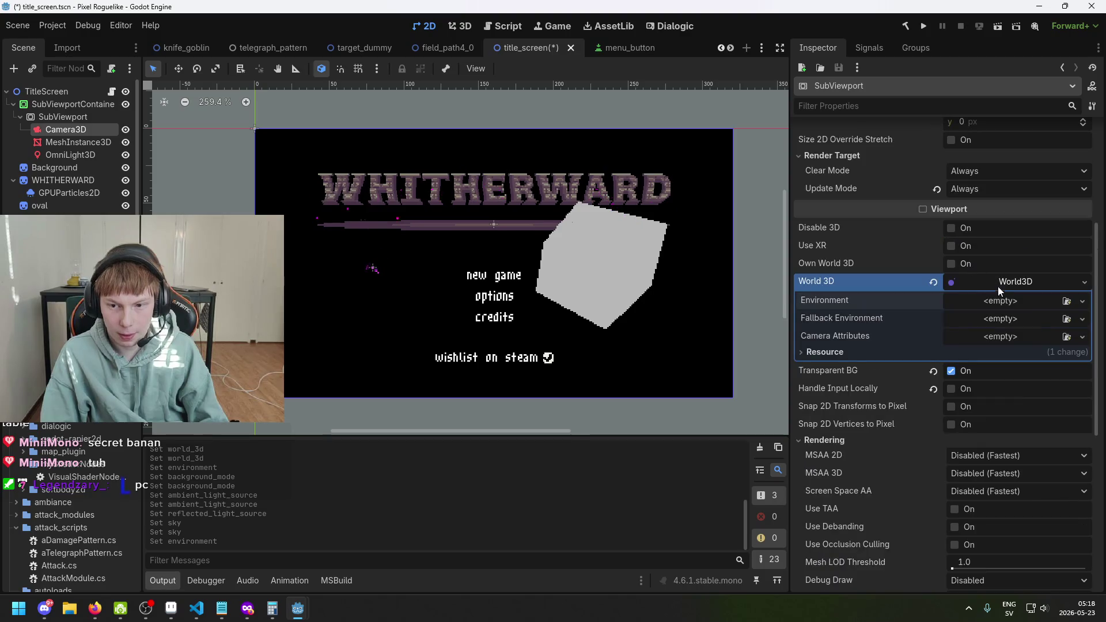
pyautogui.click(937, 283)
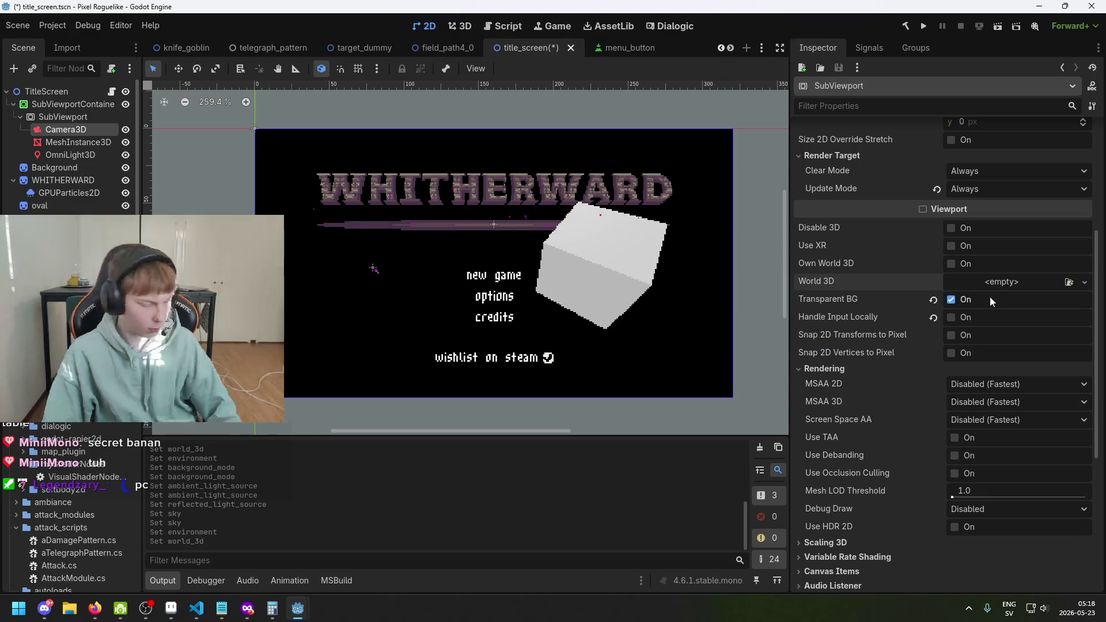
# Step: Give the SubViewport a New World3D and save the scene
pyautogui.hotkey('ctrl', 's')
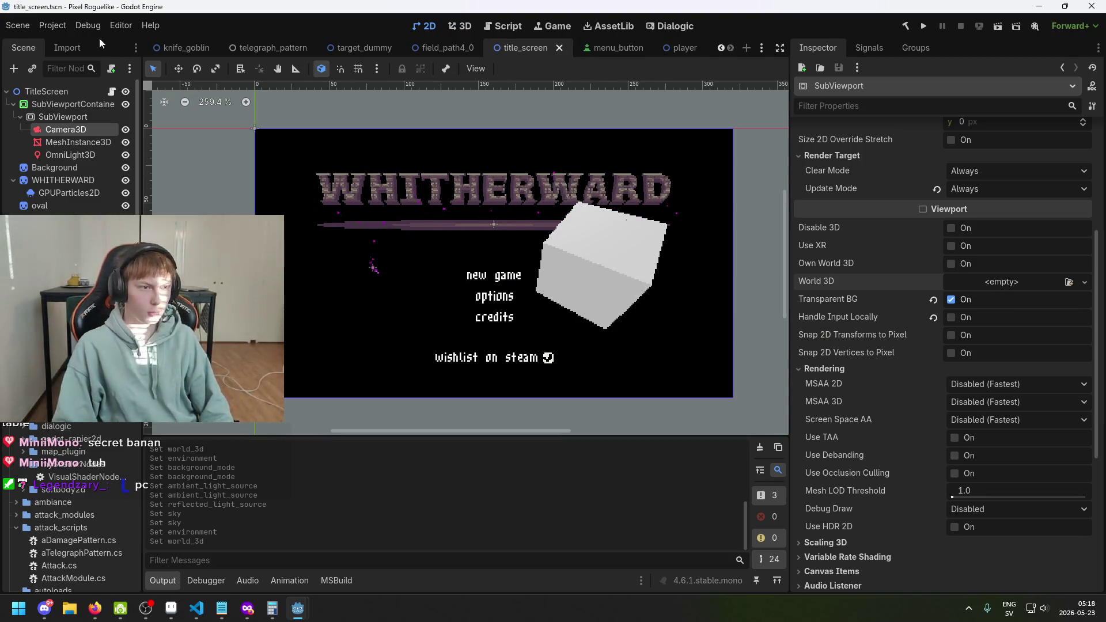
pyautogui.click(58, 25)
pyautogui.click(62, 26)
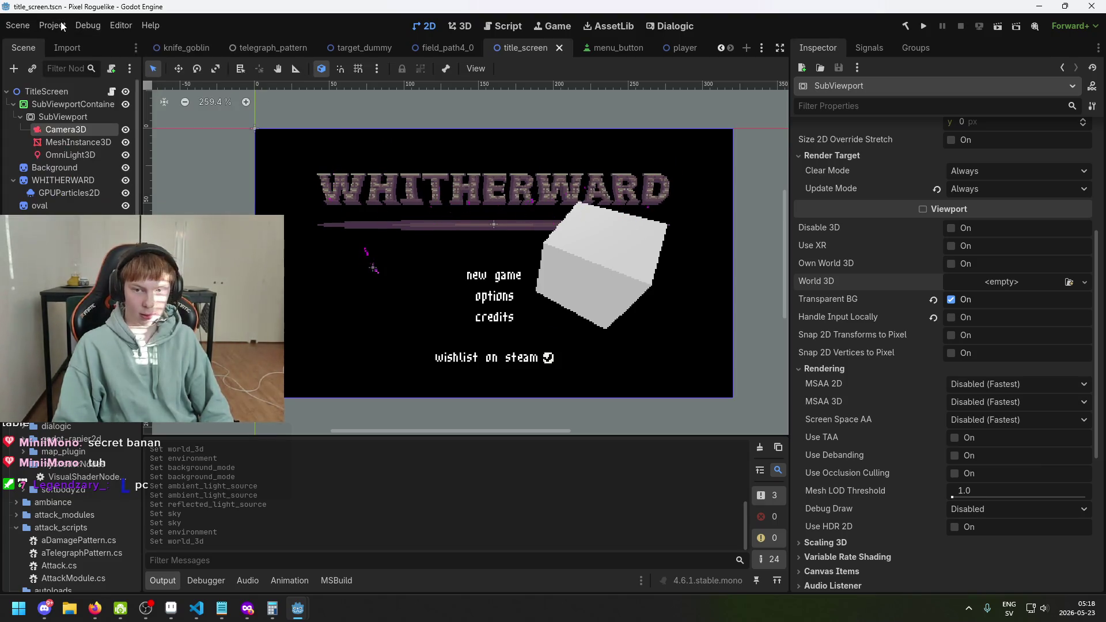
pyautogui.click(1013, 284)
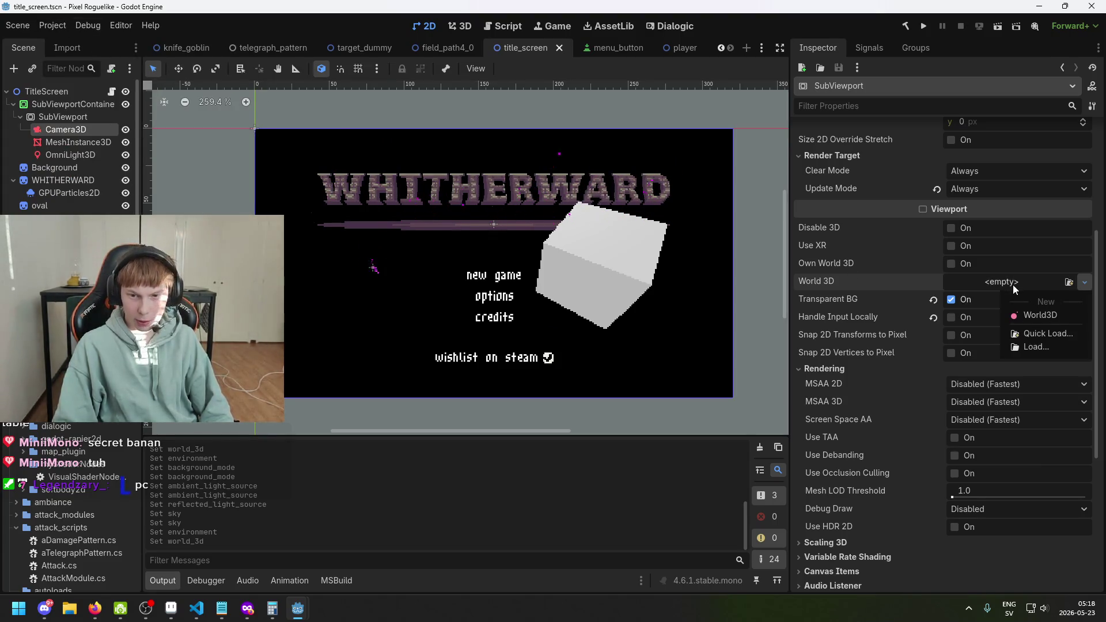
pyautogui.click(1027, 319)
pyautogui.click(826, 352)
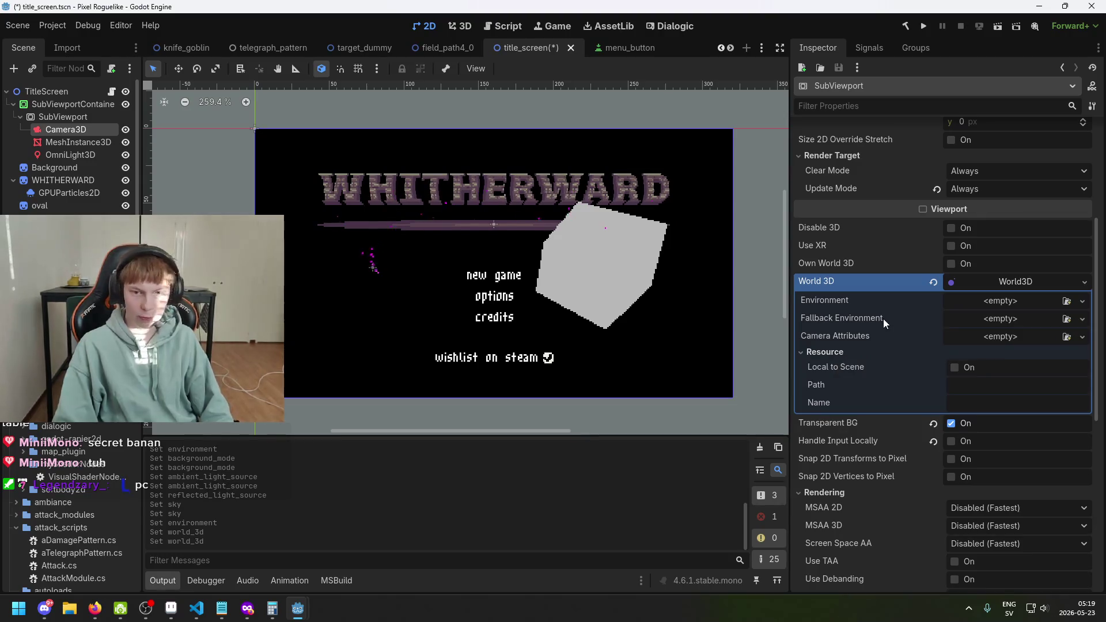
pyautogui.hotkey('ctrl', 's')
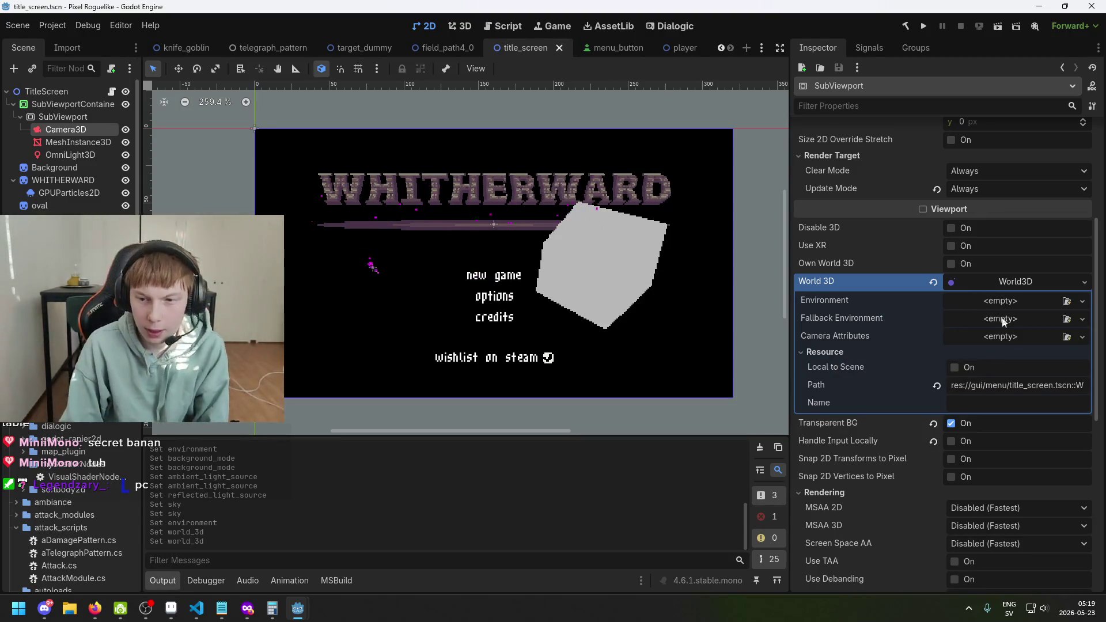
pyautogui.moveTo(1043, 387); pyautogui.dragTo(1087, 387)
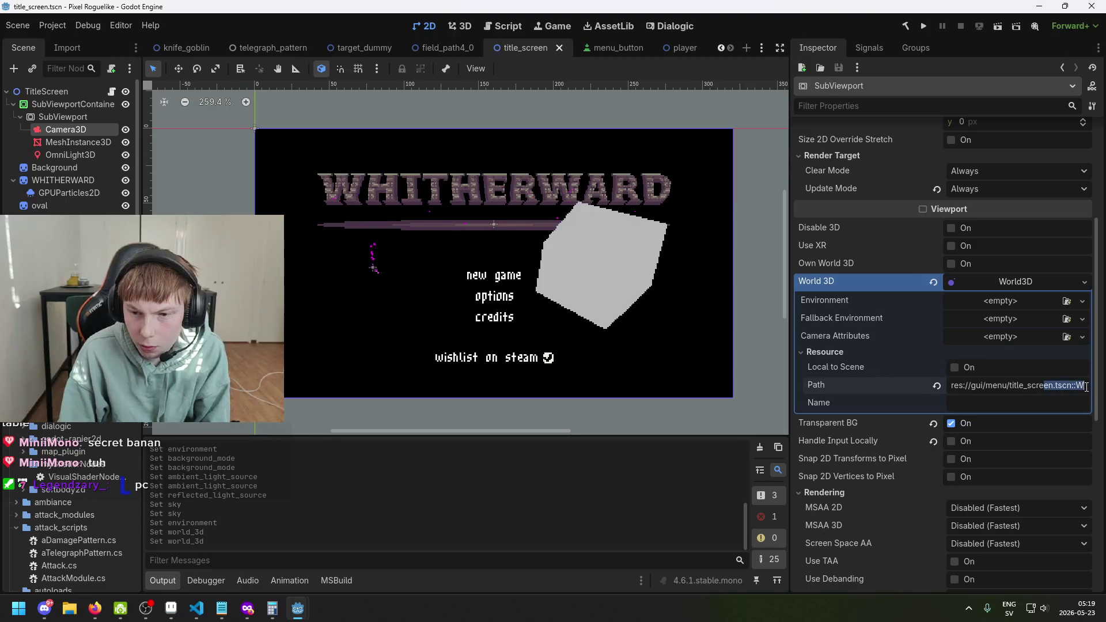
# Step: Revert World 3D, create a fresh World3D, and switch to Firefox
pyautogui.click(933, 282)
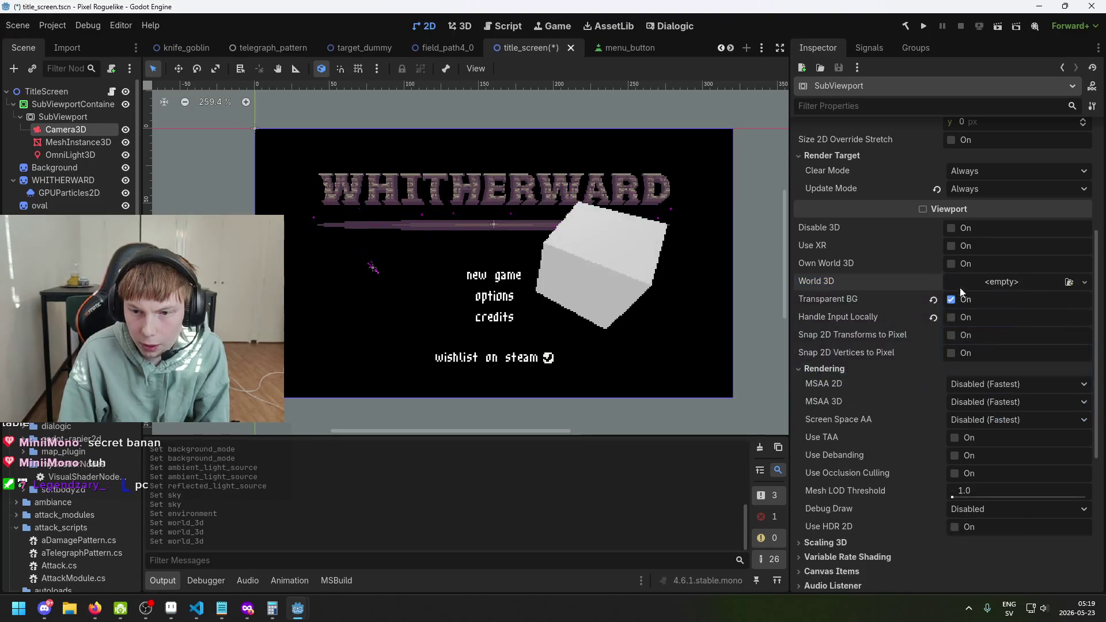
pyautogui.click(1001, 282)
pyautogui.click(1001, 282)
pyautogui.click(1001, 283)
pyautogui.click(1029, 316)
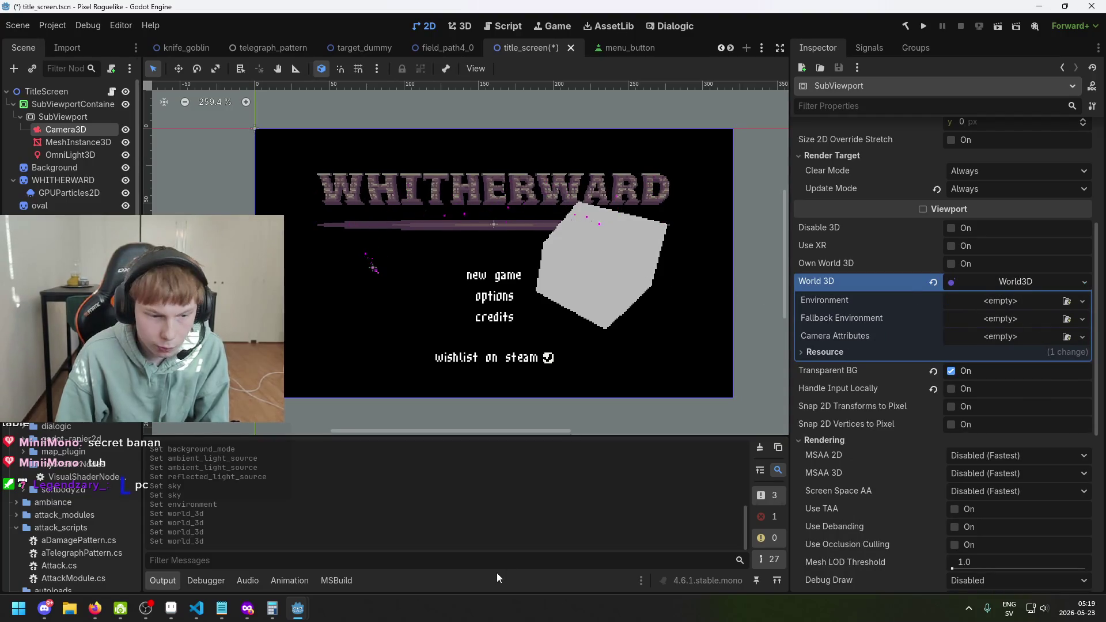
pyautogui.moveTo(247, 609)
pyautogui.click(875, 571)
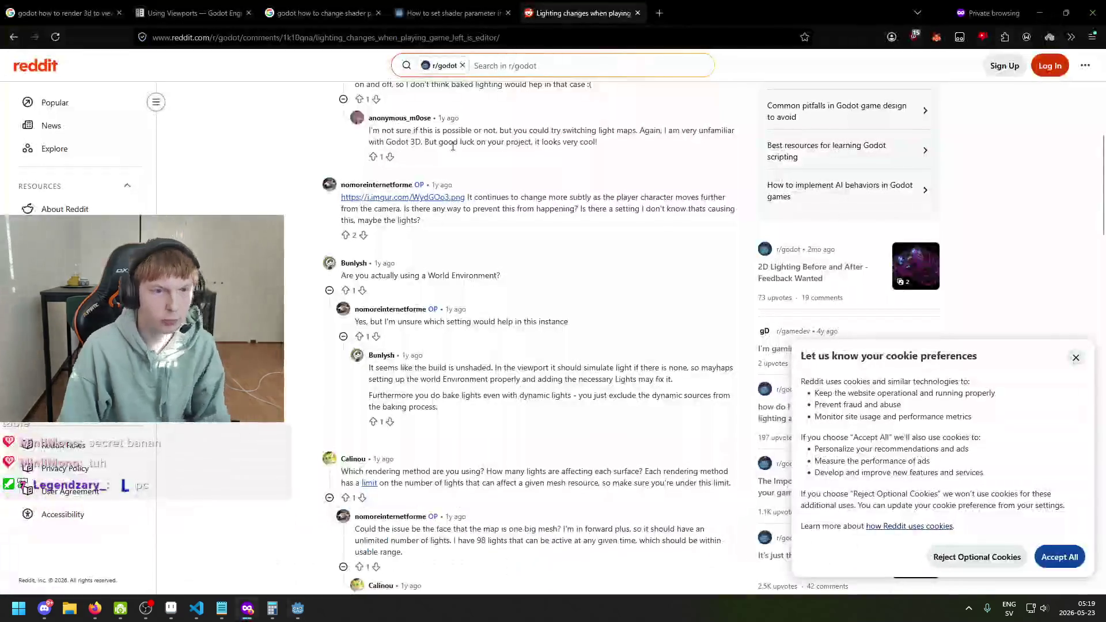
# Step: Search Google for 'godot use editor 3d environment for game' and open the Godot Docs Environment and post-processing page
pyautogui.click(655, 7)
pyautogui.write('godot wher')
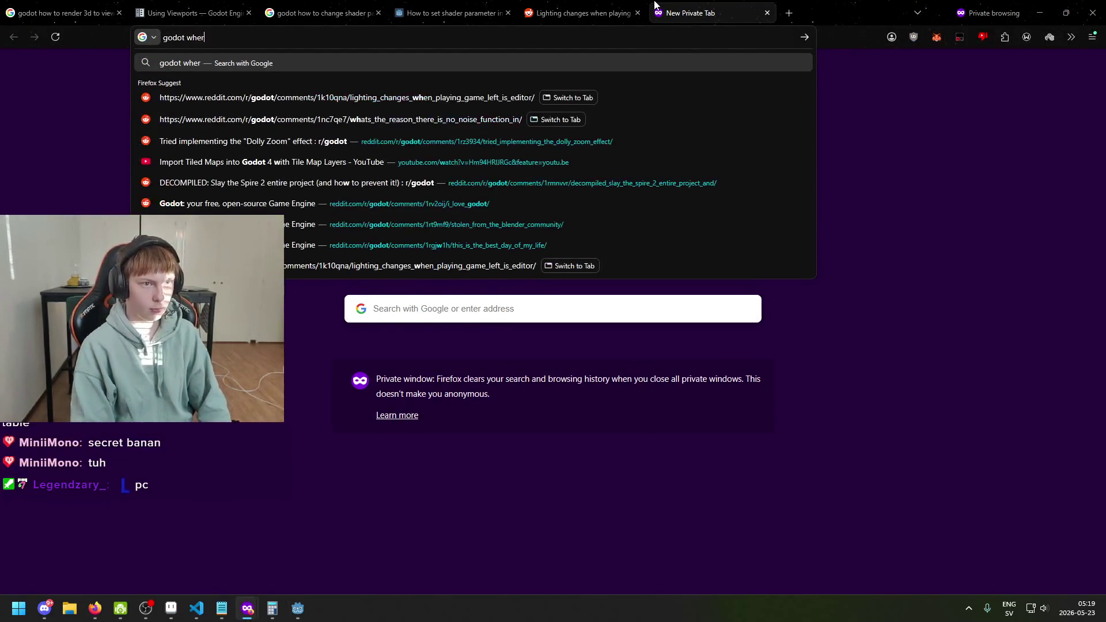
pyautogui.press('BackSpace')
pyautogui.press('BackSpace')
pyautogui.press('BackSpace')
pyautogui.press('BackSpace')
pyautogui.write('copy editor e')
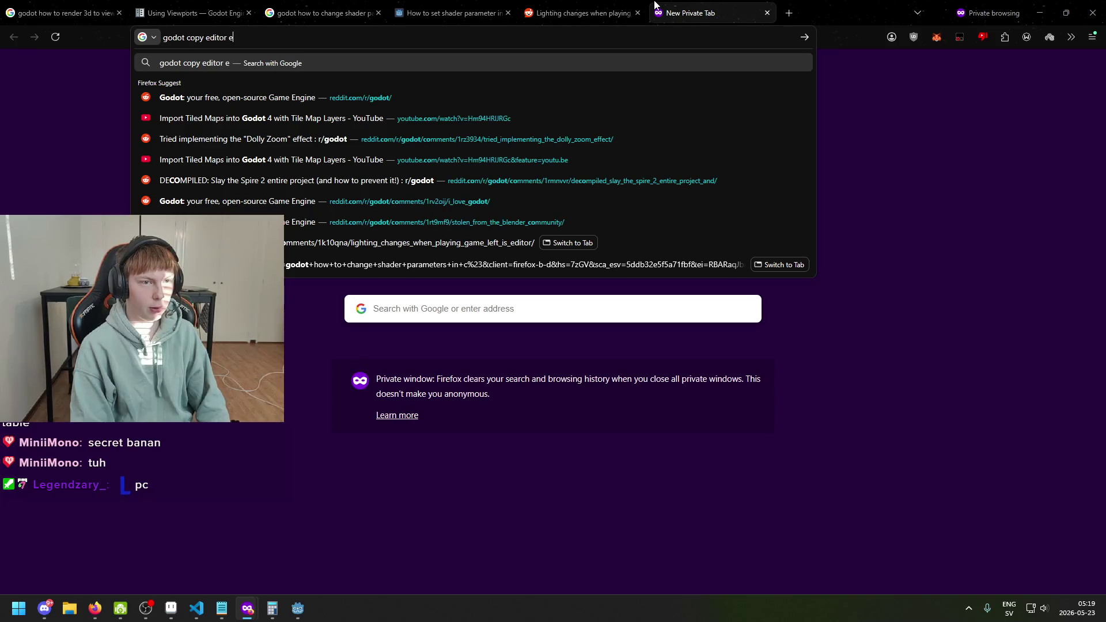
pyautogui.write('nvironment ')
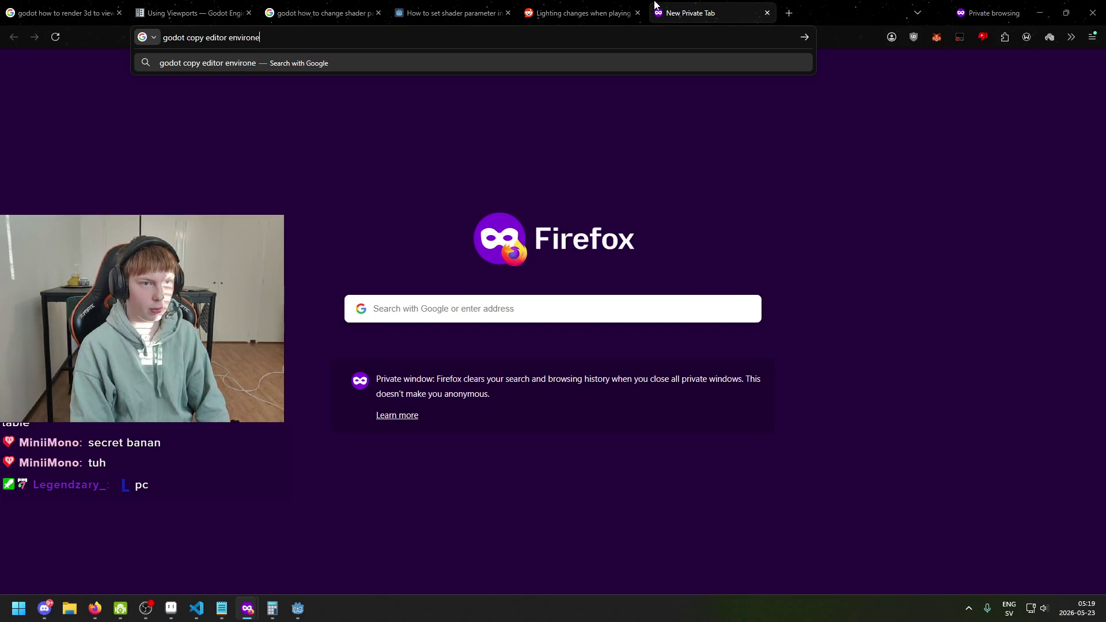
pyautogui.write('t')
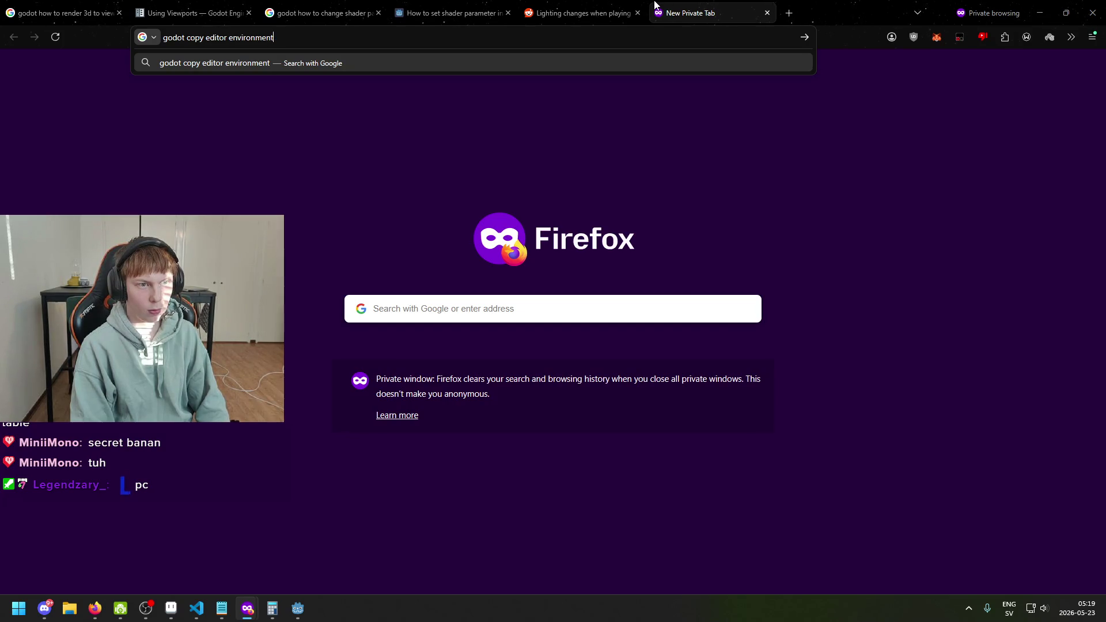
pyautogui.hotkey('ctrl', 'BackSpace')
pyautogui.hotkey('ctrl', 'BackSpace')
pyautogui.hotkey('ctrl', 'BackSpace')
pyautogui.write('use ed')
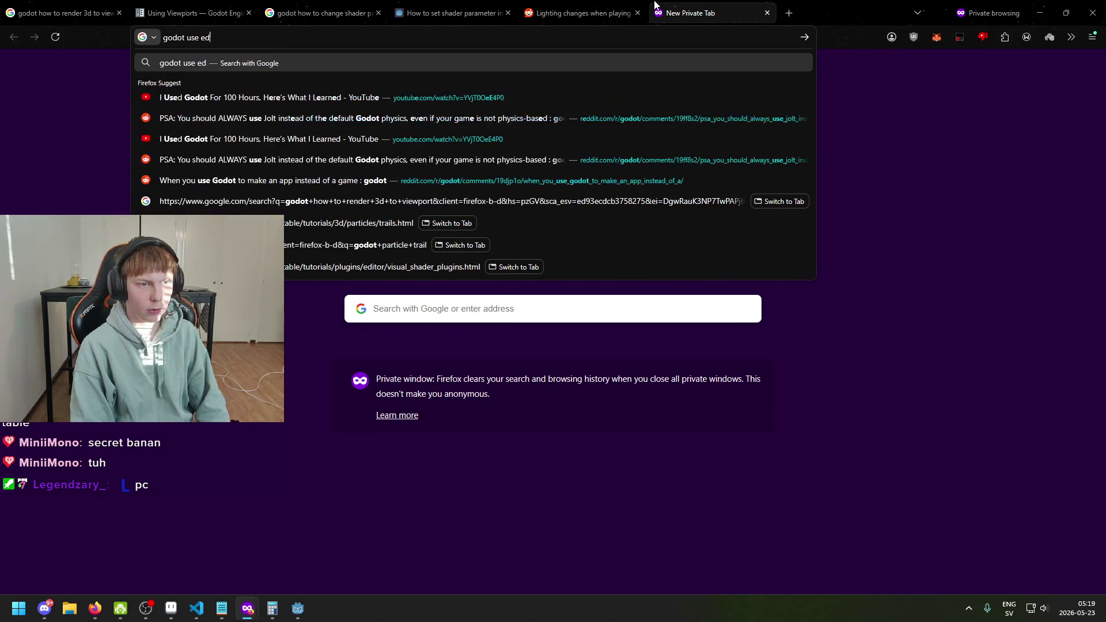
pyautogui.write('itor 3d enbv')
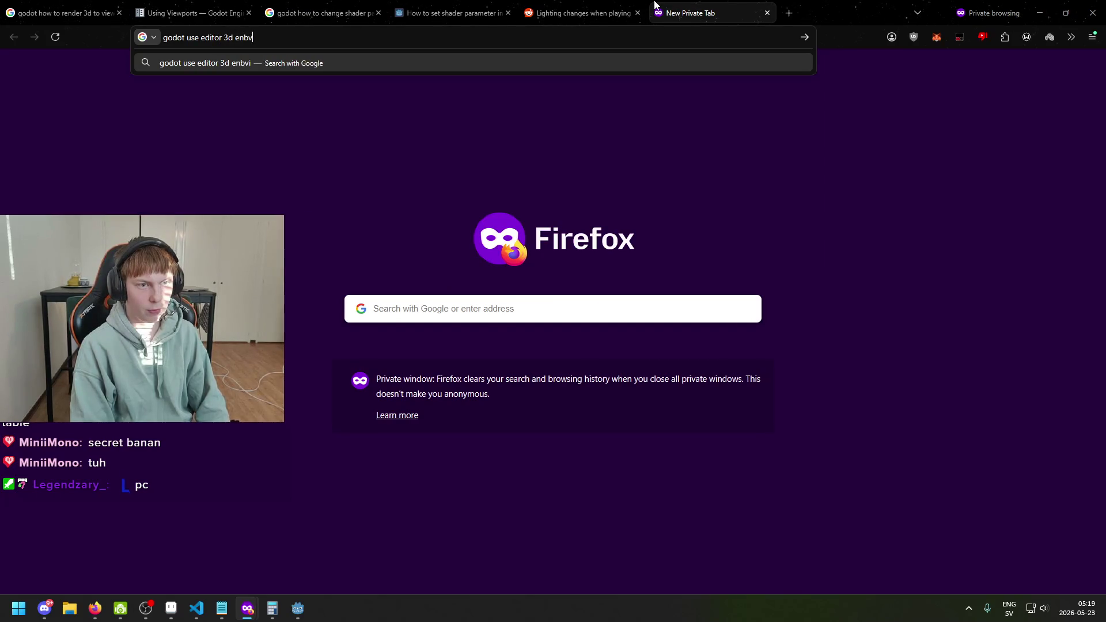
pyautogui.press('BackSpace')
pyautogui.press('BackSpace')
pyautogui.write('vironment fo')
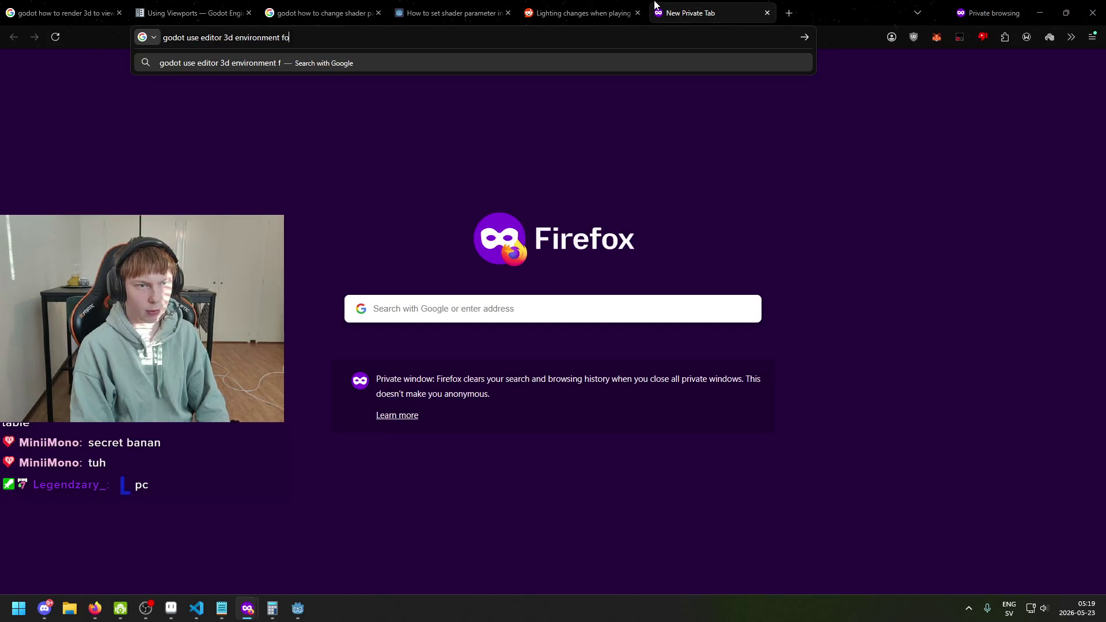
pyautogui.write('r game')
pyautogui.press('Return')
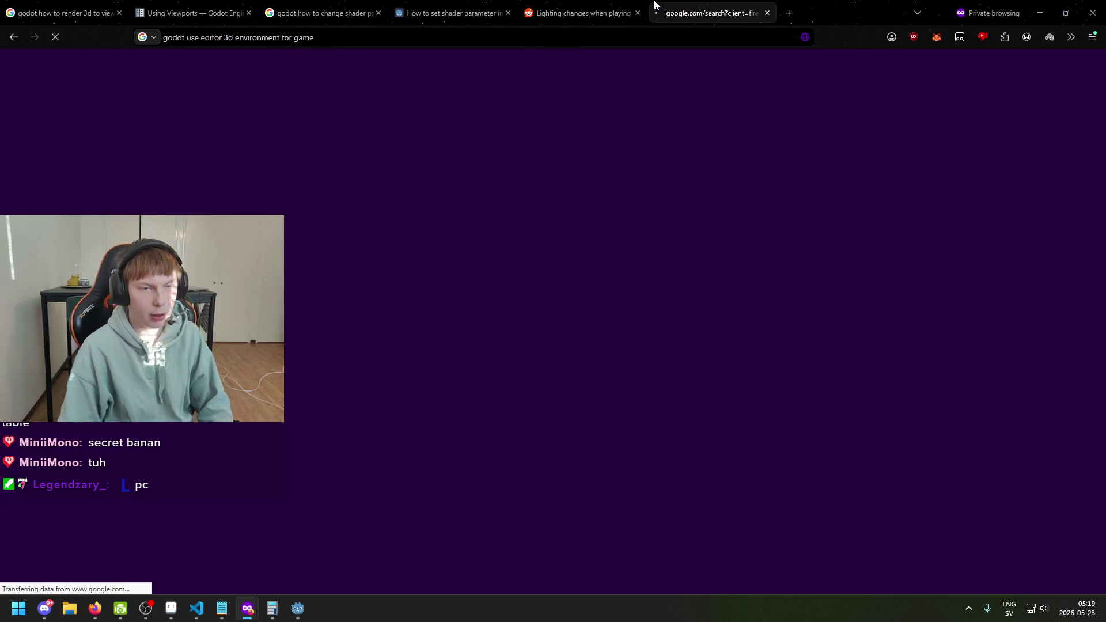
pyautogui.scroll(-10, 388, 265)
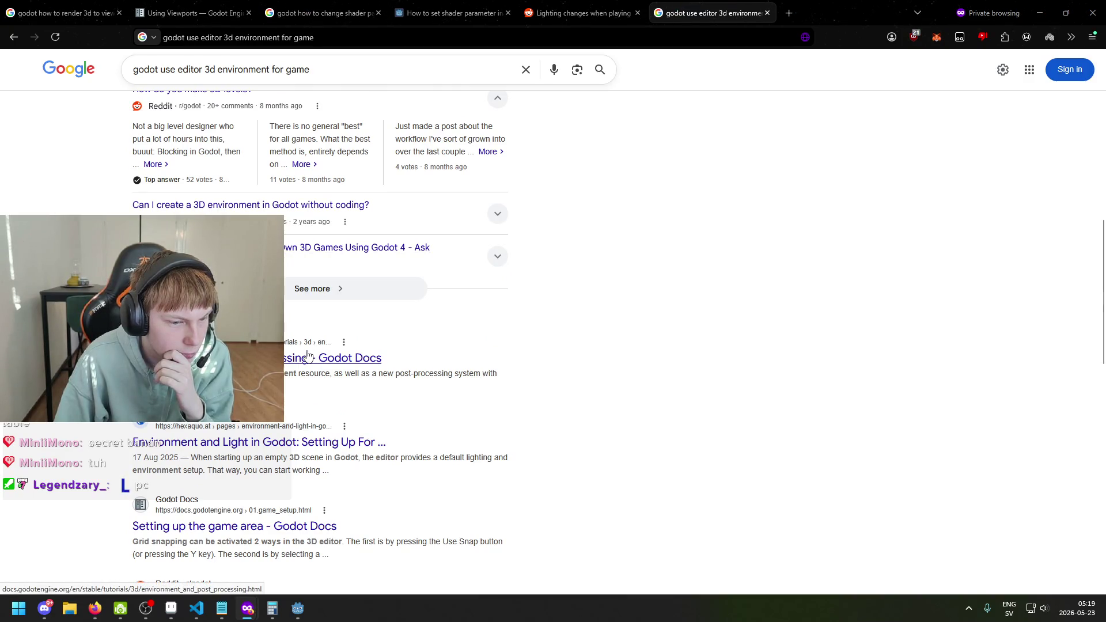
pyautogui.click(307, 356)
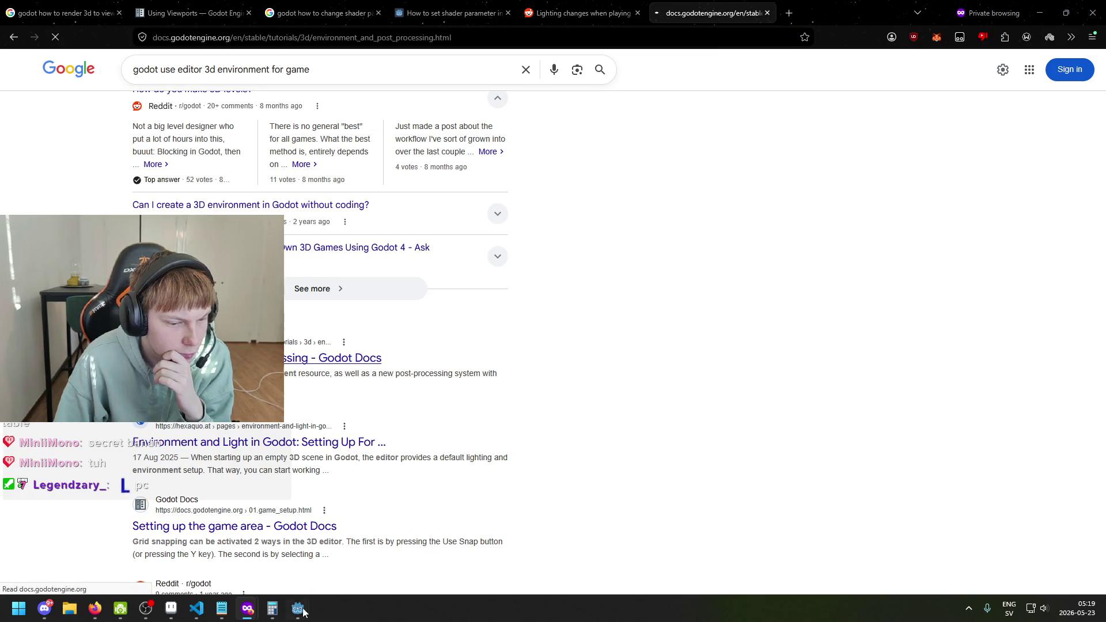
# Step: Return to Godot and search the Editor Settings for 'envir'
pyautogui.moveTo(300, 605)
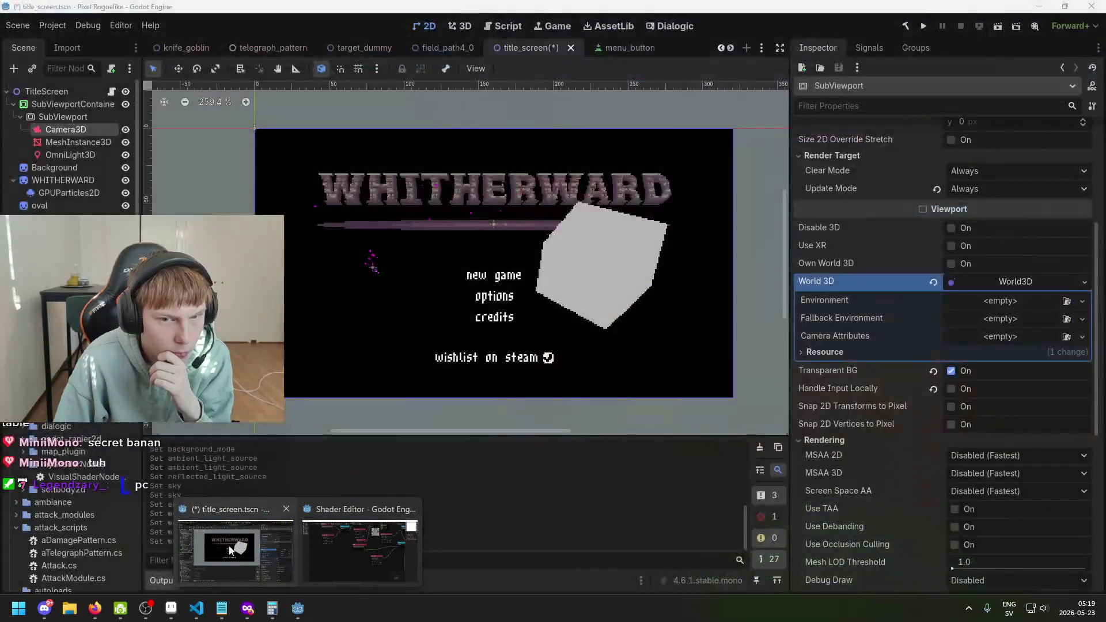
pyautogui.click(232, 551)
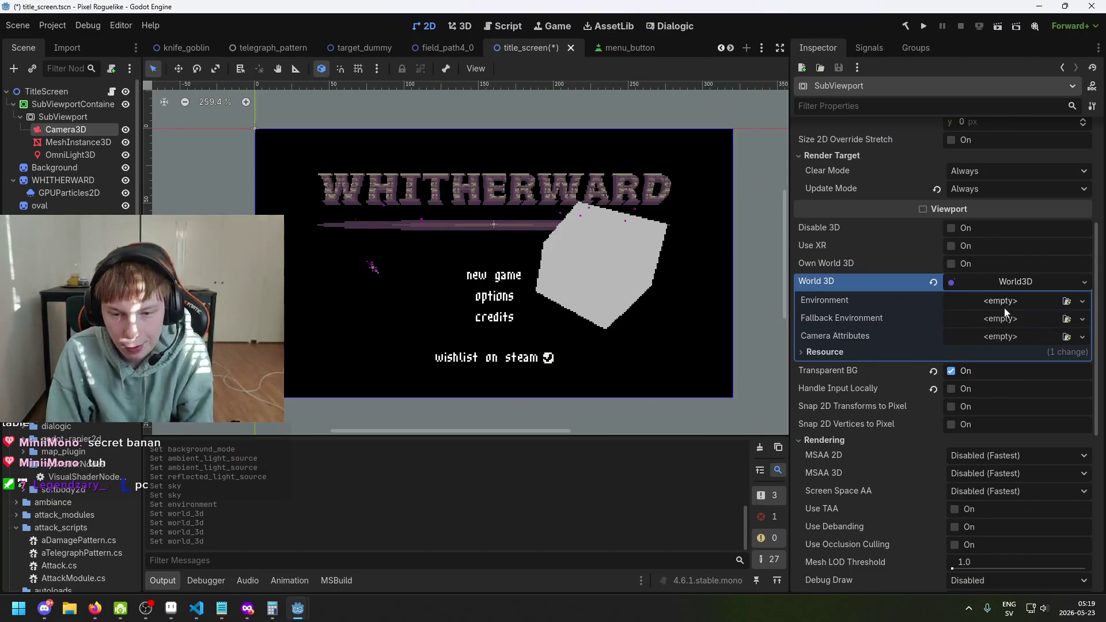
pyautogui.click(52, 25)
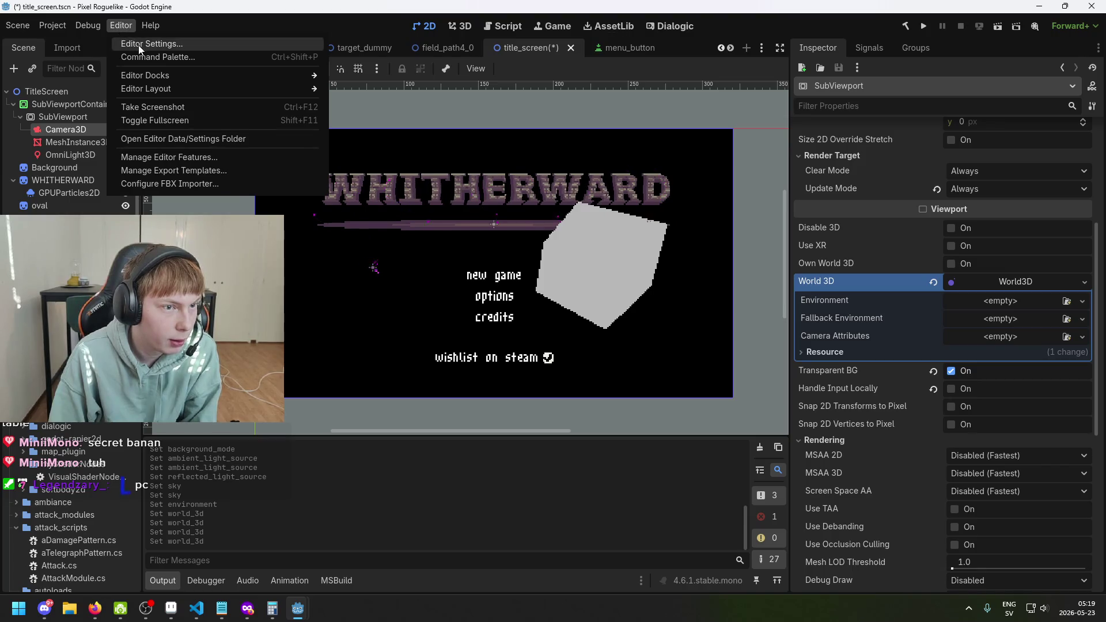
pyautogui.click(139, 46)
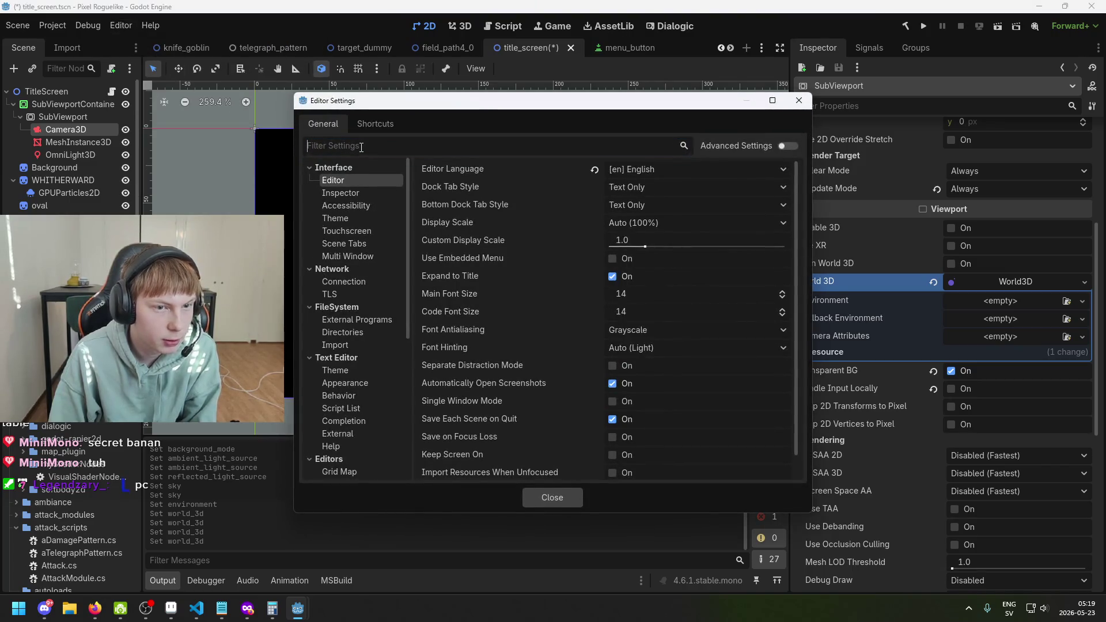
pyautogui.write('envir')
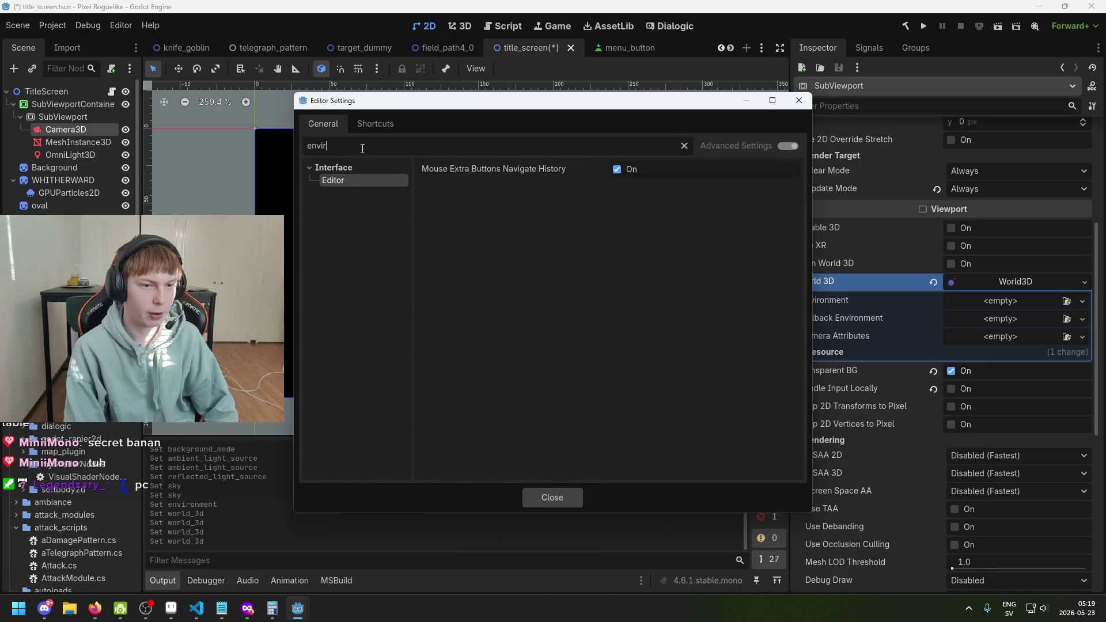
pyautogui.press('BackSpace')
pyautogui.press('BackSpace')
pyautogui.press('BackSpace')
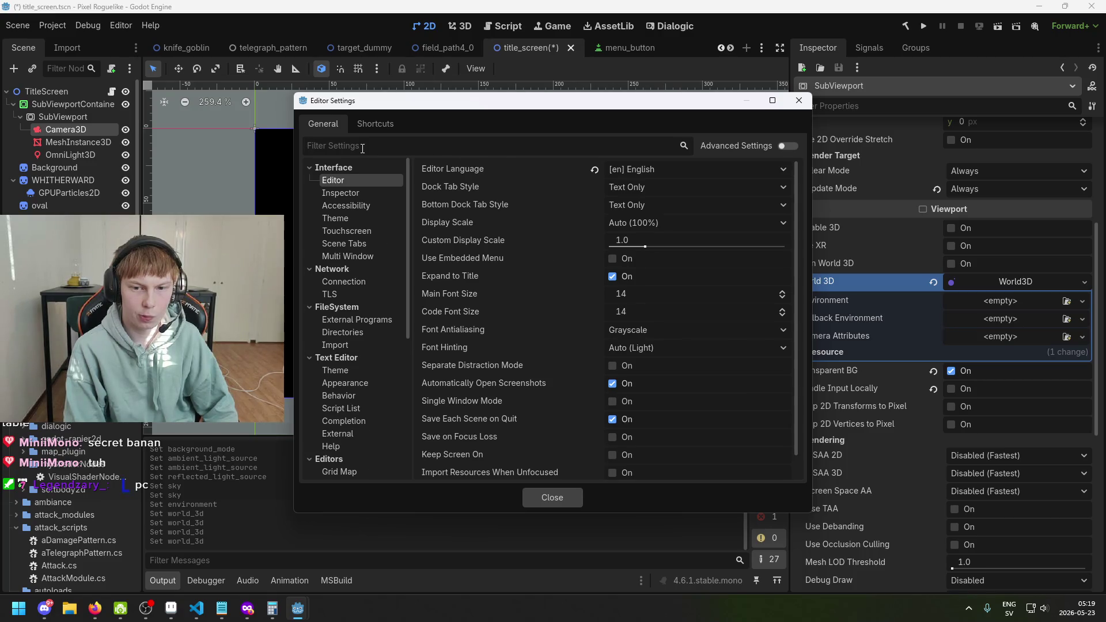
# Step: Search the Editor Settings for 'world', close them, and reset the SubViewport's World 3D to empty
pyautogui.write('world')
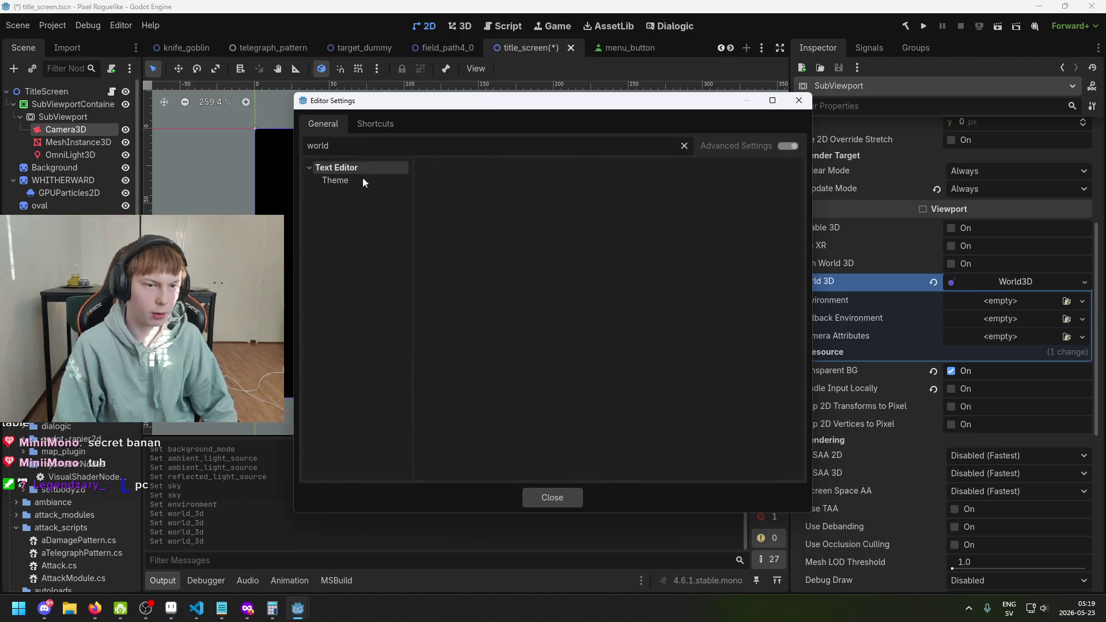
pyautogui.click(339, 181)
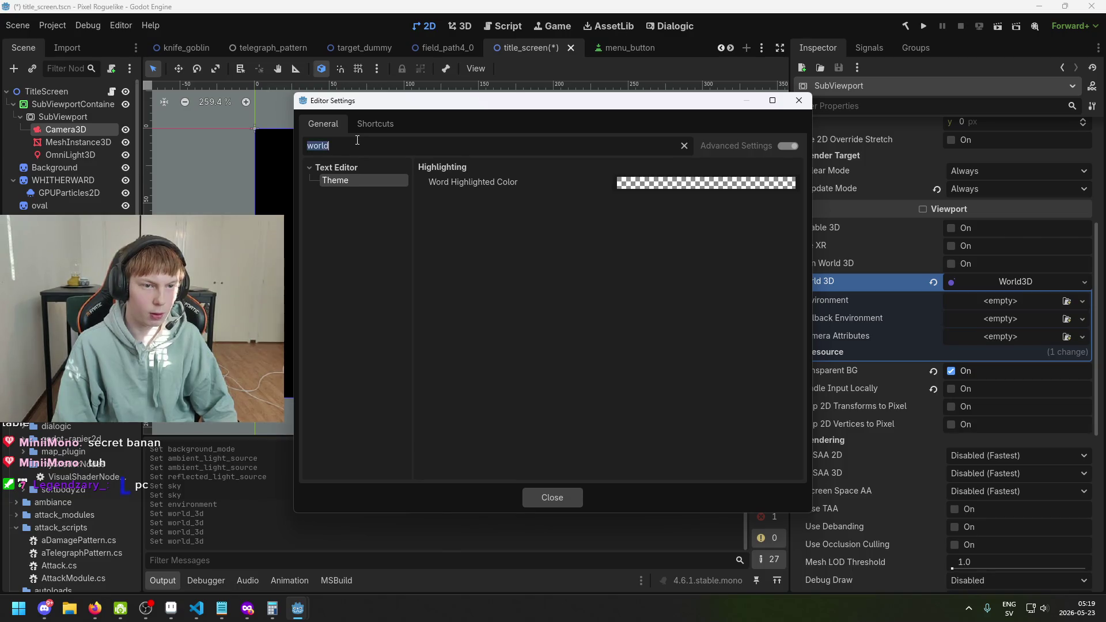
pyautogui.press('BackSpace')
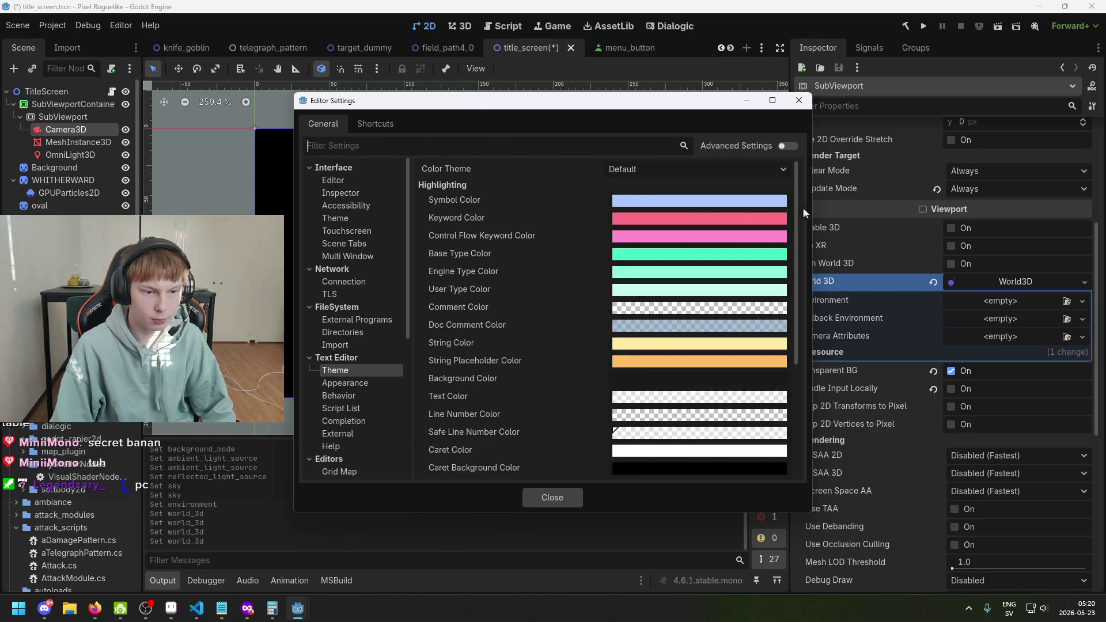
pyautogui.click(799, 101)
pyautogui.click(935, 281)
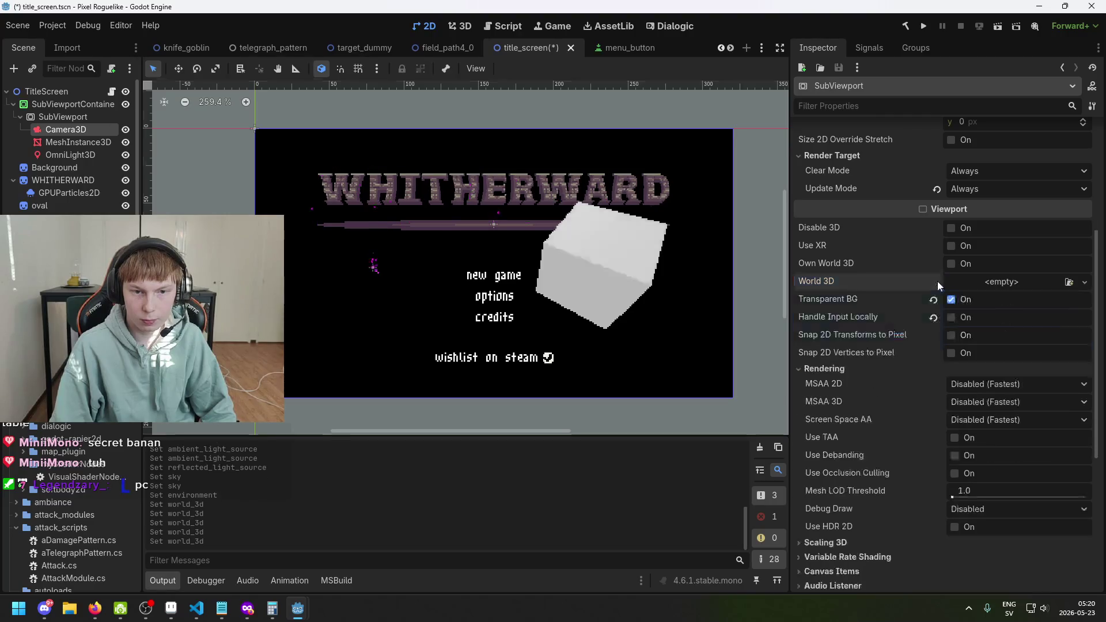
# Step: Assign a New World3D to the SubViewport's World 3D, leaving its Environment unset
pyautogui.click(980, 283)
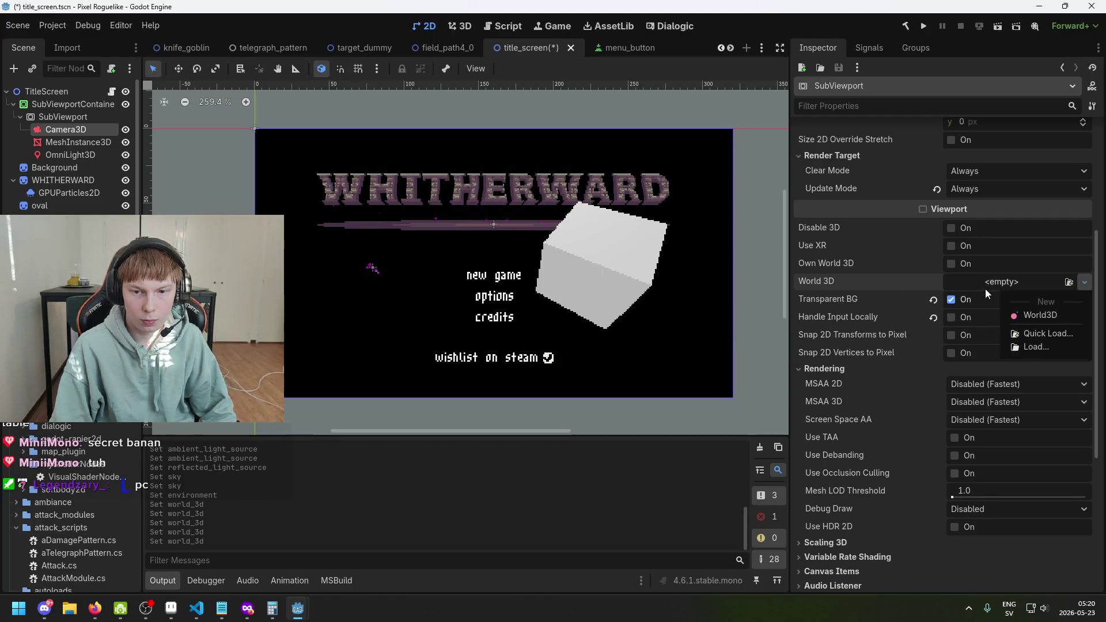
pyautogui.click(1030, 316)
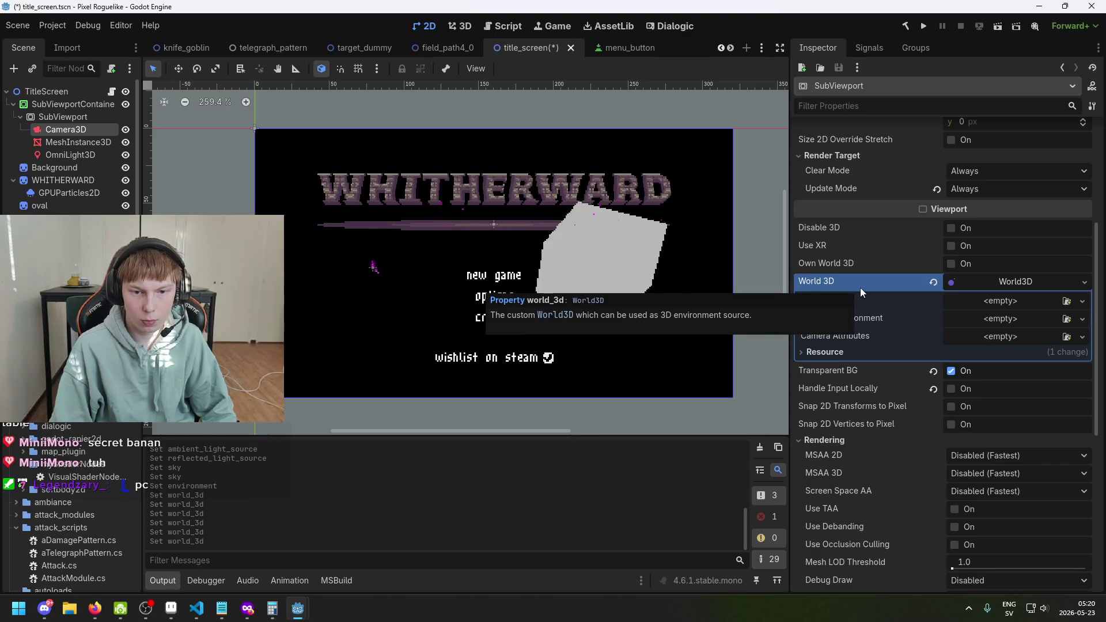
pyautogui.click(1008, 303)
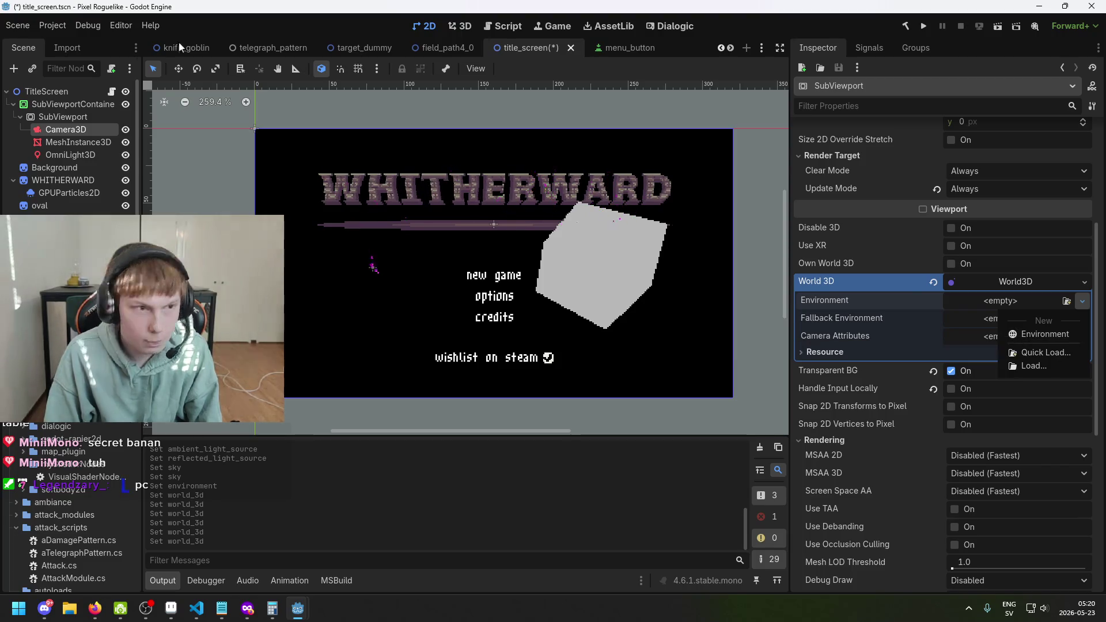
pyautogui.click(39, 25)
pyautogui.click(41, 25)
pyautogui.click(57, 42)
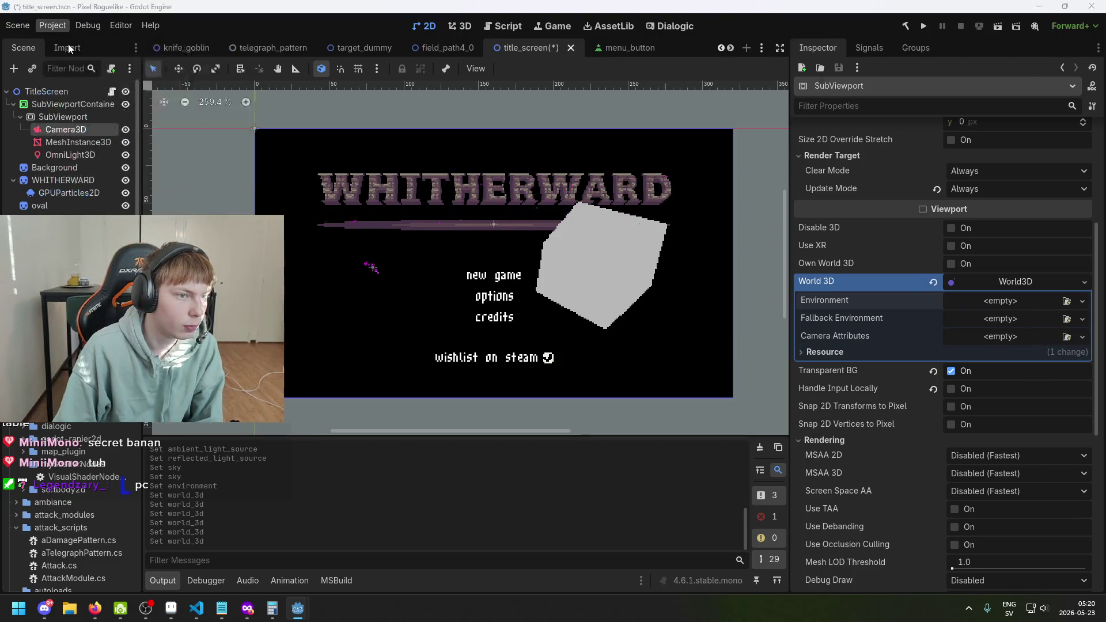
# Step: Browse the project settings filtered for 'environ' and glance at the autoload globals list
pyautogui.click(192, 66)
pyautogui.click(354, 70)
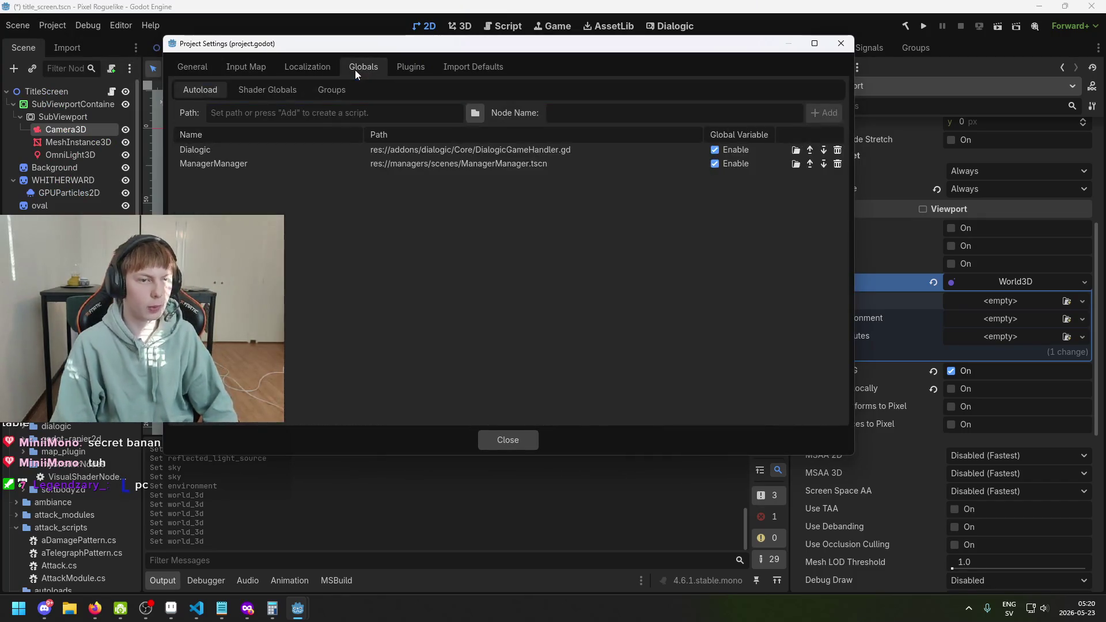
pyautogui.click(193, 67)
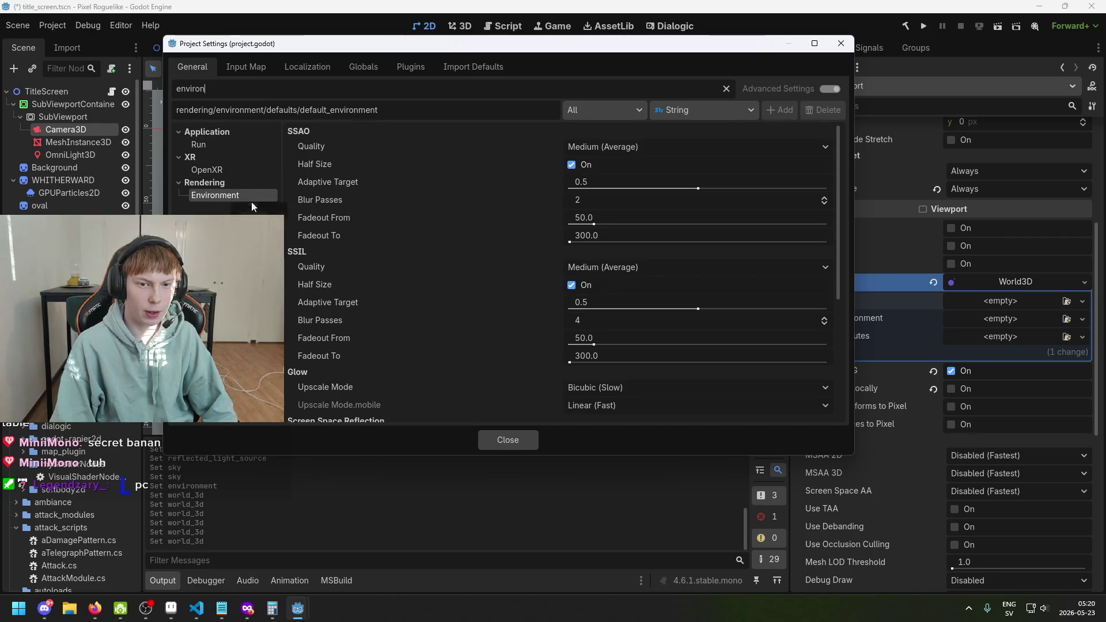
pyautogui.scroll(-3, 410, 243)
pyautogui.scroll(-1, 412, 242)
pyautogui.scroll(-1, 415, 246)
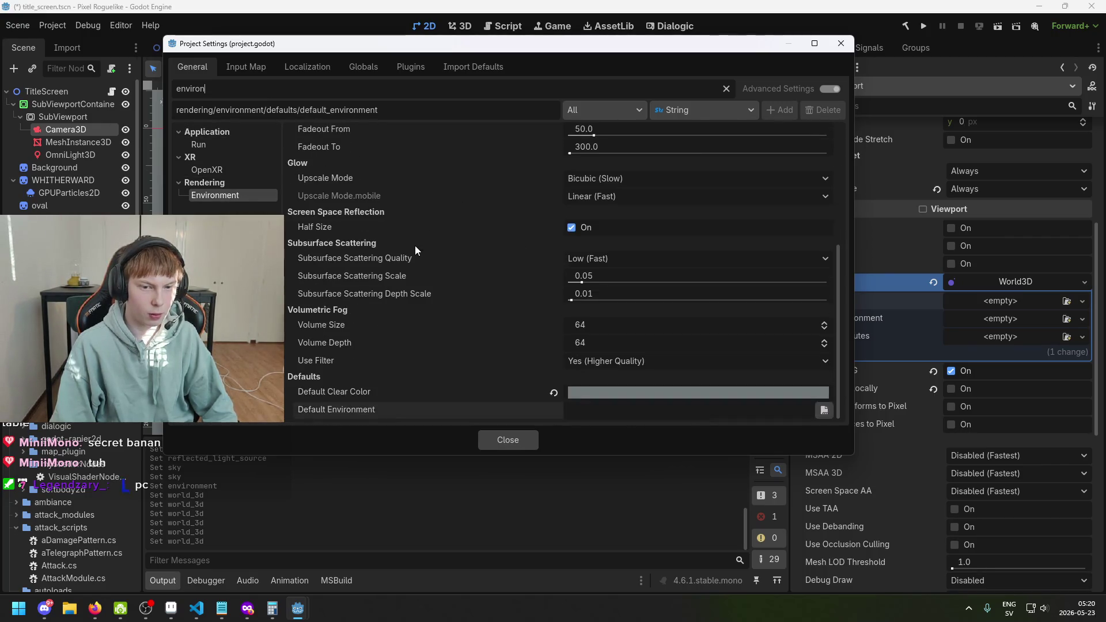
pyautogui.scroll(5, 435, 236)
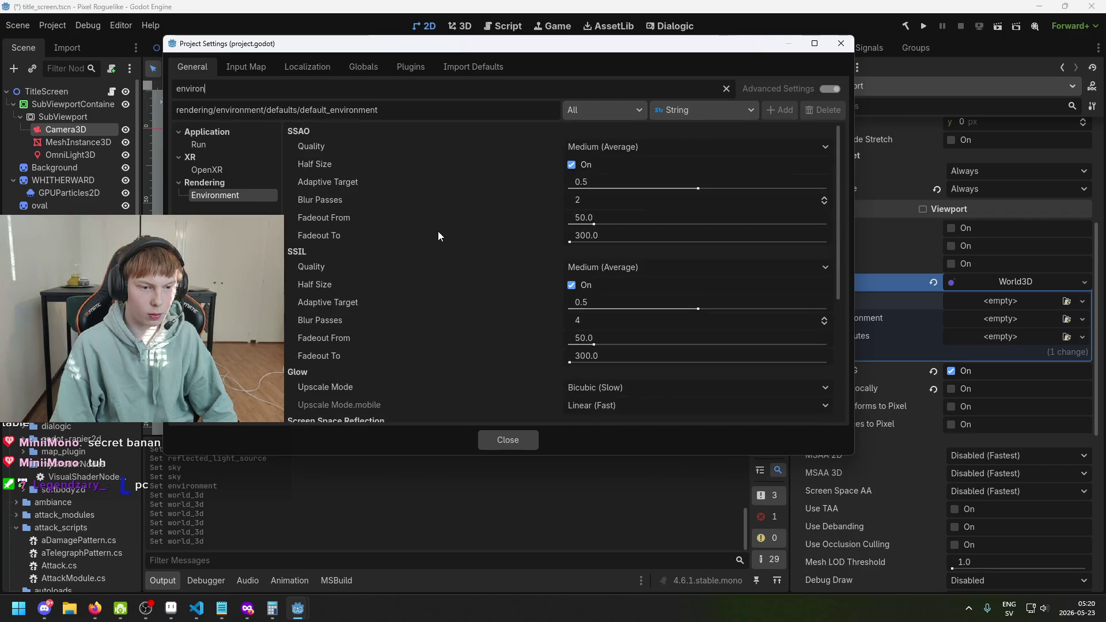
pyautogui.click(317, 91)
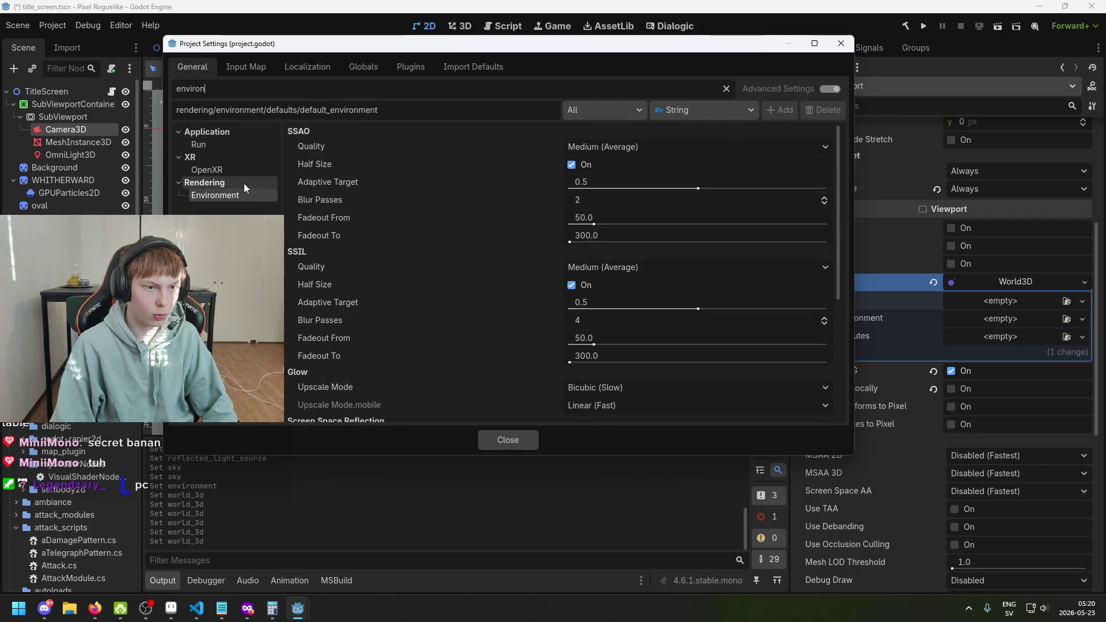
pyautogui.click(242, 183)
pyautogui.click(271, 182)
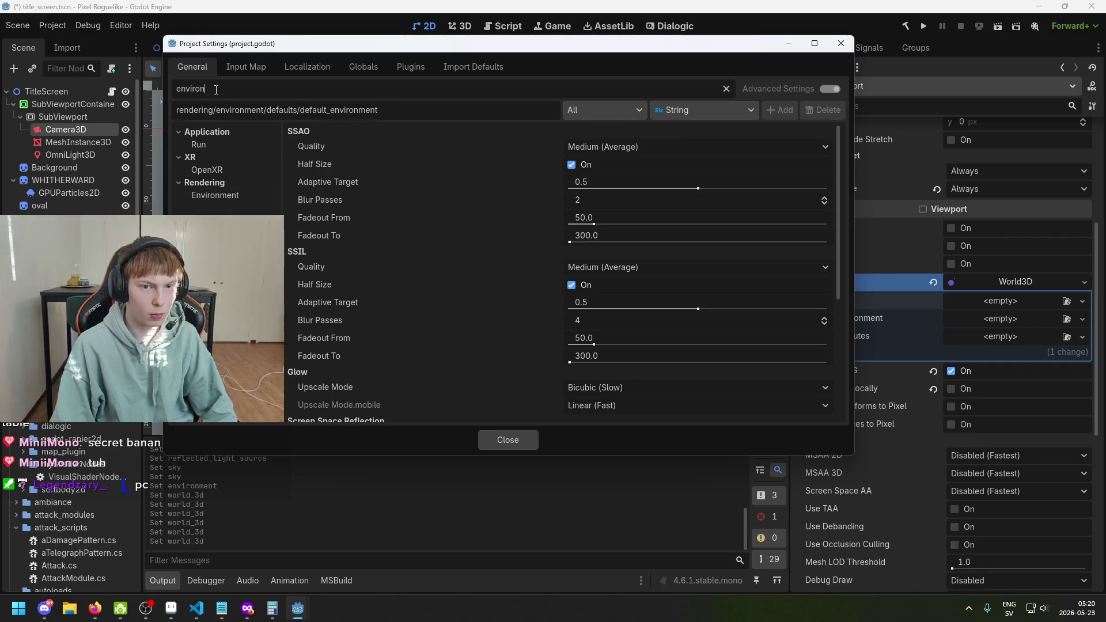
pyautogui.click(238, 184)
# Step: Clear the filter and browse the Rendering subsections, including Global Illumination and Depth of Field
pyautogui.hotkey('ctrl', 'a')
pyautogui.press('BackSpace')
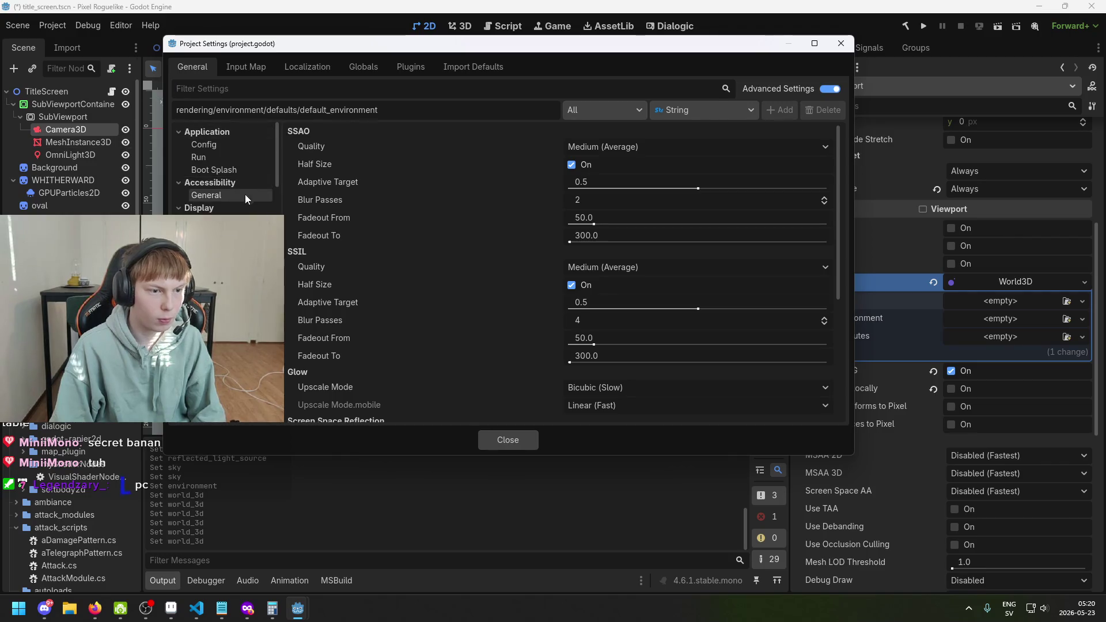
pyautogui.scroll(-2, 224, 172)
pyautogui.scroll(-5, 220, 185)
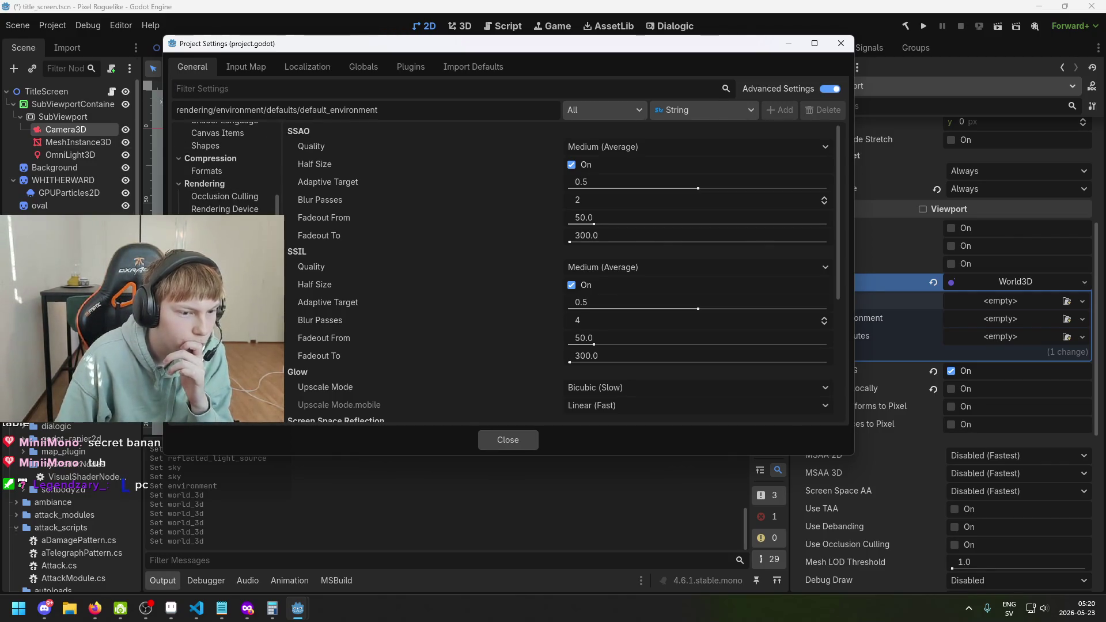
pyautogui.click(220, 184)
pyautogui.press('Down')
pyautogui.press('Down')
pyautogui.press('Down')
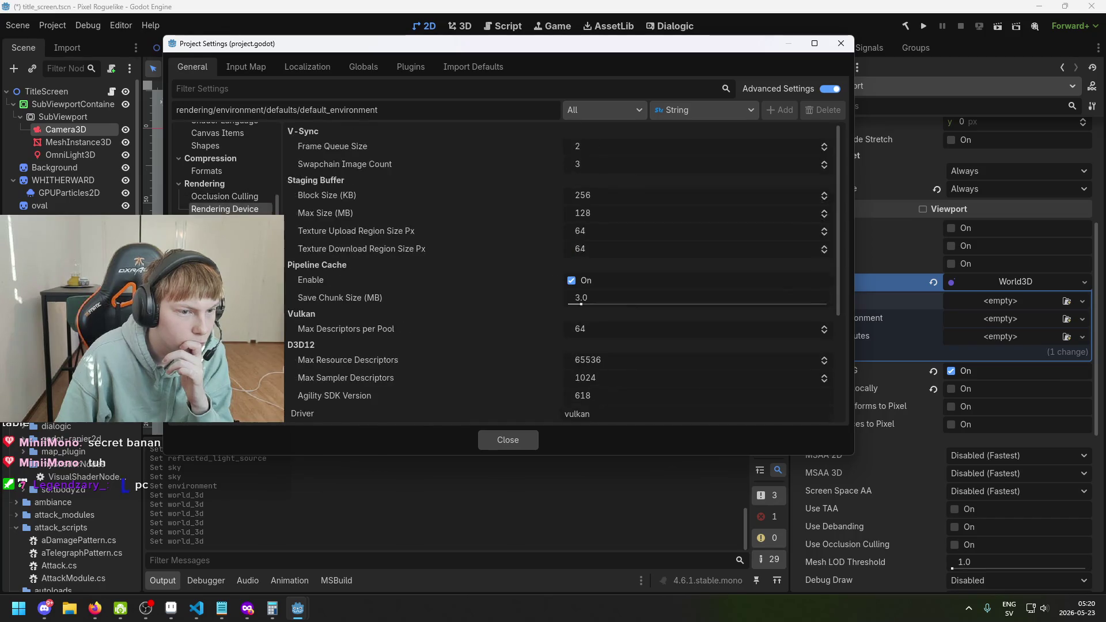
pyautogui.press('Down')
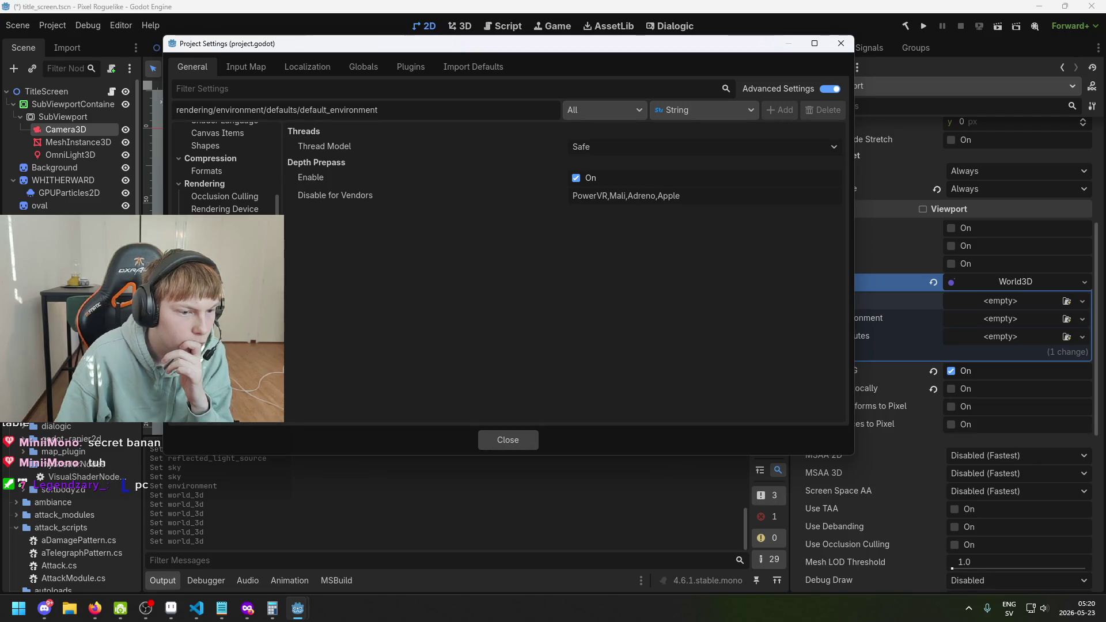
pyautogui.press('Down')
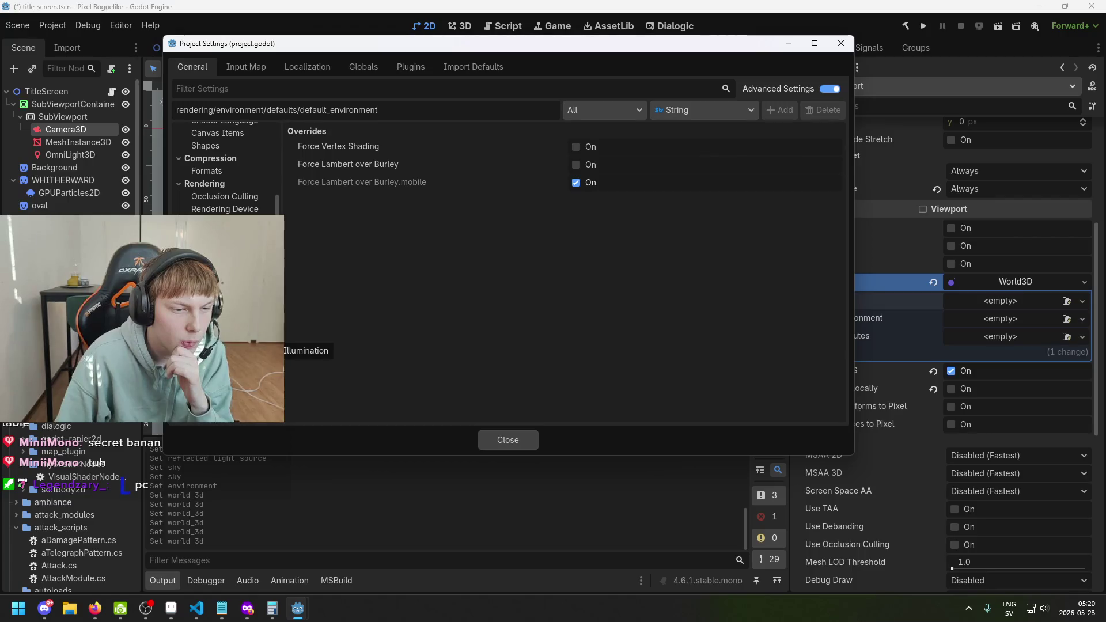
pyautogui.click(271, 341)
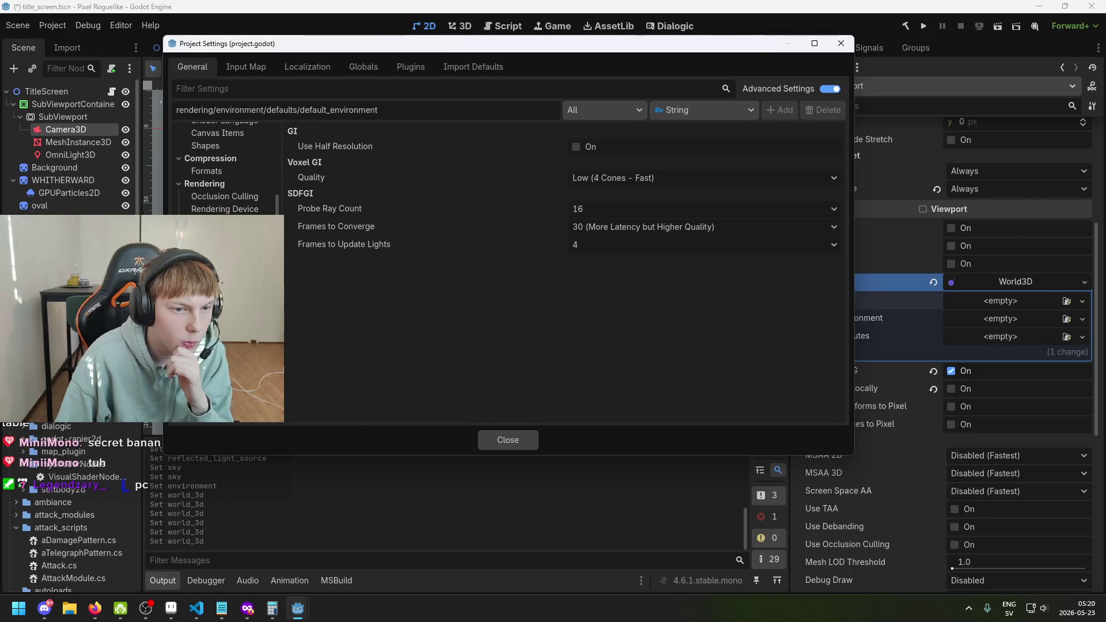
pyautogui.click(271, 378)
pyautogui.click(271, 404)
pyautogui.press('Down')
pyautogui.press('Down')
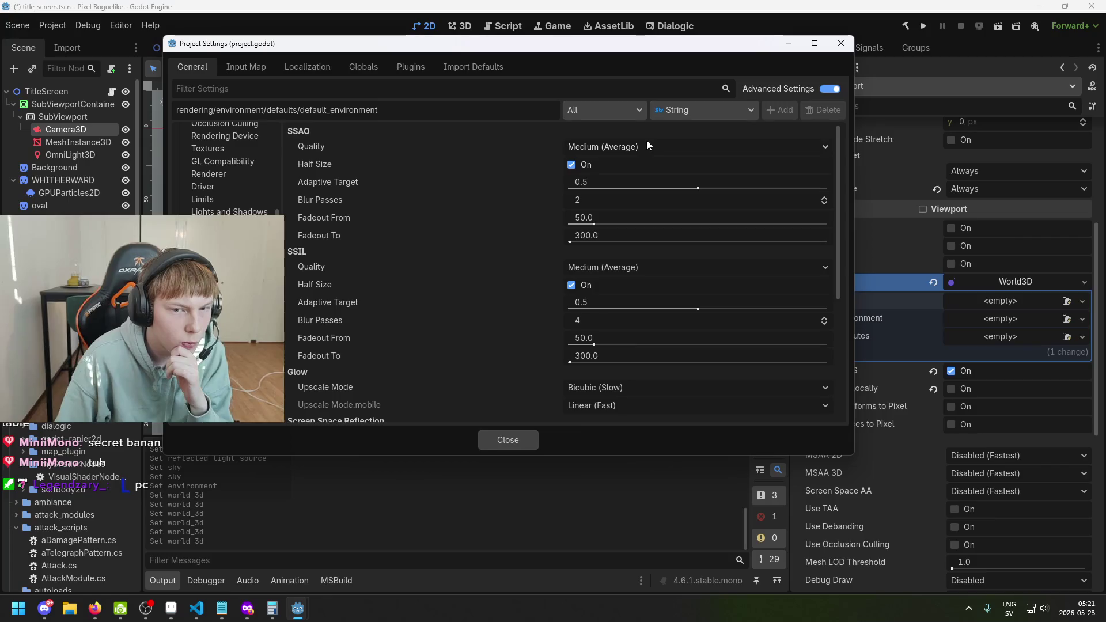
pyautogui.scroll(-3, 394, 196)
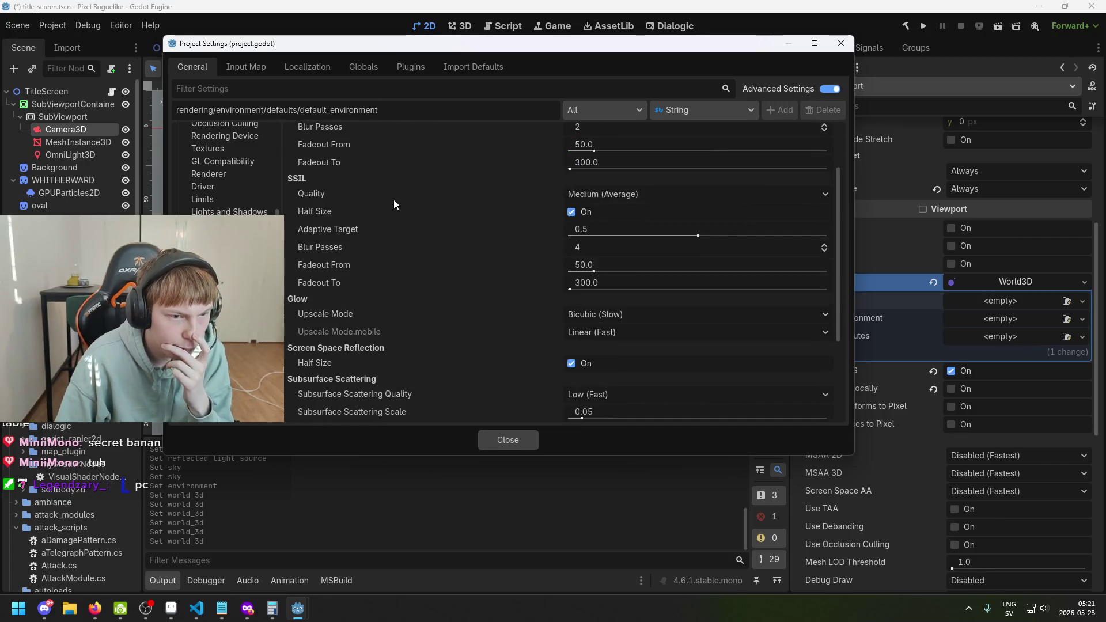
pyautogui.scroll(-5, 460, 201)
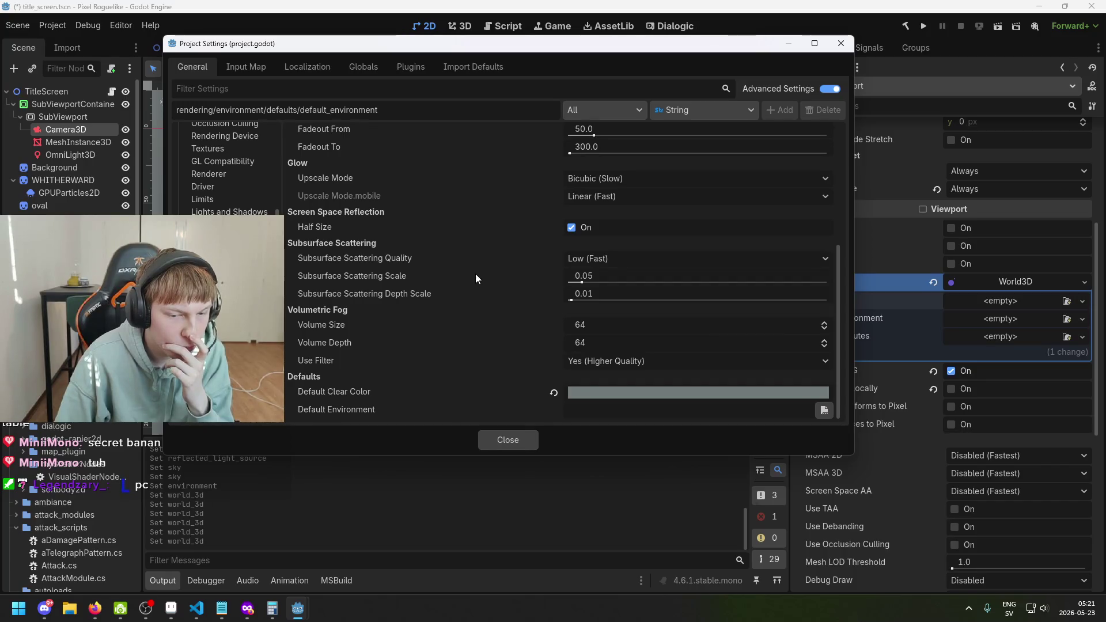
# Step: Leave Default Environment unset by cancelling its file picker, then close Project Settings
pyautogui.click(827, 413)
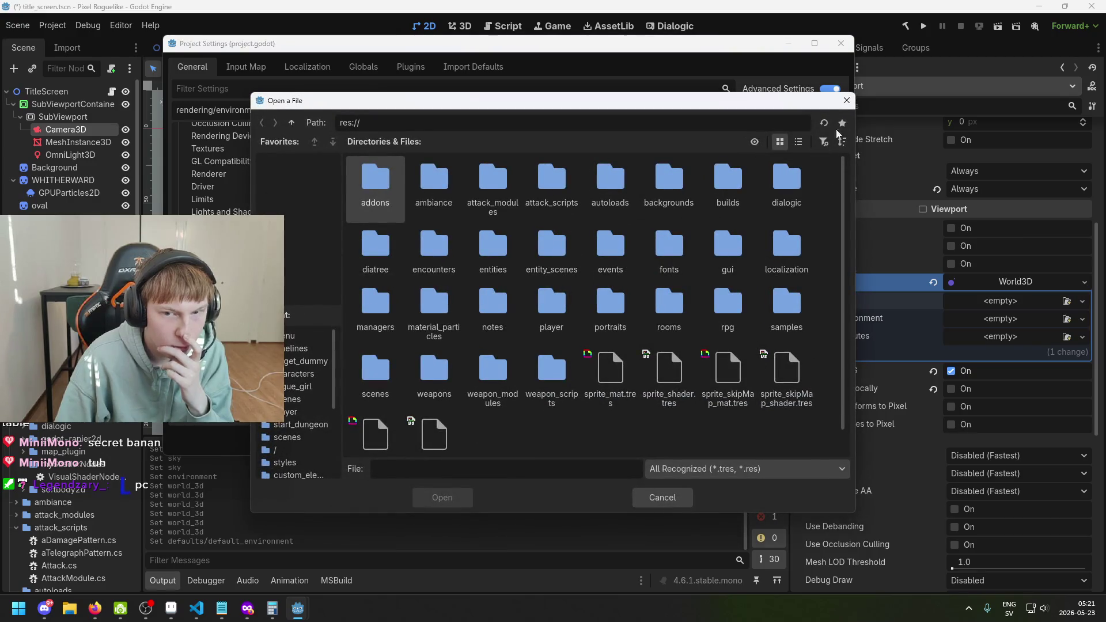
pyautogui.click(846, 100)
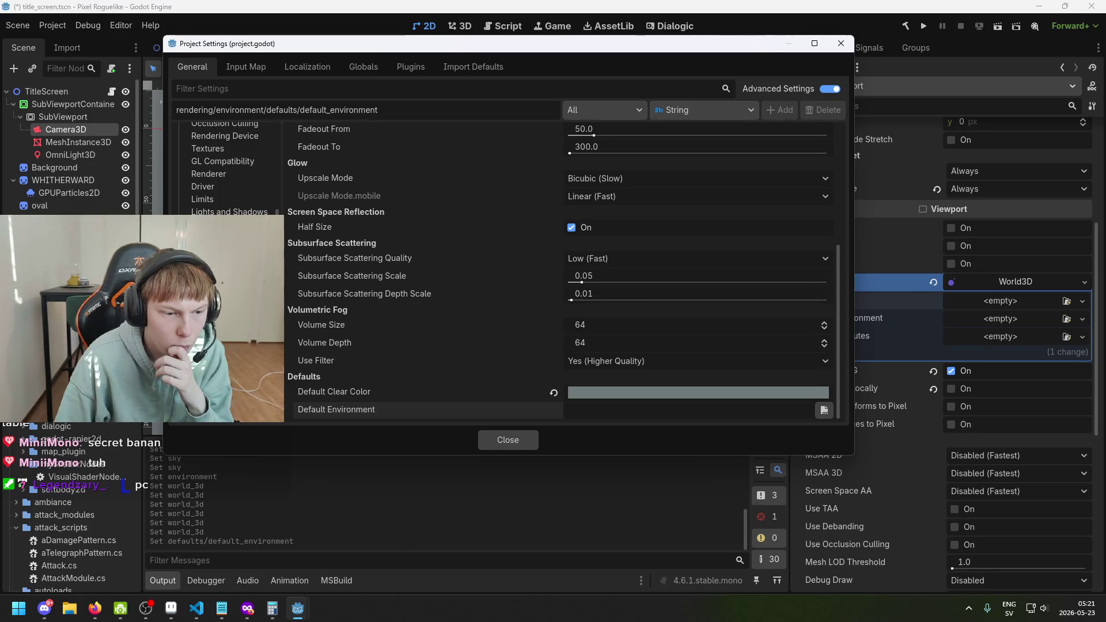
pyautogui.scroll(-2, 228, 167)
pyautogui.scroll(-6, 228, 167)
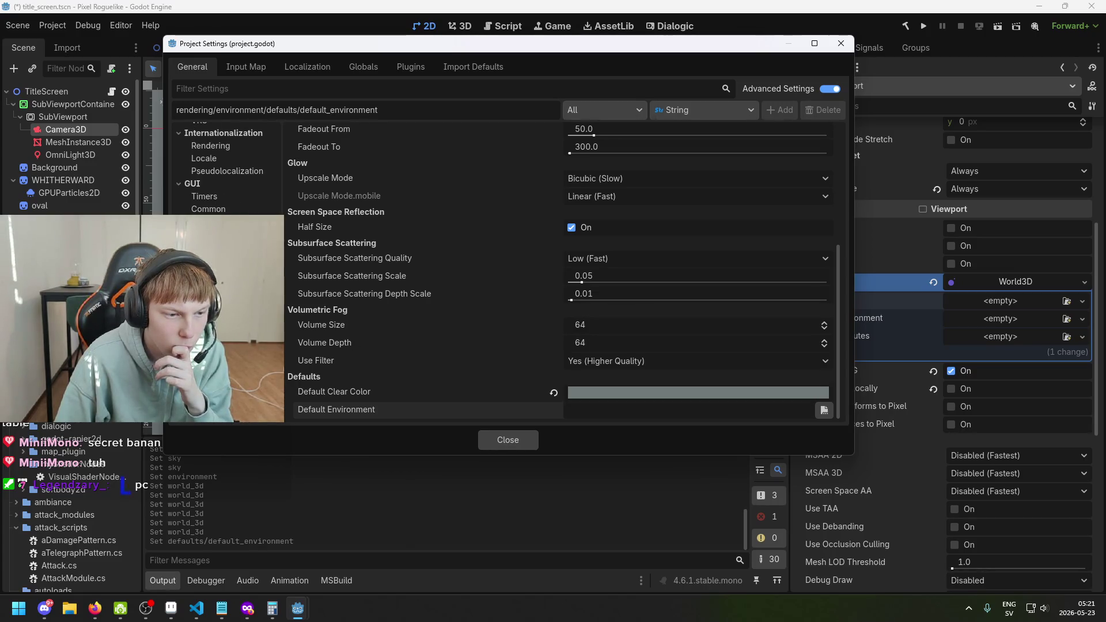
pyautogui.scroll(-6, 227, 167)
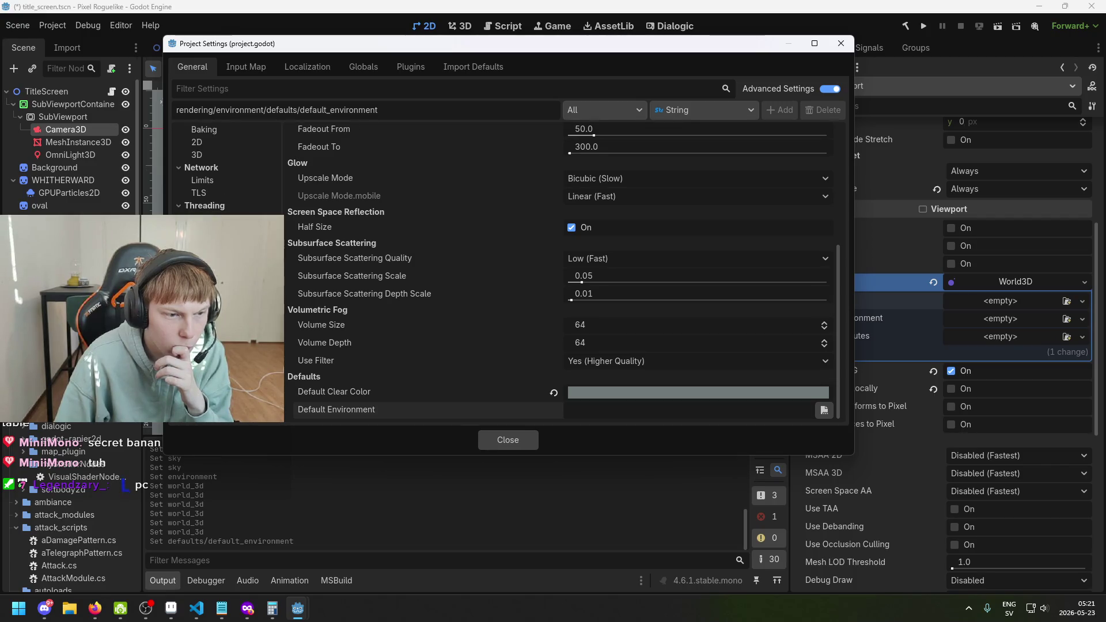
pyautogui.scroll(4, 228, 167)
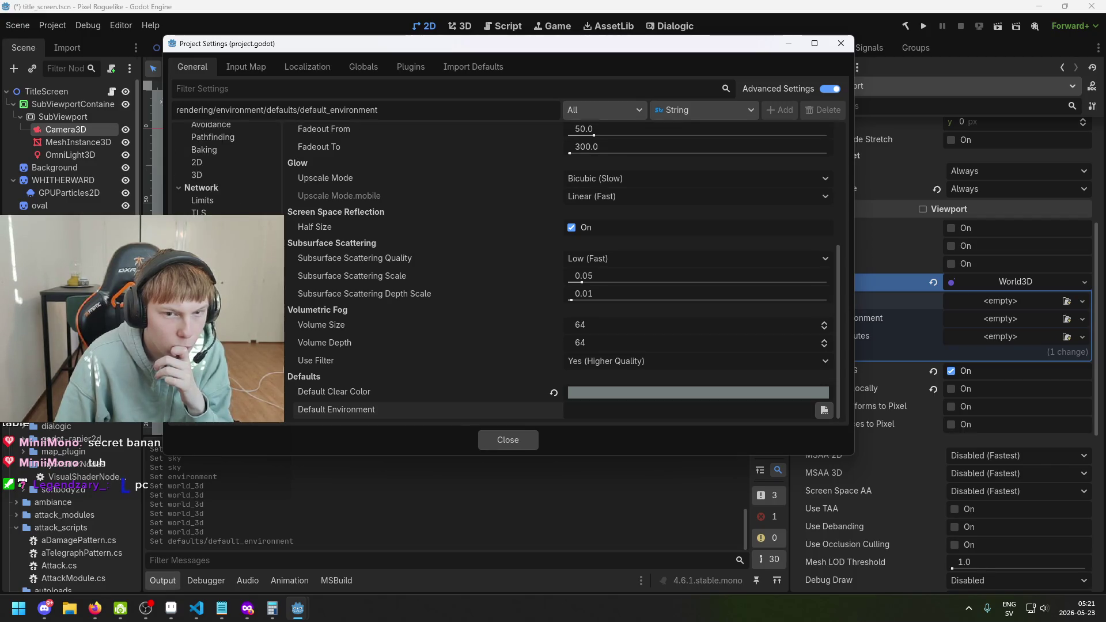
pyautogui.scroll(6, 431, 331)
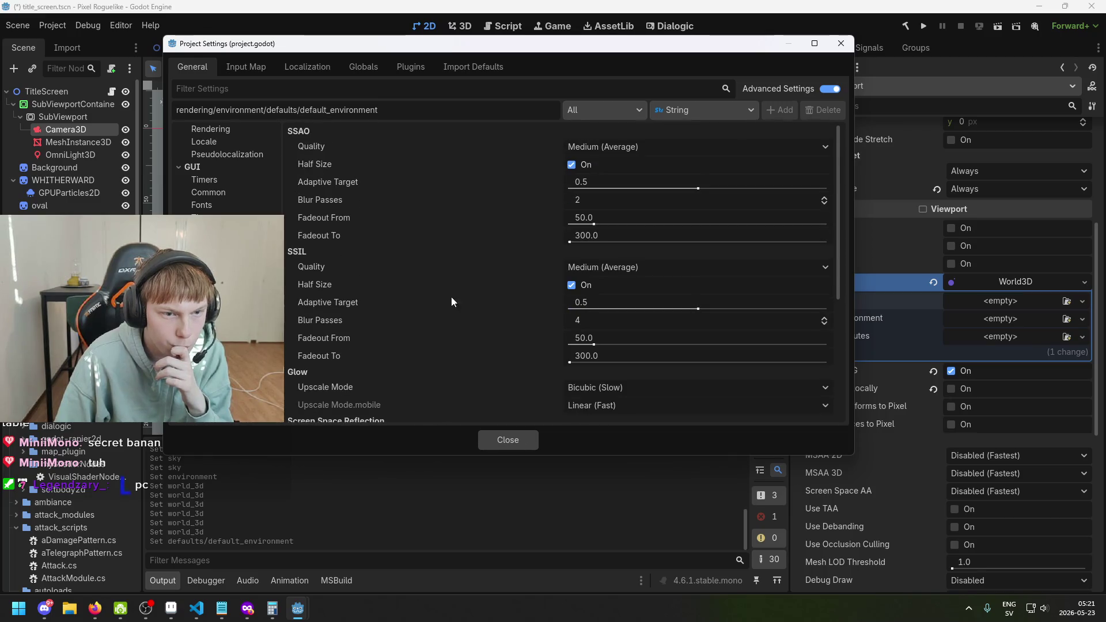
pyautogui.scroll(-5, 451, 296)
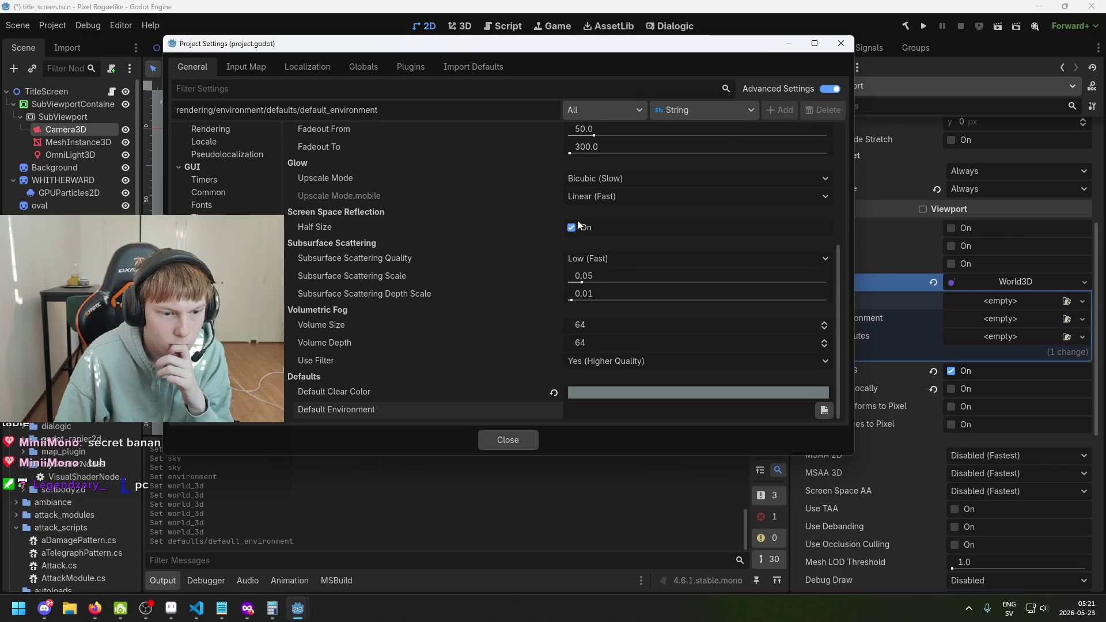
pyautogui.click(841, 43)
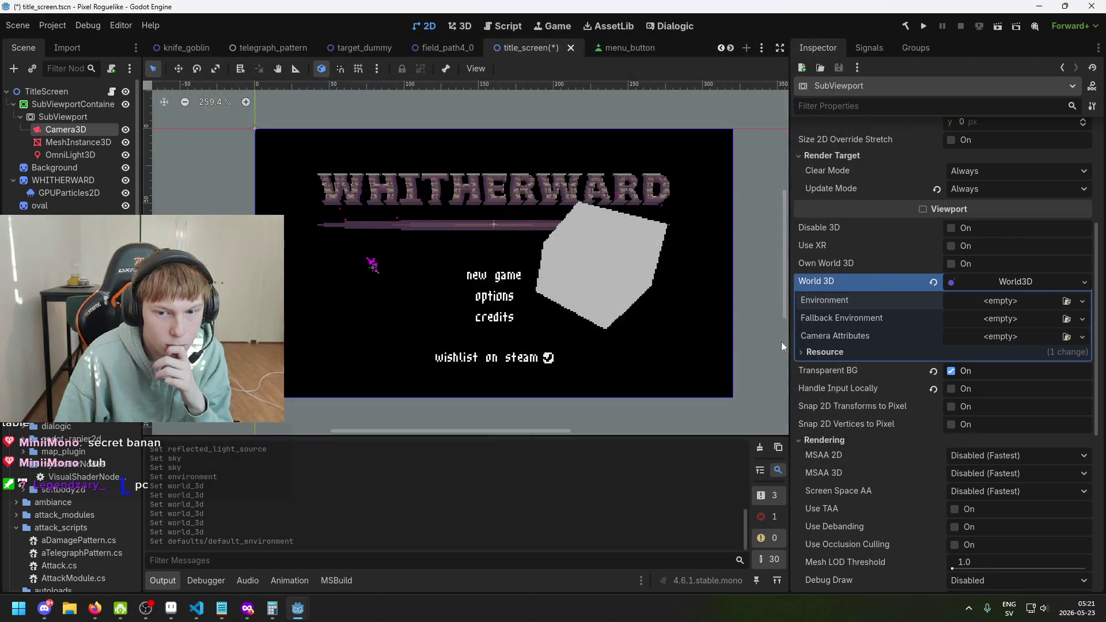
# Step: Reset the SubViewport's World 3D and assign it a New World3D resource
pyautogui.click(935, 282)
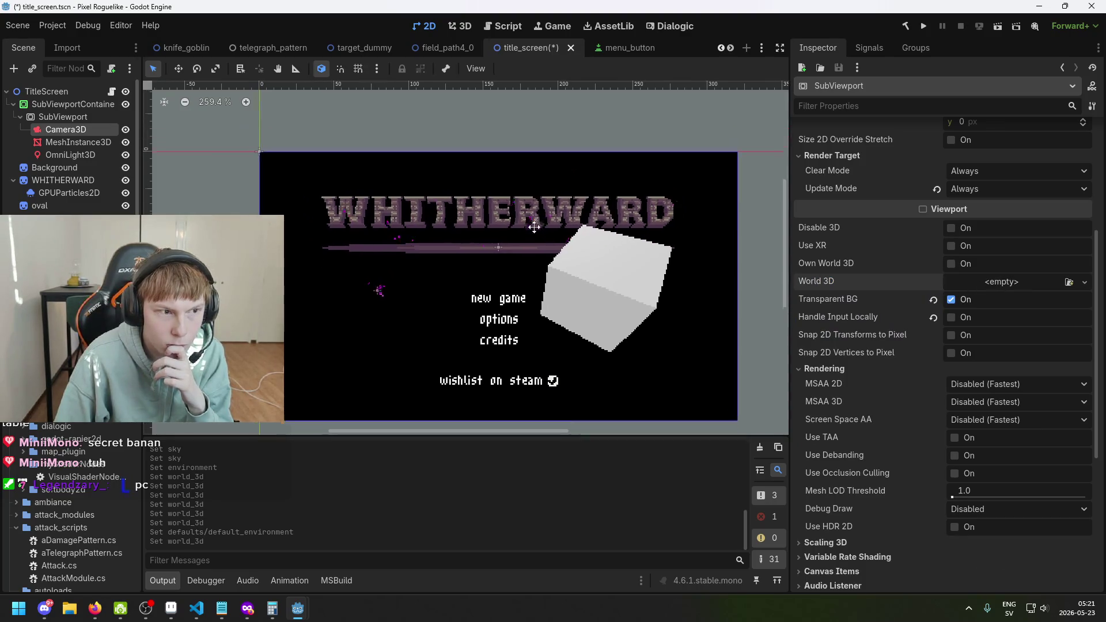
pyautogui.scroll(-1, 528, 192)
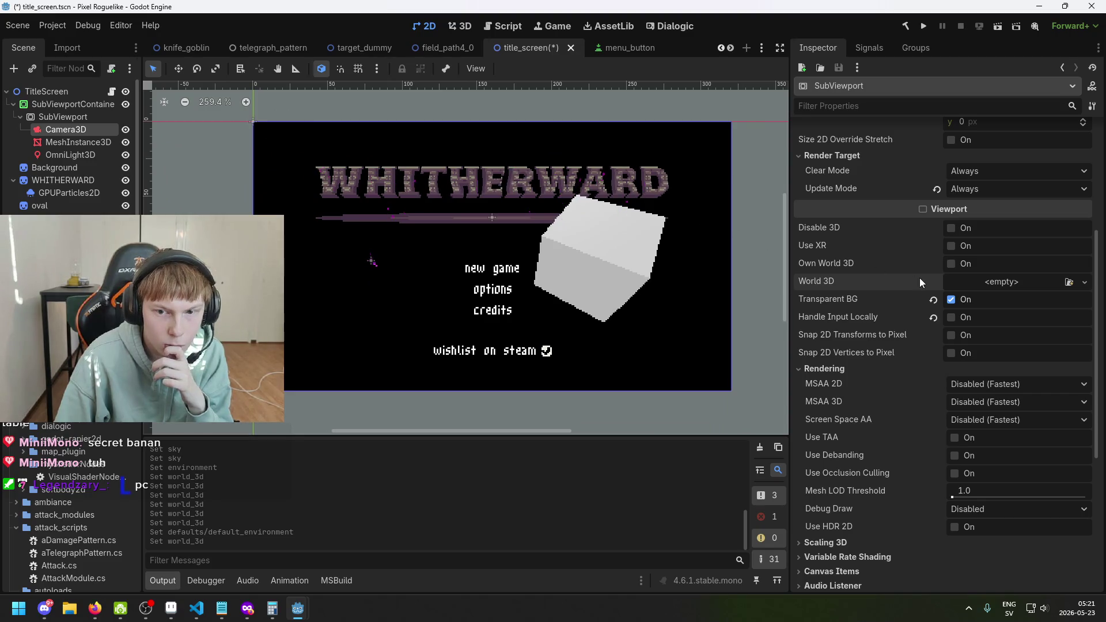
pyautogui.scroll(5, 920, 277)
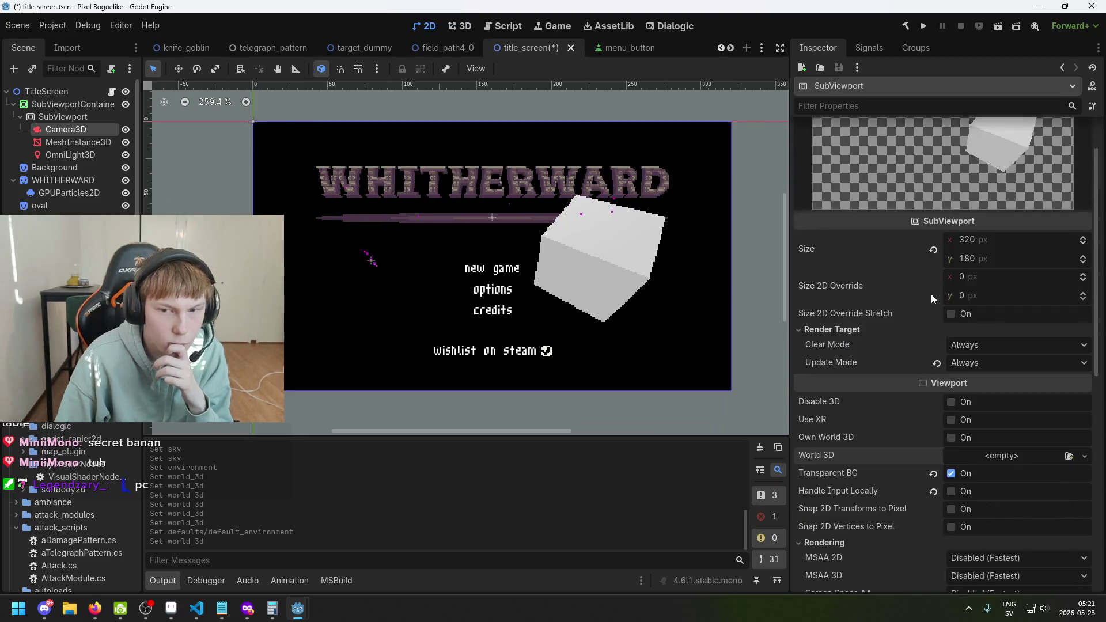
pyautogui.click(1011, 458)
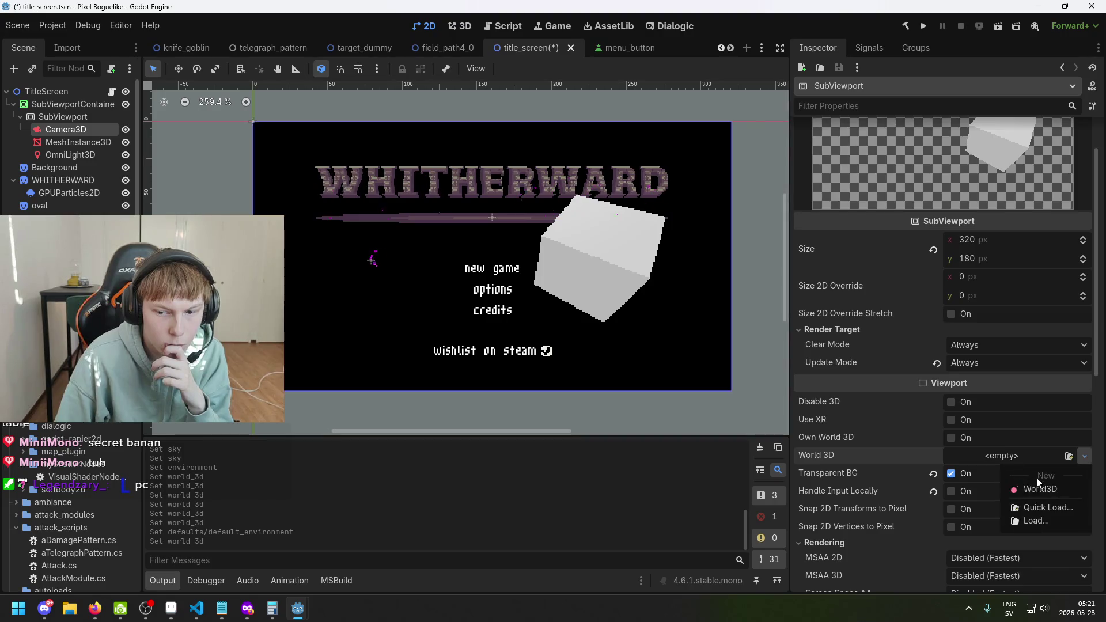
pyautogui.click(1041, 489)
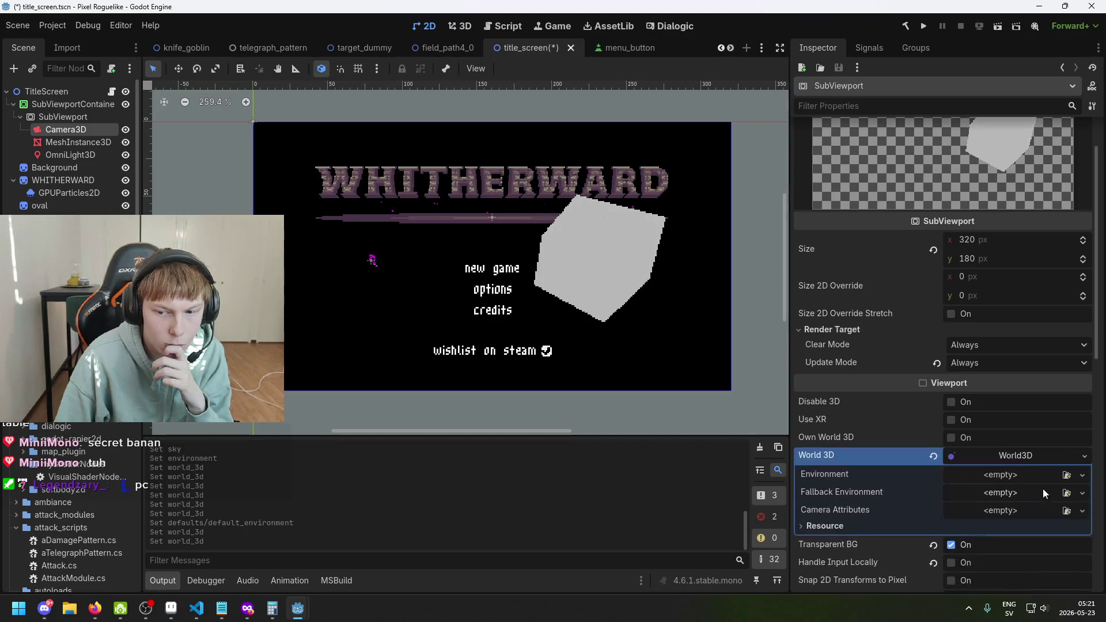
# Step: Check the Camera3D node, return to the 2D view, and save the title_screen scene
pyautogui.click(68, 129)
pyautogui.scroll(-3, 887, 381)
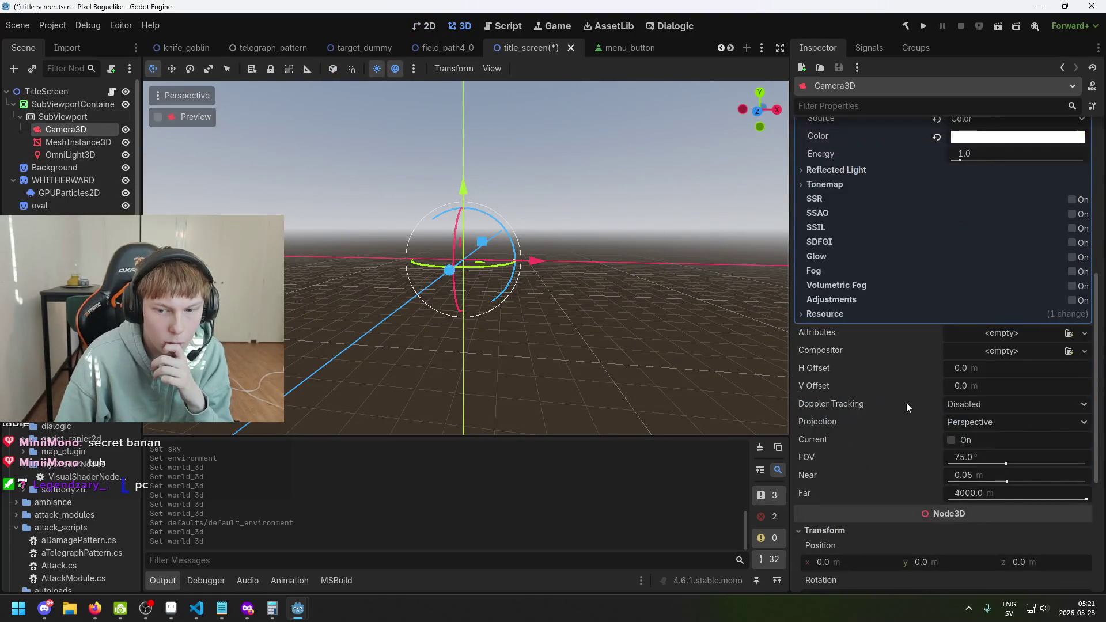
pyautogui.click(67, 117)
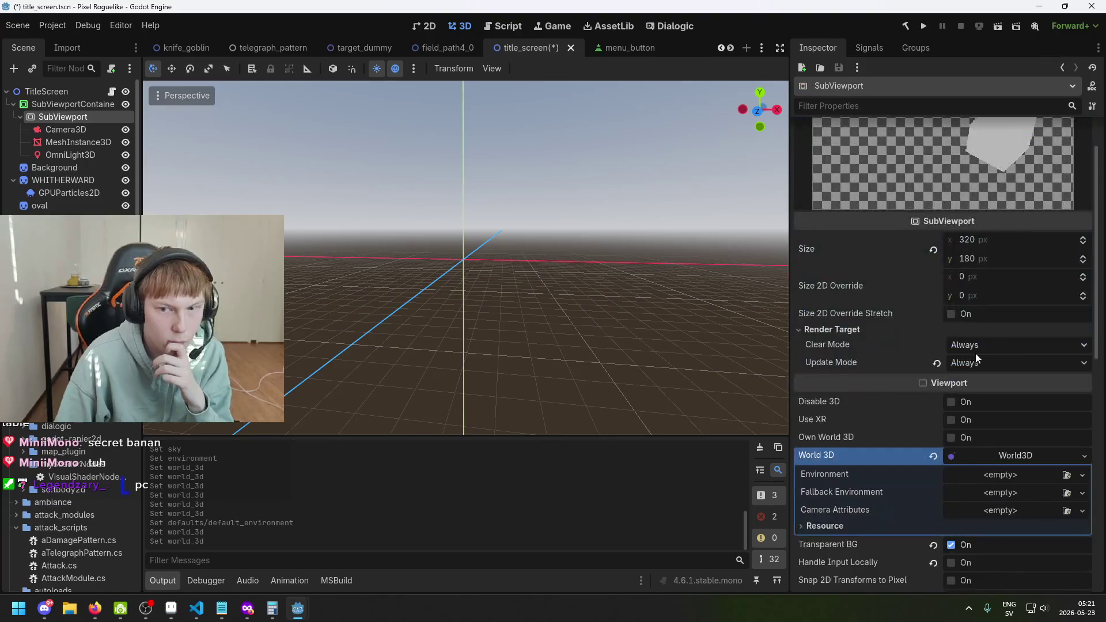
pyautogui.click(427, 26)
pyautogui.hotkey('ctrl', 's')
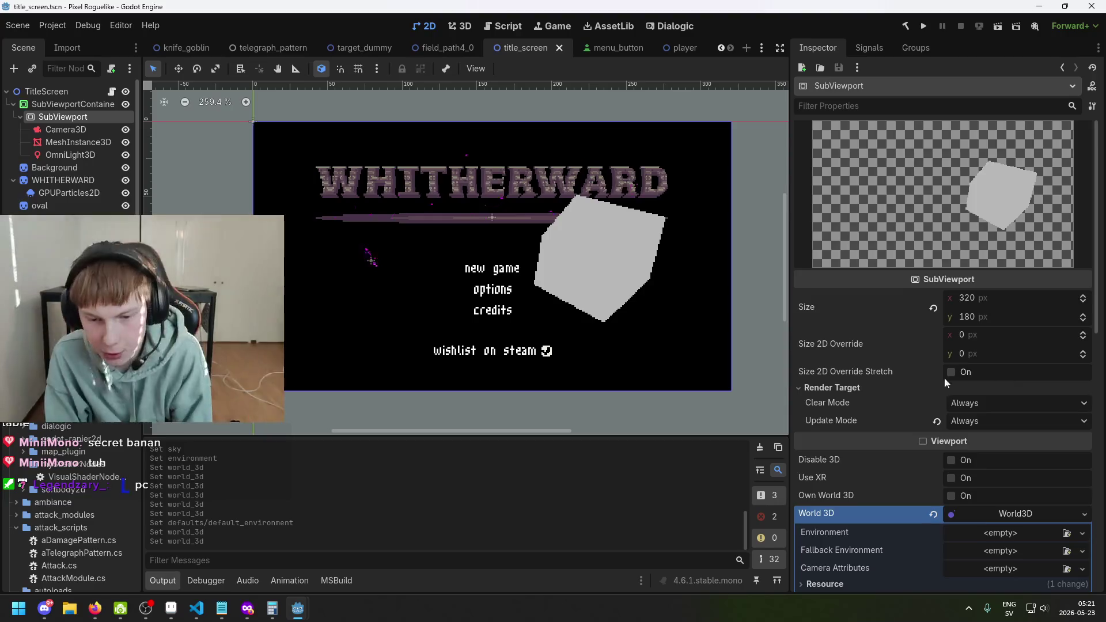
pyautogui.scroll(-3, 951, 381)
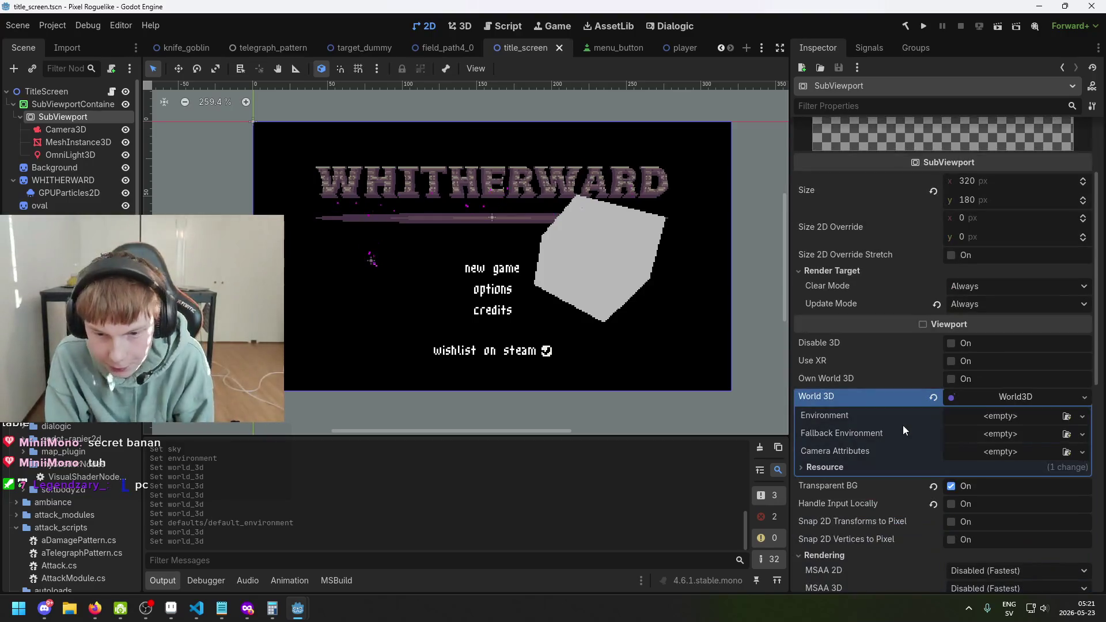
# Step: Add a New Environment resource to the SubViewport's World3D, leaving Disable 3D and Own World 3D unchanged
pyautogui.click(950, 344)
pyautogui.click(950, 344)
pyautogui.click(952, 379)
pyautogui.click(951, 379)
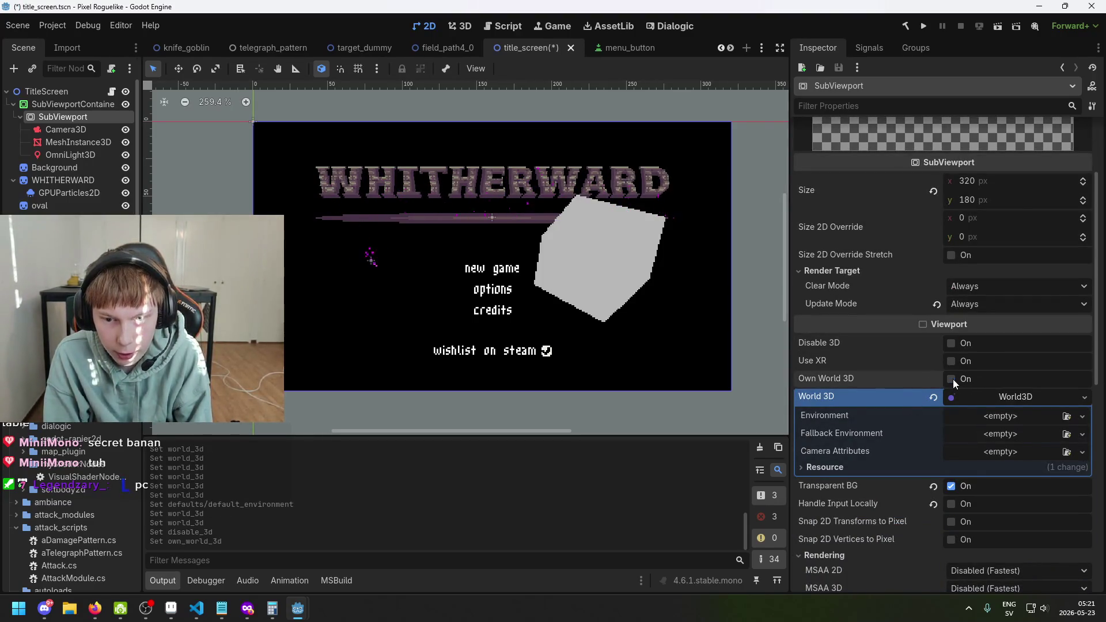
pyautogui.click(991, 416)
pyautogui.click(1011, 444)
# Step: Expand the Environment's Background and Tonemap sections, showing Clear Color background and Linear tonemap
pyautogui.click(992, 414)
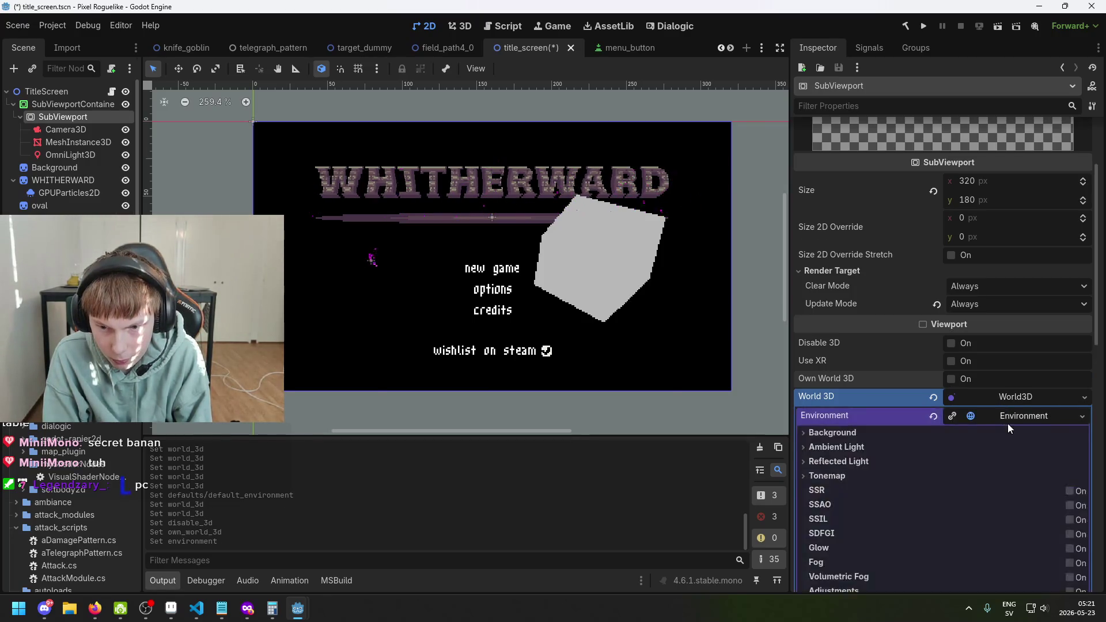
pyautogui.scroll(-5, 946, 346)
pyautogui.click(813, 200)
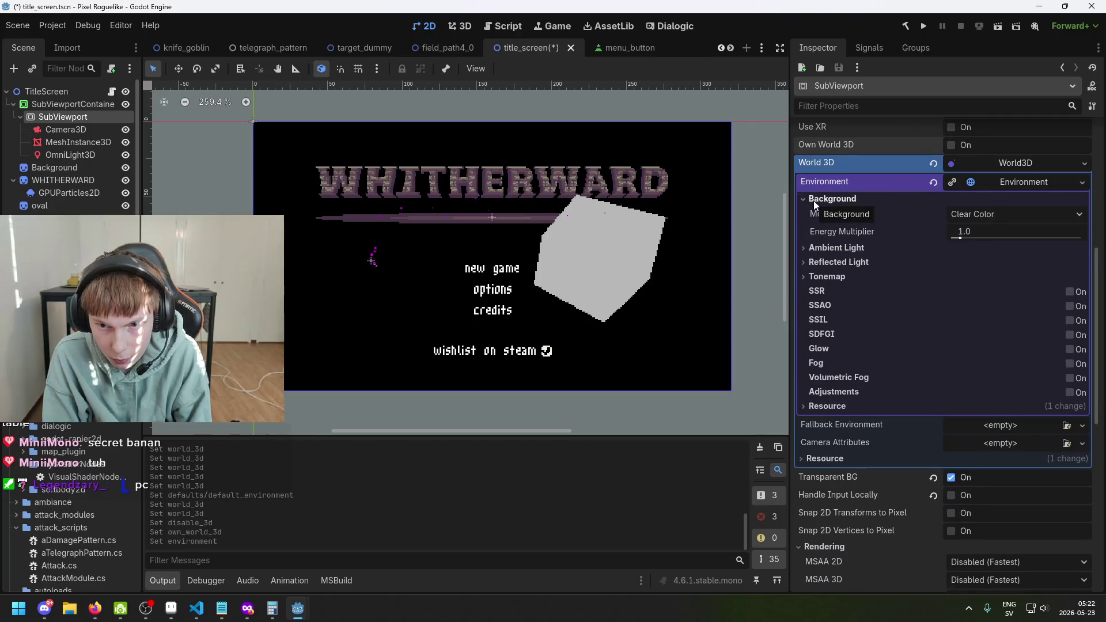
pyautogui.click(828, 264)
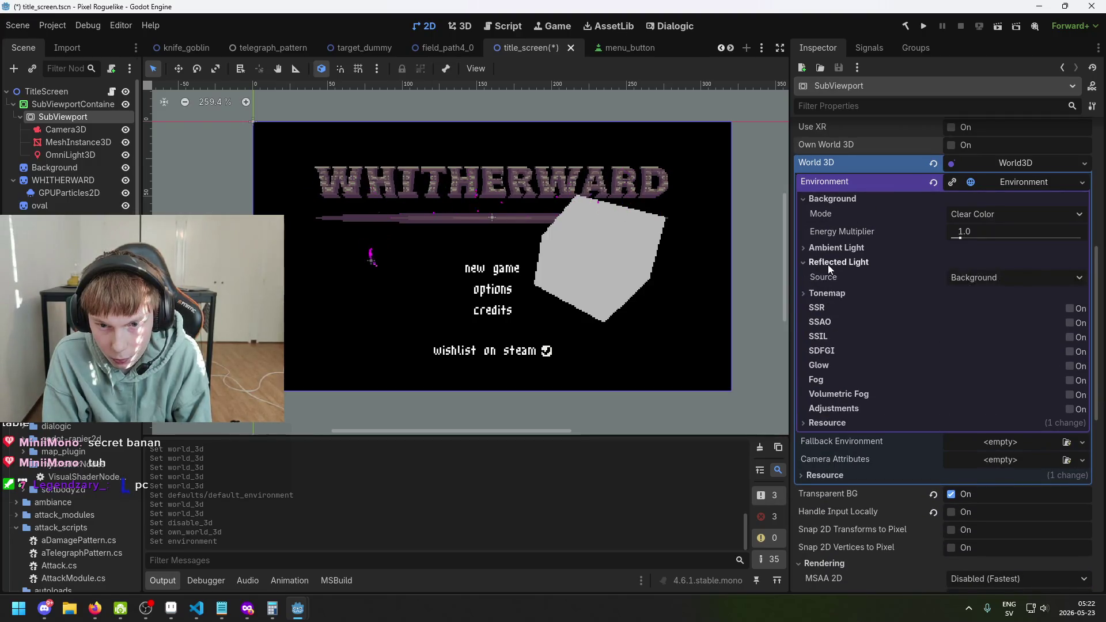
pyautogui.click(828, 264)
pyautogui.click(829, 277)
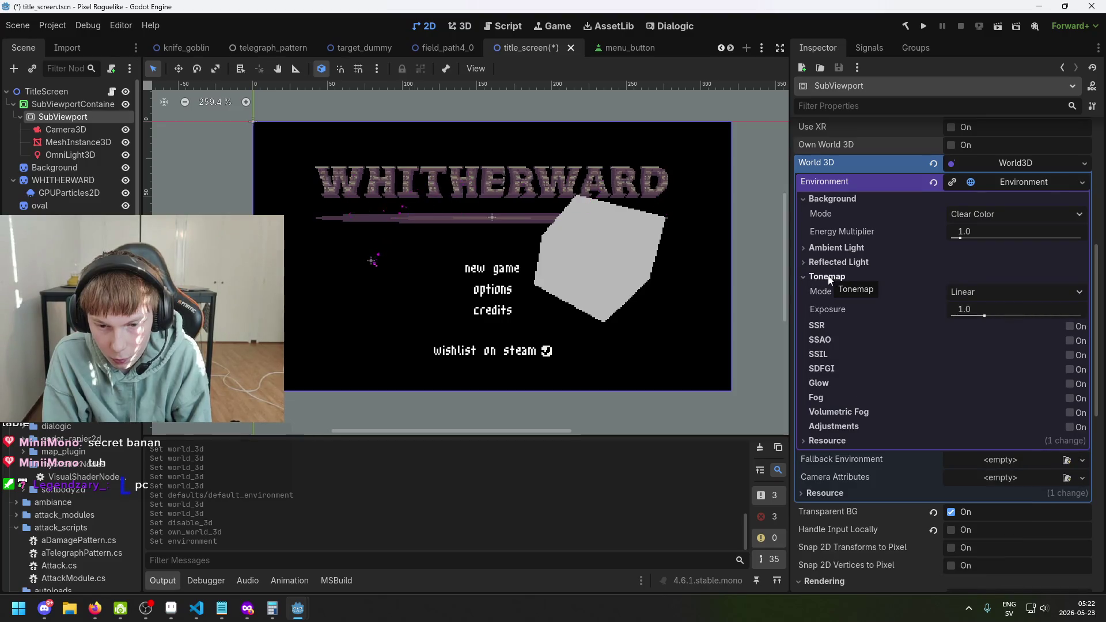
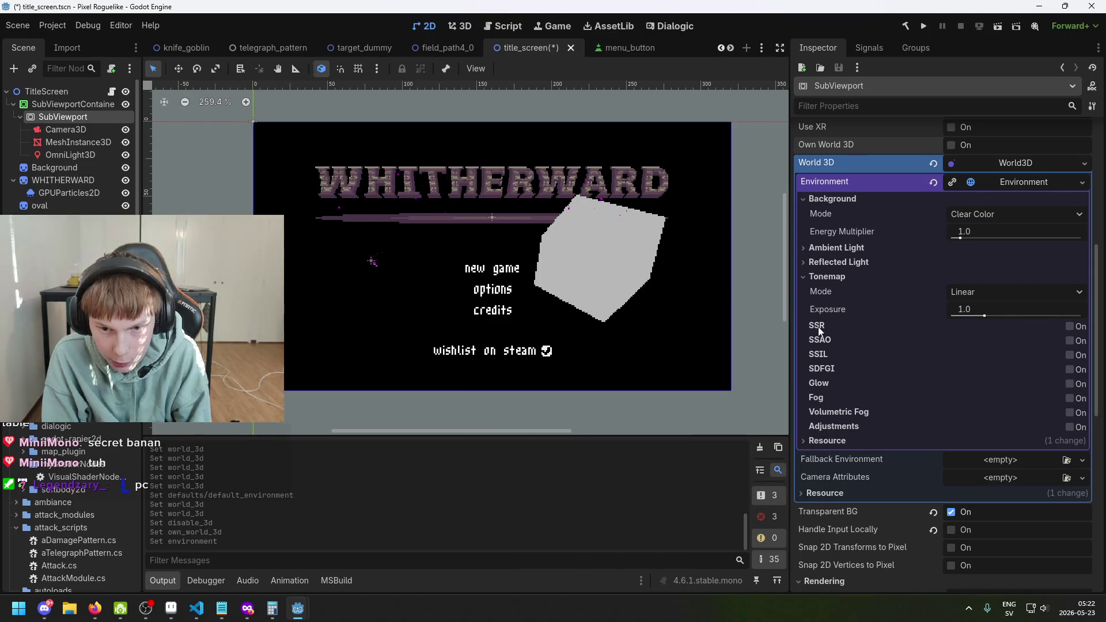
# Step: Toggle SDFGI and Glow on the viewport environment to compare the cube's lighting
pyautogui.moveTo(822, 358)
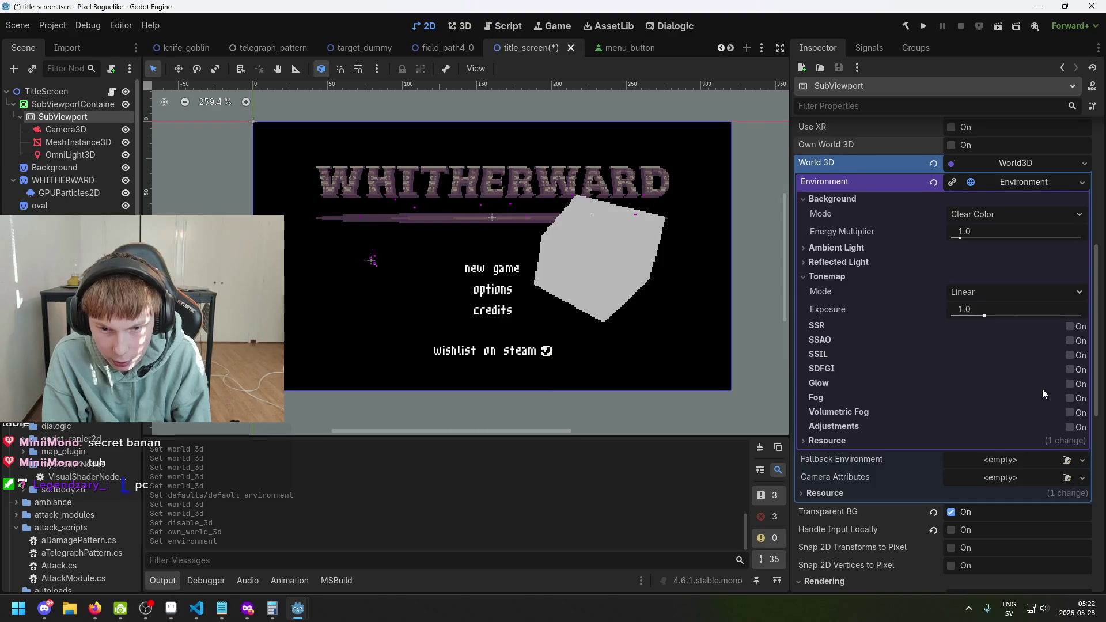
pyautogui.click(1071, 370)
pyautogui.click(1070, 369)
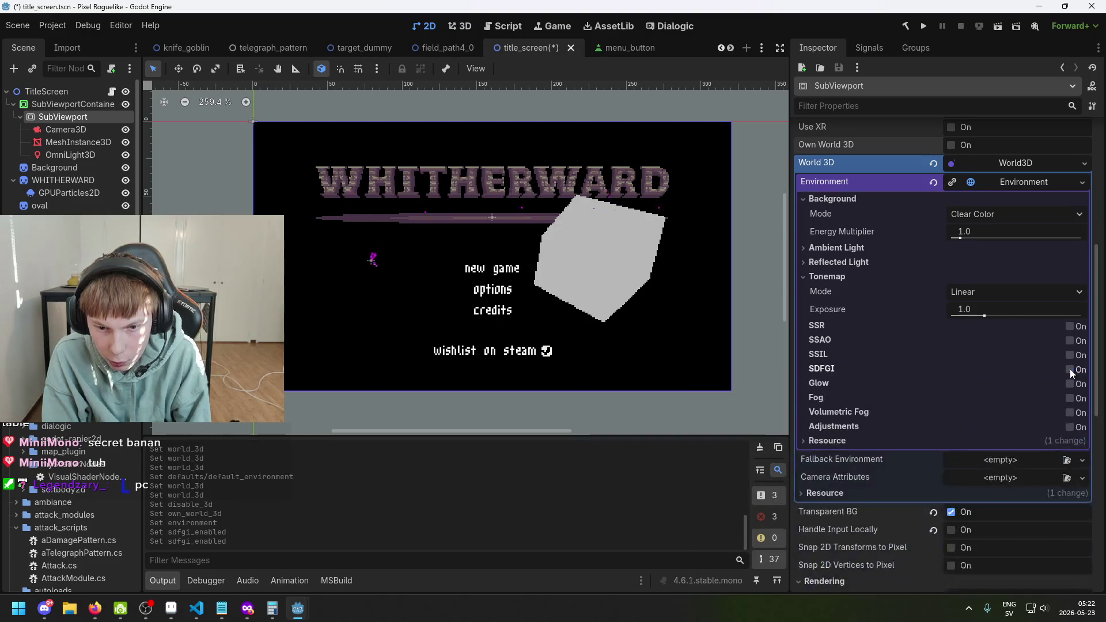
pyautogui.click(1067, 386)
pyautogui.click(1068, 372)
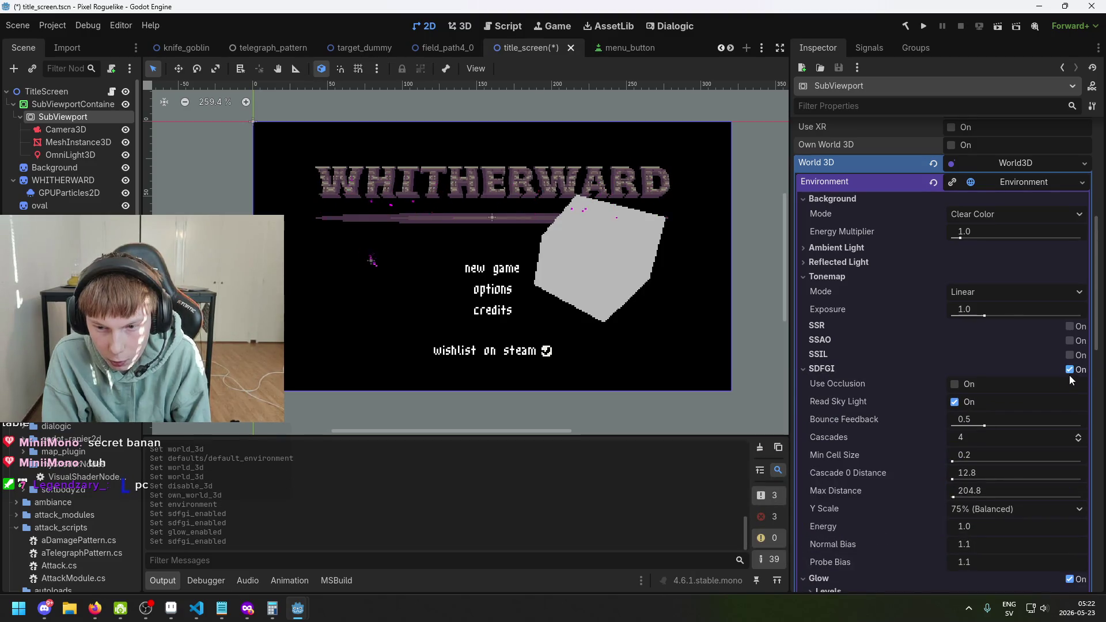
pyautogui.click(1070, 372)
pyautogui.click(1069, 372)
# Step: Try Fog, then switch Fog, Glow and SDFGI all back off
pyautogui.click(979, 370)
pyautogui.click(921, 384)
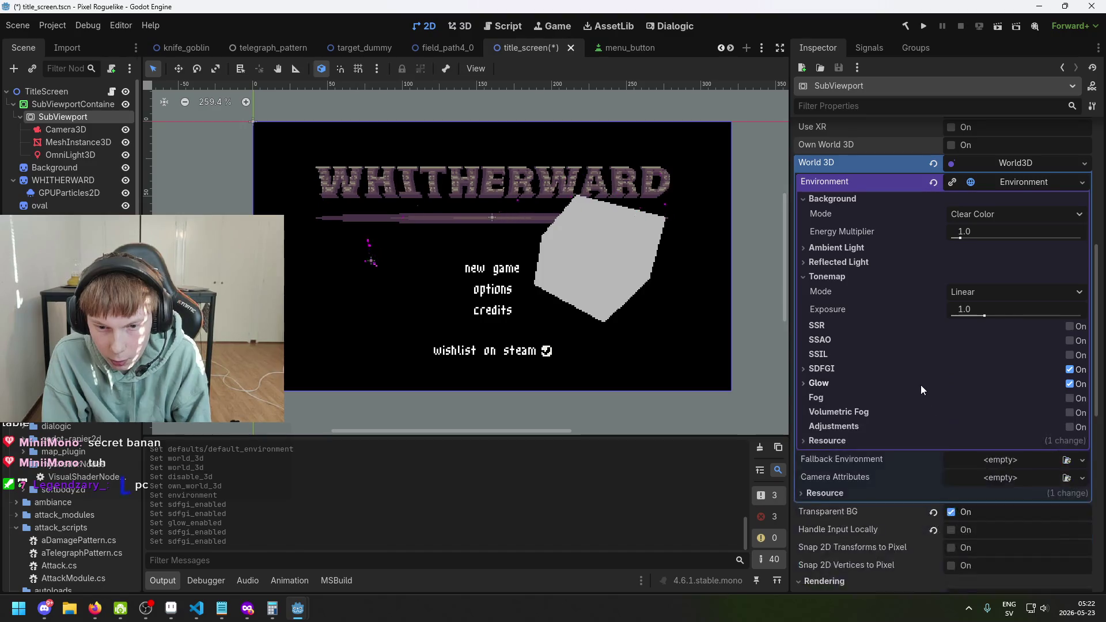
pyautogui.click(1069, 398)
pyautogui.click(1070, 399)
pyautogui.click(1069, 385)
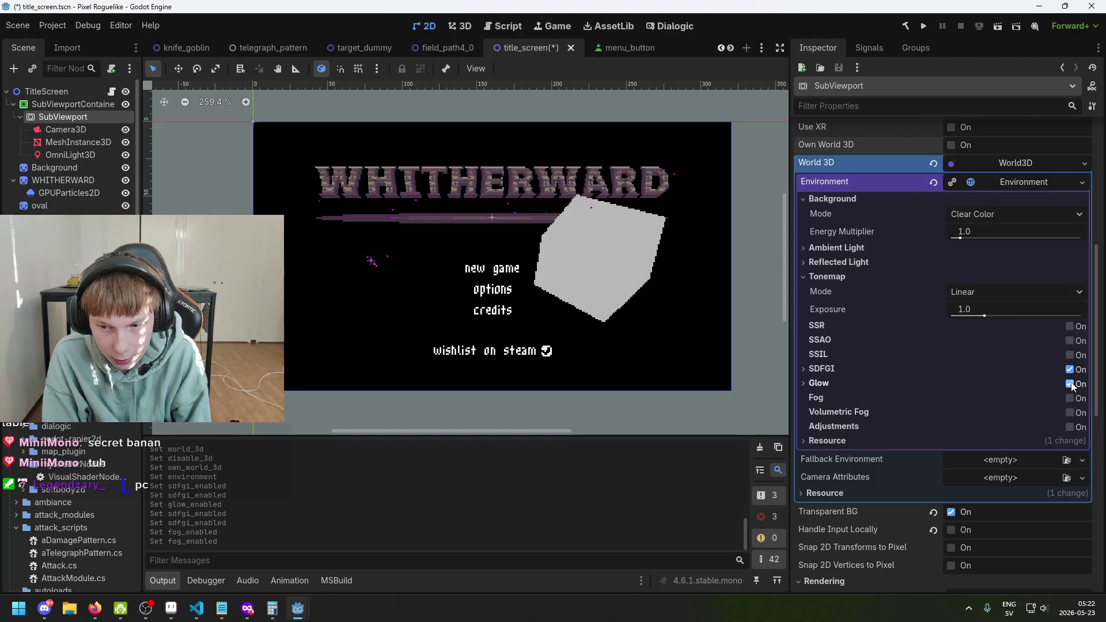
pyautogui.click(1069, 370)
# Step: Give the World 3D a new Fallback Environment and new Practical Camera Attributes
pyautogui.scroll(2, 987, 240)
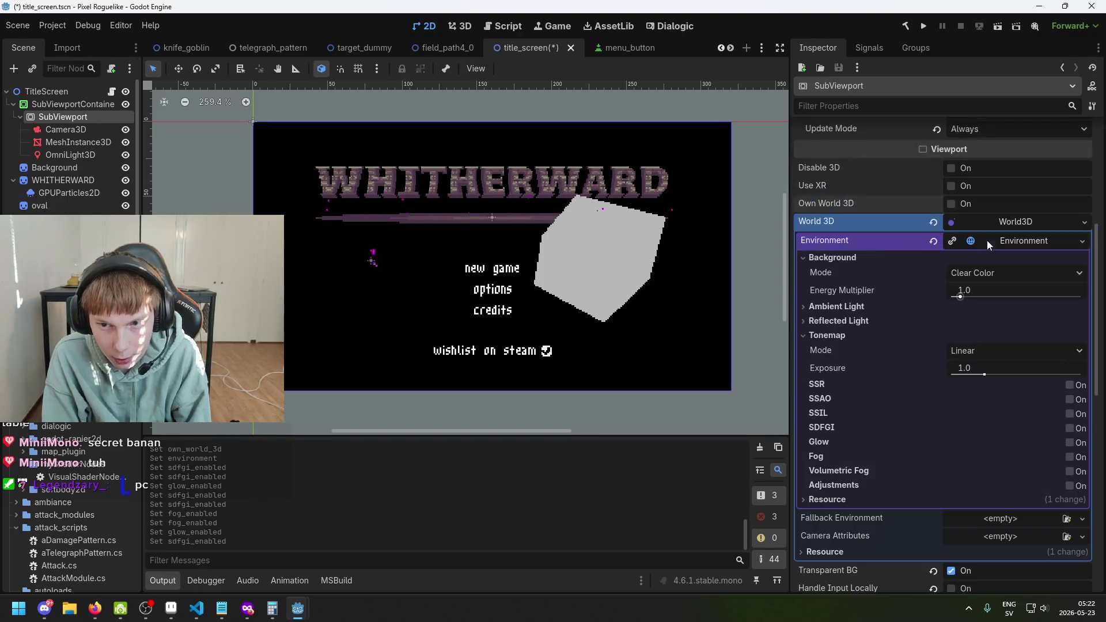
pyautogui.click(1002, 241)
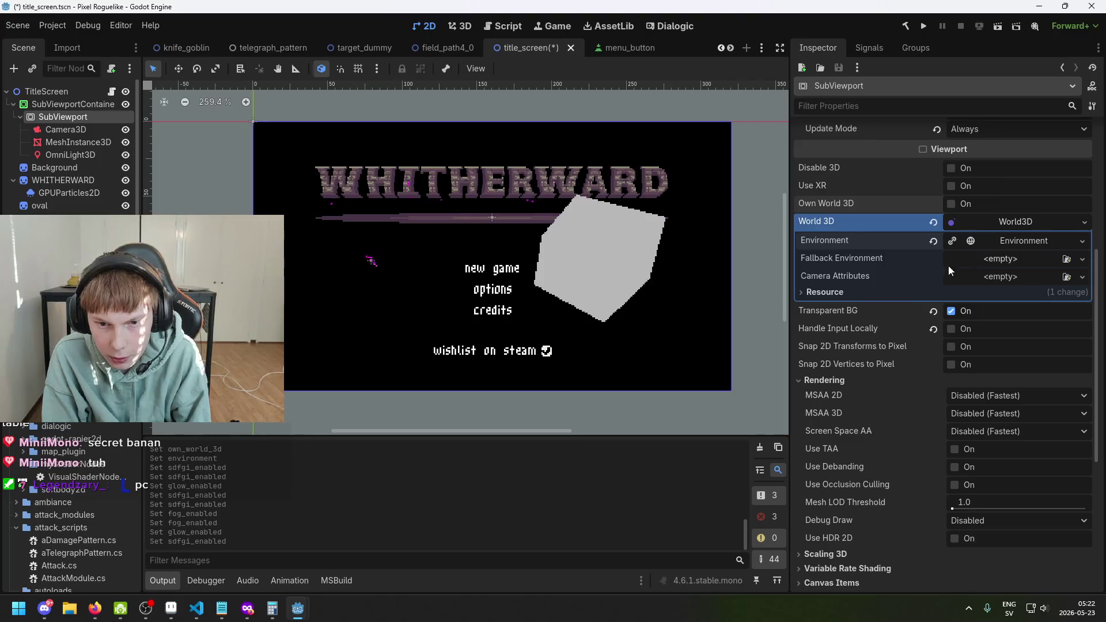
pyautogui.click(1015, 278)
pyautogui.click(1011, 246)
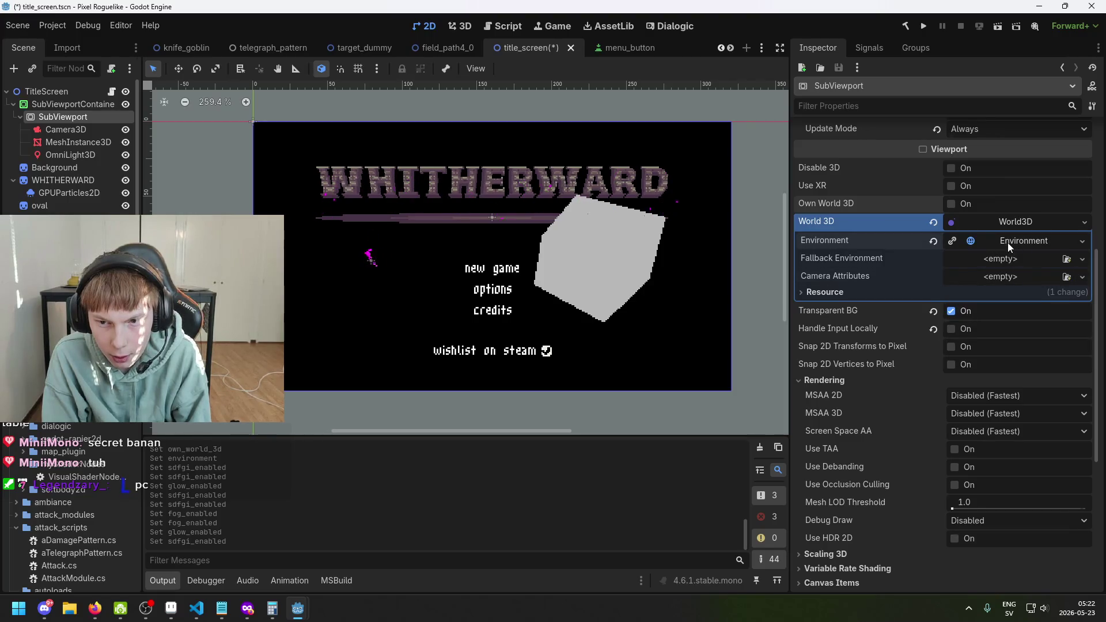
pyautogui.click(1003, 262)
pyautogui.click(1023, 292)
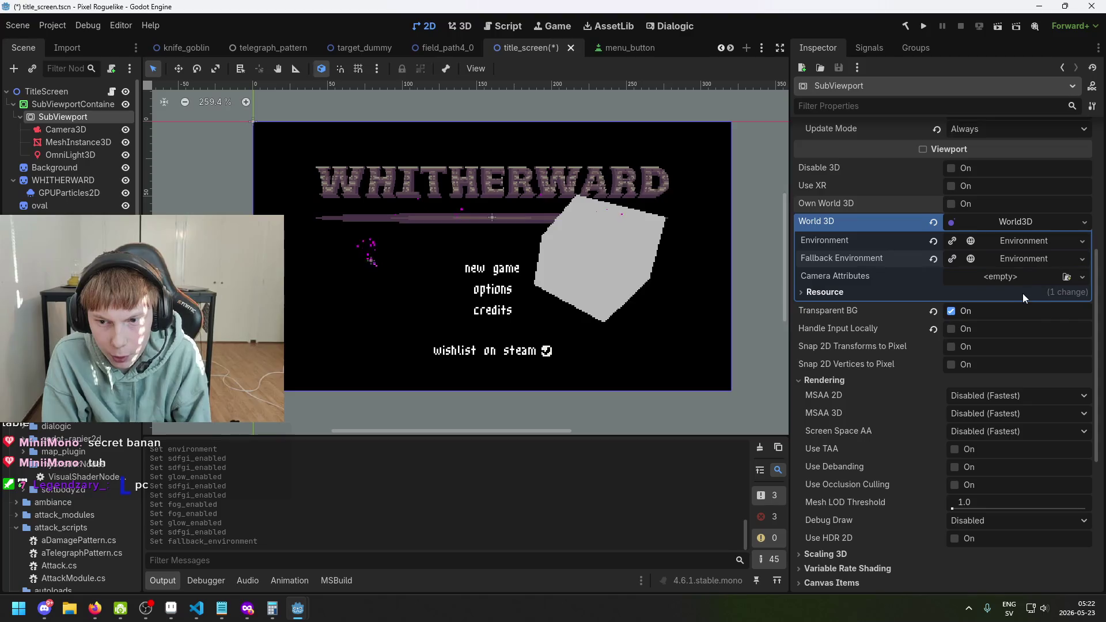
pyautogui.click(1018, 277)
pyautogui.click(1014, 311)
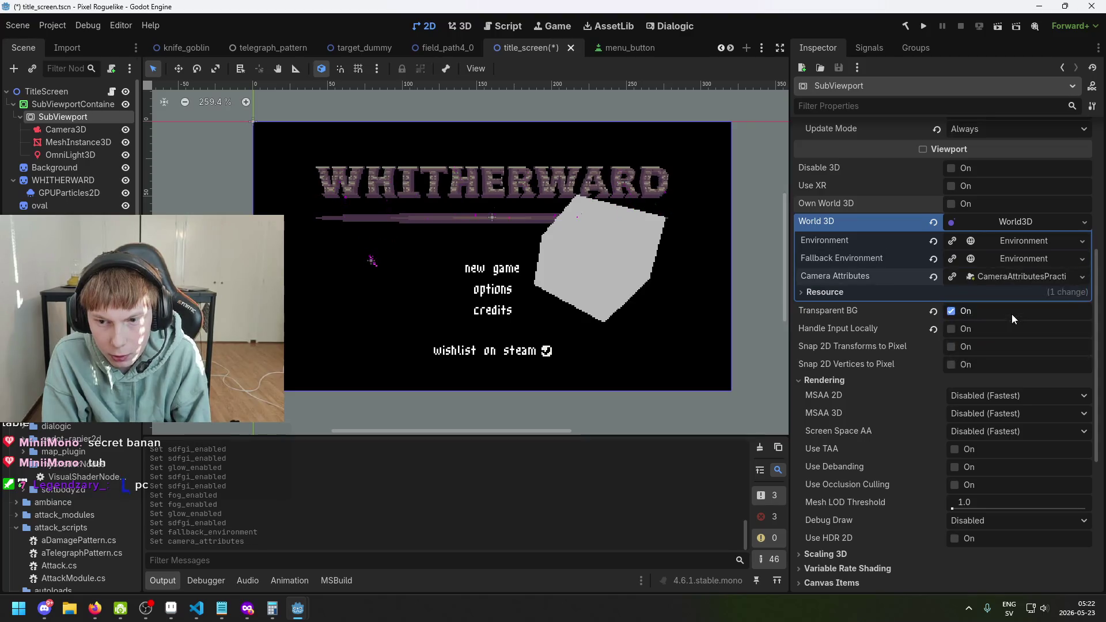
# Step: Swap to Physical Camera Attributes and test Transparent BG and Handle Input Locally, then revert both
pyautogui.click(933, 276)
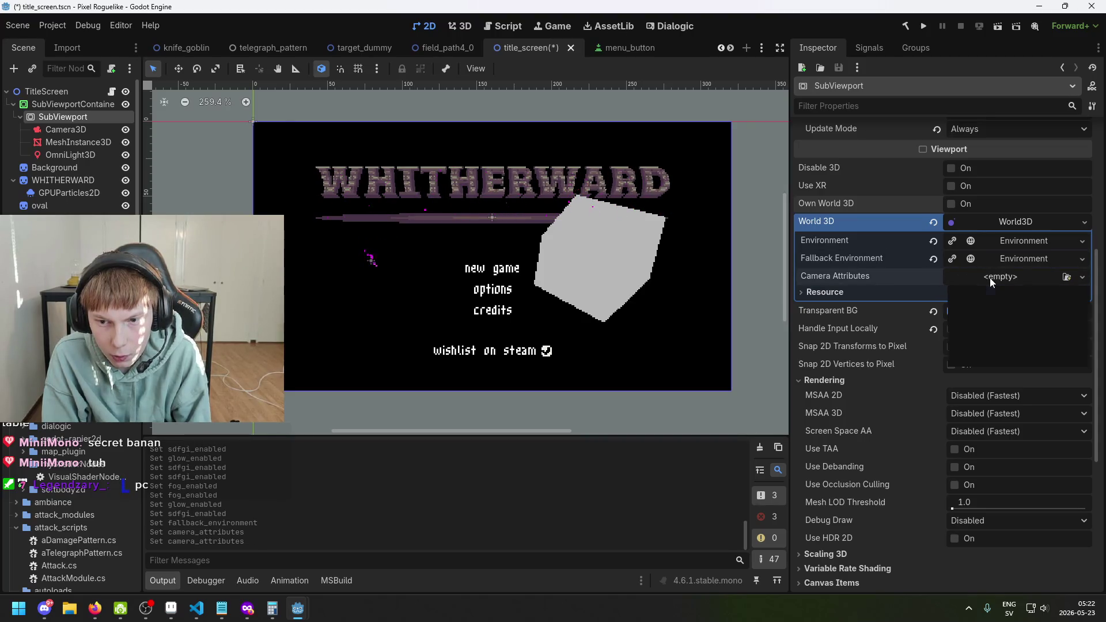
pyautogui.click(1015, 276)
pyautogui.click(1006, 321)
pyautogui.click(1004, 329)
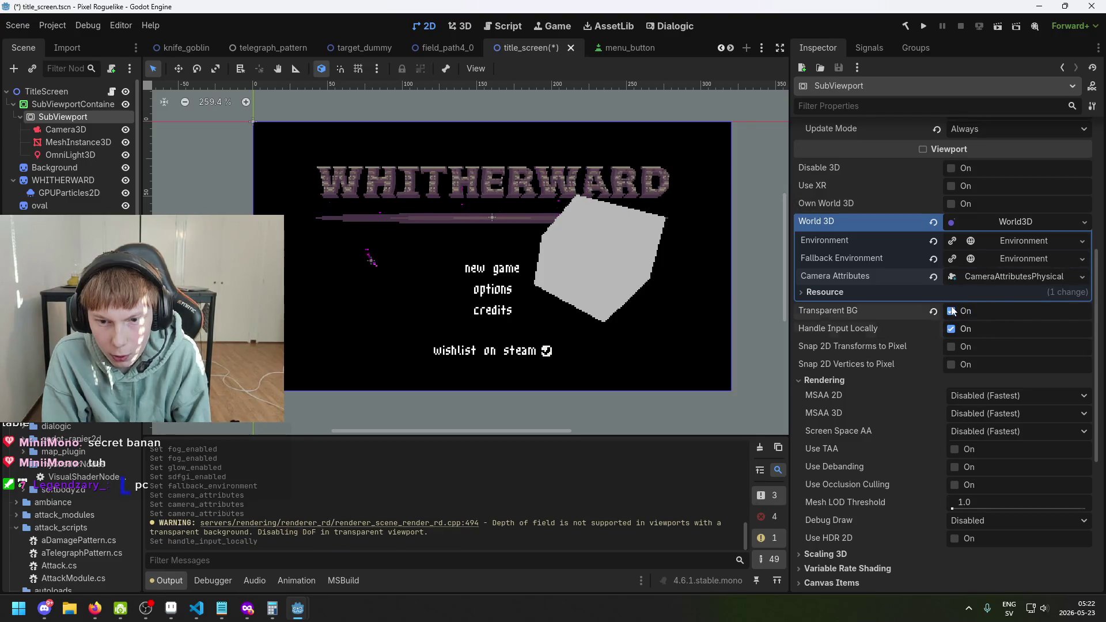
pyautogui.click(955, 312)
pyautogui.click(952, 312)
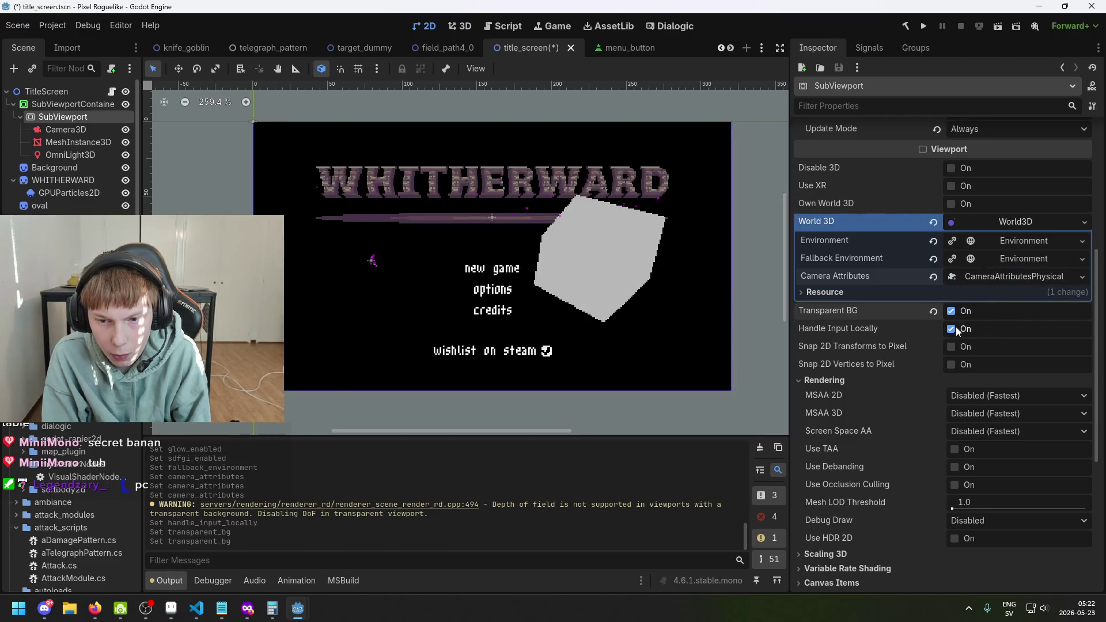
pyautogui.click(955, 329)
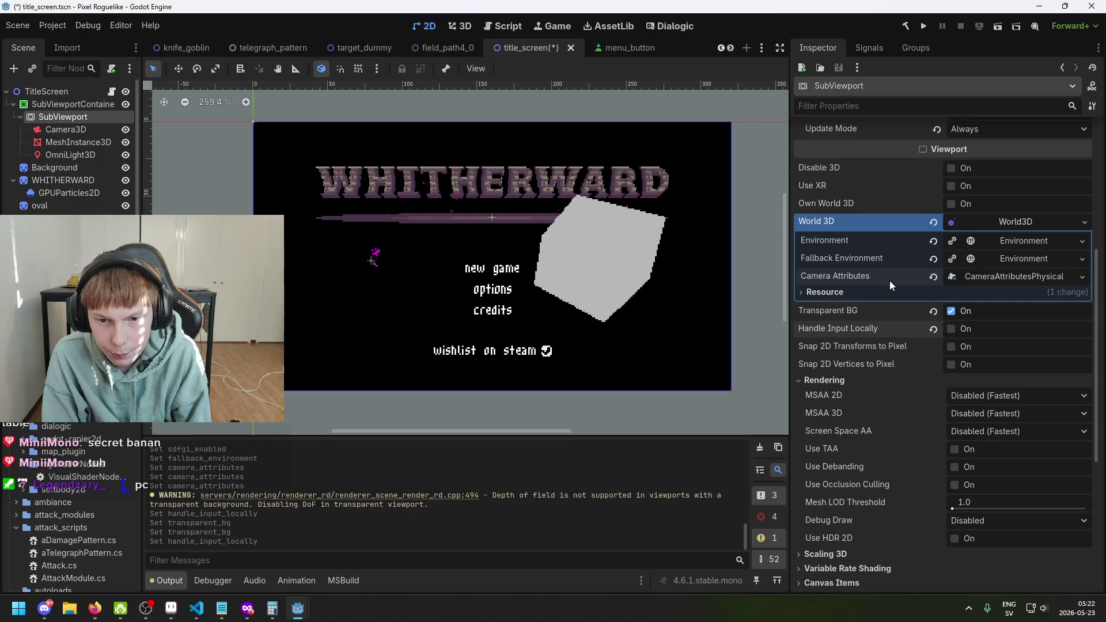
# Step: Clear Camera Attributes, Fallback Environment, Environment and World 3D back to empty
pyautogui.click(934, 278)
pyautogui.click(933, 259)
pyautogui.click(934, 241)
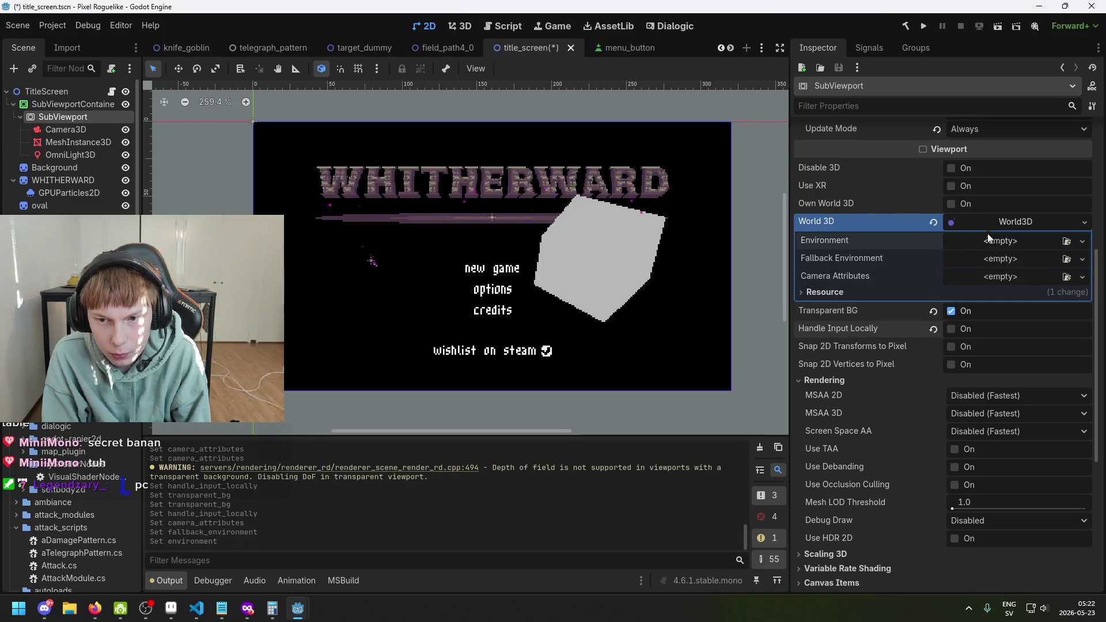
pyautogui.click(934, 222)
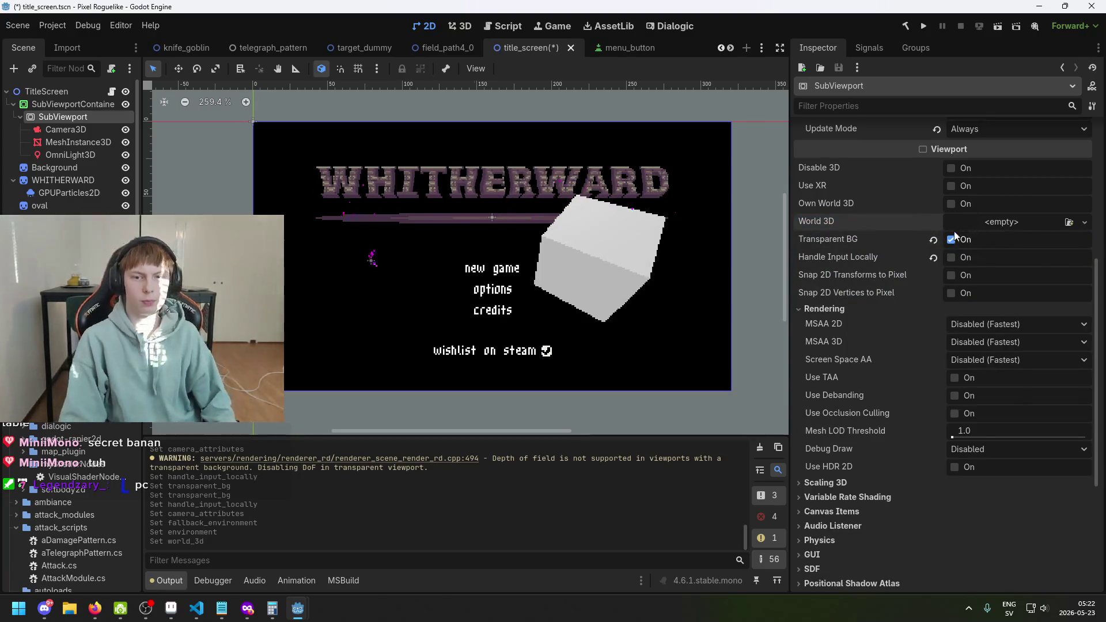
# Step: Save the title screen while toggling the SubViewport's Own World 3D on and off
pyautogui.hotkey('ctrl', 's')
pyautogui.click(951, 205)
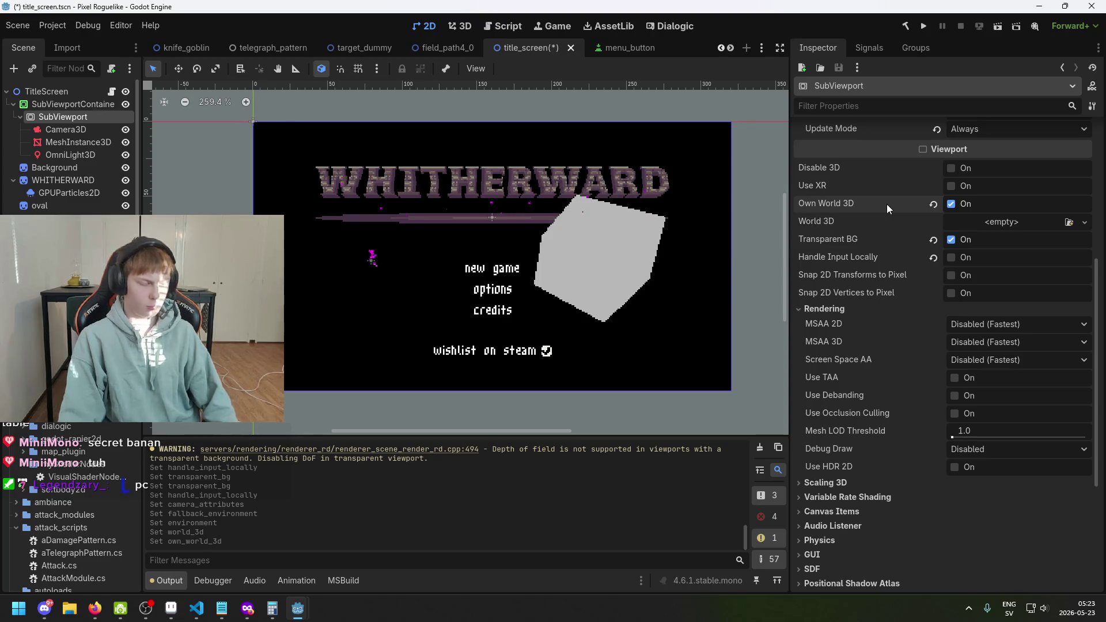
pyautogui.click(952, 203)
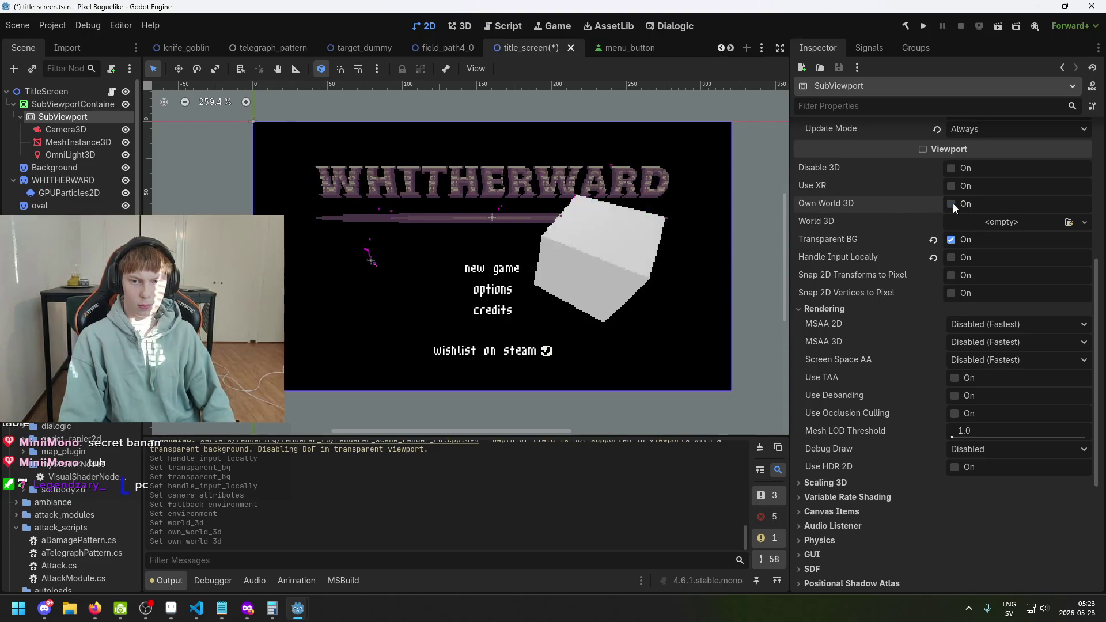
pyautogui.hotkey('ctrl', 's')
pyautogui.click(953, 204)
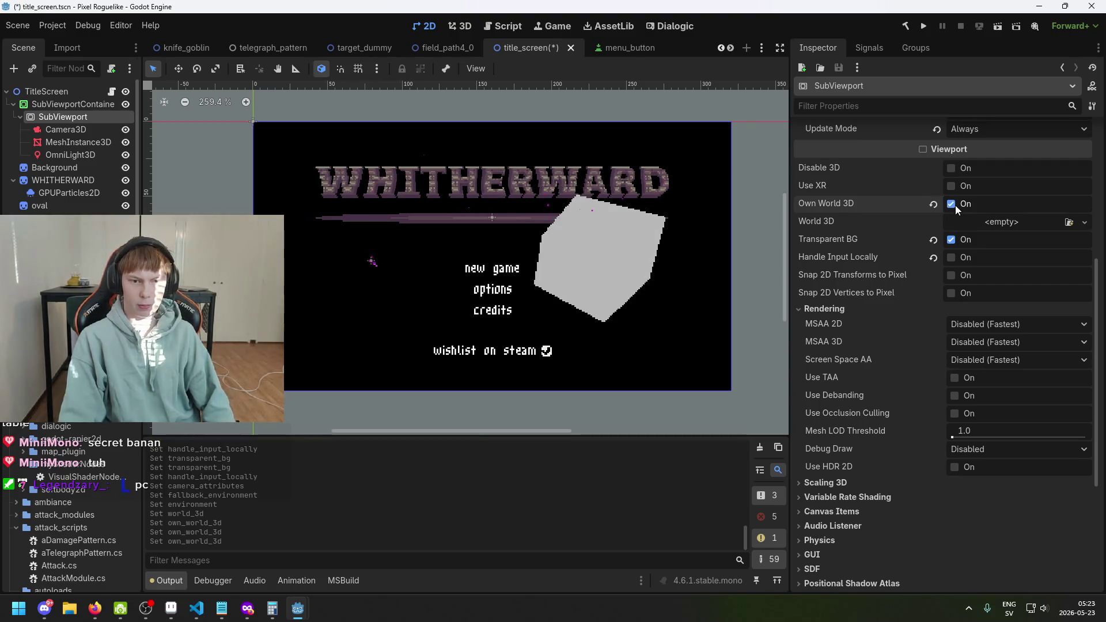
pyautogui.hotkey('ctrl', 's')
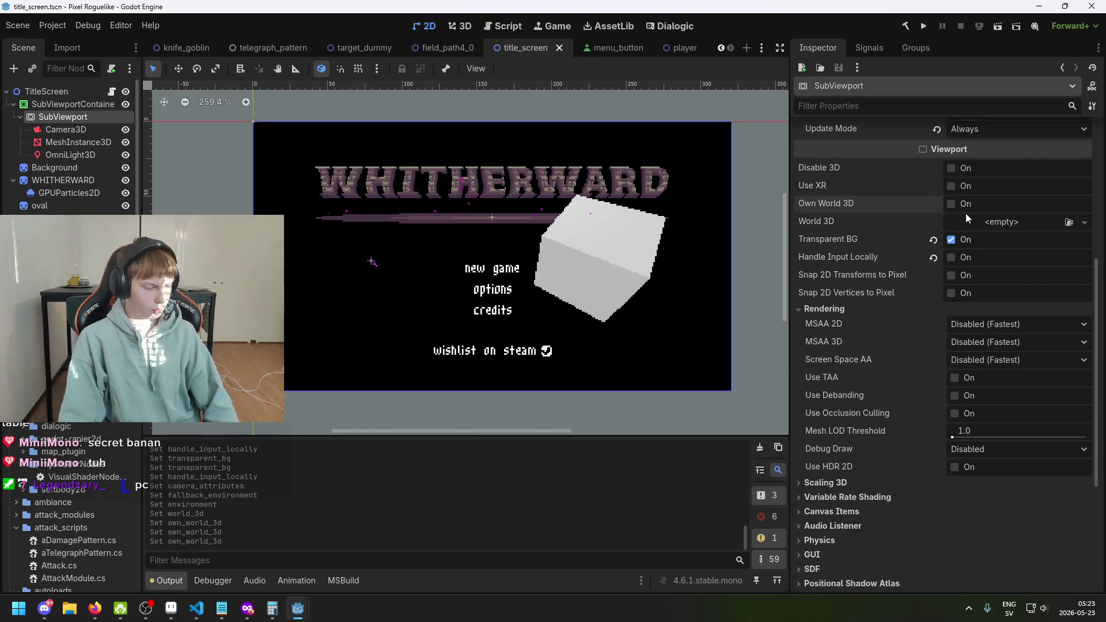
# Step: Toggle Disable 3D on and back off, save again, and restore the Calculator window
pyautogui.scroll(3, 966, 213)
pyautogui.click(952, 286)
pyautogui.click(951, 286)
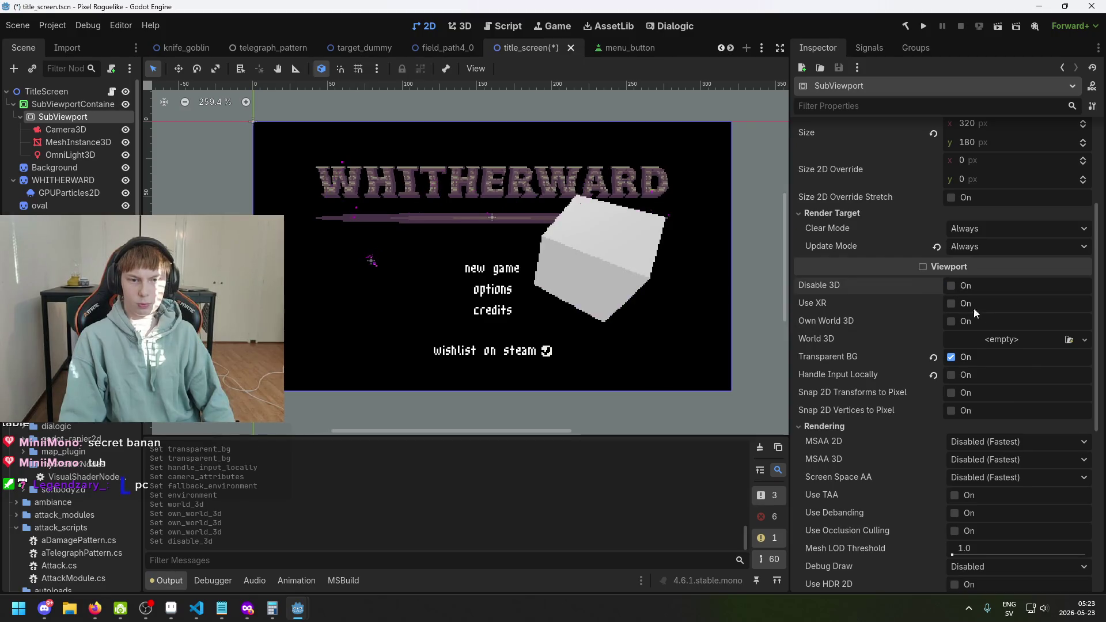
pyautogui.hotkey('ctrl', 's')
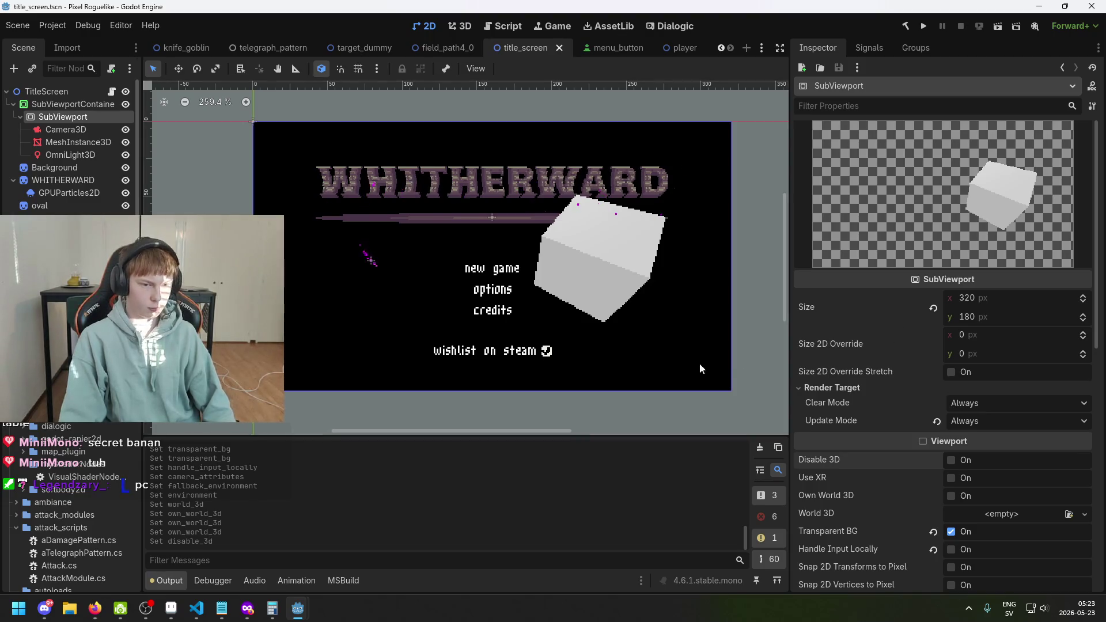
pyautogui.hotkey('ctrl', 's')
pyautogui.click(273, 609)
# Step: In Firefox, Google 'godot why look different in lighting editor'
pyautogui.moveTo(247, 609)
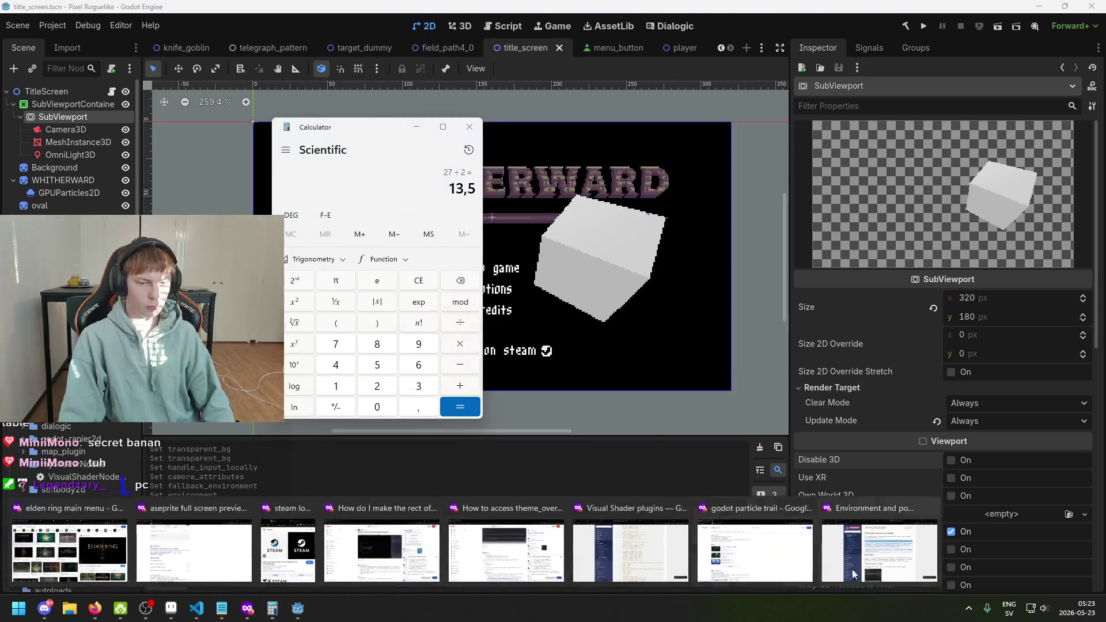
pyautogui.click(703, 553)
pyautogui.click(369, 37)
pyautogui.write('godot ')
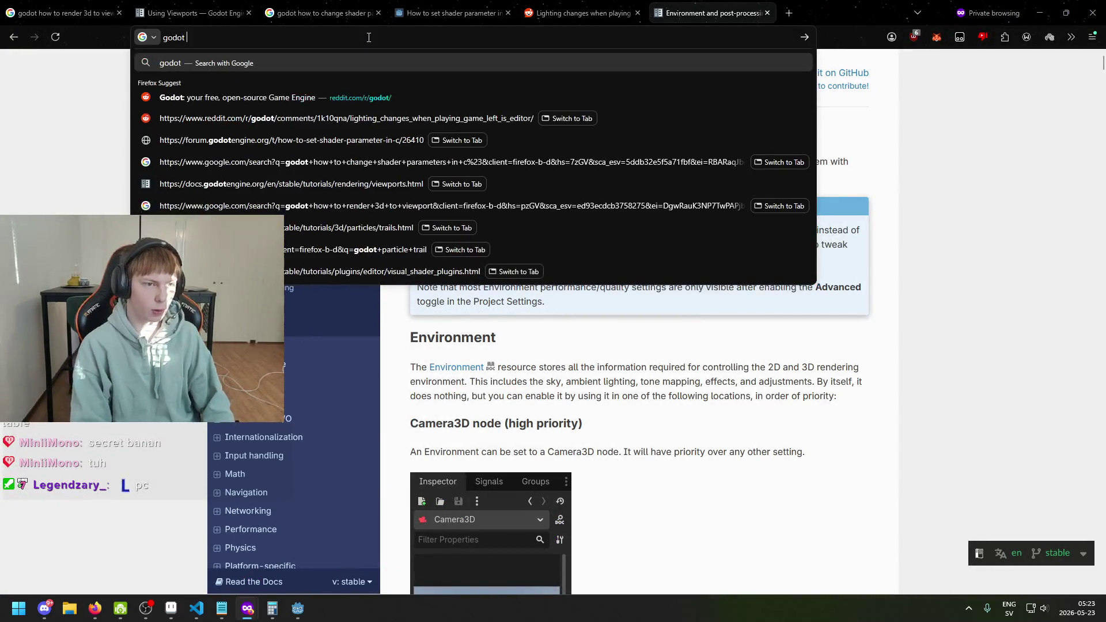
pyautogui.write('why look different in ')
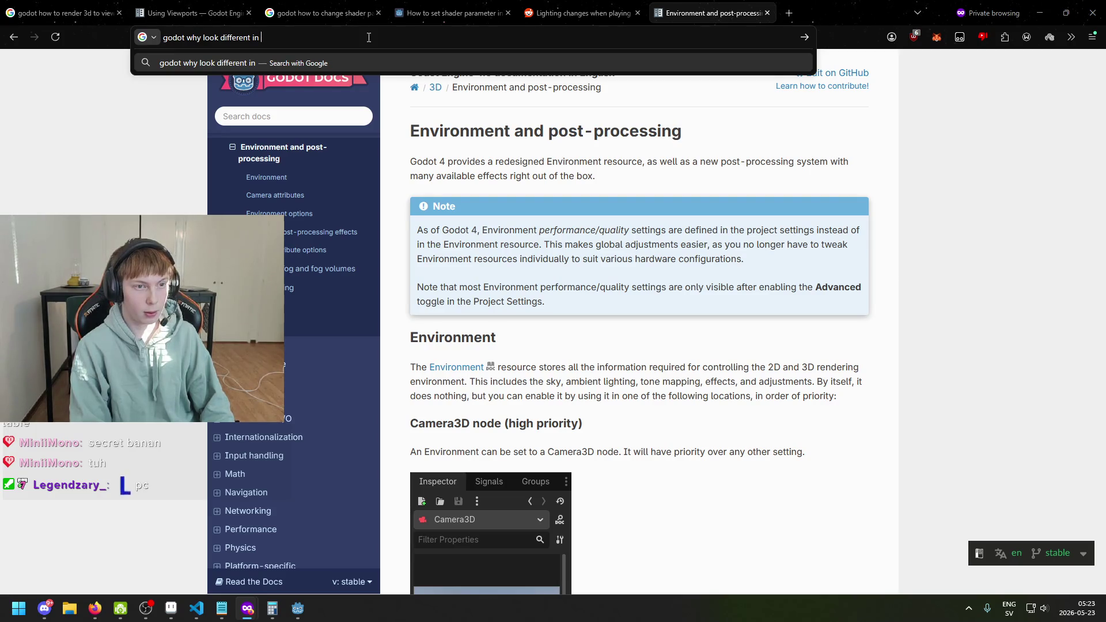
pyautogui.write('lighting ')
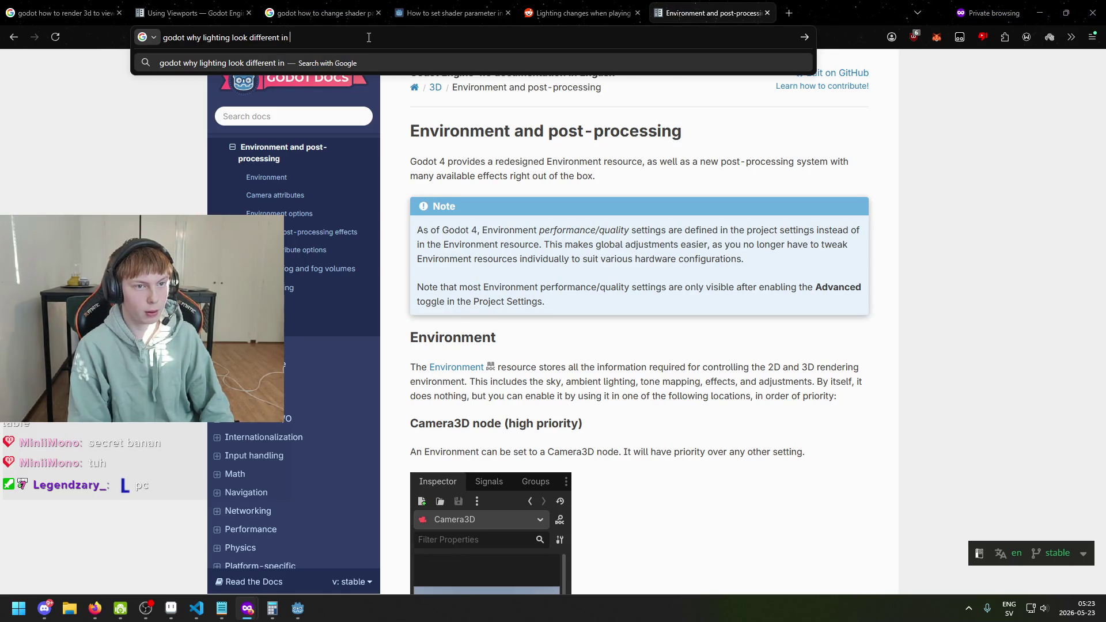
pyautogui.write('editor')
pyautogui.press('Return')
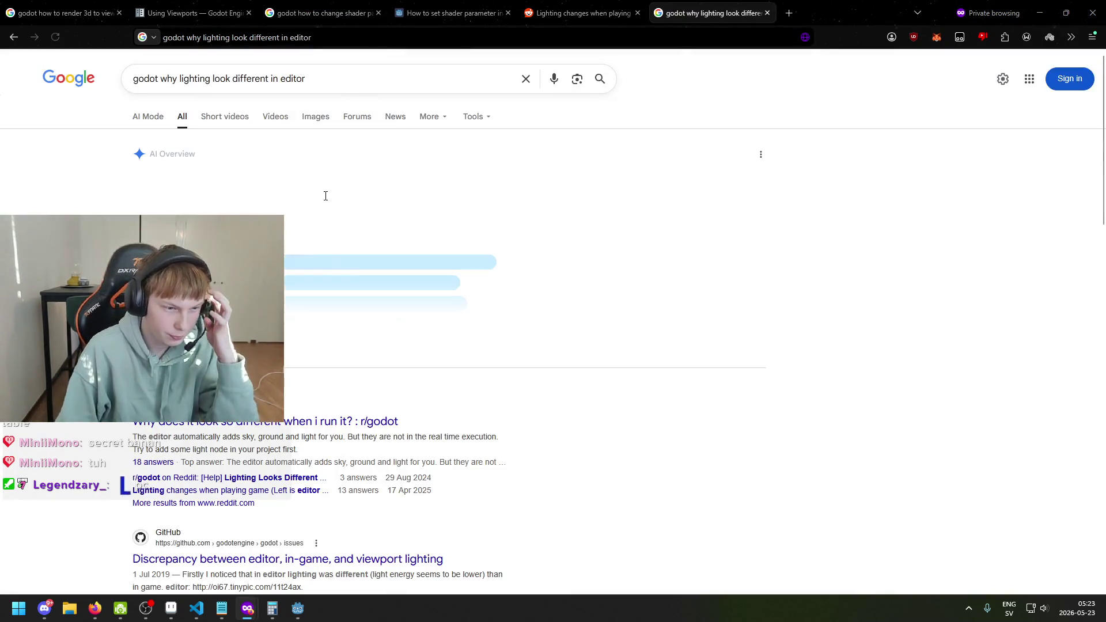
# Step: Open the Reddit thread on editor lighting differences and read the first replies
pyautogui.click(302, 424)
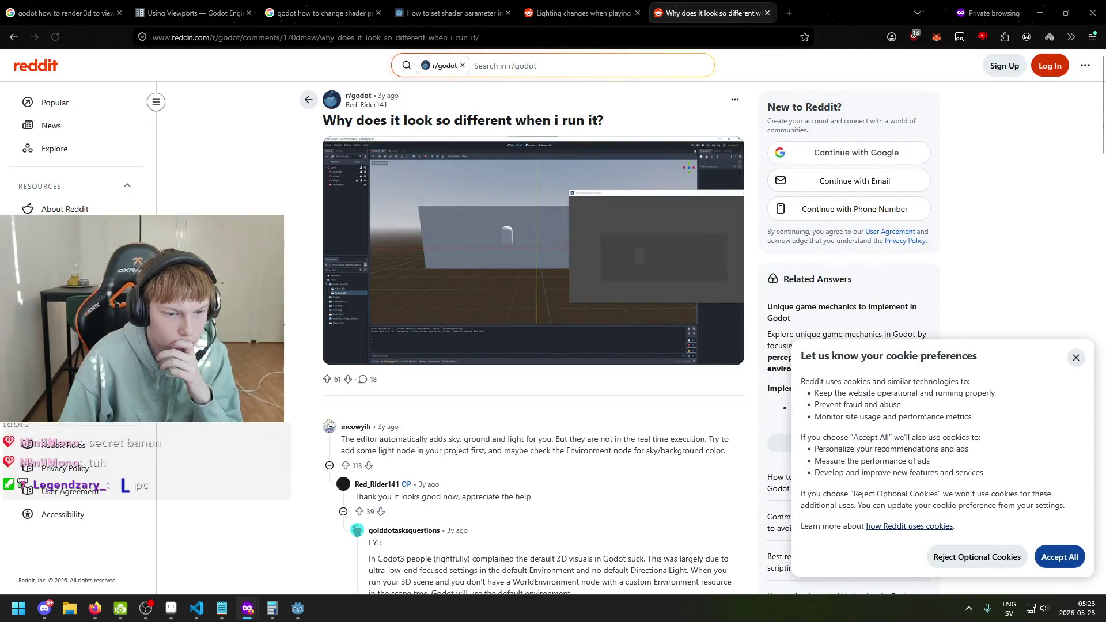
pyautogui.scroll(-1, 393, 392)
pyautogui.click(510, 388)
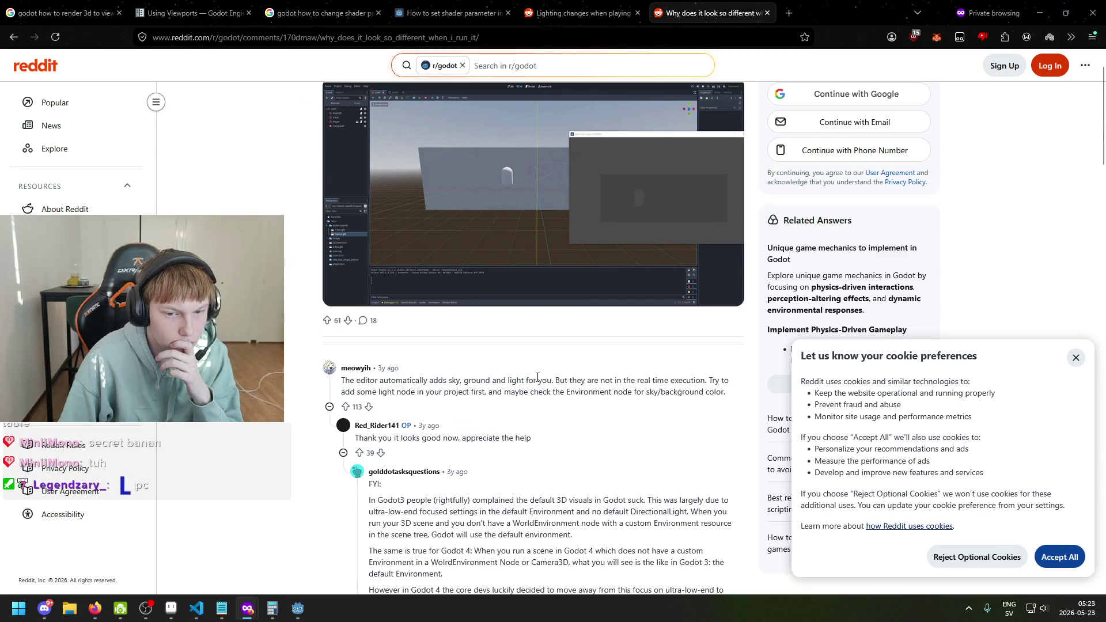
pyautogui.moveTo(558, 380); pyautogui.dragTo(707, 380)
pyautogui.moveTo(365, 391); pyautogui.dragTo(375, 392)
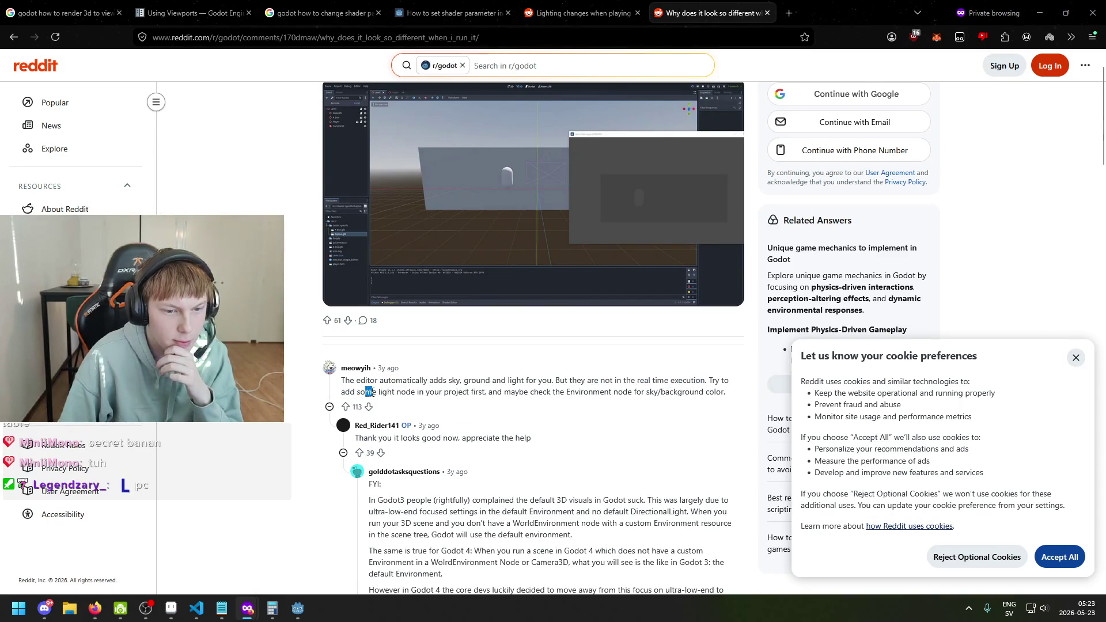
pyautogui.click(406, 395)
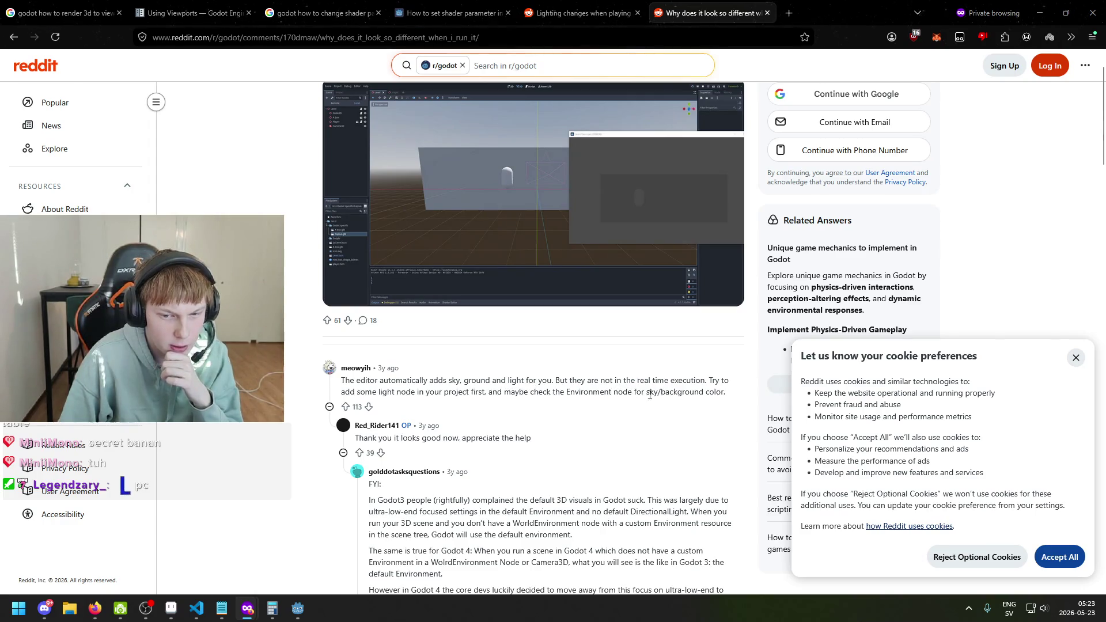
pyautogui.moveTo(726, 393); pyautogui.dragTo(715, 393)
pyautogui.scroll(-2, 544, 392)
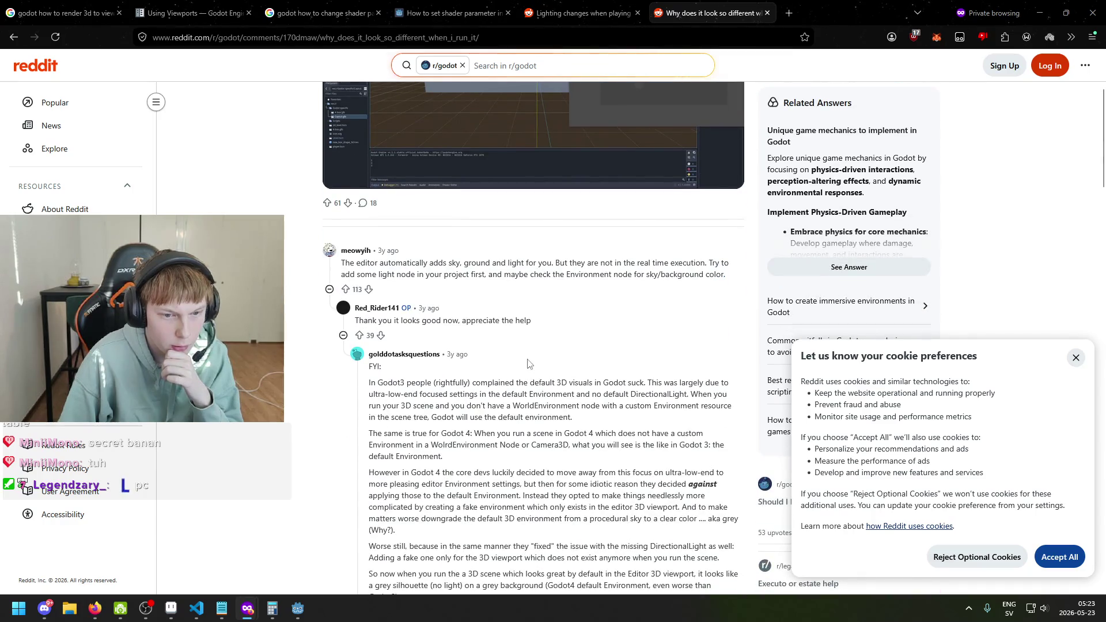
# Step: Collapse the long FYI reply, read the rest of the thread, and return to Godot
pyautogui.click(525, 362)
pyautogui.click(525, 363)
pyautogui.click(524, 364)
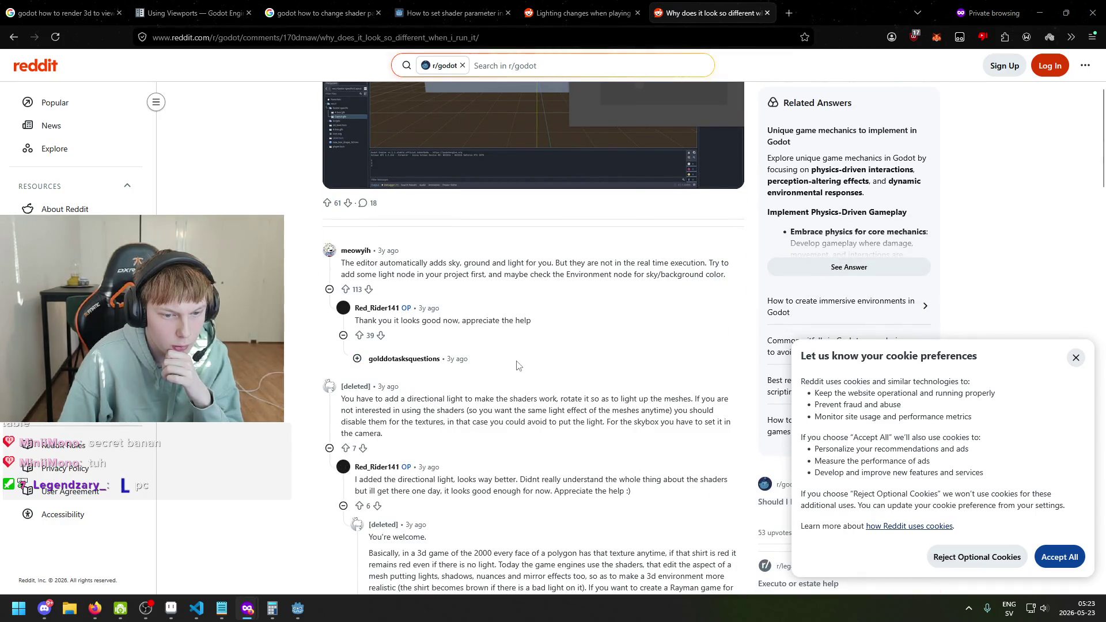
pyautogui.scroll(-2, 516, 365)
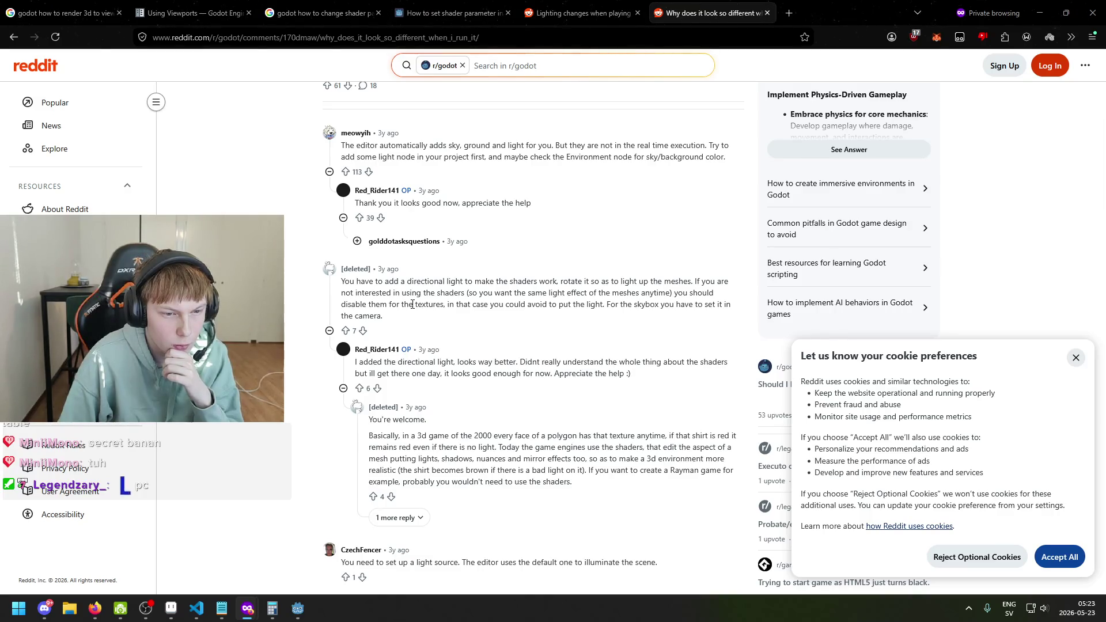
pyautogui.scroll(-2, 412, 317)
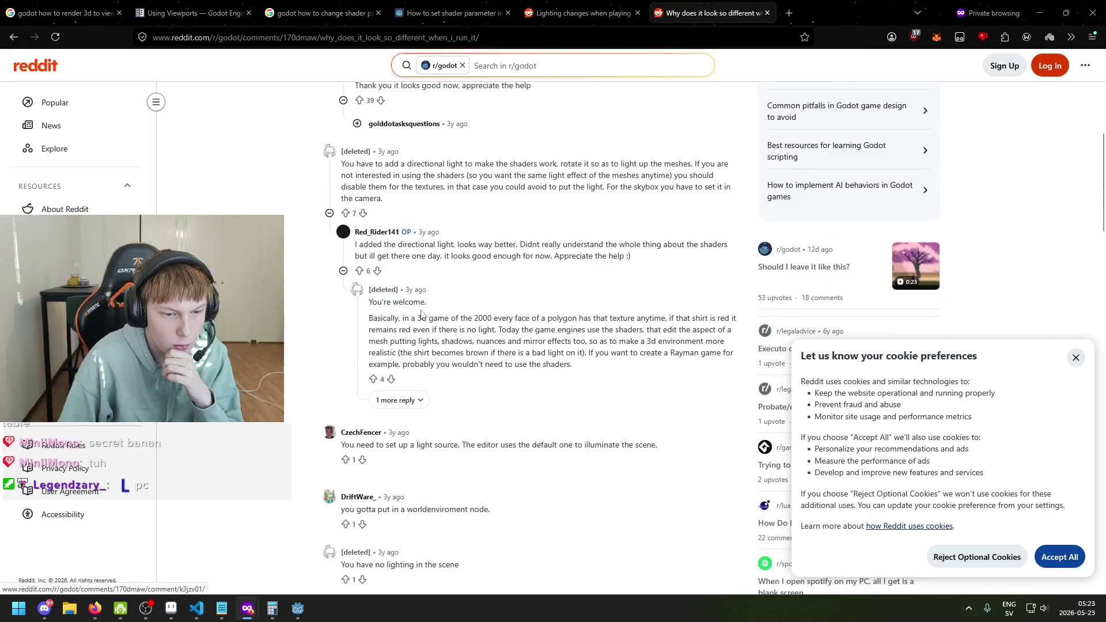
pyautogui.scroll(-2, 415, 317)
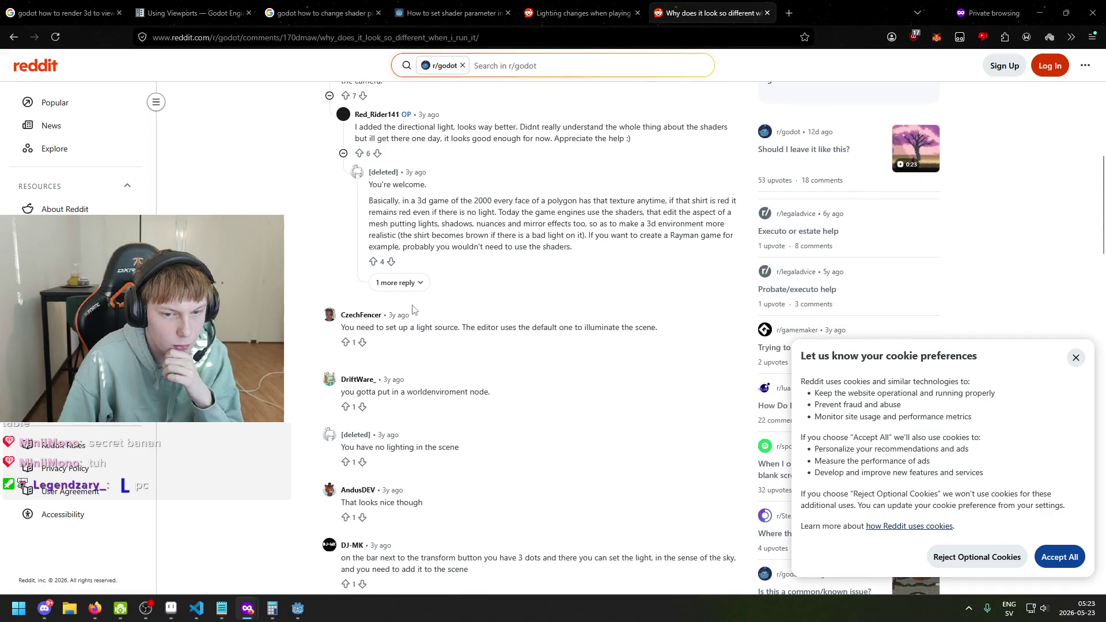
pyautogui.scroll(-3, 415, 311)
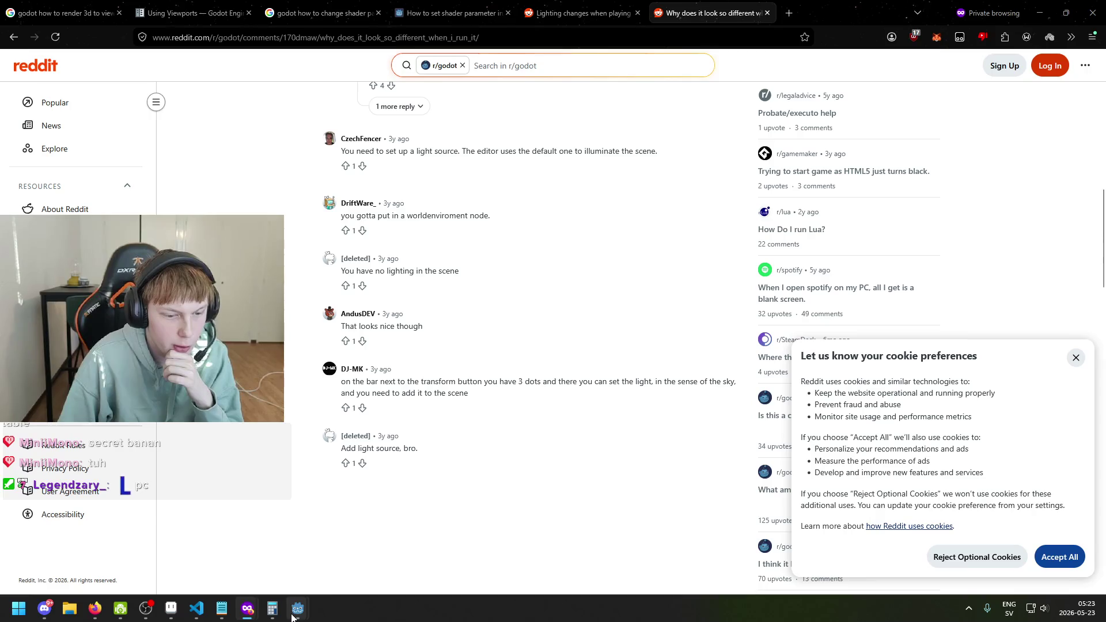
pyautogui.moveTo(293, 618)
pyautogui.click(218, 501)
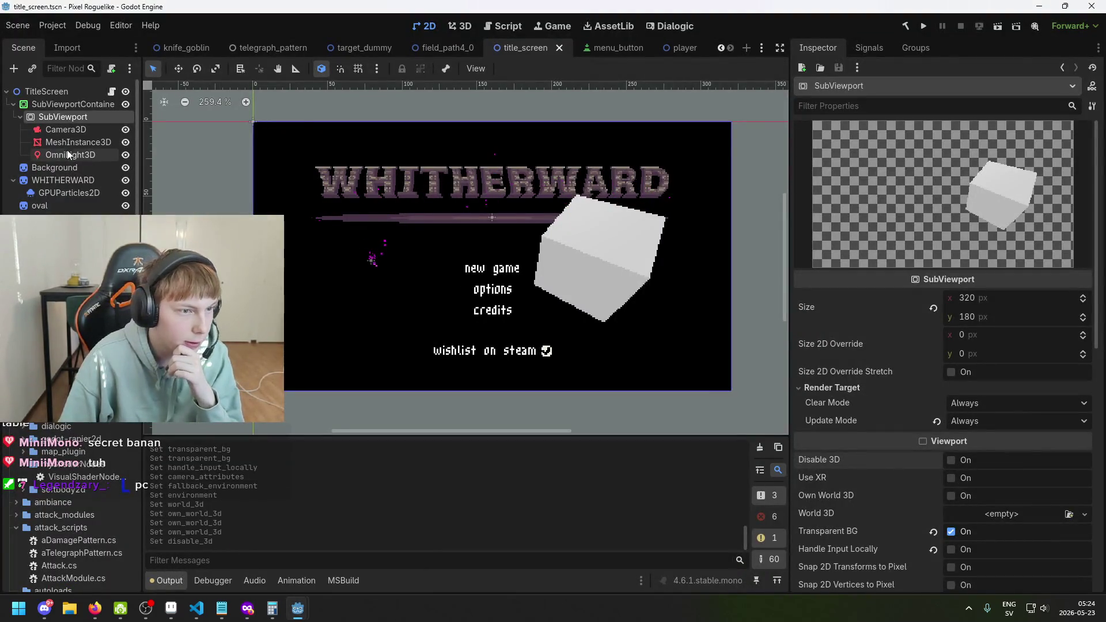
# Step: Toggle the OmniLight3D's visibility, inspect the cube and Camera3D, and orbit the 3D view
pyautogui.click(125, 155)
pyautogui.click(126, 155)
pyautogui.click(126, 155)
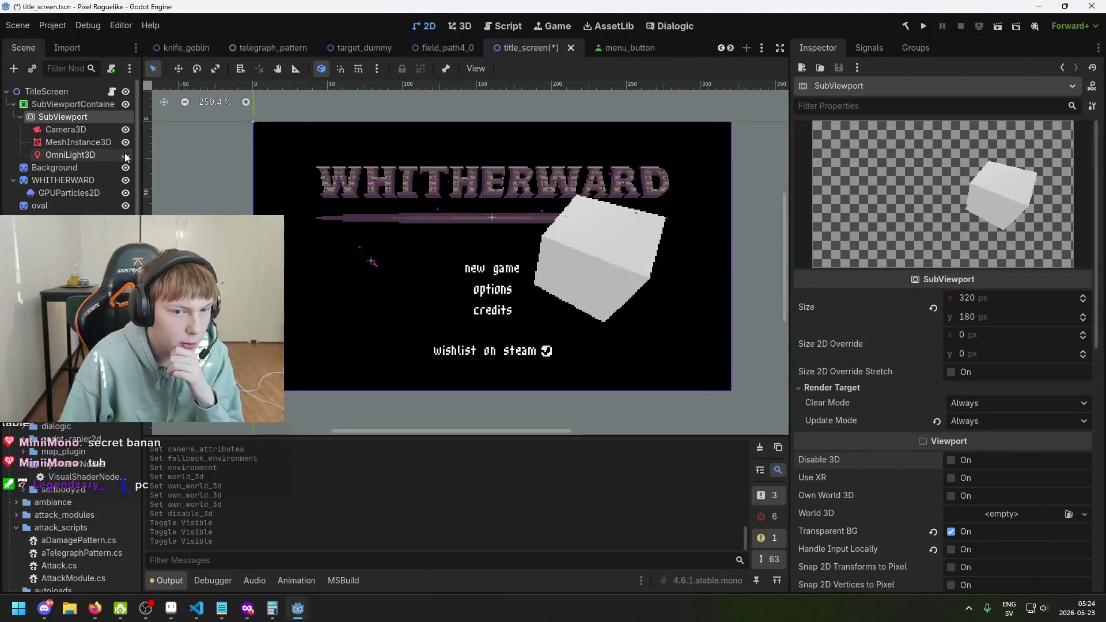
pyautogui.click(126, 155)
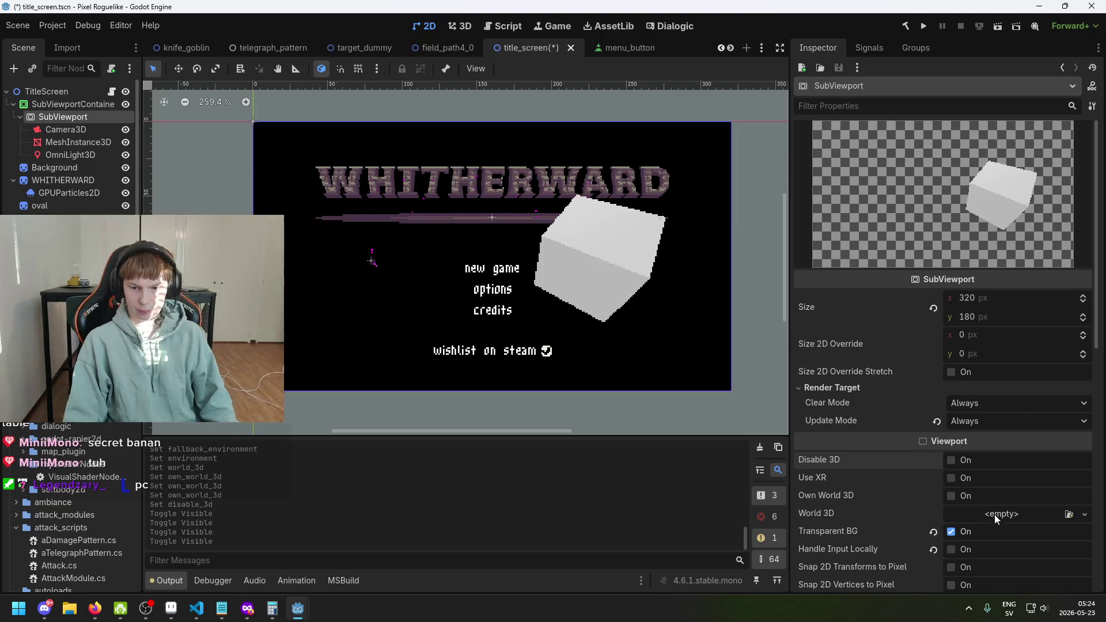
pyautogui.click(91, 142)
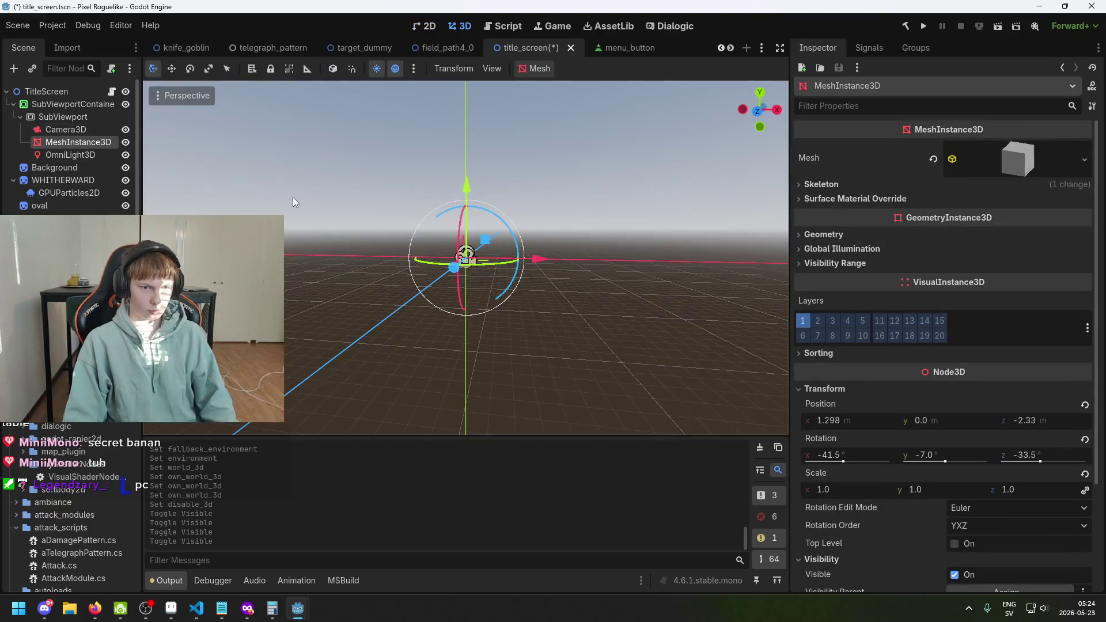
pyautogui.click(81, 128)
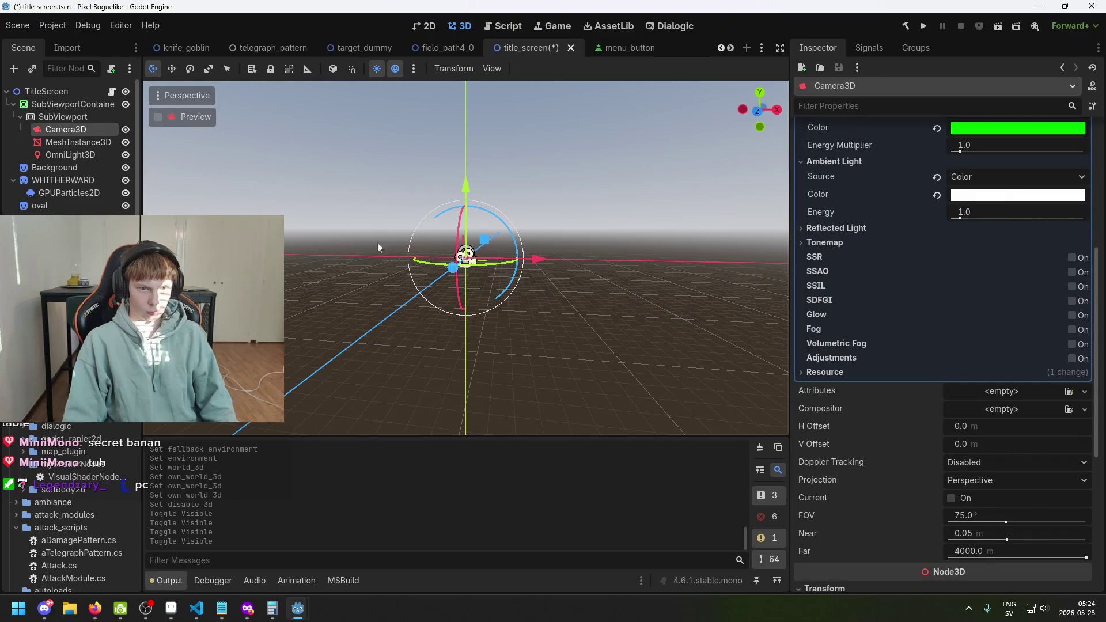
pyautogui.moveTo(378, 243)
pyautogui.mouseDown()
pyautogui.moveTo(351, 240)
pyautogui.moveTo(469, 337)
pyautogui.moveTo(547, 281)
pyautogui.mouseUp()
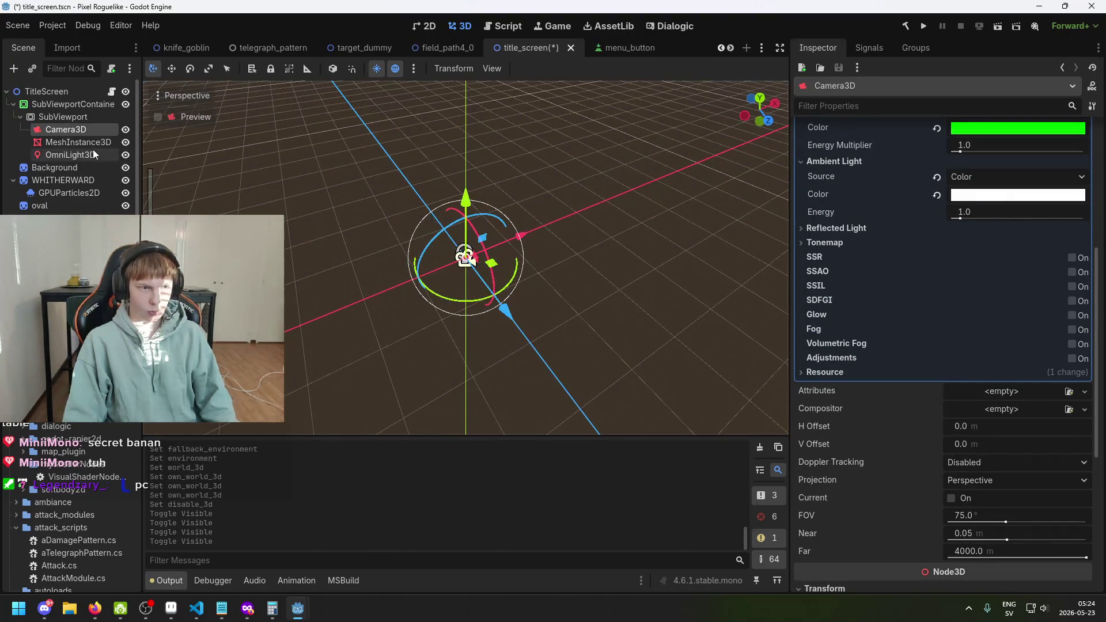
# Step: Compare the OmniLight3D, MeshInstance3D and Camera3D properties and toggle the light's visibility again
pyautogui.click(94, 152)
pyautogui.click(95, 144)
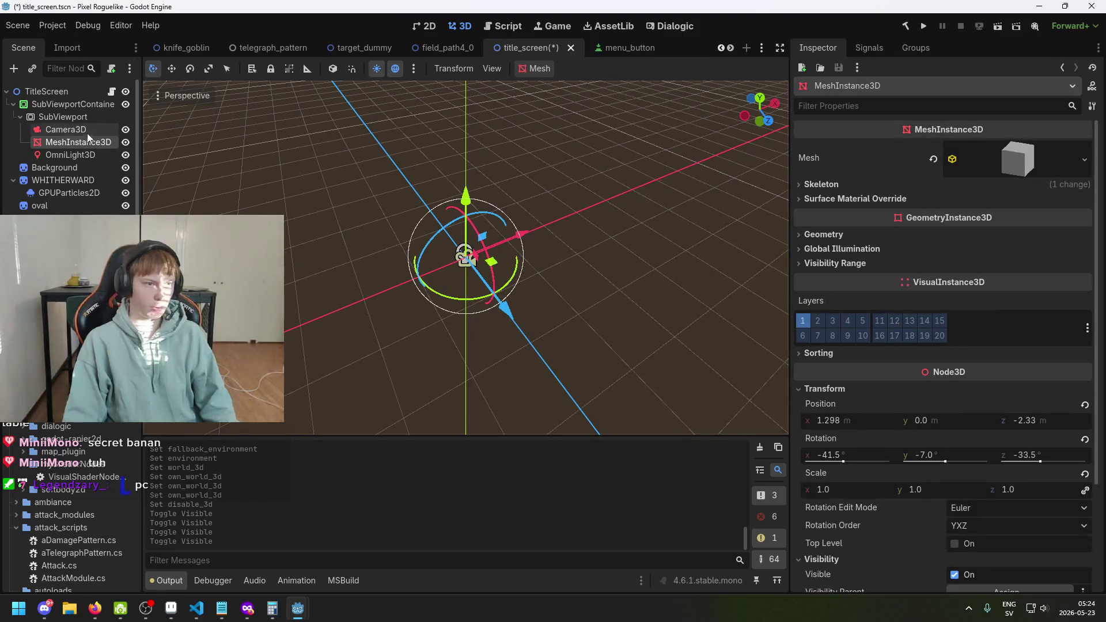
pyautogui.click(84, 128)
pyautogui.scroll(5, 970, 230)
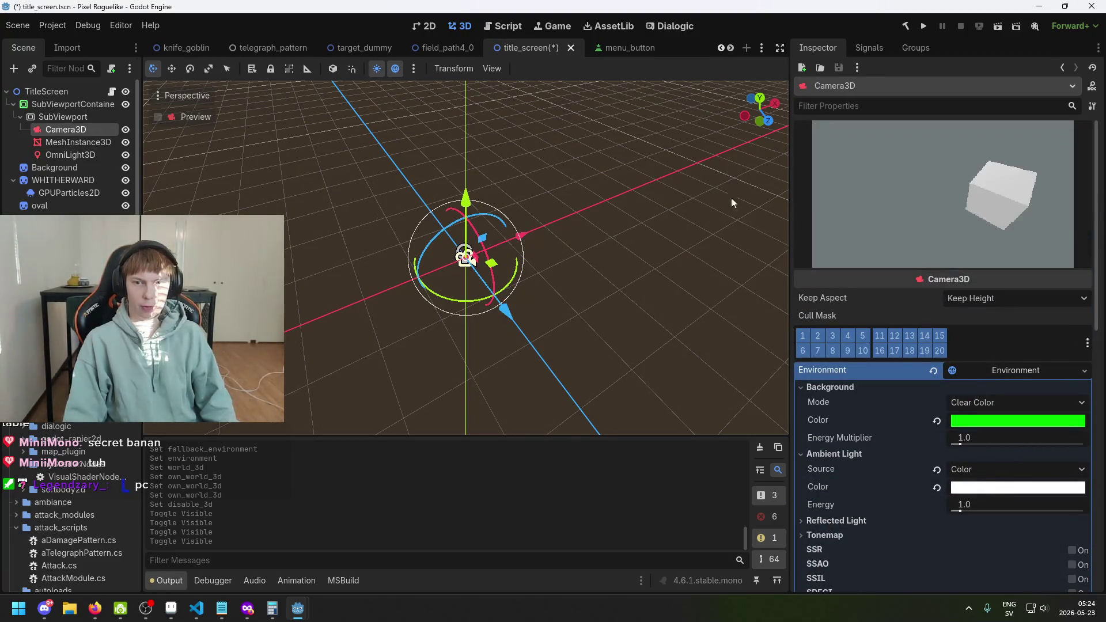
pyautogui.click(127, 154)
pyautogui.click(127, 154)
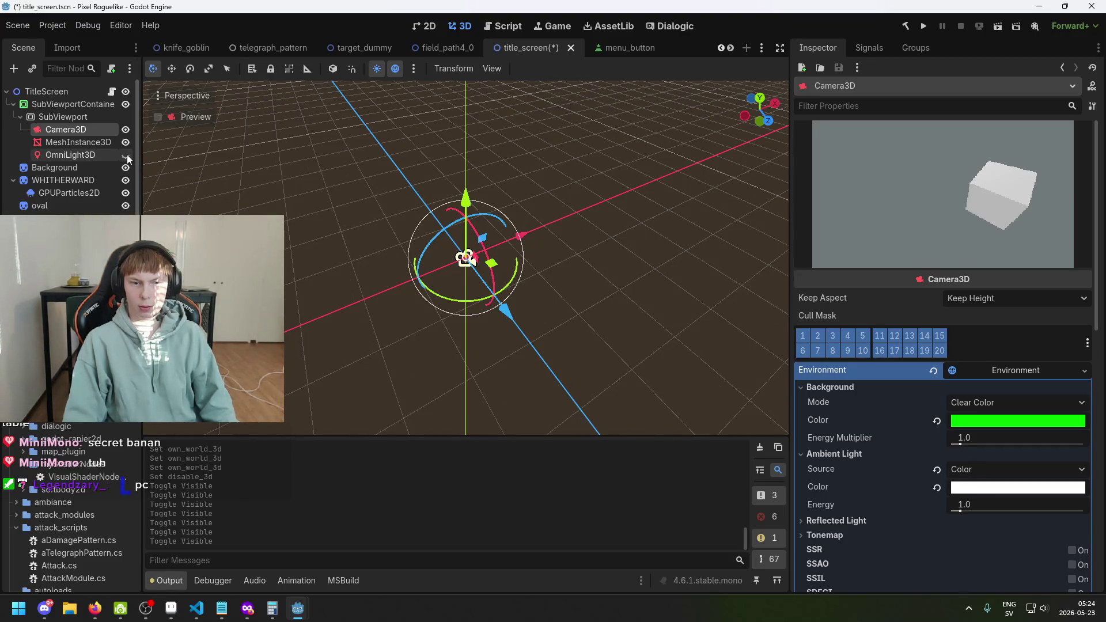
# Step: Drop the OmniLight3D's energy to 0.0, check the camera preview, restore 1.0, and save
pyautogui.click(126, 154)
pyautogui.click(815, 146)
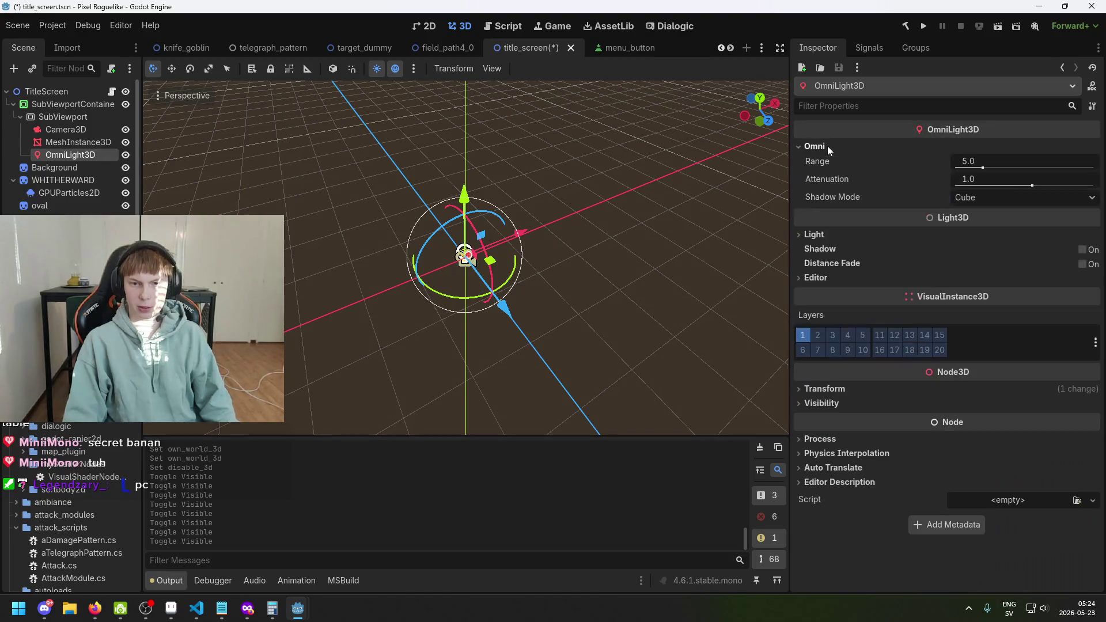
pyautogui.click(882, 235)
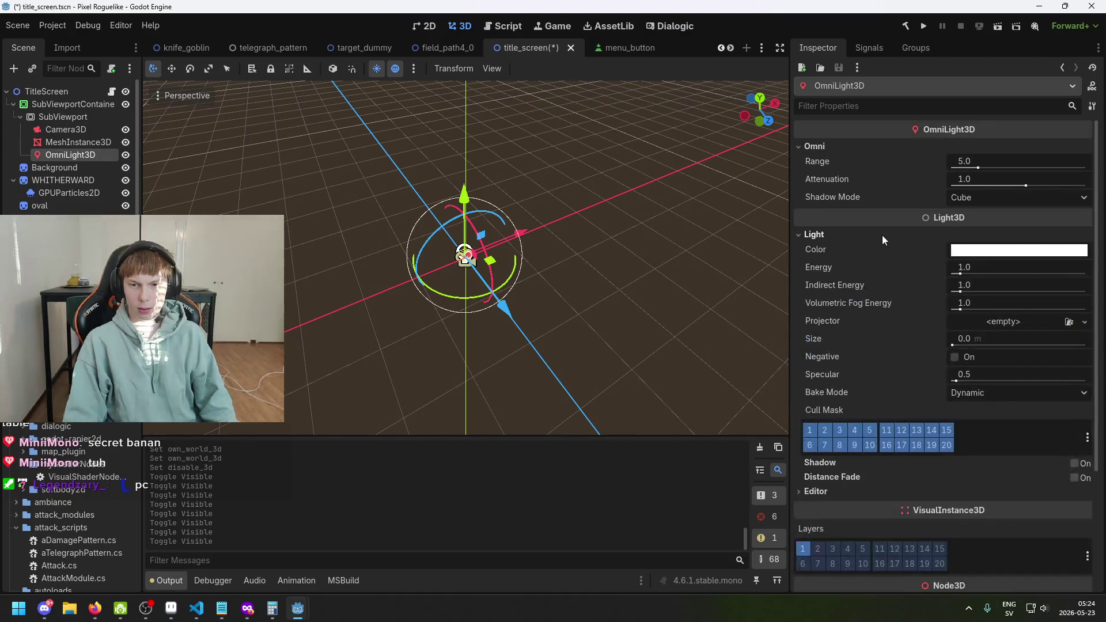
pyautogui.moveTo(966, 271); pyautogui.dragTo(946, 277)
pyautogui.click(81, 131)
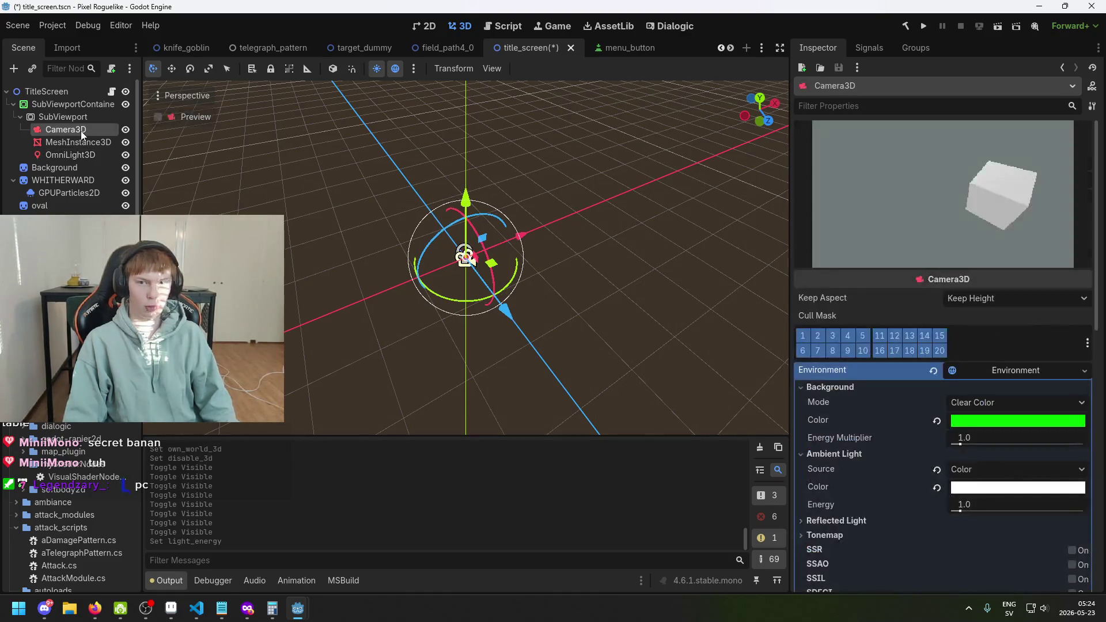
pyautogui.click(74, 155)
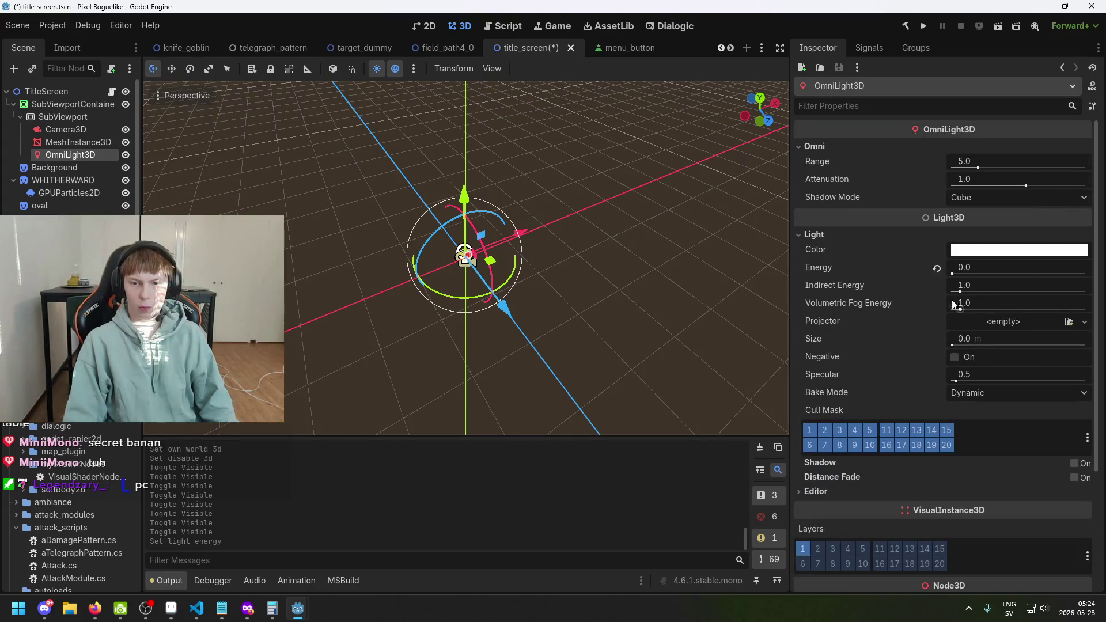
pyautogui.click(938, 269)
pyautogui.hotkey('ctrl', 's')
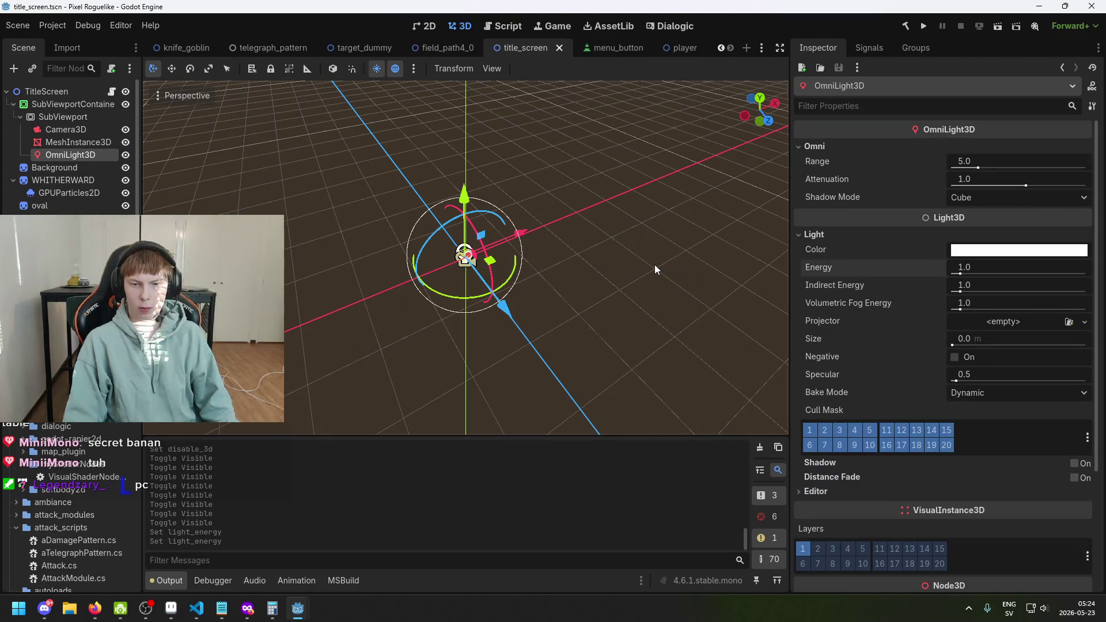
# Step: Revert Camera3D's environment Ambient Light Source to Background and recheck the OmniLight3D's visibility
pyautogui.click(51, 139)
pyautogui.click(68, 130)
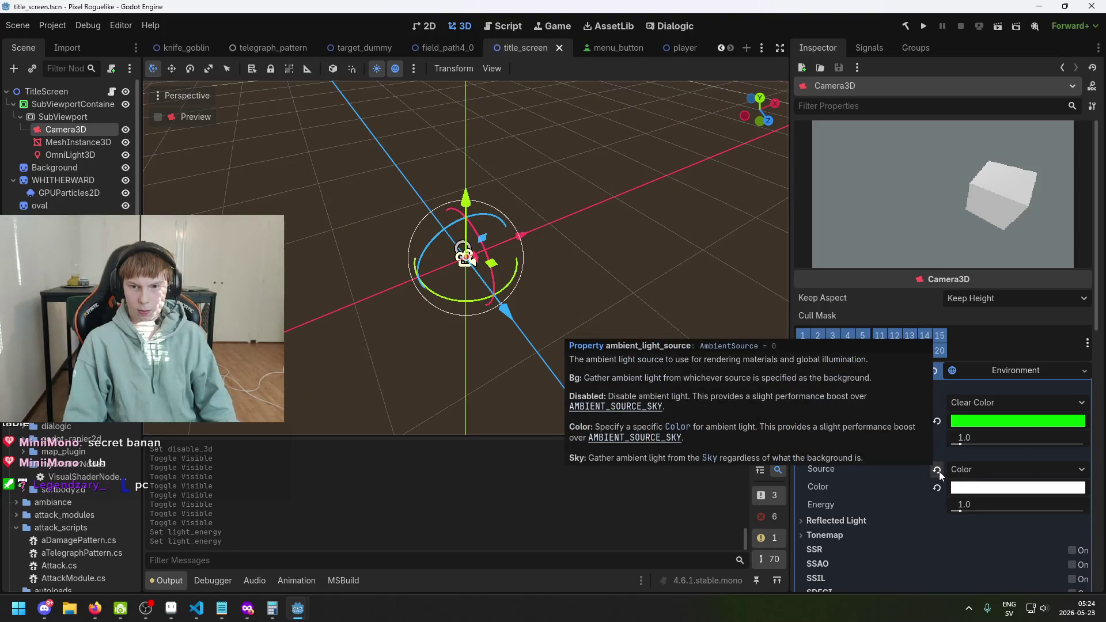
pyautogui.click(937, 471)
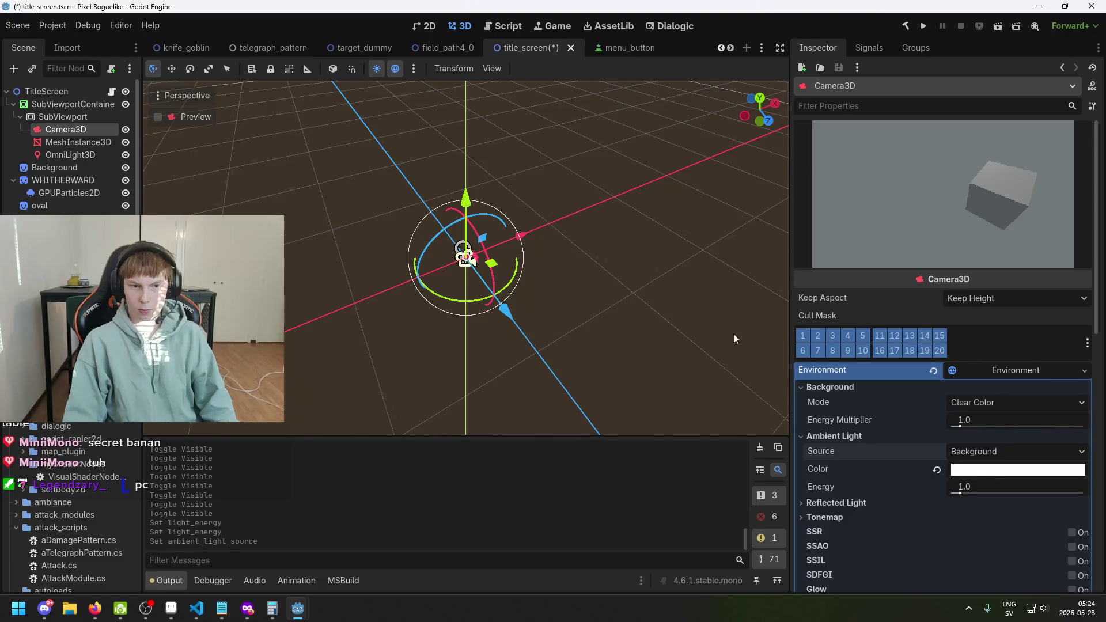
pyautogui.click(125, 156)
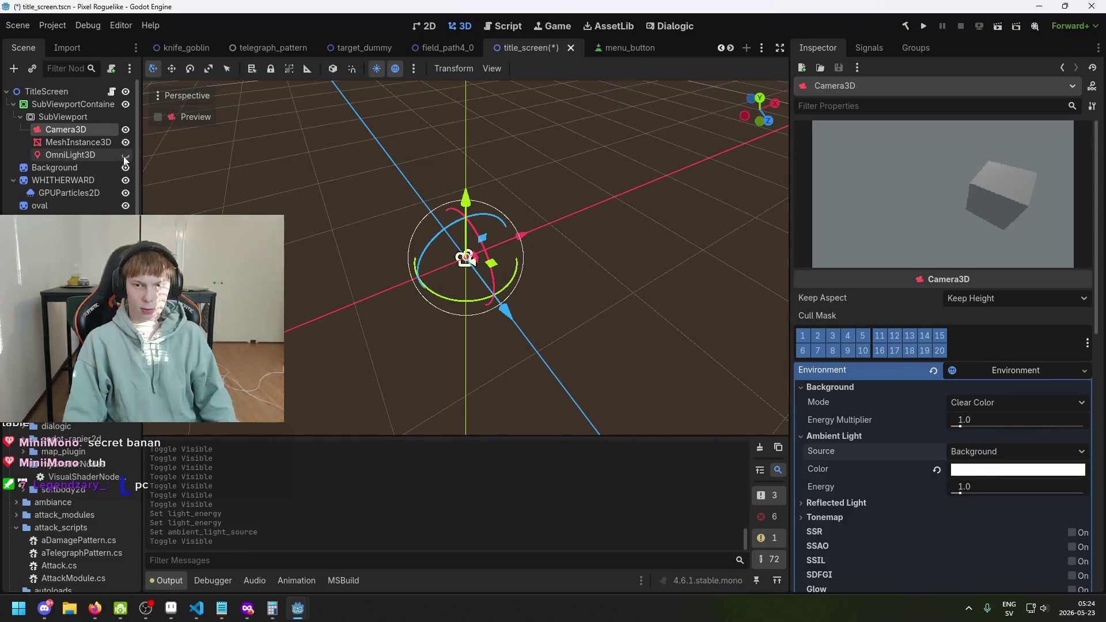
pyautogui.click(125, 156)
pyautogui.rightClick(71, 118)
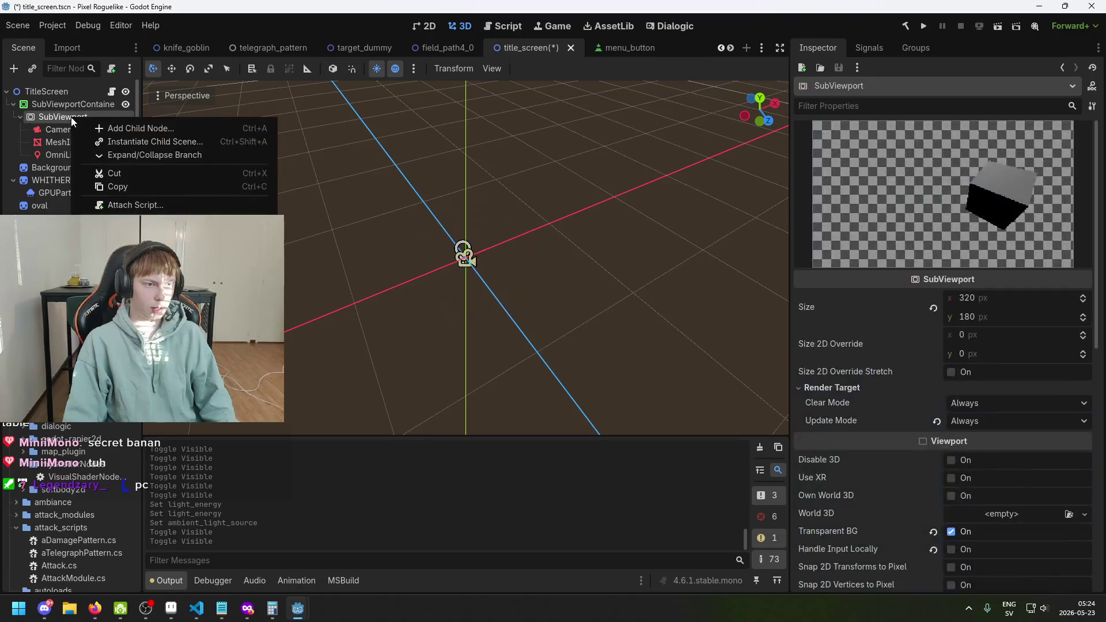
pyautogui.click(148, 130)
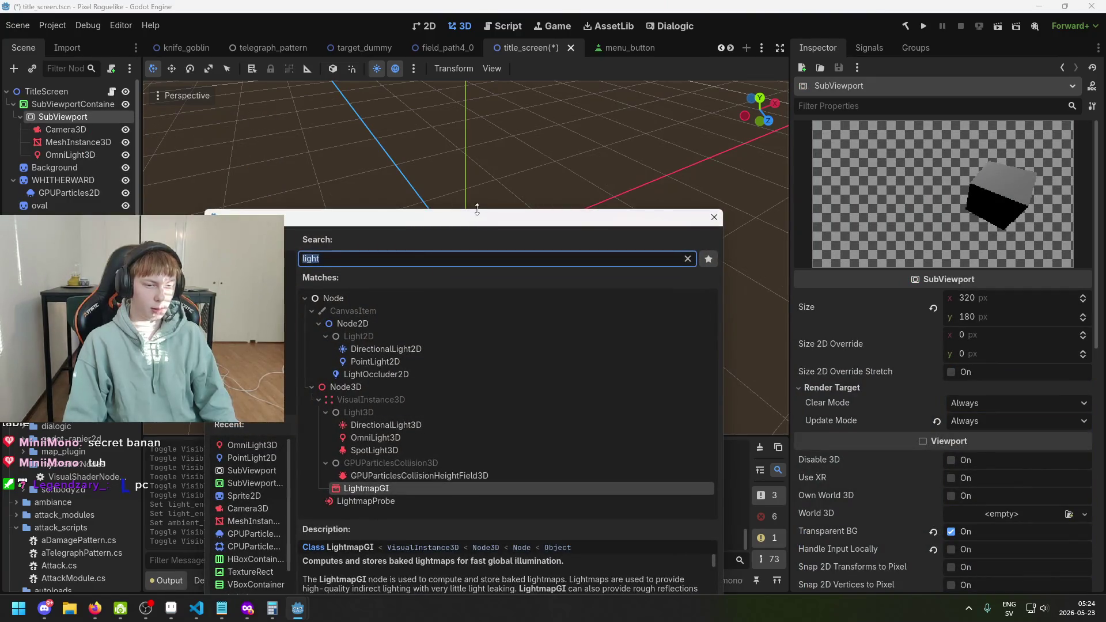
pyautogui.click(427, 425)
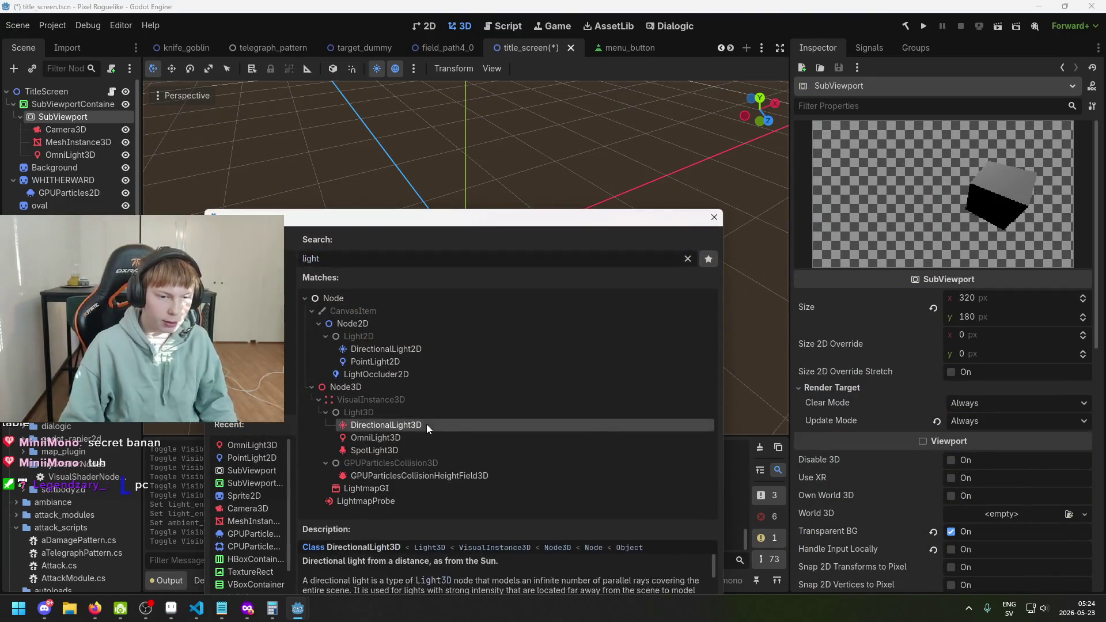
pyautogui.doubleClick(426, 424)
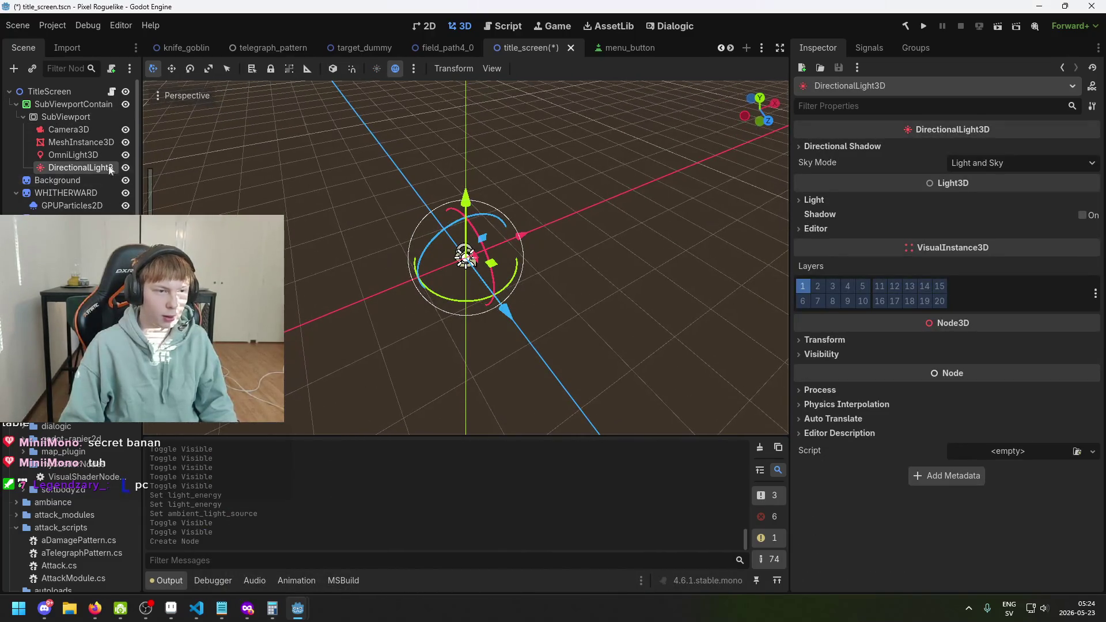
pyautogui.click(90, 144)
pyautogui.click(91, 154)
pyautogui.click(92, 130)
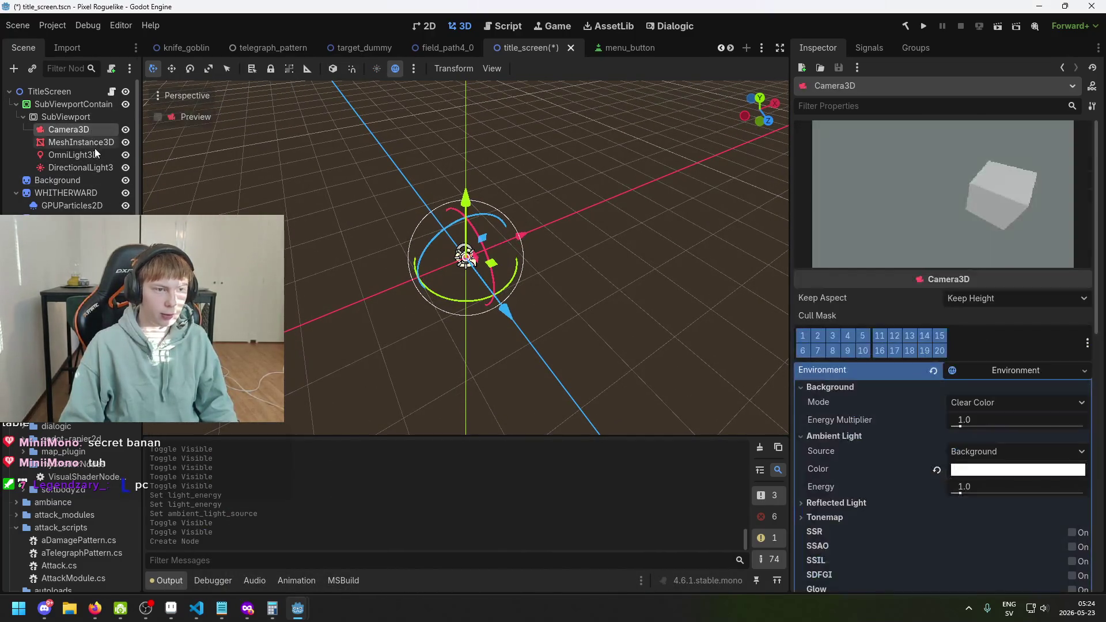
pyautogui.click(94, 147)
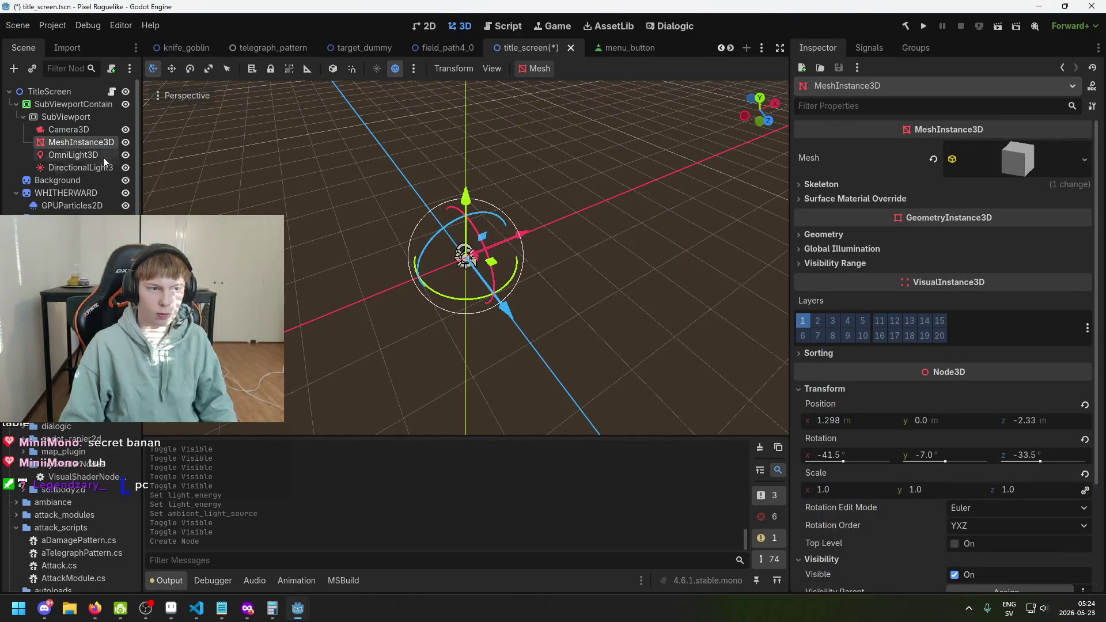
pyautogui.click(87, 128)
pyautogui.click(86, 120)
pyautogui.click(91, 141)
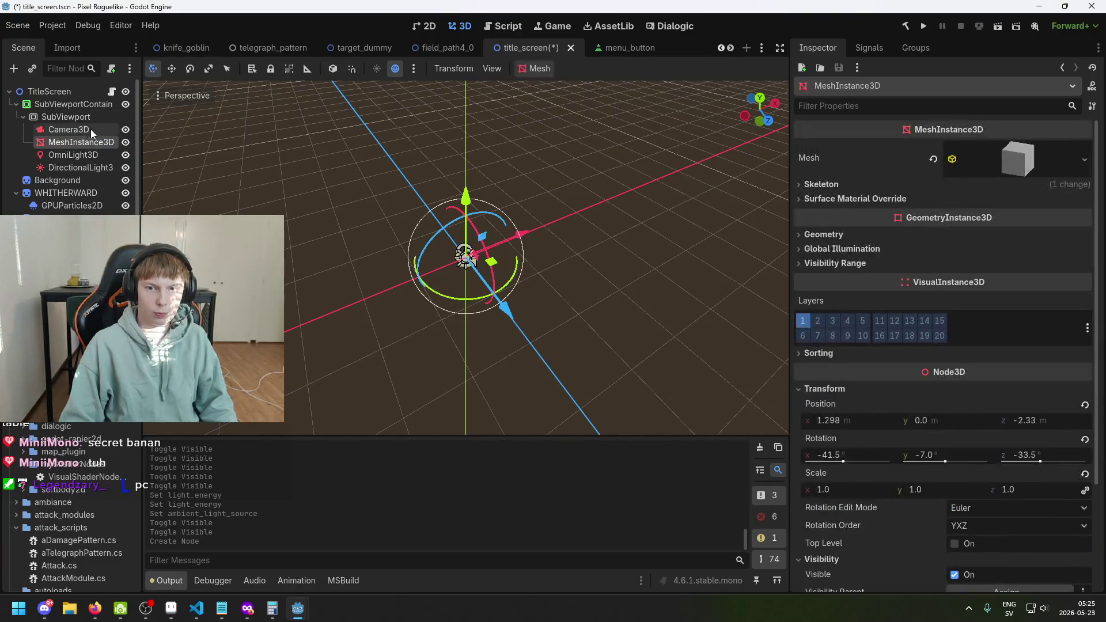
pyautogui.click(91, 119)
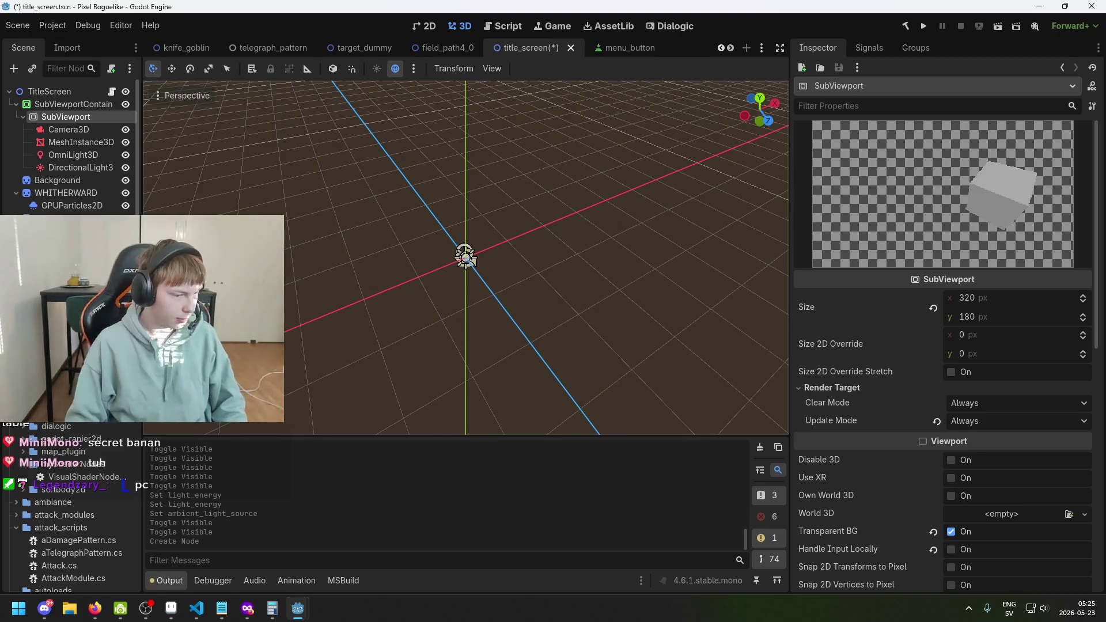
pyautogui.click(68, 129)
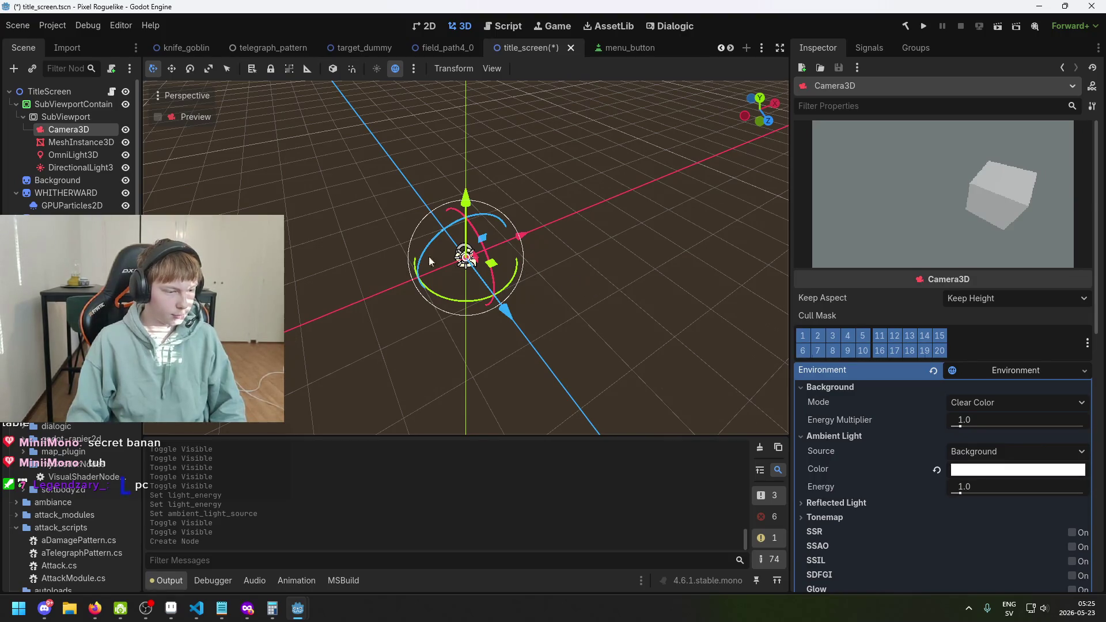
pyautogui.click(61, 154)
pyautogui.click(71, 130)
pyautogui.moveTo(374, 346); pyautogui.dragTo(549, 209)
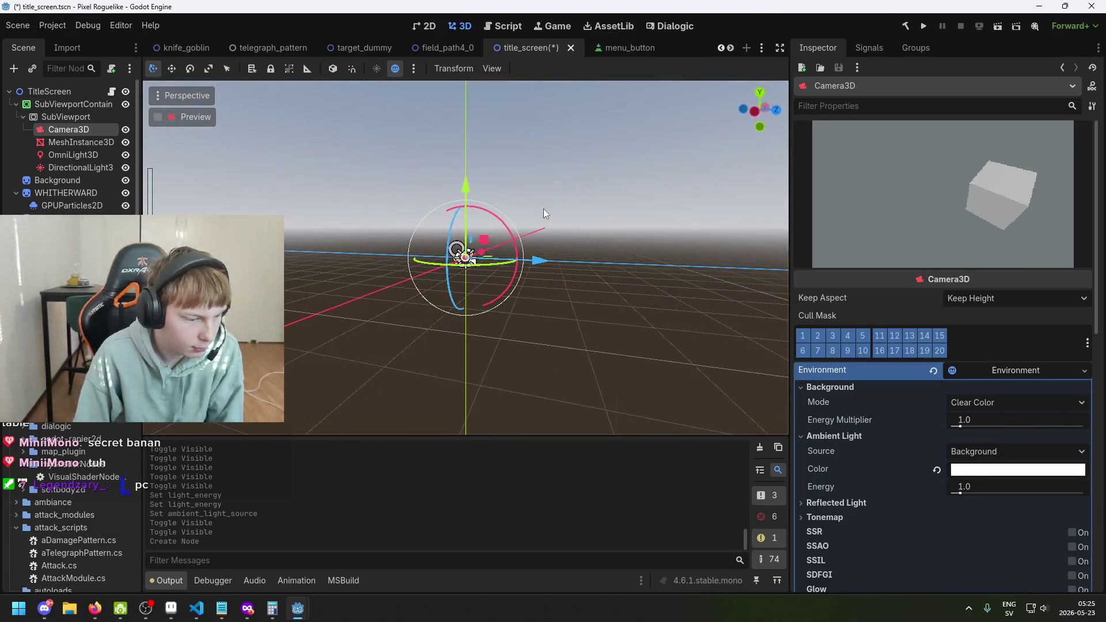
pyautogui.click(80, 142)
pyautogui.click(85, 129)
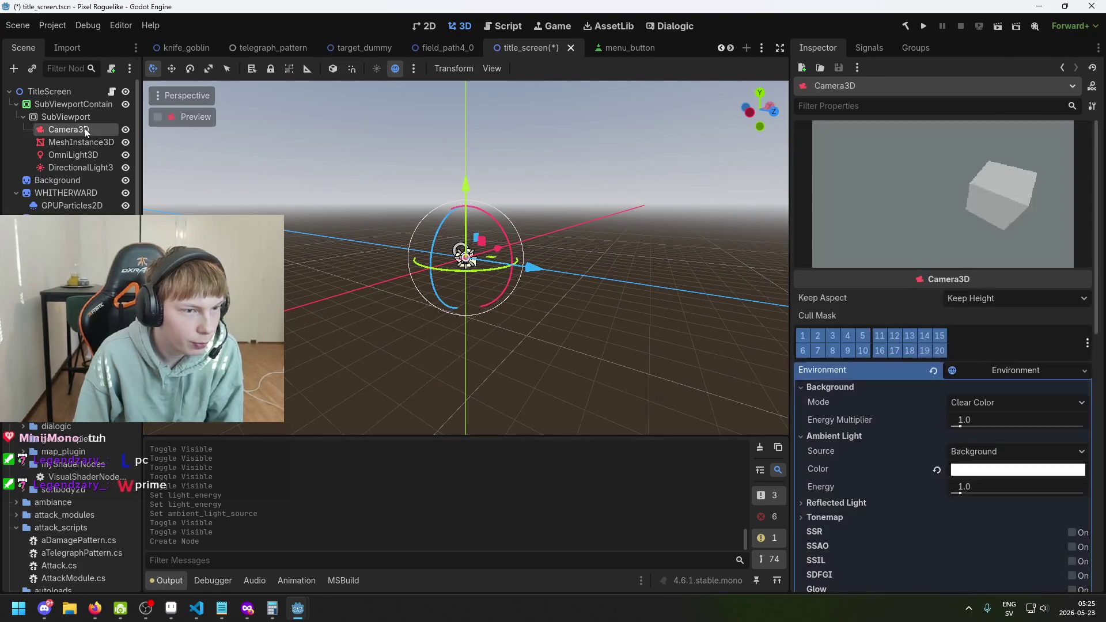
pyautogui.moveTo(364, 204); pyautogui.dragTo(382, 227)
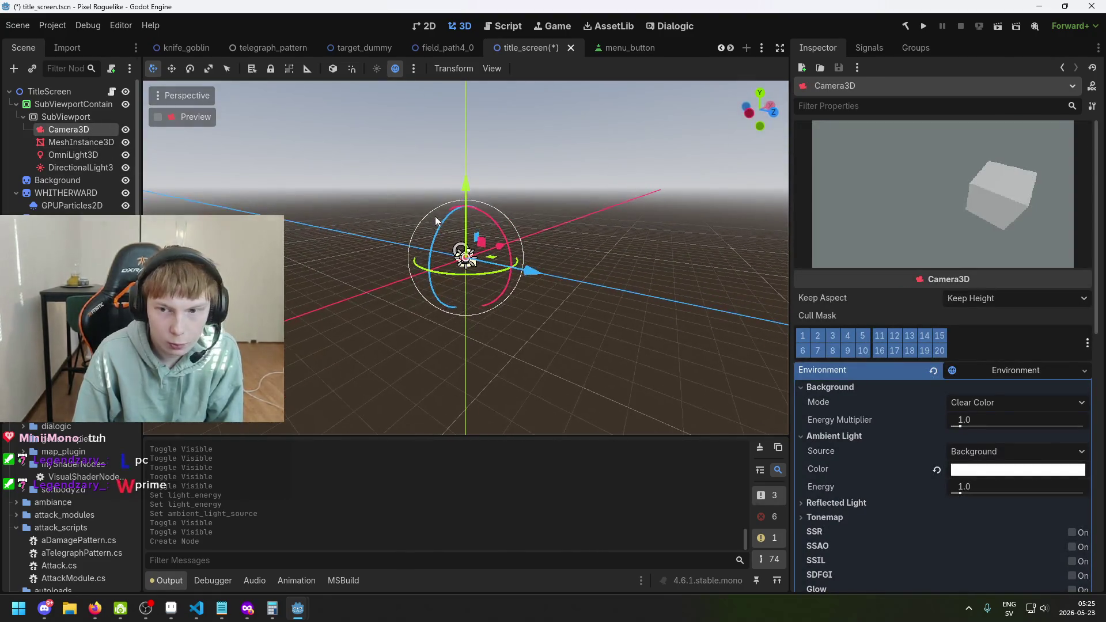
pyautogui.click(159, 117)
pyautogui.click(159, 117)
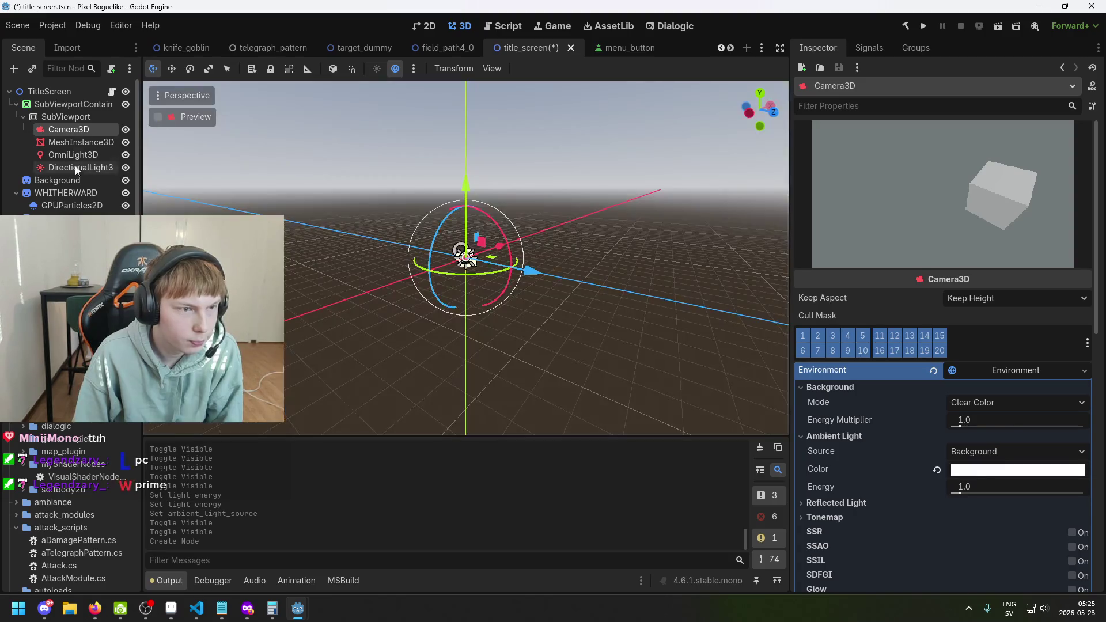
pyautogui.click(75, 154)
pyautogui.click(78, 142)
pyautogui.click(92, 155)
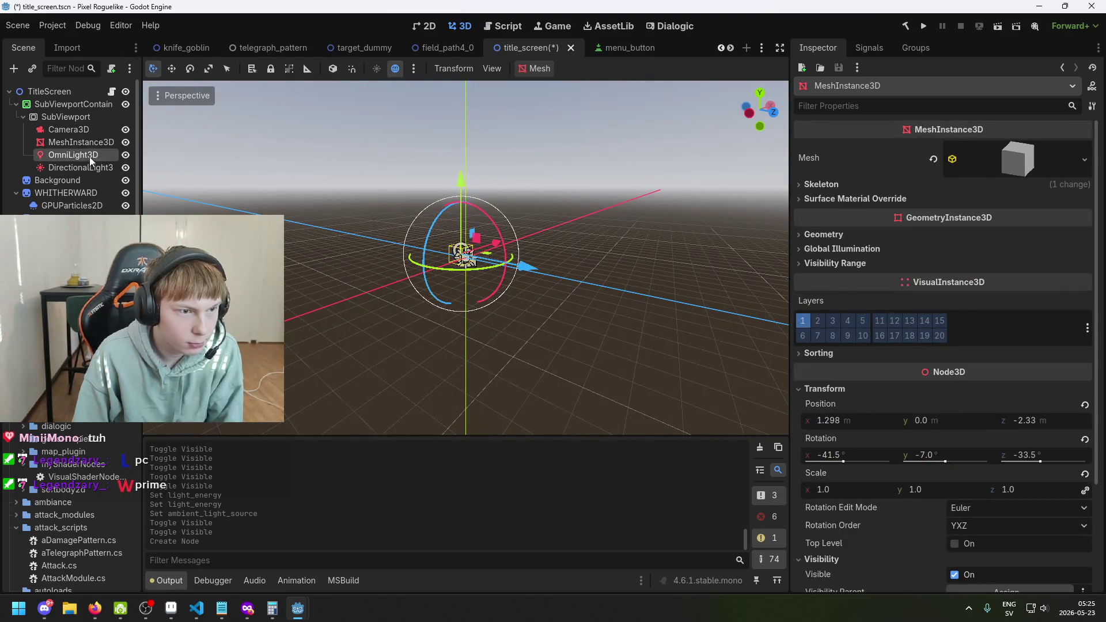
pyautogui.moveTo(749, 262)
pyautogui.mouseDown()
pyautogui.moveTo(692, 265)
pyautogui.moveTo(663, 302)
pyautogui.moveTo(569, 248)
pyautogui.moveTo(460, 237)
pyautogui.mouseUp()
# Step: Undo the recent light and cube moves and save the title_screen scene
pyautogui.scroll(4, 521, 241)
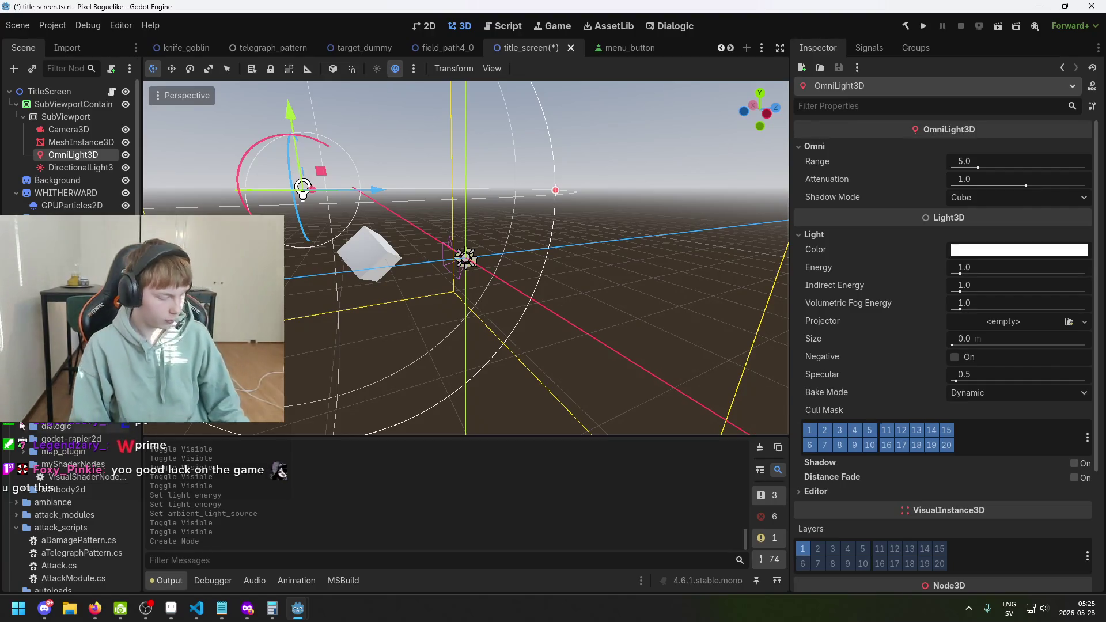
pyautogui.hotkey('ctrl', 'z')
pyautogui.hotkey('ctrl', 'z')
pyautogui.hotkey('ctrl', 's')
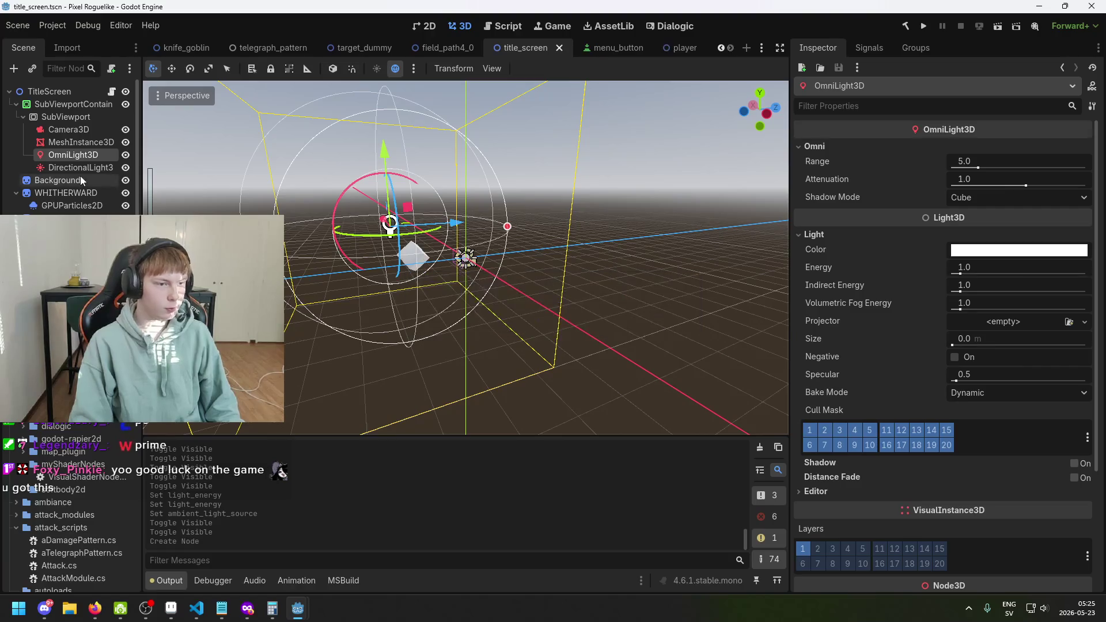
# Step: Inspect the directional and omni lights from a front-on view
pyautogui.click(78, 168)
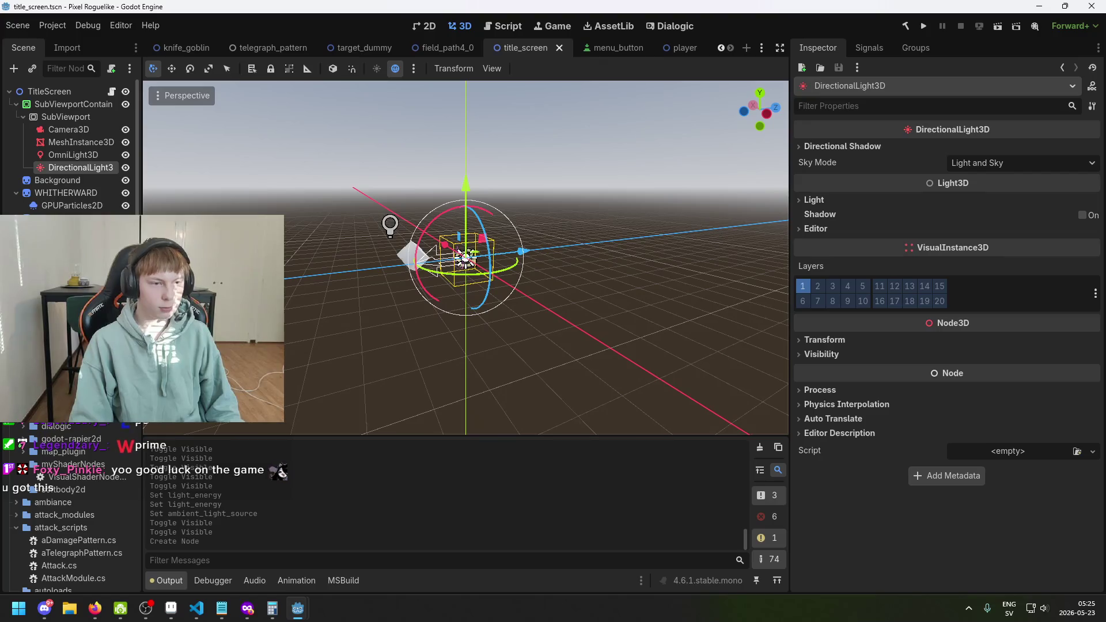
pyautogui.click(63, 142)
pyautogui.click(63, 167)
pyautogui.hotkey('ctrl', 'z')
pyautogui.moveTo(332, 289); pyautogui.dragTo(475, 331)
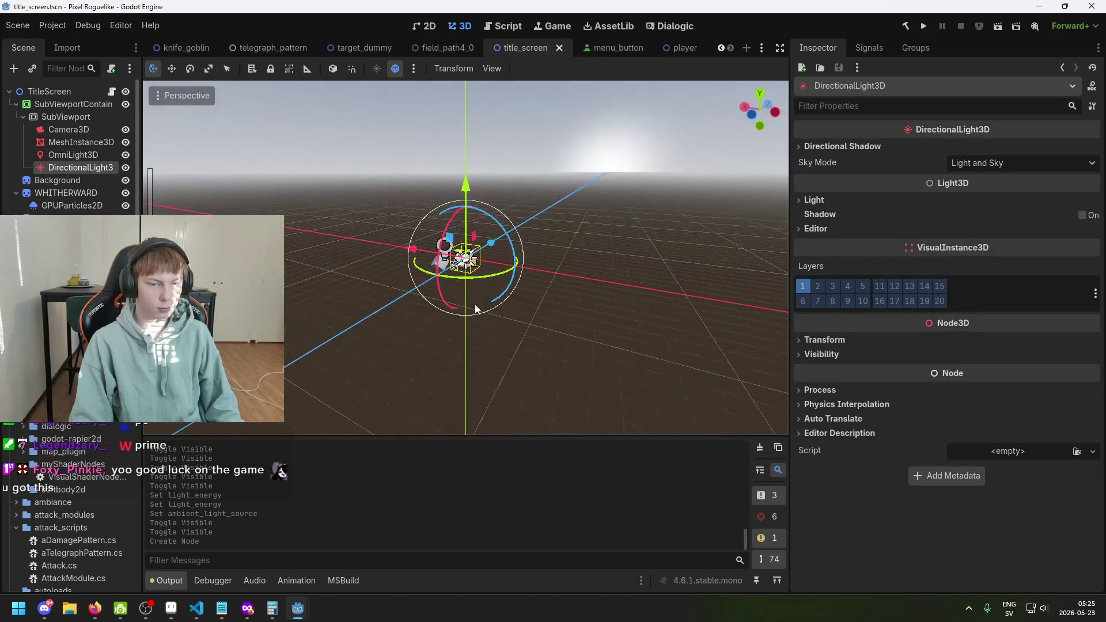
pyautogui.moveTo(356, 327)
pyautogui.mouseDown()
pyautogui.moveTo(387, 301)
pyautogui.moveTo(476, 286)
pyautogui.moveTo(486, 262)
pyautogui.moveTo(492, 268)
pyautogui.moveTo(466, 298)
pyautogui.moveTo(346, 277)
pyautogui.mouseUp()
pyautogui.click(74, 156)
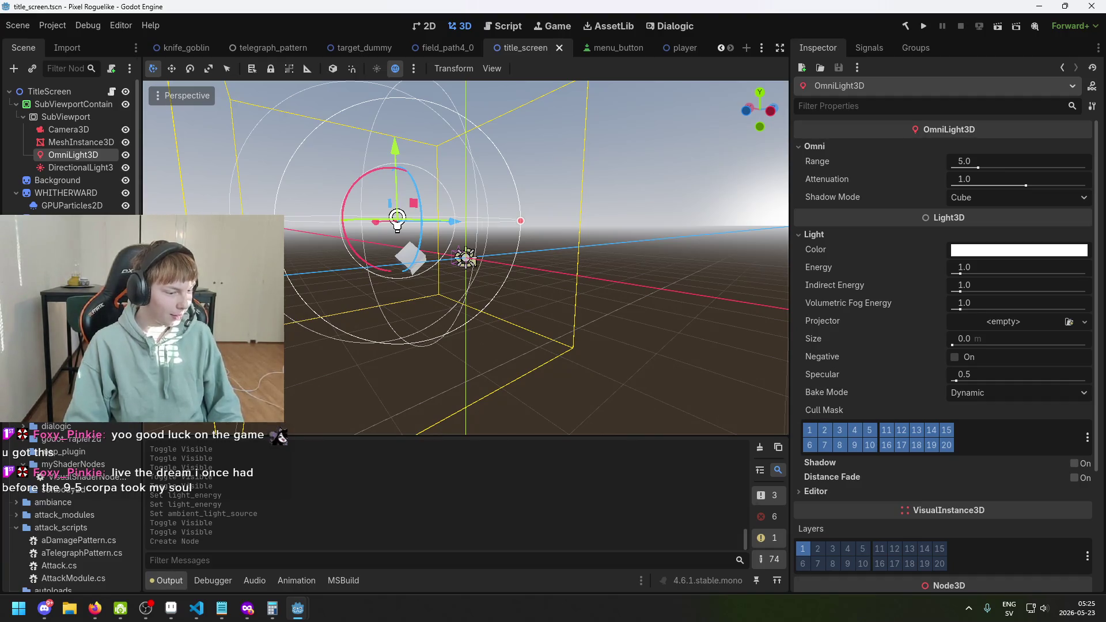
pyautogui.click(529, 371)
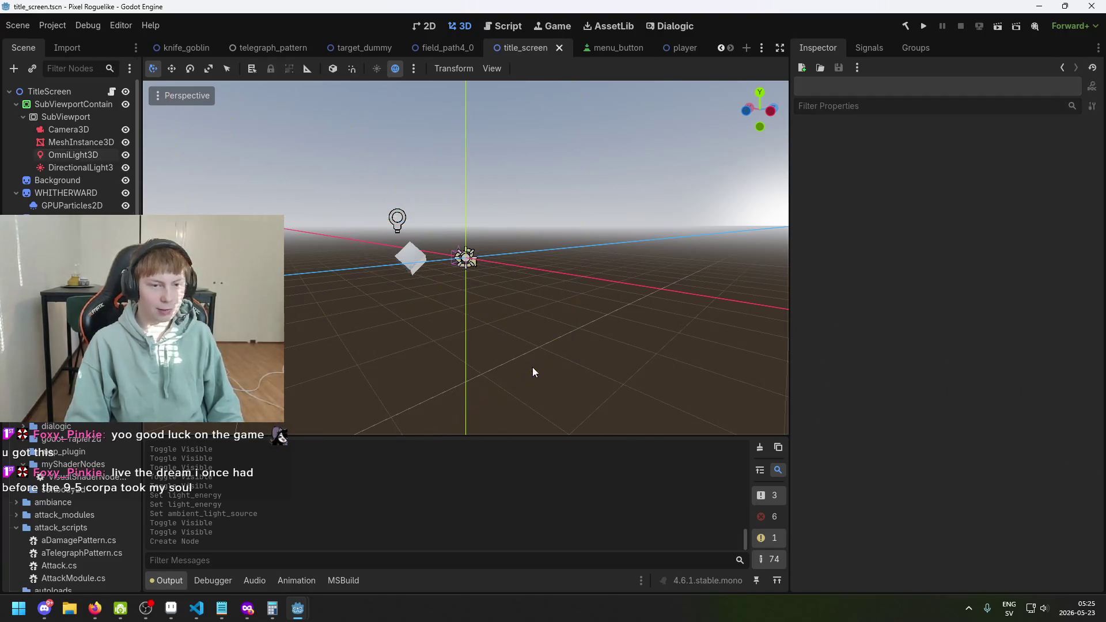
# Step: Compare the camera and cube mesh nodes, viewing them from a higher angle
pyautogui.click(68, 128)
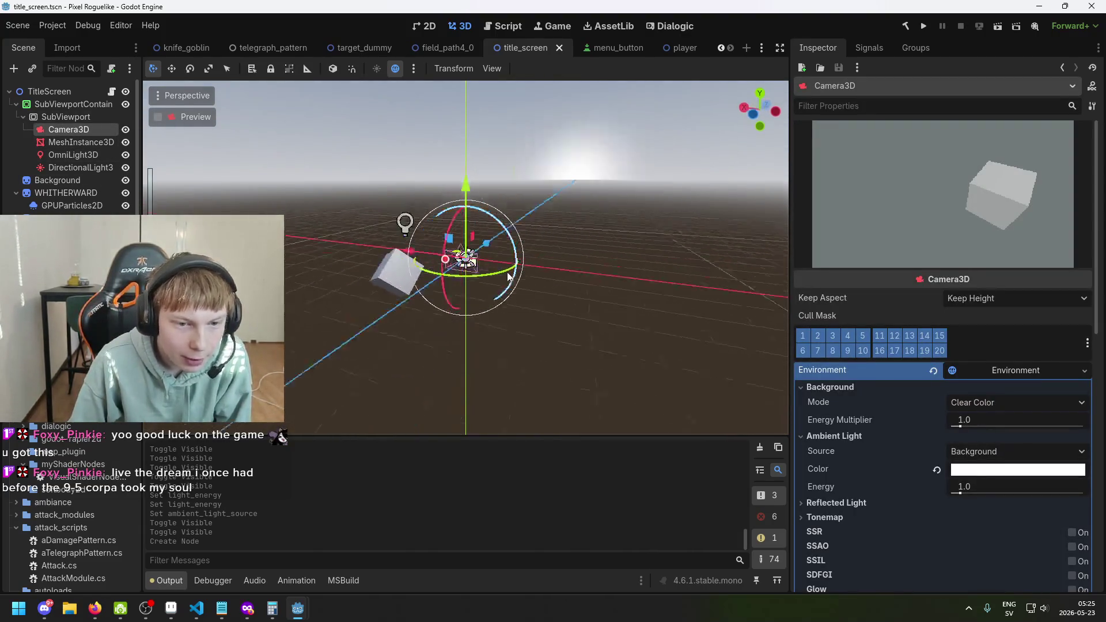
pyautogui.click(92, 138)
pyautogui.click(91, 129)
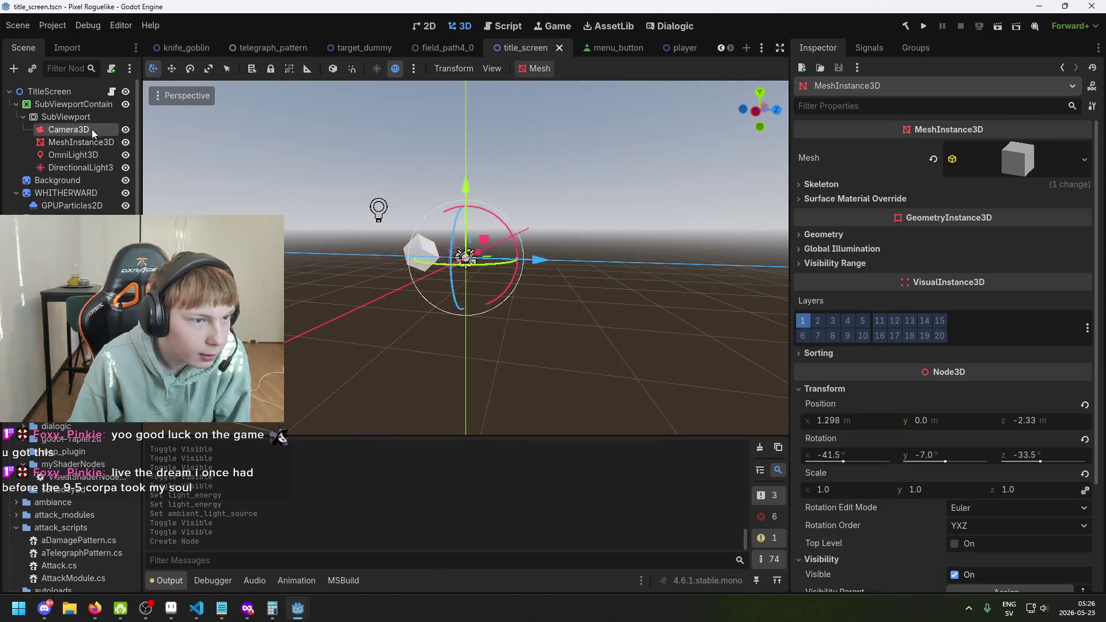
pyautogui.click(86, 142)
pyautogui.click(86, 129)
pyautogui.click(86, 144)
pyautogui.moveTo(363, 270)
pyautogui.mouseDown()
pyautogui.moveTo(455, 288)
pyautogui.moveTo(432, 278)
pyautogui.moveTo(622, 292)
pyautogui.mouseUp()
# Step: Review the directional light, omni light and camera from new angles, then save again
pyautogui.click(72, 167)
pyautogui.click(722, 301)
pyautogui.click(465, 257)
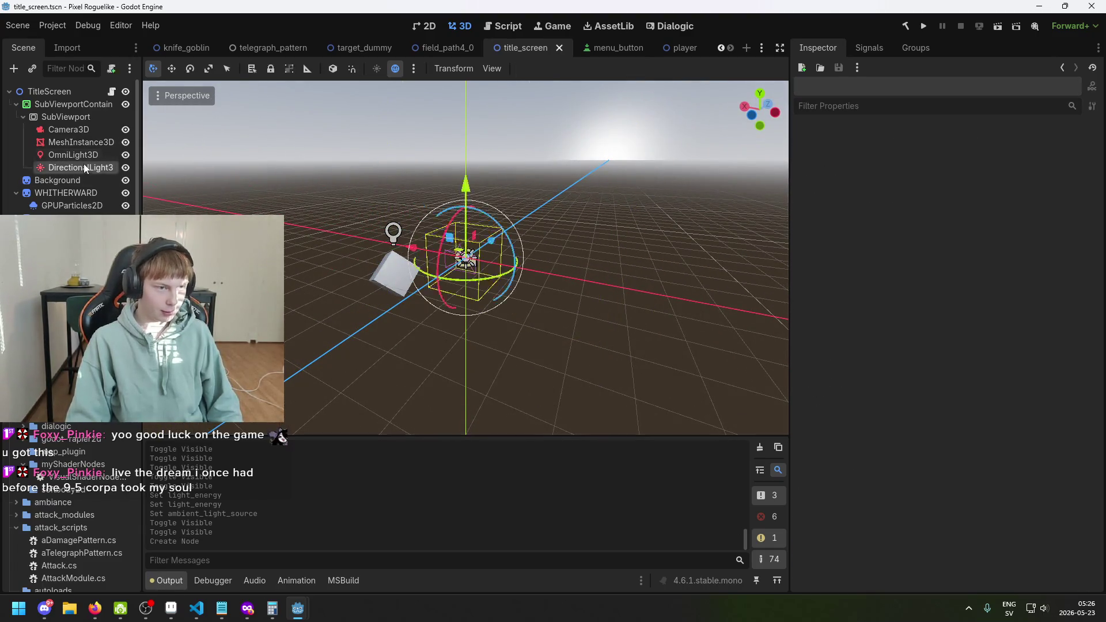
pyautogui.moveTo(466, 258); pyautogui.dragTo(355, 206)
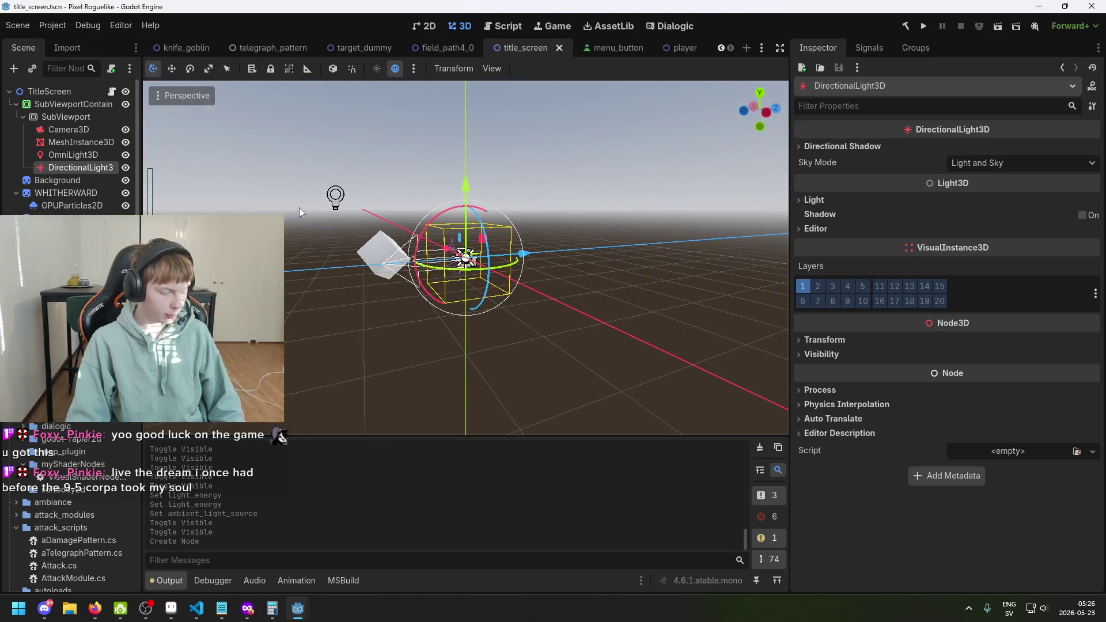
pyautogui.click(73, 154)
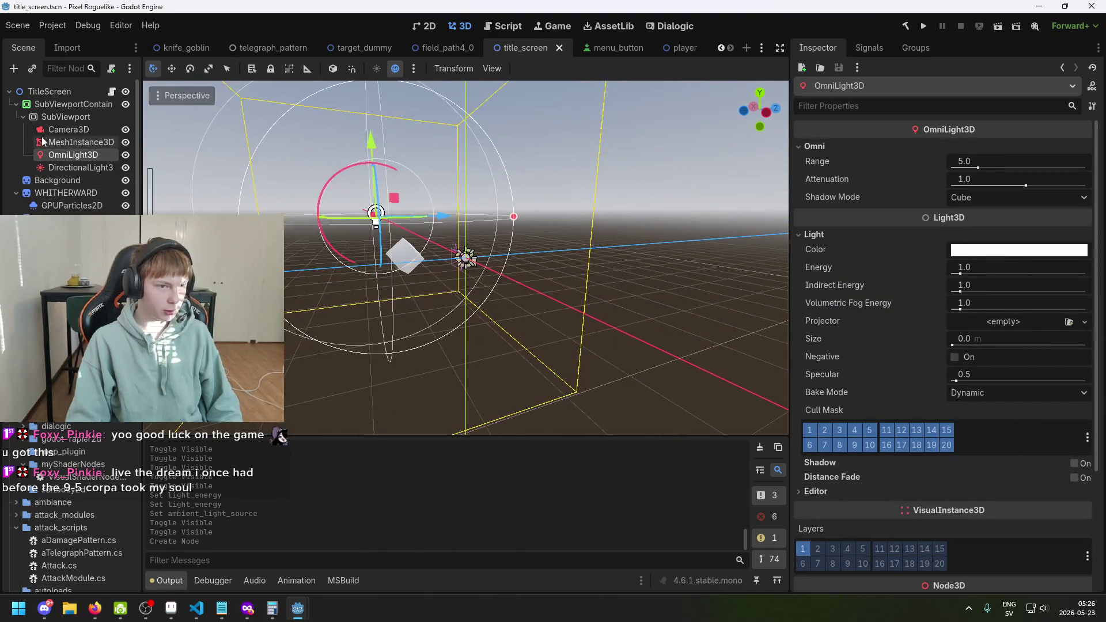
pyautogui.click(68, 129)
pyautogui.click(76, 141)
pyautogui.click(76, 131)
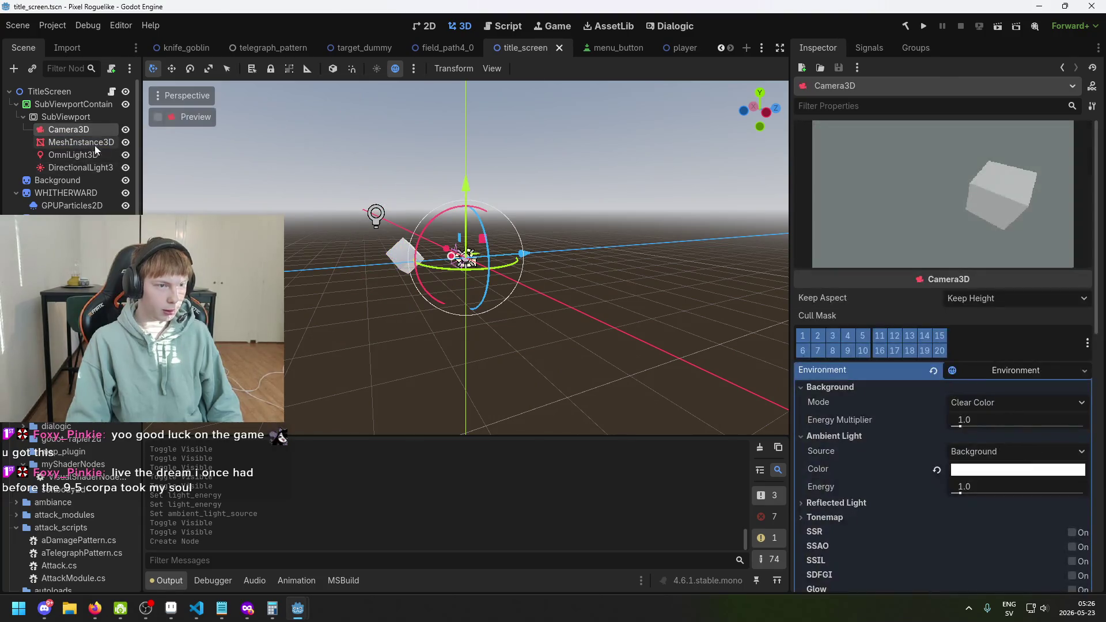
pyautogui.moveTo(259, 196); pyautogui.dragTo(346, 231)
pyautogui.hotkey('ctrl', 's')
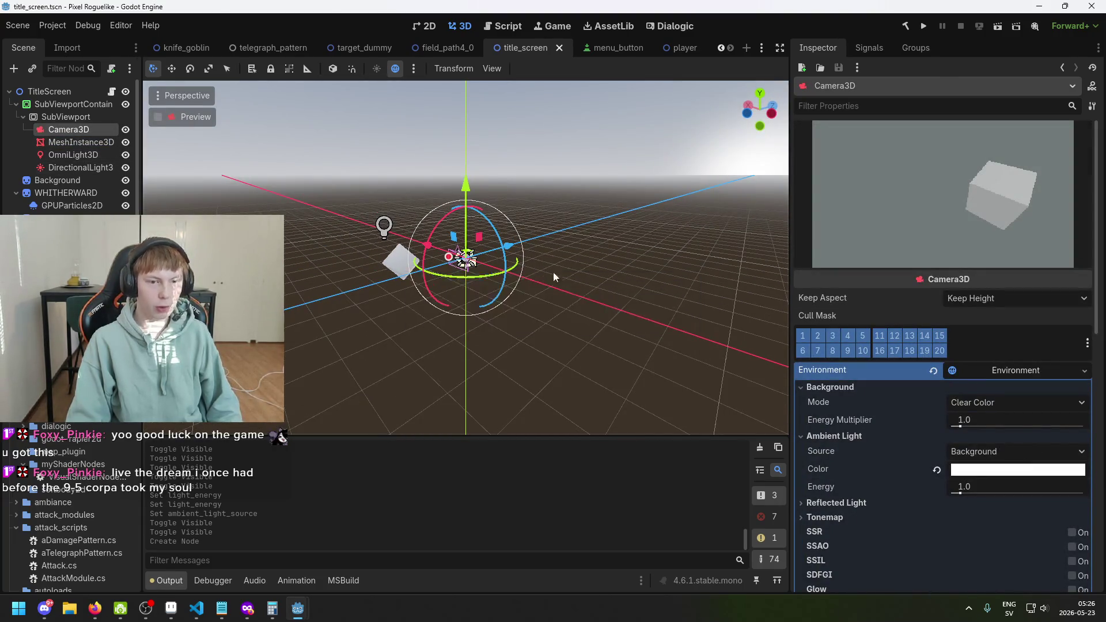
# Step: Collapse the camera's Environment settings and view the cube from around it
pyautogui.moveTo(553, 272)
pyautogui.mouseDown()
pyautogui.moveTo(432, 281)
pyautogui.moveTo(383, 244)
pyautogui.moveTo(583, 233)
pyautogui.moveTo(288, 242)
pyautogui.moveTo(386, 291)
pyautogui.moveTo(756, 300)
pyautogui.mouseUp()
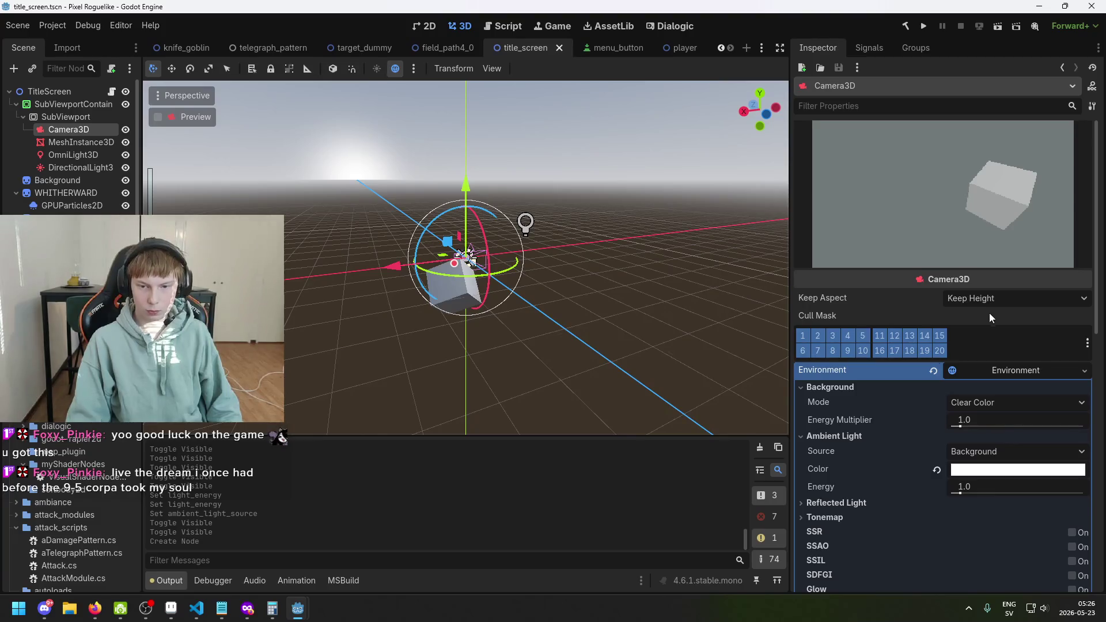
pyautogui.scroll(-2, 990, 313)
pyautogui.click(1005, 315)
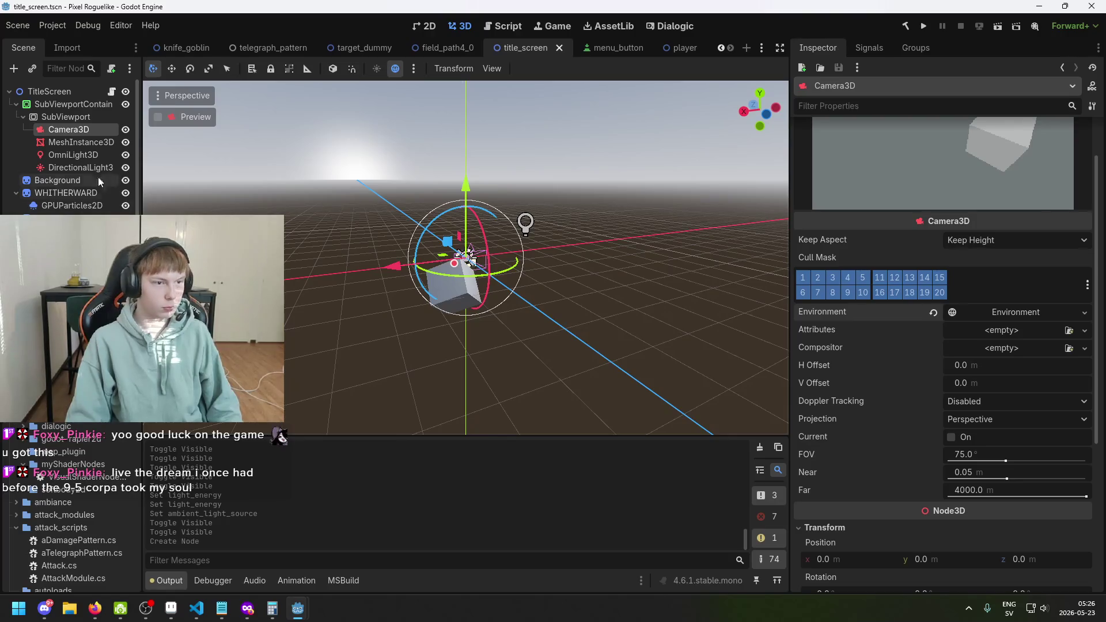
pyautogui.click(81, 143)
pyautogui.moveTo(304, 234)
pyautogui.mouseDown()
pyautogui.moveTo(628, 237)
pyautogui.moveTo(577, 248)
pyautogui.mouseUp()
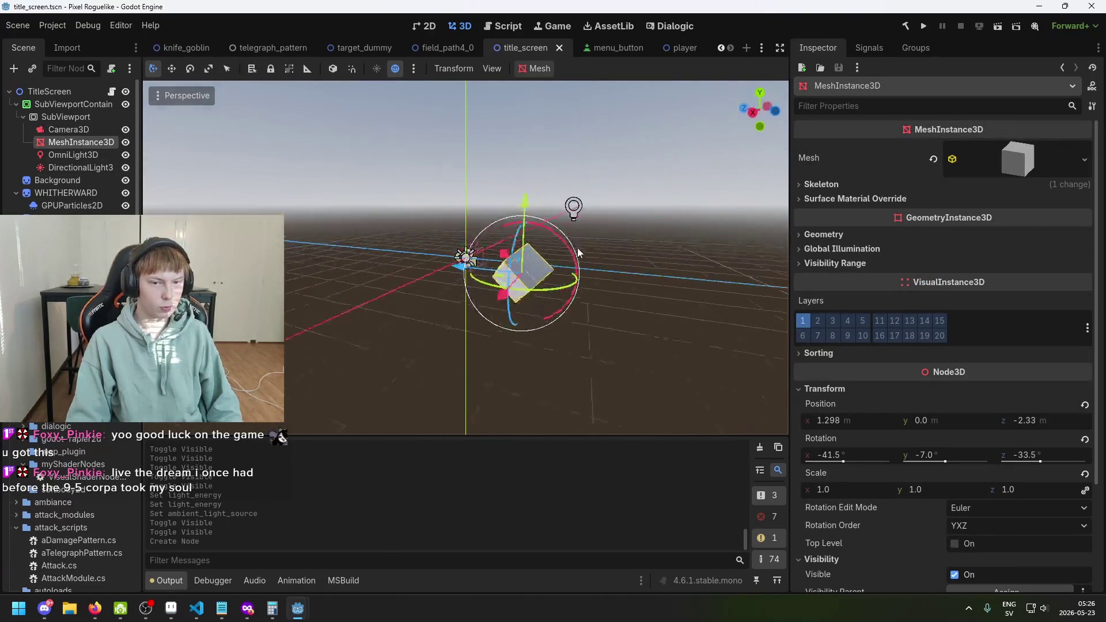
# Step: Check the omni light, directional light, cube and camera from fresh angles
pyautogui.click(69, 154)
pyautogui.moveTo(402, 219)
pyautogui.mouseDown()
pyautogui.moveTo(607, 256)
pyautogui.moveTo(290, 187)
pyautogui.moveTo(337, 212)
pyautogui.moveTo(567, 254)
pyautogui.moveTo(691, 260)
pyautogui.mouseUp()
pyautogui.click(77, 167)
pyautogui.click(78, 144)
pyautogui.scroll(-5, 888, 264)
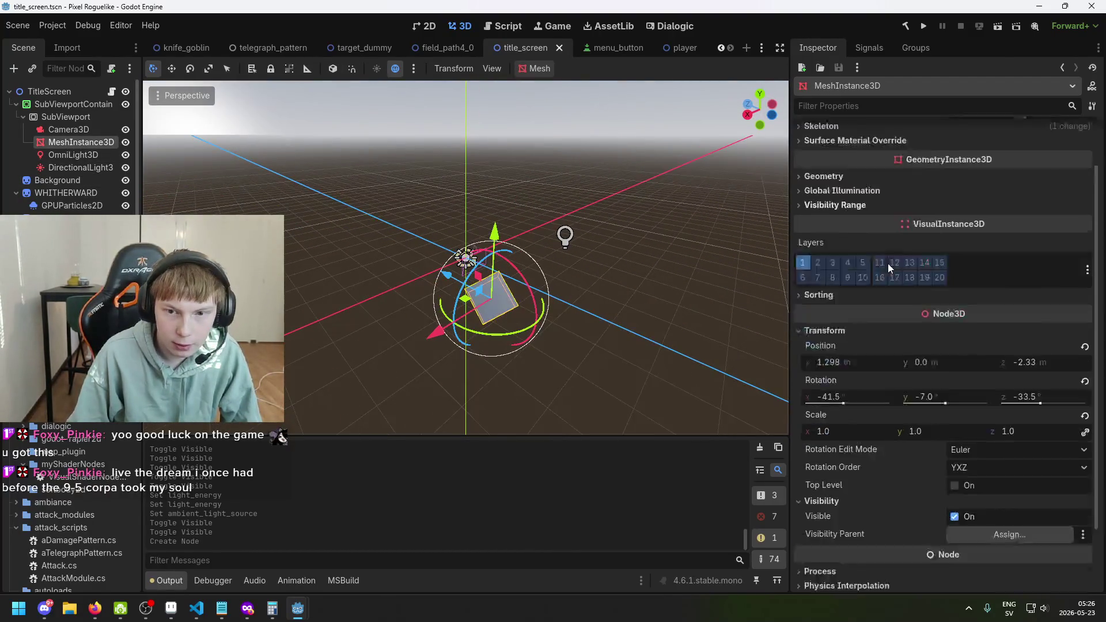
pyautogui.scroll(5, 938, 257)
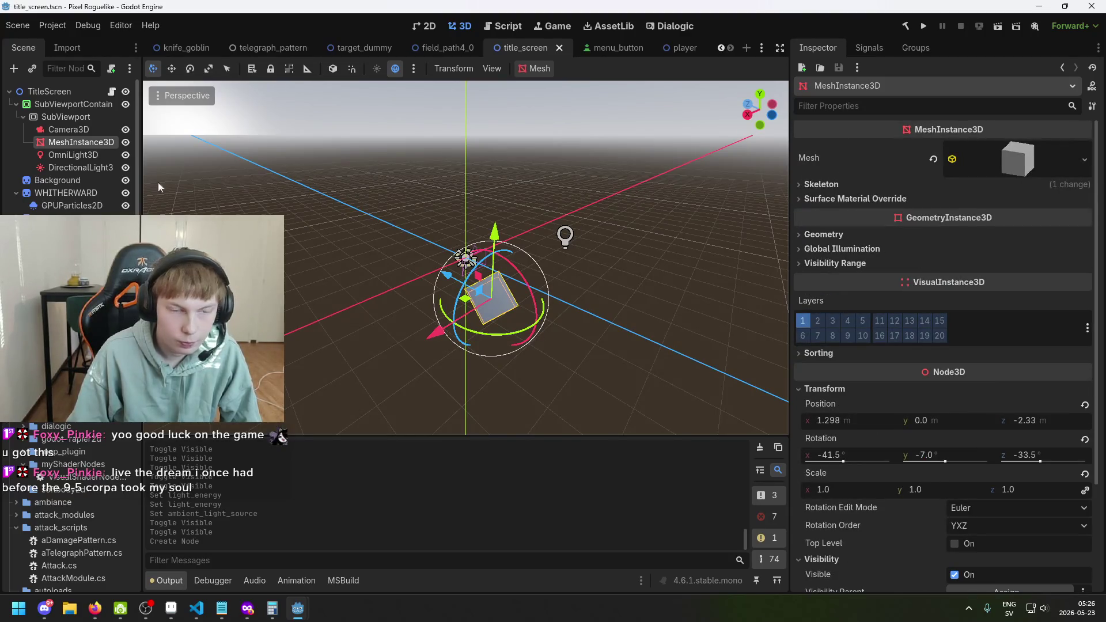
pyautogui.click(94, 127)
pyautogui.click(91, 143)
# Step: Check the SubViewport and its container in the 2D layout, then return to the 3D cube
pyautogui.click(84, 118)
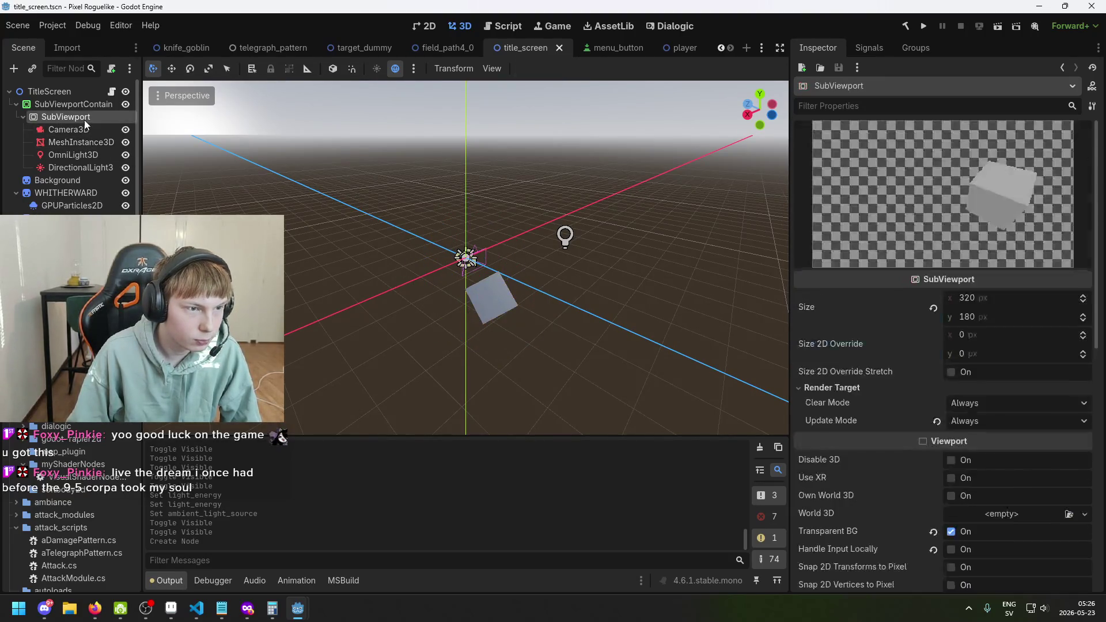
pyautogui.click(91, 103)
pyautogui.click(90, 108)
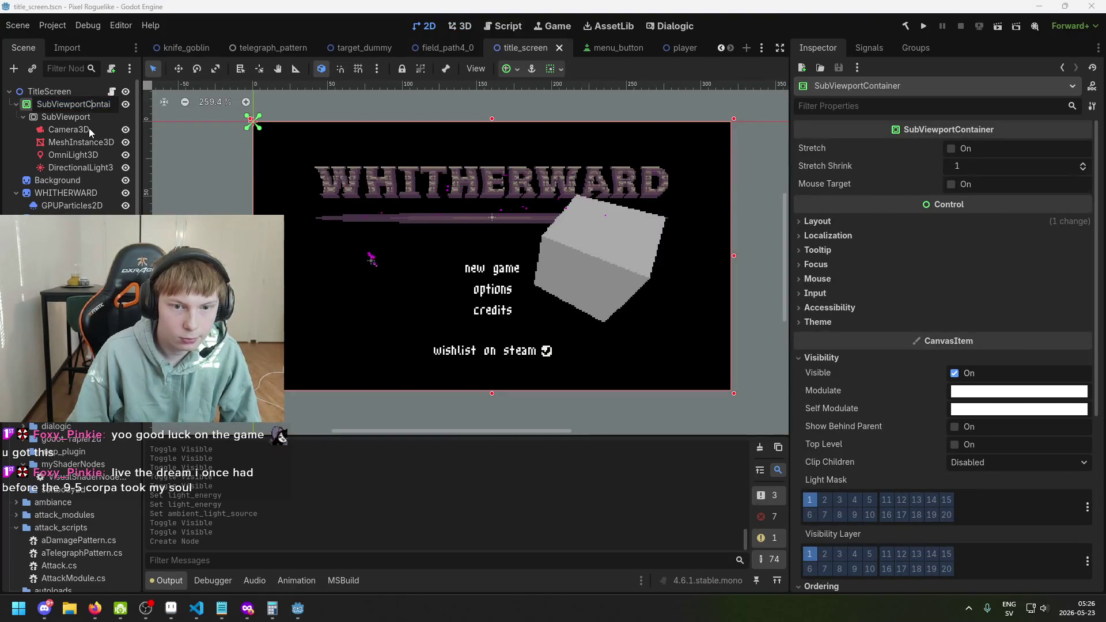
pyautogui.click(78, 118)
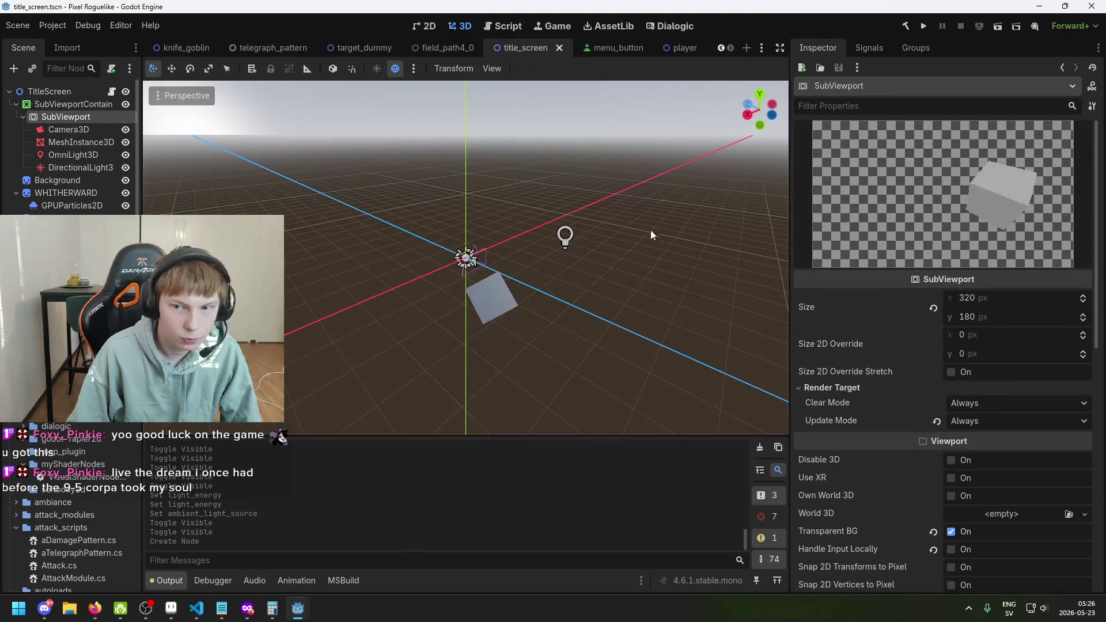
pyautogui.moveTo(652, 230)
pyautogui.mouseDown()
pyautogui.moveTo(600, 216)
pyautogui.moveTo(500, 248)
pyautogui.mouseUp()
pyautogui.scroll(3, 500, 248)
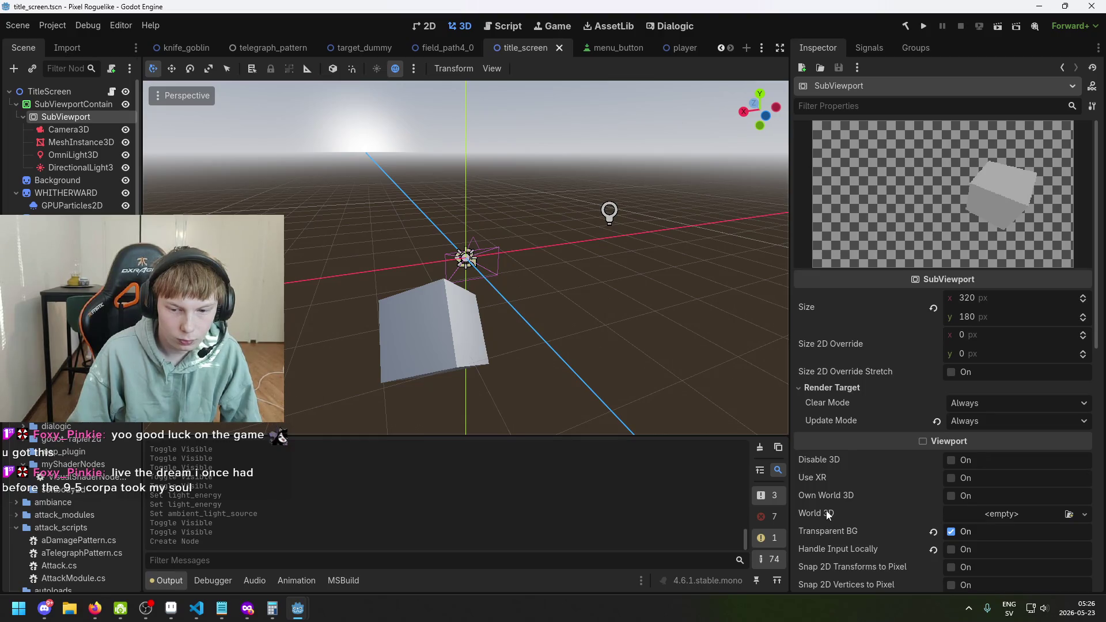
pyautogui.moveTo(827, 515)
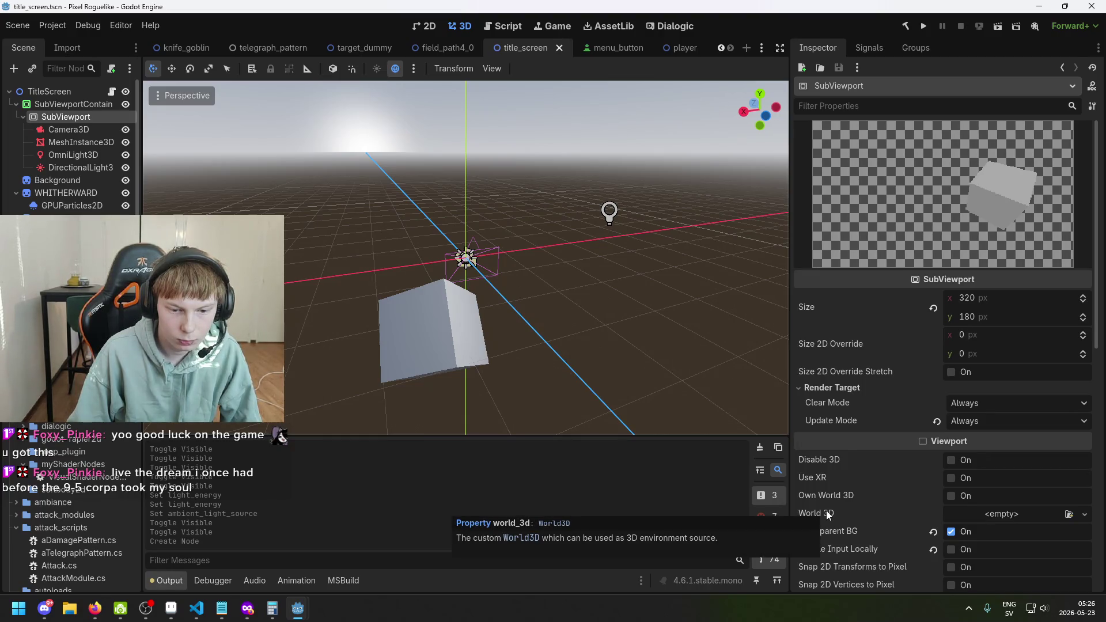
pyautogui.click(68, 131)
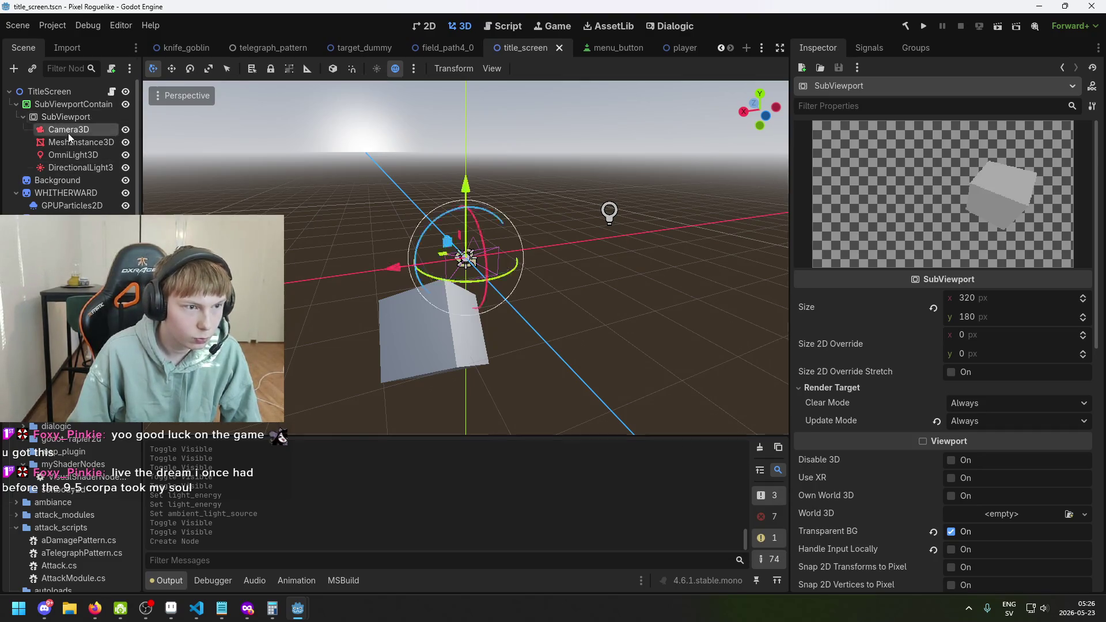
# Step: On Camera3D, inspect and clear the Environment resource, then undo the clearing
pyautogui.click(71, 142)
pyautogui.click(68, 131)
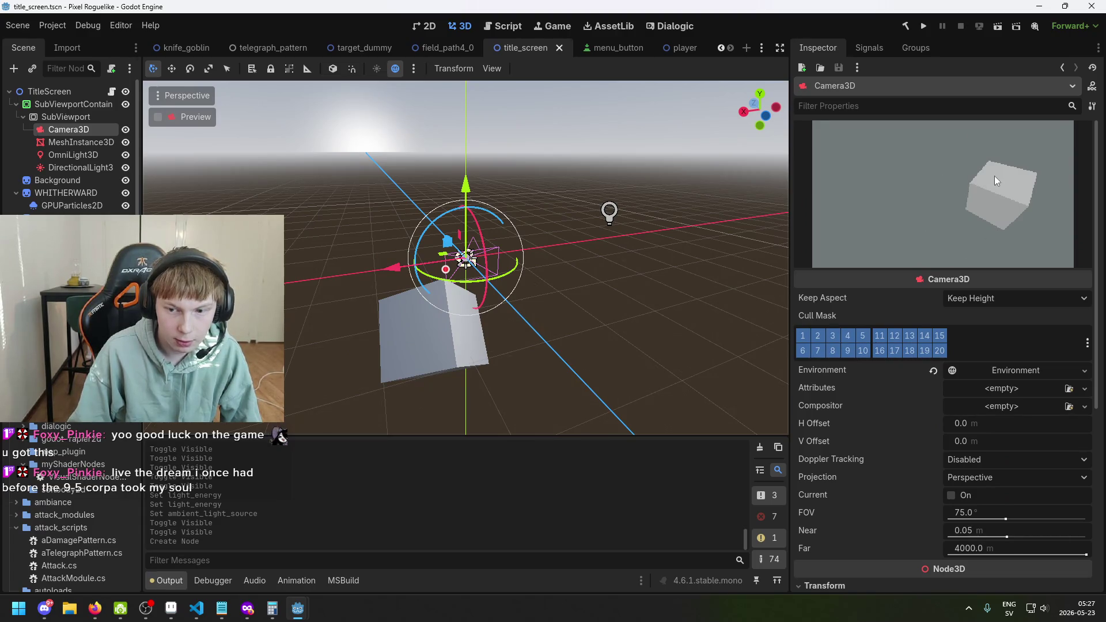
pyautogui.click(1008, 370)
pyautogui.click(1008, 370)
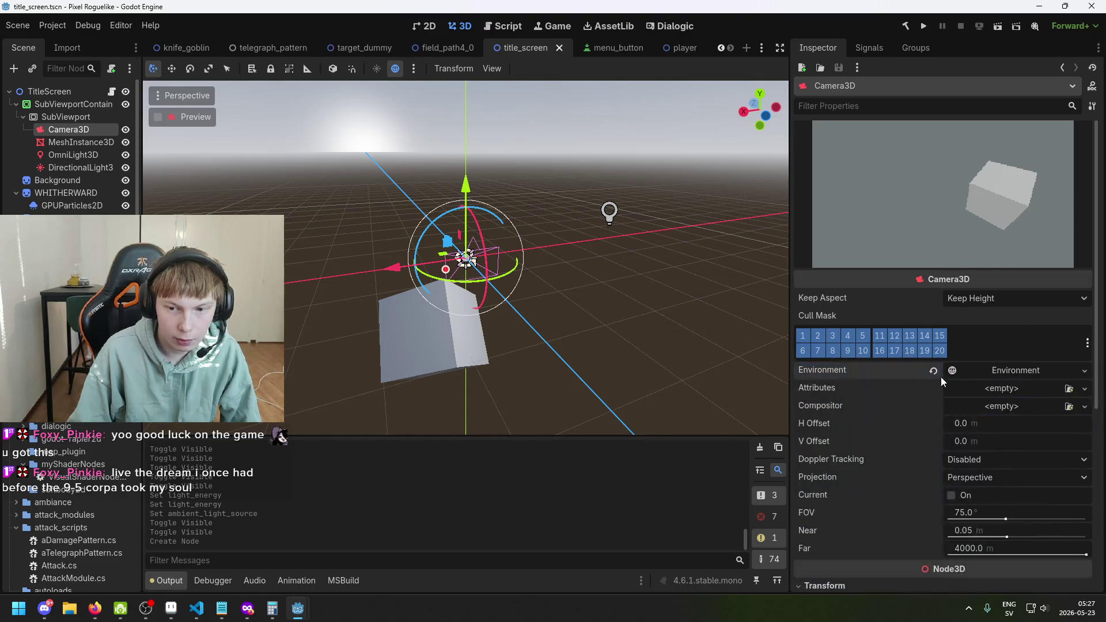
pyautogui.click(933, 371)
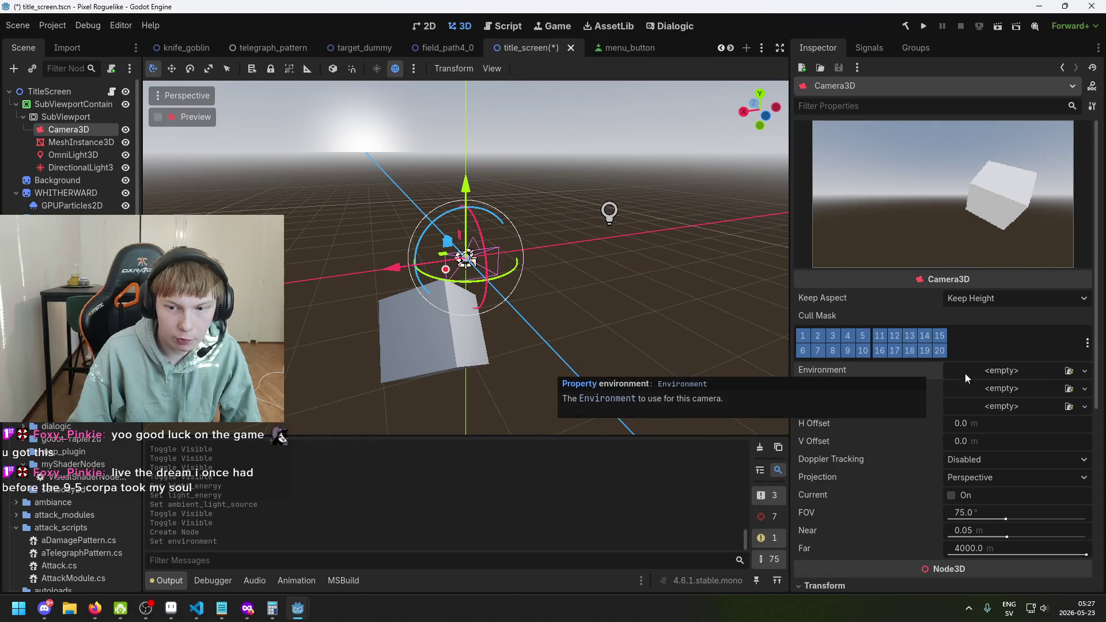
pyautogui.hotkey('ctrl', 'z')
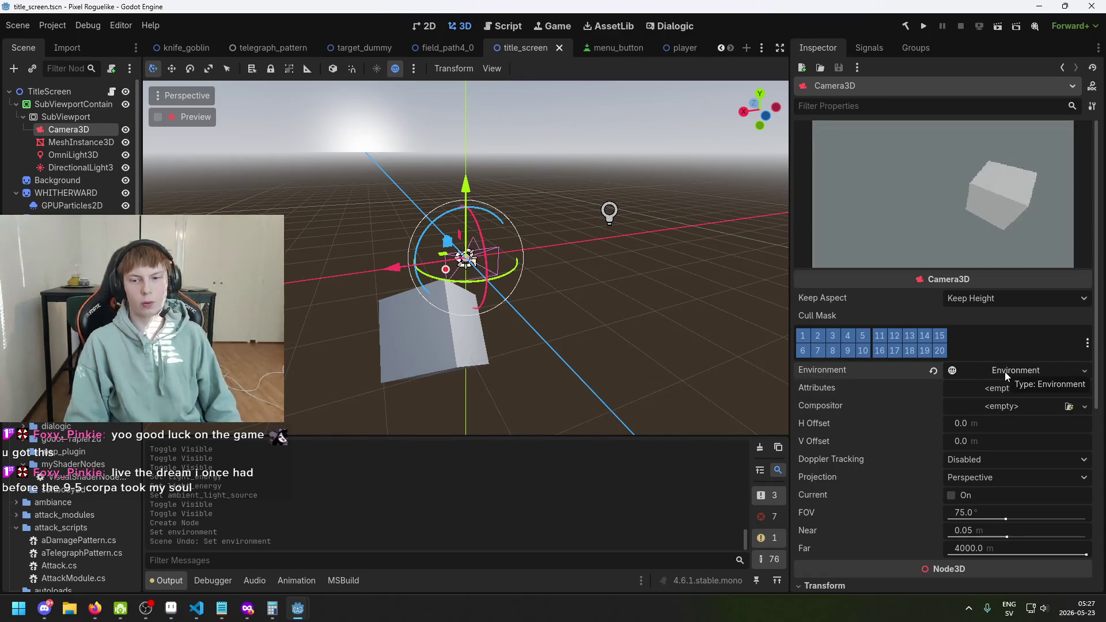
# Step: Review the Environment settings, clear Camera3D's Environment for good, and save the scene
pyautogui.click(1006, 371)
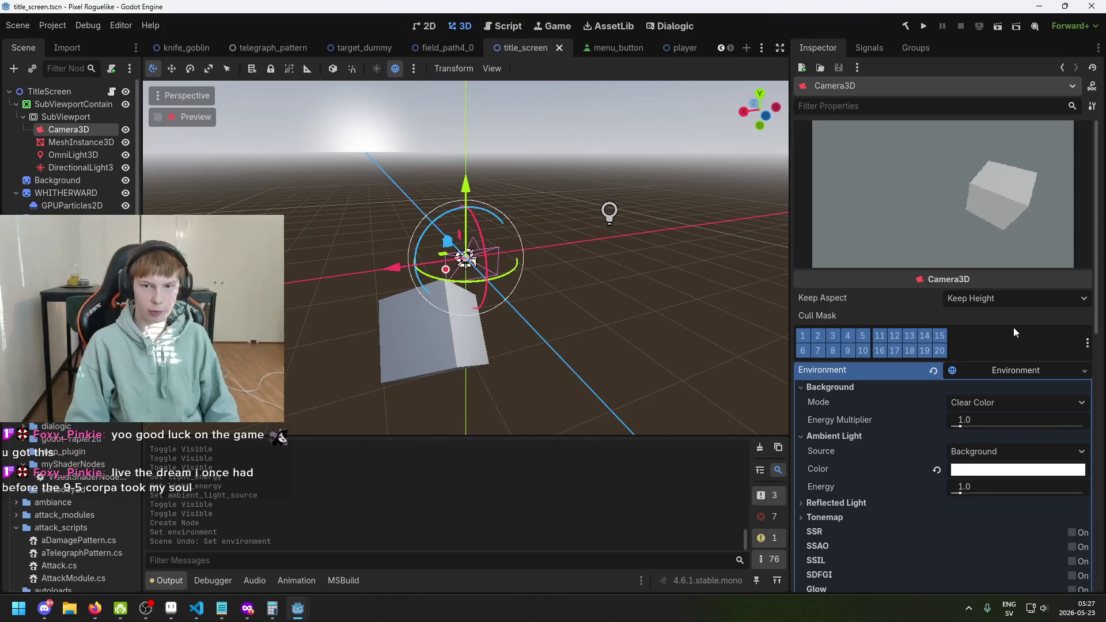
pyautogui.scroll(-2, 1008, 403)
pyautogui.scroll(2, 1002, 383)
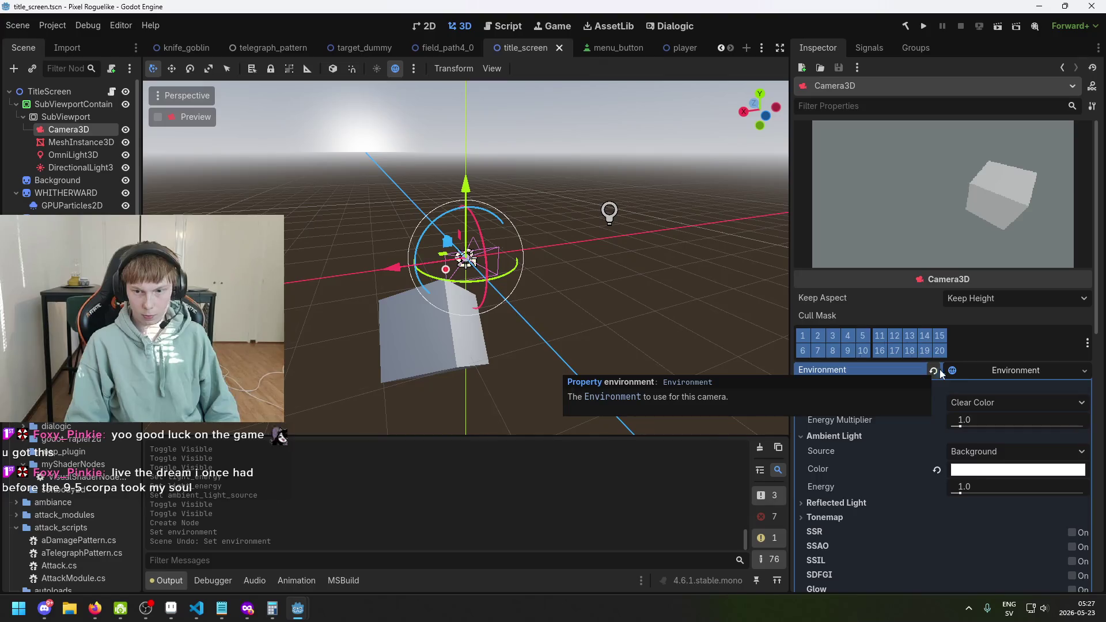
pyautogui.scroll(-2, 984, 374)
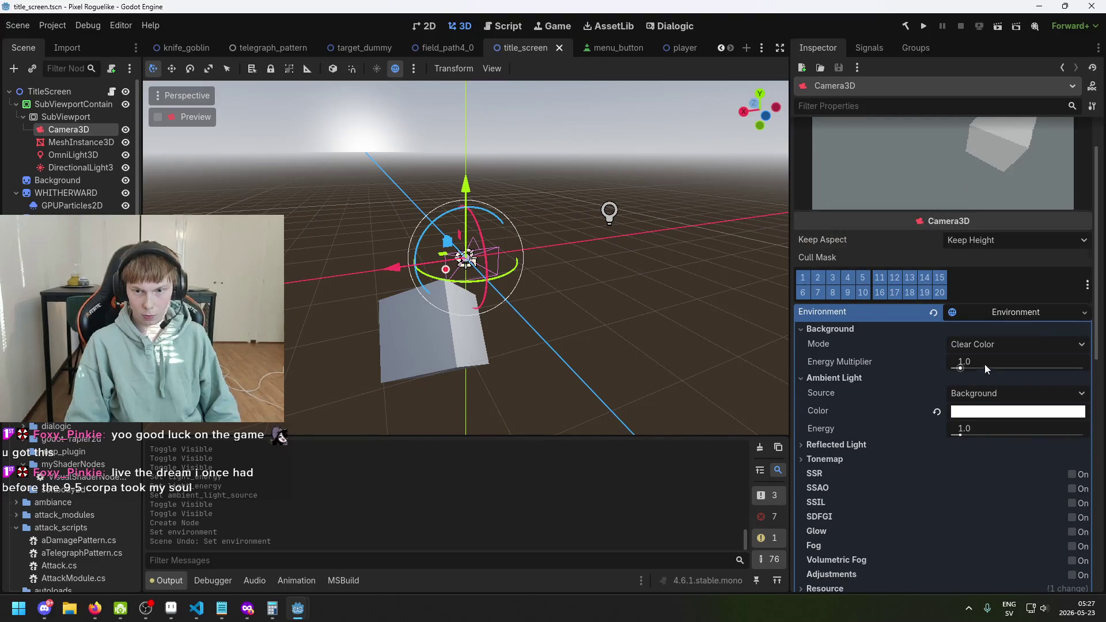
pyautogui.scroll(2, 984, 364)
pyautogui.click(933, 369)
pyautogui.hotkey('ctrl', 's')
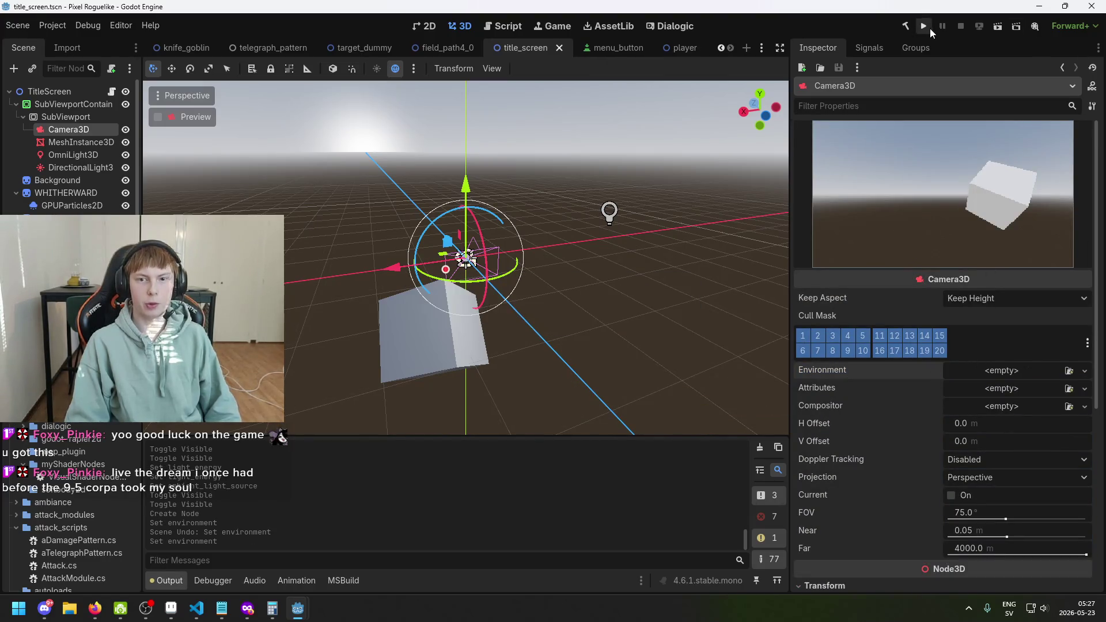
# Step: Run the game to test the title screen, close it, and save
pyautogui.click(929, 28)
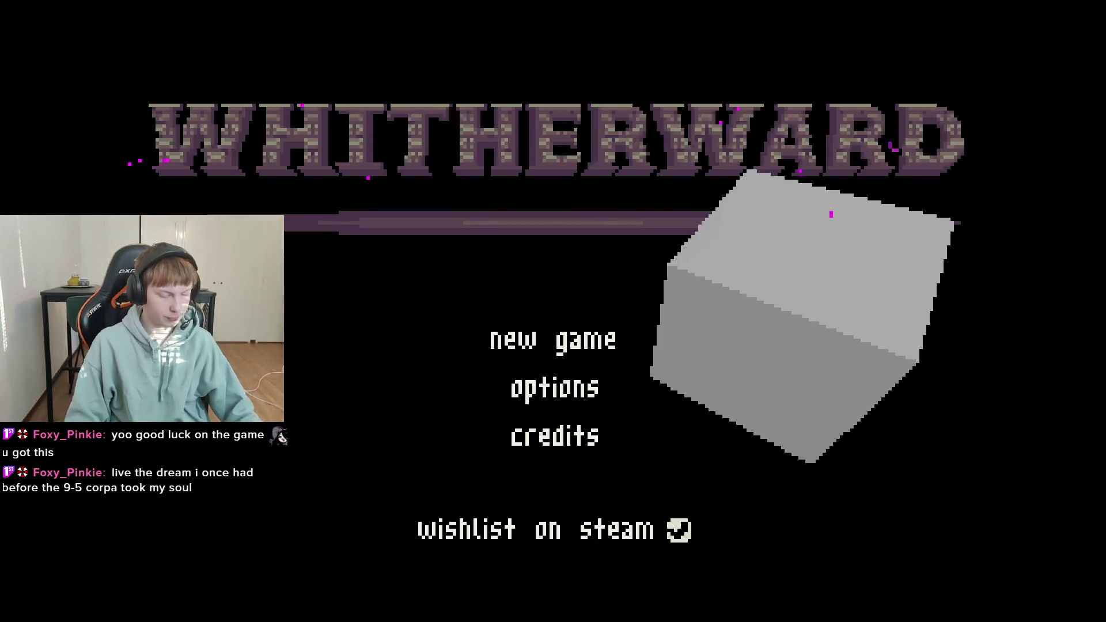
pyautogui.hotkey('alt', 'F4')
pyautogui.hotkey('ctrl', 's')
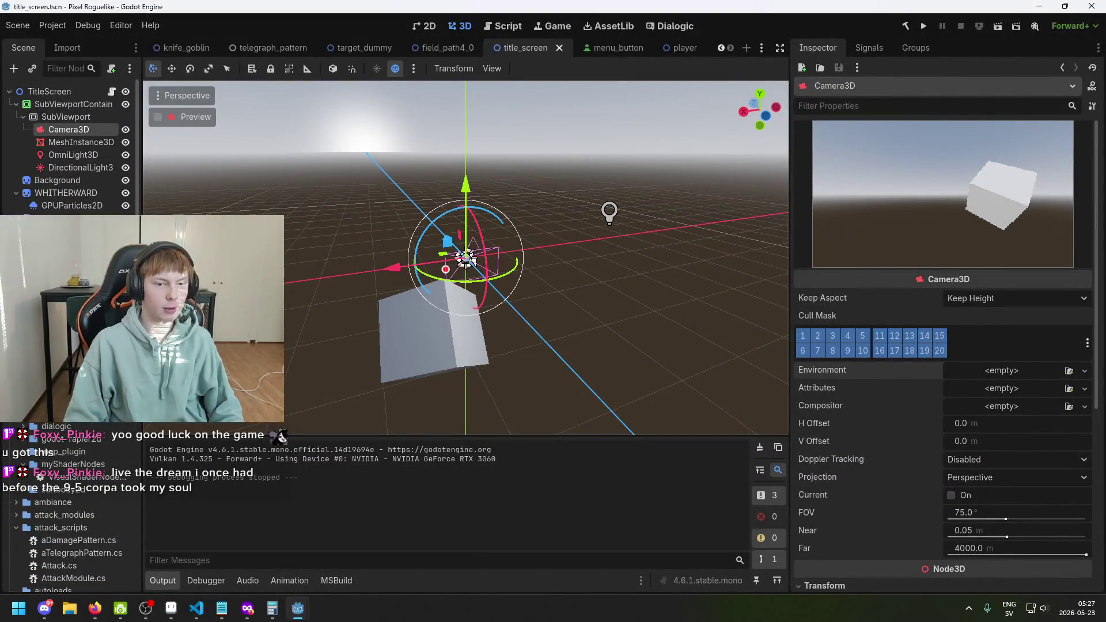
# Step: Delete the DirectionalLight3D node from the SubViewport scene
pyautogui.click(86, 166)
pyautogui.click(86, 155)
pyautogui.click(85, 142)
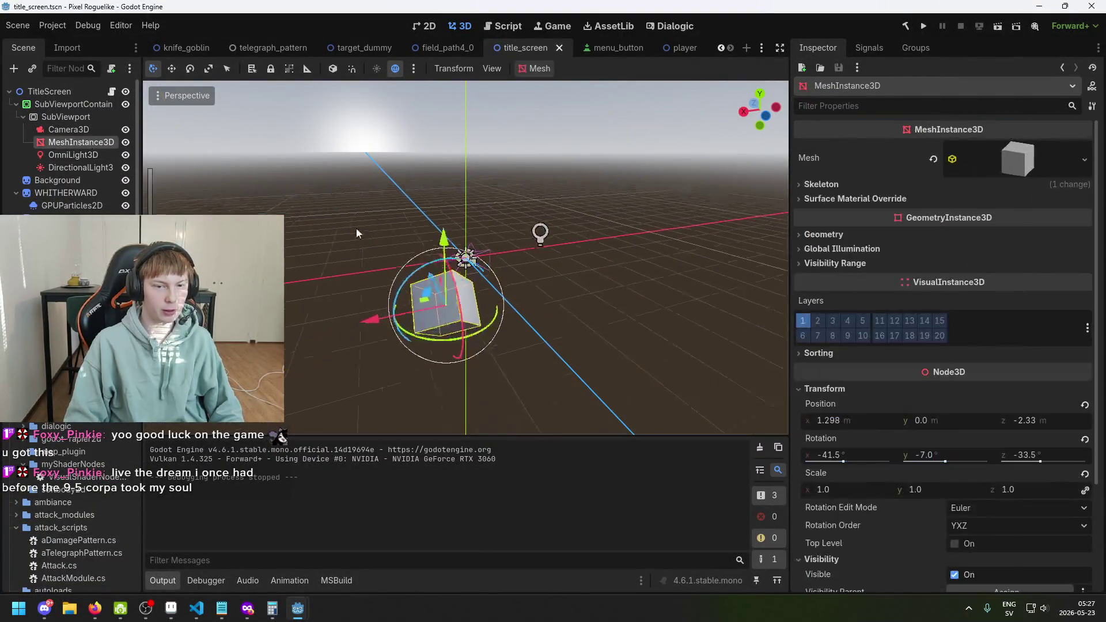
pyautogui.click(91, 168)
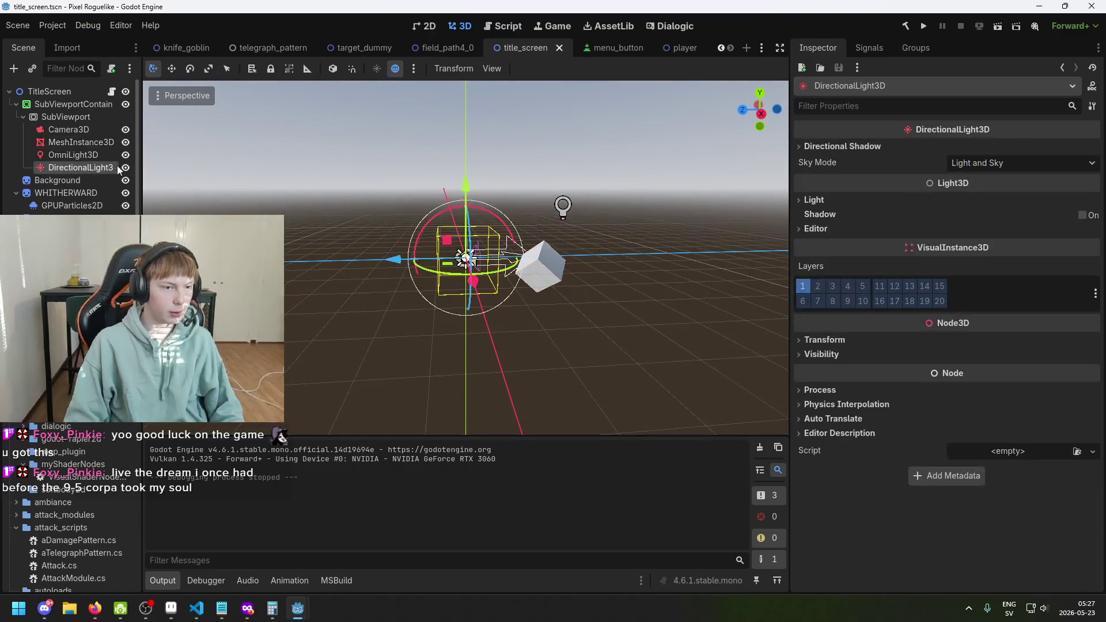
pyautogui.press('Delete')
pyautogui.press('Return')
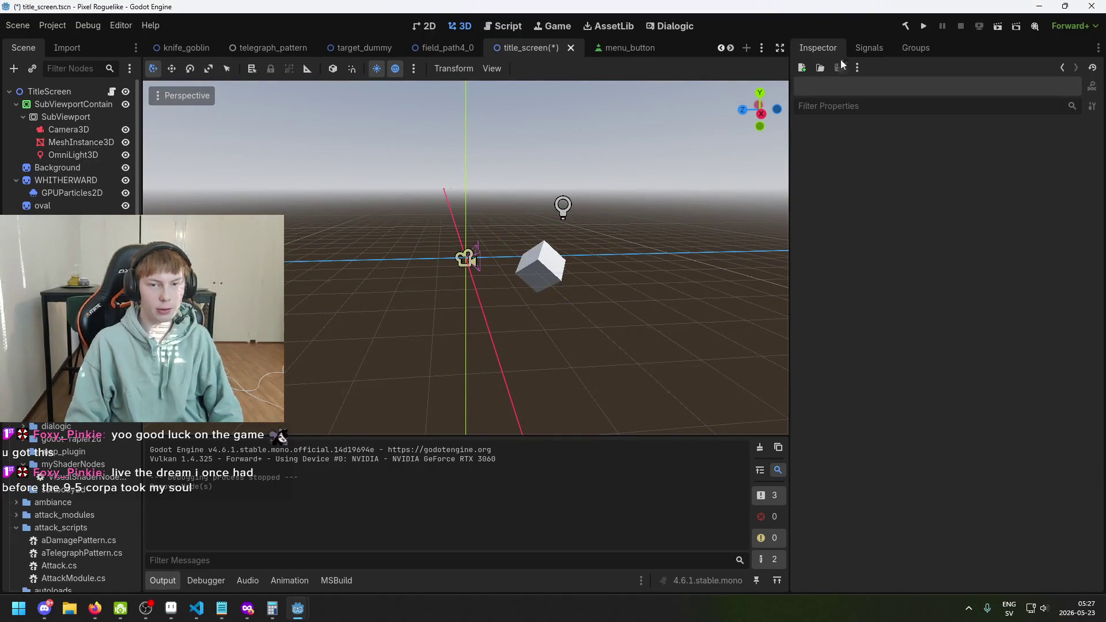
# Step: Test the game without the directional light, then restore the light and save
pyautogui.press('F5')
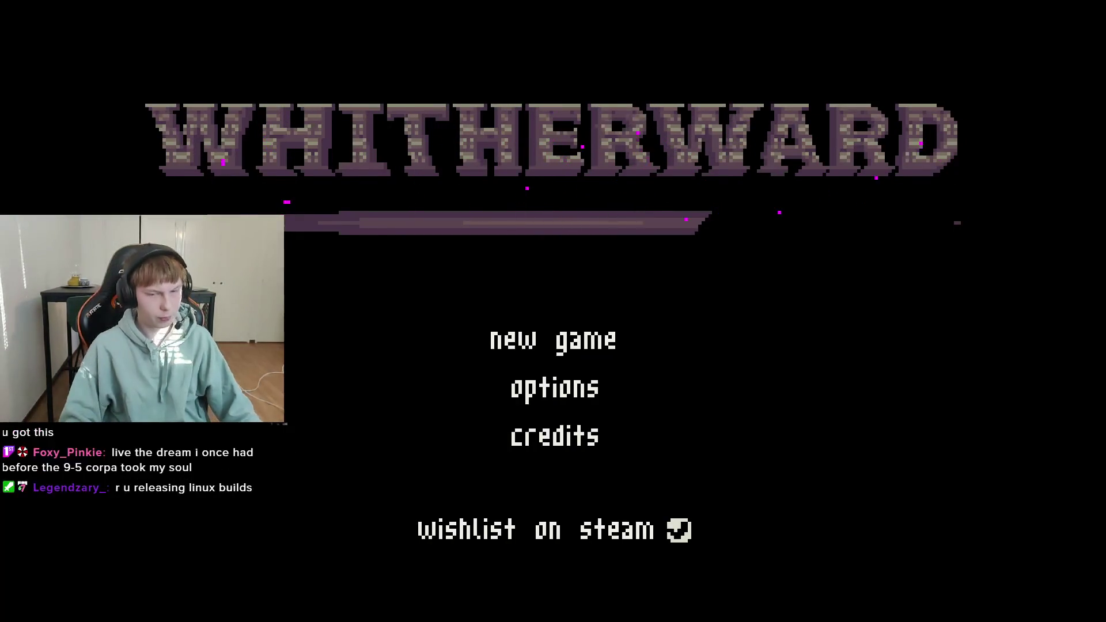
pyautogui.hotkey('alt', 'F4')
pyautogui.hotkey('ctrl', 'z')
pyautogui.hotkey('ctrl', 's')
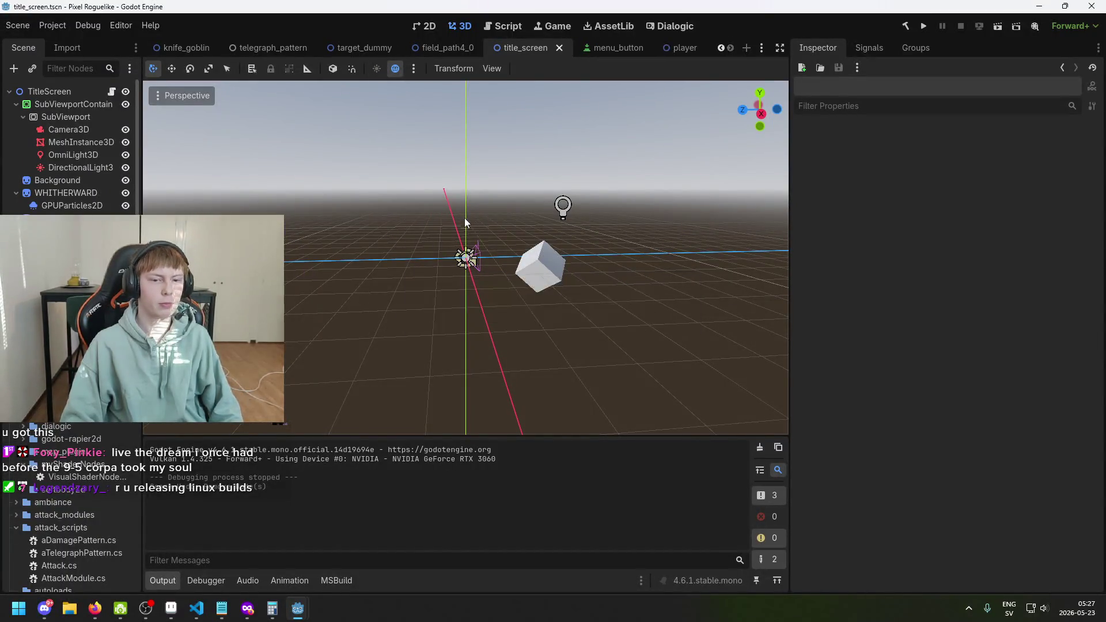
# Step: Open Camera3D's Environment options, then check the title screen layout in 2D
pyautogui.click(81, 129)
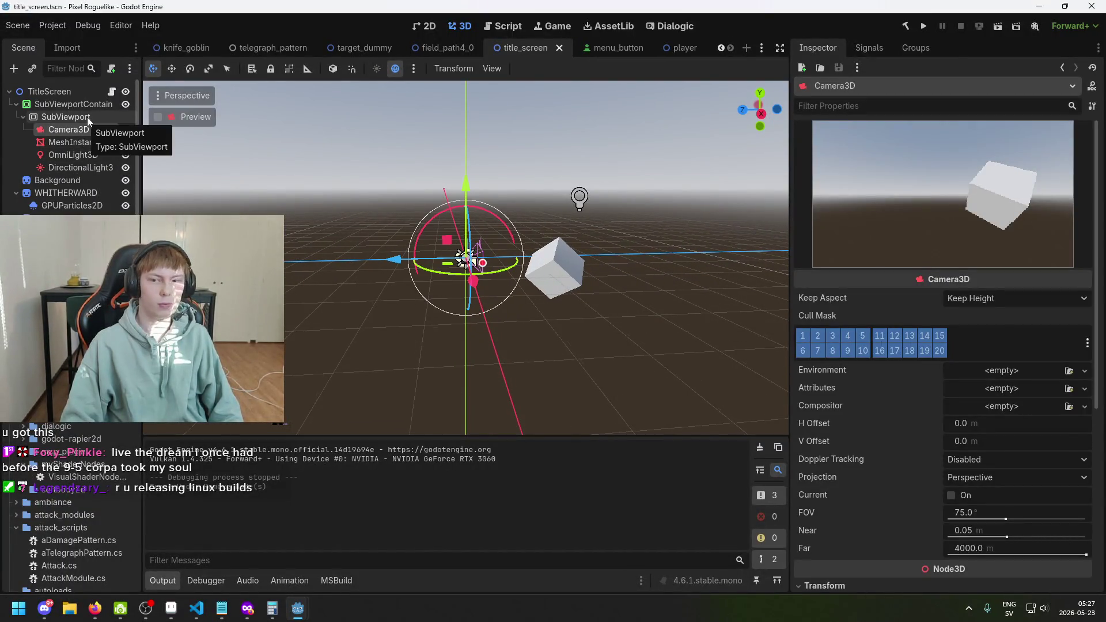
pyautogui.moveTo(607, 298)
pyautogui.mouseDown()
pyautogui.moveTo(693, 322)
pyautogui.moveTo(624, 254)
pyautogui.mouseUp()
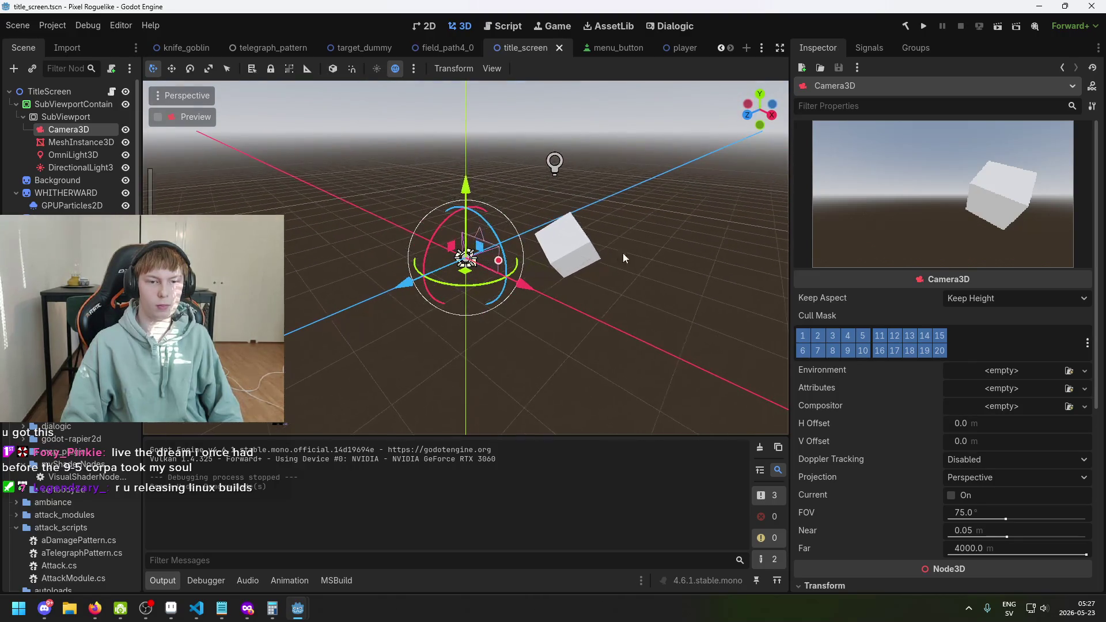
pyautogui.click(1013, 374)
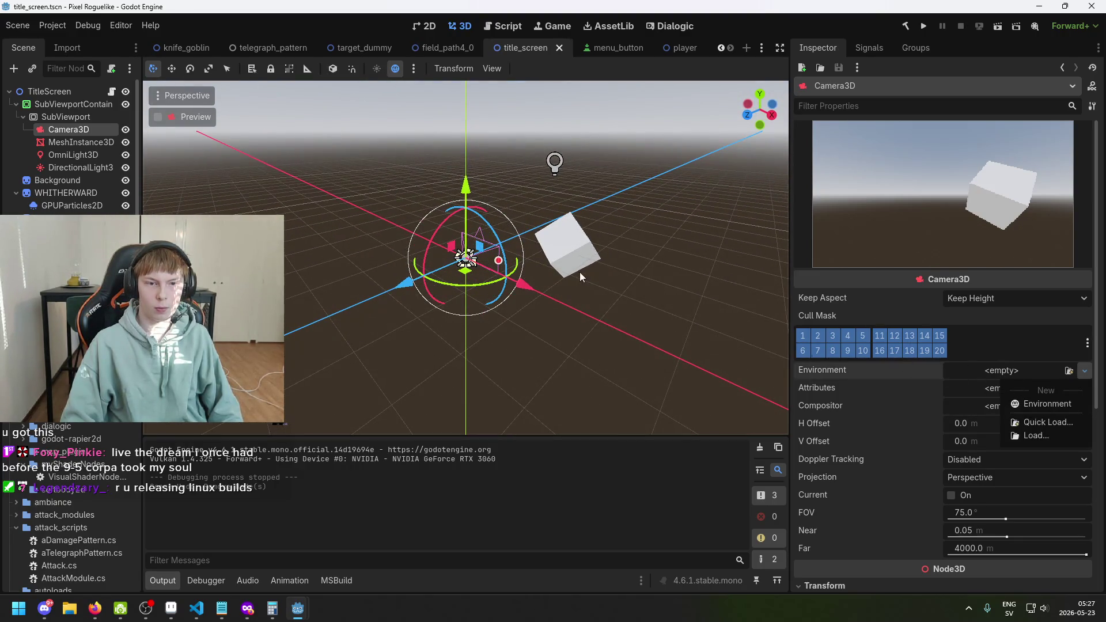
pyautogui.click(420, 26)
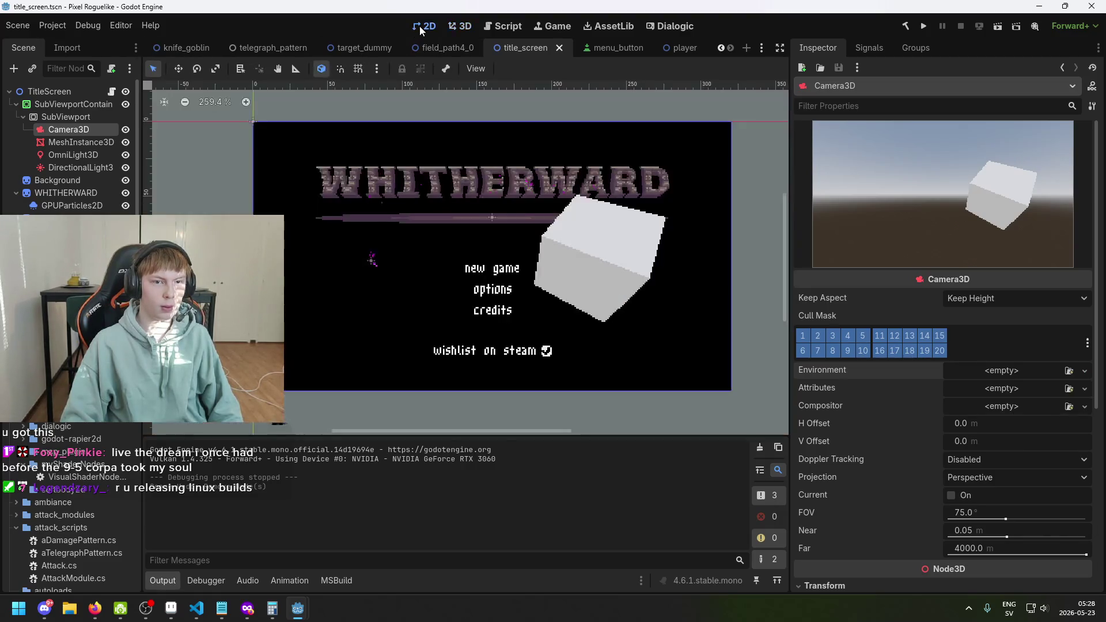
pyautogui.scroll(1, 569, 215)
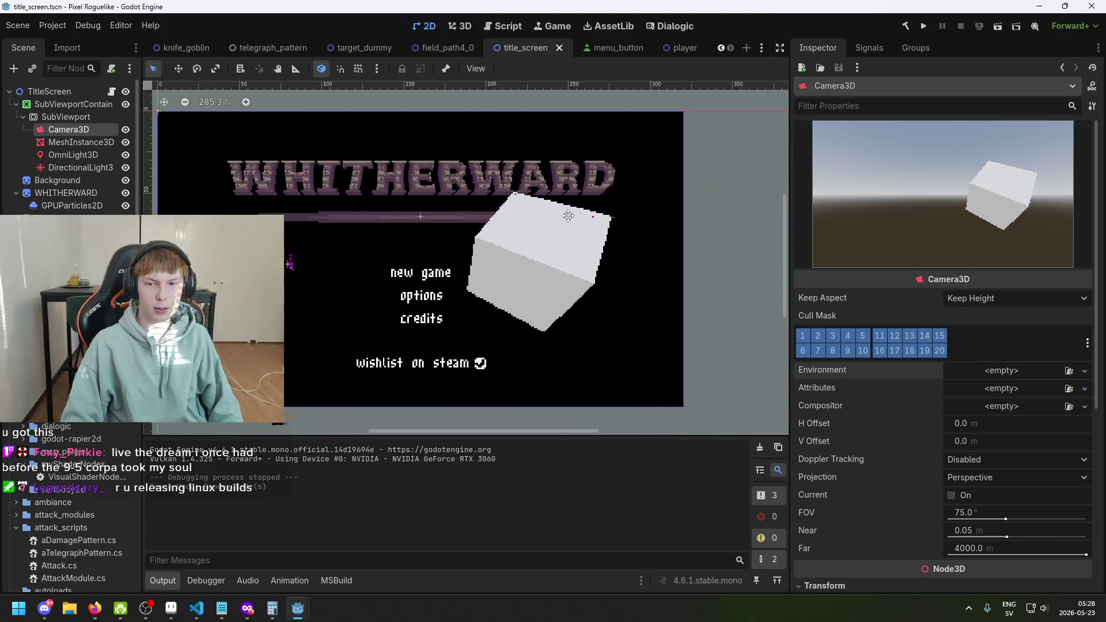
pyautogui.hscroll(1, 353, 200)
# Step: Back in 3D, select OmniLight3D and view the scene from above
pyautogui.click(71, 155)
pyautogui.click(75, 167)
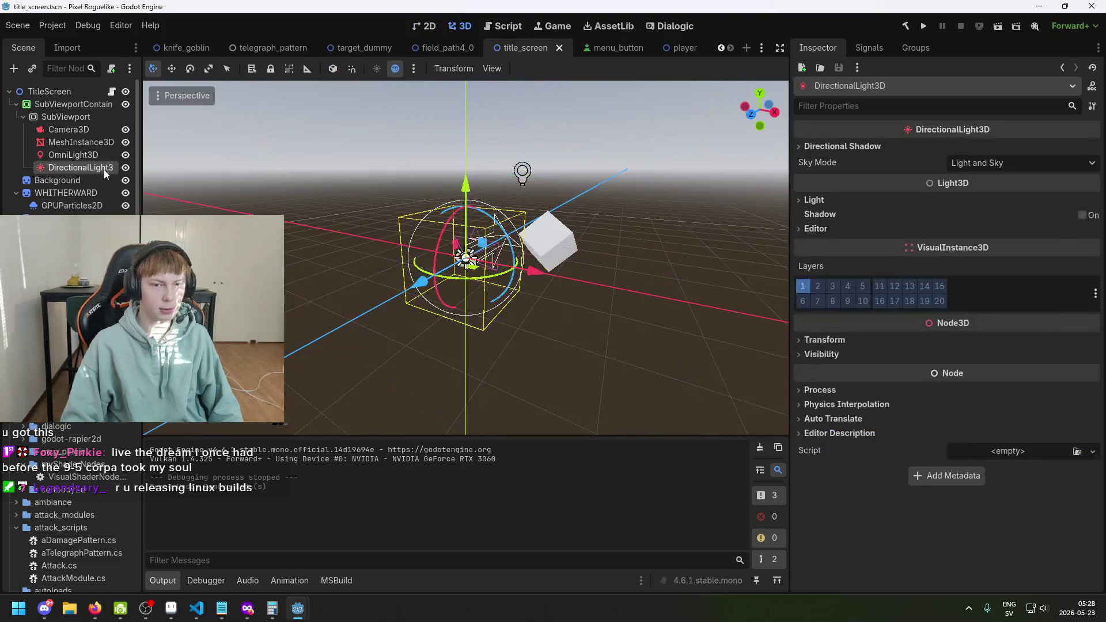
pyautogui.click(89, 155)
pyautogui.moveTo(477, 220)
pyautogui.mouseDown()
pyautogui.moveTo(577, 219)
pyautogui.moveTo(431, 128)
pyautogui.moveTo(542, 168)
pyautogui.moveTo(265, 182)
pyautogui.moveTo(256, 193)
pyautogui.moveTo(583, 217)
pyautogui.moveTo(498, 119)
pyautogui.moveTo(510, 222)
pyautogui.moveTo(490, 277)
pyautogui.moveTo(457, 312)
pyautogui.moveTo(468, 262)
pyautogui.moveTo(340, 255)
pyautogui.moveTo(407, 251)
pyautogui.moveTo(293, 188)
pyautogui.moveTo(355, 122)
pyautogui.mouseUp()
# Step: Give OmniLight3D range 32.001, attenuation 1.0 and energy 12.742 near the cube
pyautogui.hotkey('ctrl', 'z')
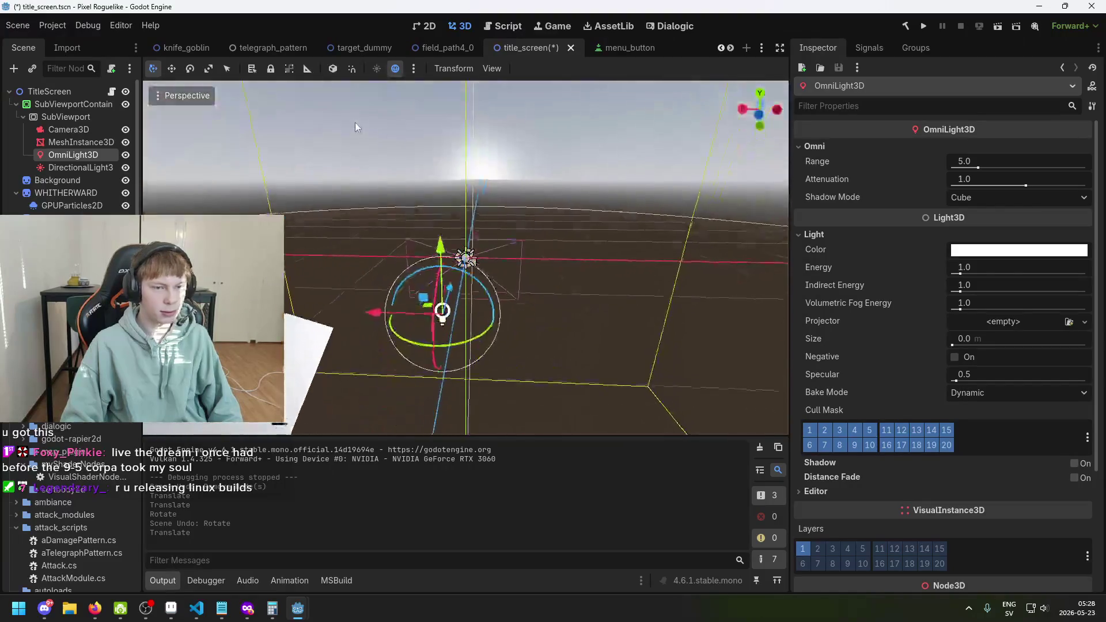
pyautogui.moveTo(415, 187); pyautogui.dragTo(438, 193)
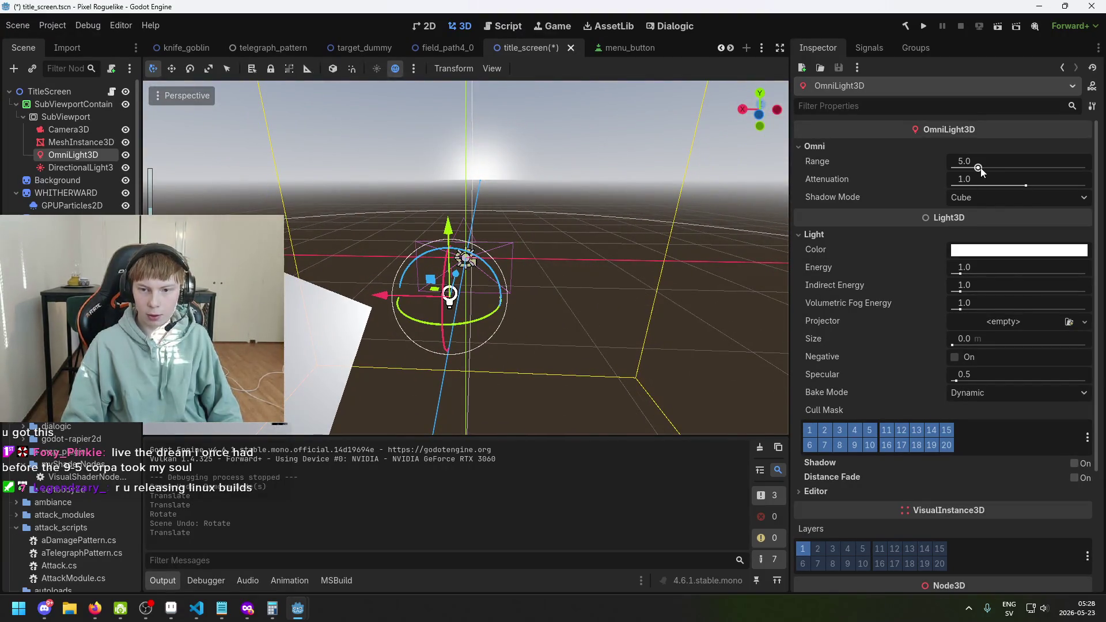
pyautogui.moveTo(978, 168)
pyautogui.mouseDown()
pyautogui.moveTo(1070, 172)
pyautogui.moveTo(1008, 168)
pyautogui.mouseUp()
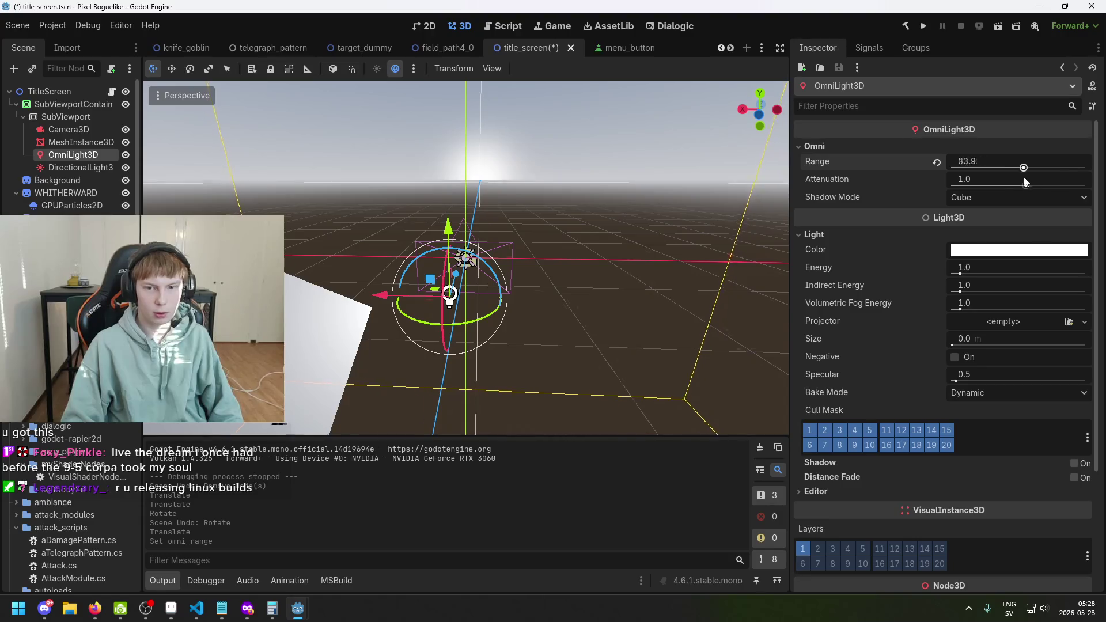
pyautogui.press('f')
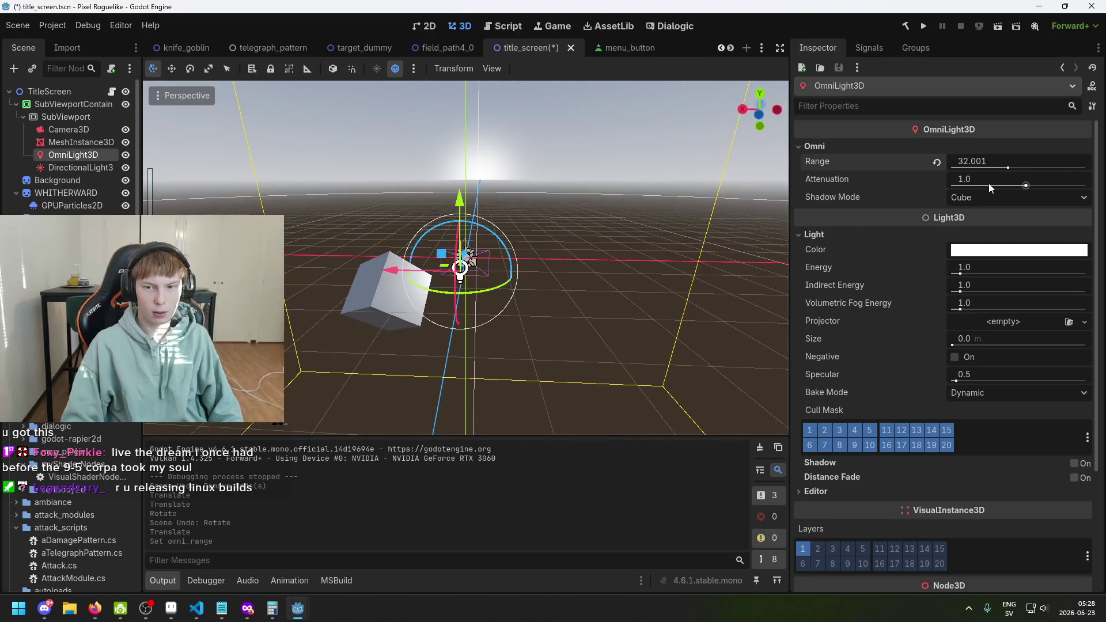
pyautogui.moveTo(1024, 187)
pyautogui.mouseDown()
pyautogui.moveTo(1081, 190)
pyautogui.moveTo(1041, 196)
pyautogui.moveTo(1053, 200)
pyautogui.moveTo(952, 189)
pyautogui.mouseUp()
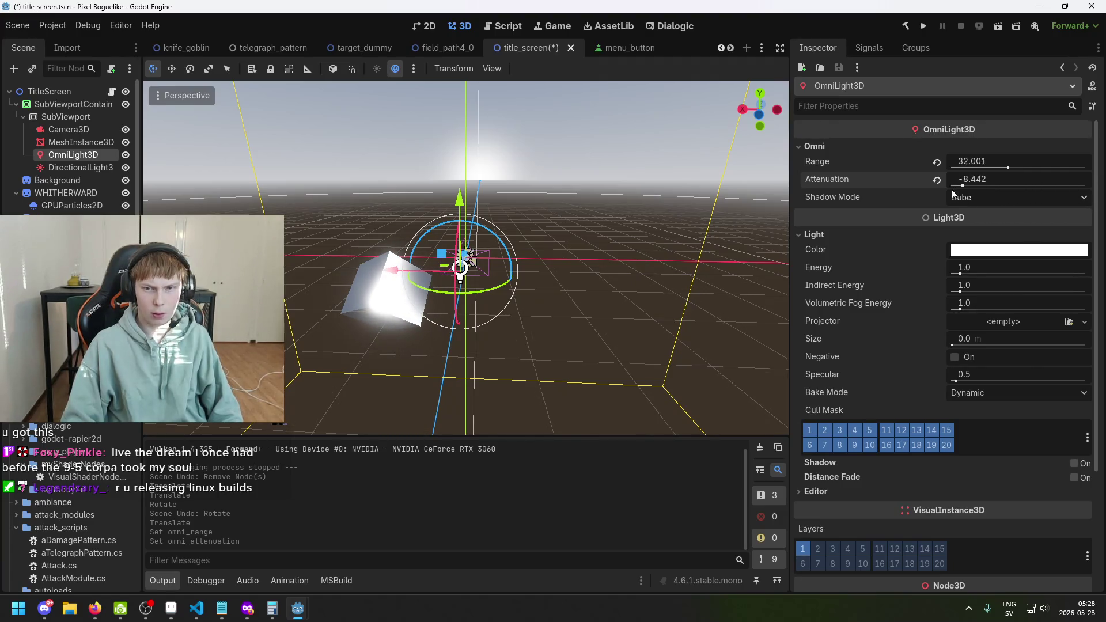
pyautogui.click(937, 181)
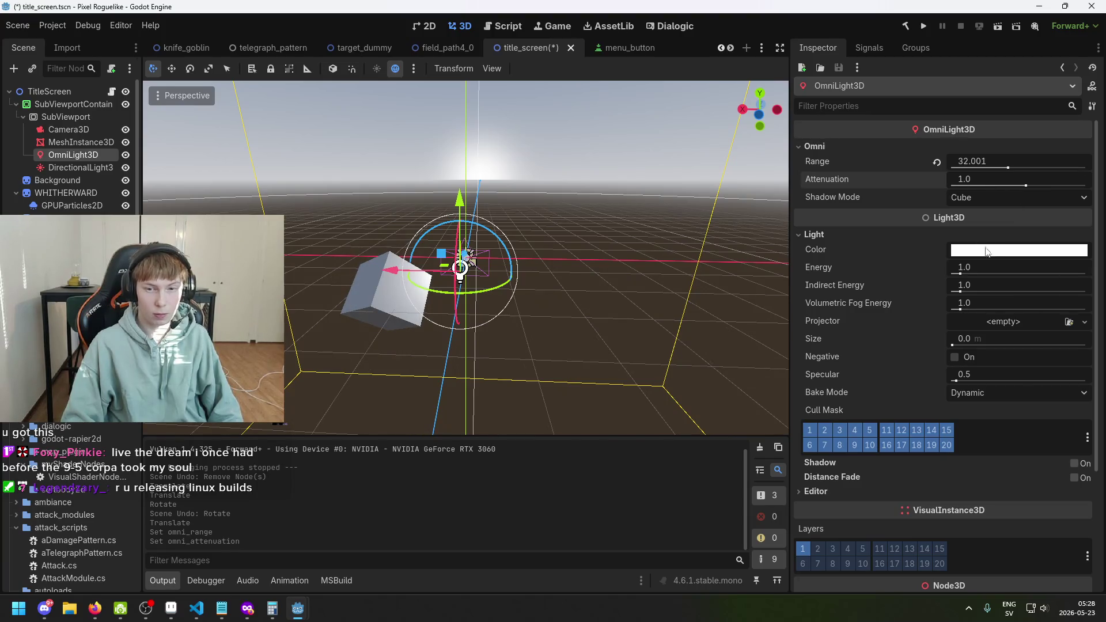
pyautogui.moveTo(961, 275); pyautogui.dragTo(1059, 272)
pyautogui.moveTo(477, 284); pyautogui.dragTo(253, 202)
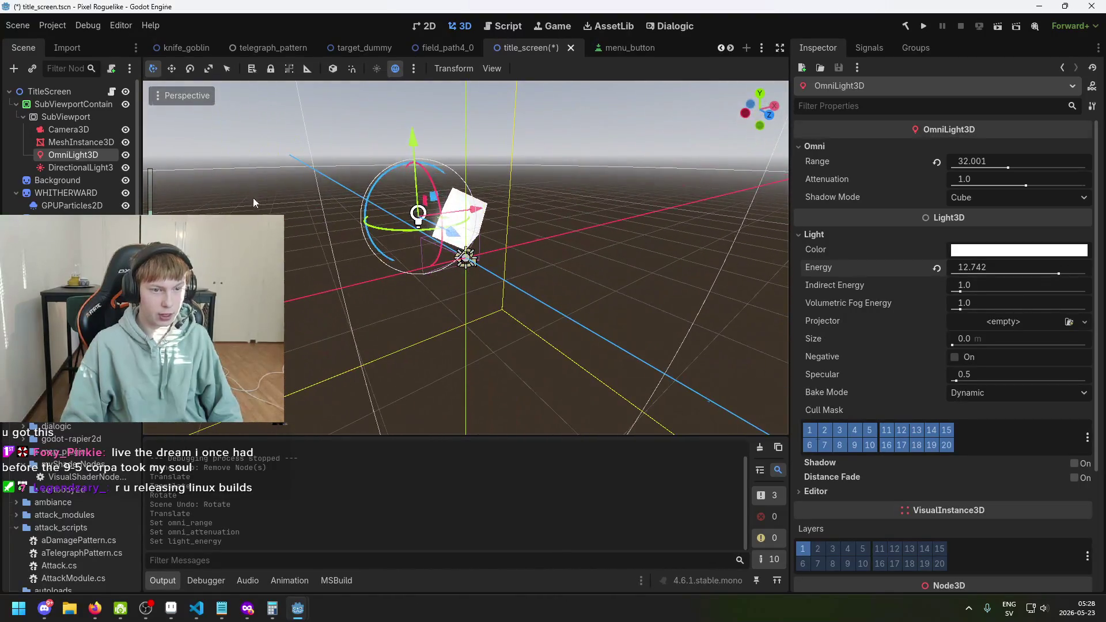
# Step: Hide DirectionalLight3D, save the title screen, and run the game
pyautogui.click(127, 169)
pyautogui.click(127, 169)
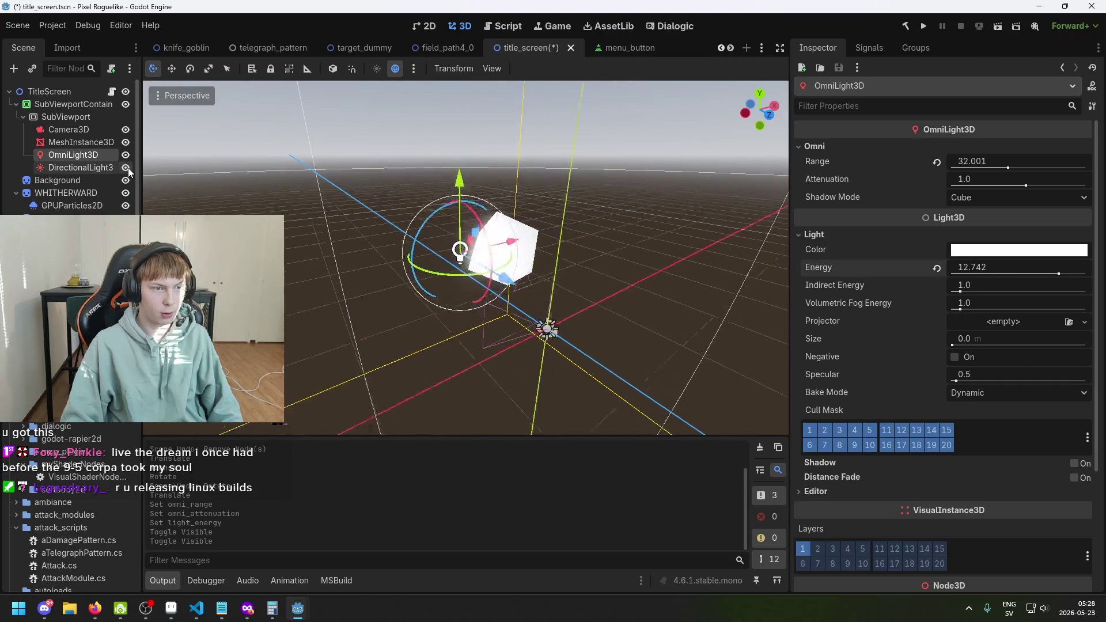
pyautogui.click(126, 169)
pyautogui.hotkey('ctrl', 's')
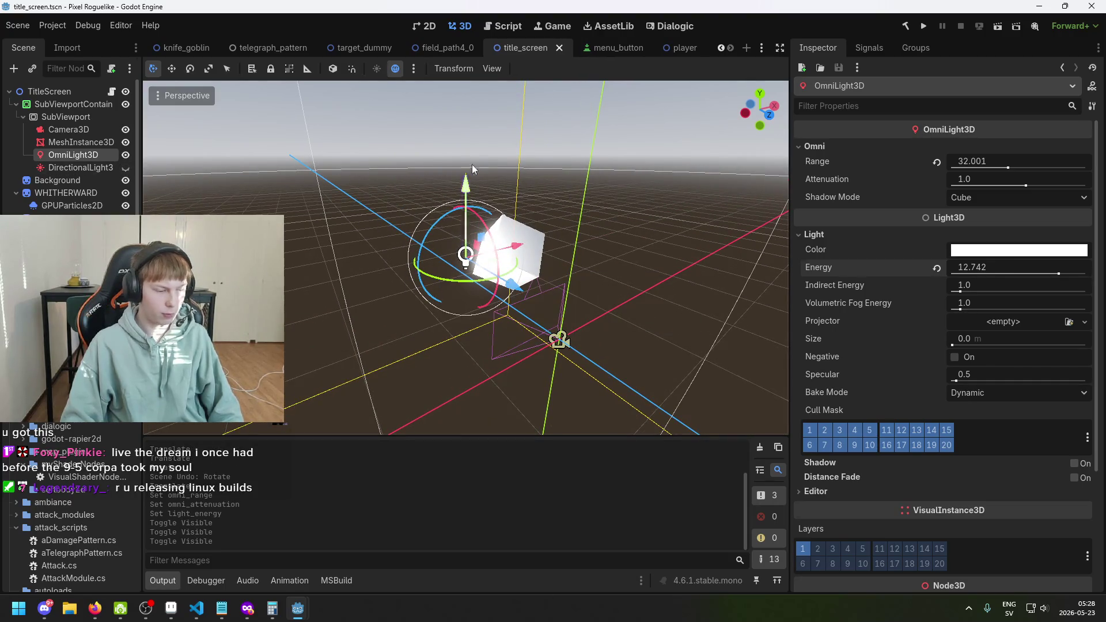
pyautogui.click(924, 26)
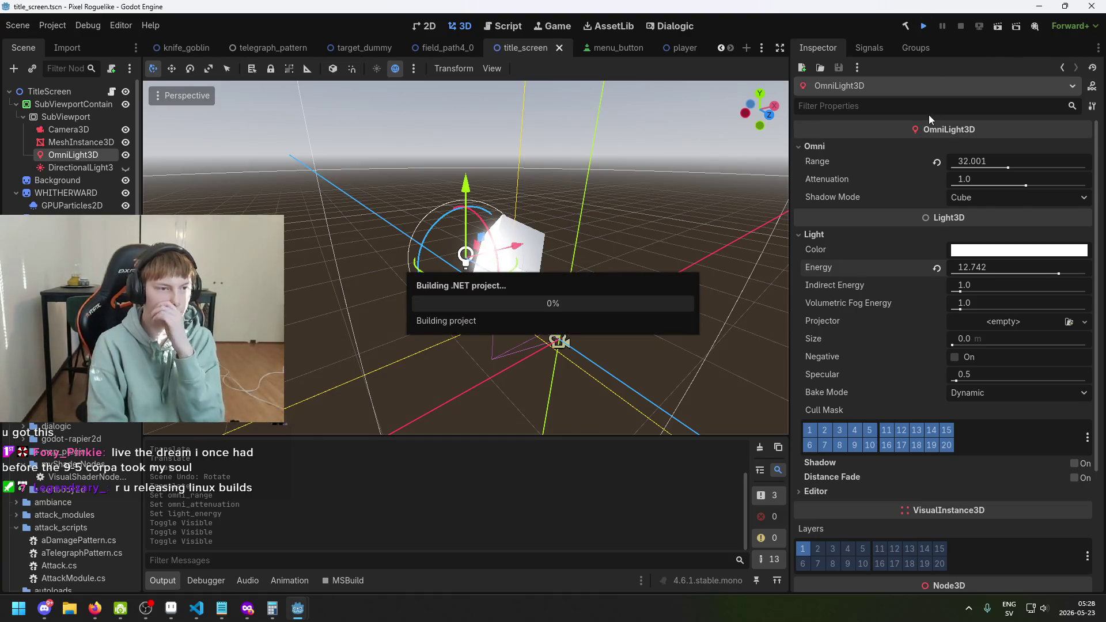